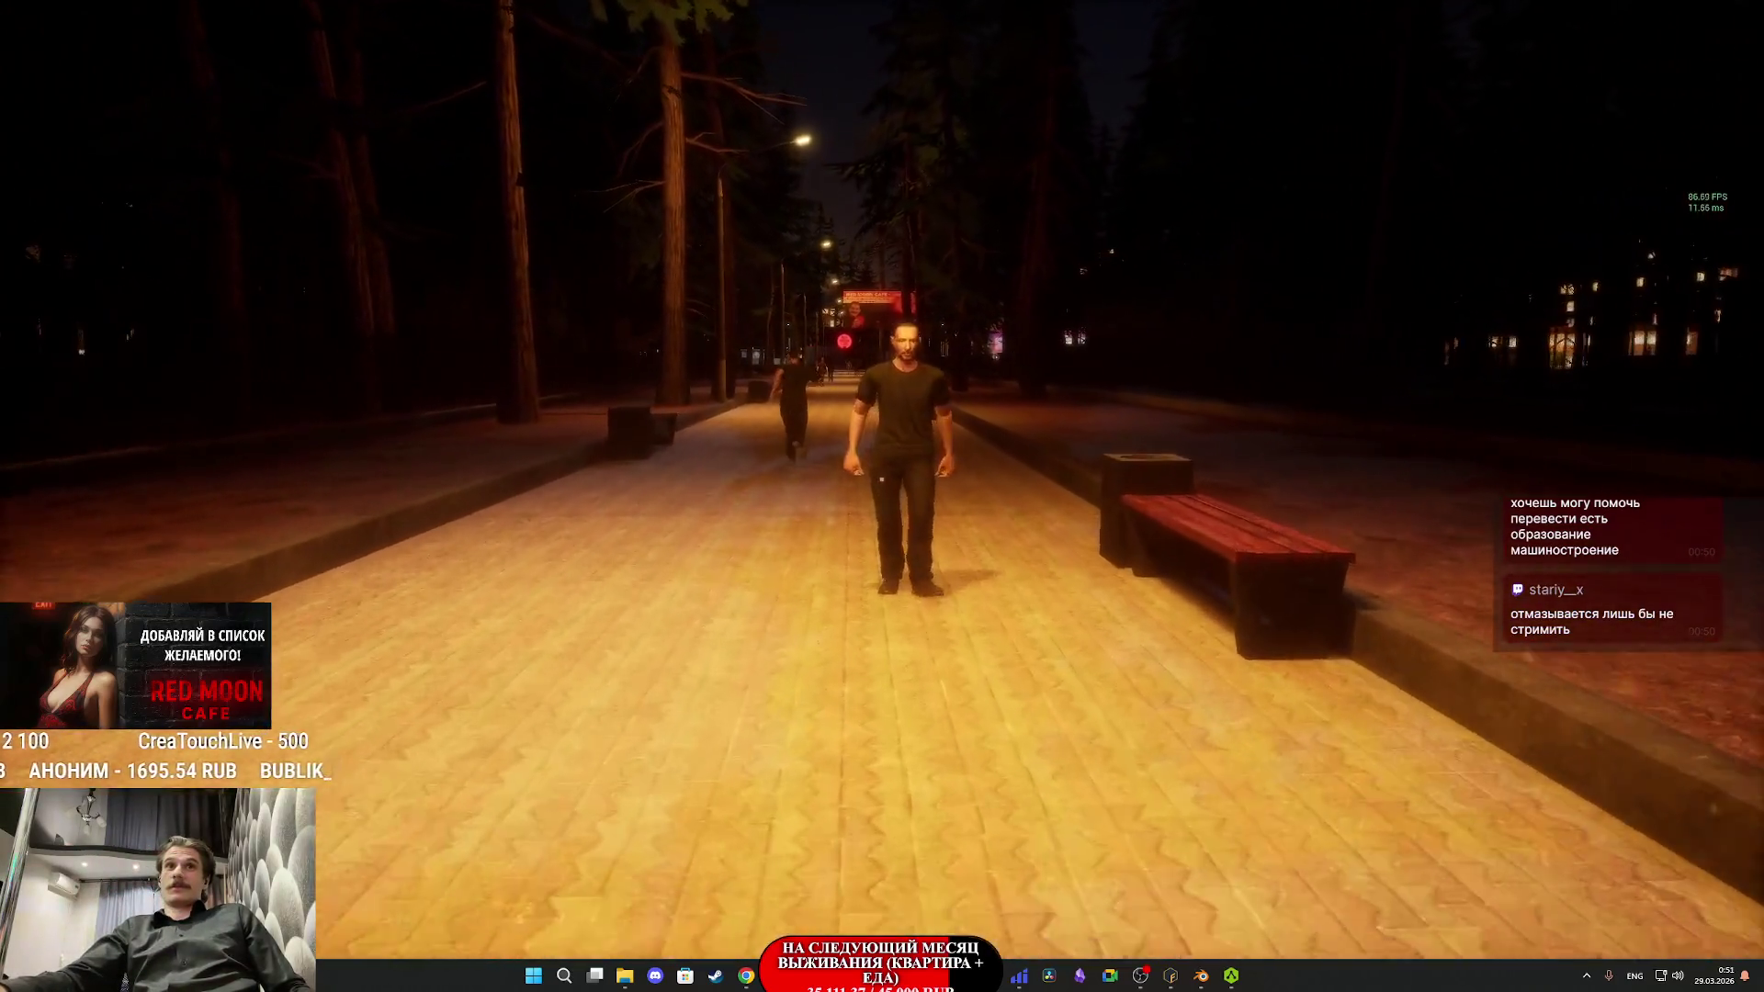
- Run the character along the night park path to the free bench and sit down
{"action": "key", "text": "w"}
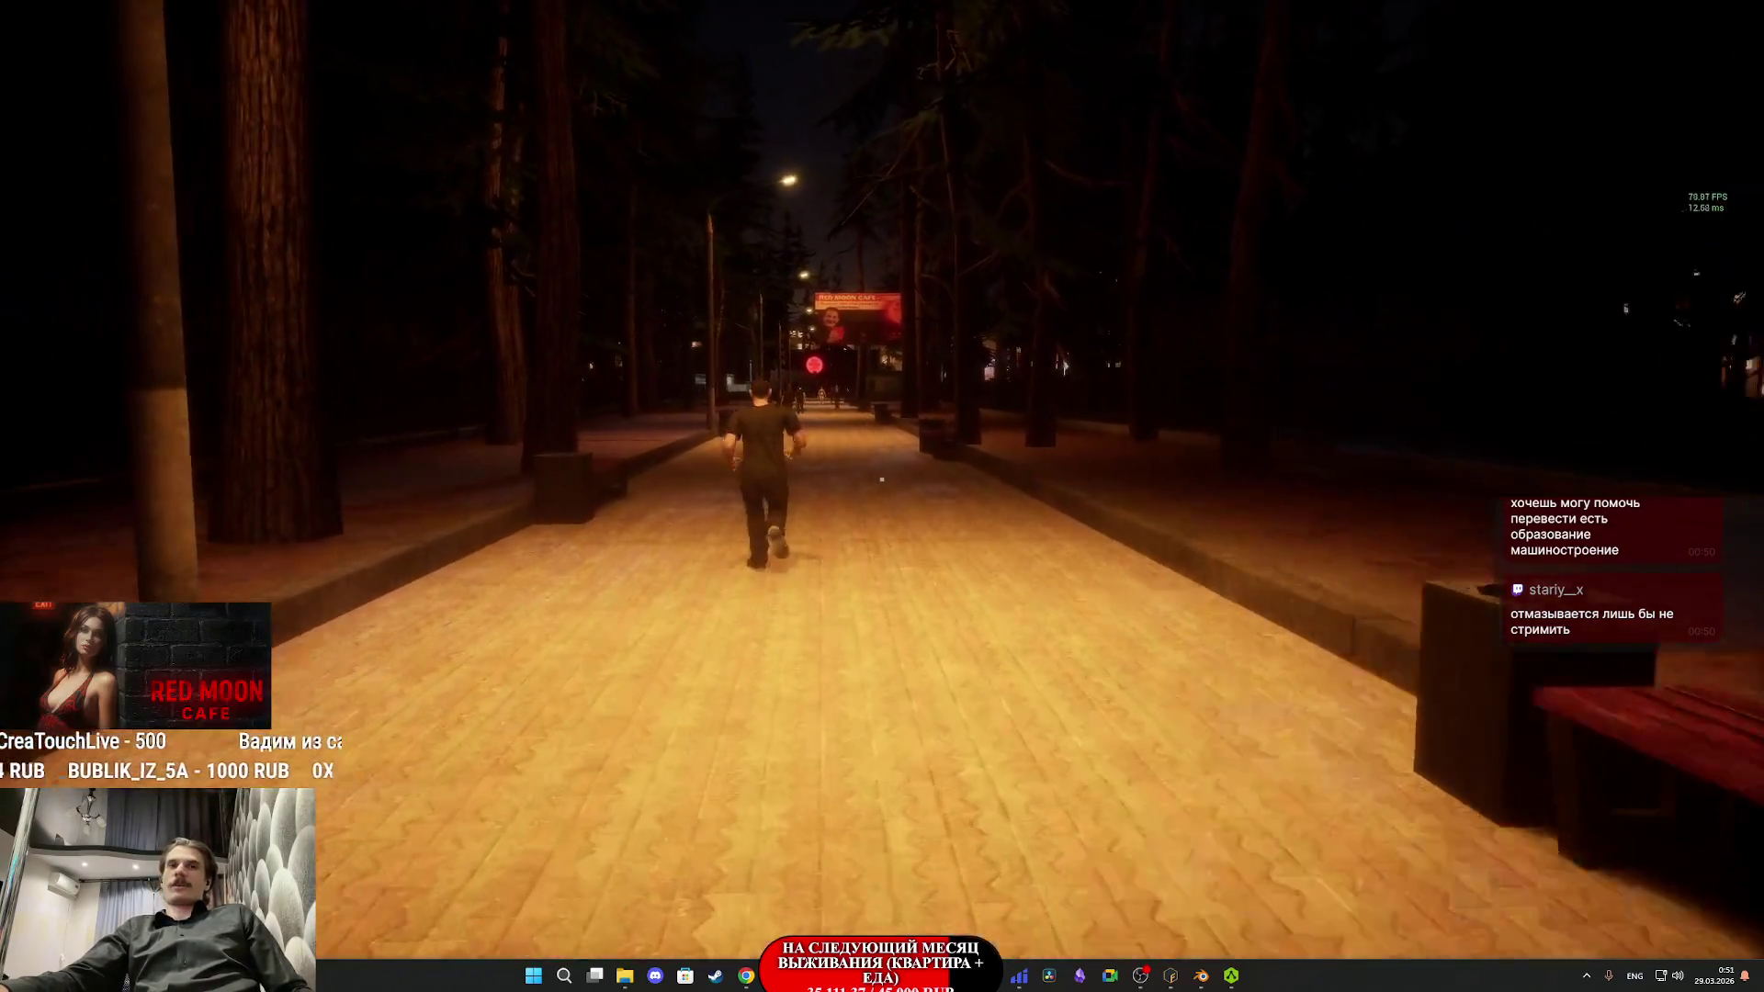
{"action": "key", "text": "w"}
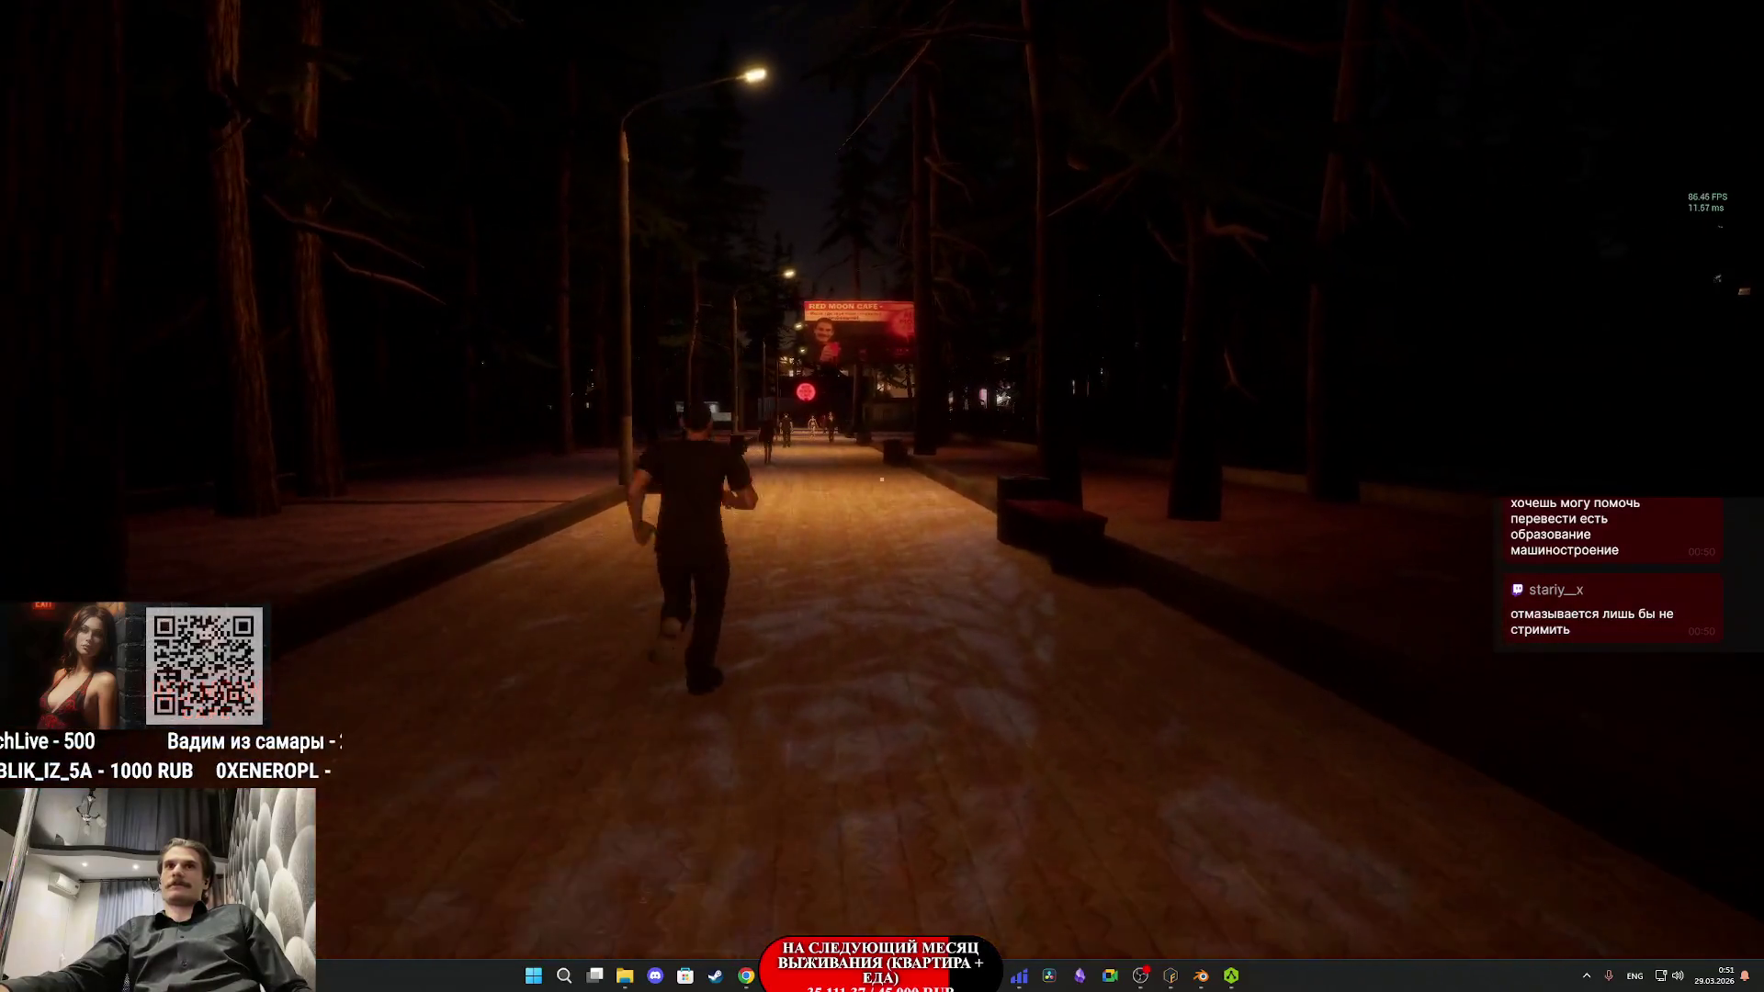
{"action": "key", "text": "w"}
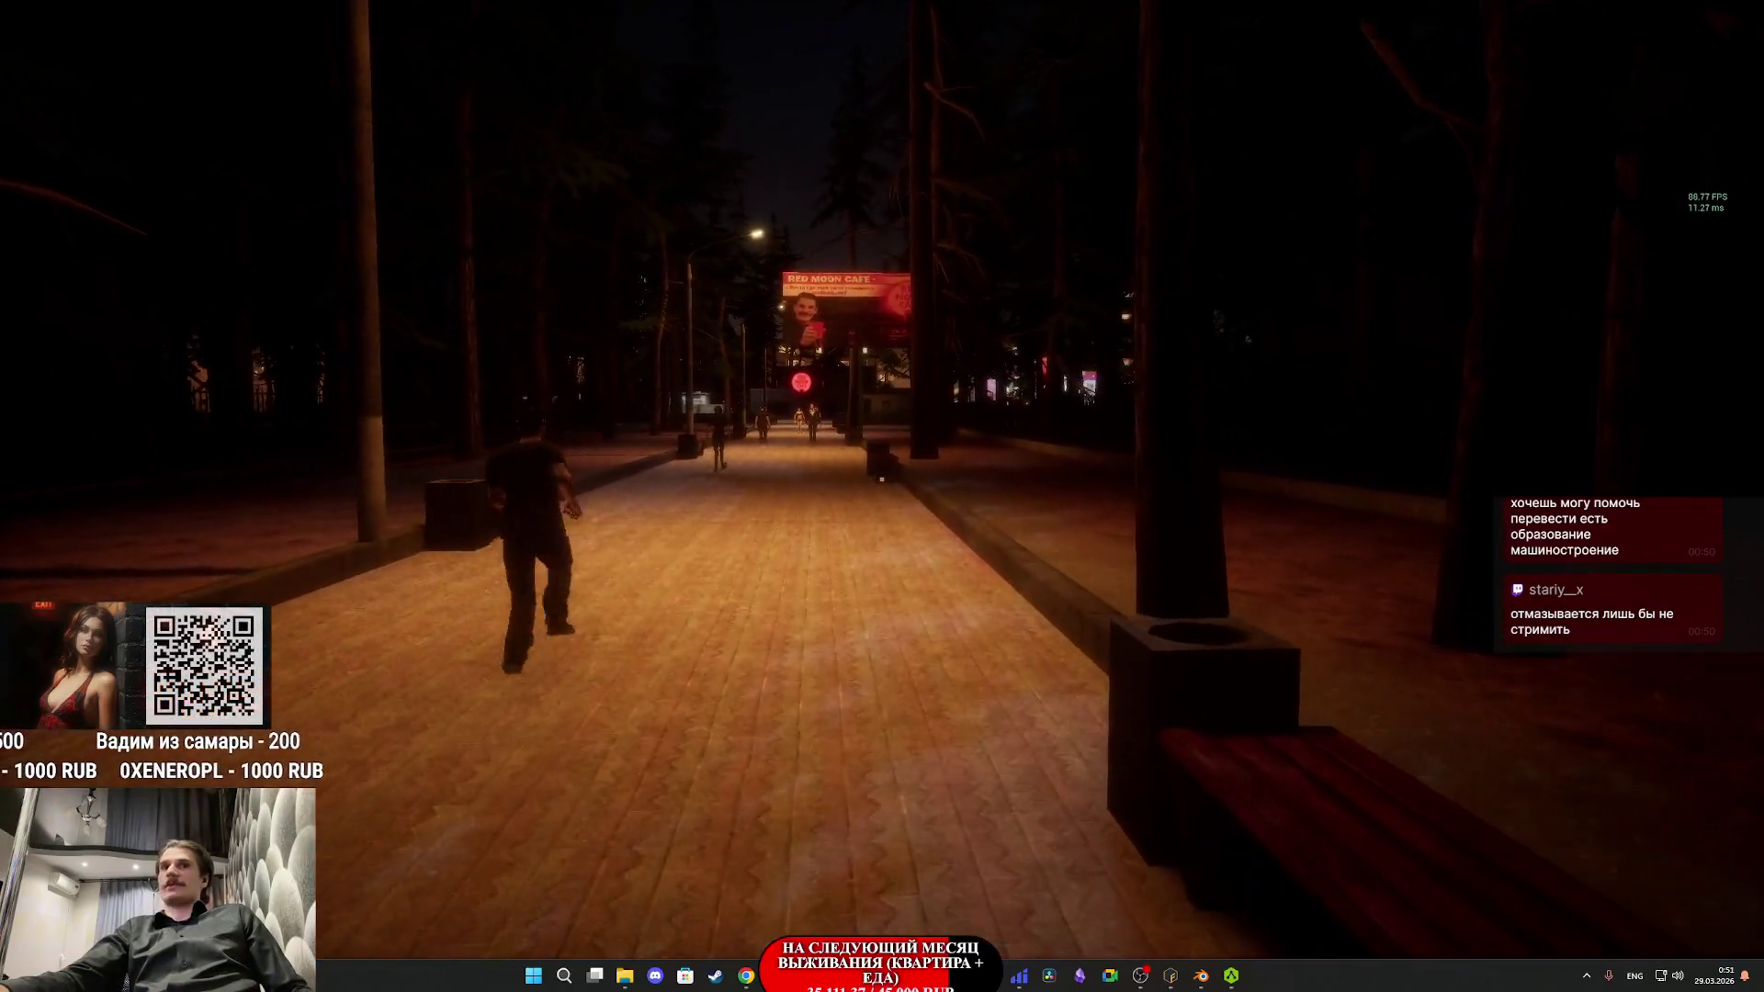
{"action": "key", "text": "w"}
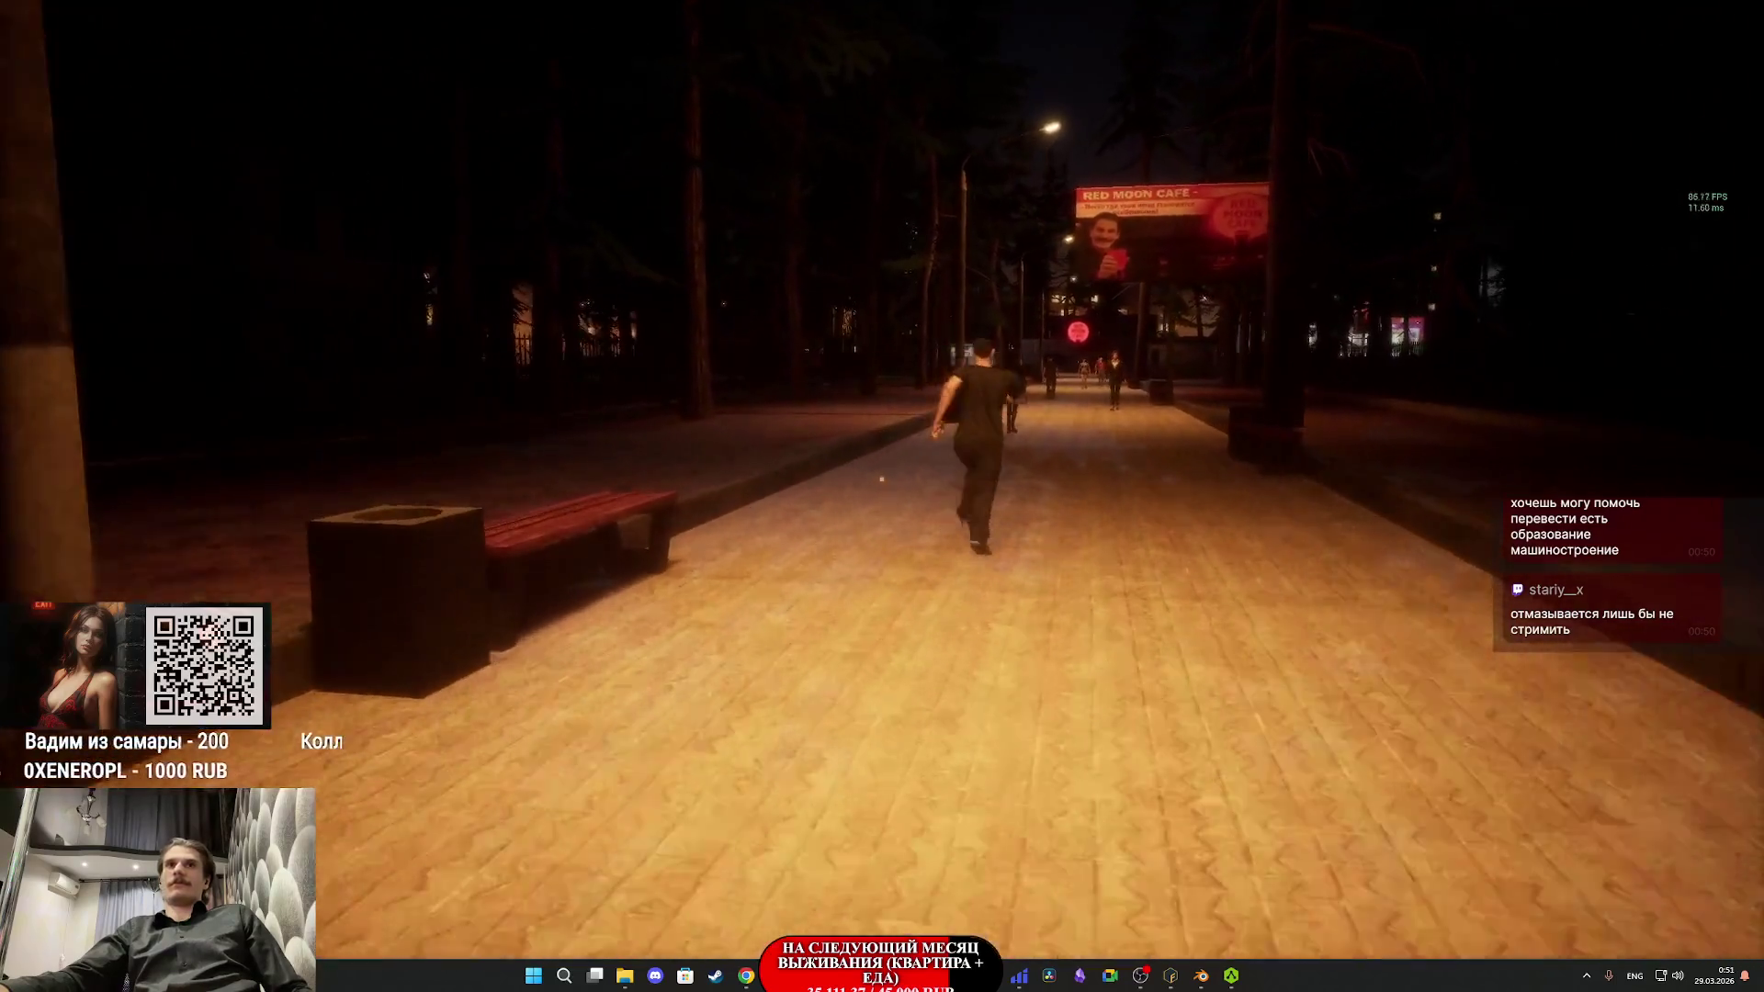
{"action": "key", "text": "w"}
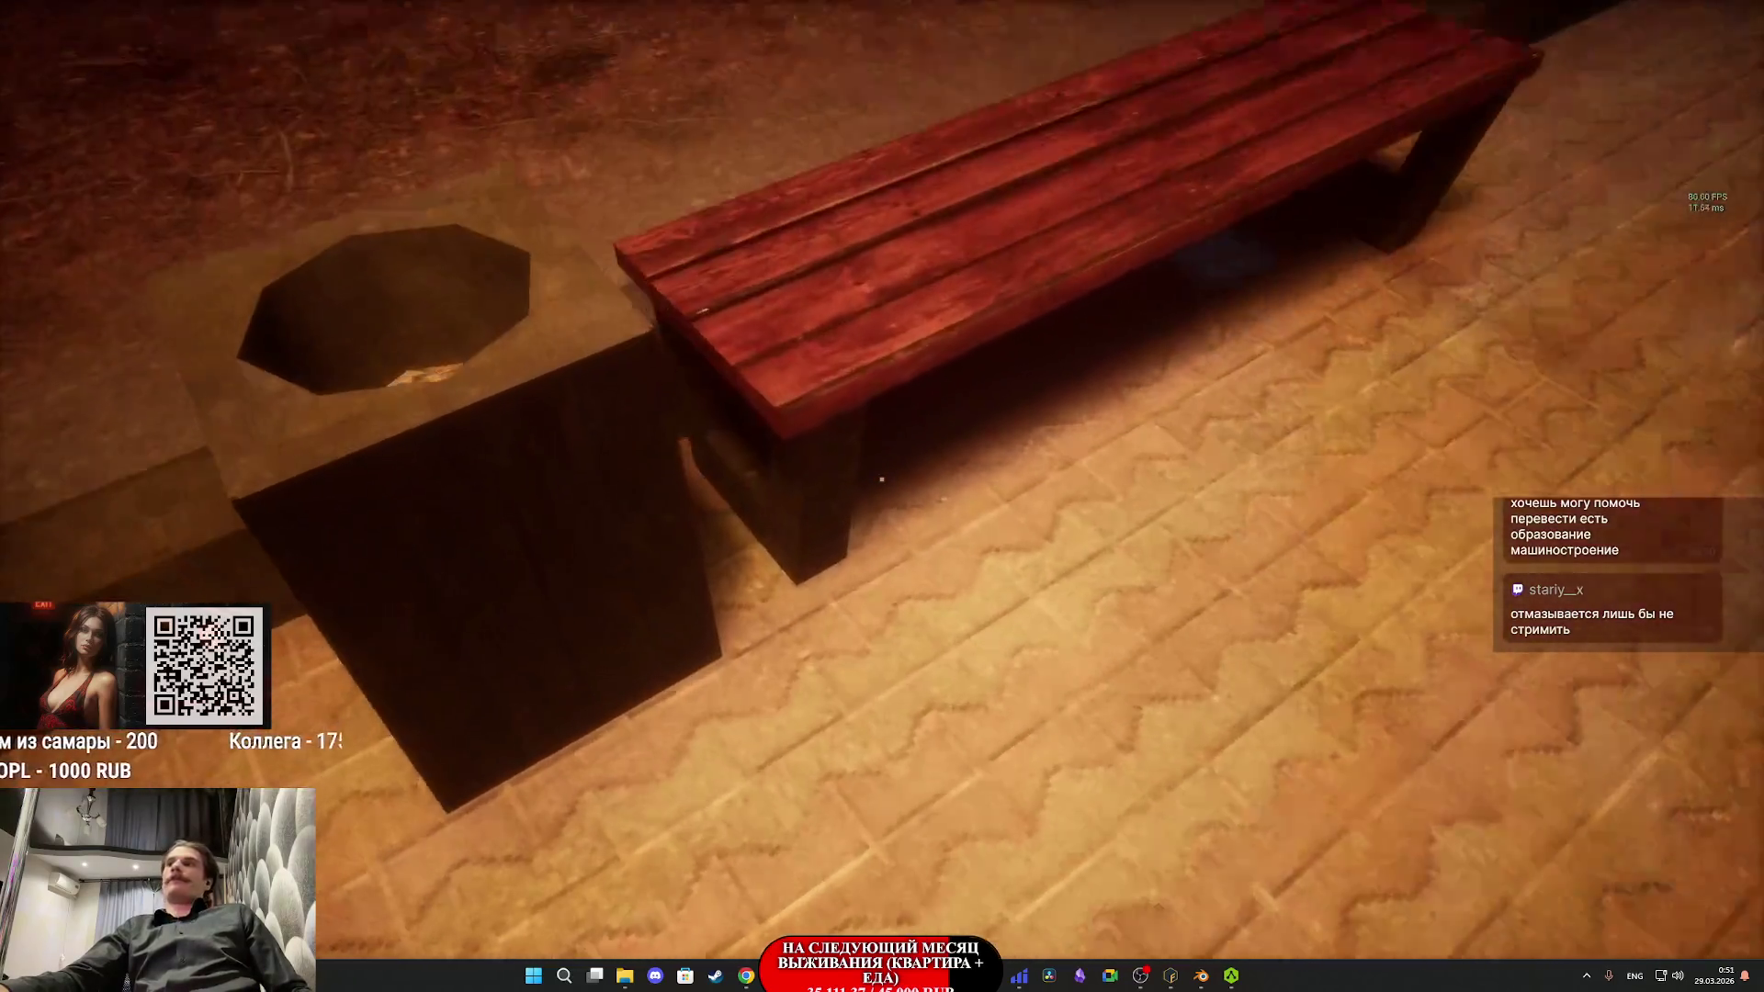
{"action": "key", "text": "f"}
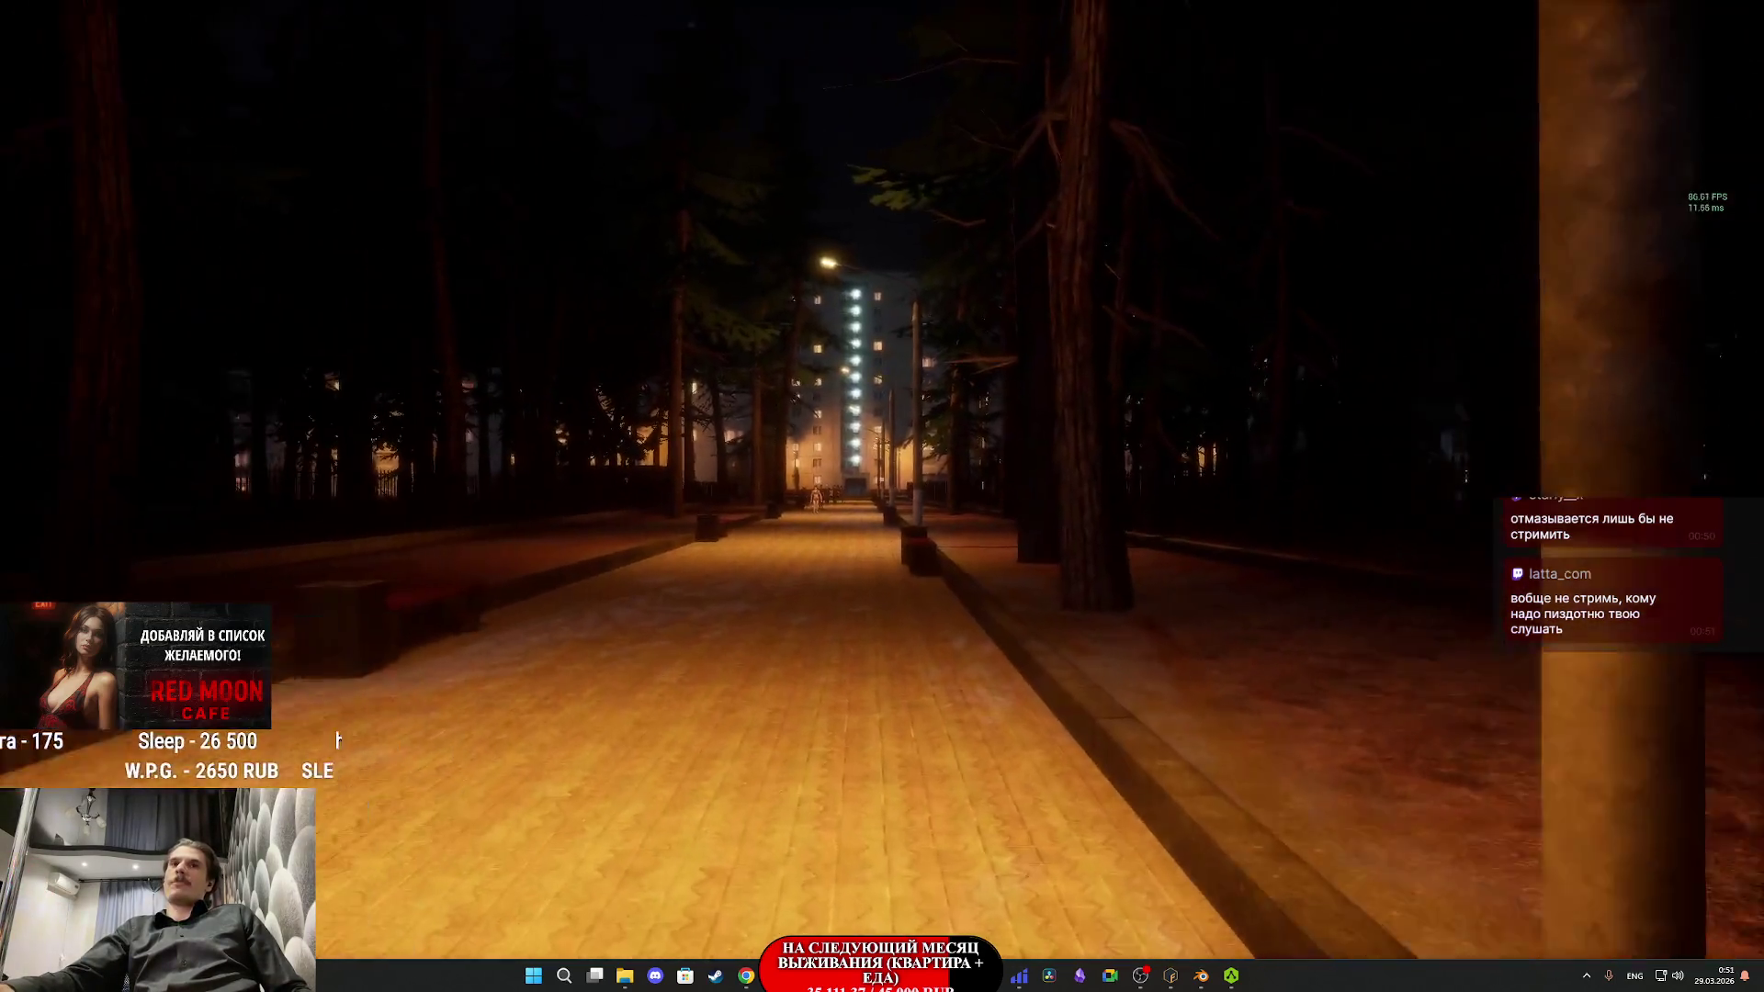
- Walk down the alley past the billboard toward the Red Moon Cafe
{"action": "key", "text": "w"}
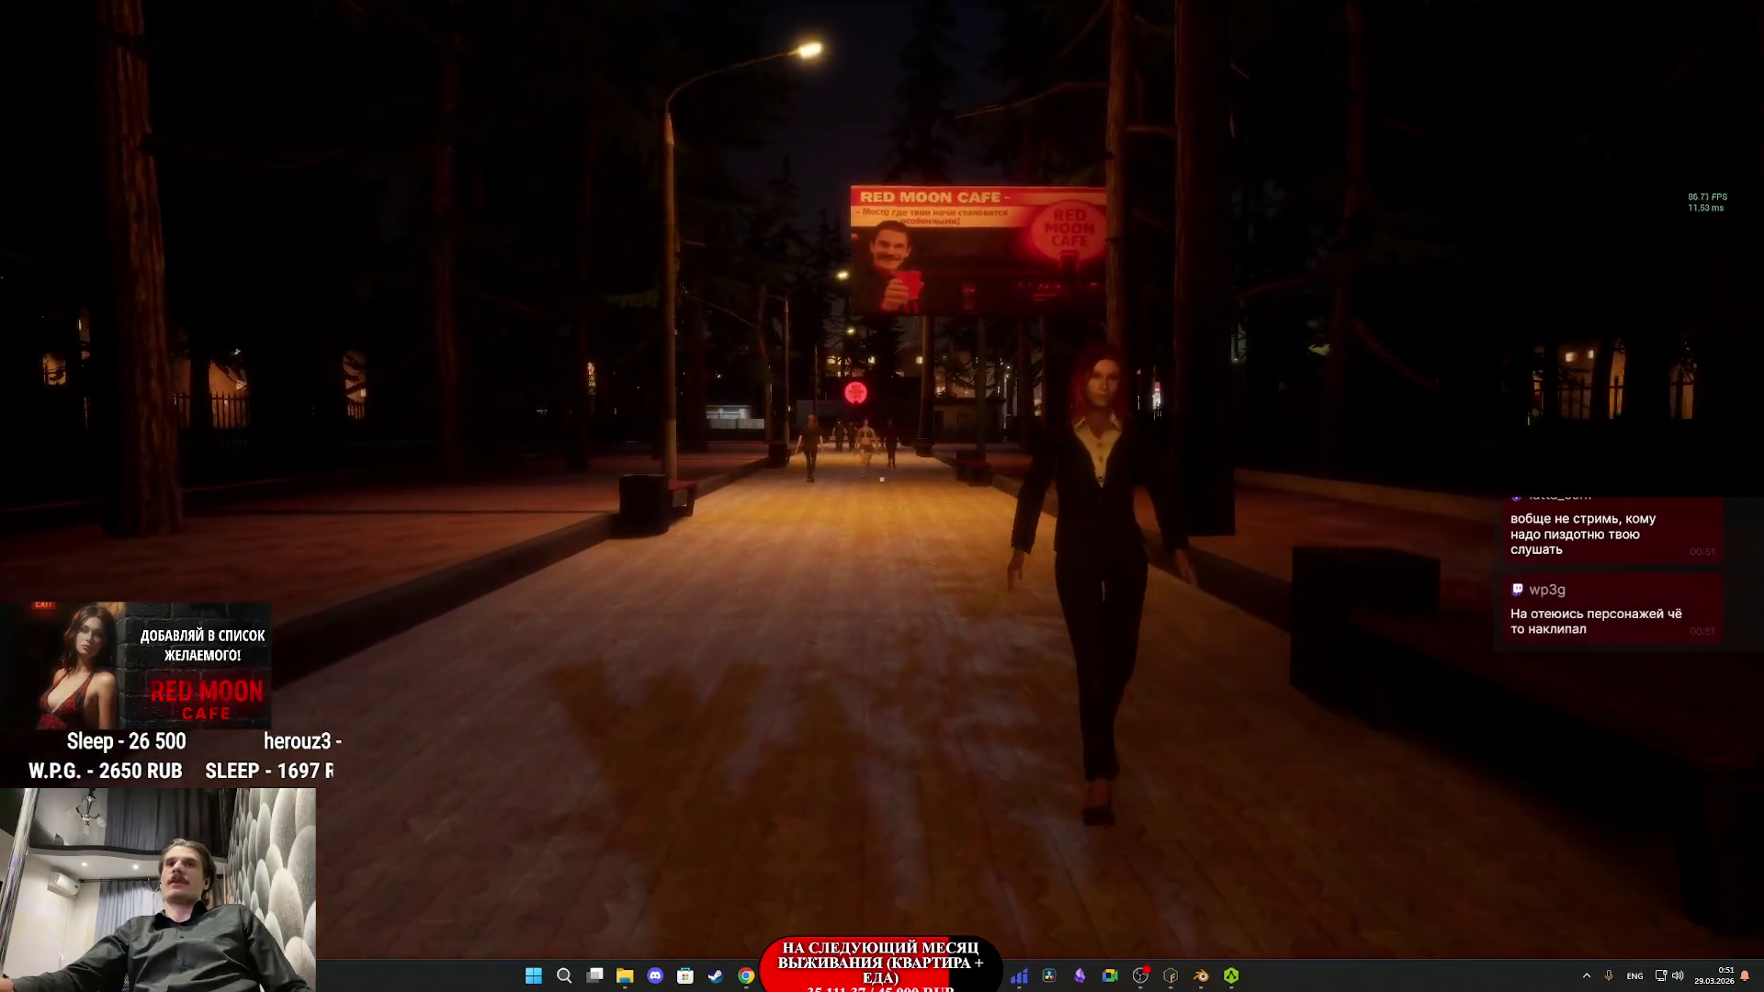
{"action": "key", "text": "w"}
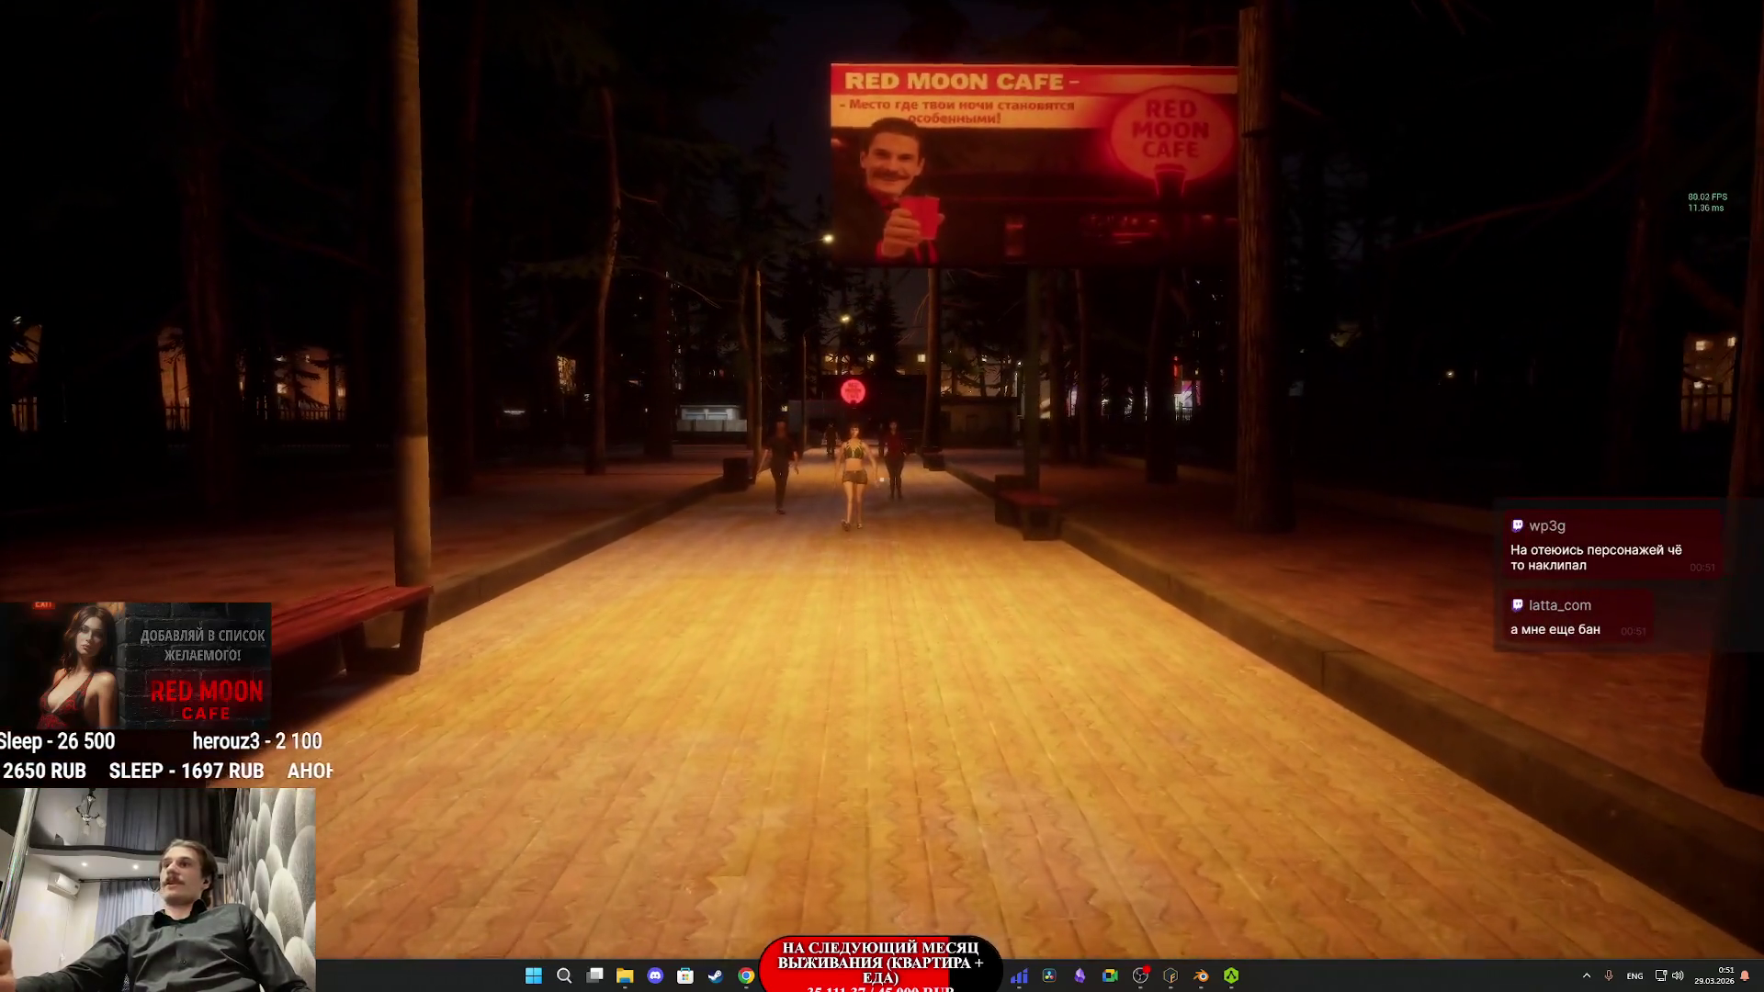
{"action": "key", "text": "w"}
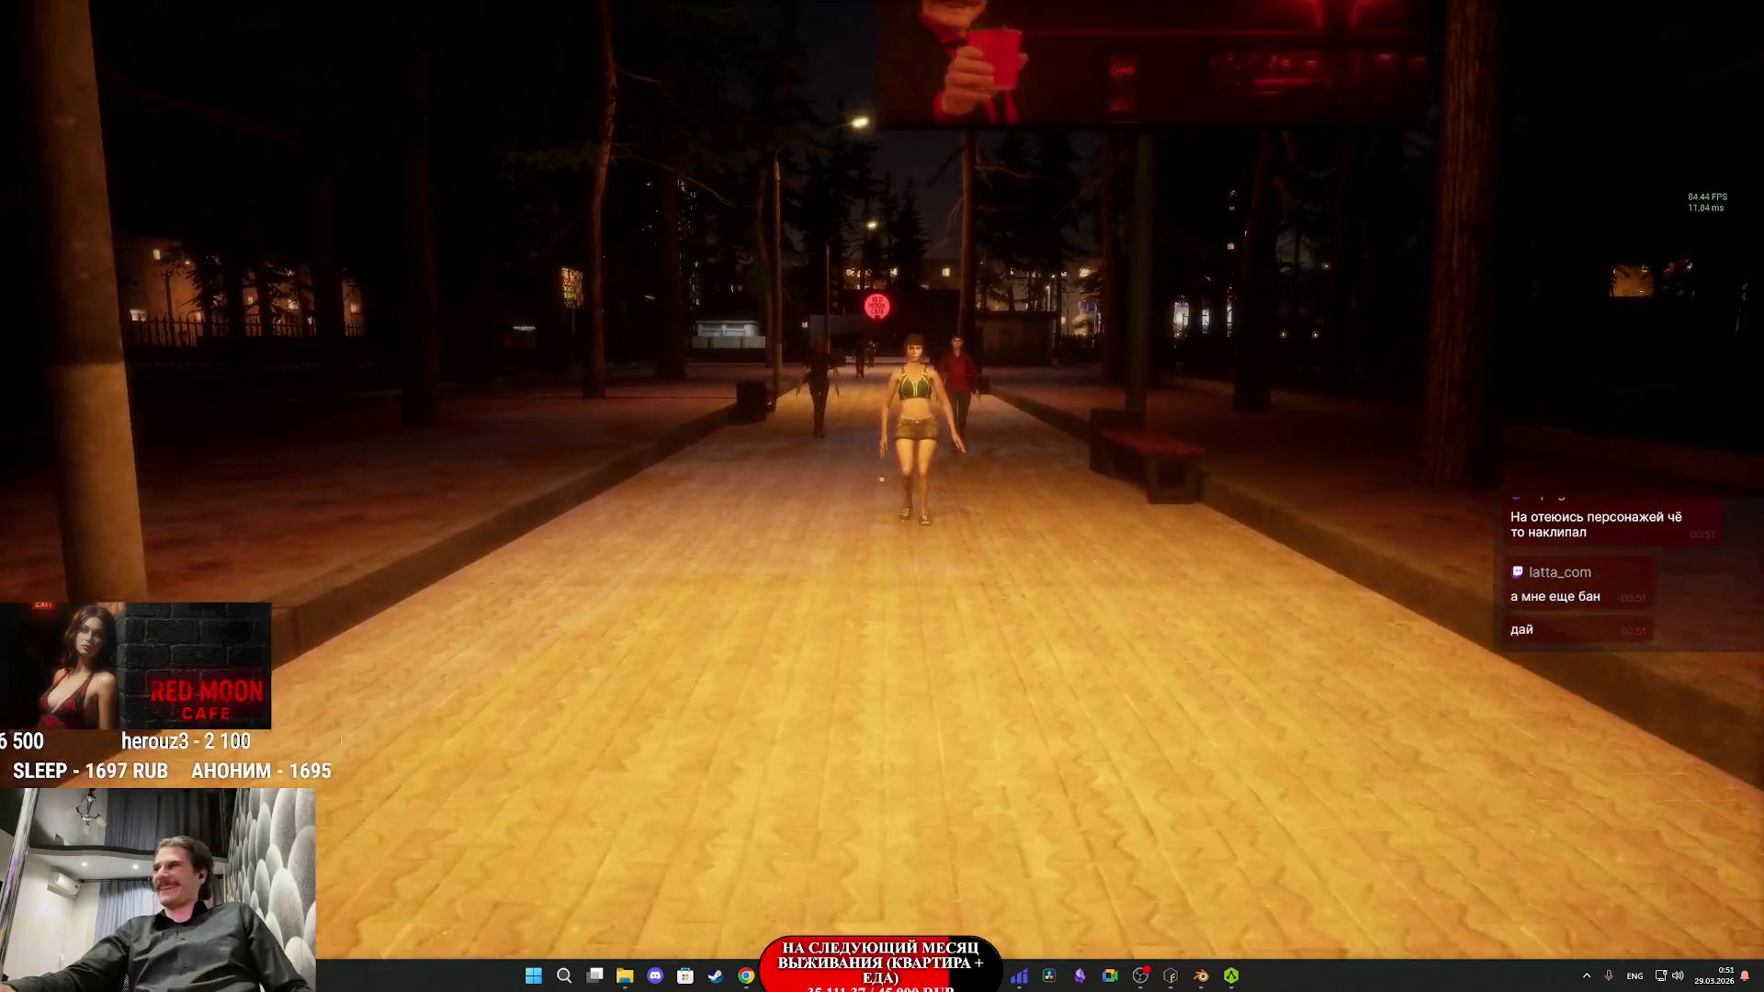
{"action": "key", "text": "w"}
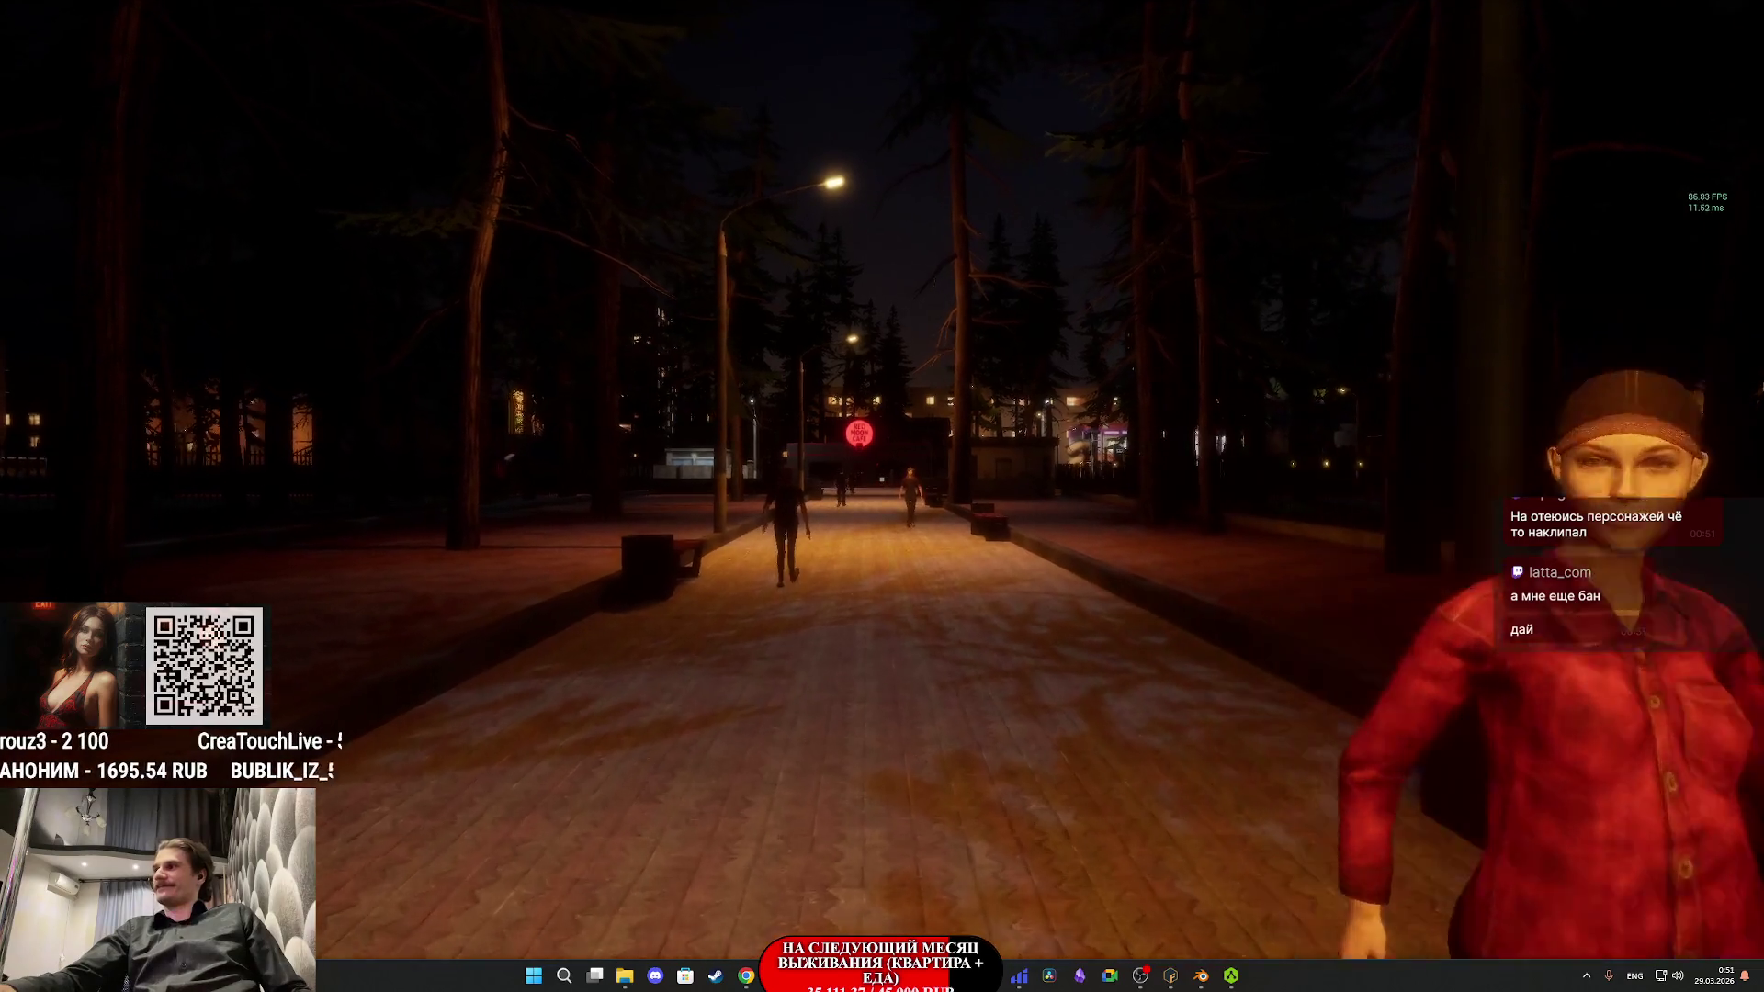
- Walk down the alley past the woman and up to the man seated on the bench
{"action": "key", "text": "w"}
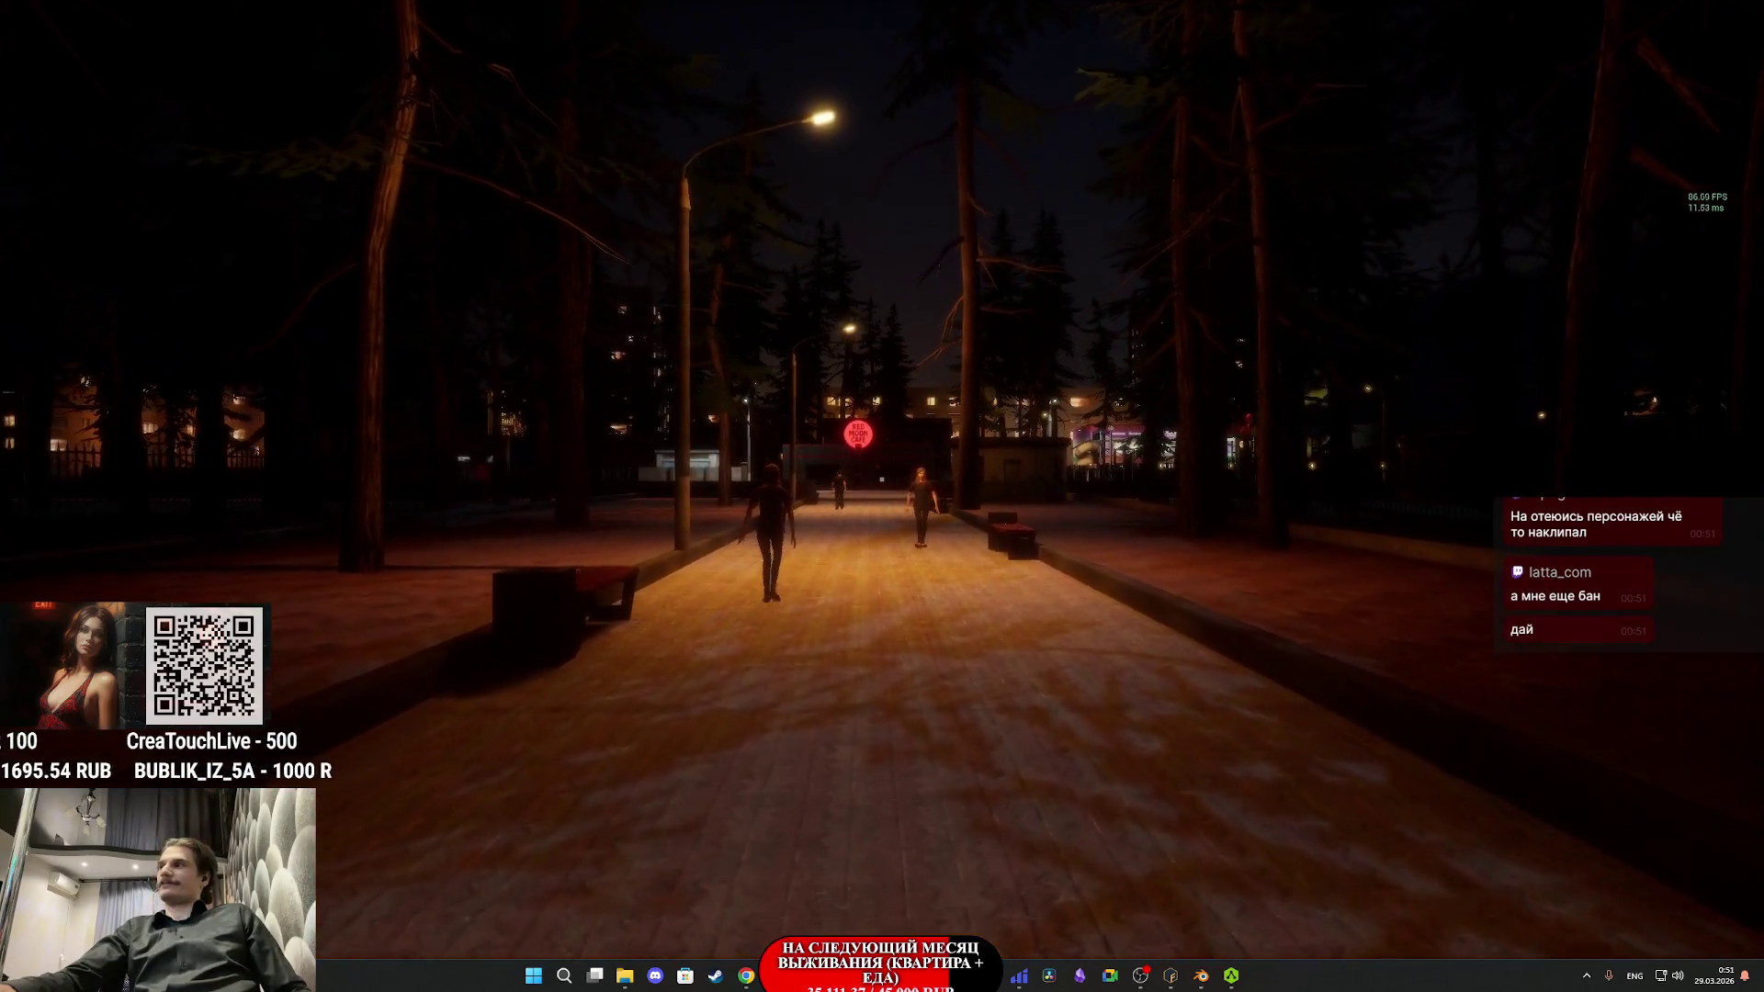
{"action": "key", "text": "w"}
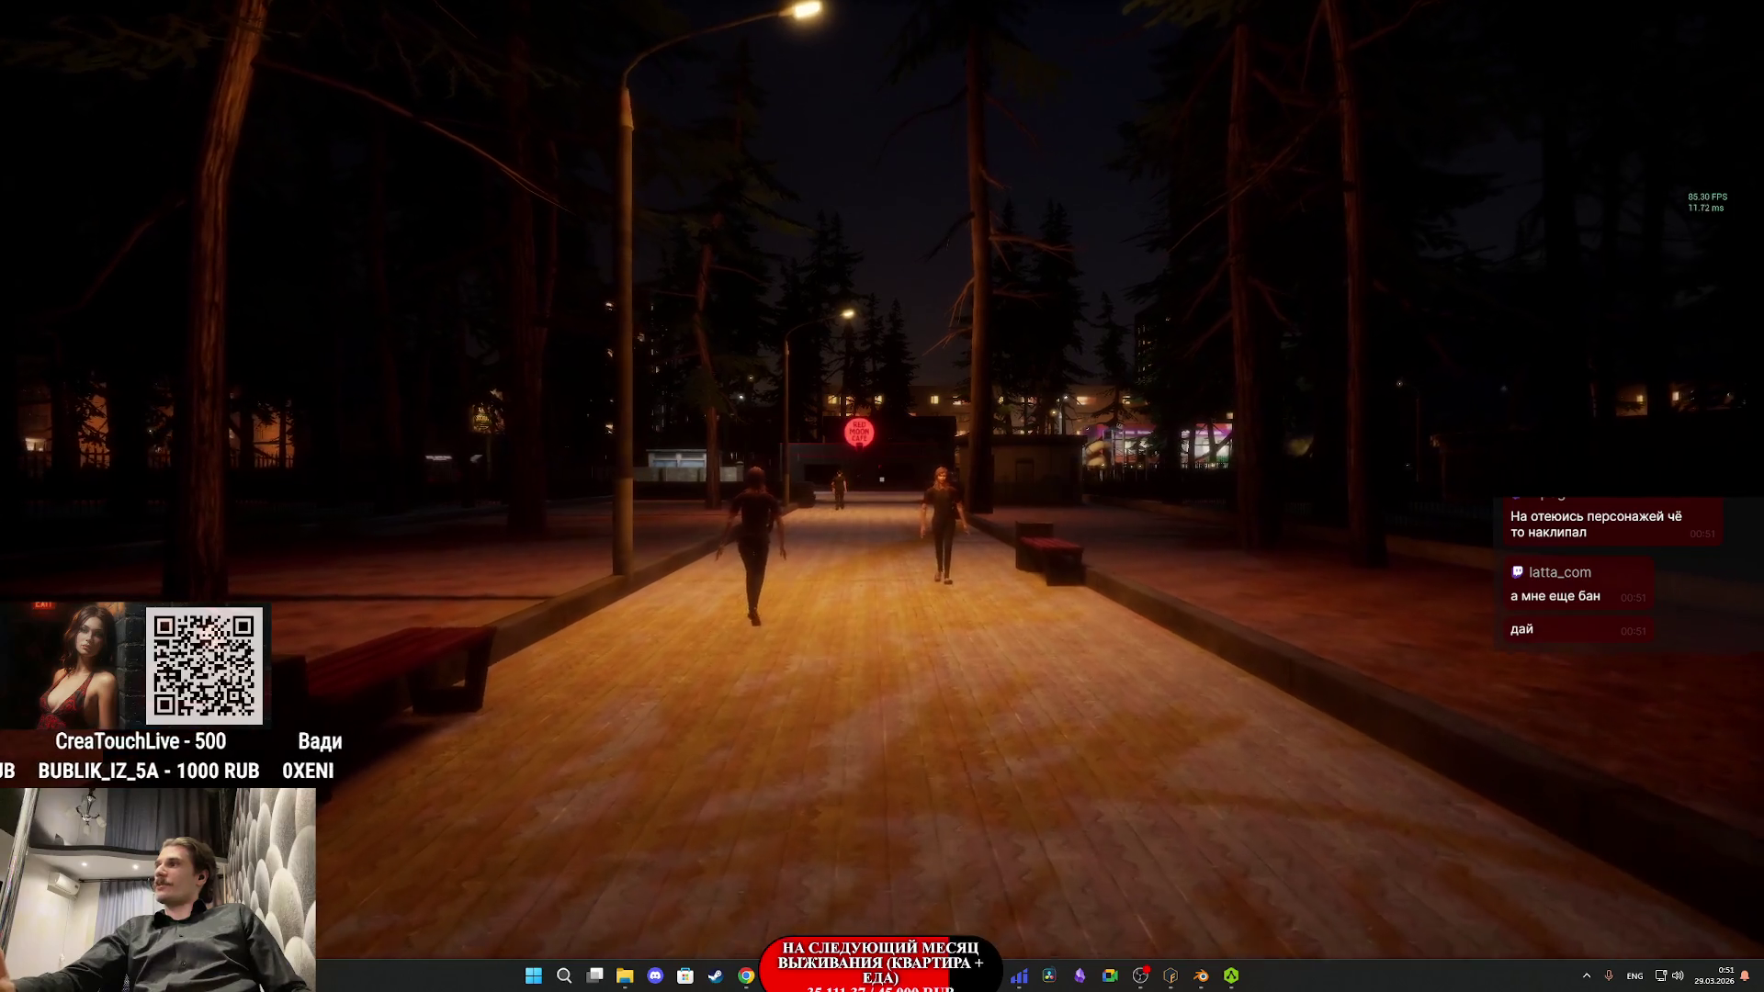
{"action": "key", "text": "w"}
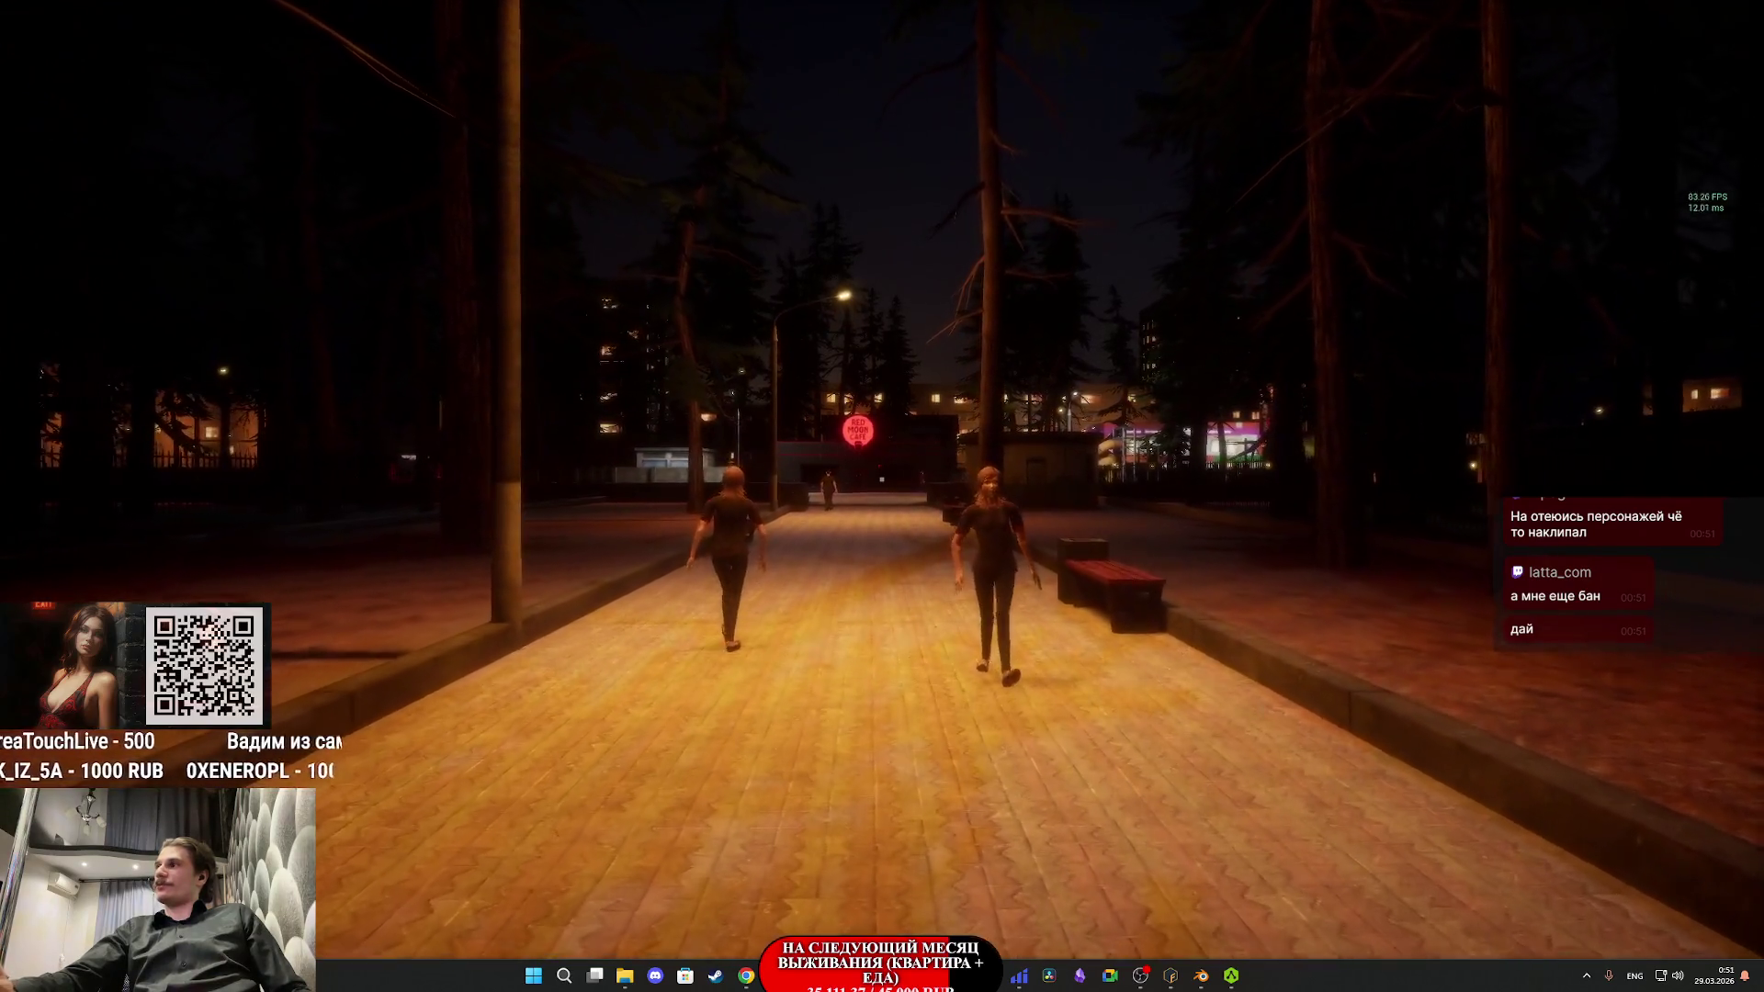
{"action": "key", "text": "w"}
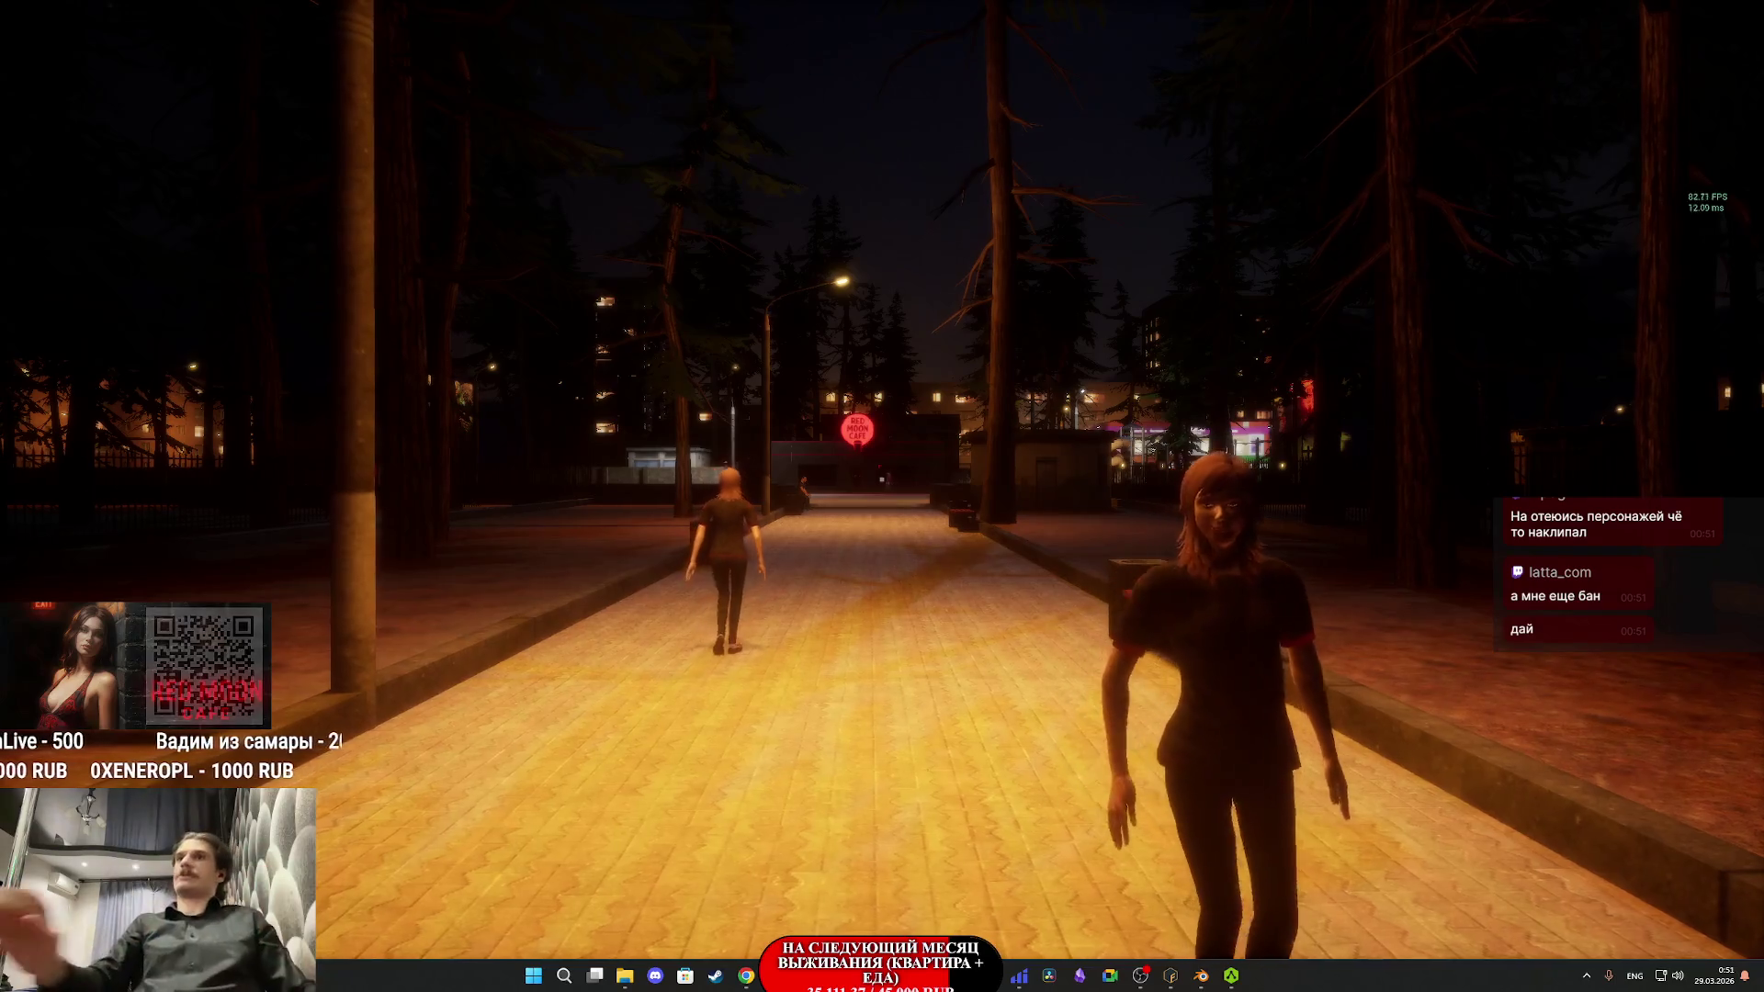
{"action": "key", "text": "w"}
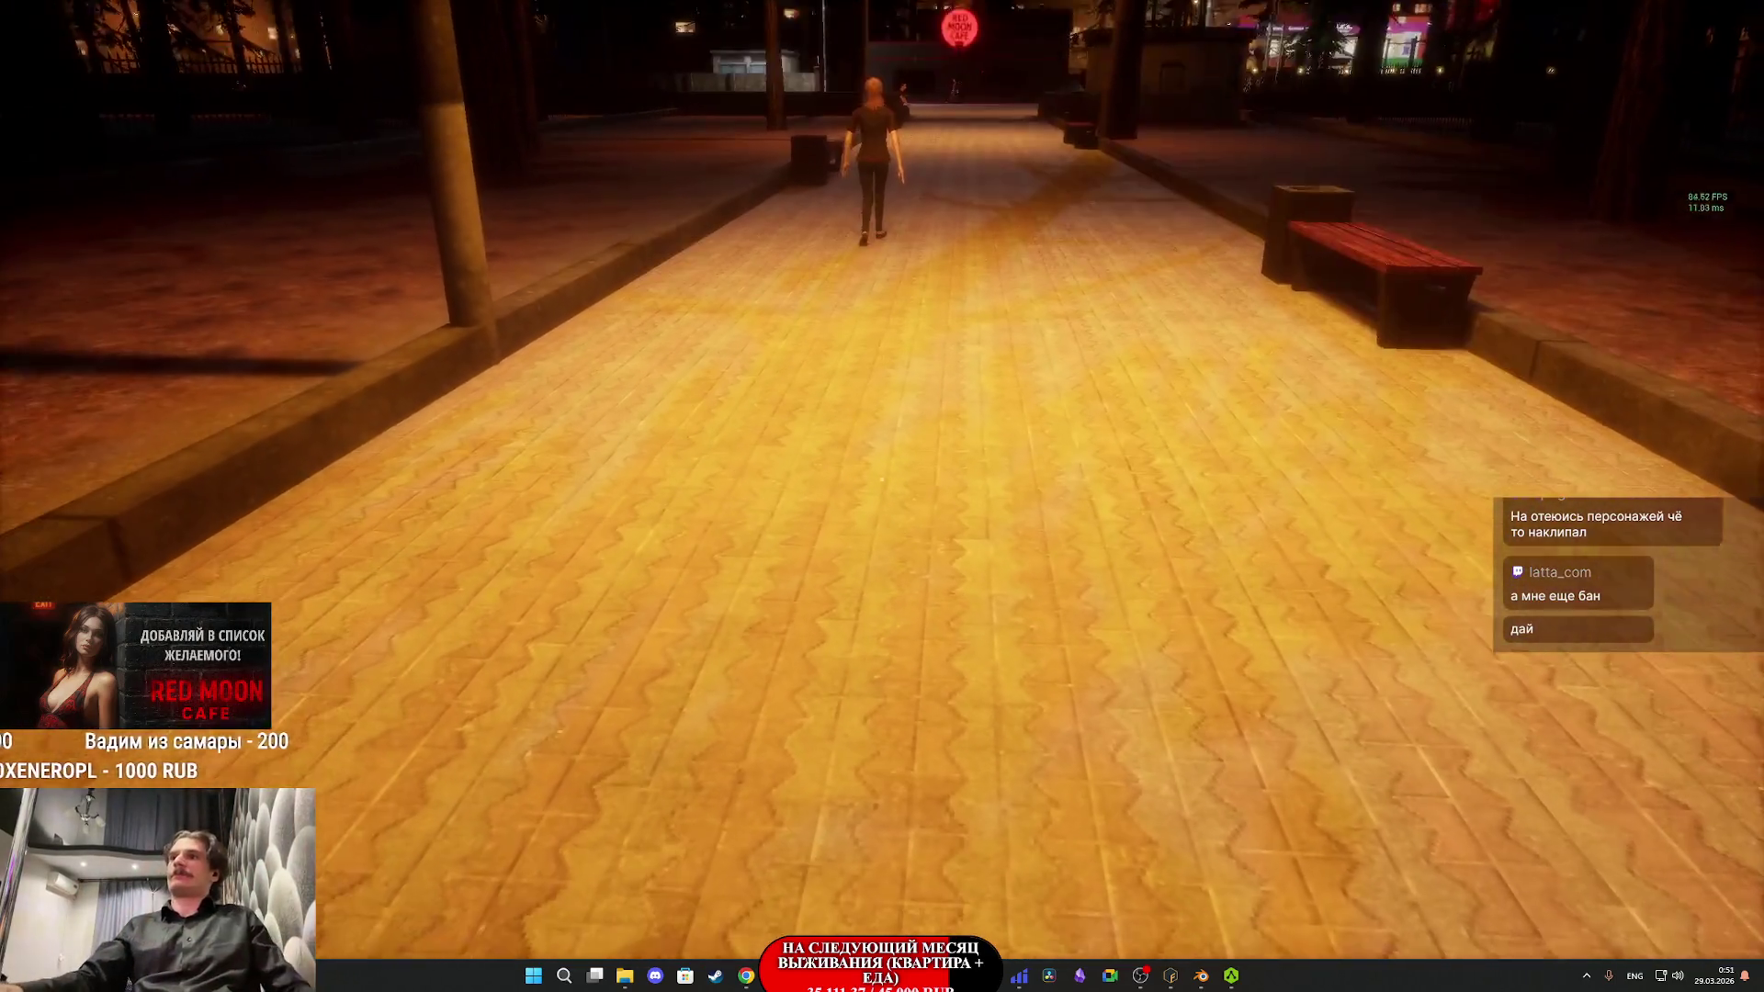
{"action": "key", "text": "w"}
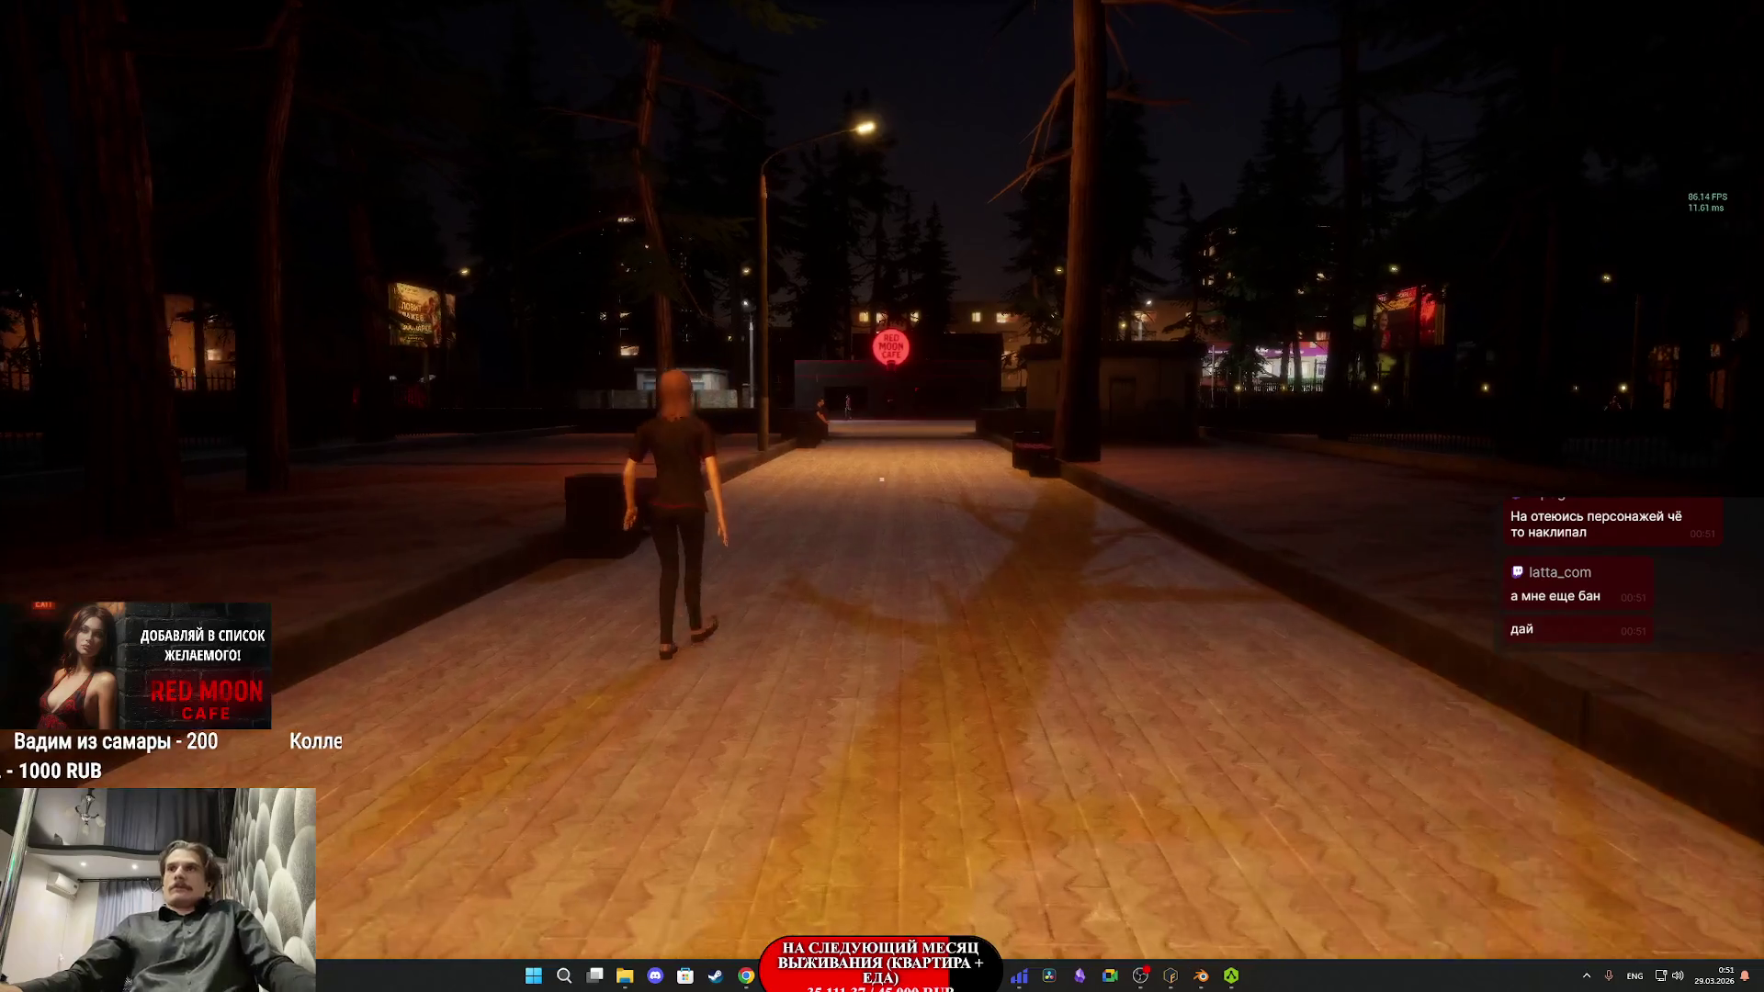
{"action": "key", "text": "w"}
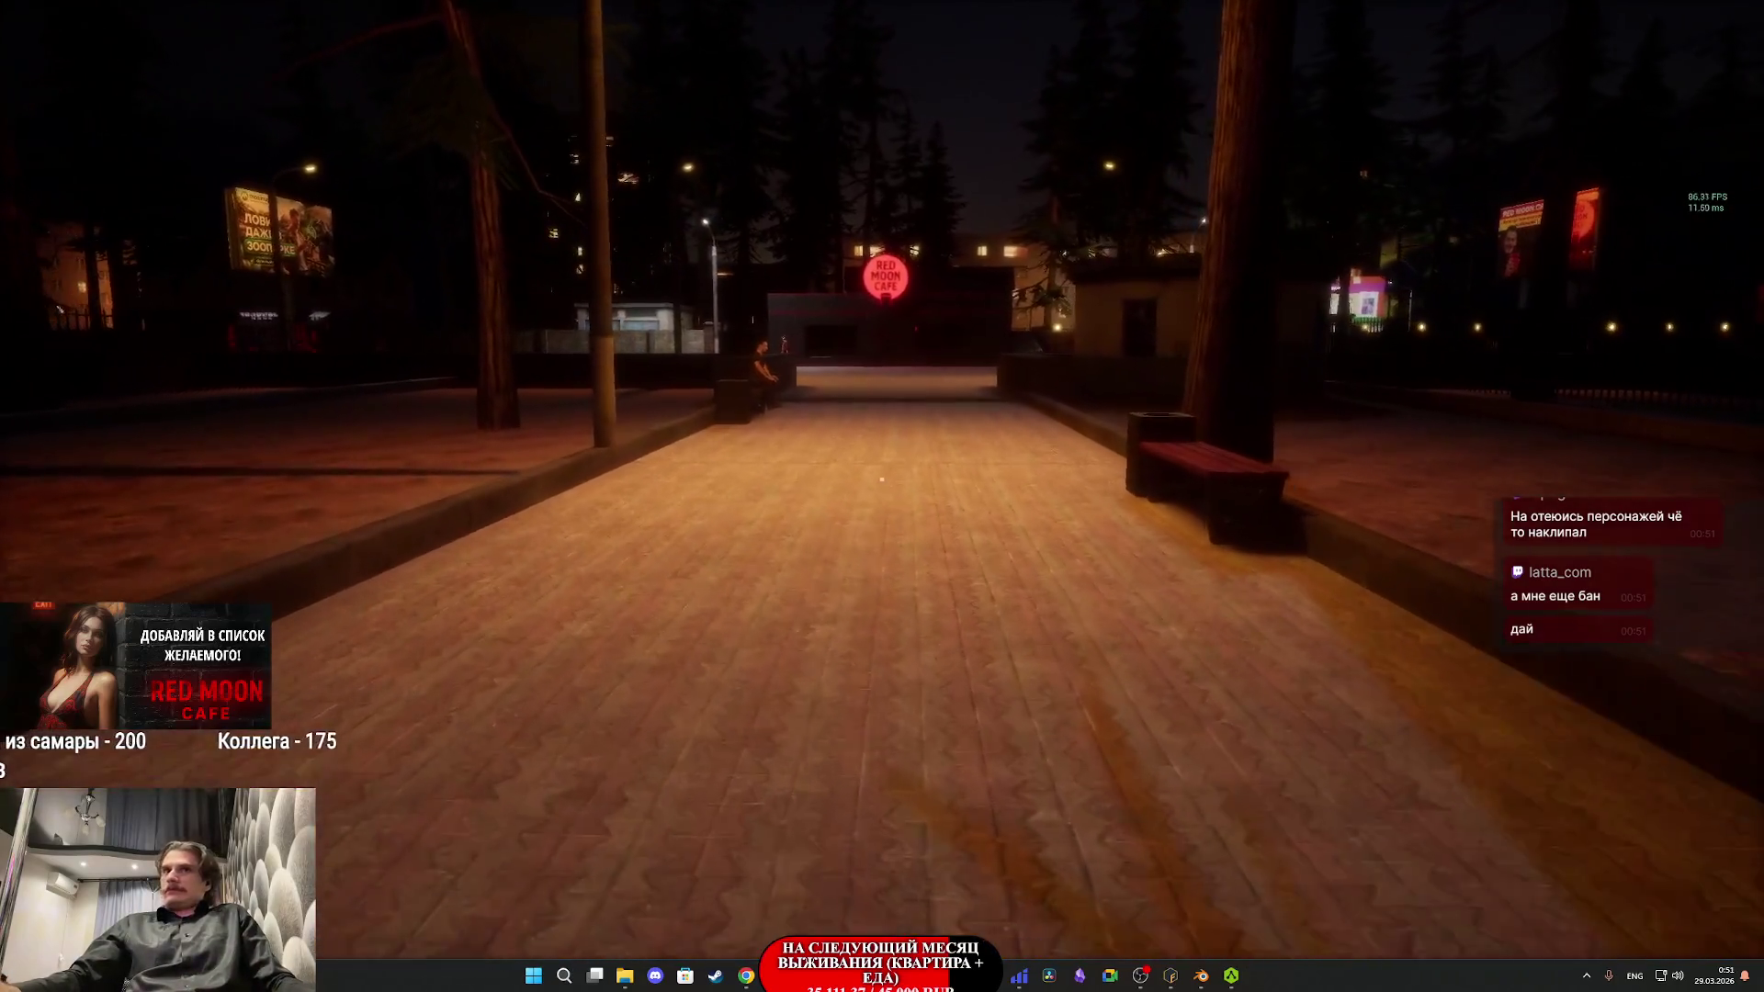
{"action": "key", "text": "w"}
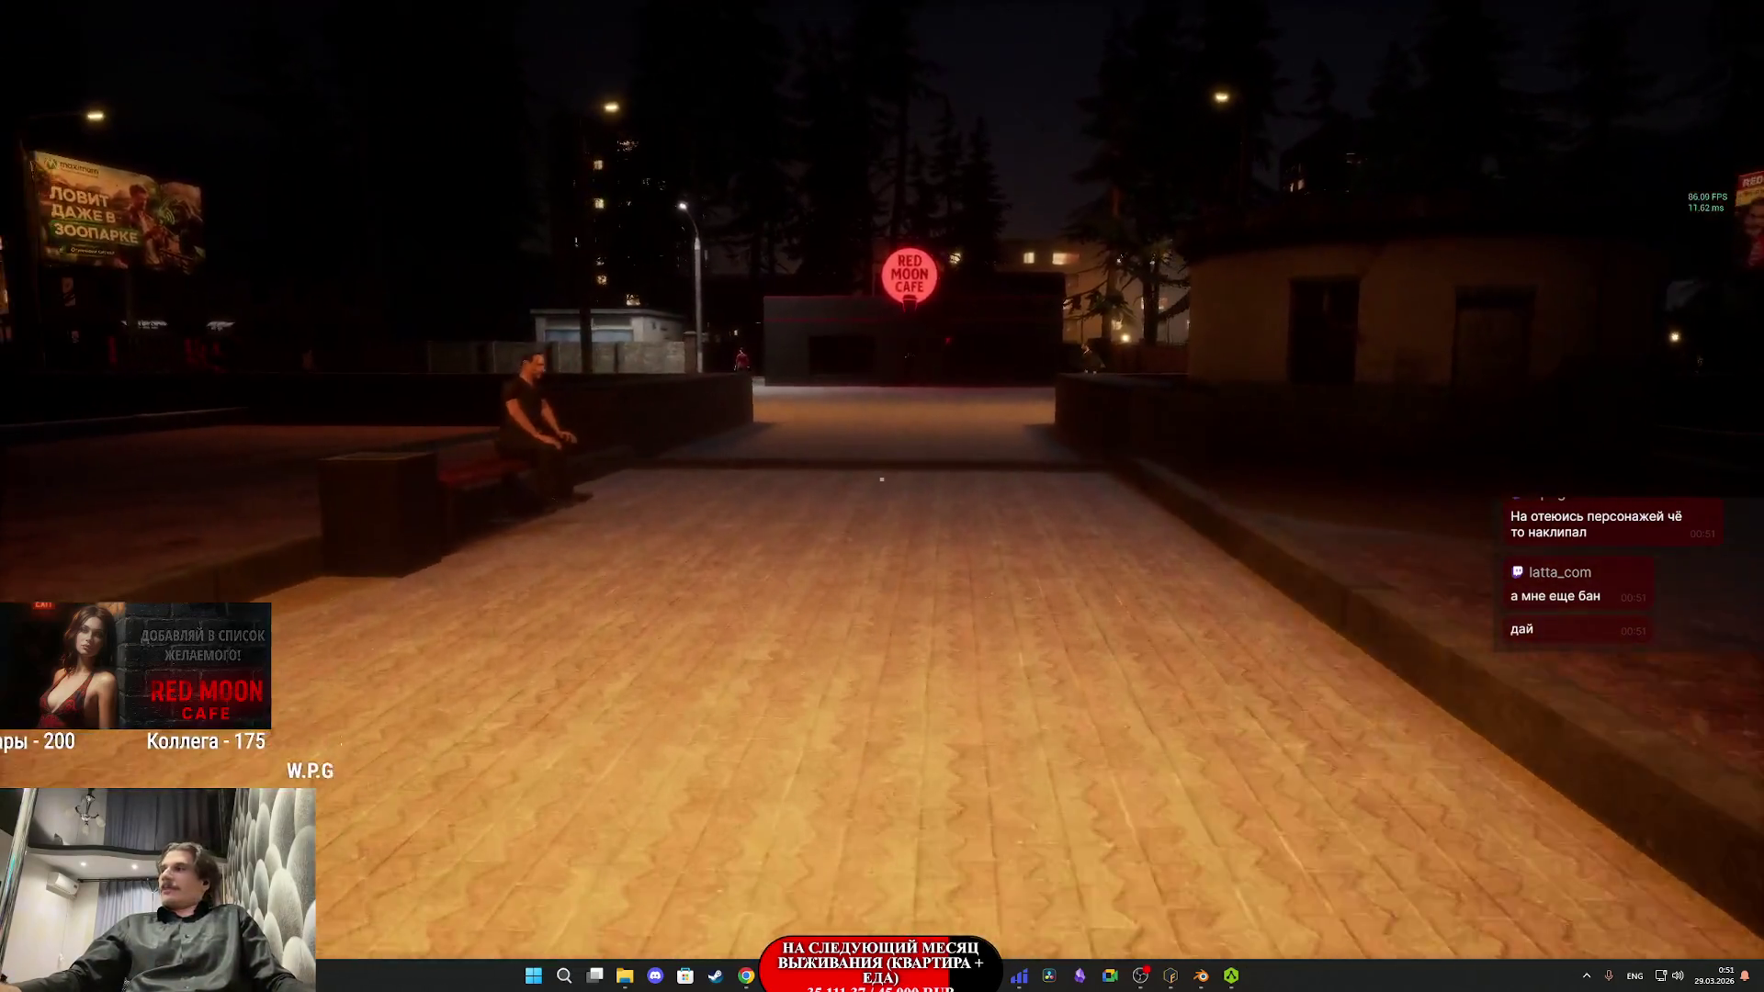
{"action": "key", "text": "w"}
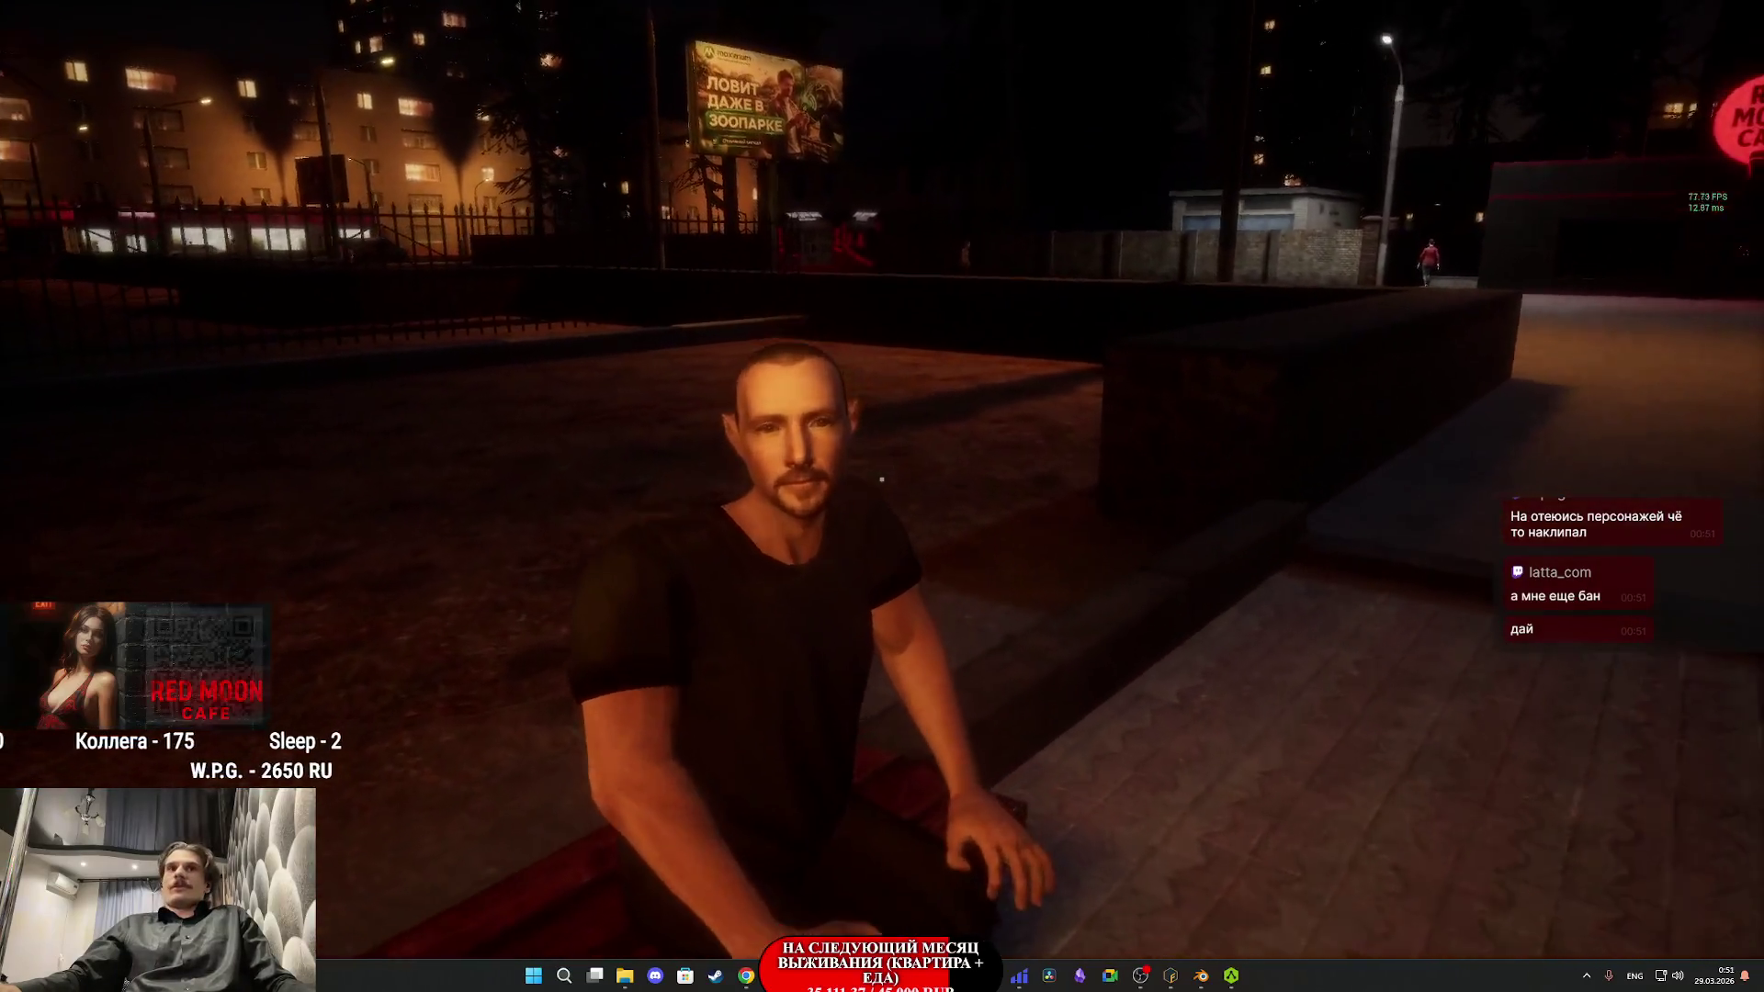
{"action": "key", "text": "w"}
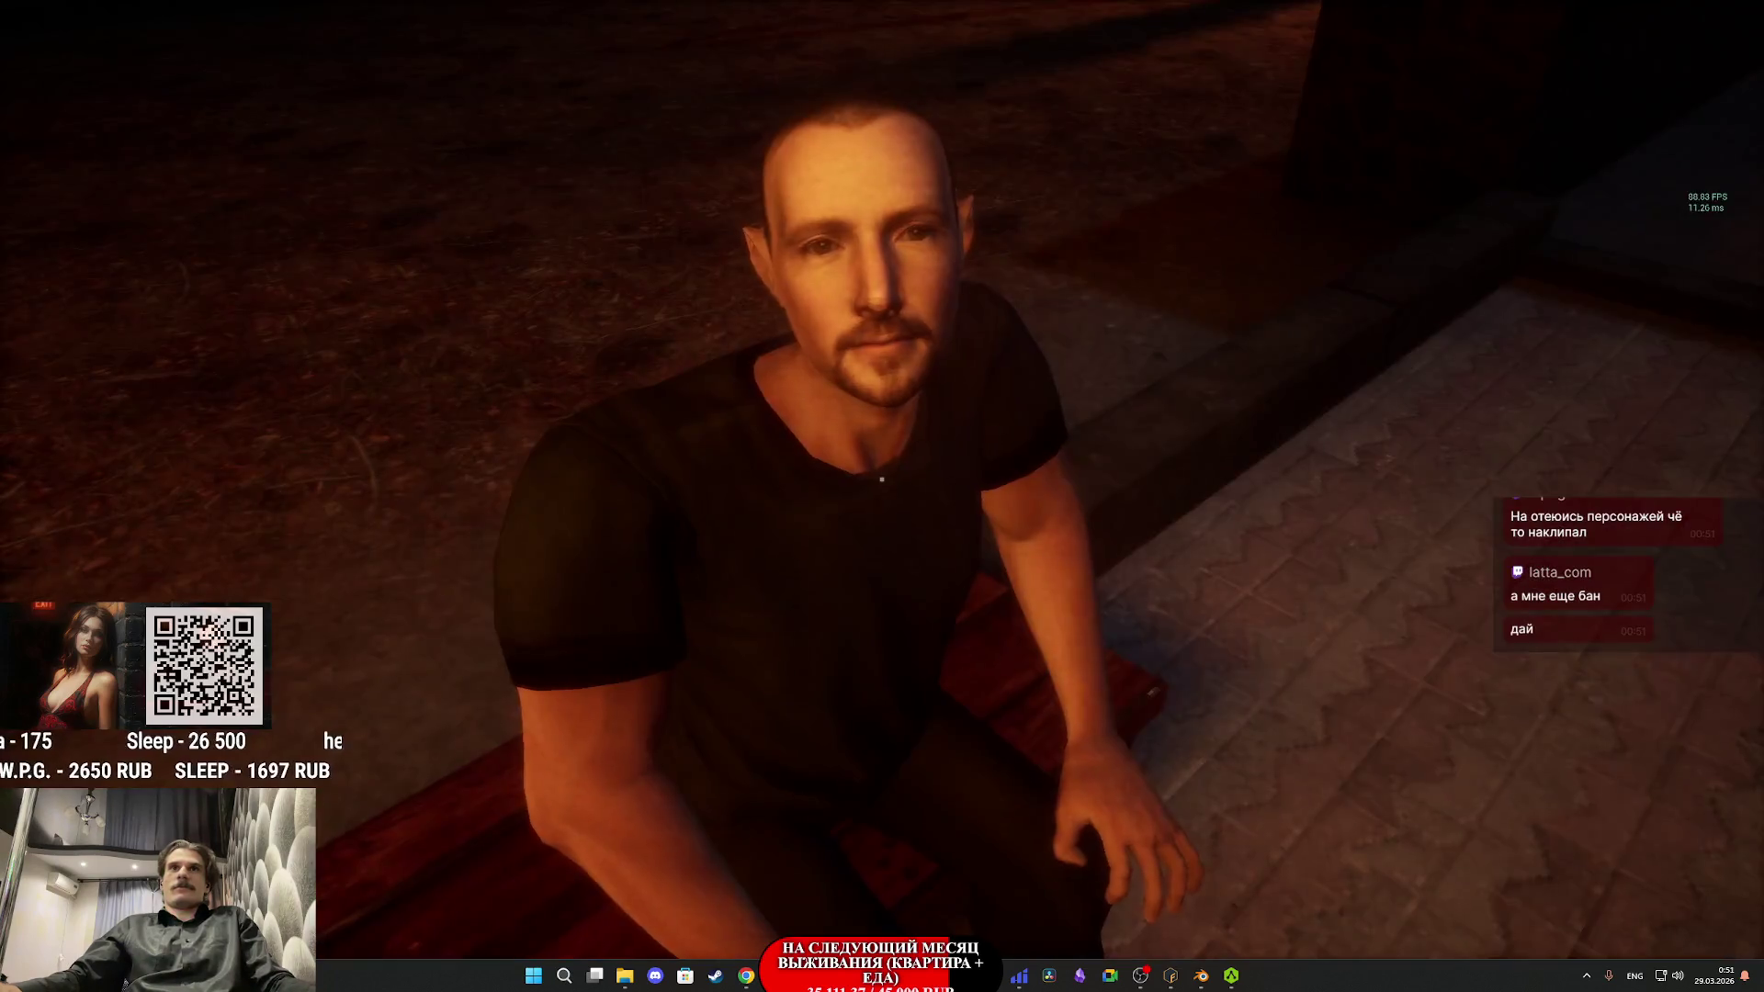
- Wave at the seated man as he stands, then cross the plaza toward the Red Moon Cafe
{"action": "left_click", "coordinate": [882, 478]}
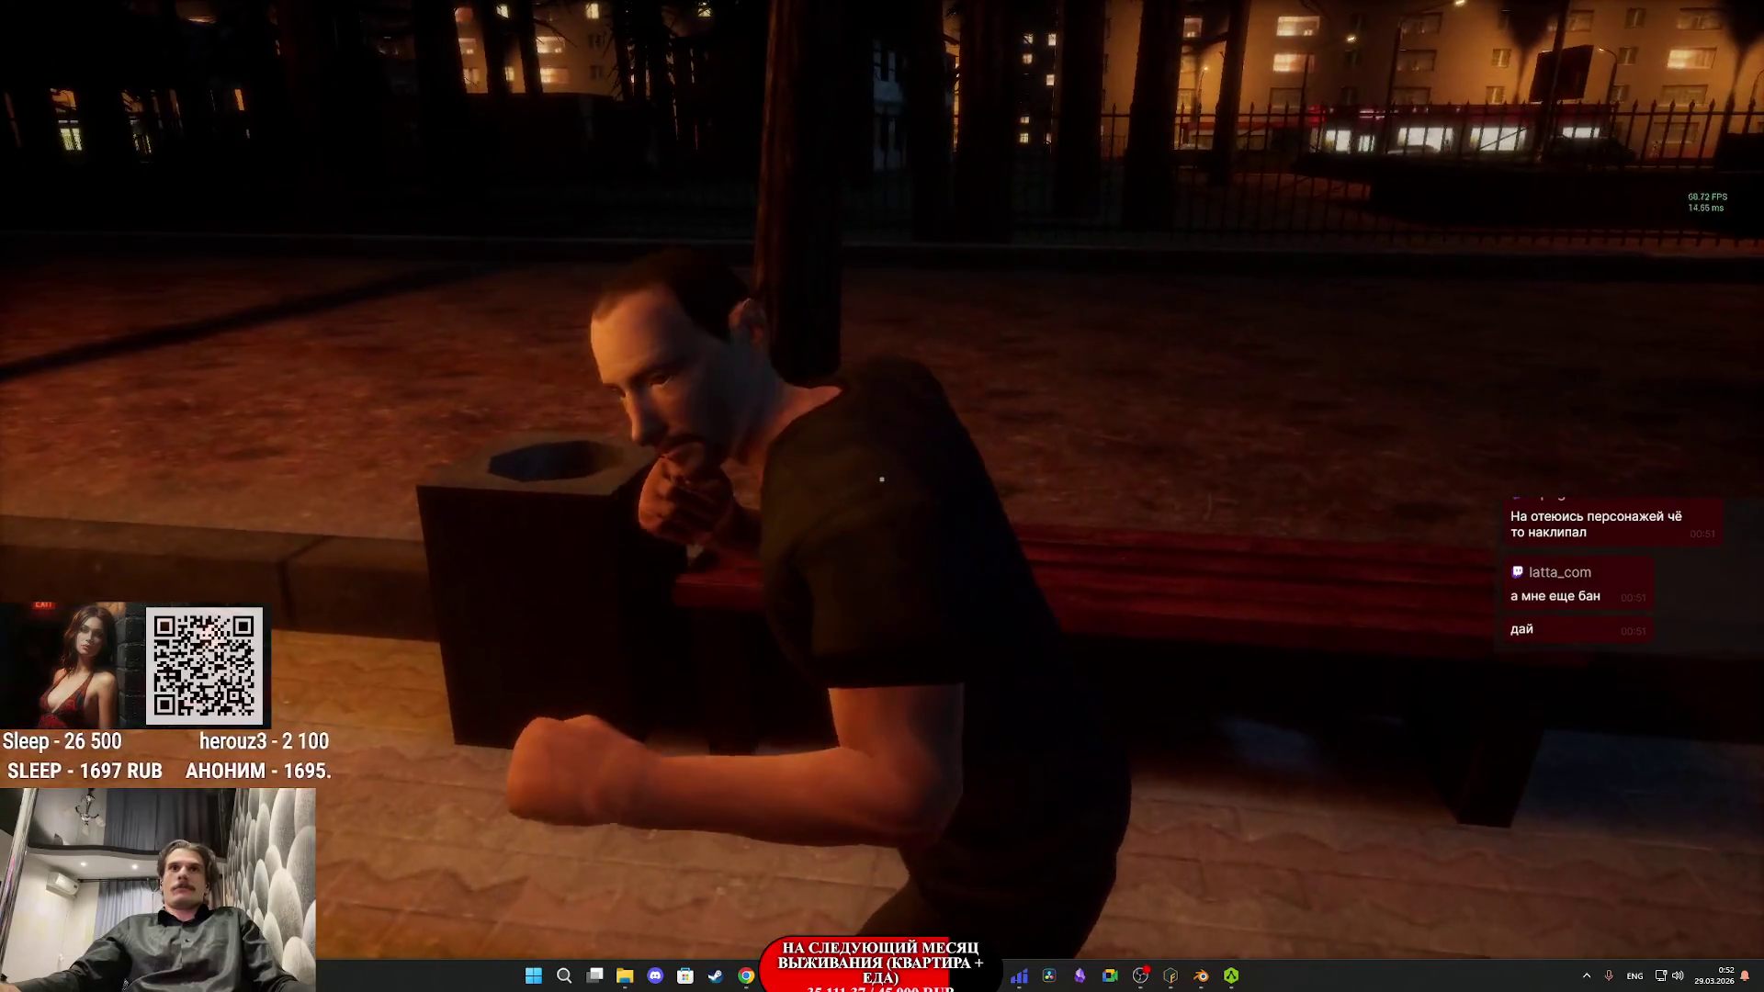
{"action": "left_click", "coordinate": [882, 479]}
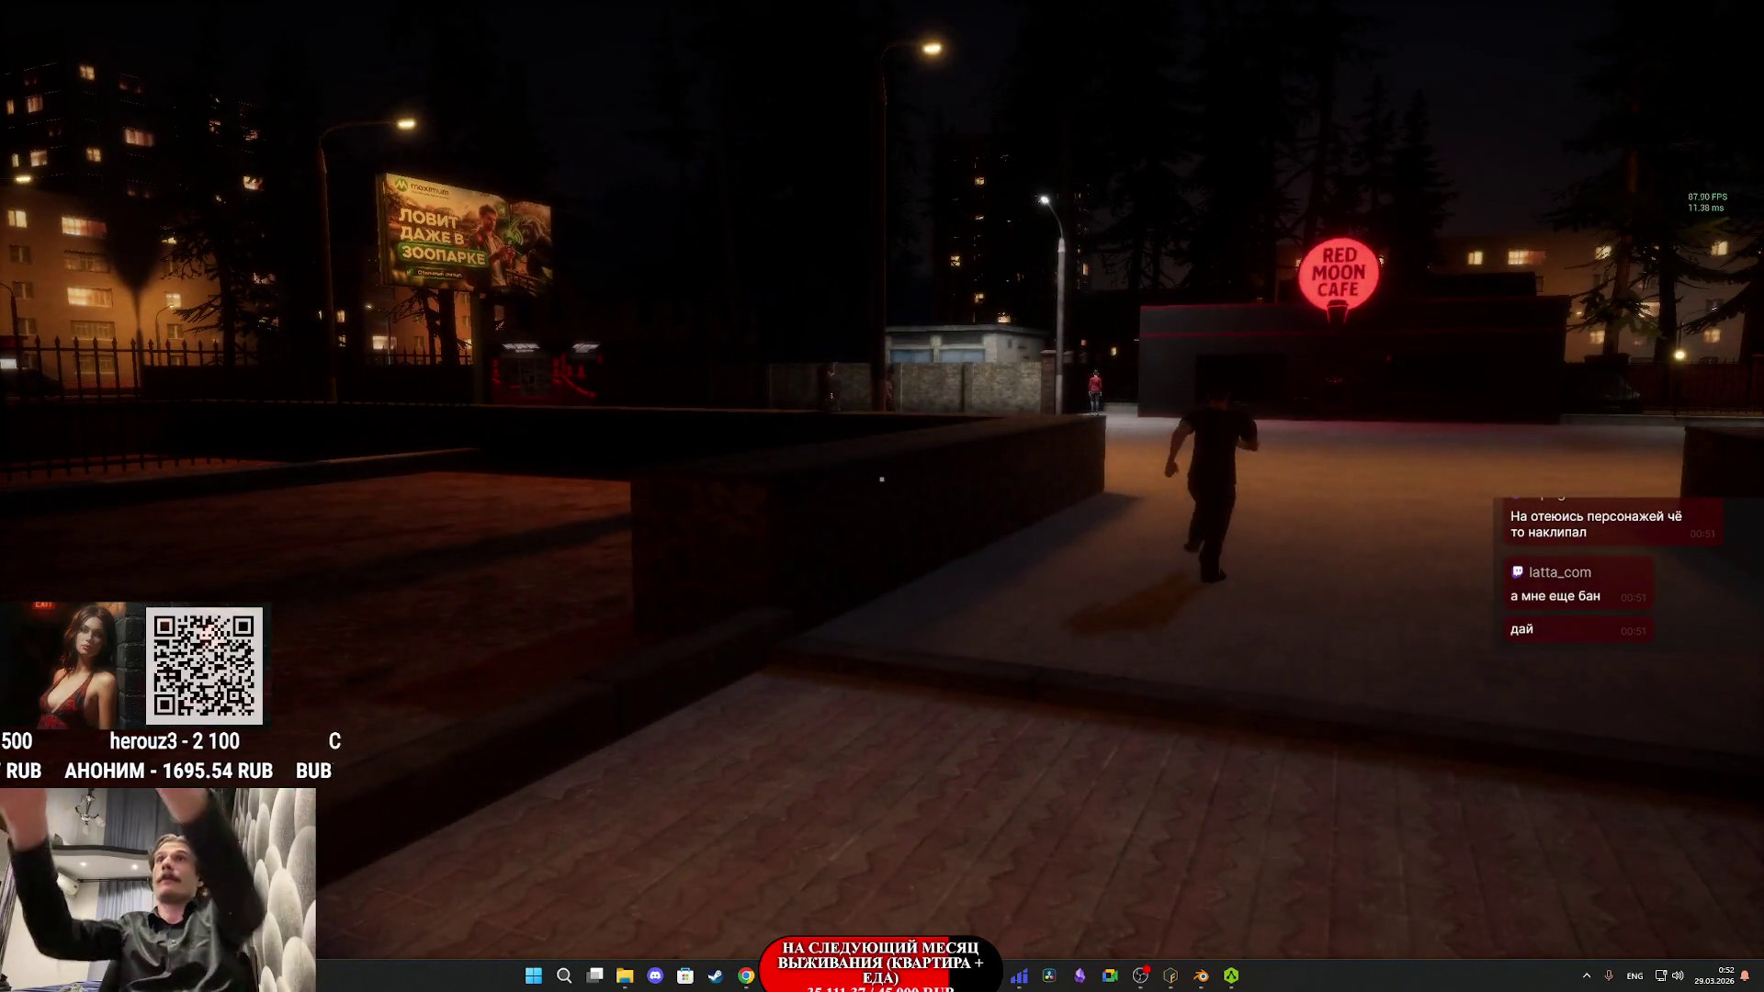
{"action": "key", "text": "w"}
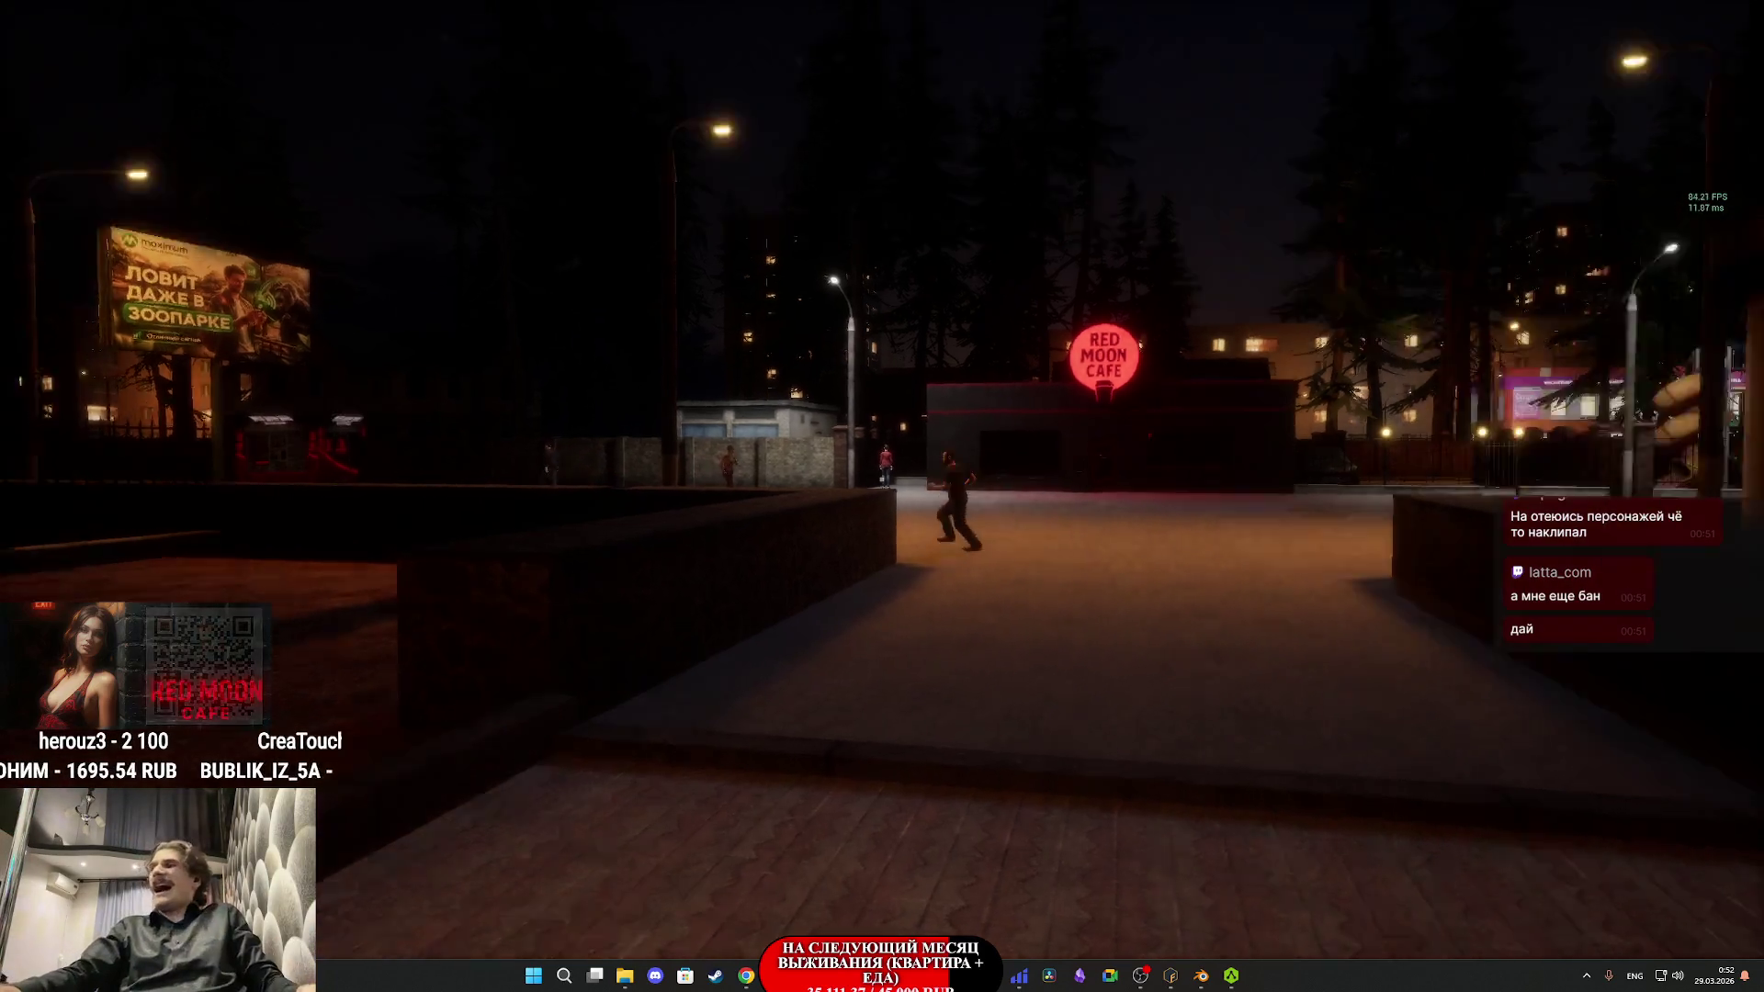
{"action": "key", "text": "w"}
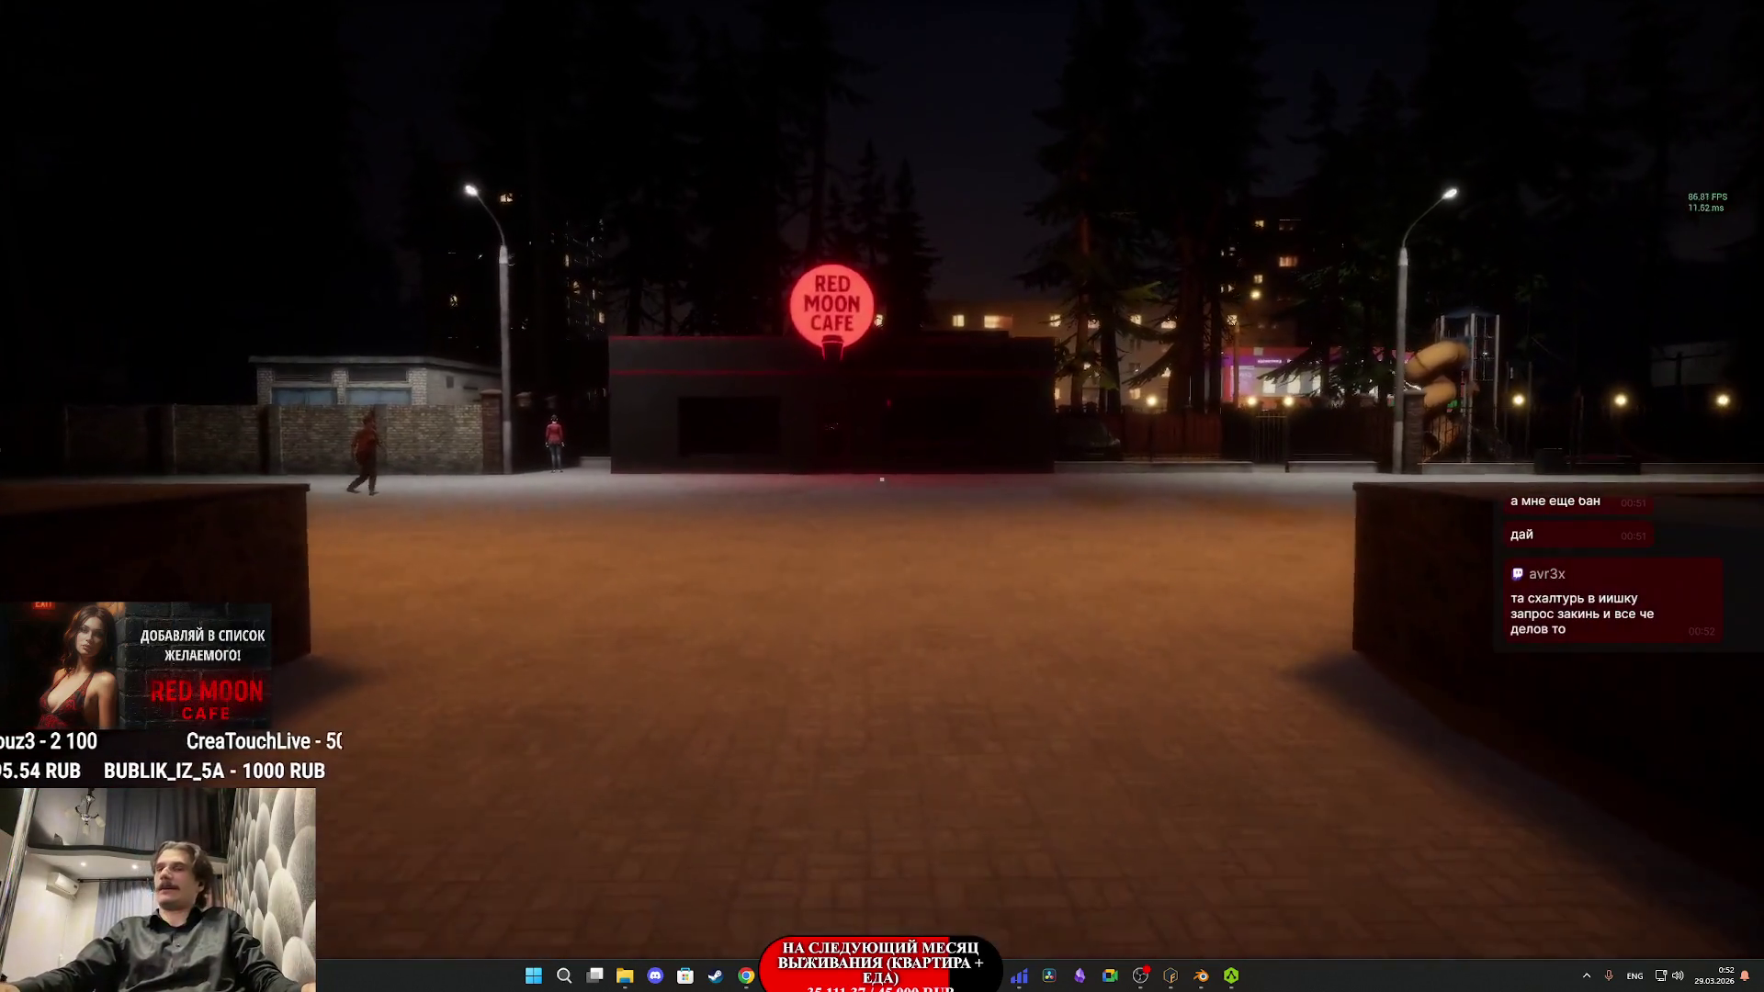
{"action": "key", "text": "w"}
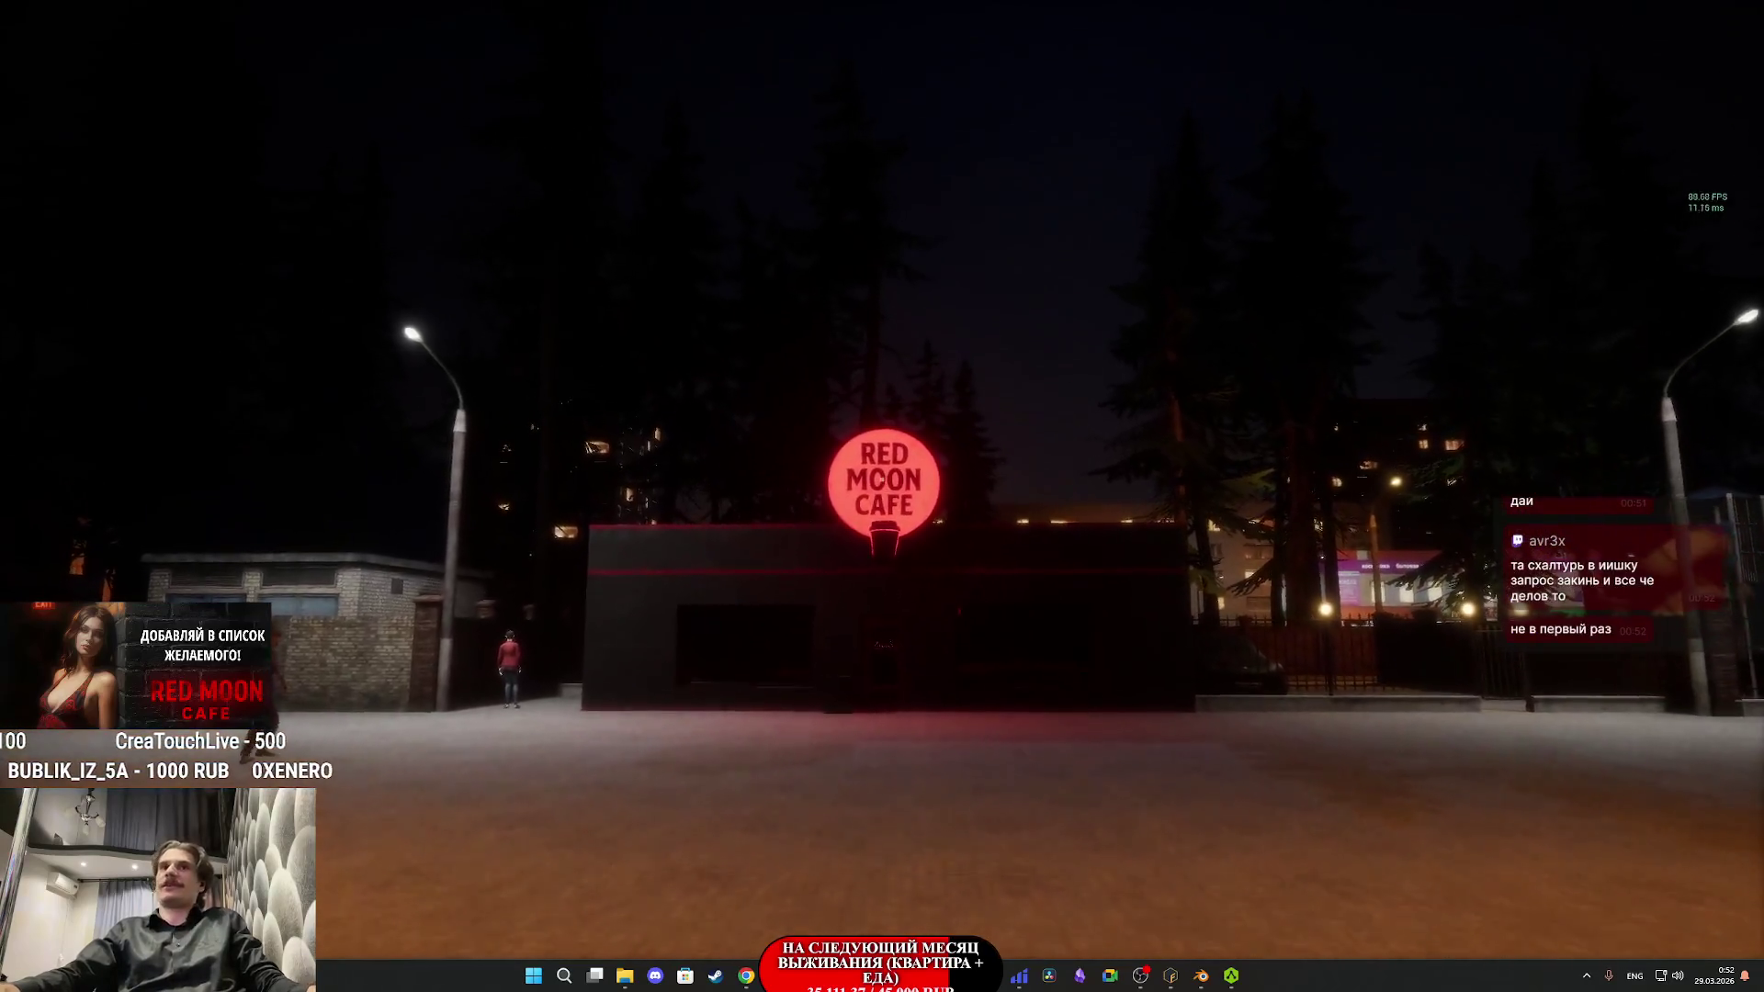
{"action": "key", "text": "w"}
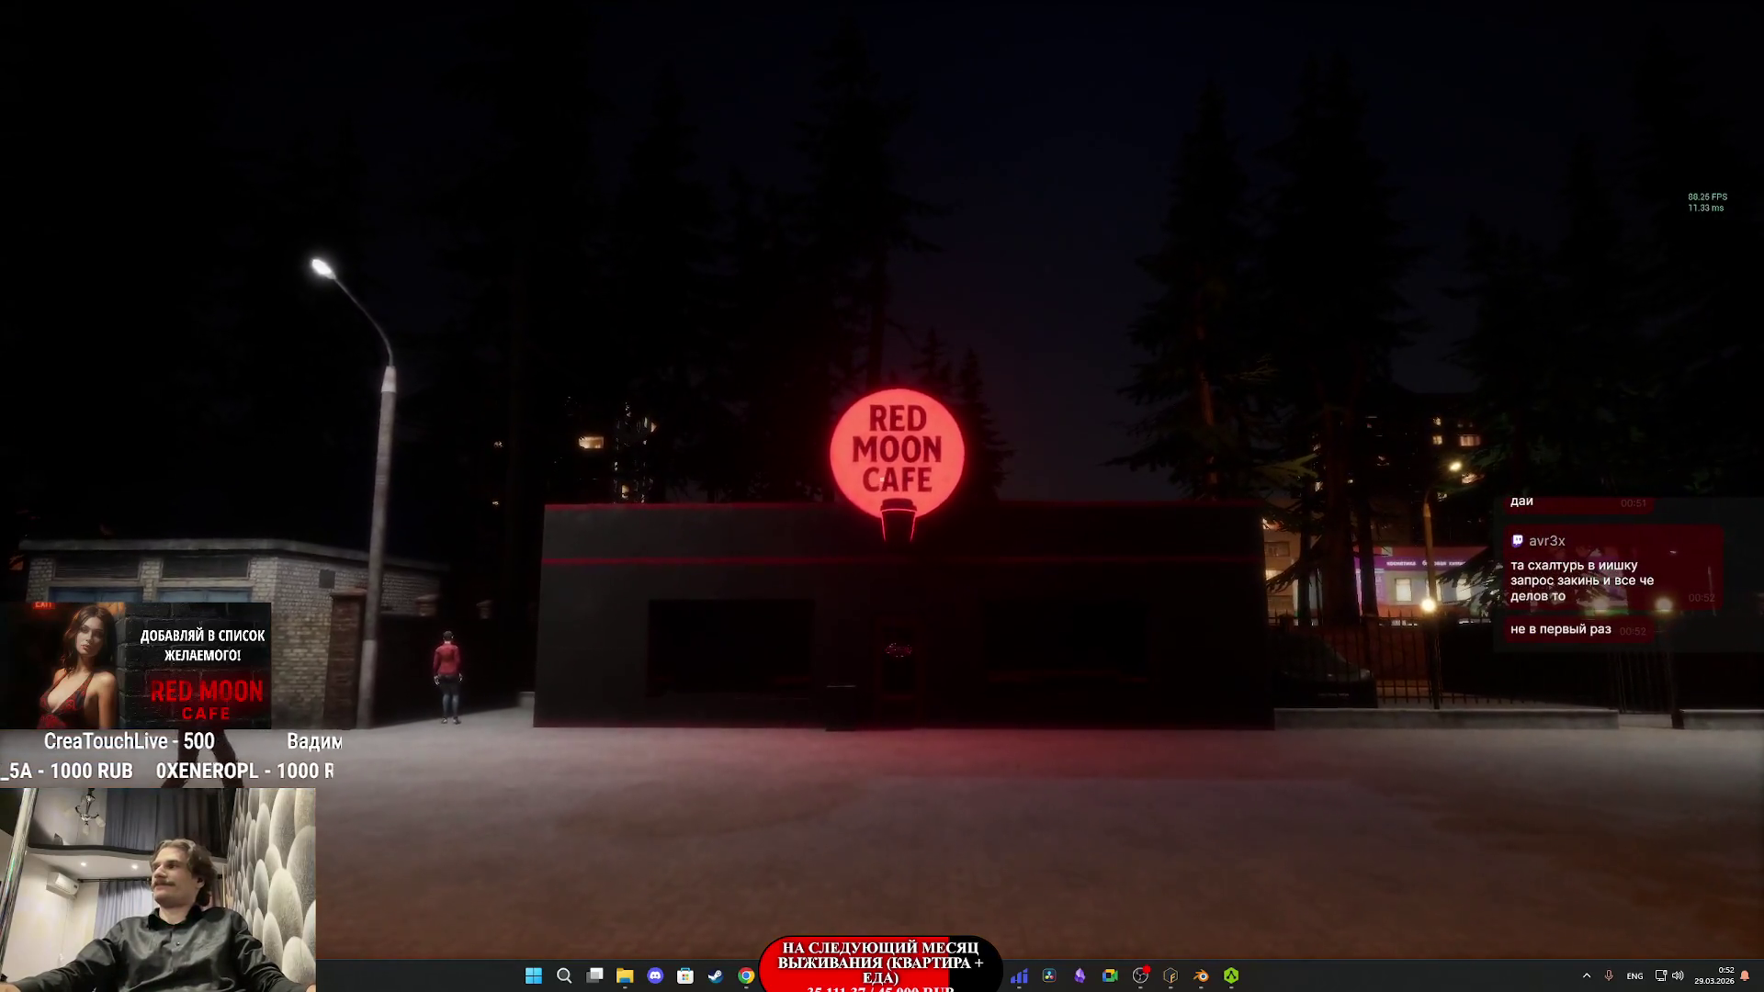
{"action": "key", "text": "w"}
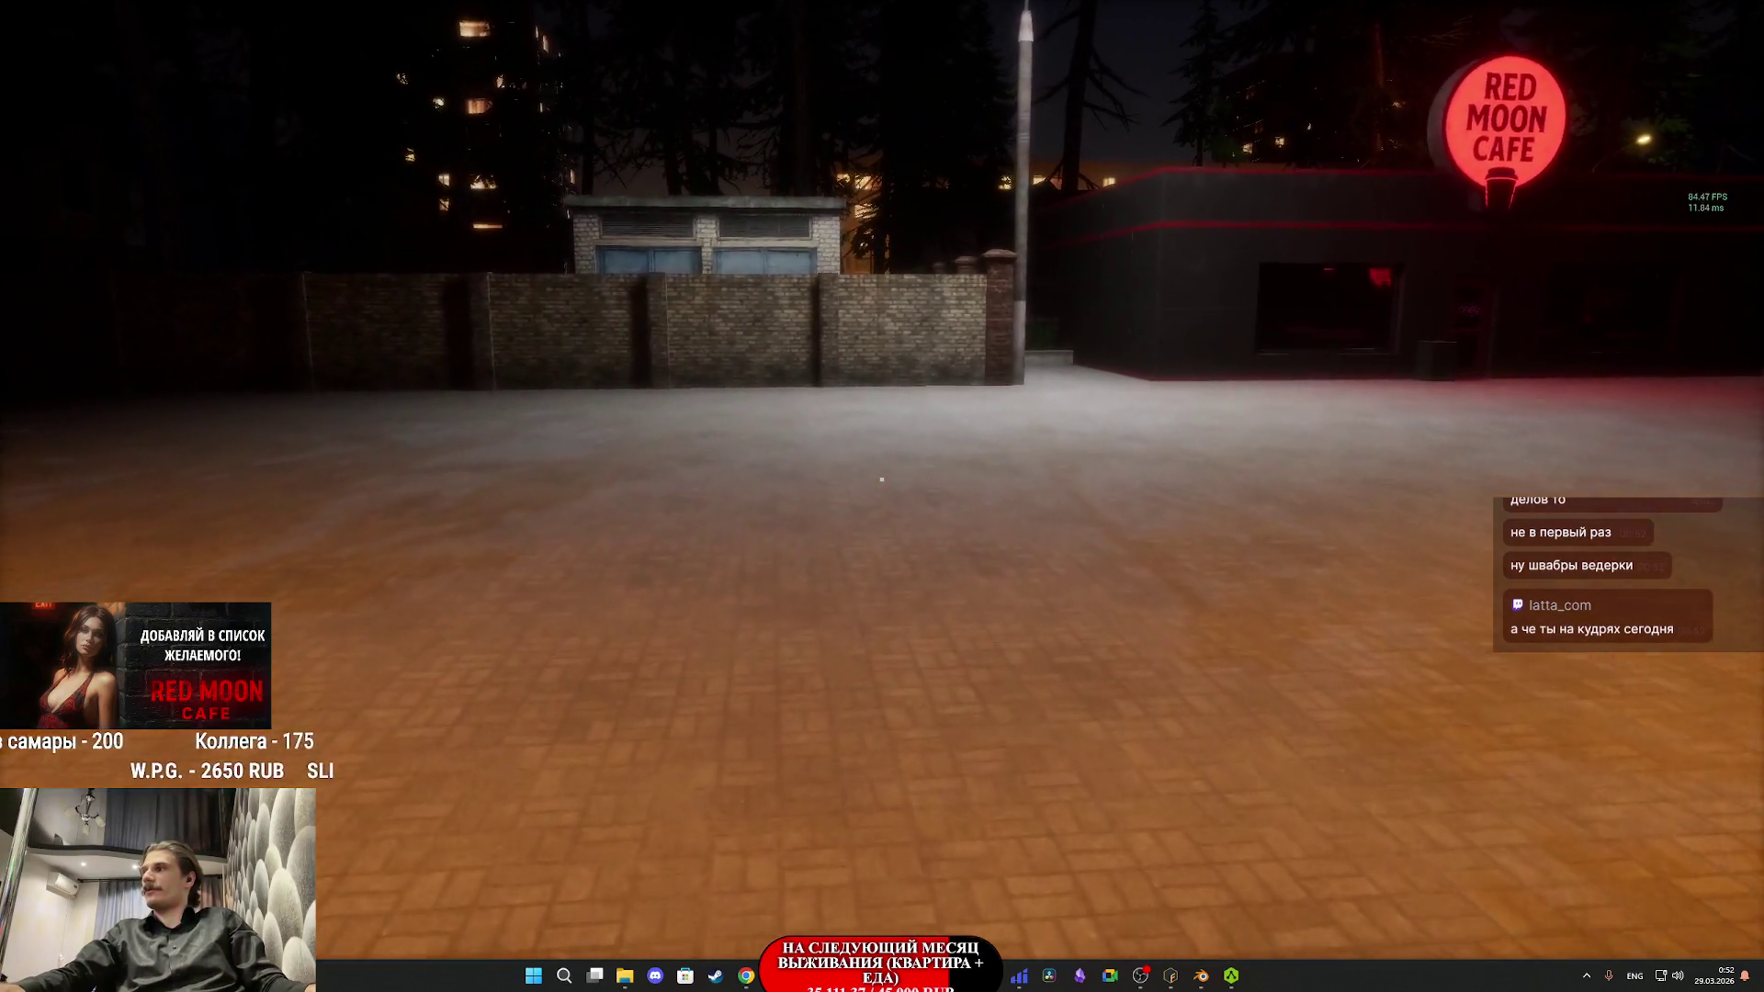
- Walk along the brick wall, switch to third-person view, and run toward the shops
{"action": "key", "text": "w"}
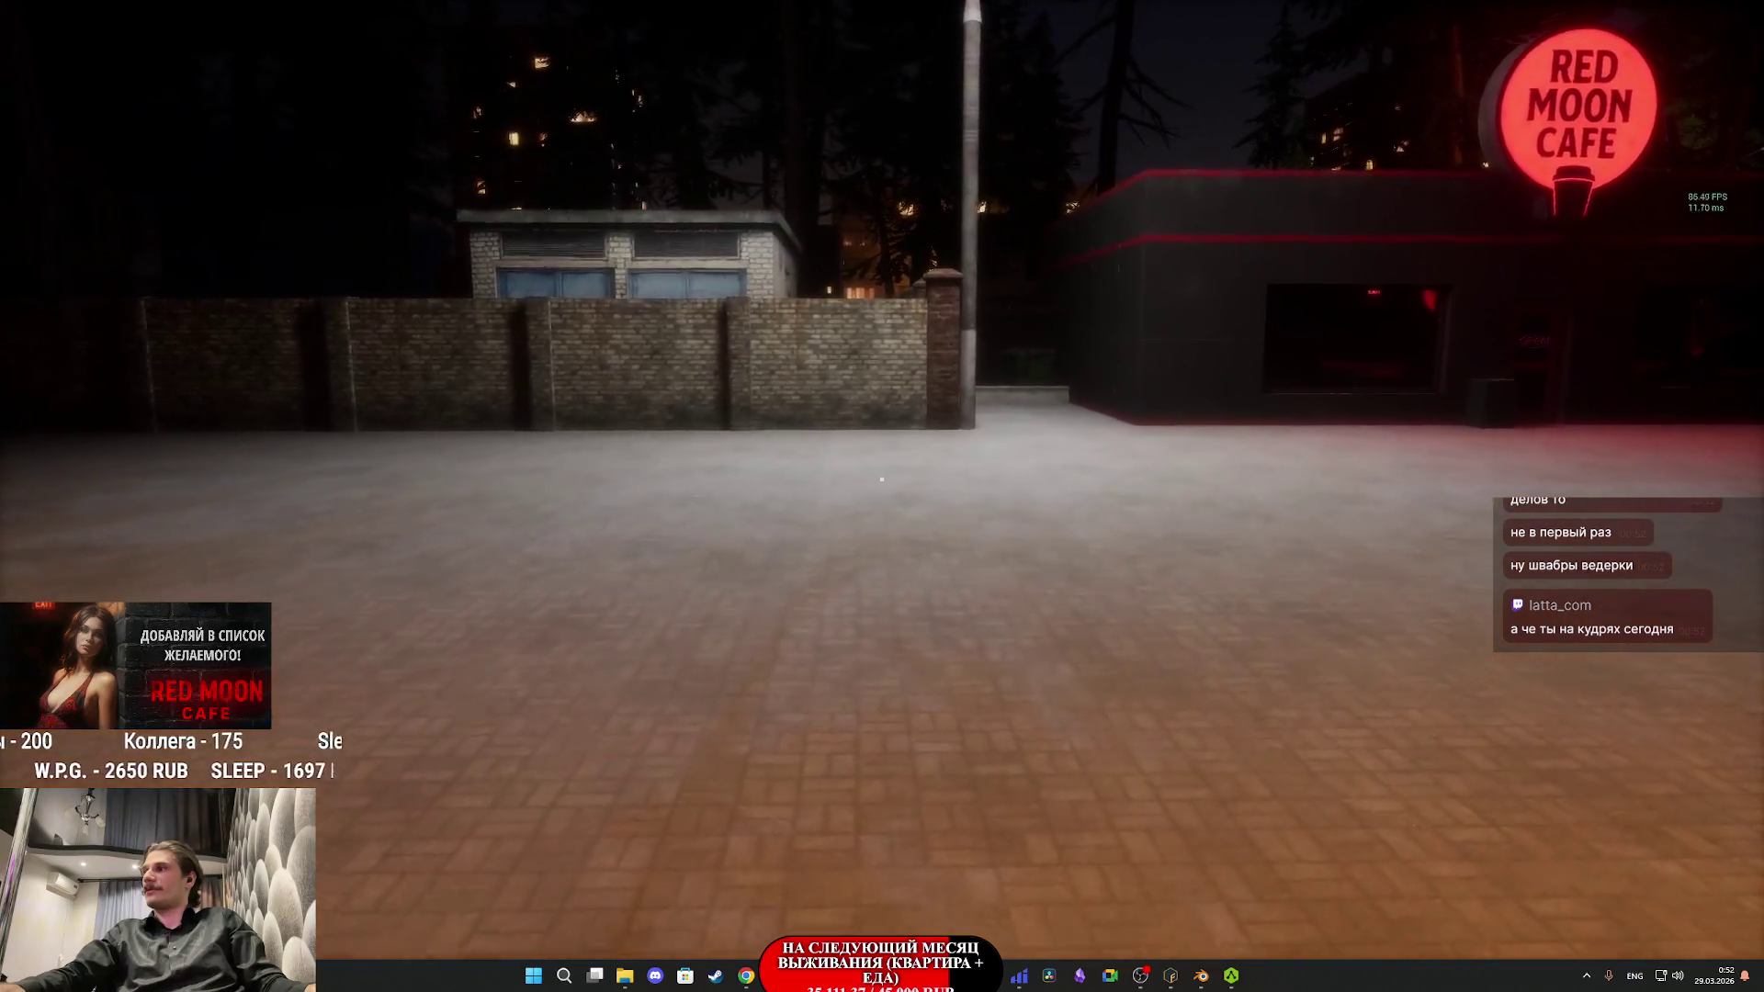
{"action": "key", "text": "w"}
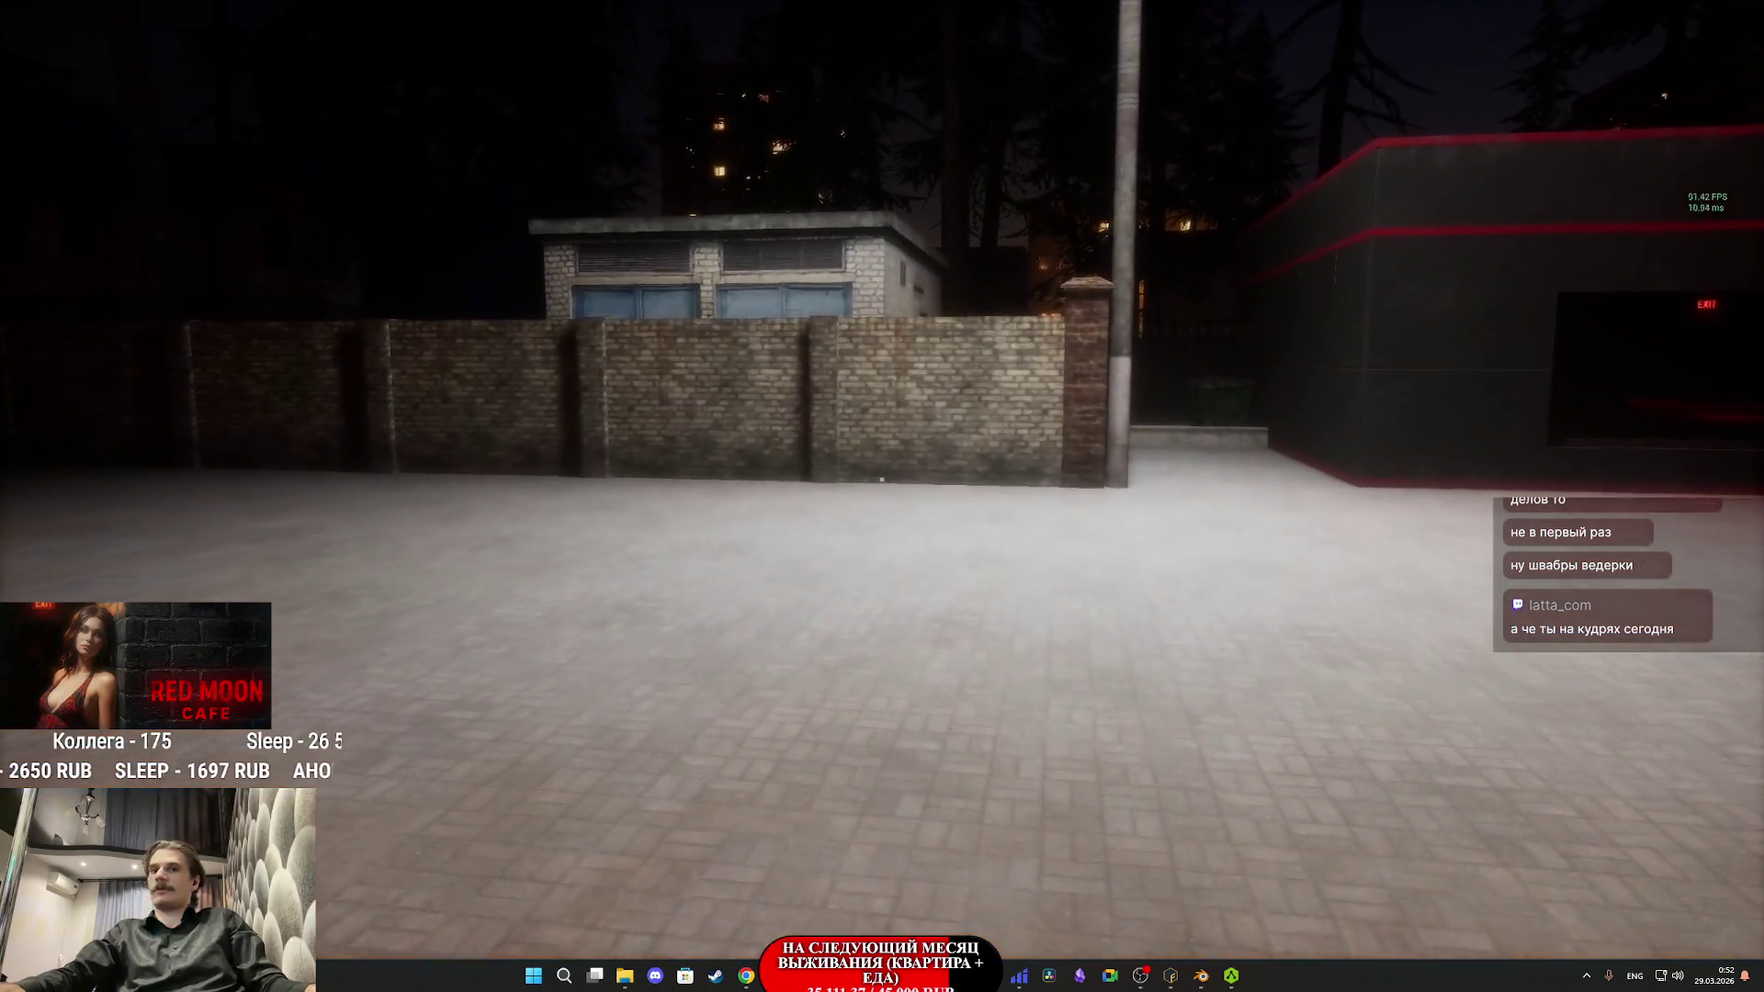
{"action": "mouse_move", "coordinate": [881, 478]}
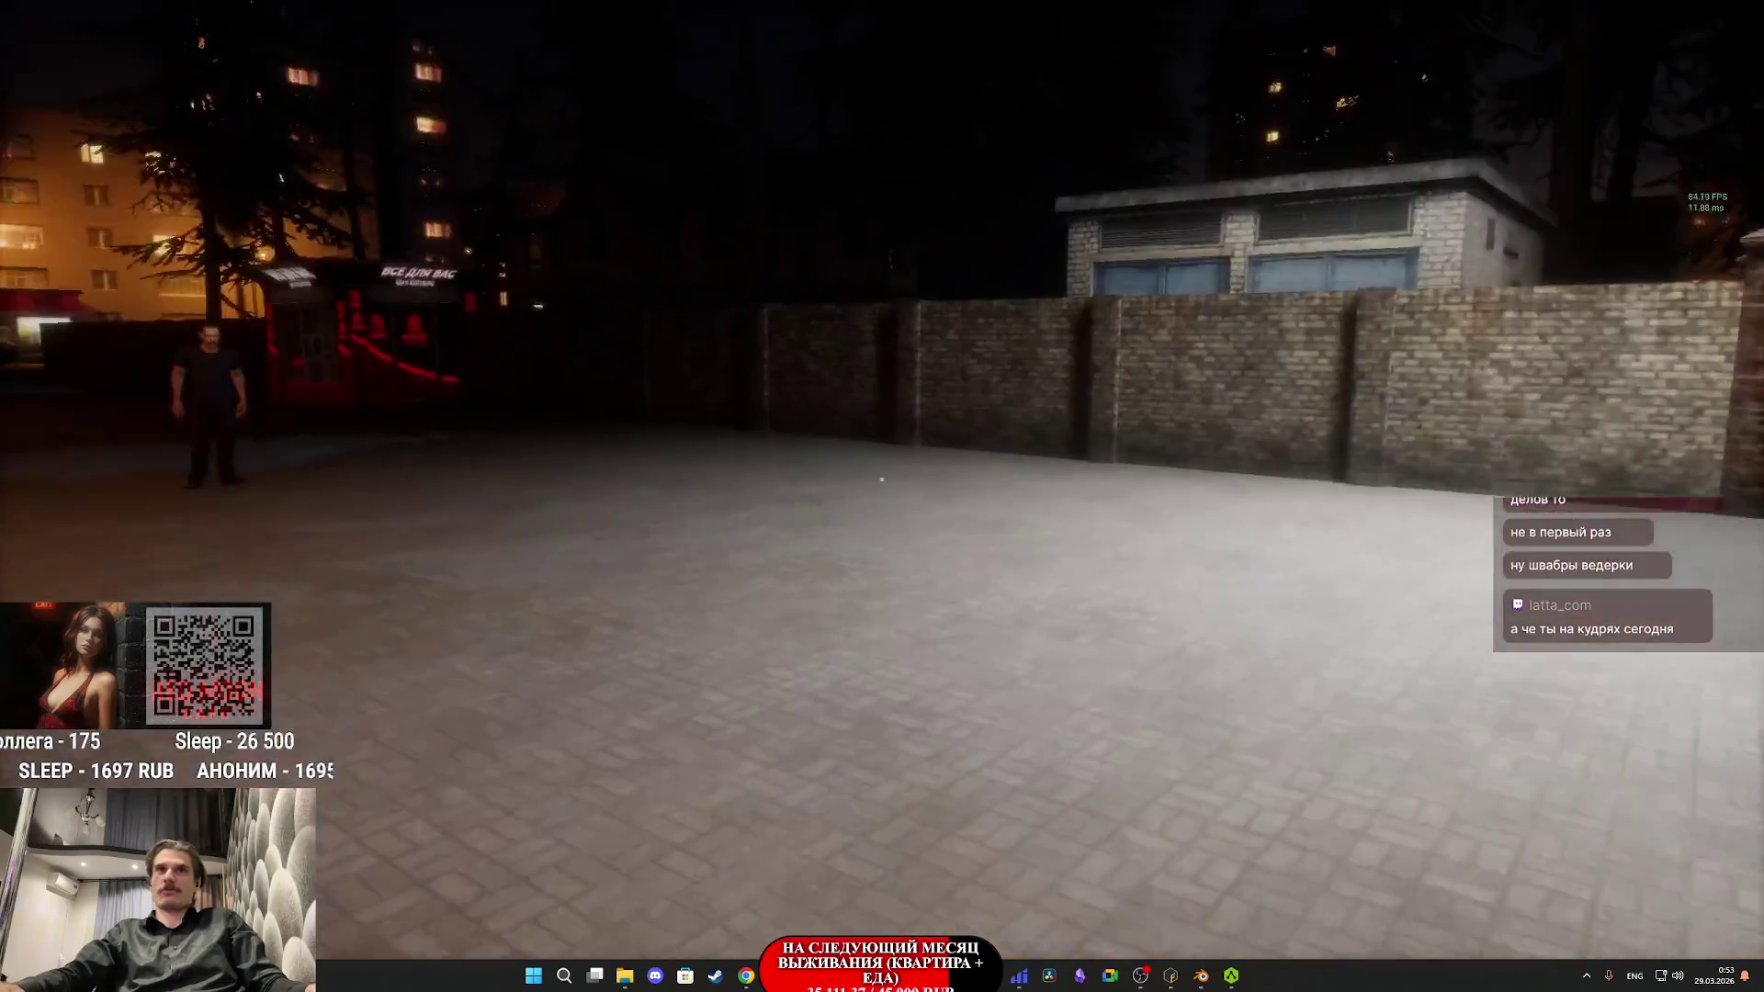
{"action": "key", "text": "v"}
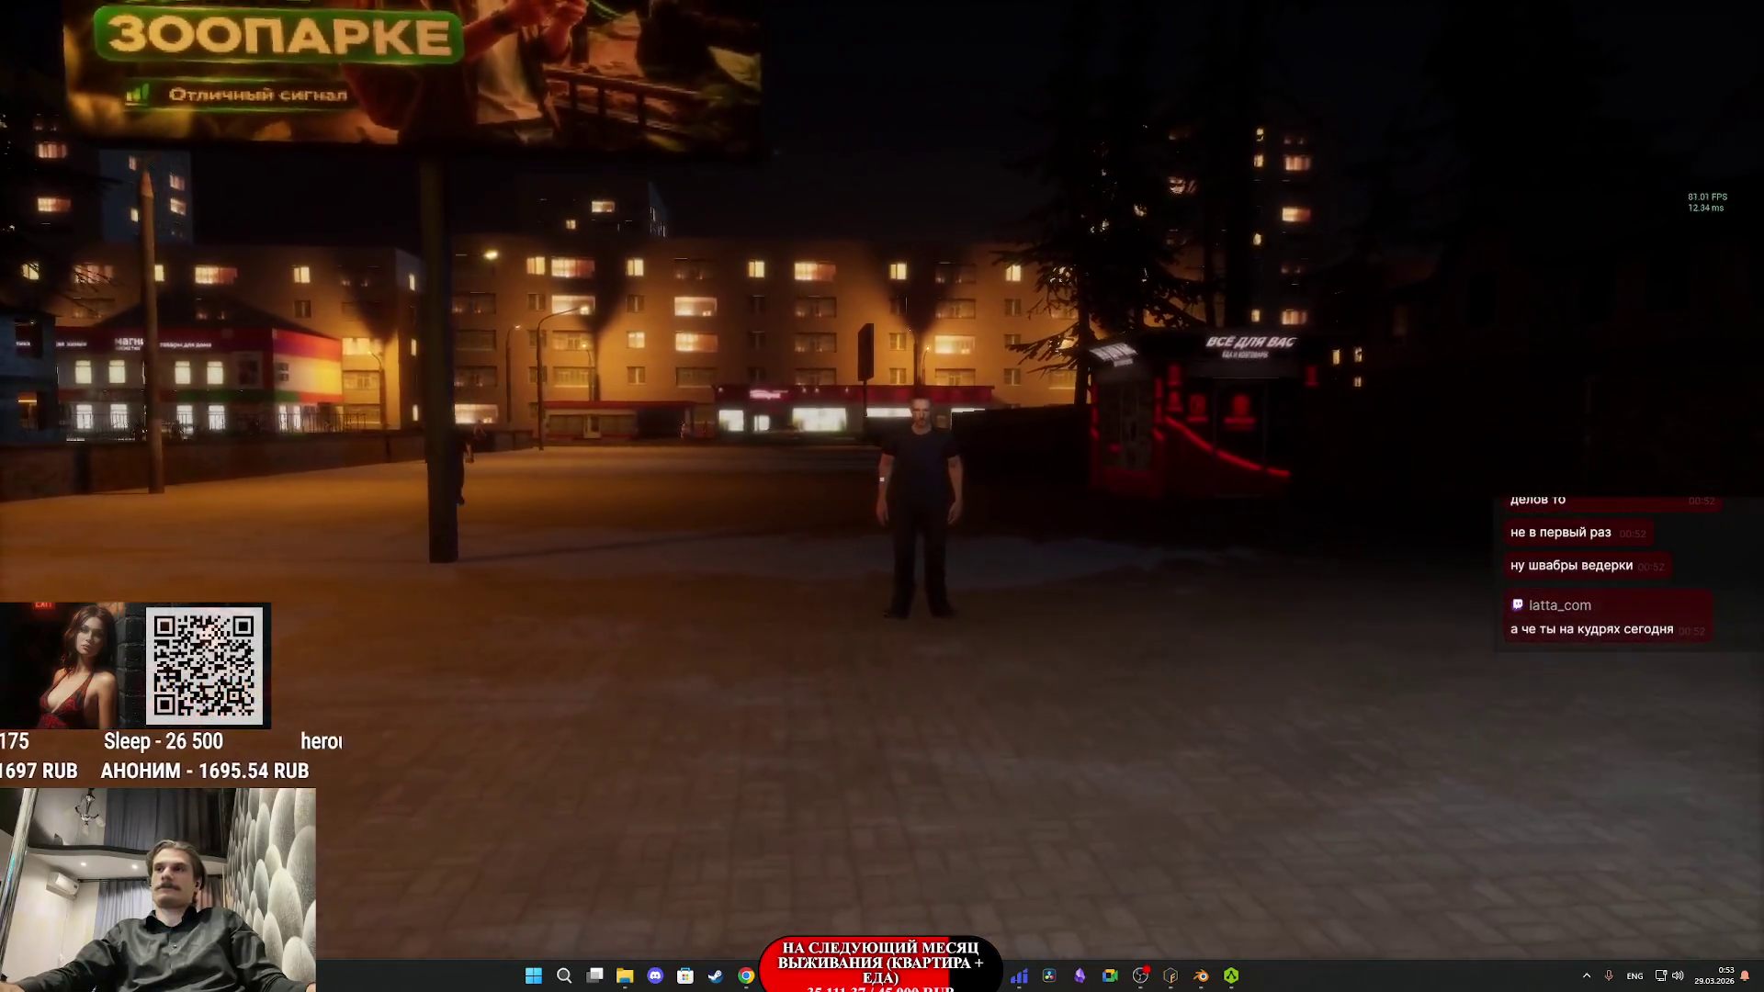
{"action": "scroll", "coordinate": [881, 479], "scroll_direction": "up", "scroll_amount": 5}
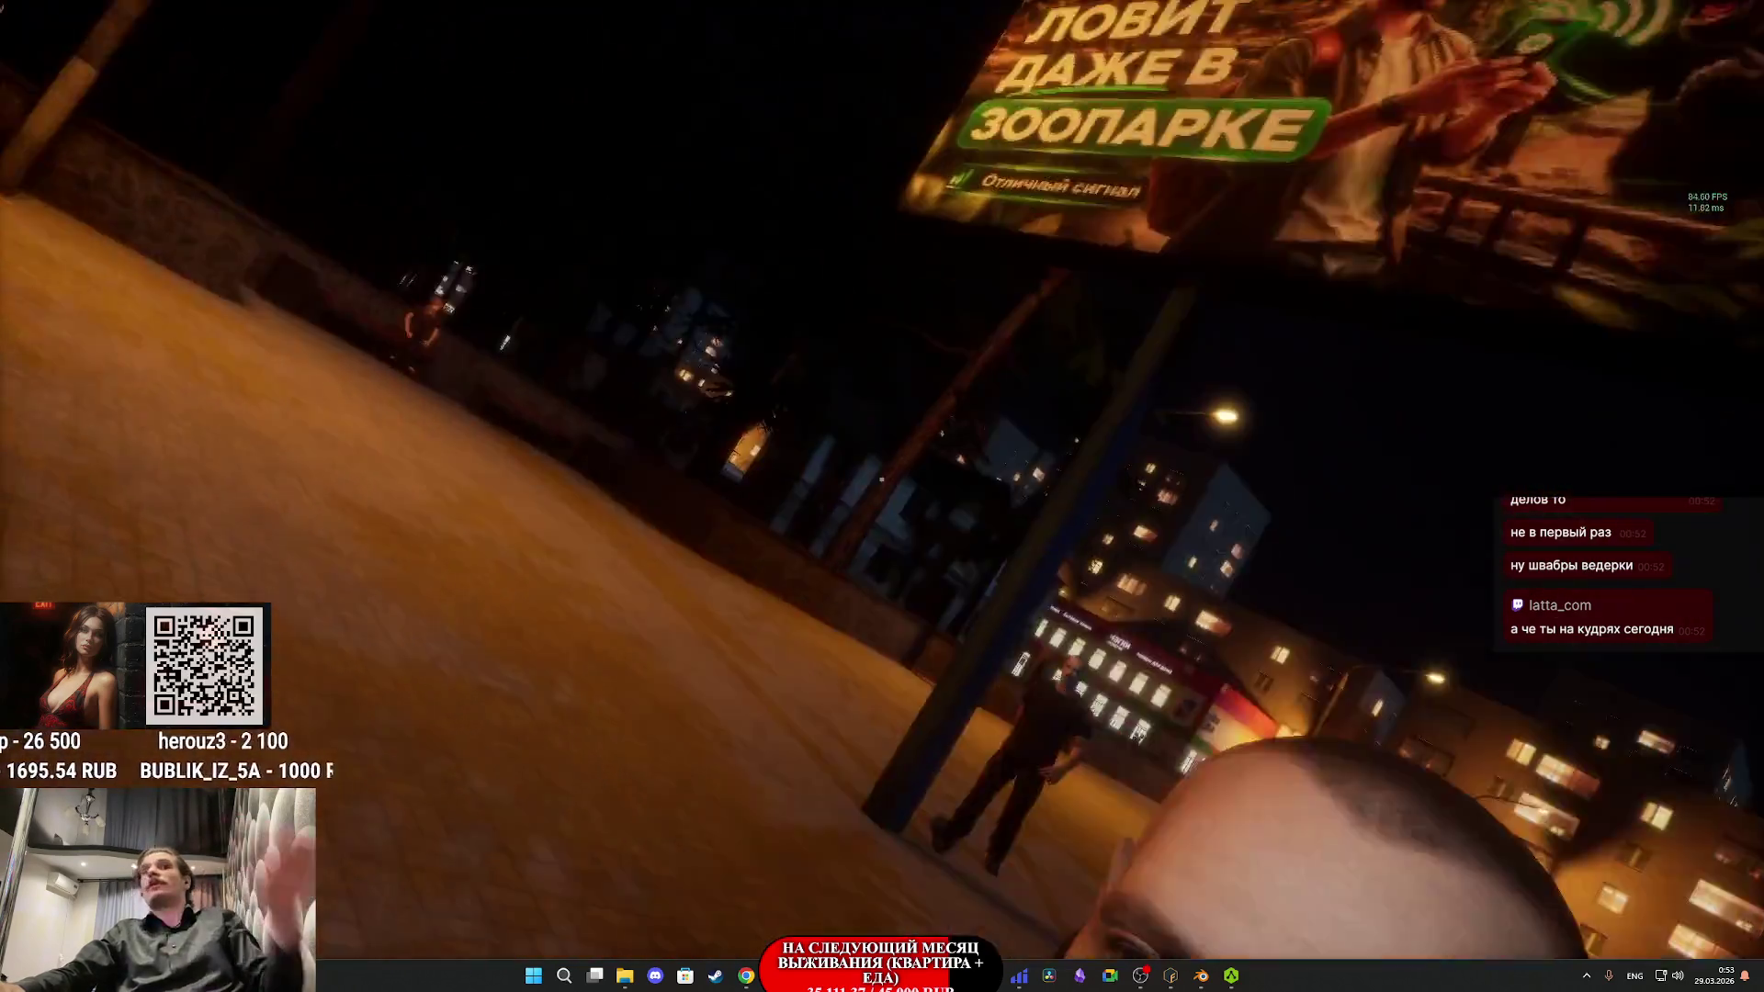
{"action": "key", "text": "w"}
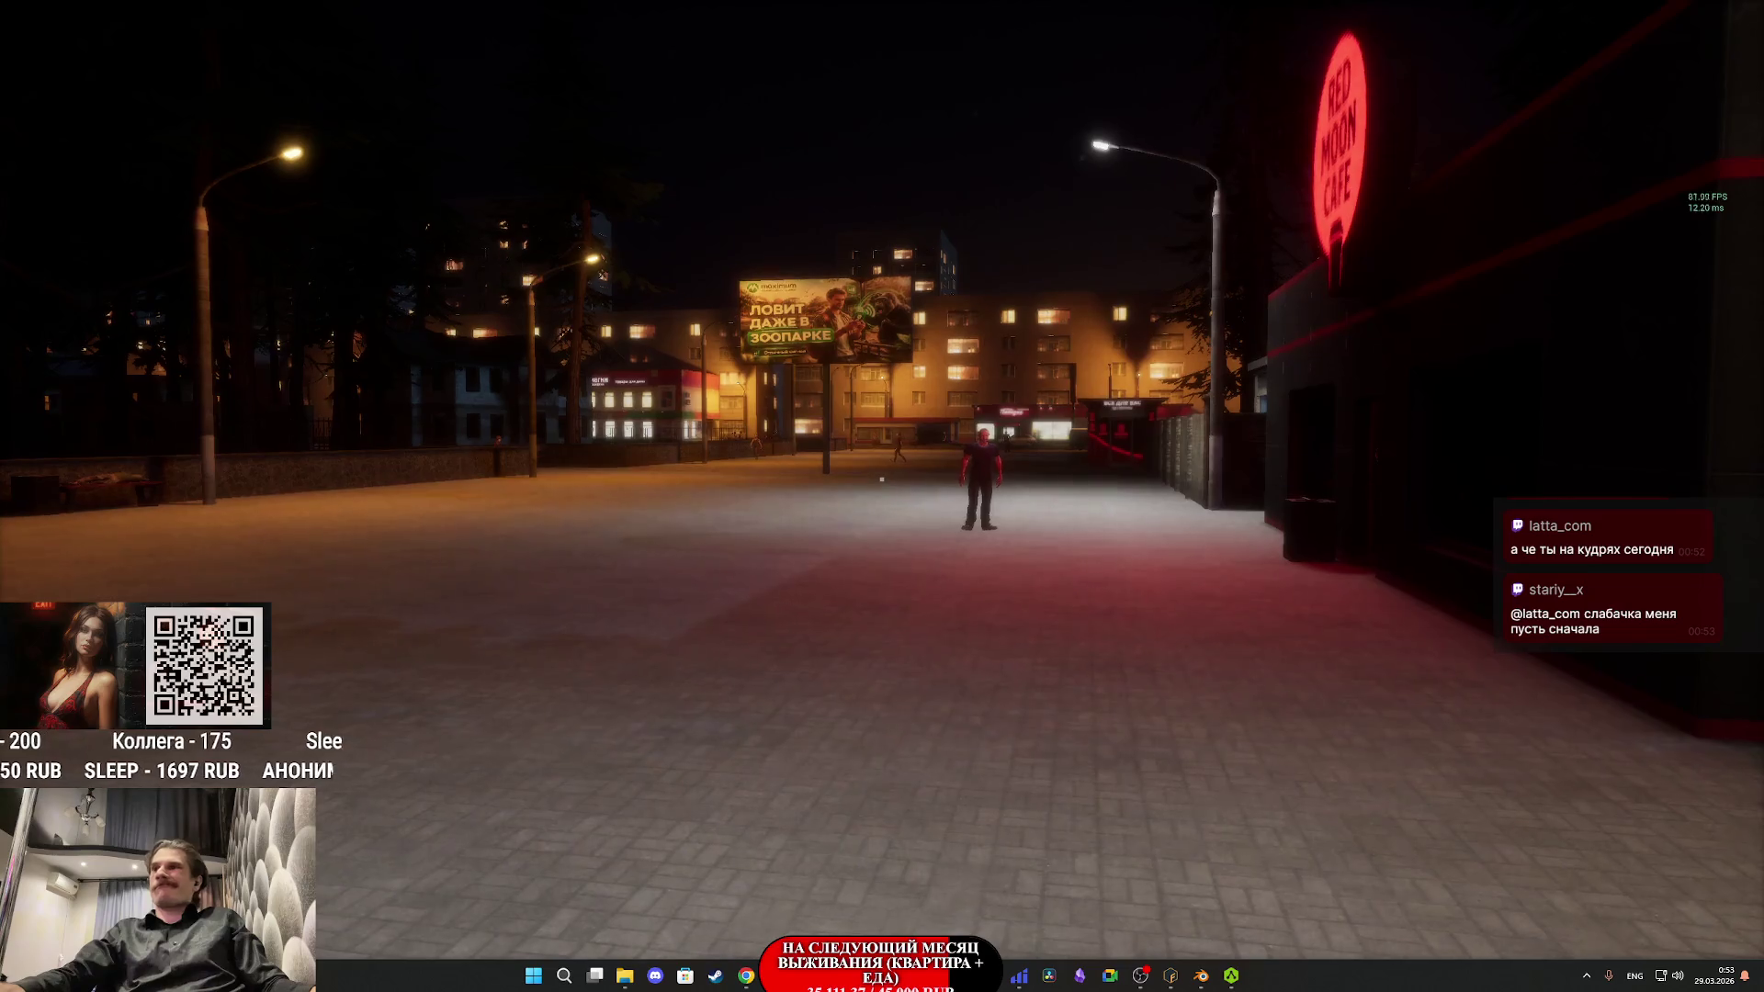
- Exit play mode, Save All including ThirdPersonExampleMap, and bring up the Twitch dashboard
{"action": "key", "text": "F8"}
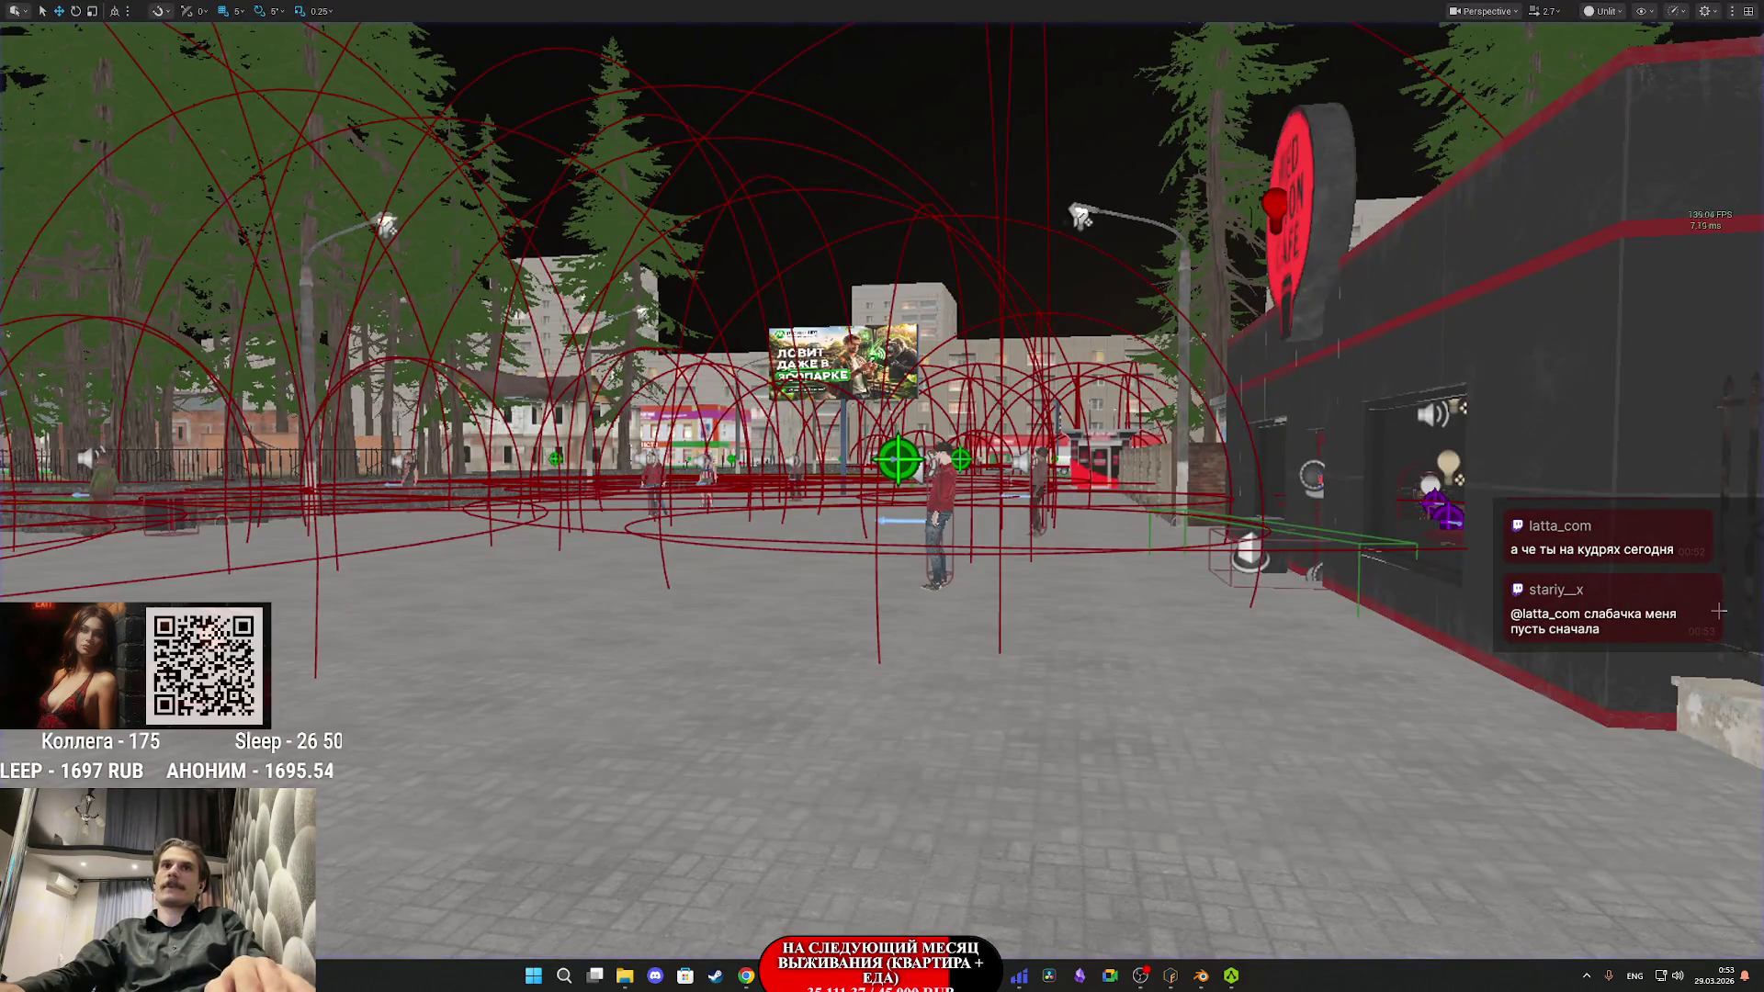
{"action": "key", "text": "F11"}
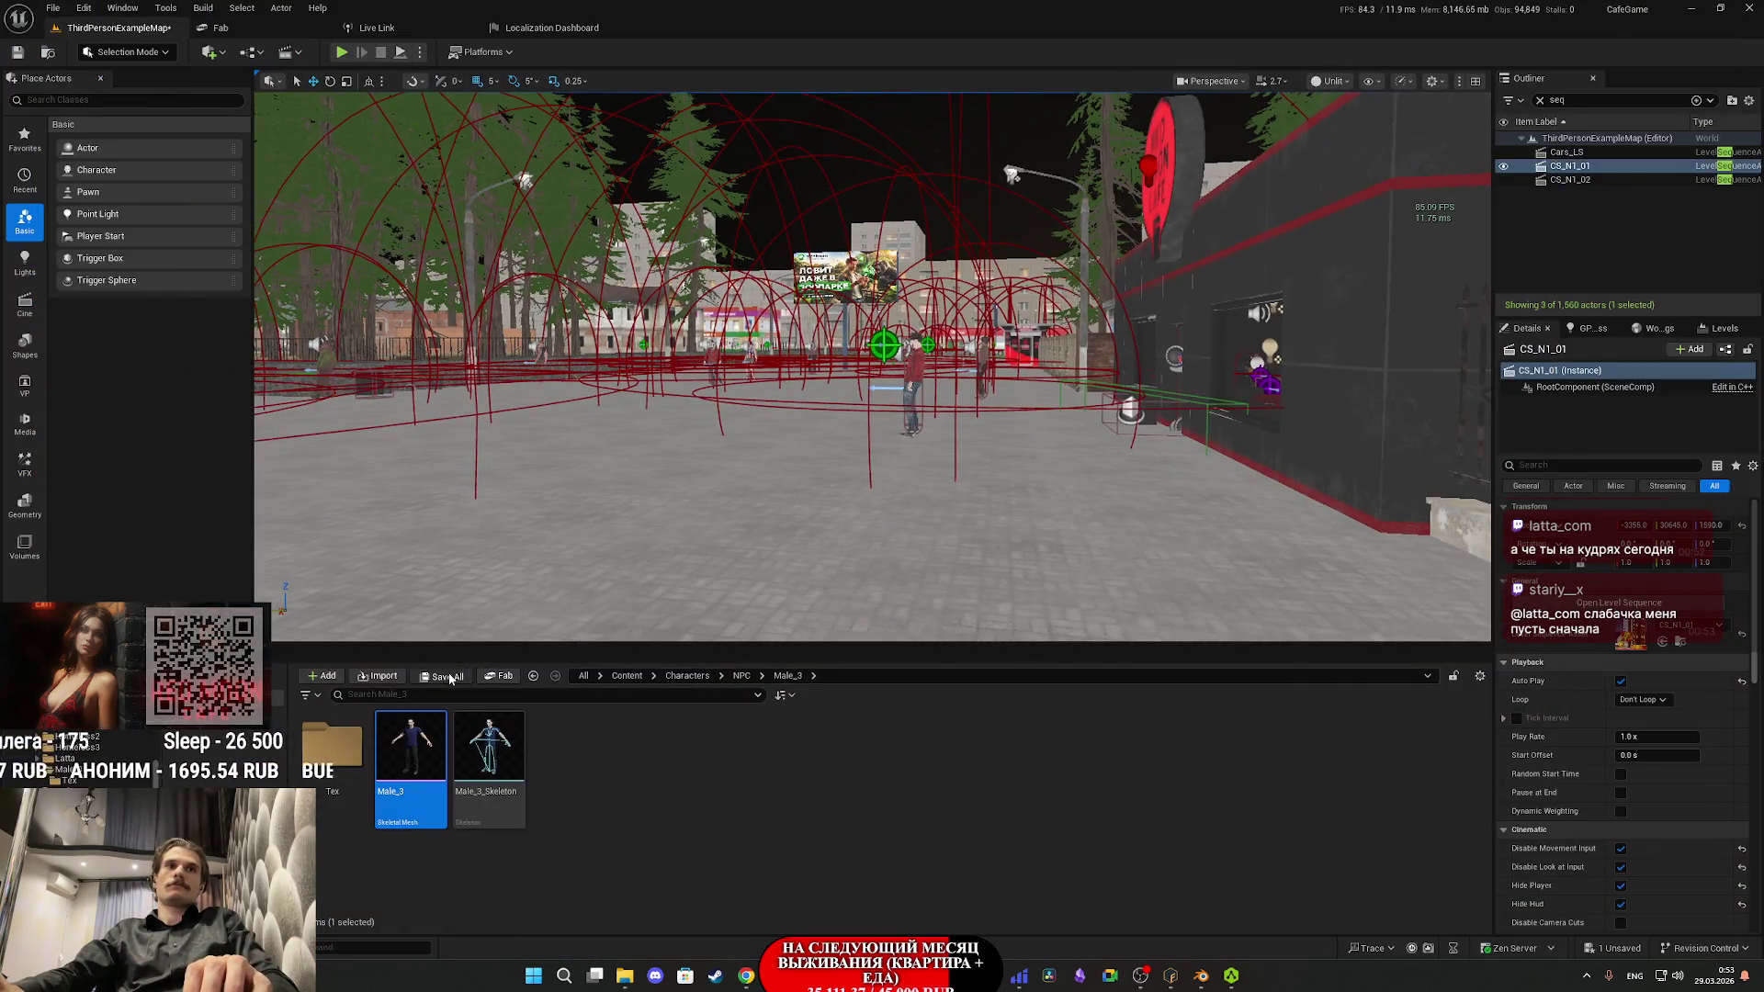
{"action": "left_click", "coordinate": [447, 676]}
{"action": "left_click", "coordinate": [989, 643]}
{"action": "mouse_move", "coordinate": [745, 976]}
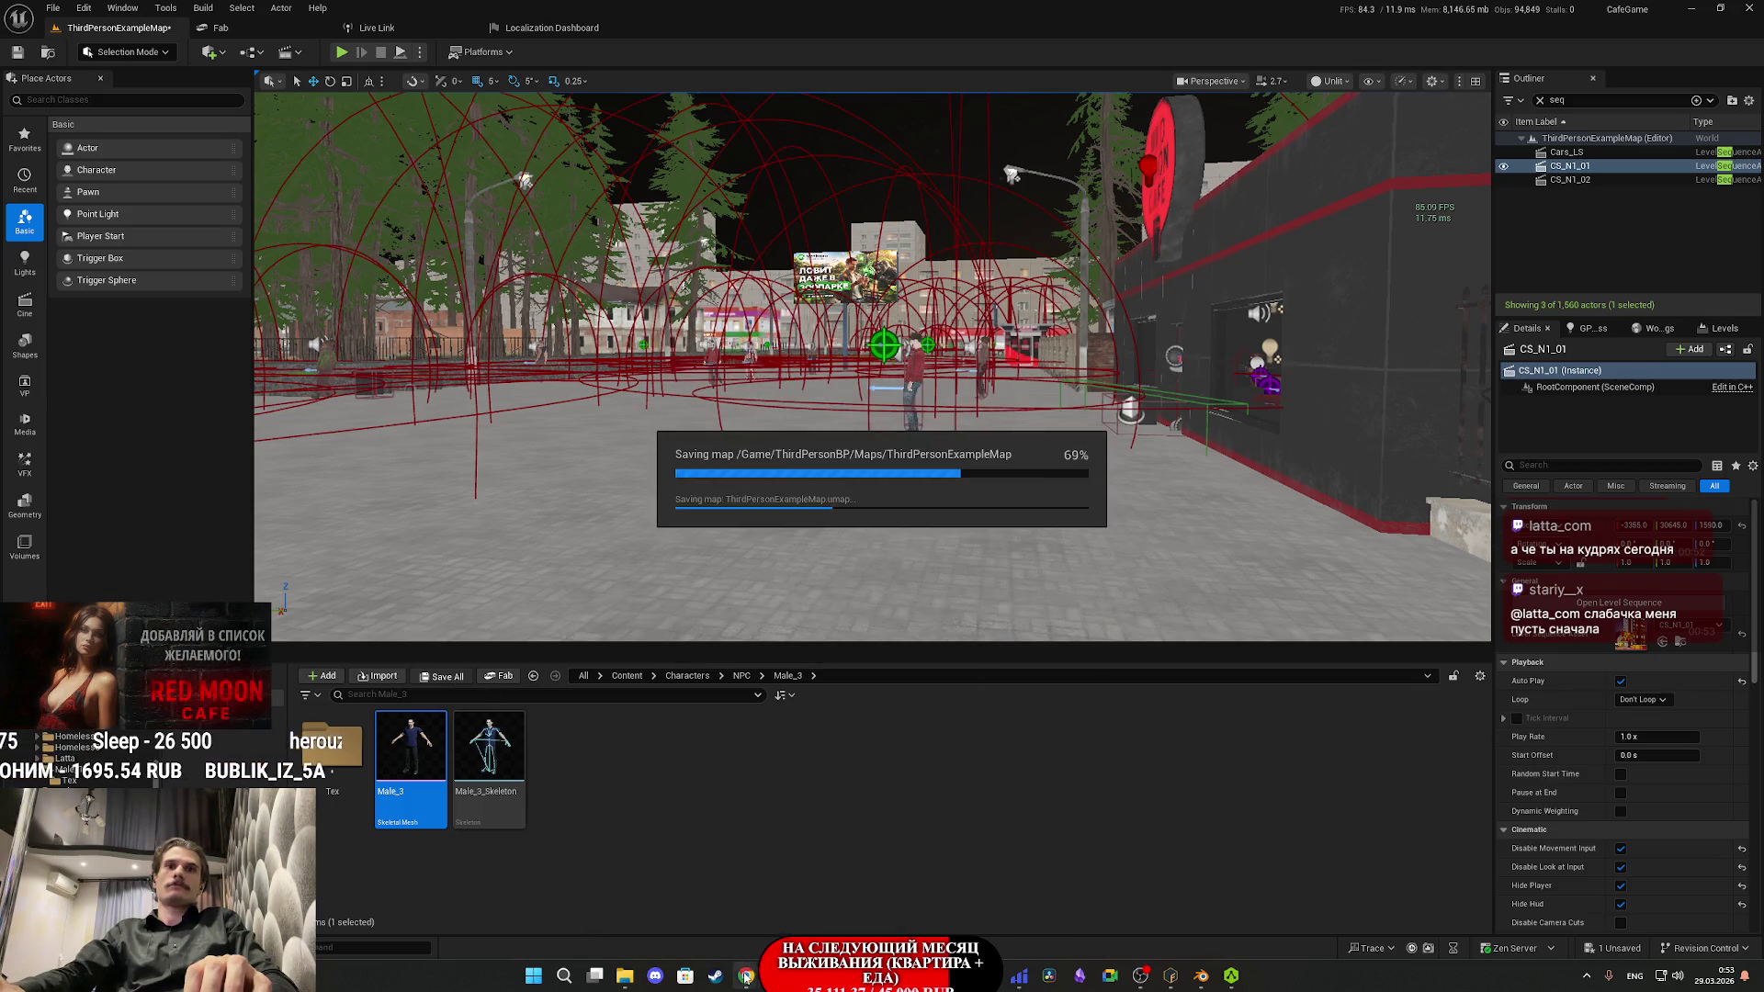
{"action": "left_click", "coordinate": [701, 897]}
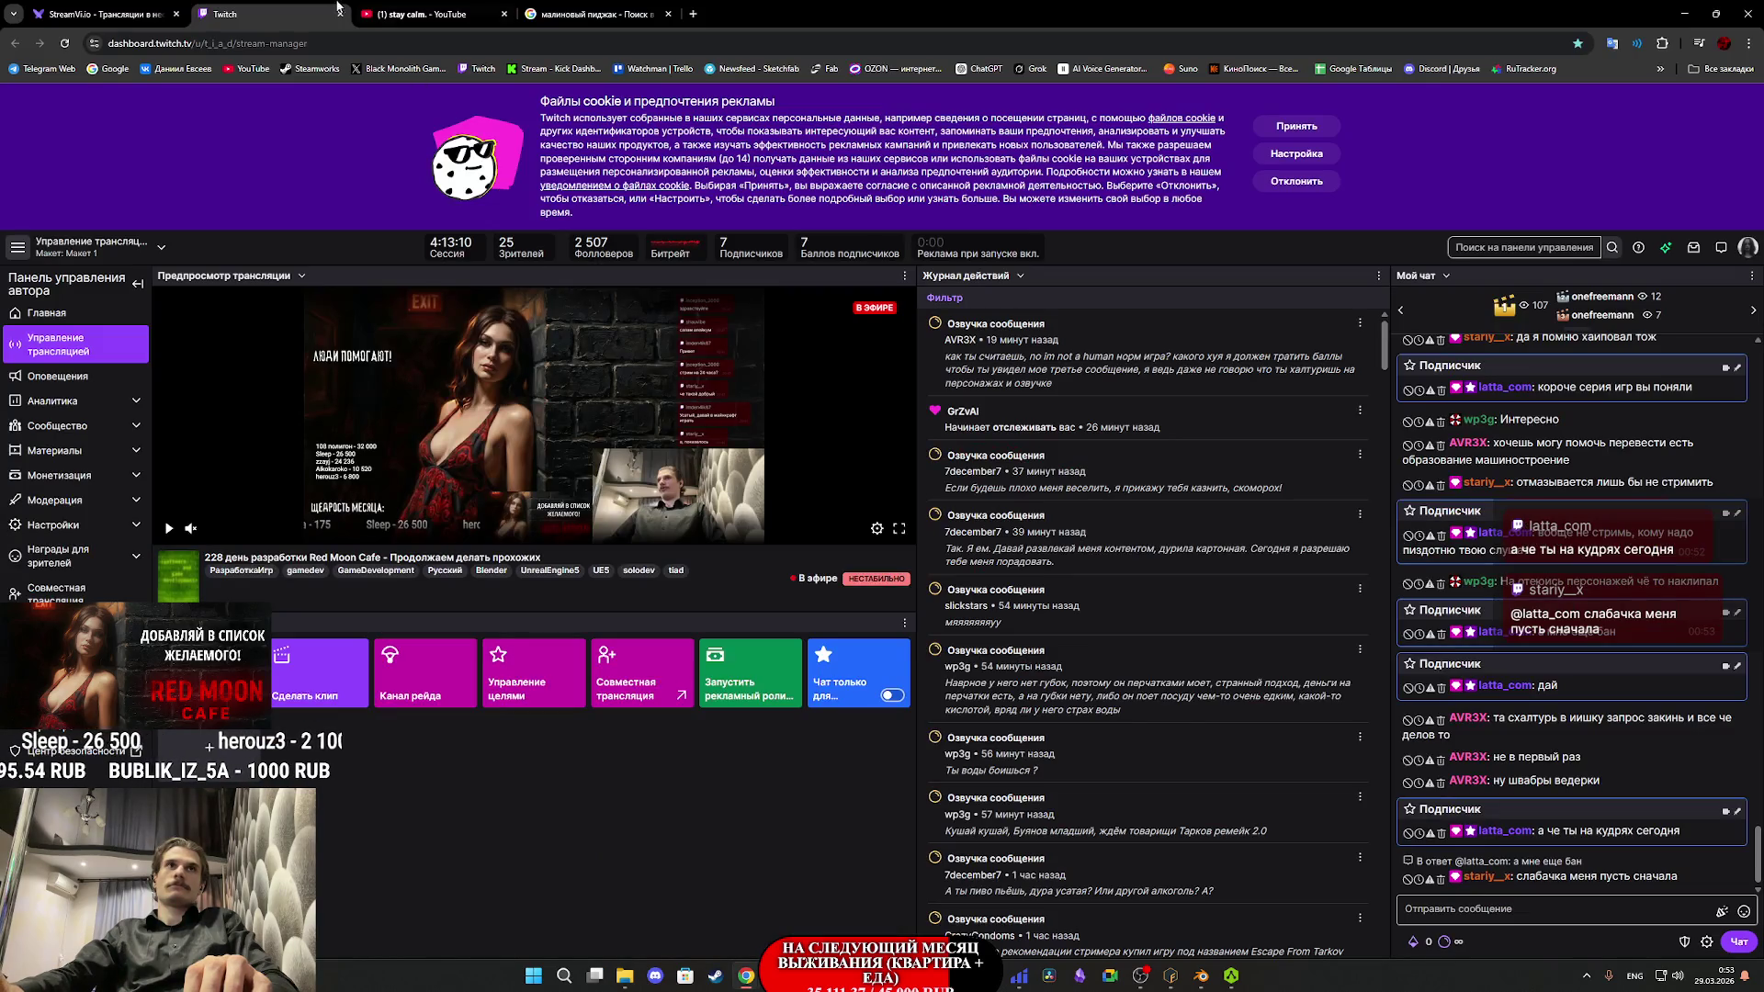
- Switch to the Chrome tab playing the YouTube video 'stay calm.'
{"action": "left_click", "coordinate": [381, 8]}
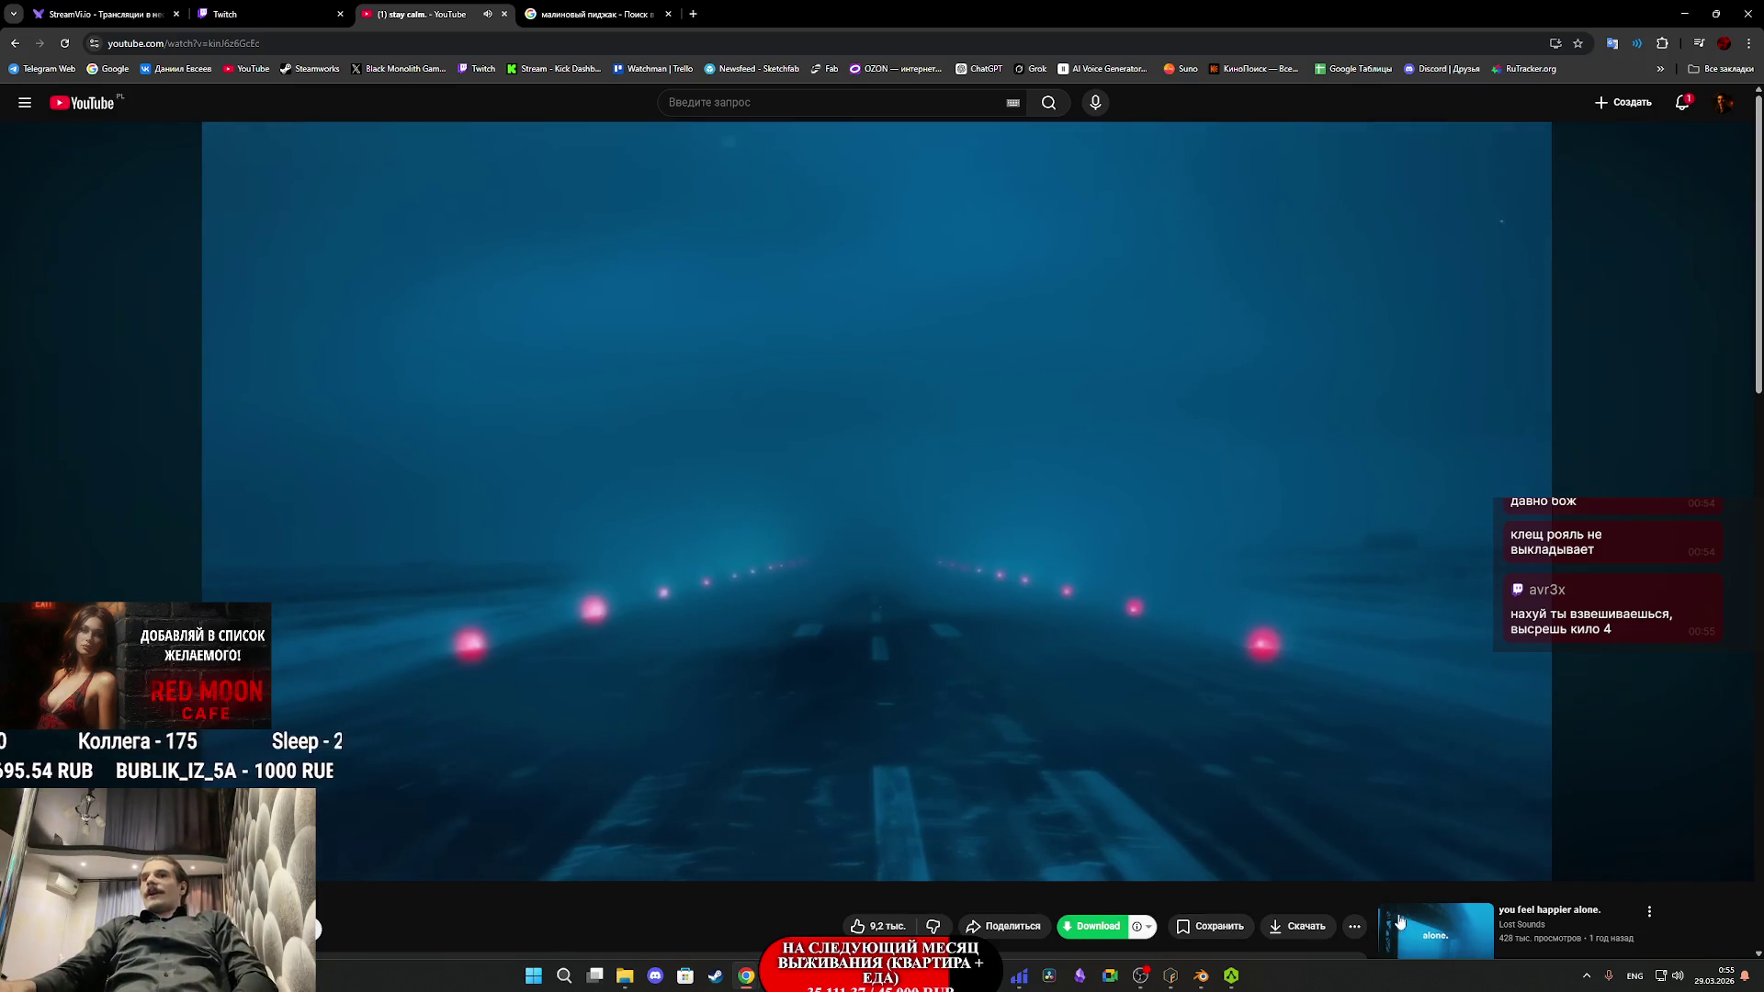
- Play the recommended video 'you feel happier alone.' and briefly check the Twitch tab
{"action": "scroll", "coordinate": [1445, 960], "scroll_direction": "down", "scroll_amount": 3}
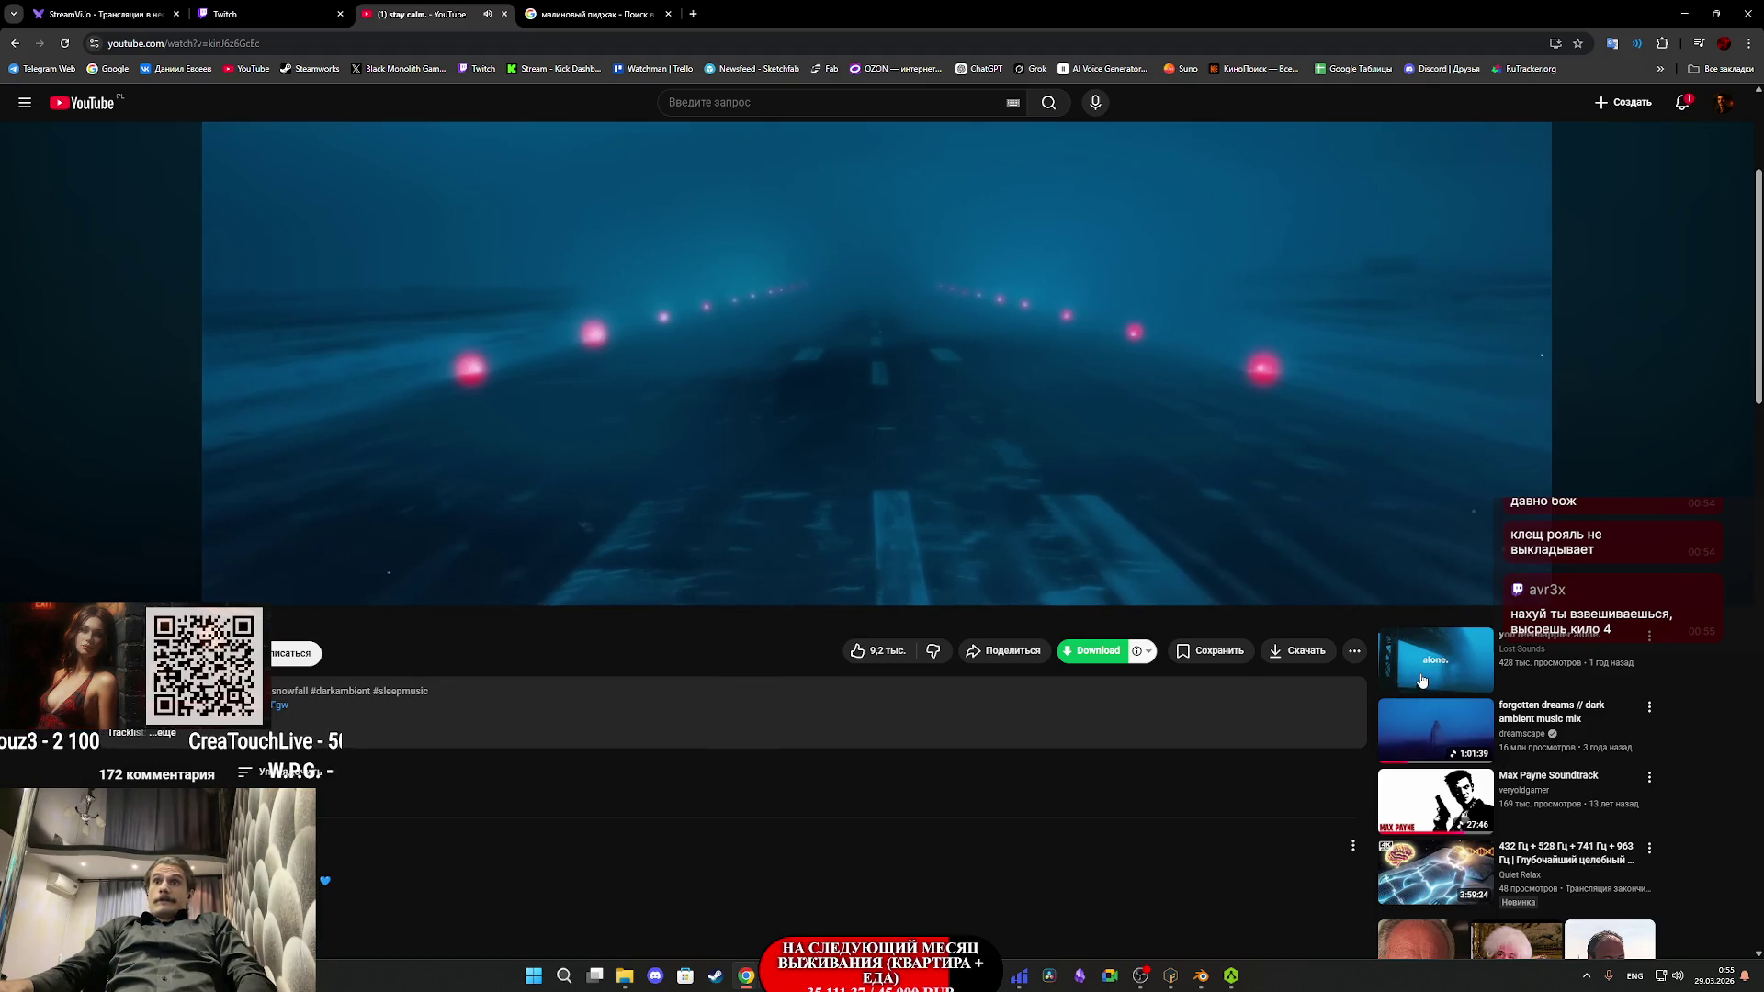
{"action": "left_click", "coordinate": [1421, 680]}
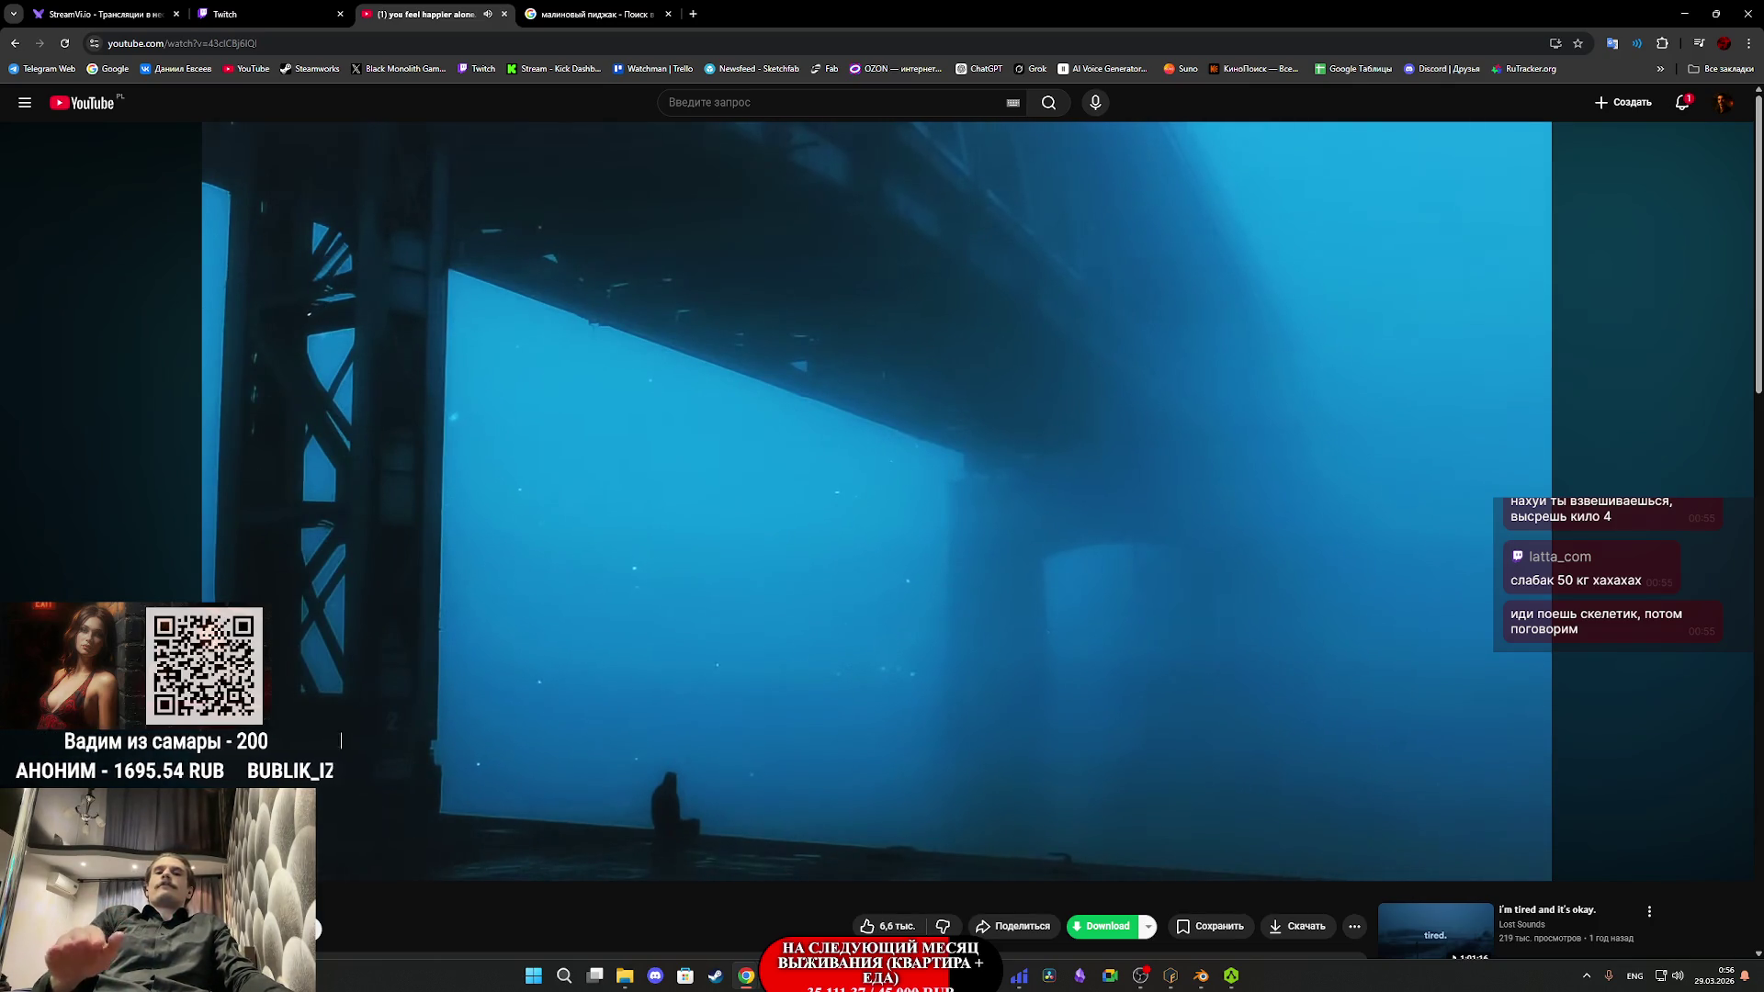
{"action": "left_click", "coordinate": [301, 14]}
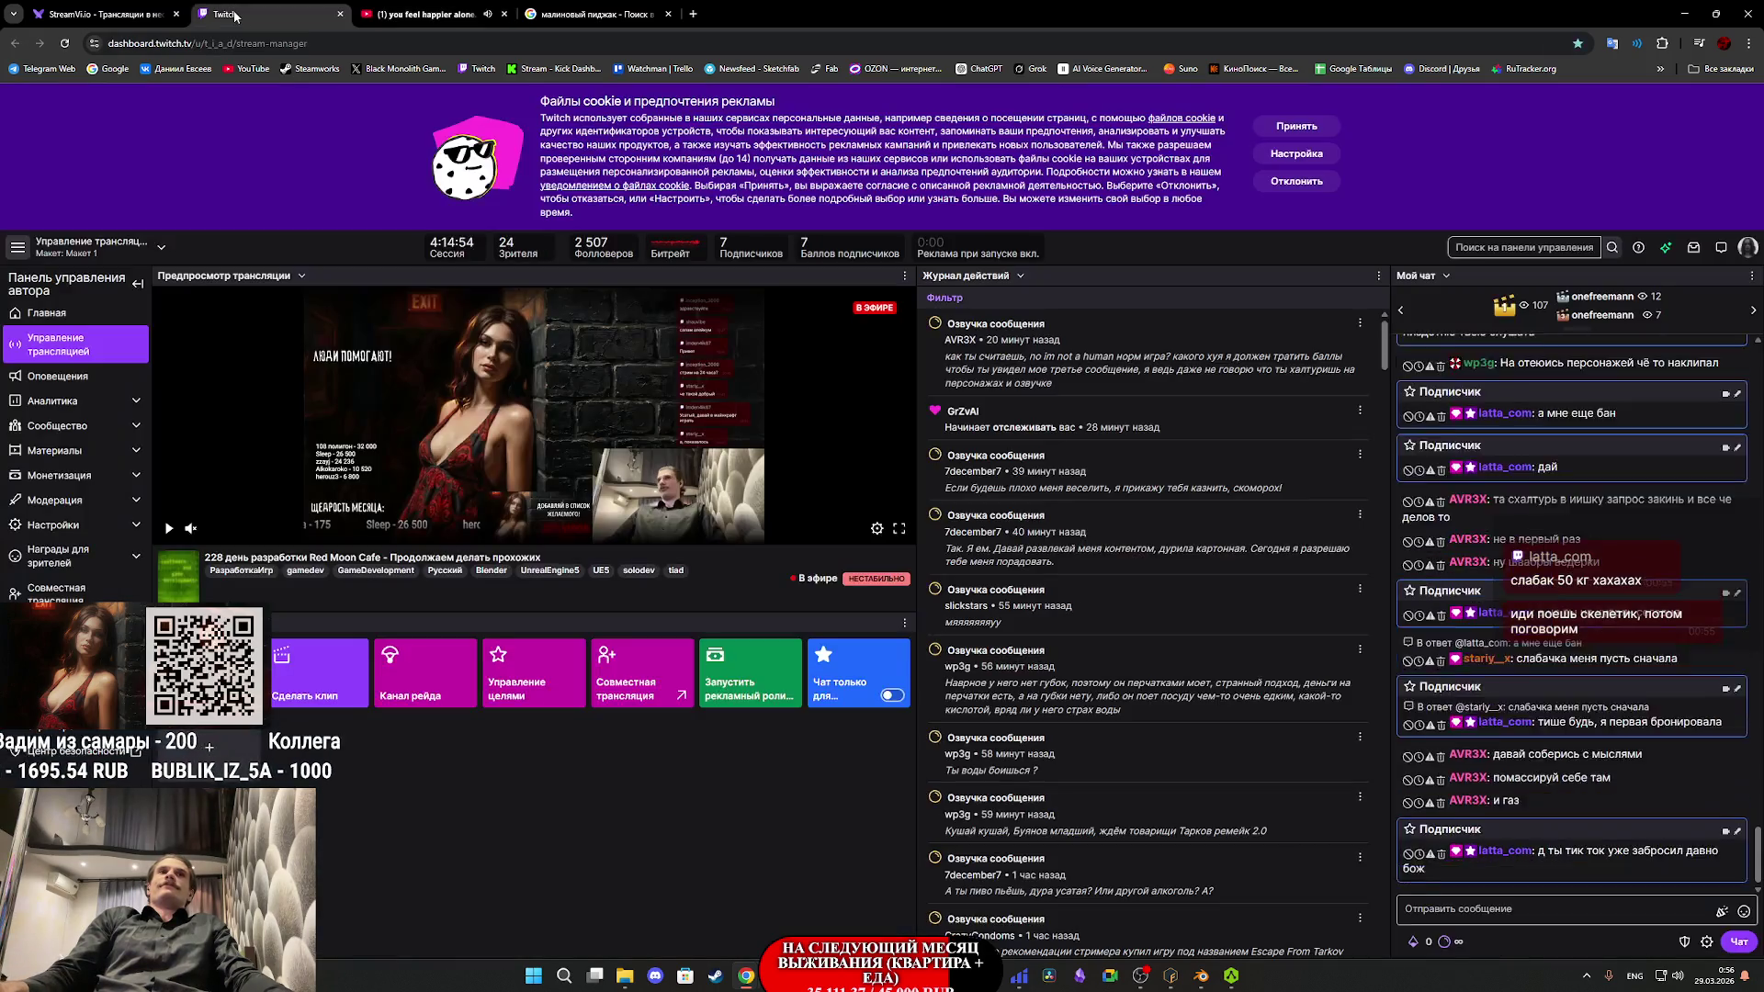
{"action": "left_click", "coordinate": [427, 7]}
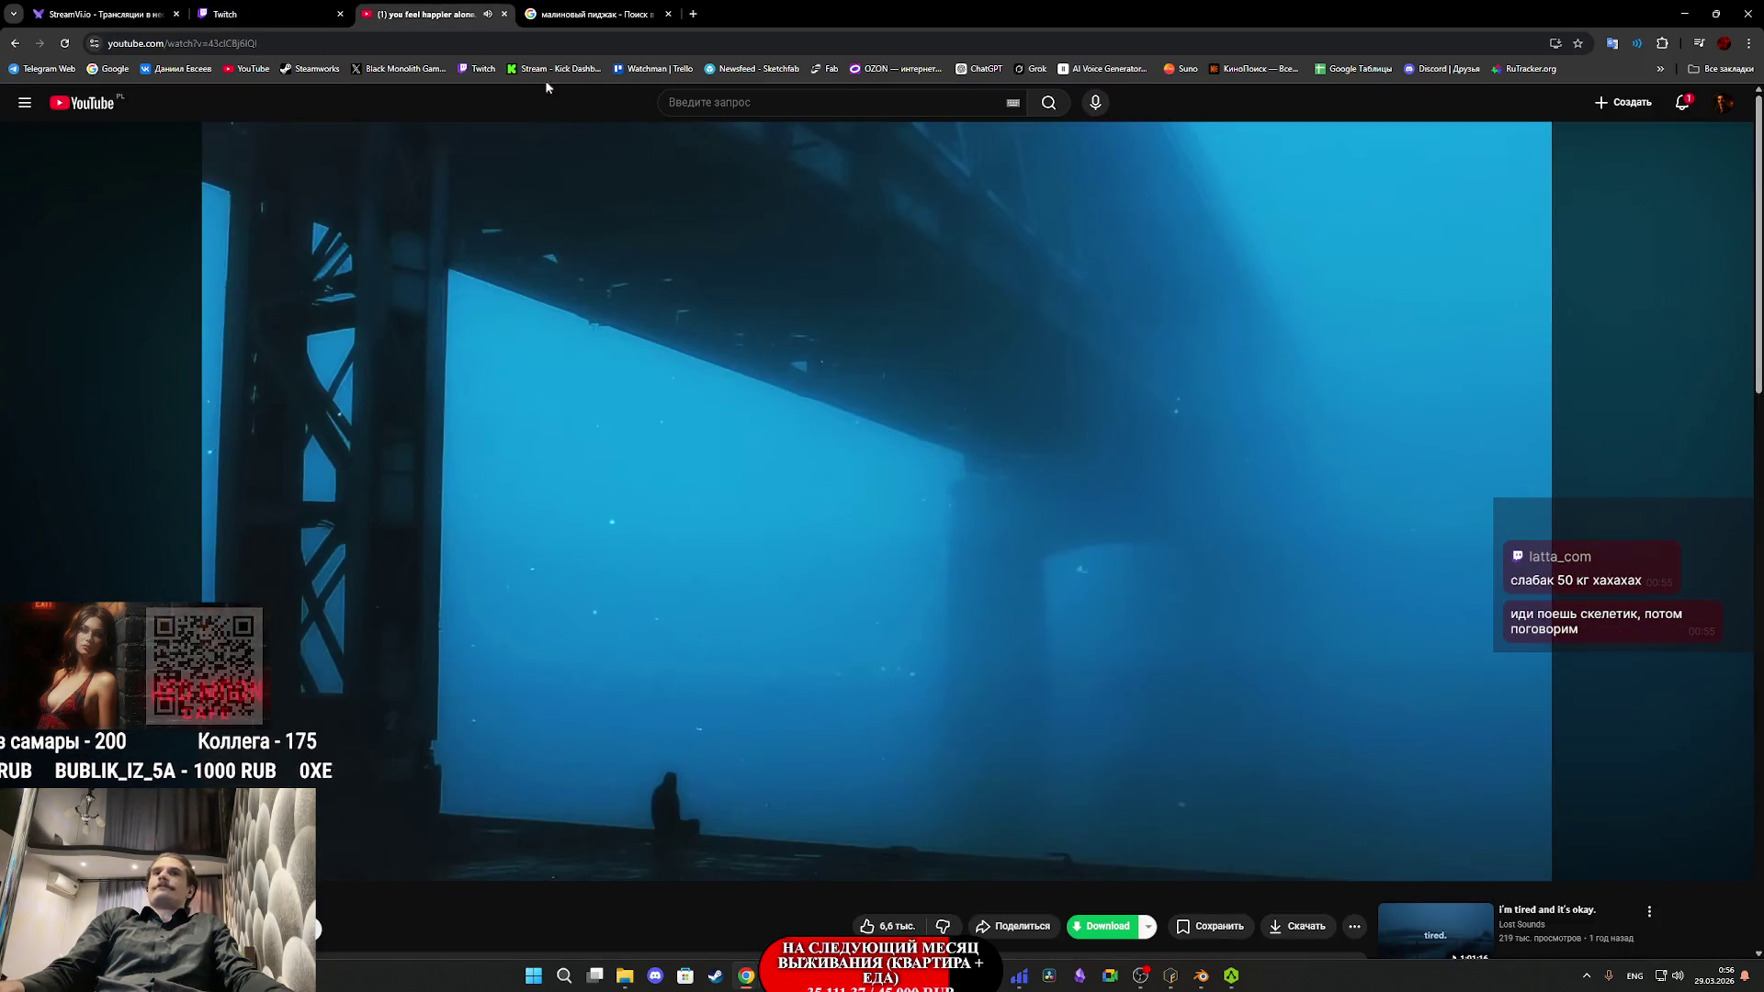
- Bring Mixamo Fuse to the front and select the character's T-shirt texture settings
{"action": "left_click", "coordinate": [1201, 975]}
{"action": "left_click", "coordinate": [1171, 981]}
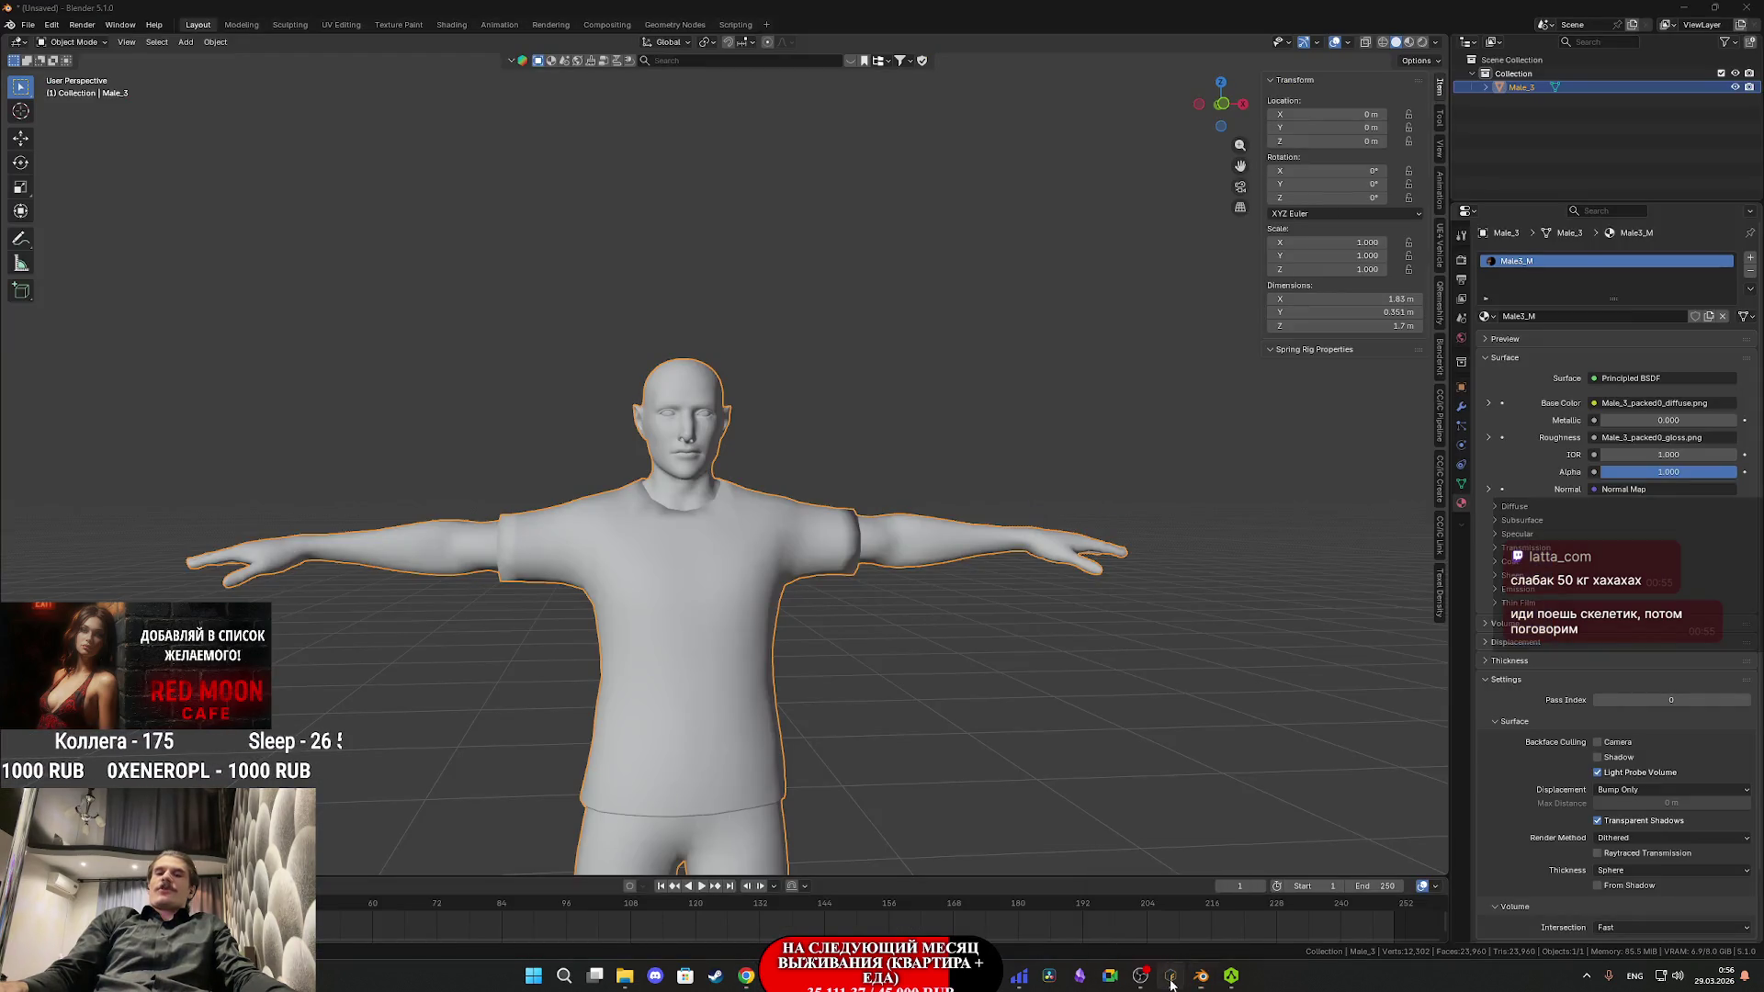
{"action": "left_click", "coordinate": [628, 471]}
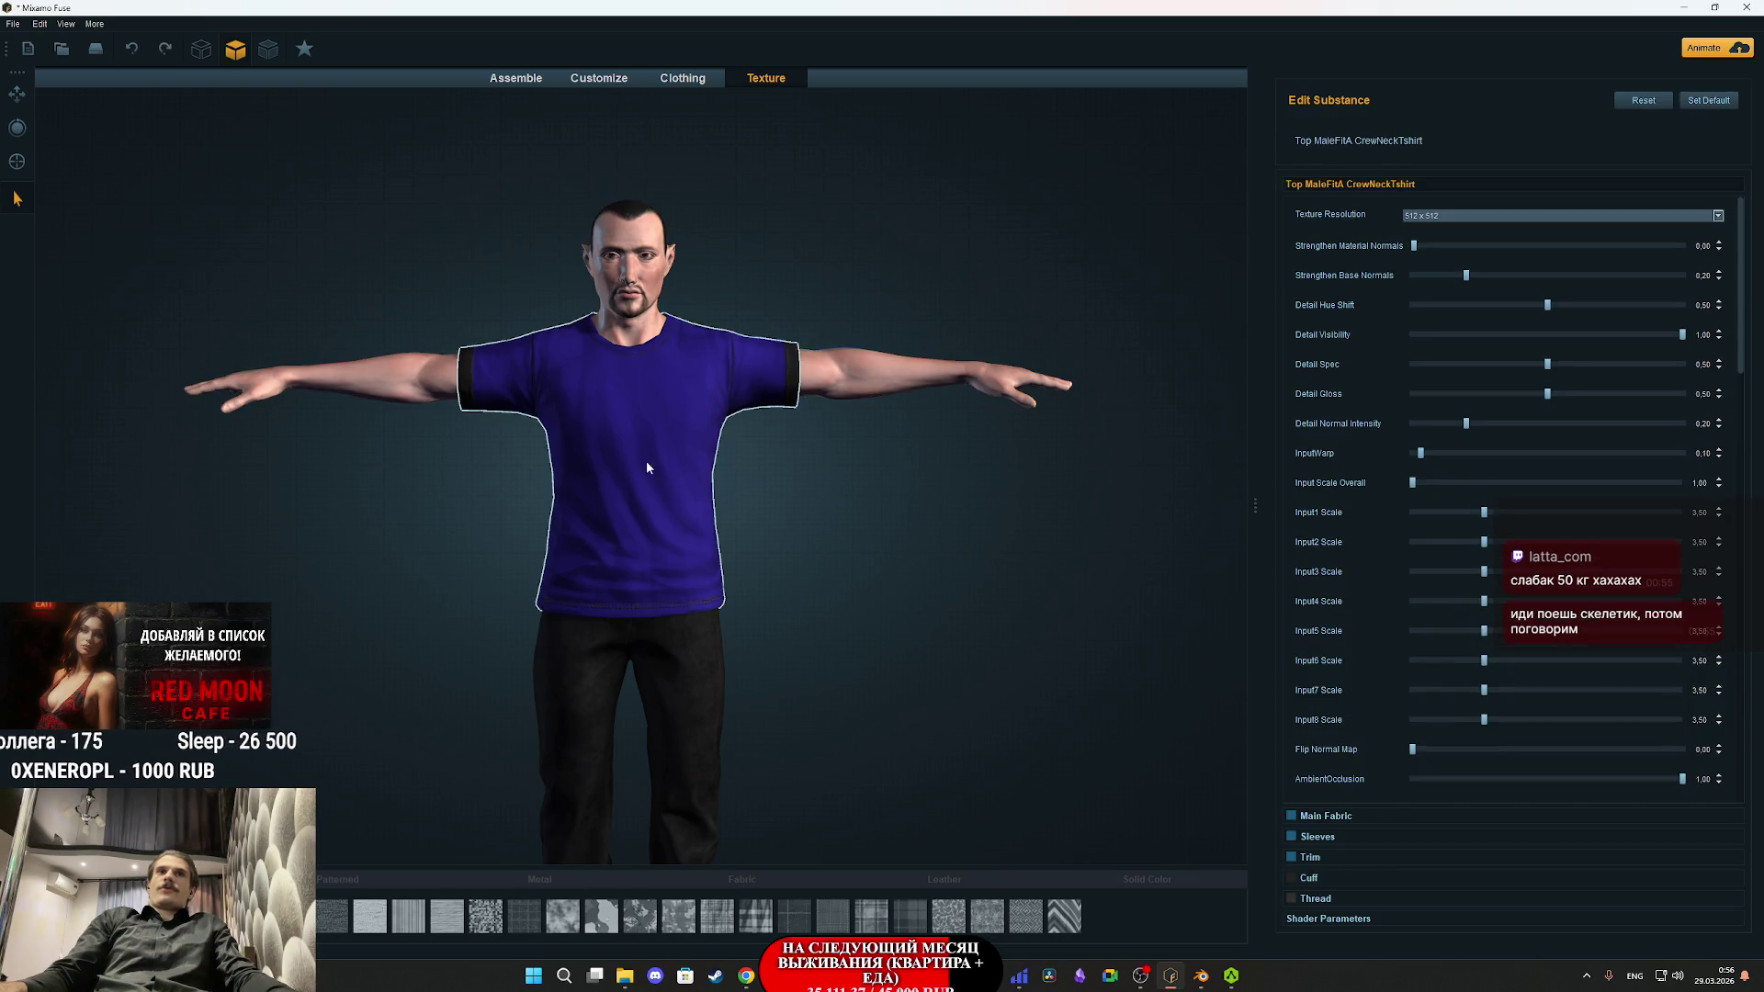
- In the Clothing catalogue, try blue-and-brown sneakers and Sneakers D, inspecting them from several angles
{"action": "left_click_drag", "start_coordinate": [812, 472], "coordinate": [865, 491]}
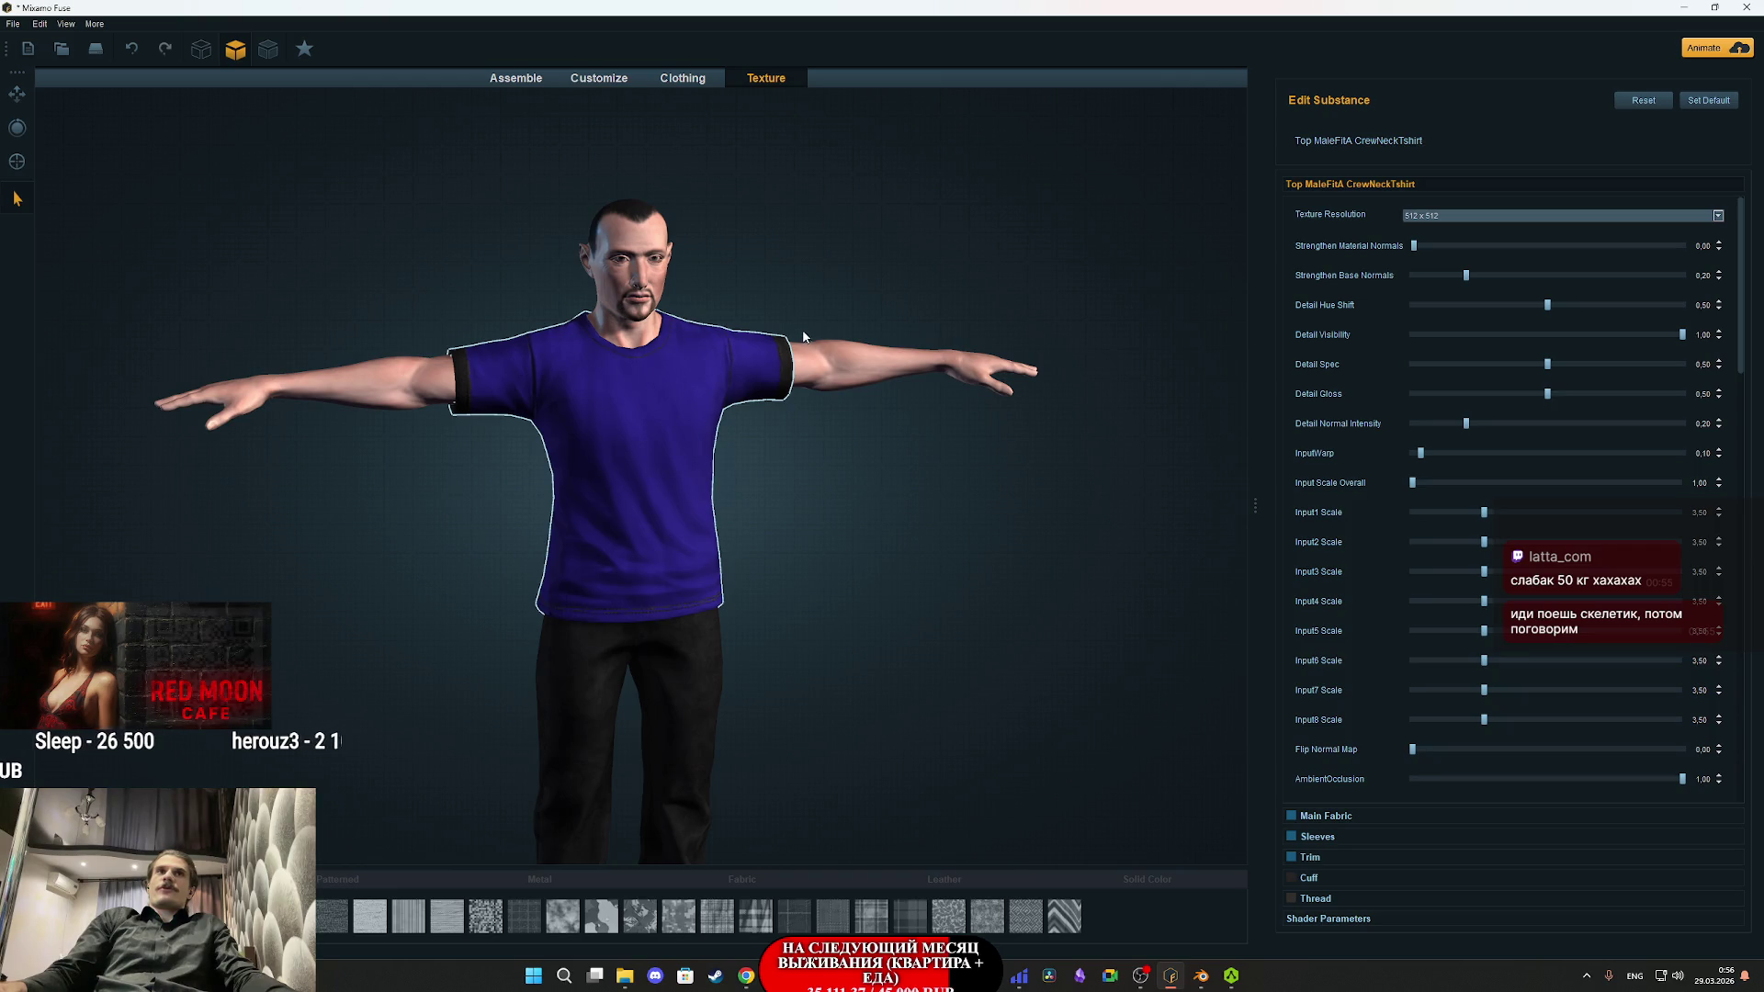
{"action": "left_click", "coordinate": [683, 78]}
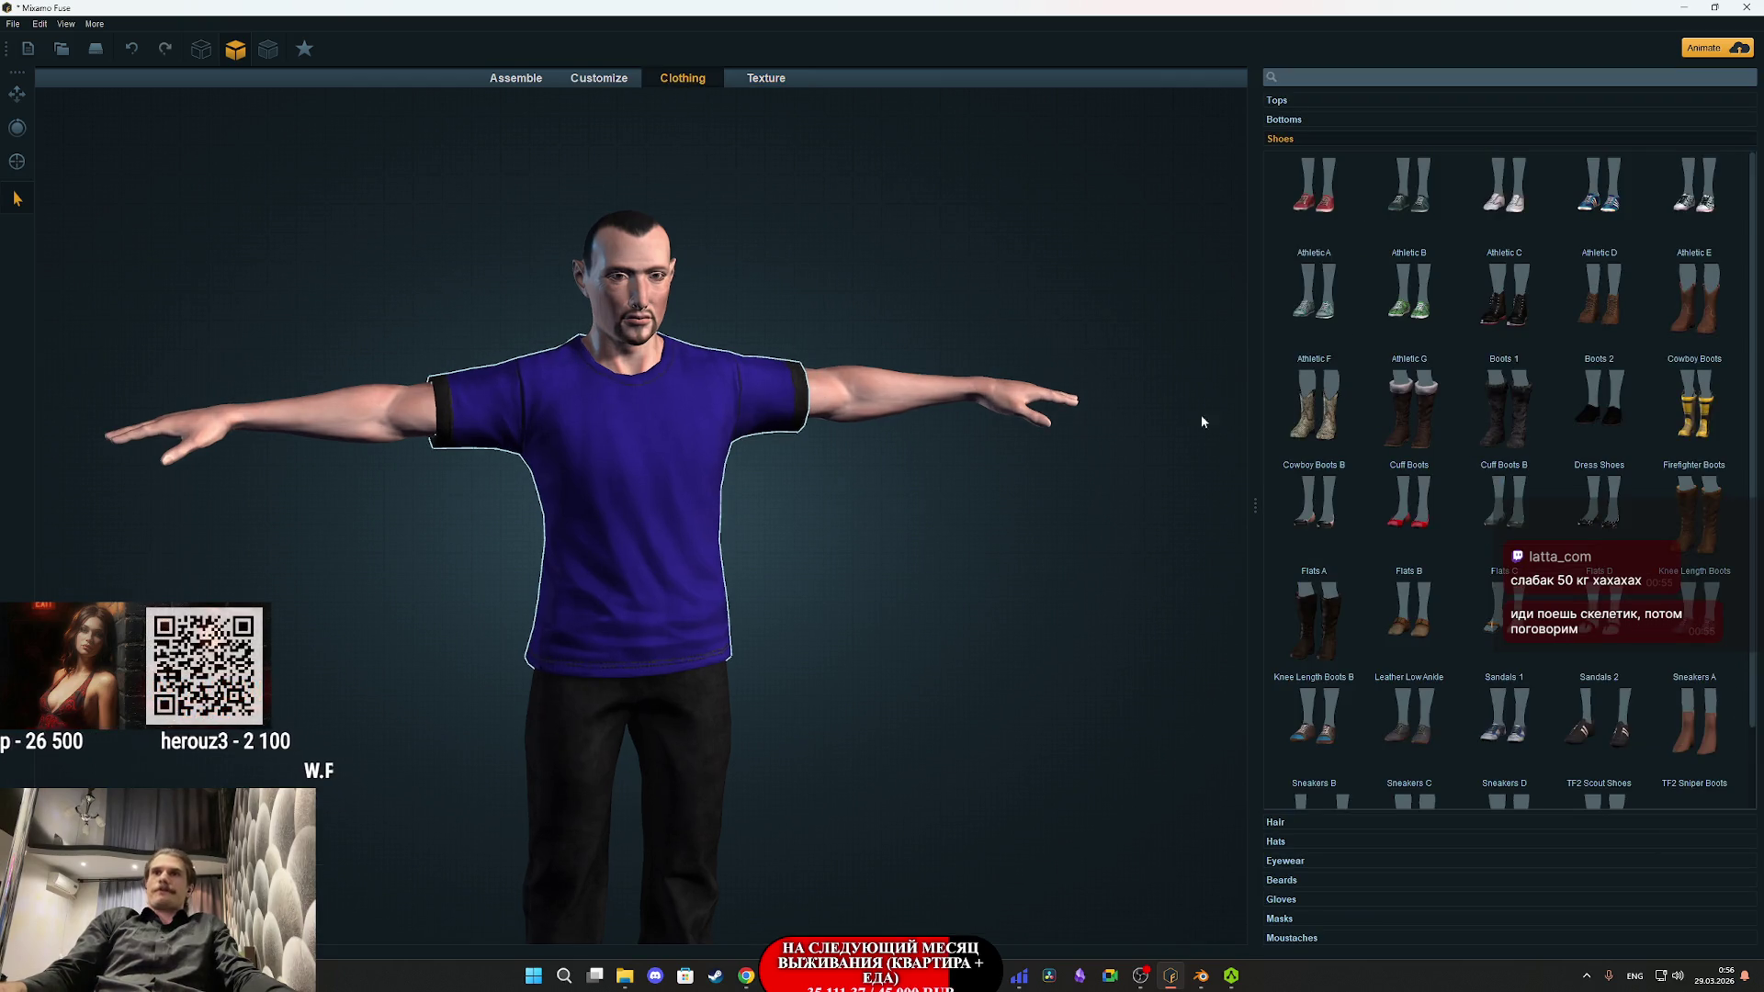
{"action": "left_click_drag", "start_coordinate": [889, 773], "coordinate": [874, 374]}
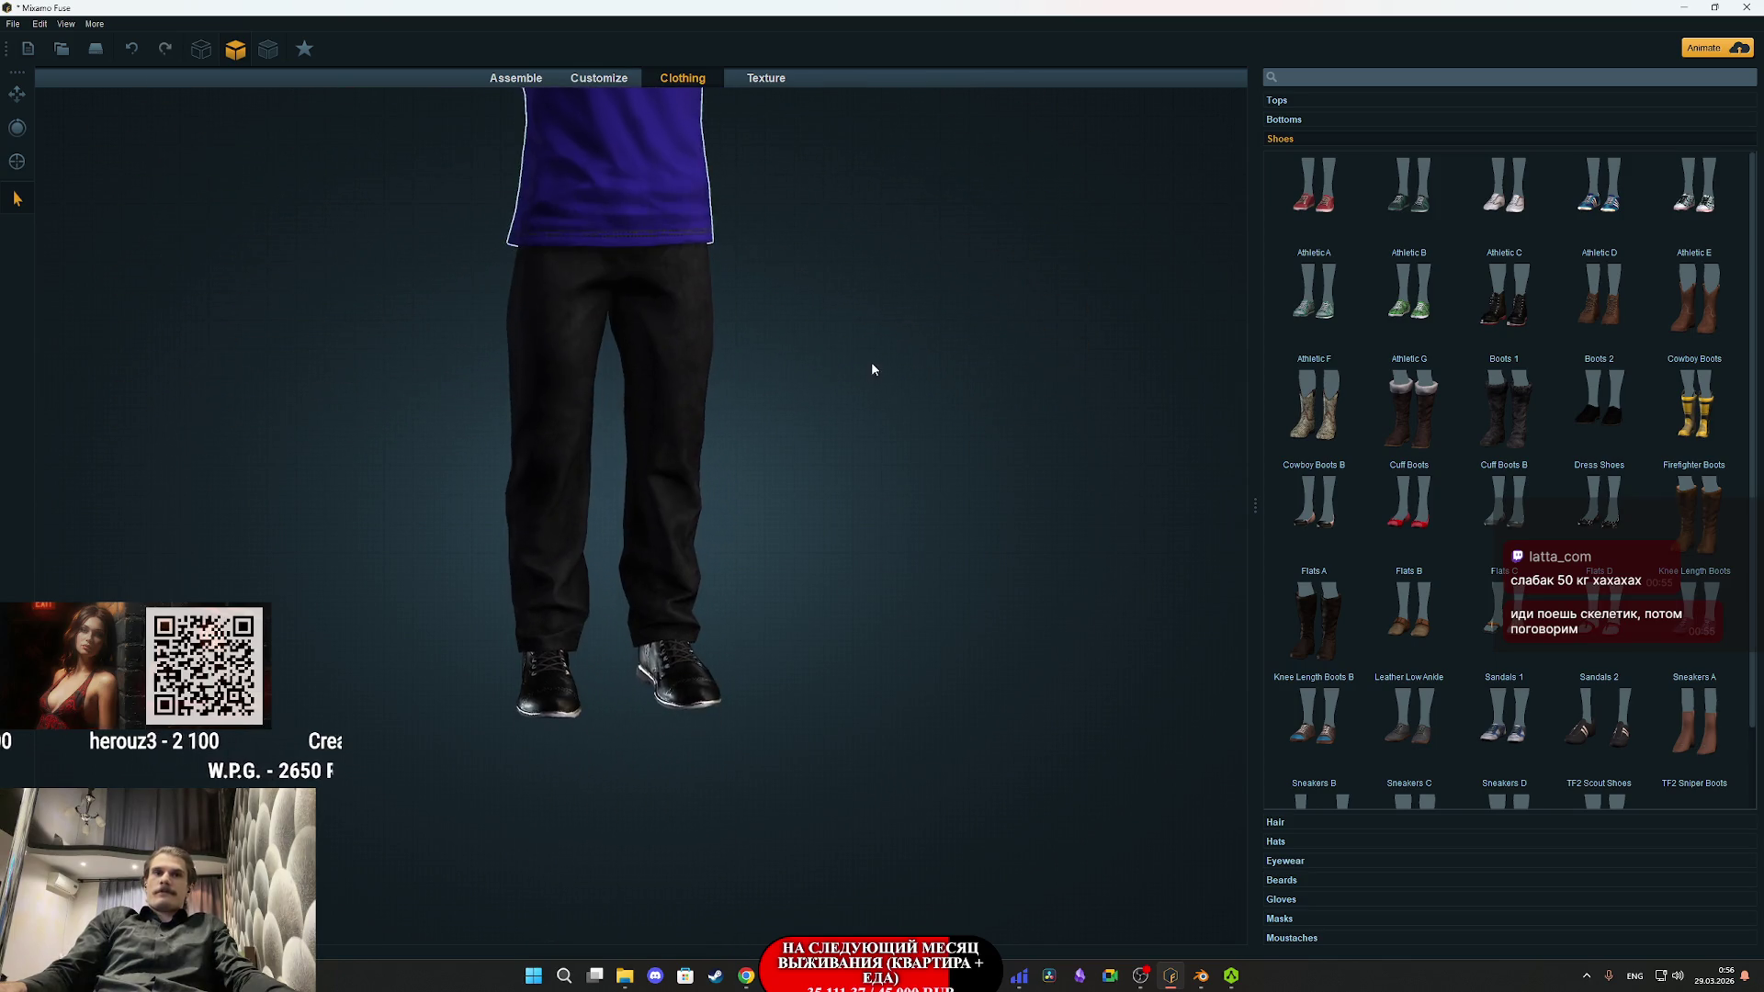
{"action": "scroll", "coordinate": [1561, 634], "scroll_direction": "down", "scroll_amount": 1}
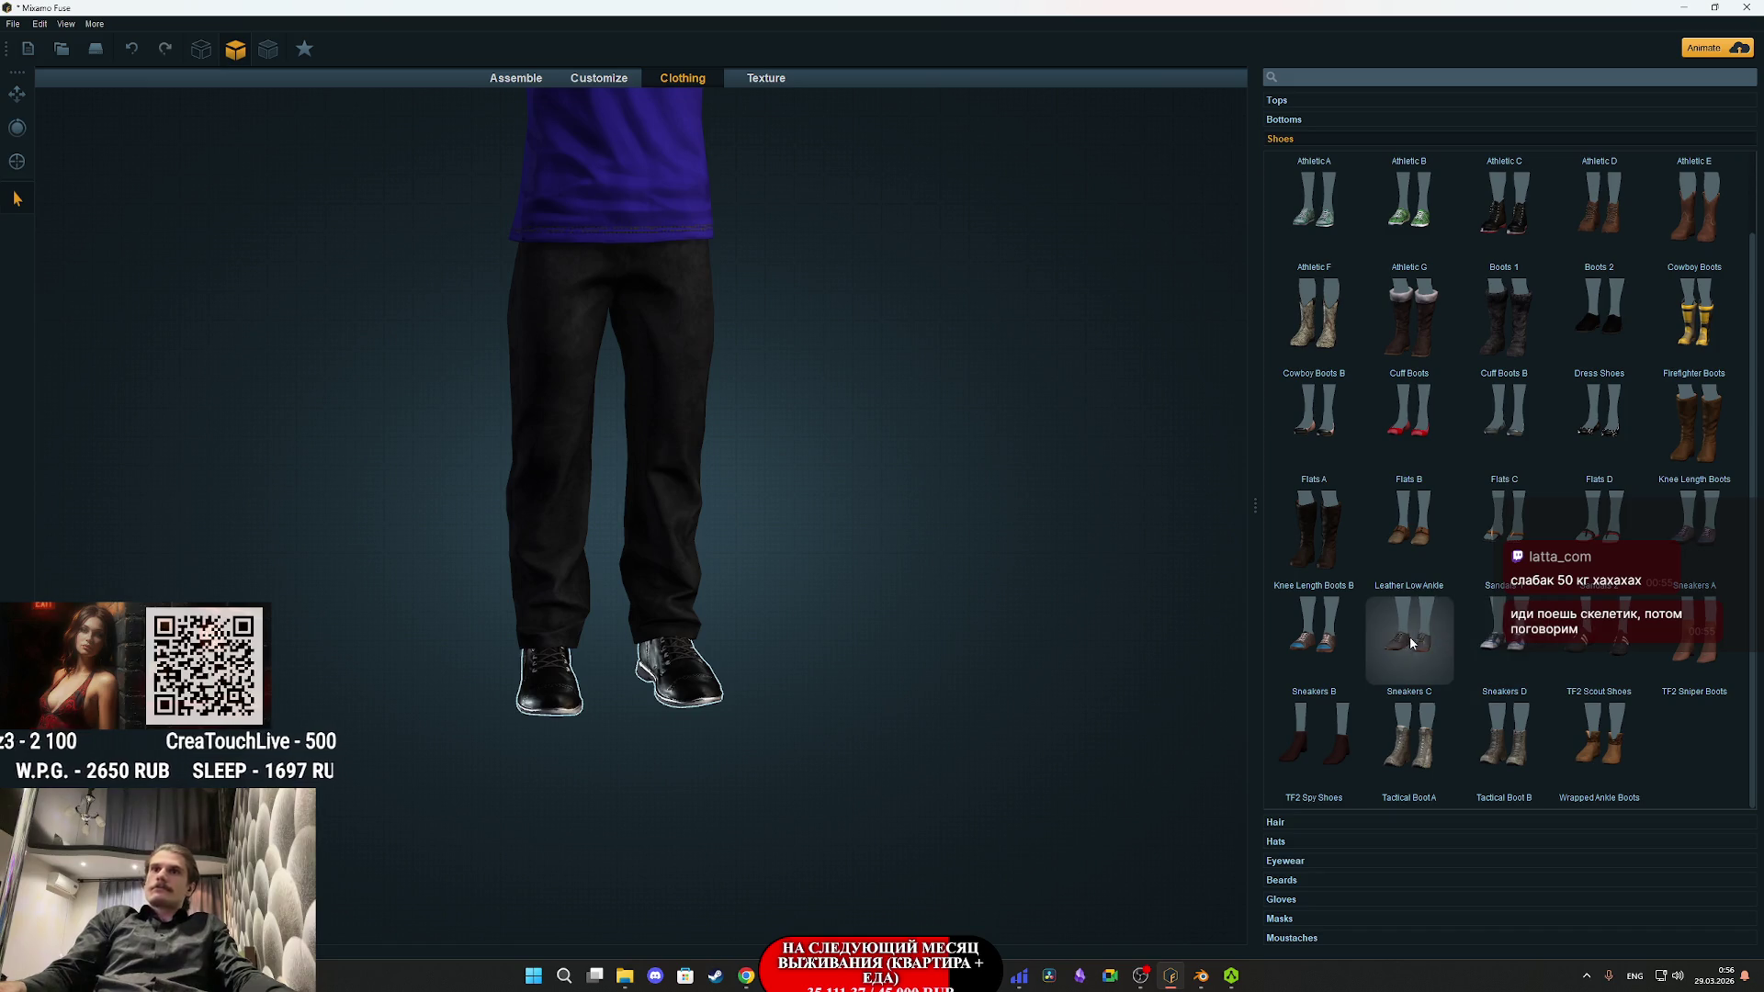
{"action": "left_click", "coordinate": [1337, 641]}
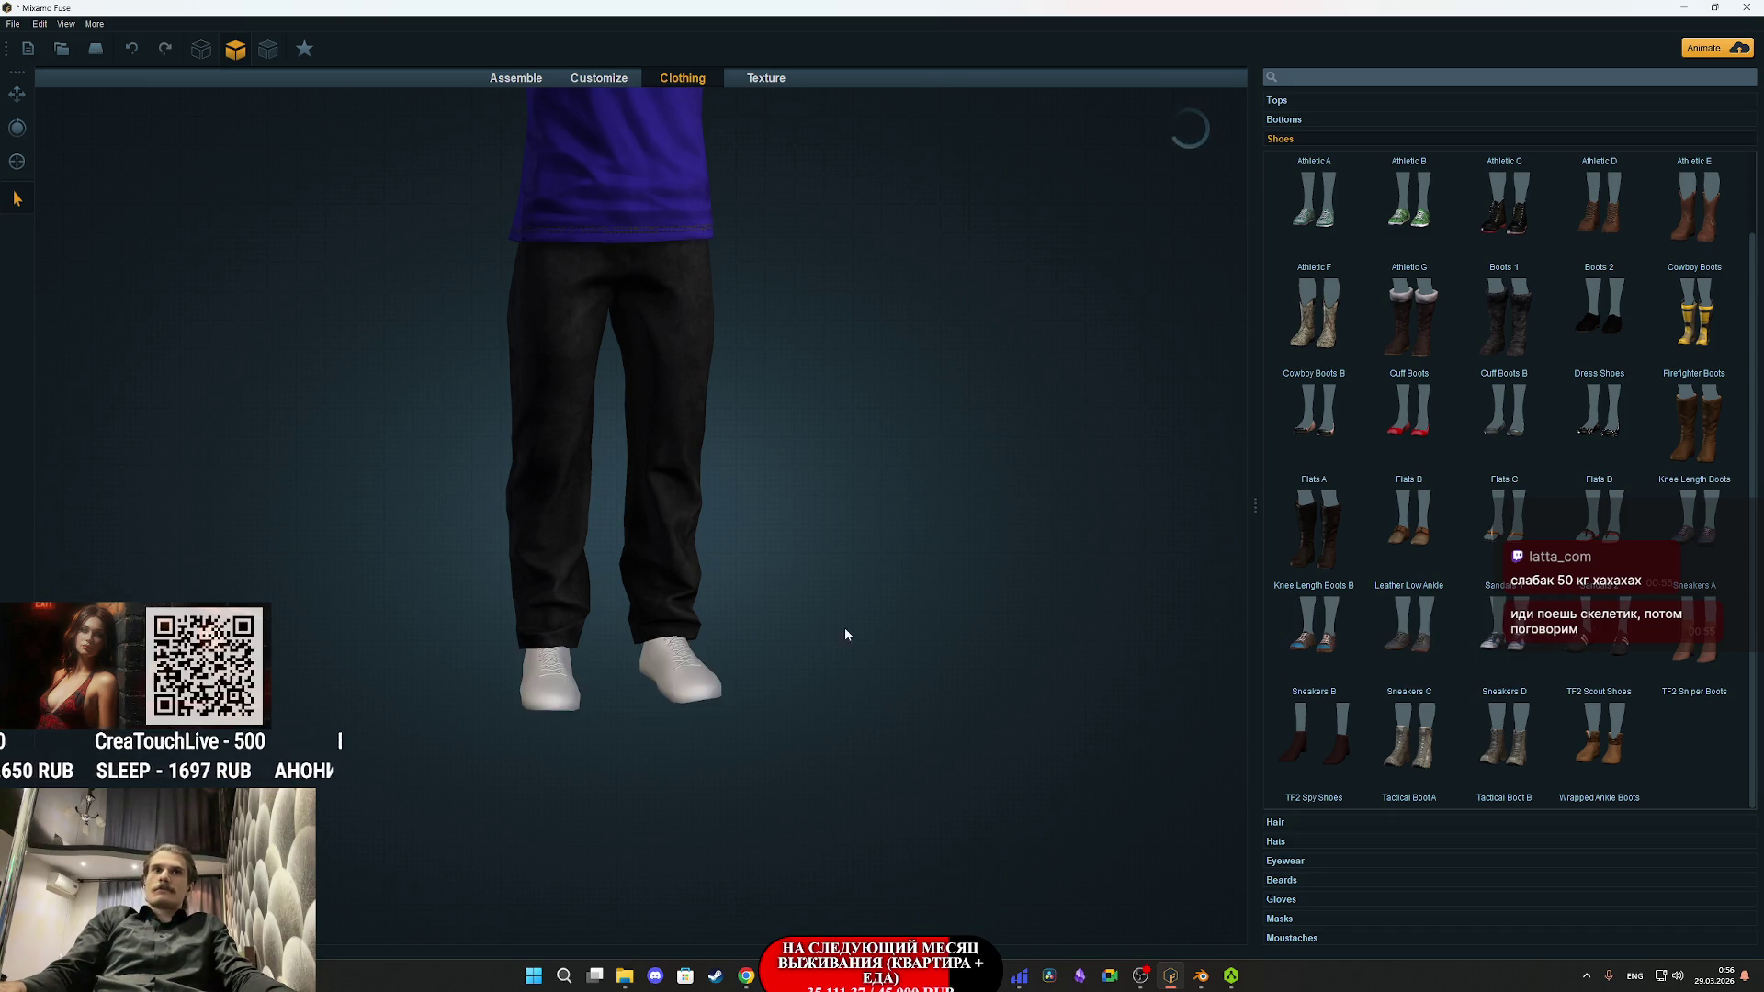
{"action": "left_click_drag", "start_coordinate": [850, 626], "coordinate": [476, 609]}
{"action": "mouse_move", "coordinate": [625, 599]}
{"action": "left_mouse_down"}
{"action": "mouse_move", "coordinate": [759, 636]}
{"action": "mouse_move", "coordinate": [748, 582]}
{"action": "mouse_move", "coordinate": [764, 575]}
{"action": "left_mouse_up"}
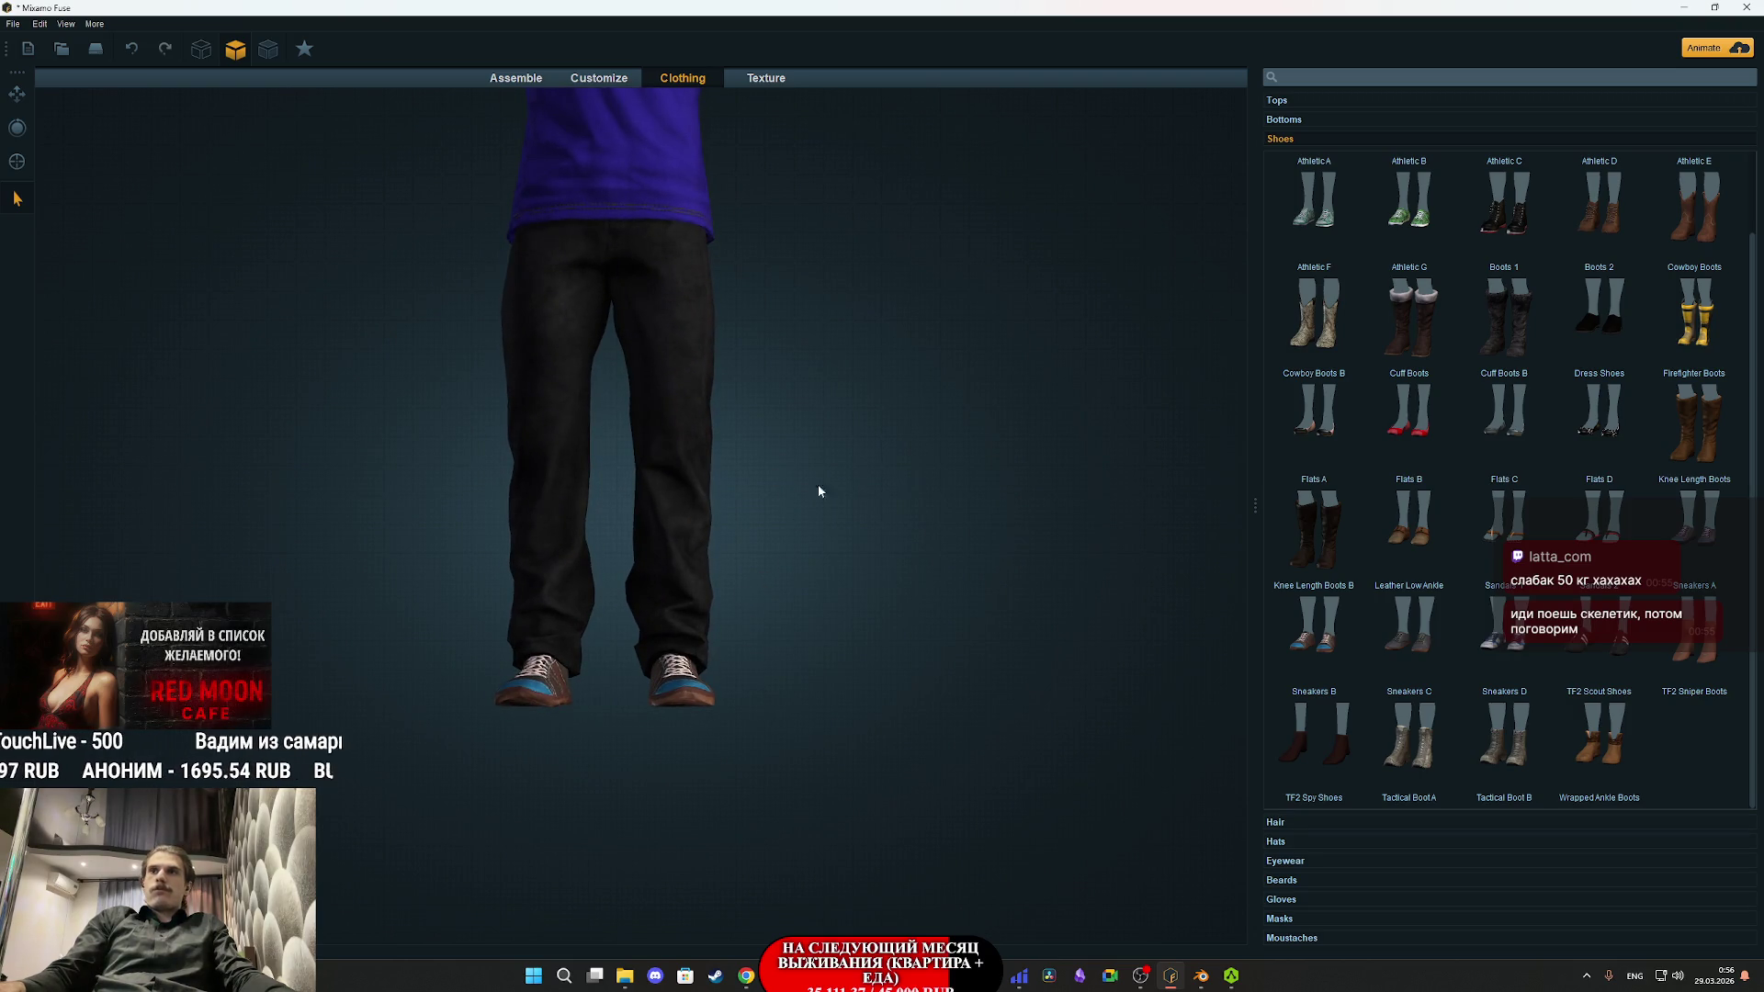
{"action": "left_click", "coordinate": [1496, 615]}
{"action": "mouse_move", "coordinate": [863, 606]}
{"action": "left_mouse_down"}
{"action": "mouse_move", "coordinate": [549, 608]}
{"action": "mouse_move", "coordinate": [618, 701]}
{"action": "mouse_move", "coordinate": [722, 705]}
{"action": "left_mouse_up"}
{"action": "scroll", "coordinate": [874, 753], "scroll_direction": "up", "scroll_amount": 5}
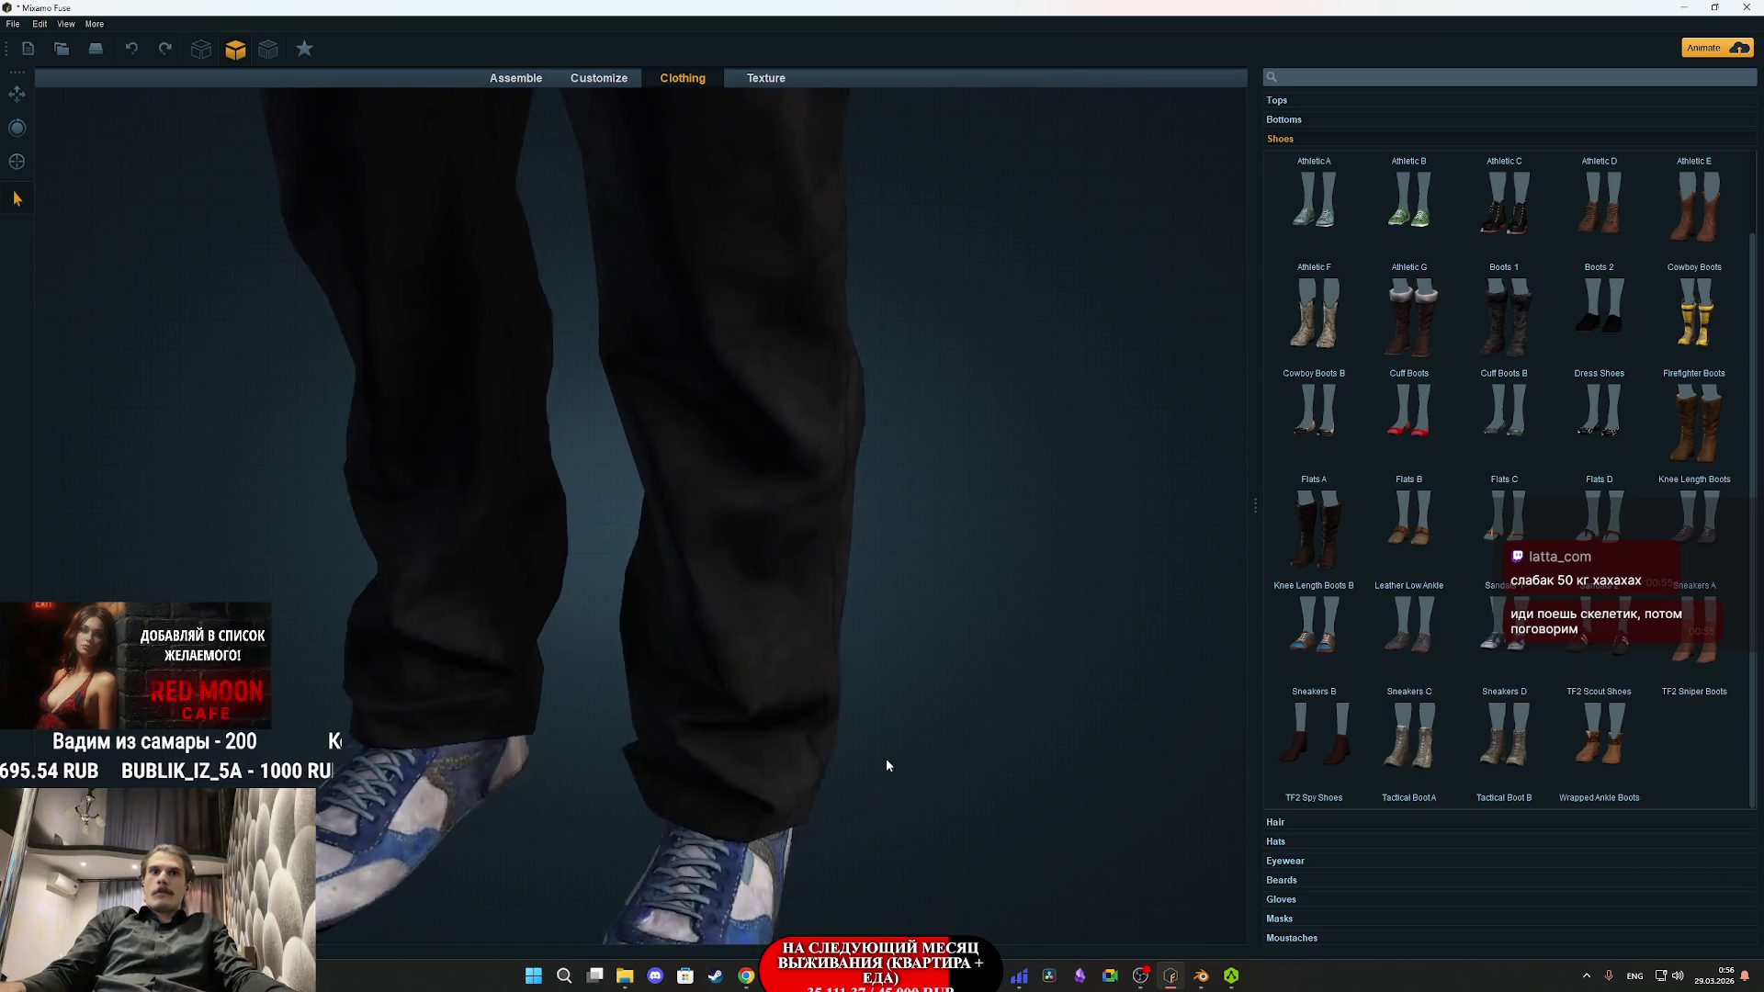
{"action": "scroll", "coordinate": [913, 820], "scroll_direction": "down", "scroll_amount": 5}
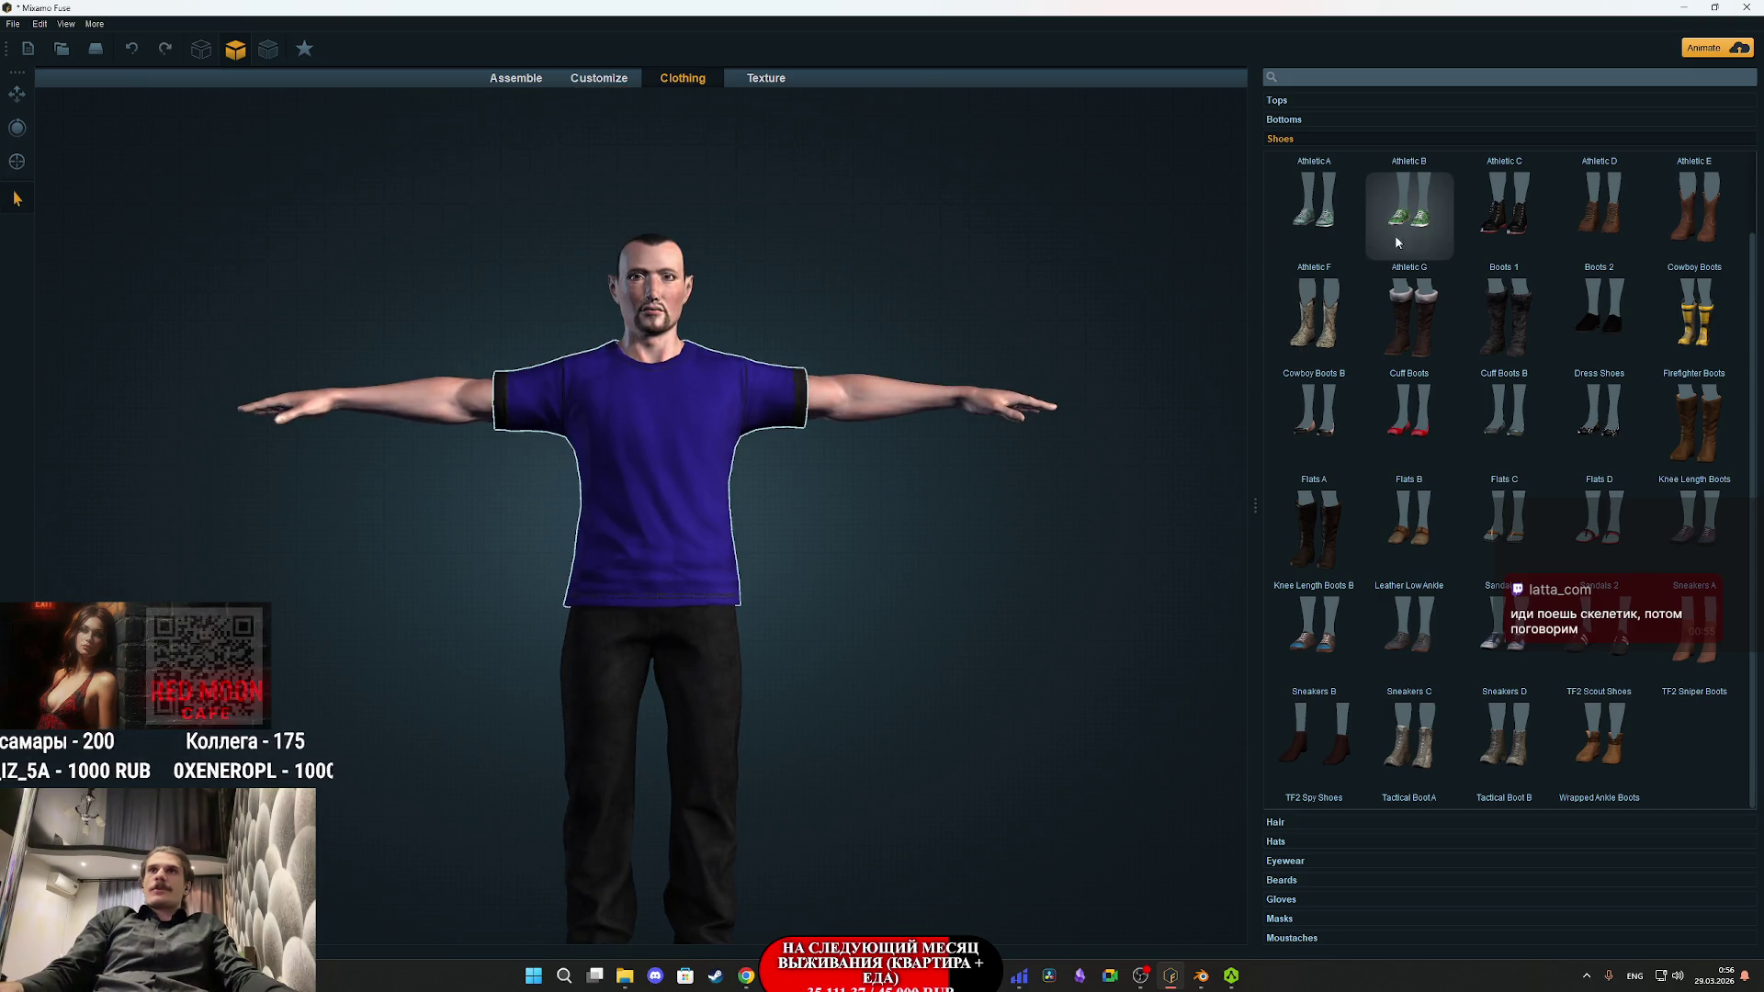
{"action": "left_click_drag", "start_coordinate": [897, 679], "coordinate": [849, 567]}
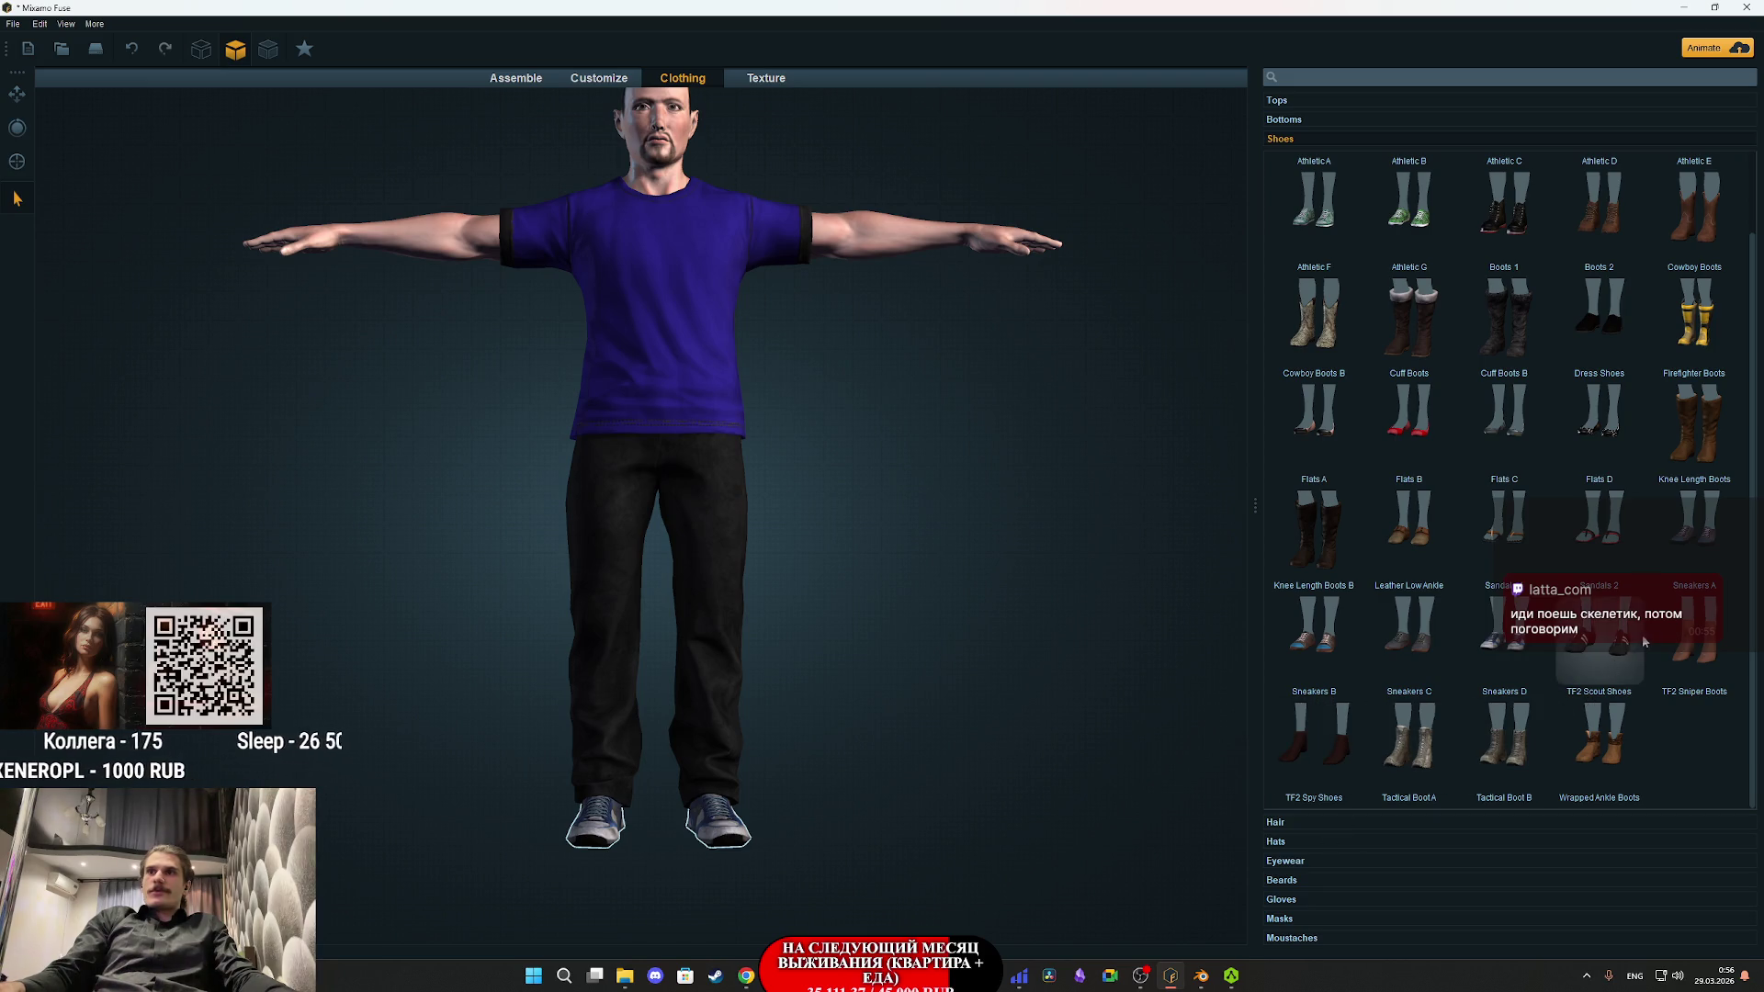
- Swap the sneakers for a dark pair, glance at Hair, and return to the shoe catalogue
{"action": "left_click", "coordinate": [1609, 322]}
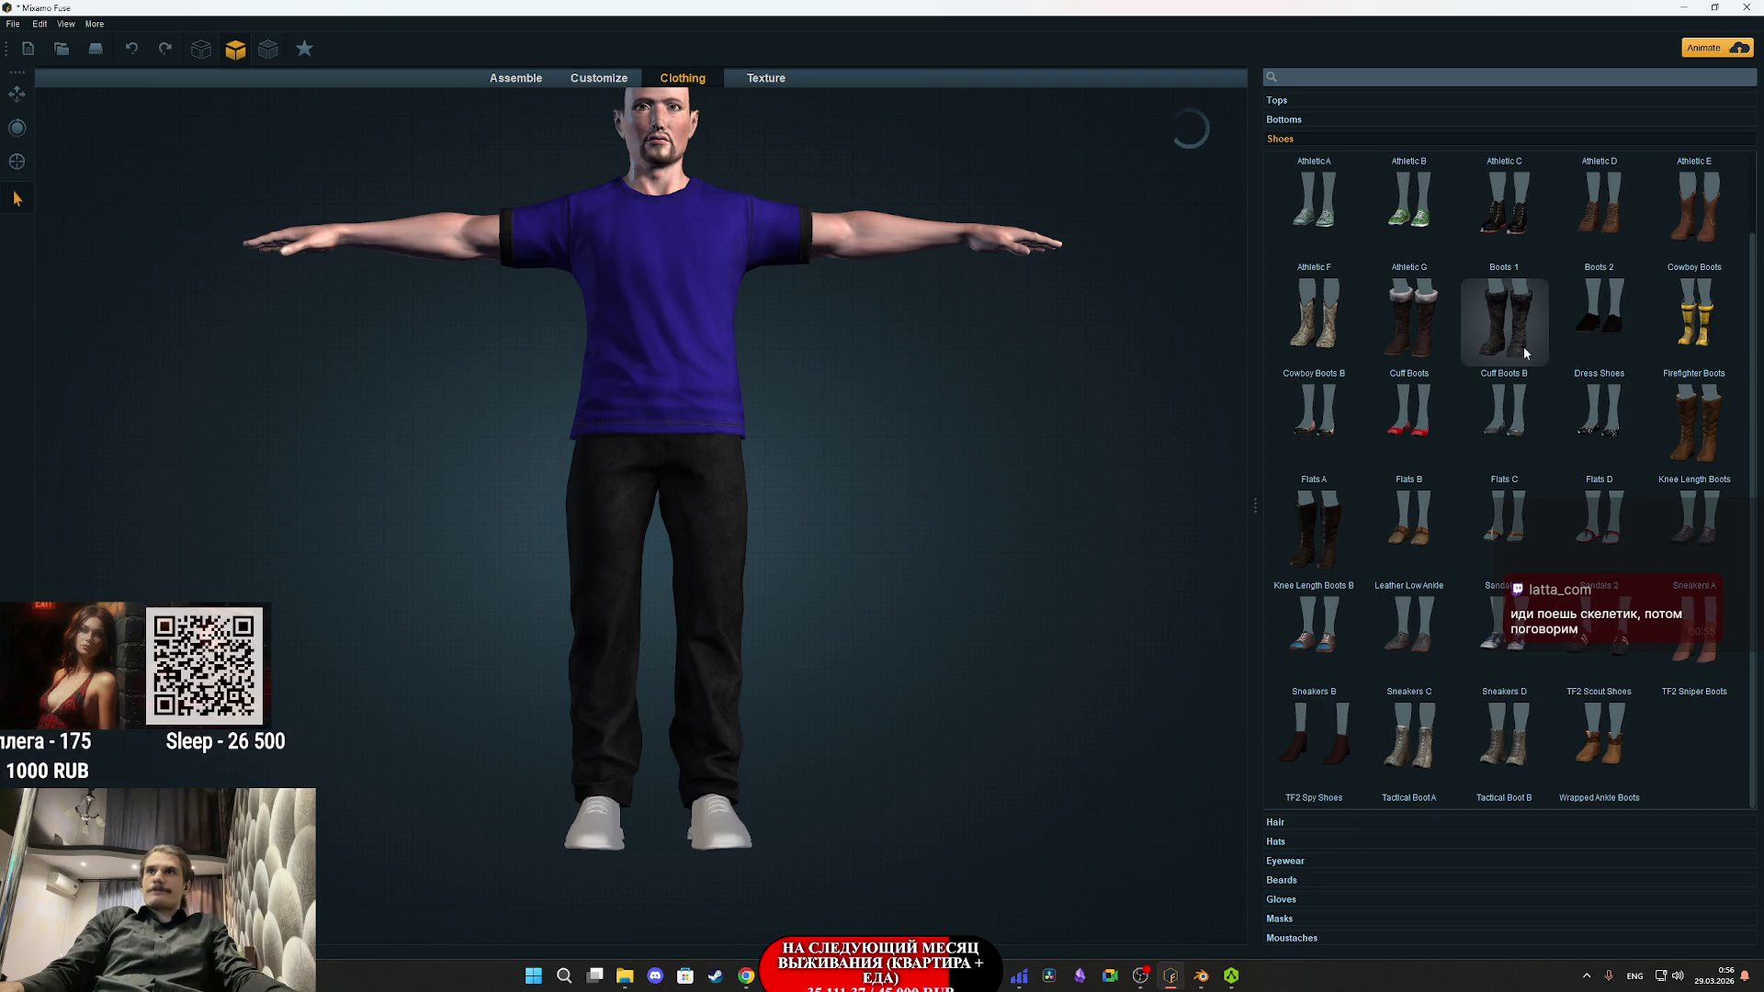
{"action": "scroll", "coordinate": [1497, 392], "scroll_direction": "up", "scroll_amount": 1}
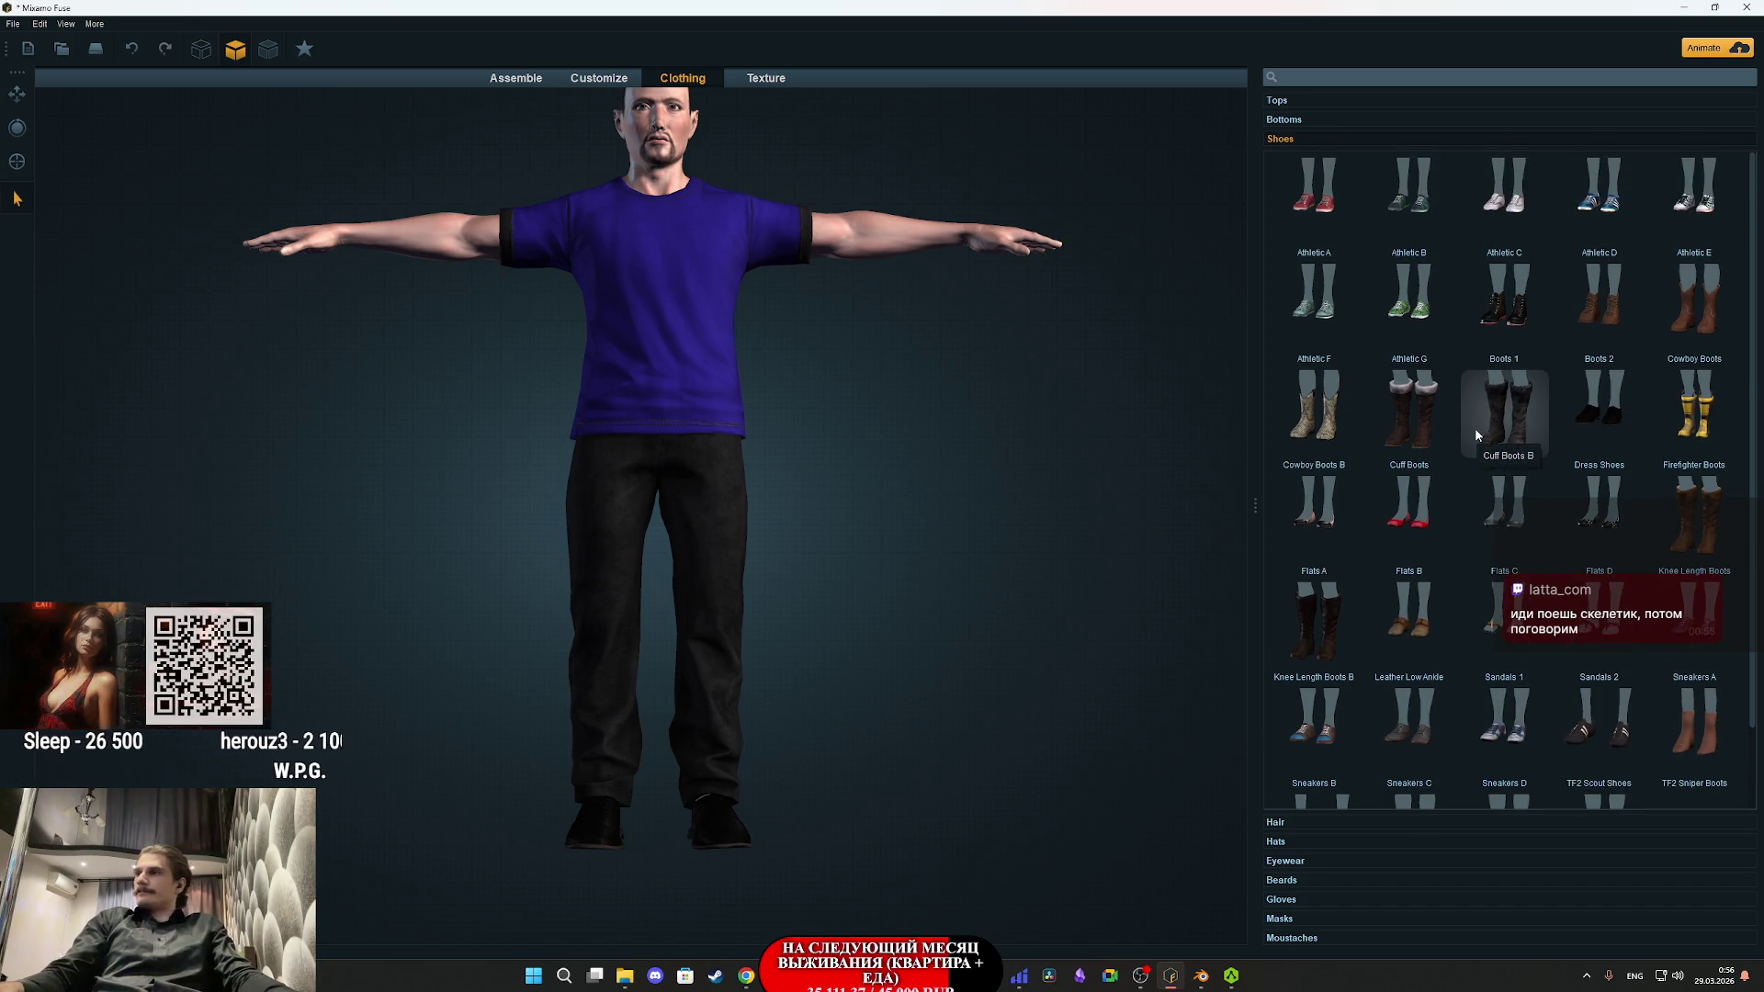
{"action": "left_click", "coordinate": [1288, 823]}
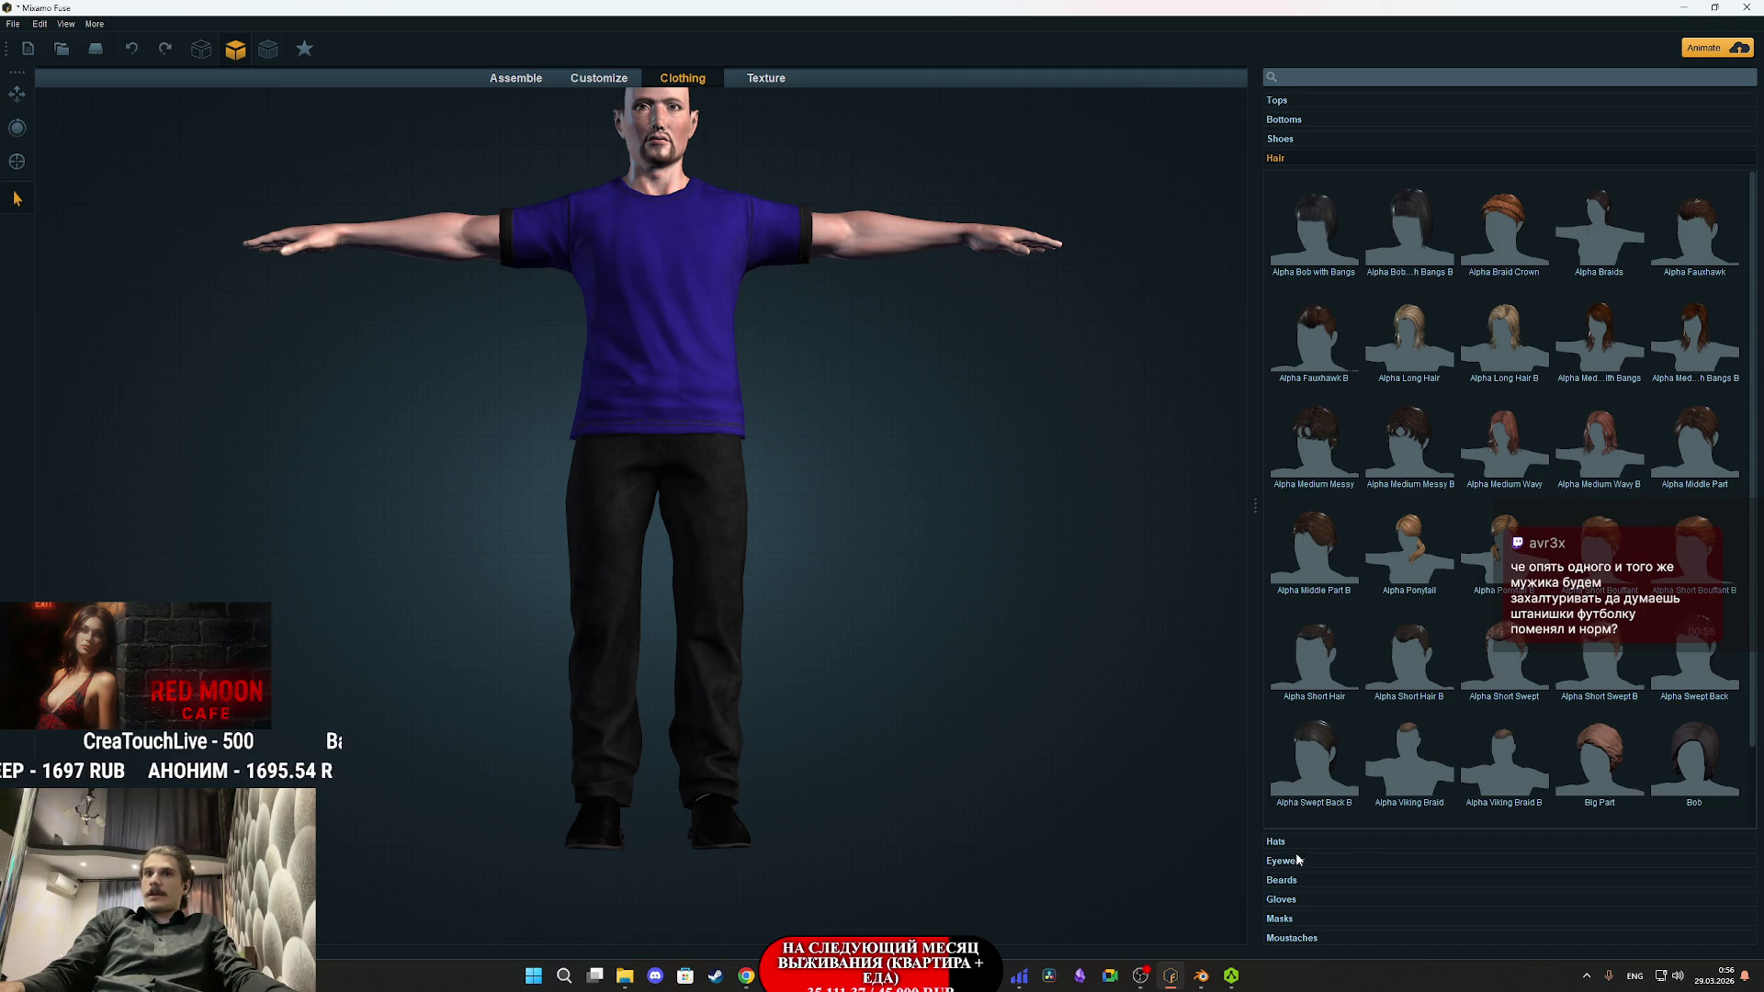
{"action": "left_click", "coordinate": [1286, 141]}
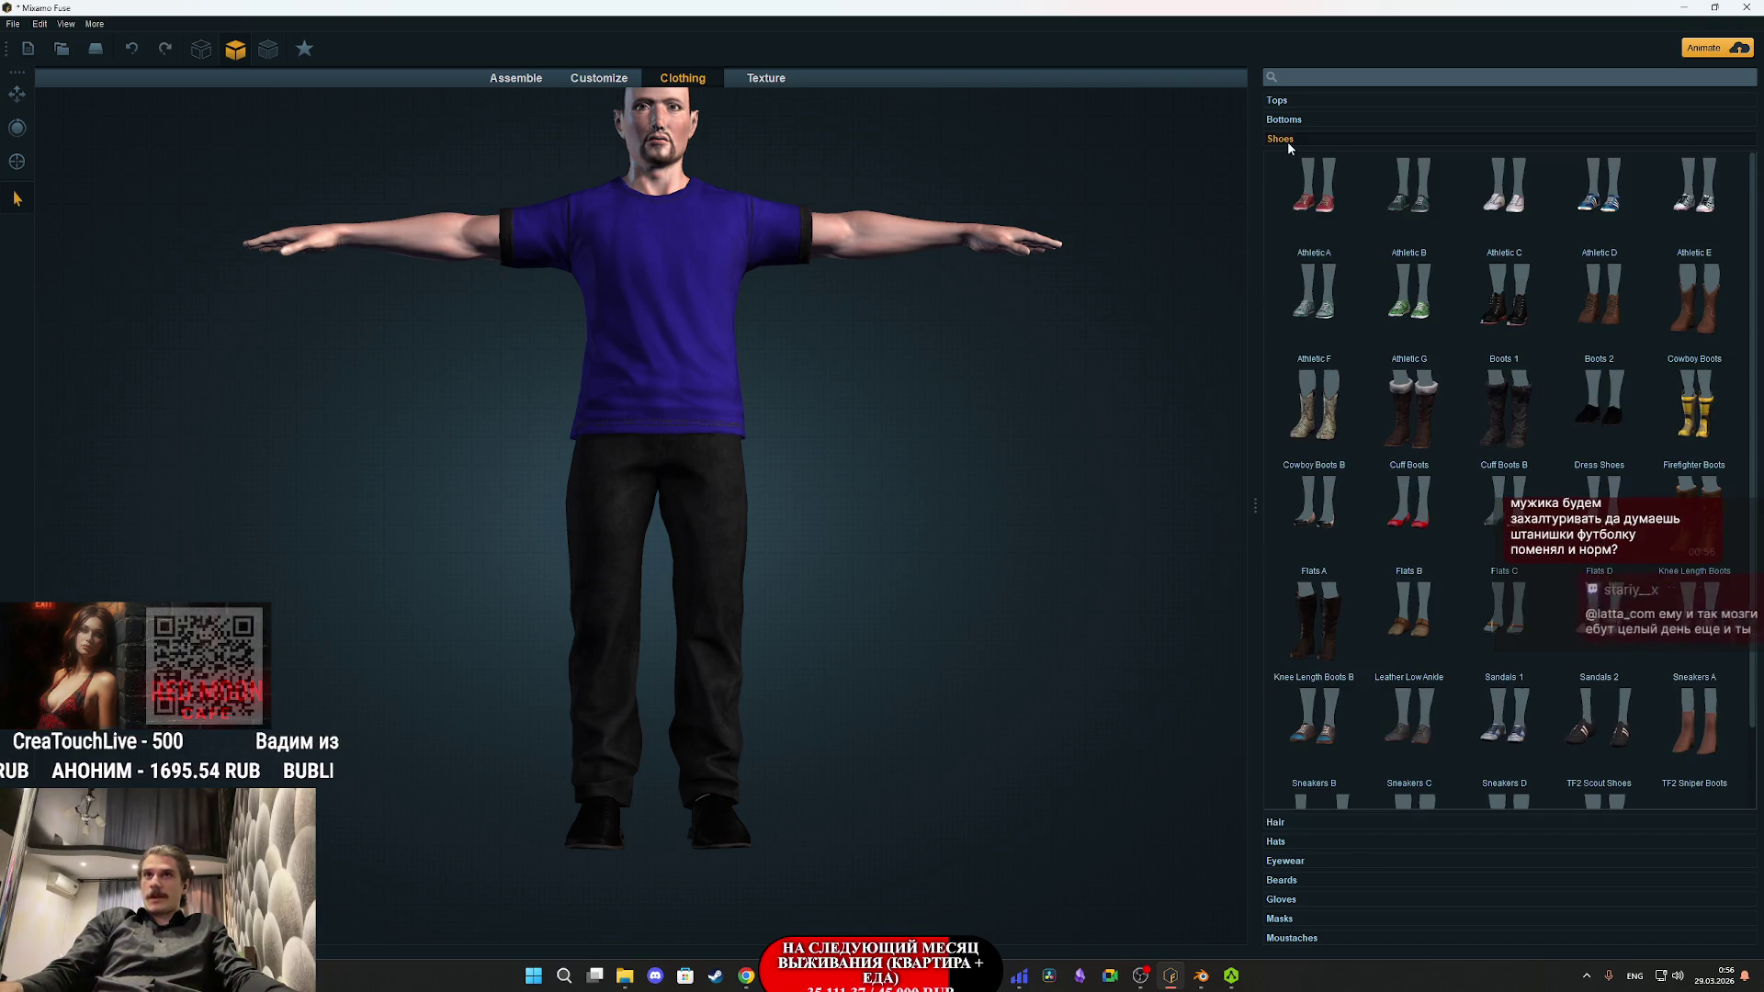
- Replace the dark jeans with brown Khakis B trousers from Bottoms, then reopen the Shoes catalogue
{"action": "left_click", "coordinate": [1291, 119]}
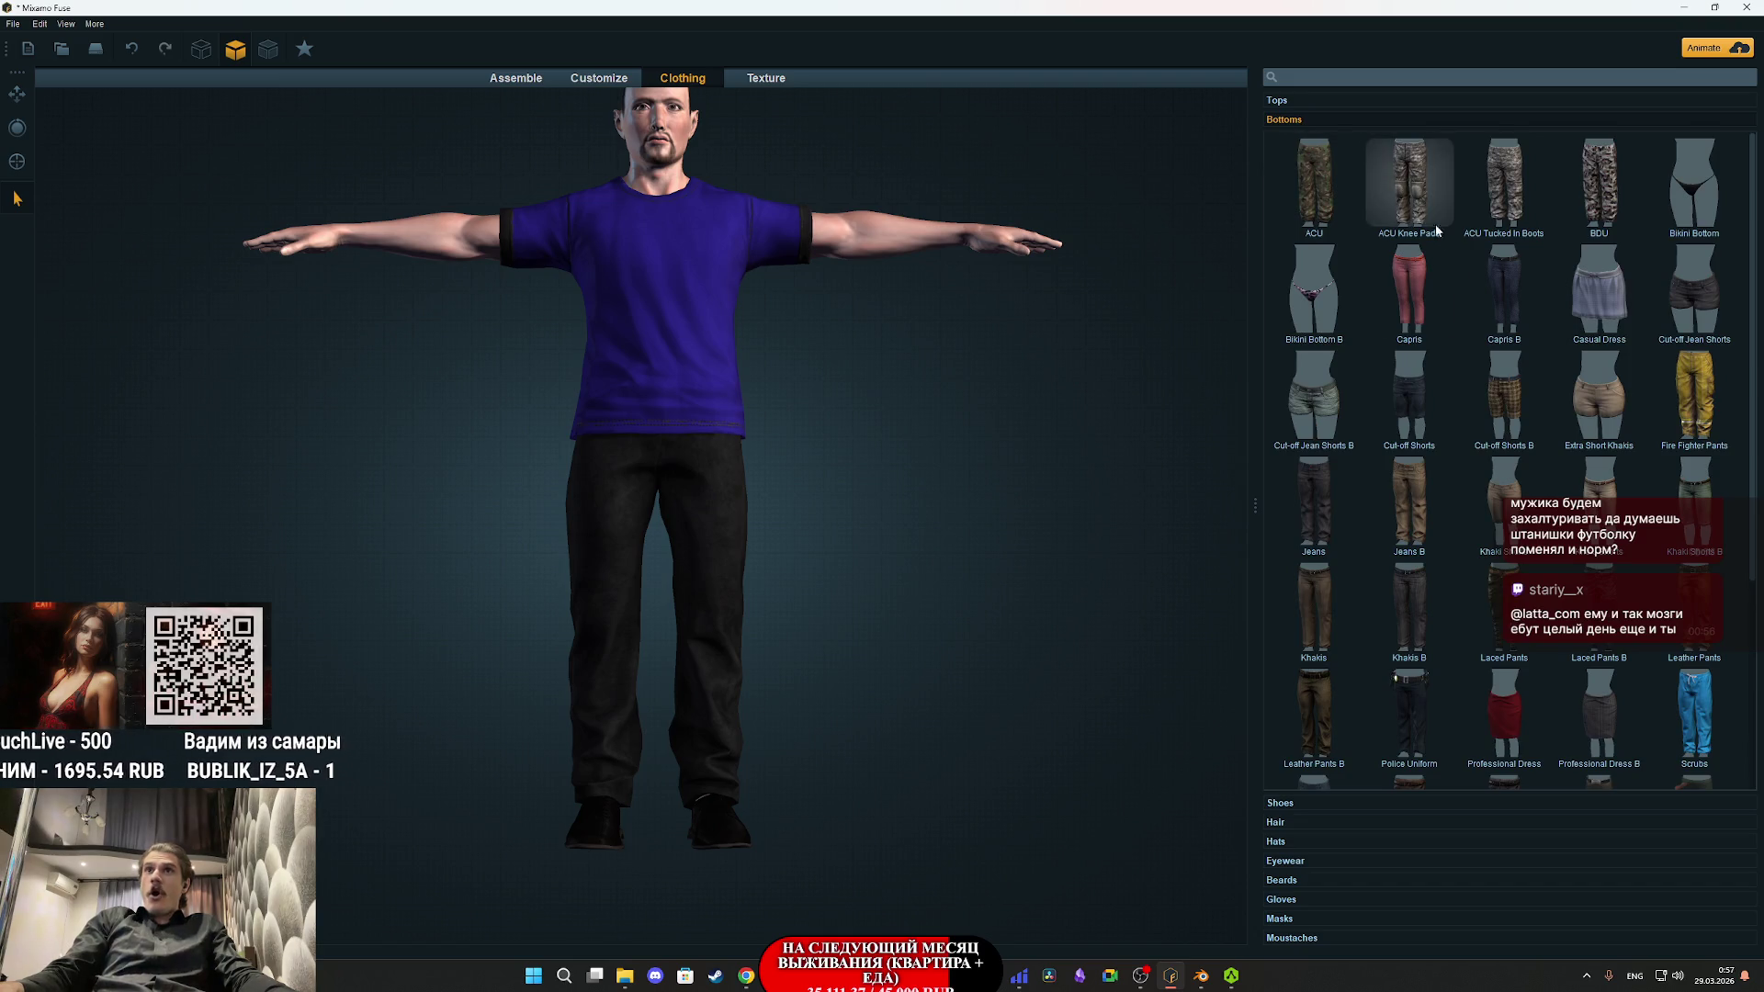
{"action": "scroll", "coordinate": [1446, 538], "scroll_direction": "down", "scroll_amount": 3}
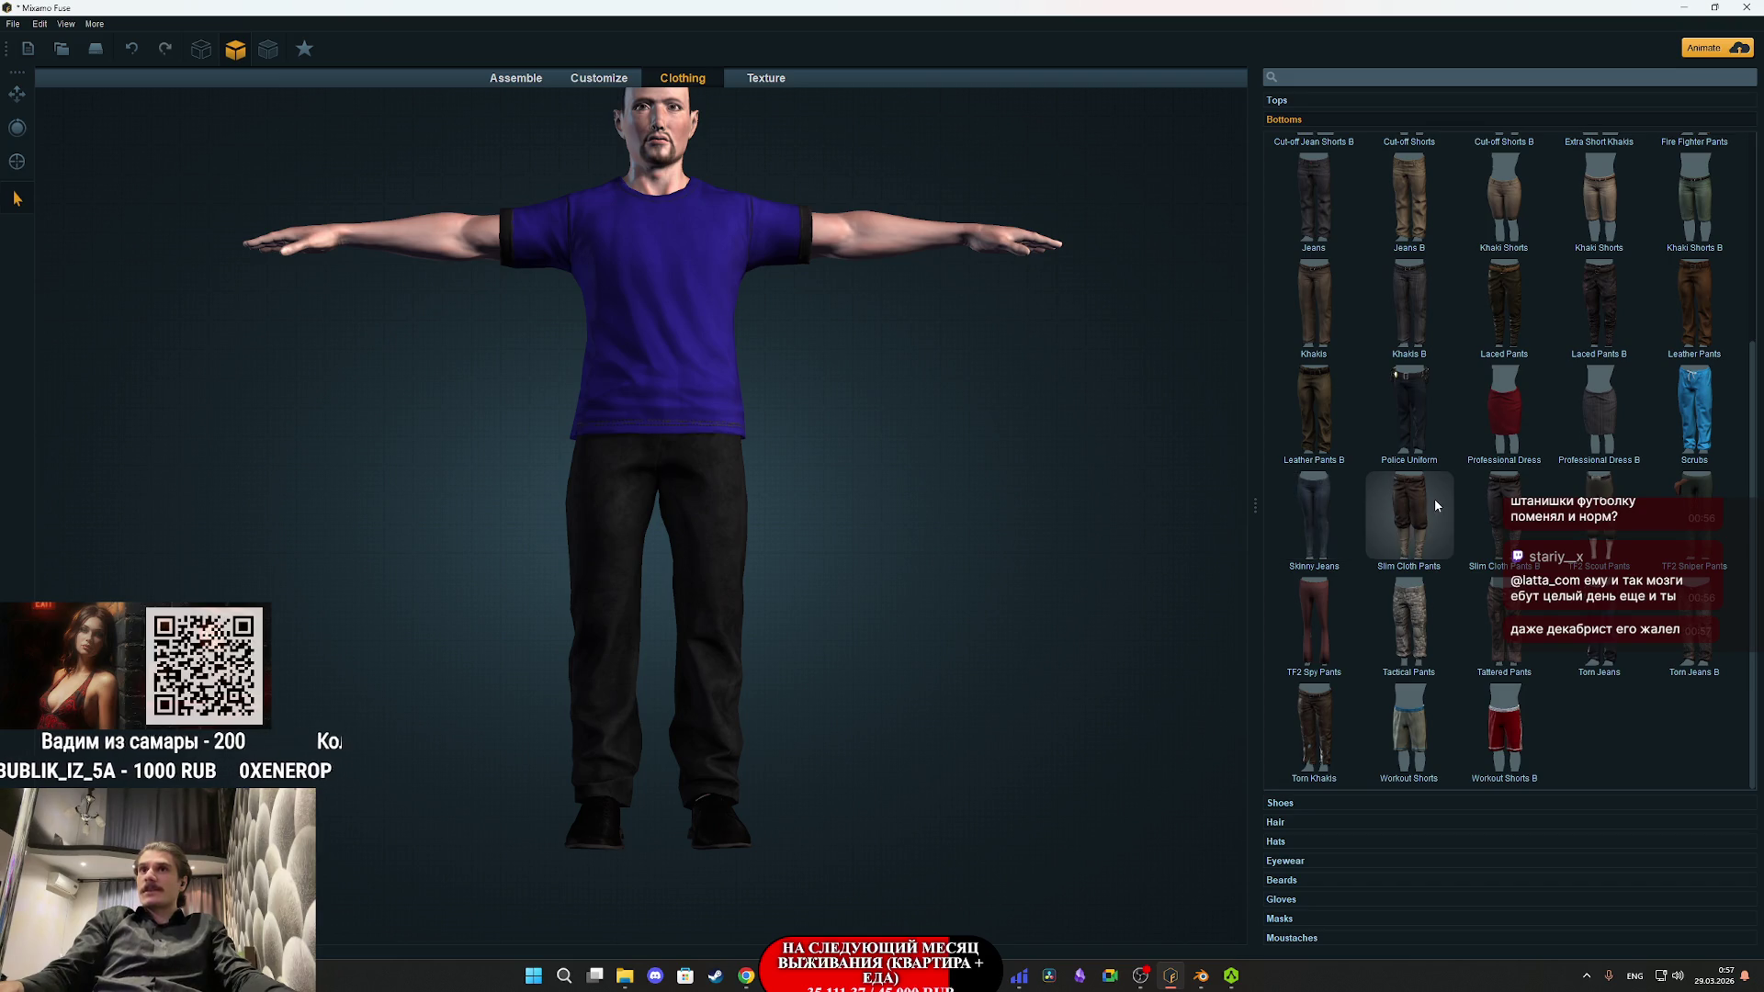
{"action": "scroll", "coordinate": [1436, 500], "scroll_direction": "up", "scroll_amount": 2}
{"action": "scroll", "coordinate": [1436, 504], "scroll_direction": "up", "scroll_amount": 2}
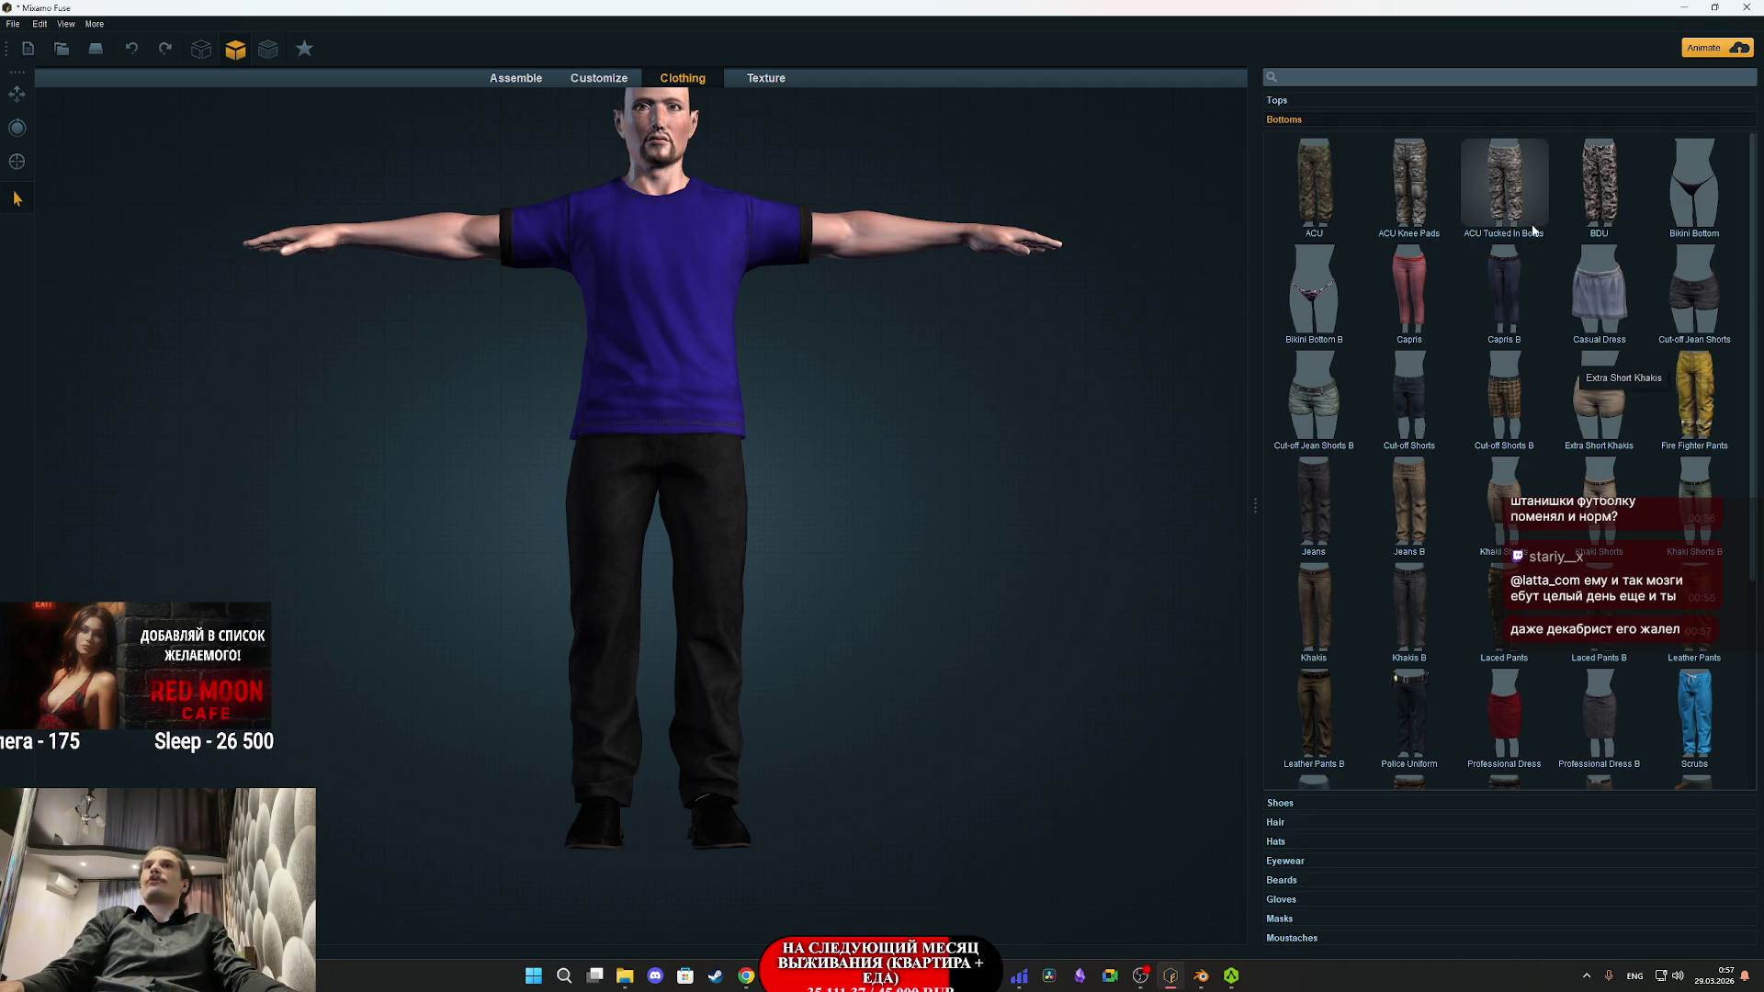
{"action": "scroll", "coordinate": [1516, 242], "scroll_direction": "down", "scroll_amount": 1}
{"action": "scroll", "coordinate": [1514, 240], "scroll_direction": "down", "scroll_amount": 2}
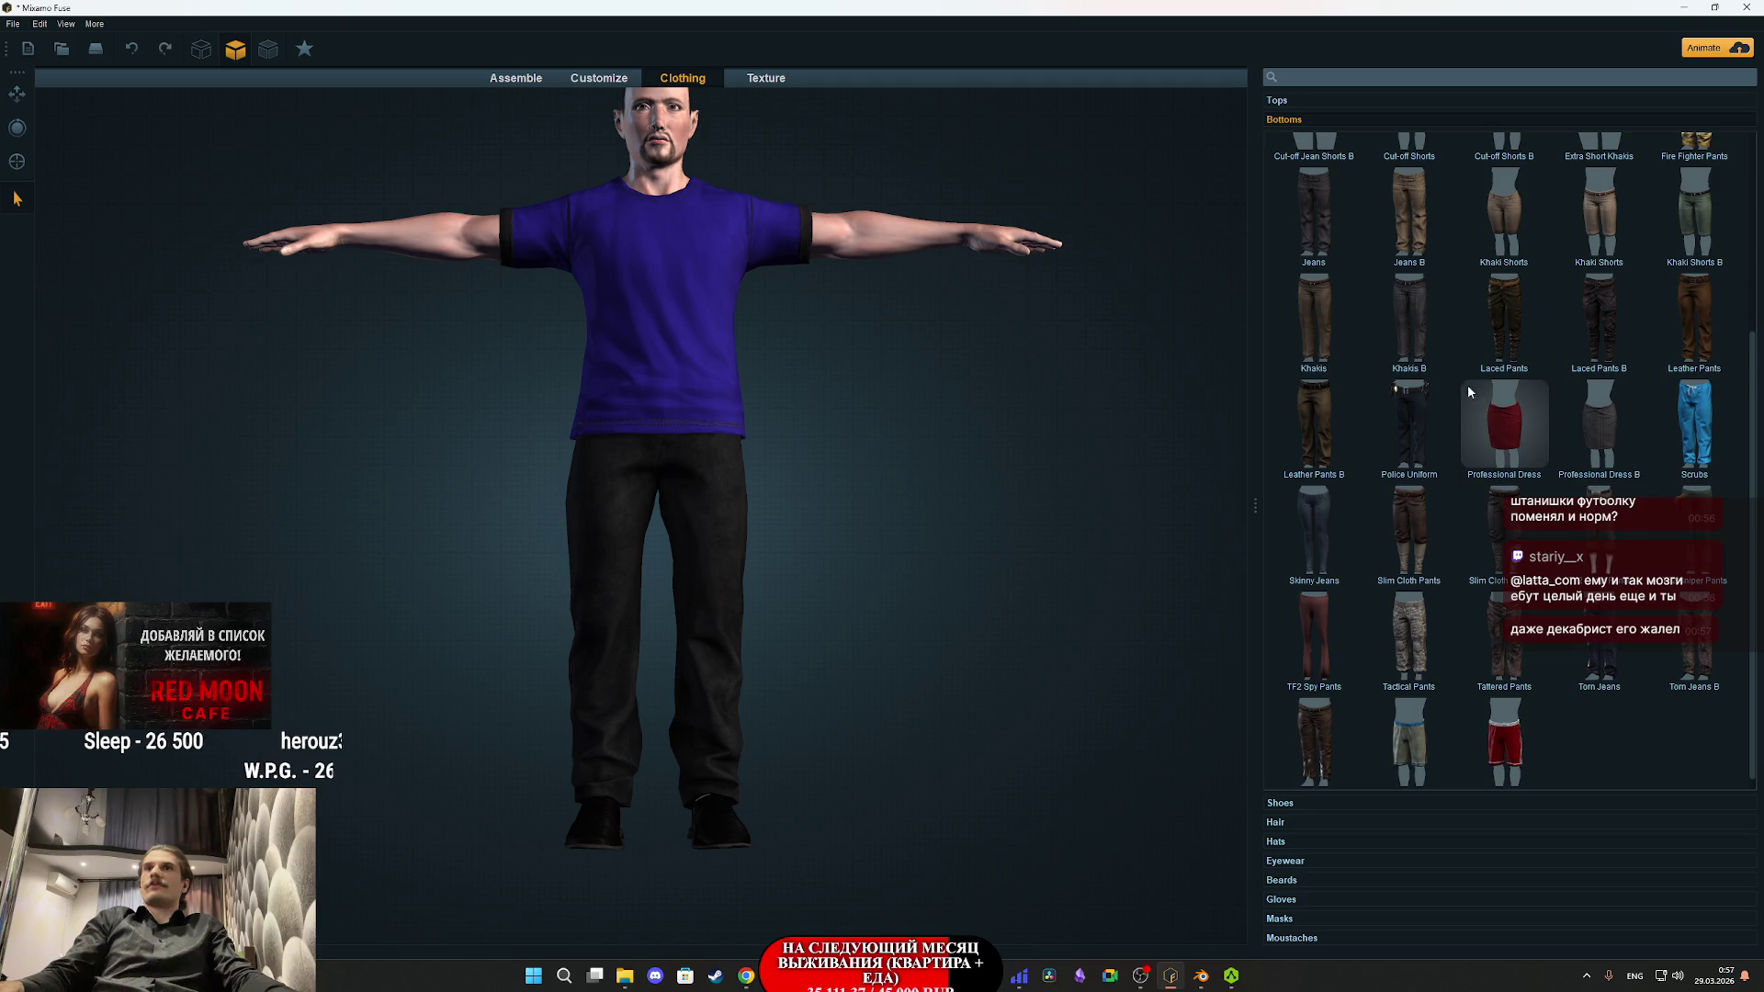
{"action": "left_click", "coordinate": [1424, 312]}
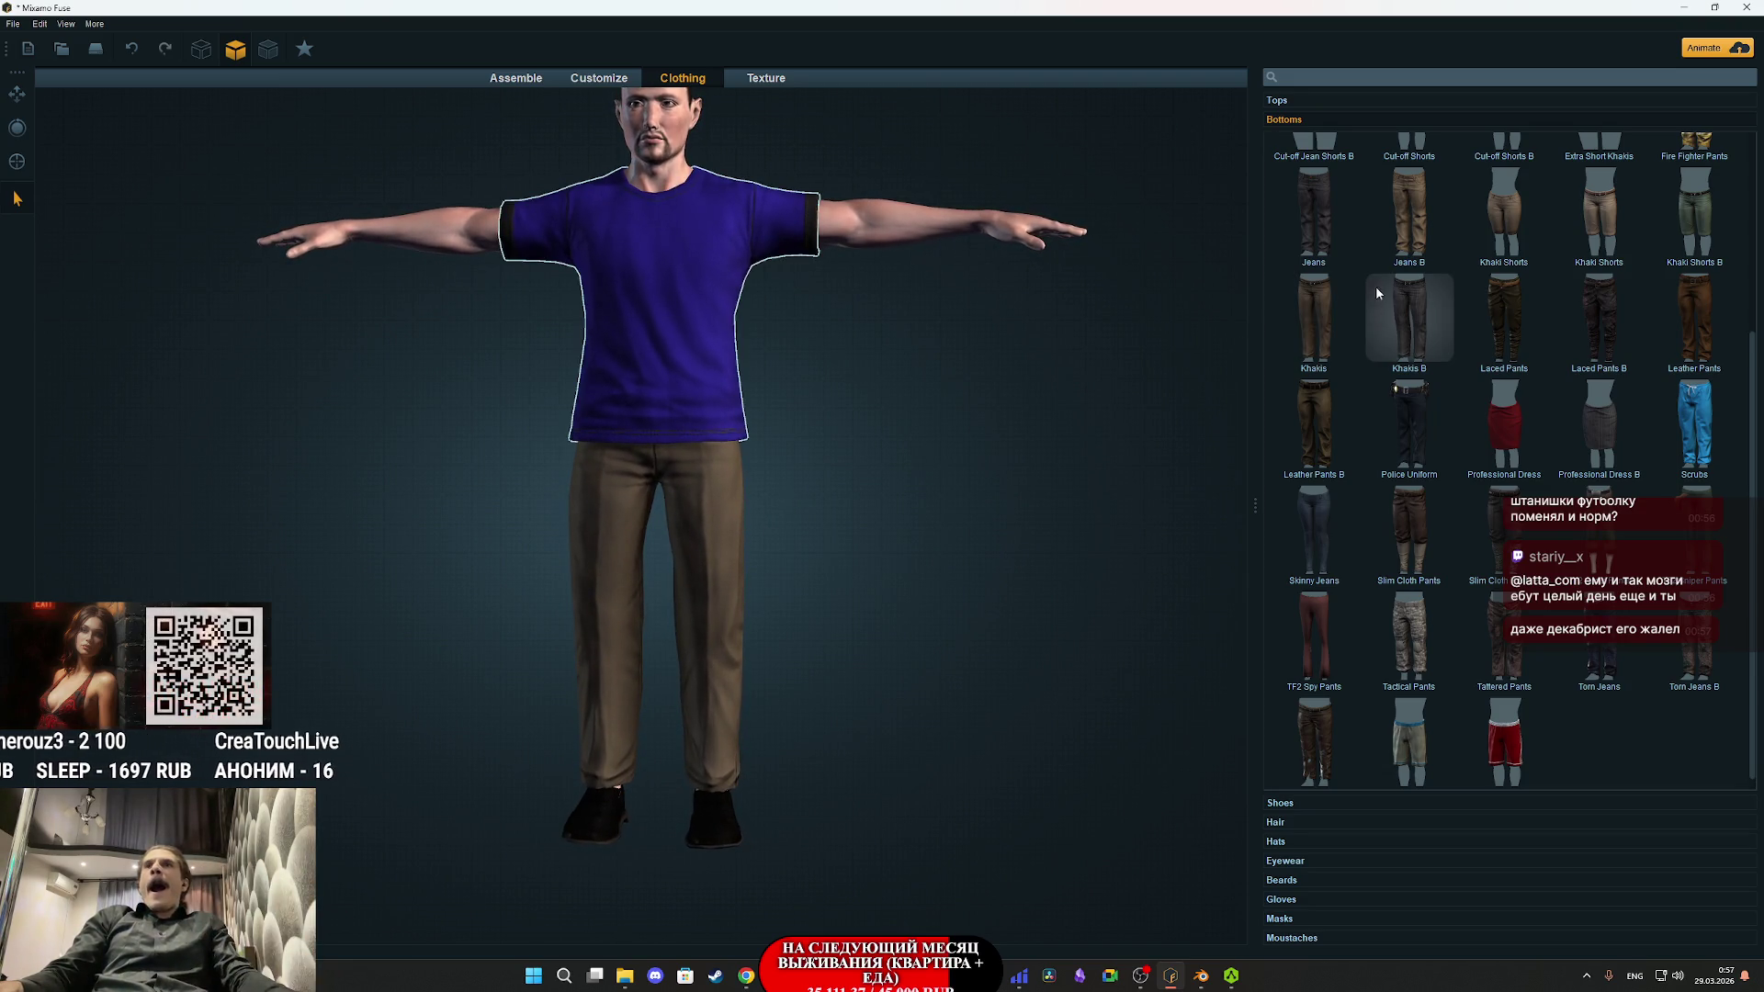
{"action": "left_click", "coordinate": [1293, 803]}
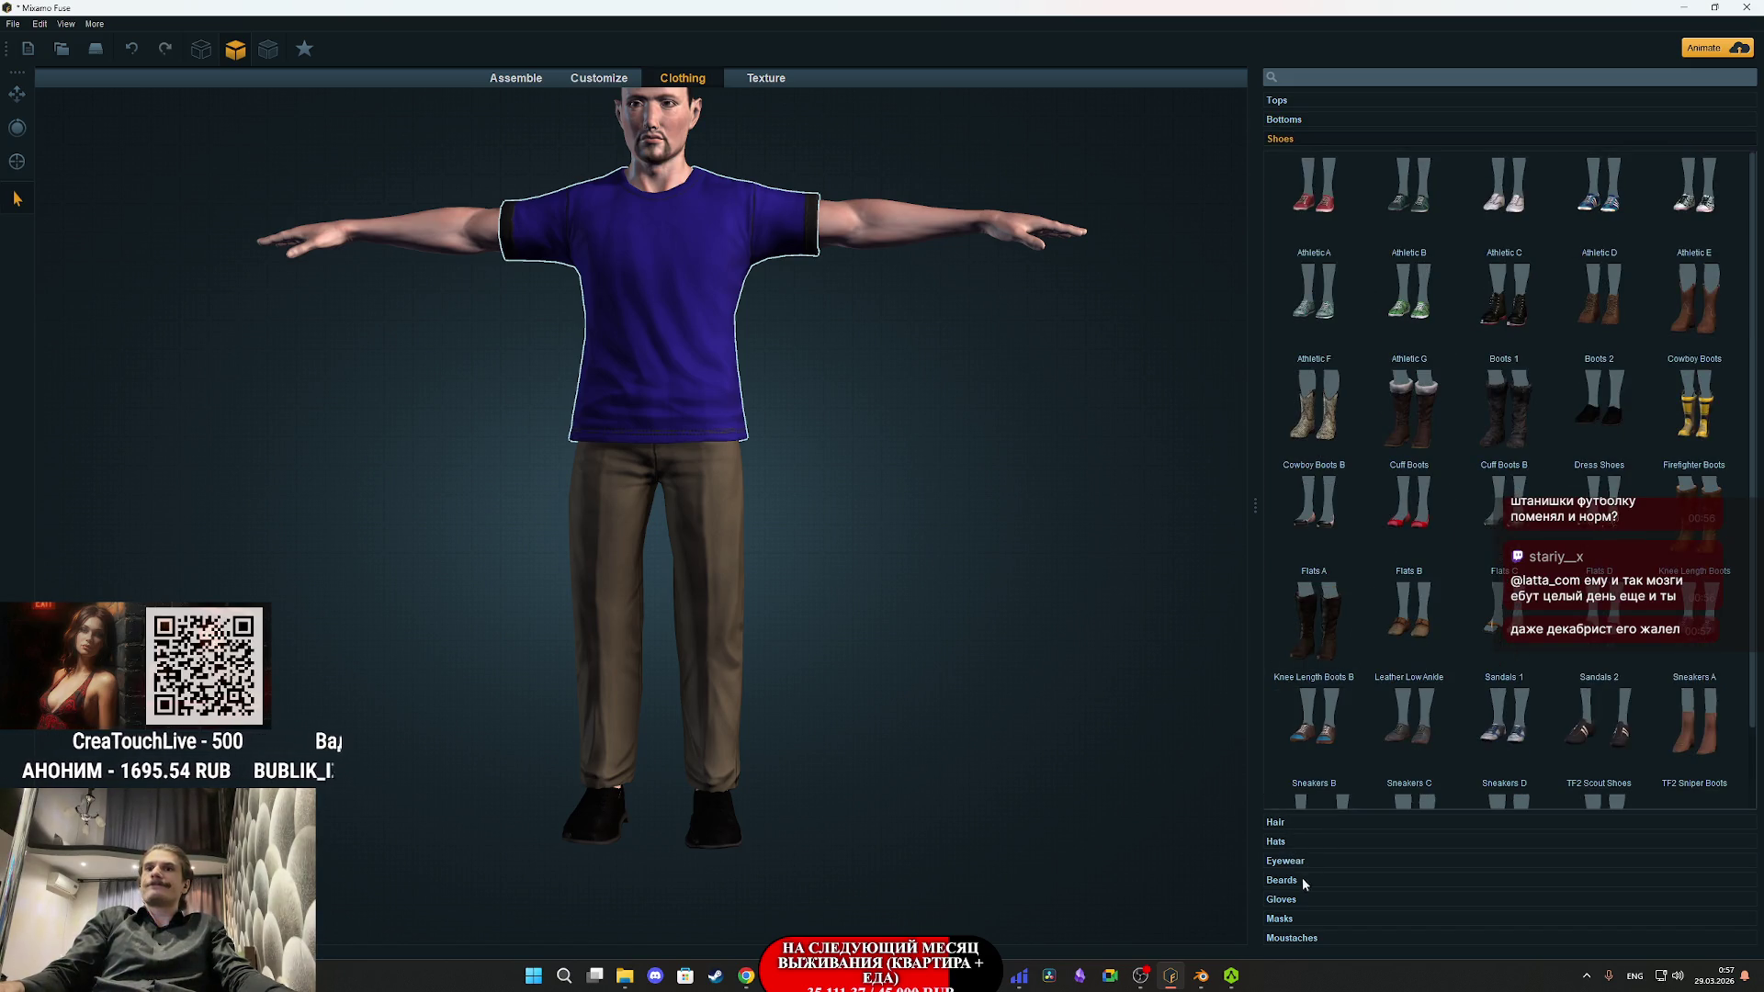
- Try the camo Closed Sweatshirt, a halter top, a cropped red T-shirt and Crew Neck T-Shirt B
{"action": "left_click", "coordinate": [1278, 101]}
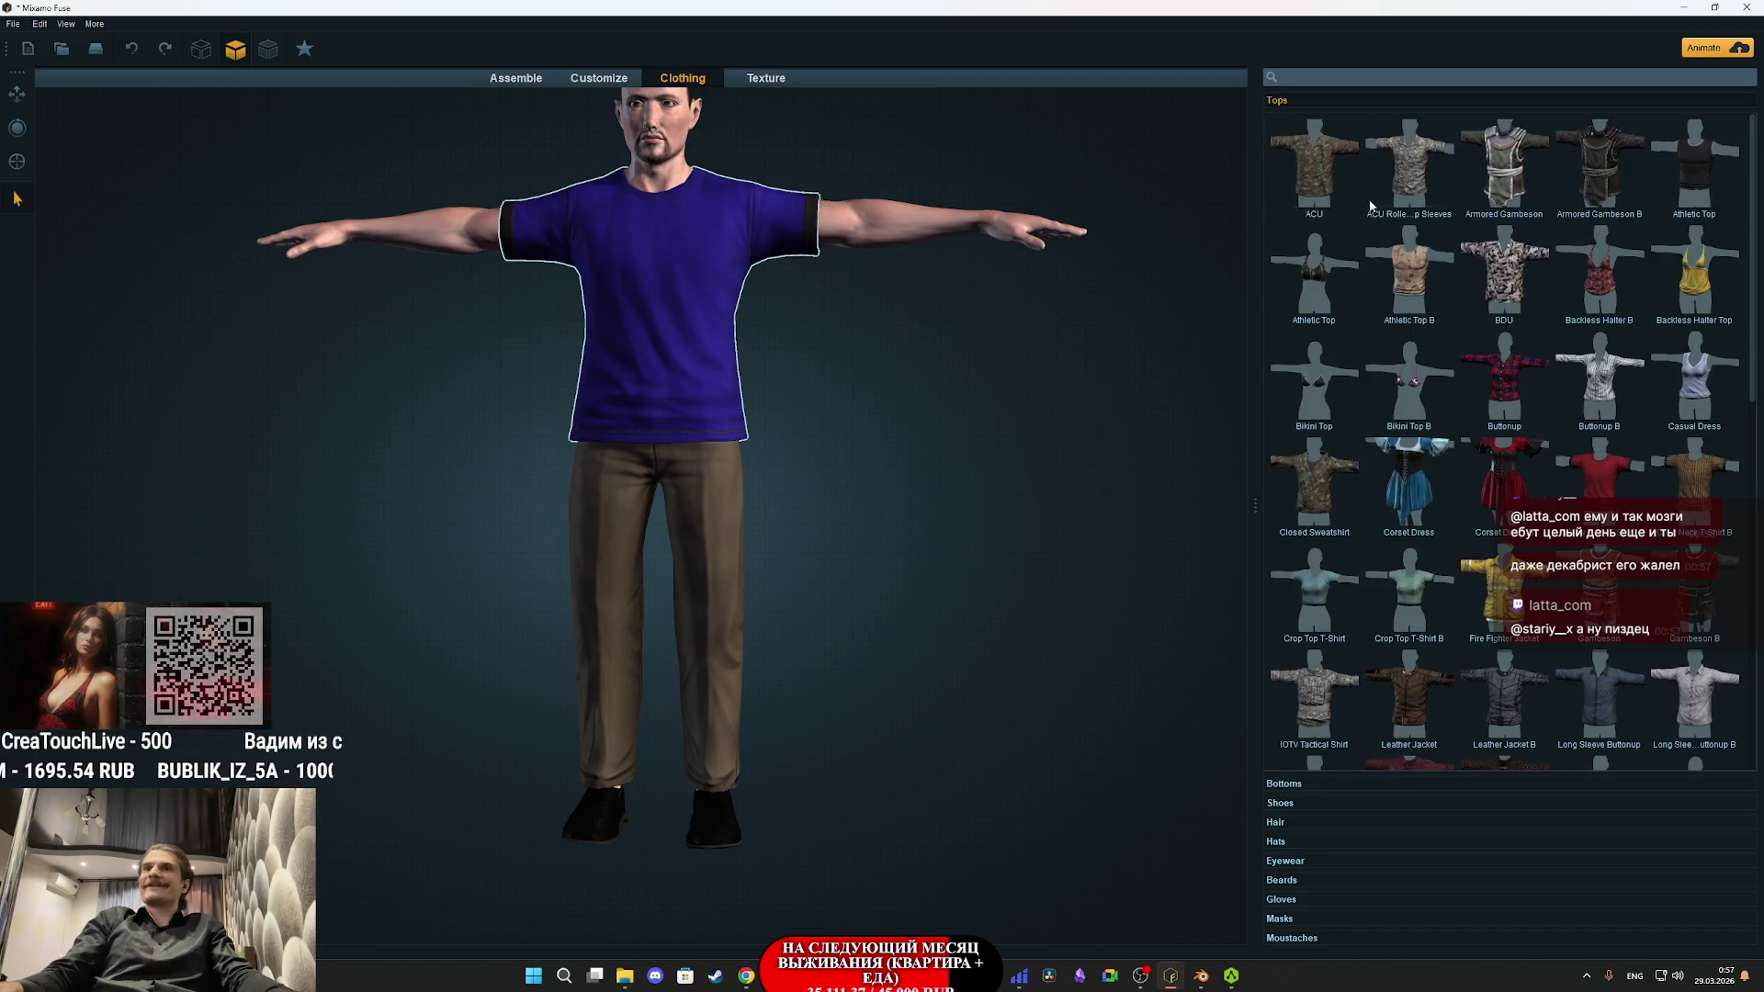
{"action": "left_click", "coordinate": [1316, 479]}
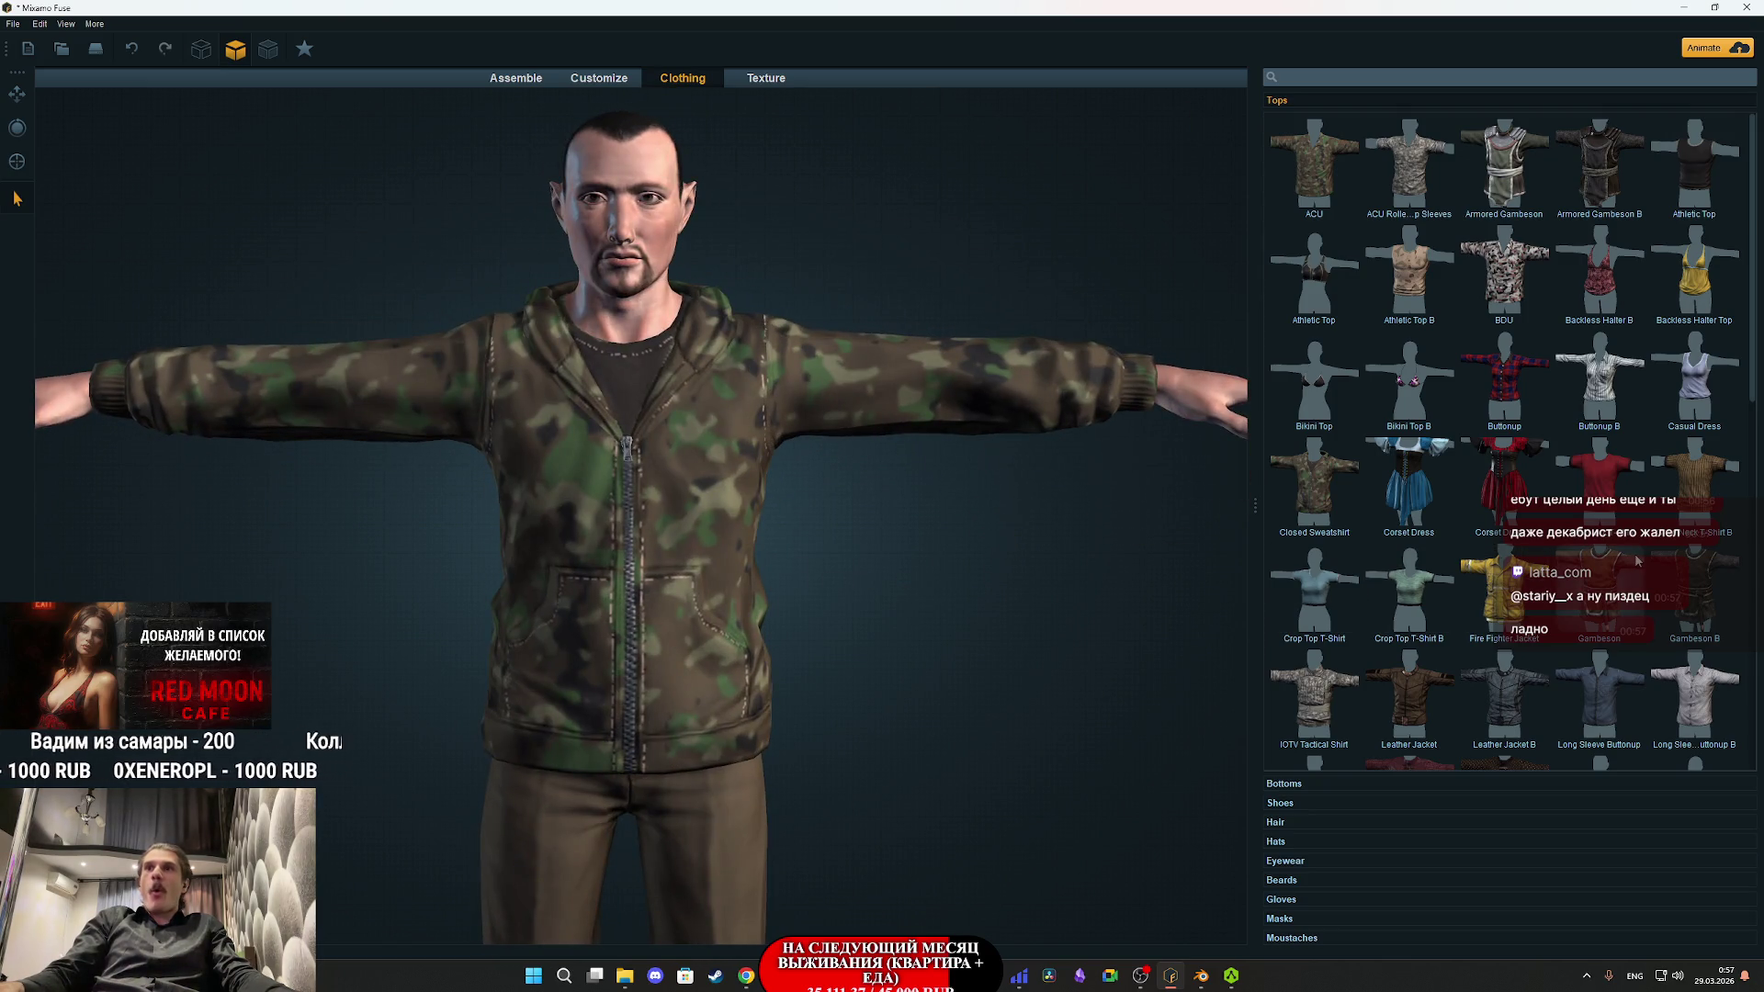
{"action": "left_click", "coordinate": [1545, 266]}
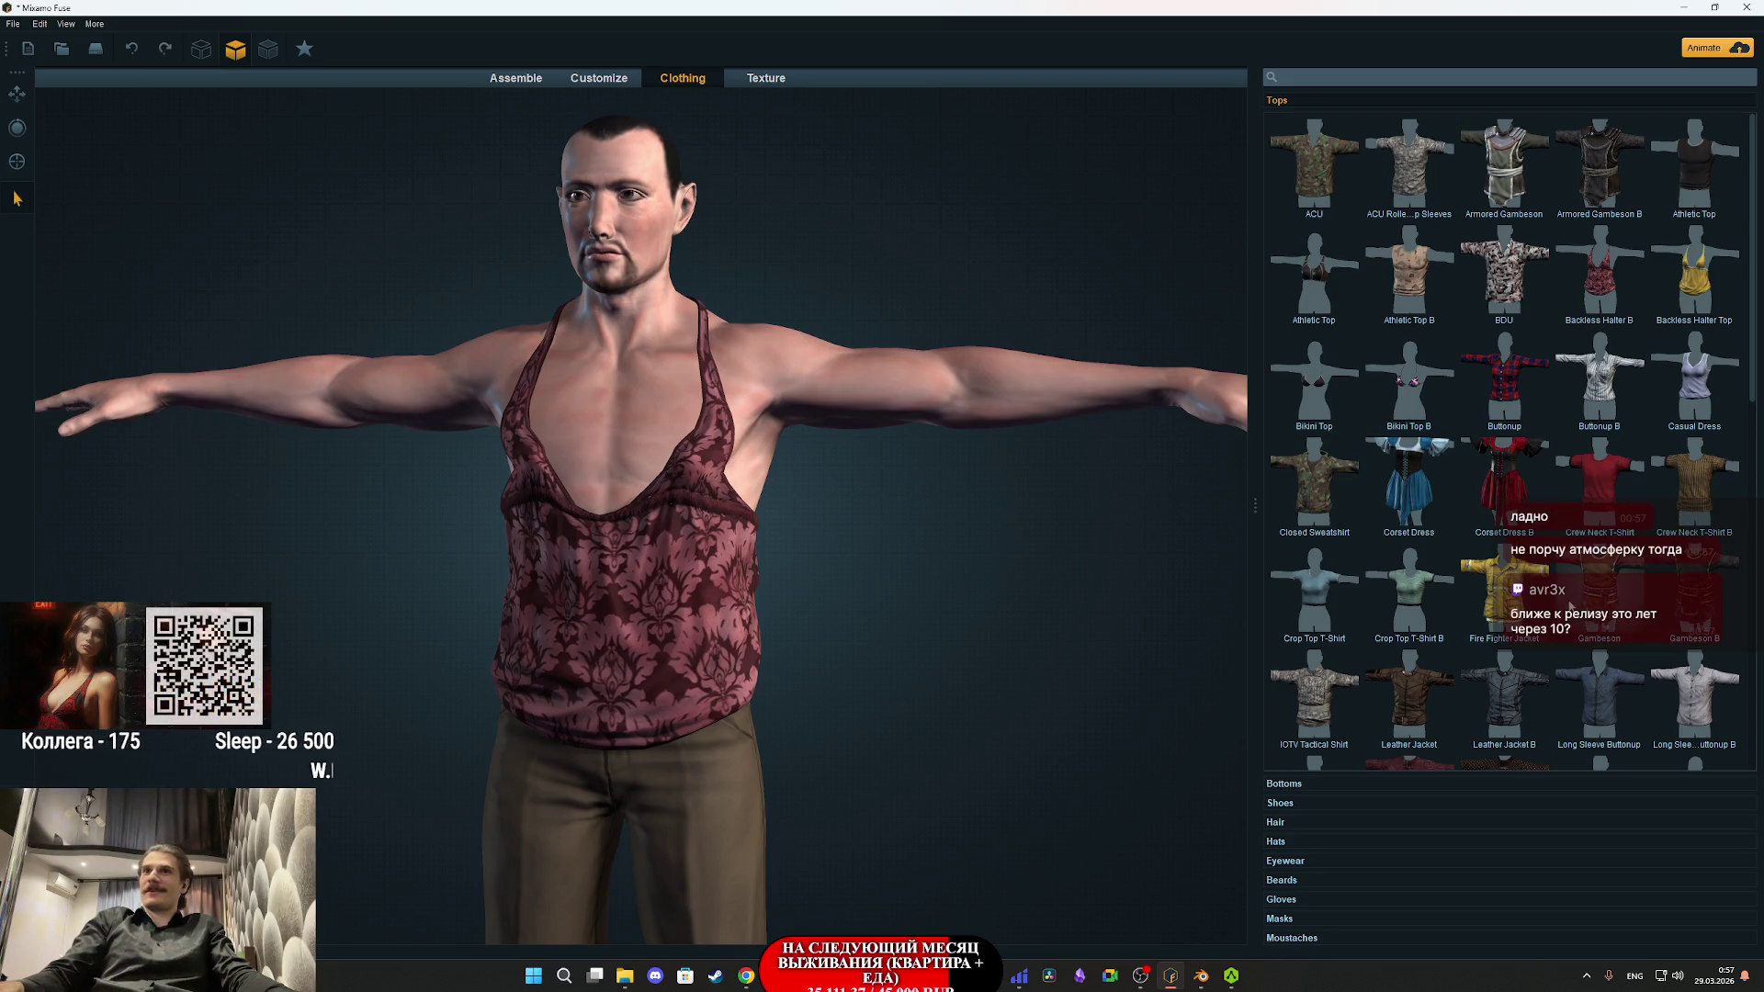
{"action": "left_click", "coordinate": [1367, 608]}
{"action": "mouse_move", "coordinate": [825, 647]}
{"action": "left_mouse_down"}
{"action": "mouse_move", "coordinate": [1014, 626]}
{"action": "mouse_move", "coordinate": [1175, 640]}
{"action": "mouse_move", "coordinate": [808, 634]}
{"action": "left_mouse_up"}
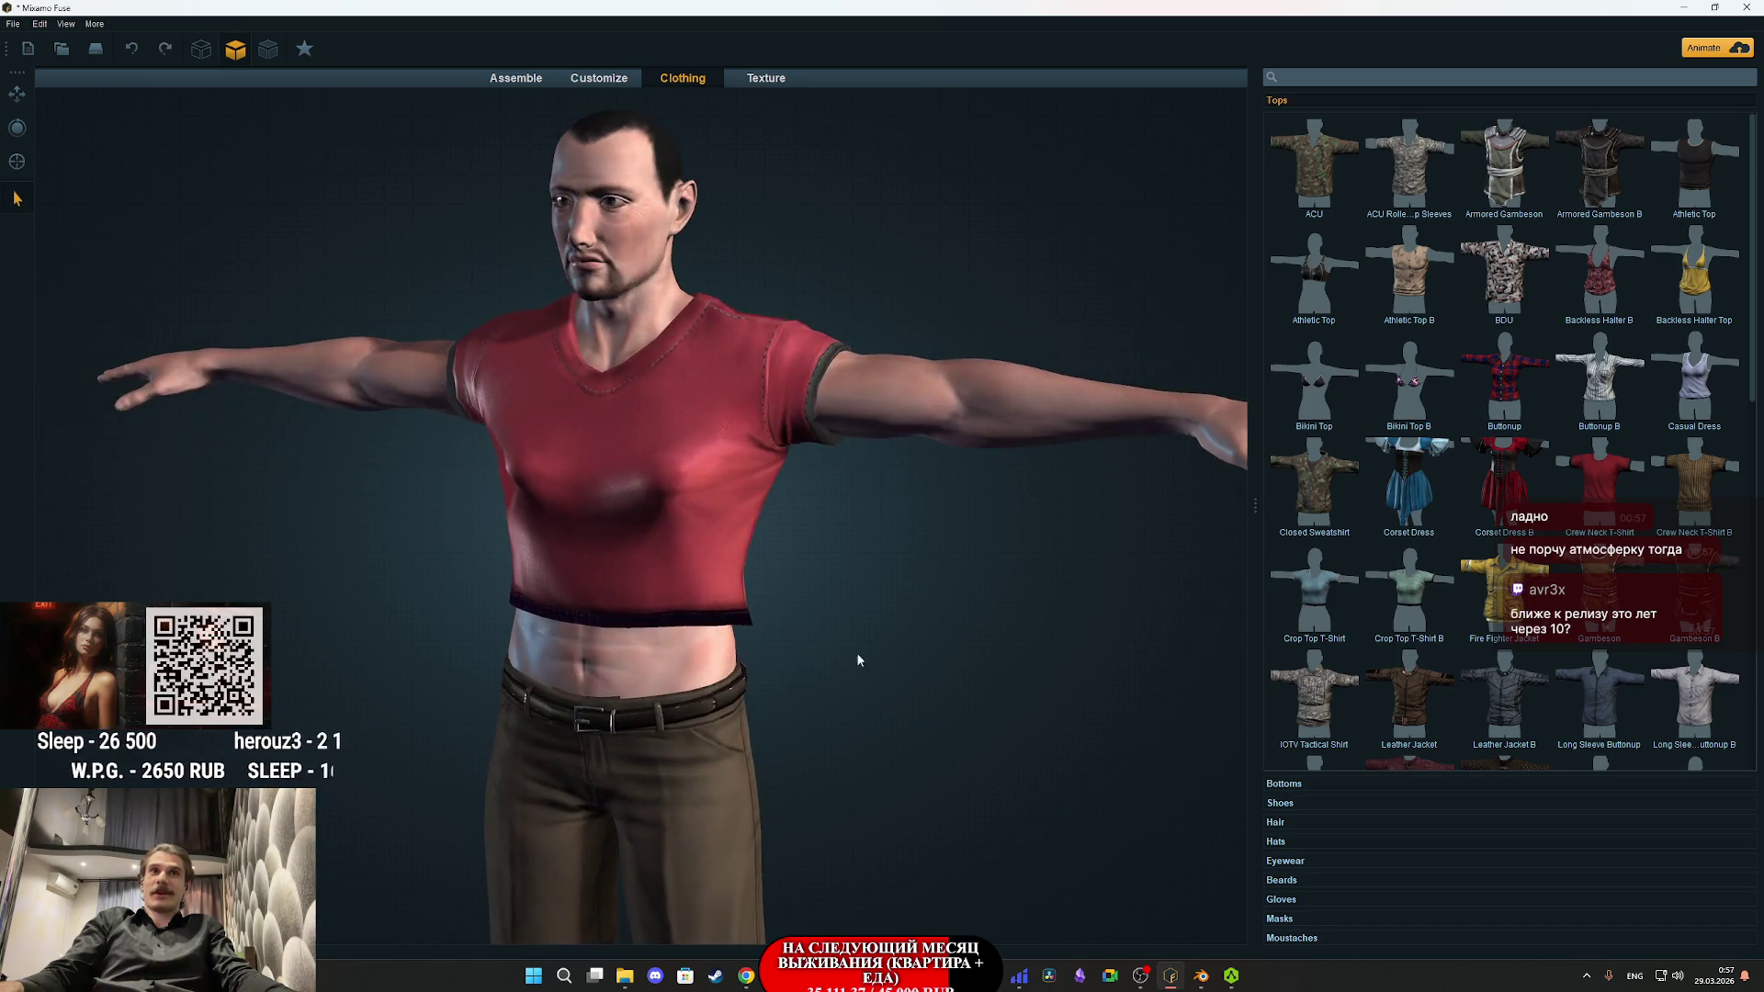
{"action": "left_click", "coordinate": [1695, 501]}
{"action": "left_click_drag", "start_coordinate": [874, 582], "coordinate": [981, 581]}
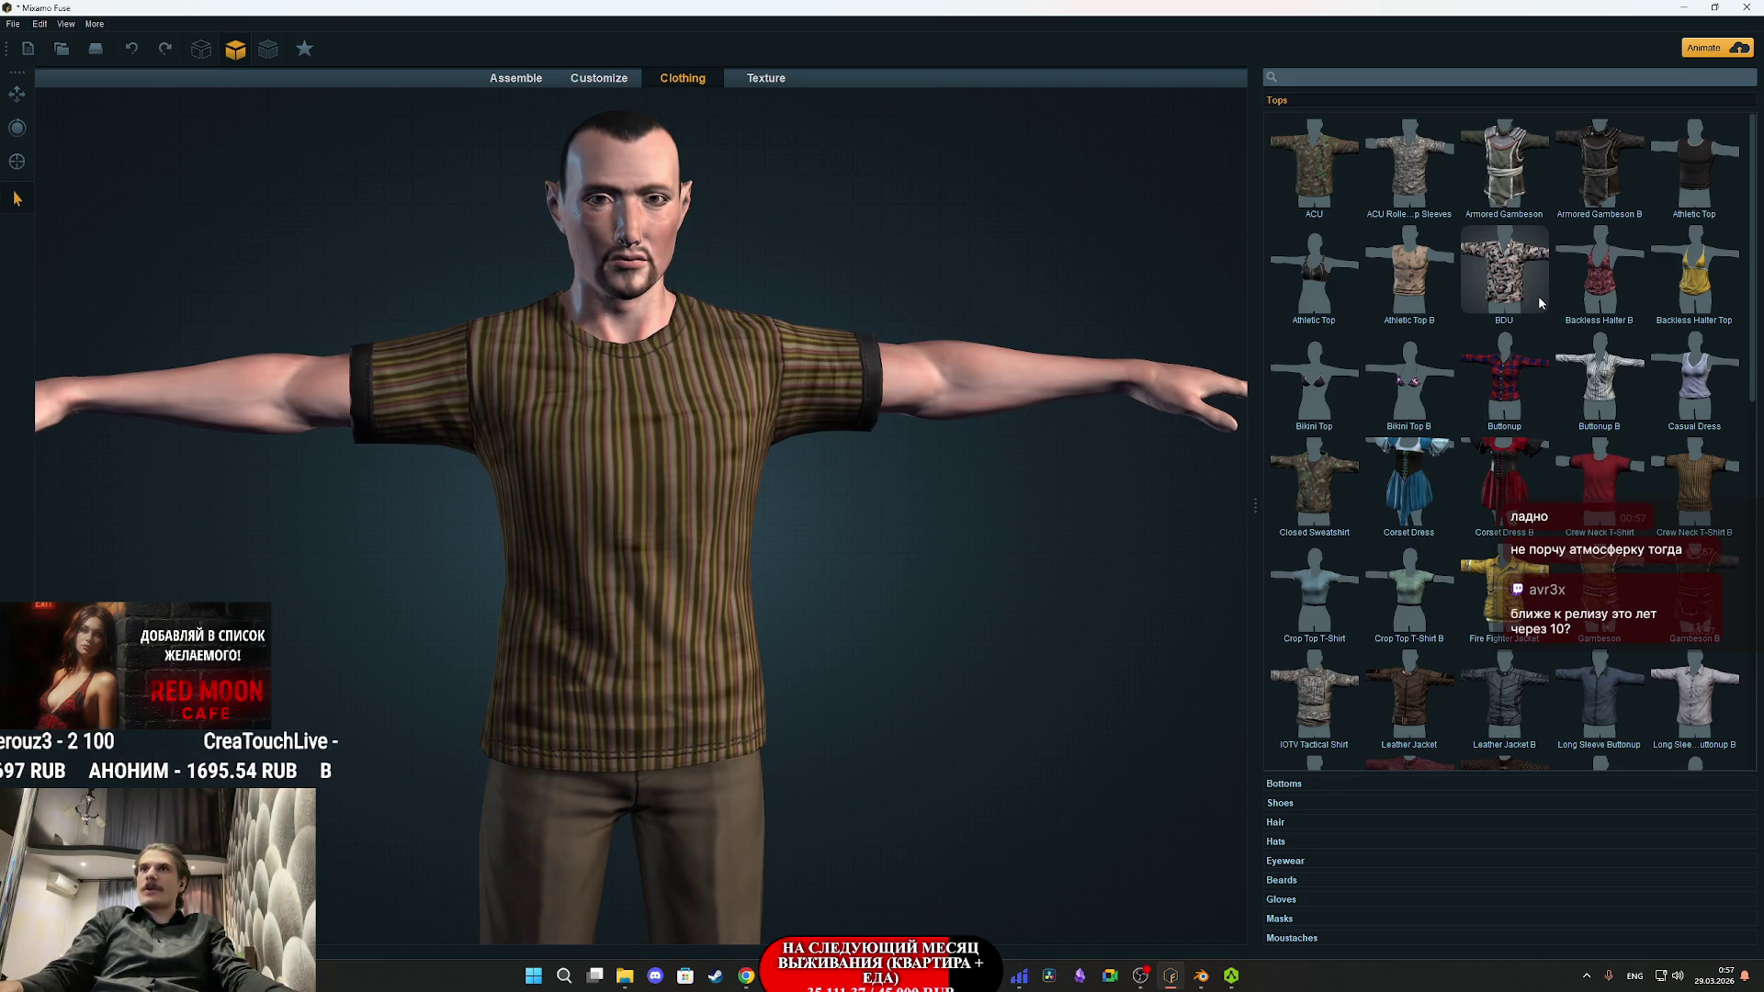
- Try the Athletic Top and a collared shirt, ending on the grey striped long-sleeve button-up
{"action": "left_click", "coordinate": [1690, 170]}
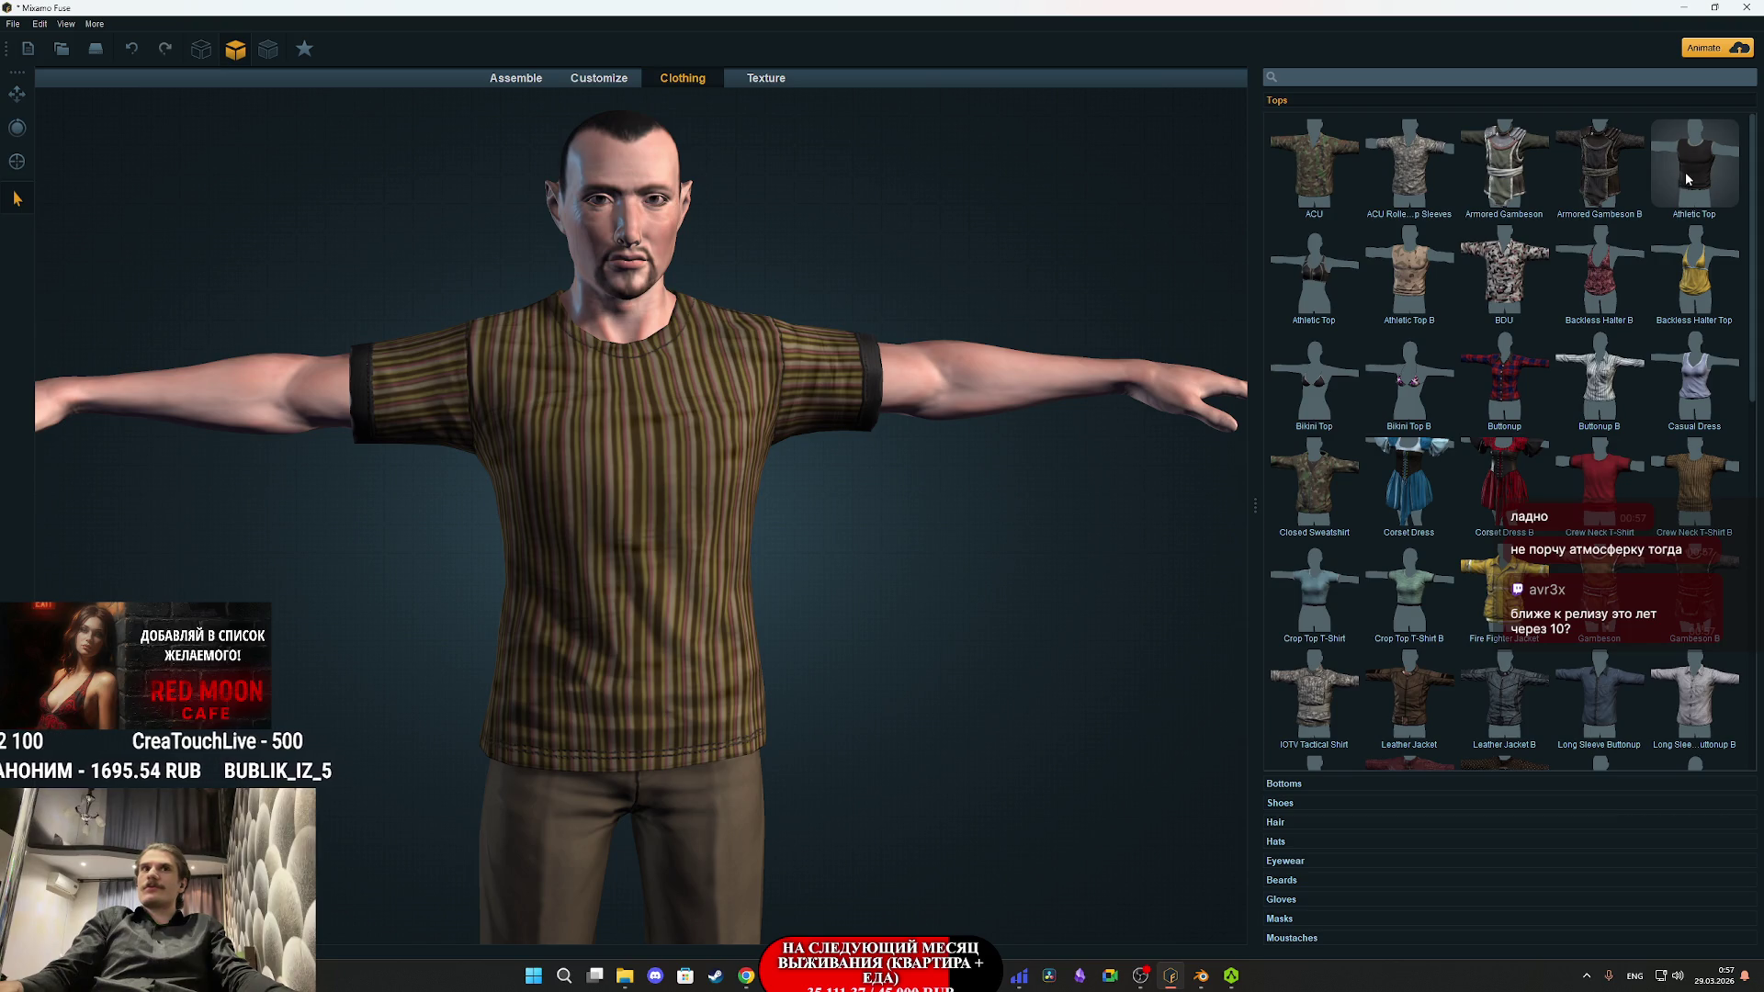
{"action": "mouse_move", "coordinate": [891, 542]}
{"action": "left_mouse_down"}
{"action": "mouse_move", "coordinate": [814, 537]}
{"action": "mouse_move", "coordinate": [889, 578]}
{"action": "left_mouse_up"}
{"action": "scroll", "coordinate": [1506, 551], "scroll_direction": "down", "scroll_amount": 3}
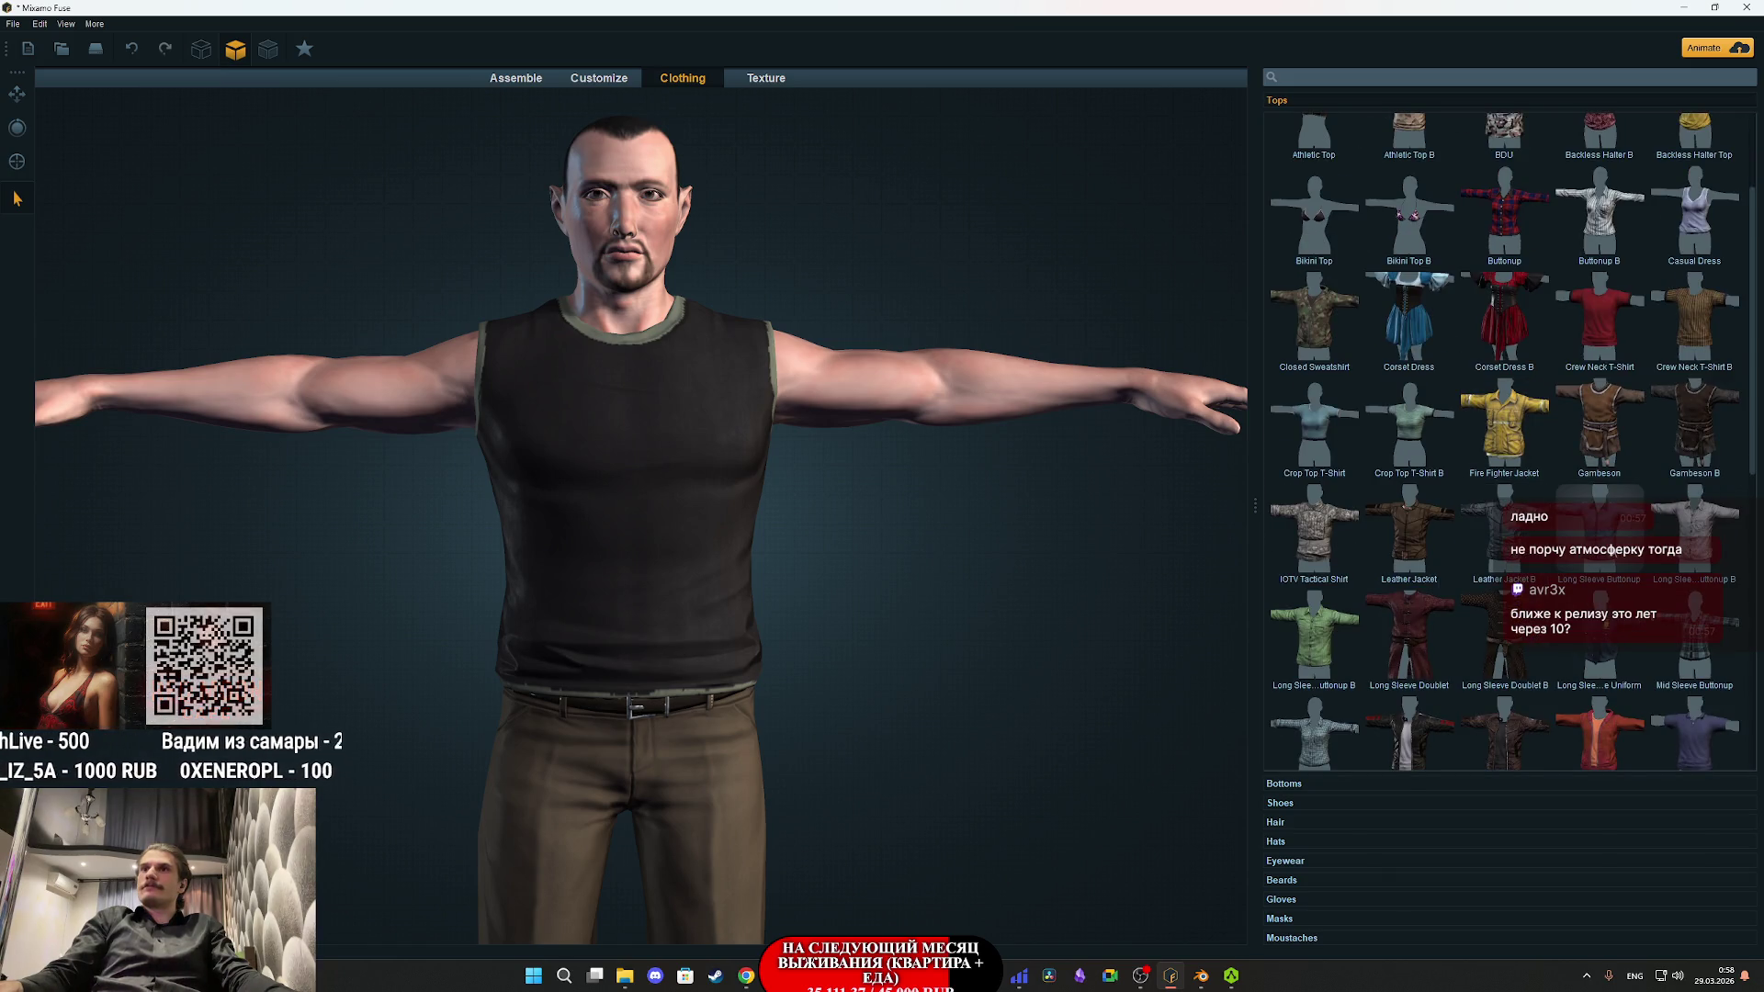
{"action": "left_click", "coordinate": [1599, 538]}
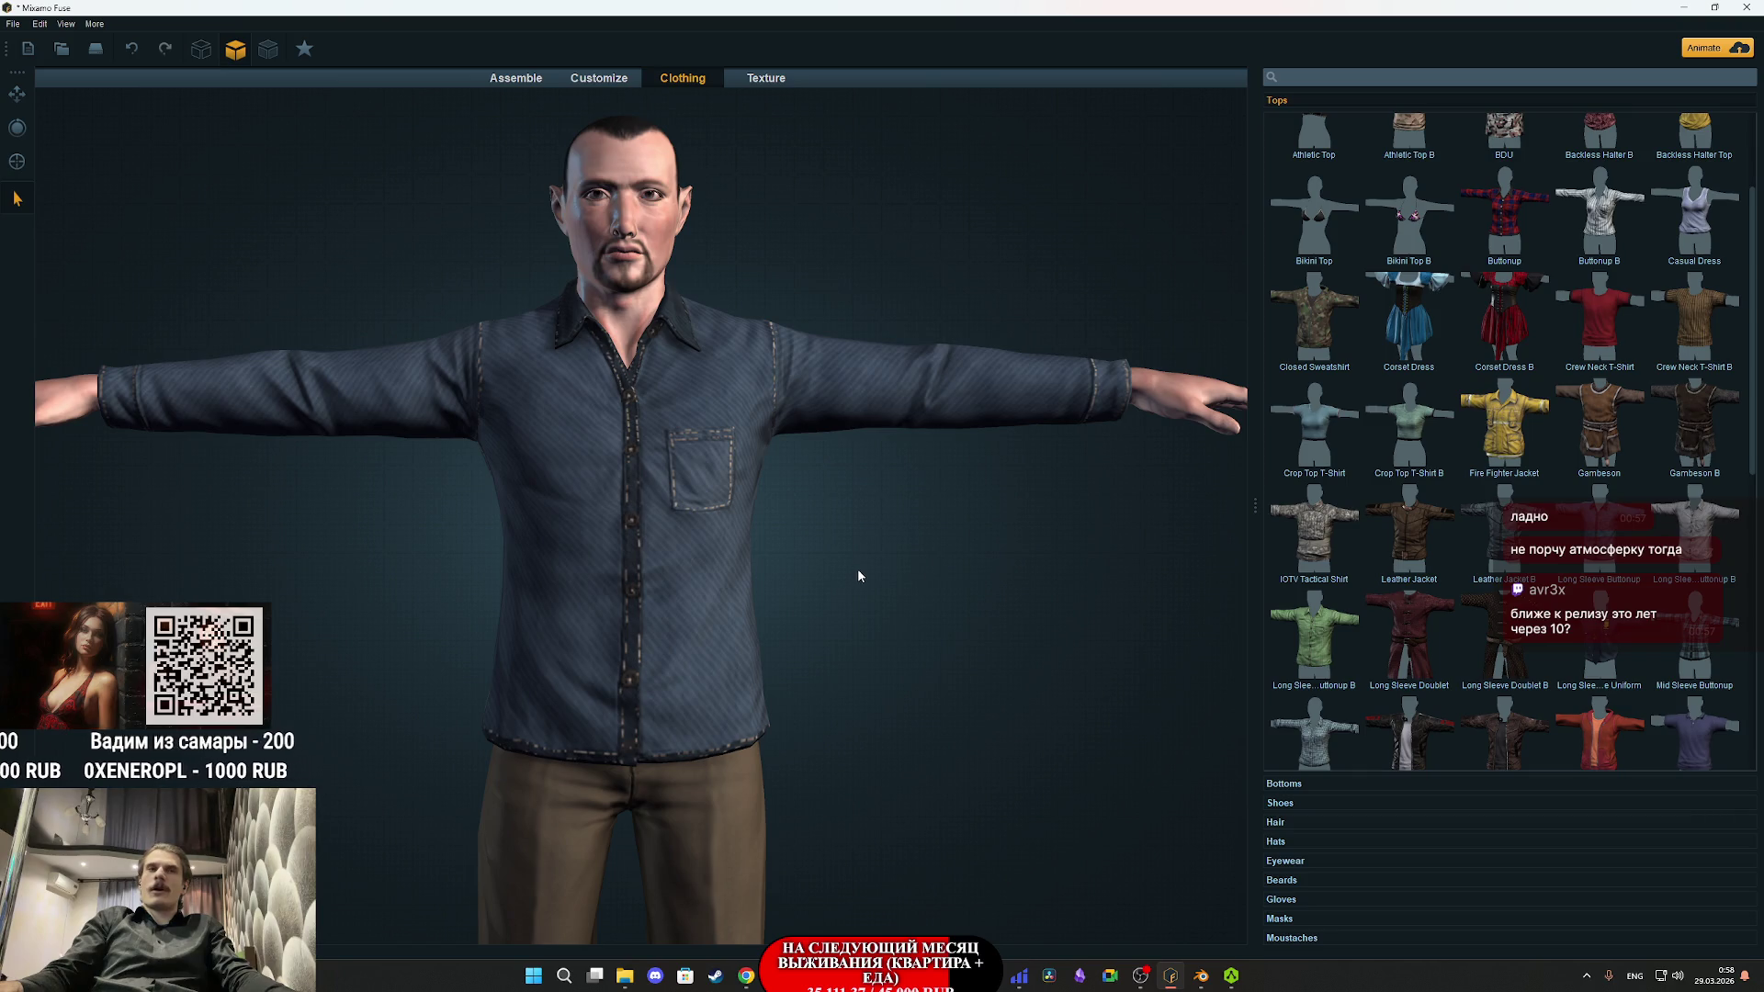
{"action": "left_click", "coordinate": [1693, 551]}
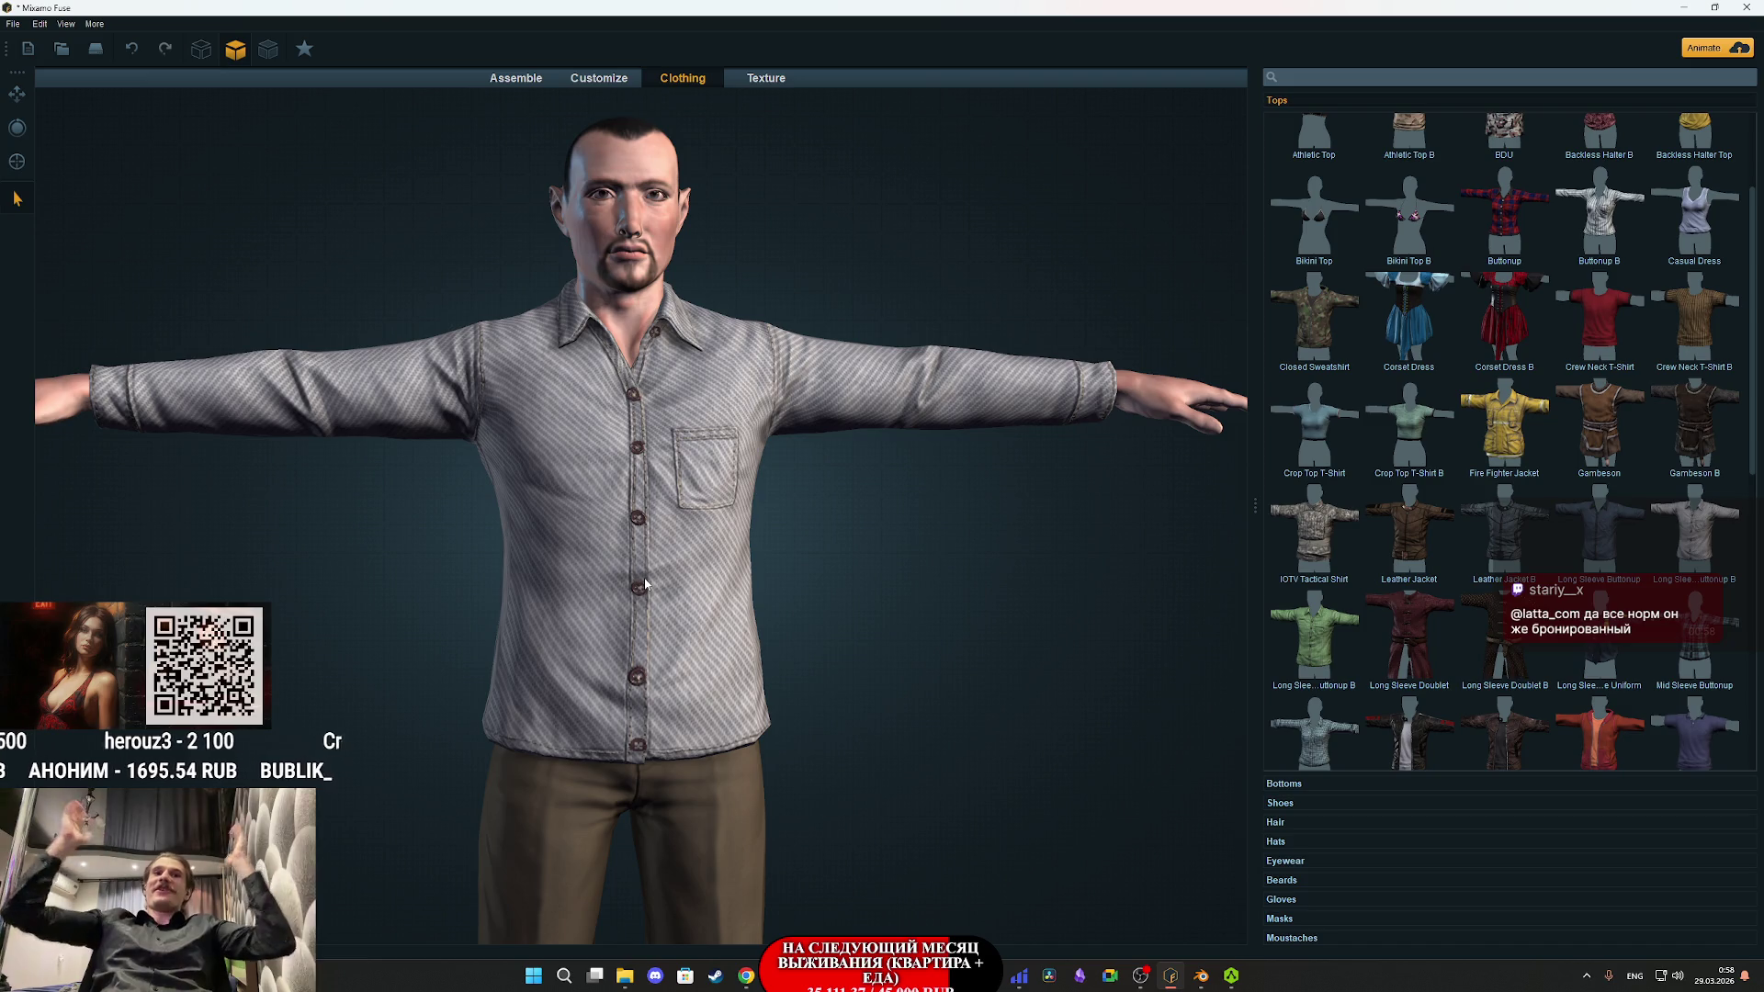
- Select the grey striped button-up shirt on the model and toggle through Bottoms, Shoes and Tops
{"action": "left_click", "coordinate": [684, 659]}
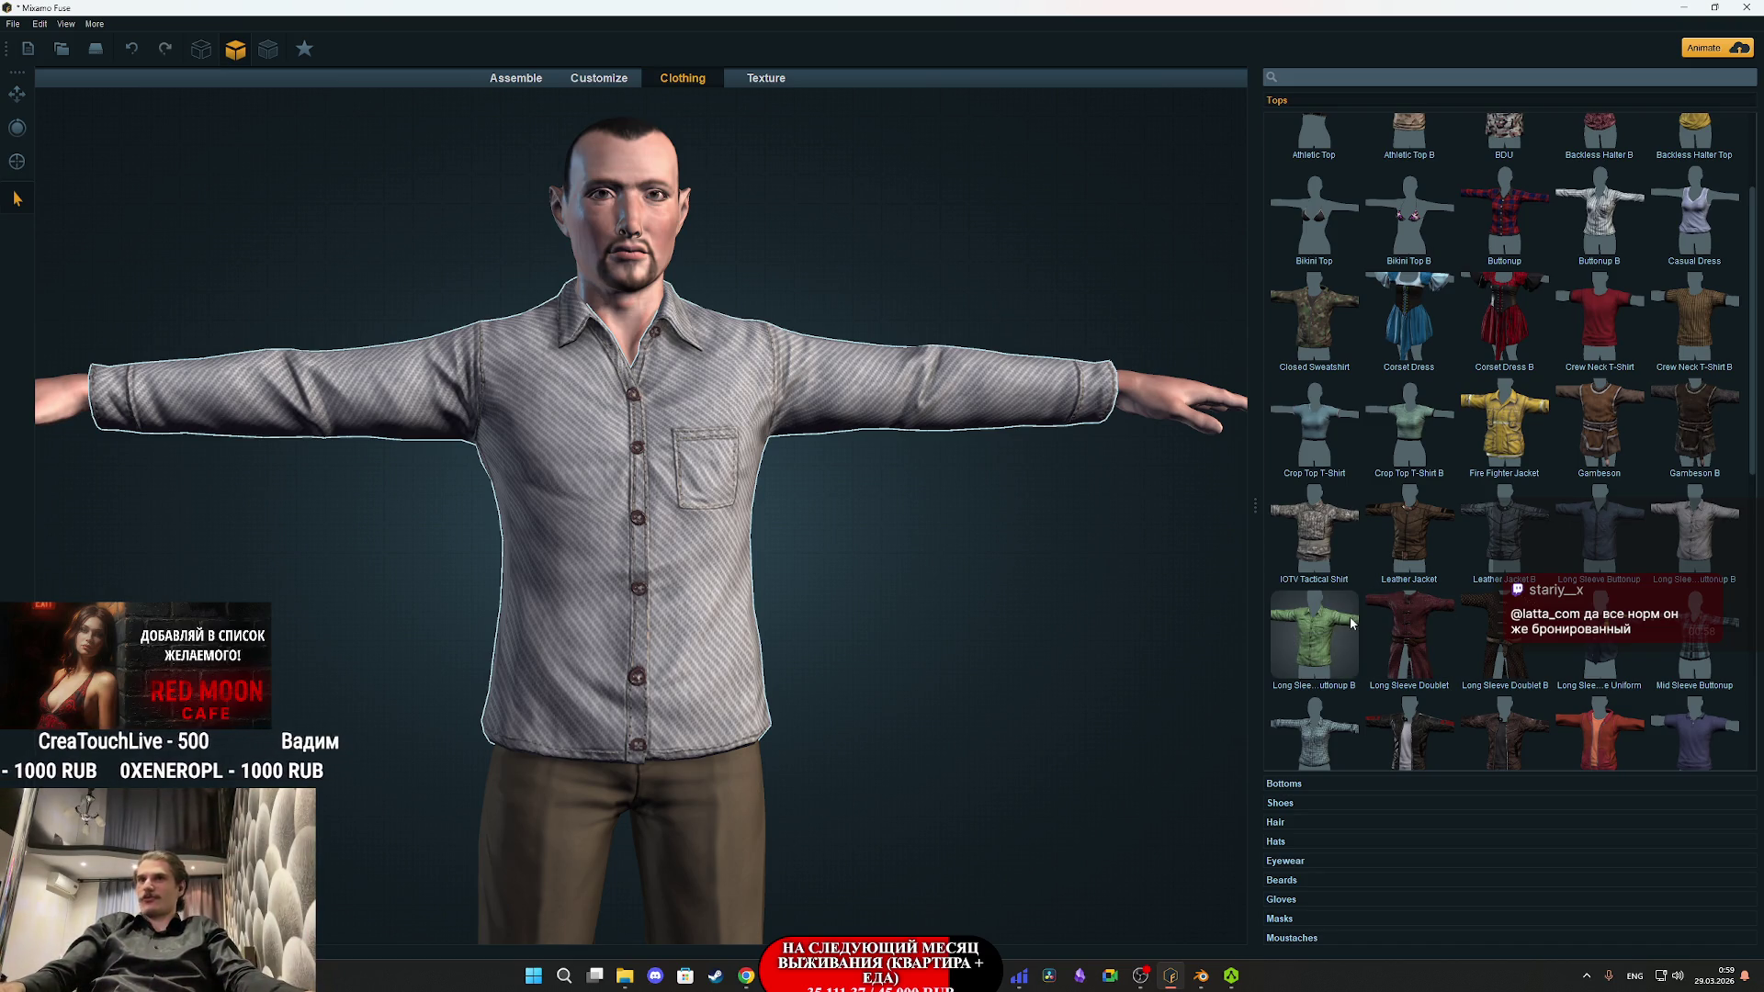
{"action": "left_click", "coordinate": [1294, 785]}
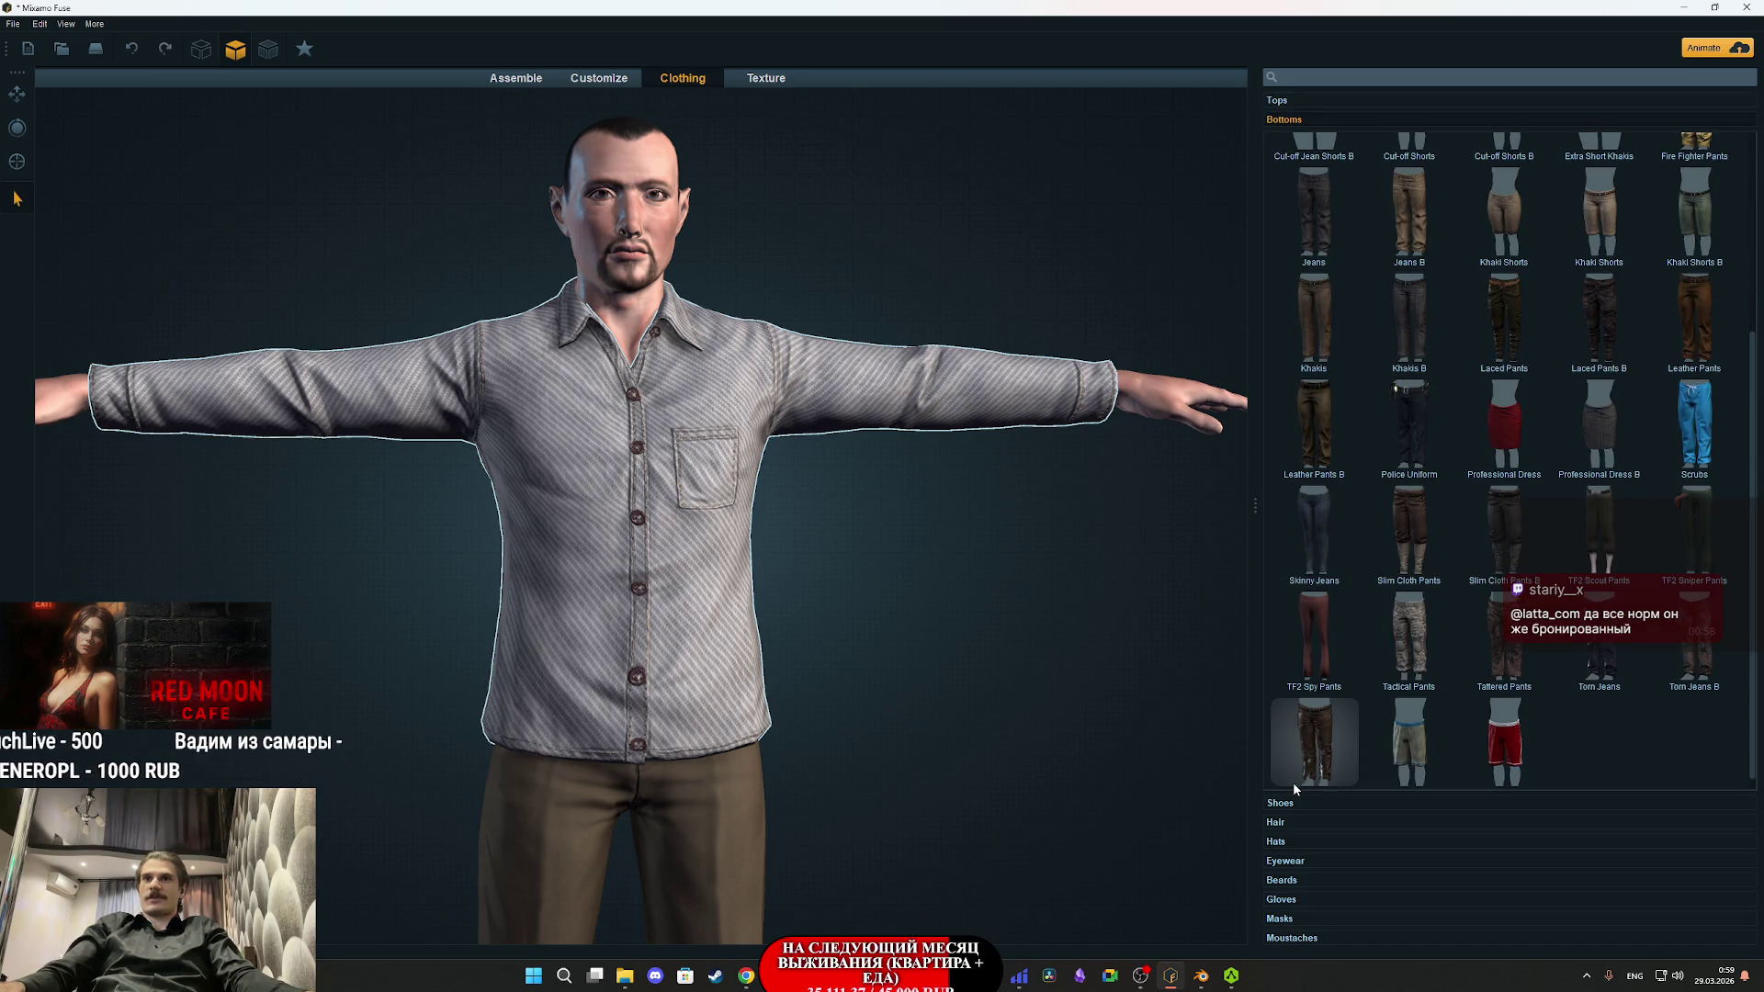
{"action": "left_click", "coordinate": [1297, 98]}
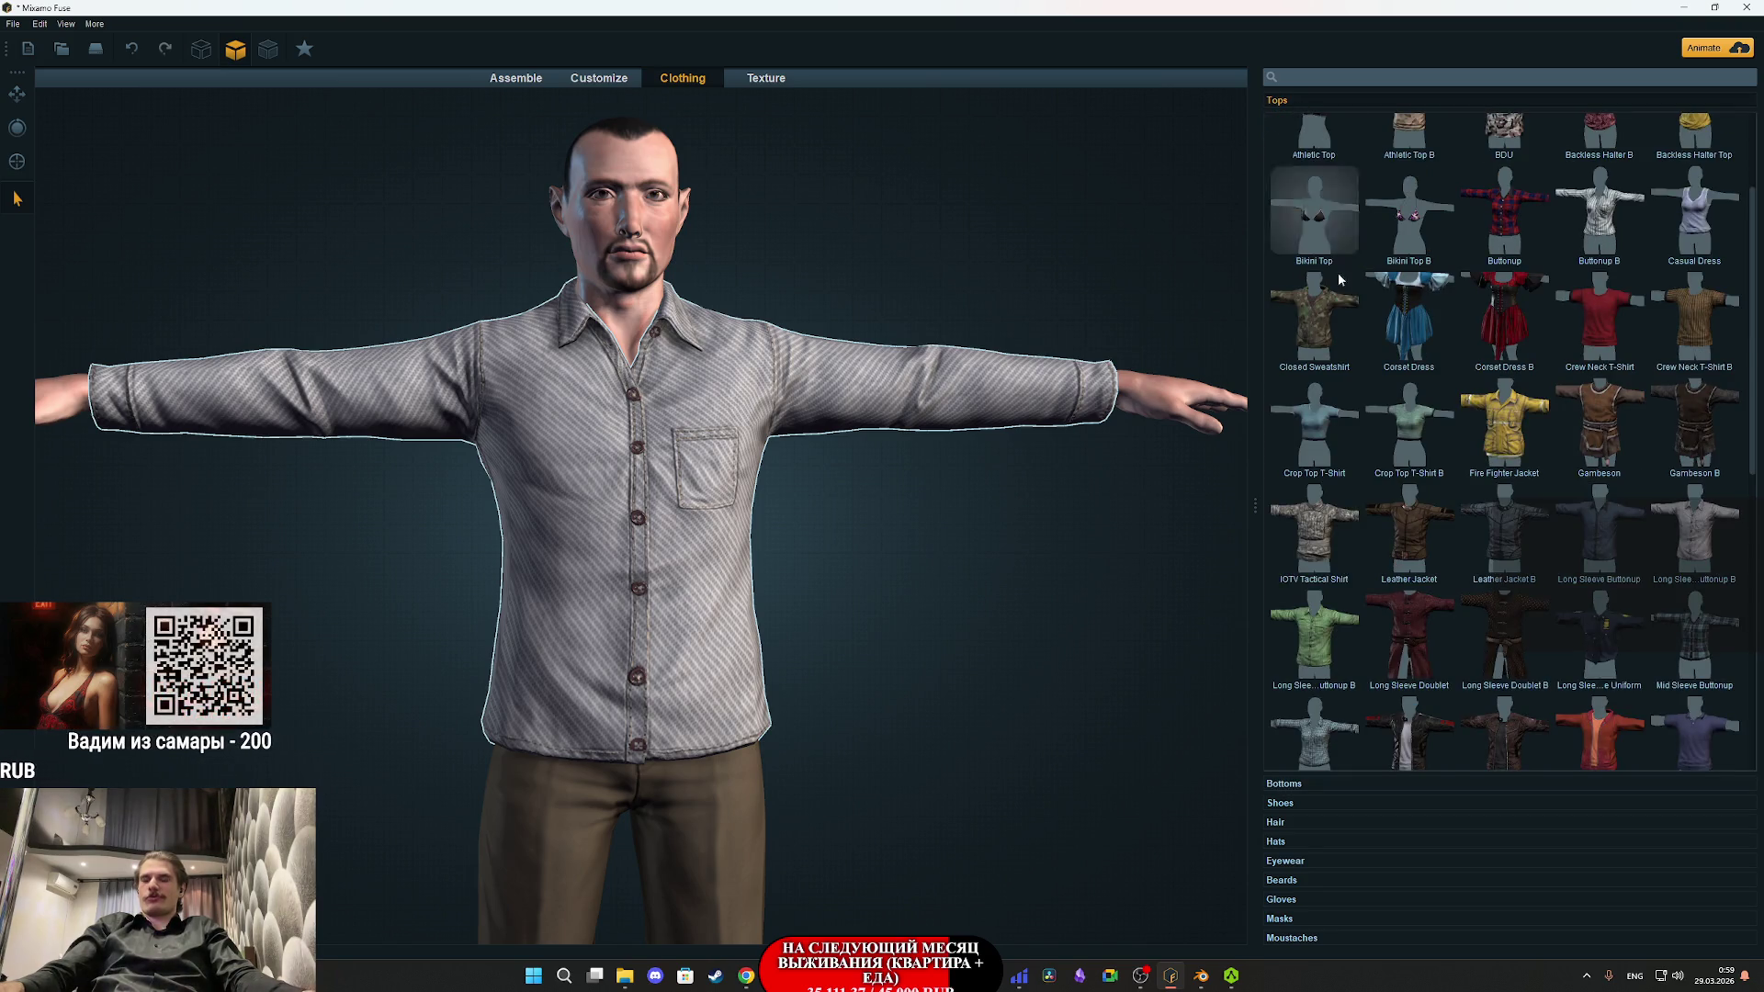
{"action": "left_click", "coordinate": [1286, 803]}
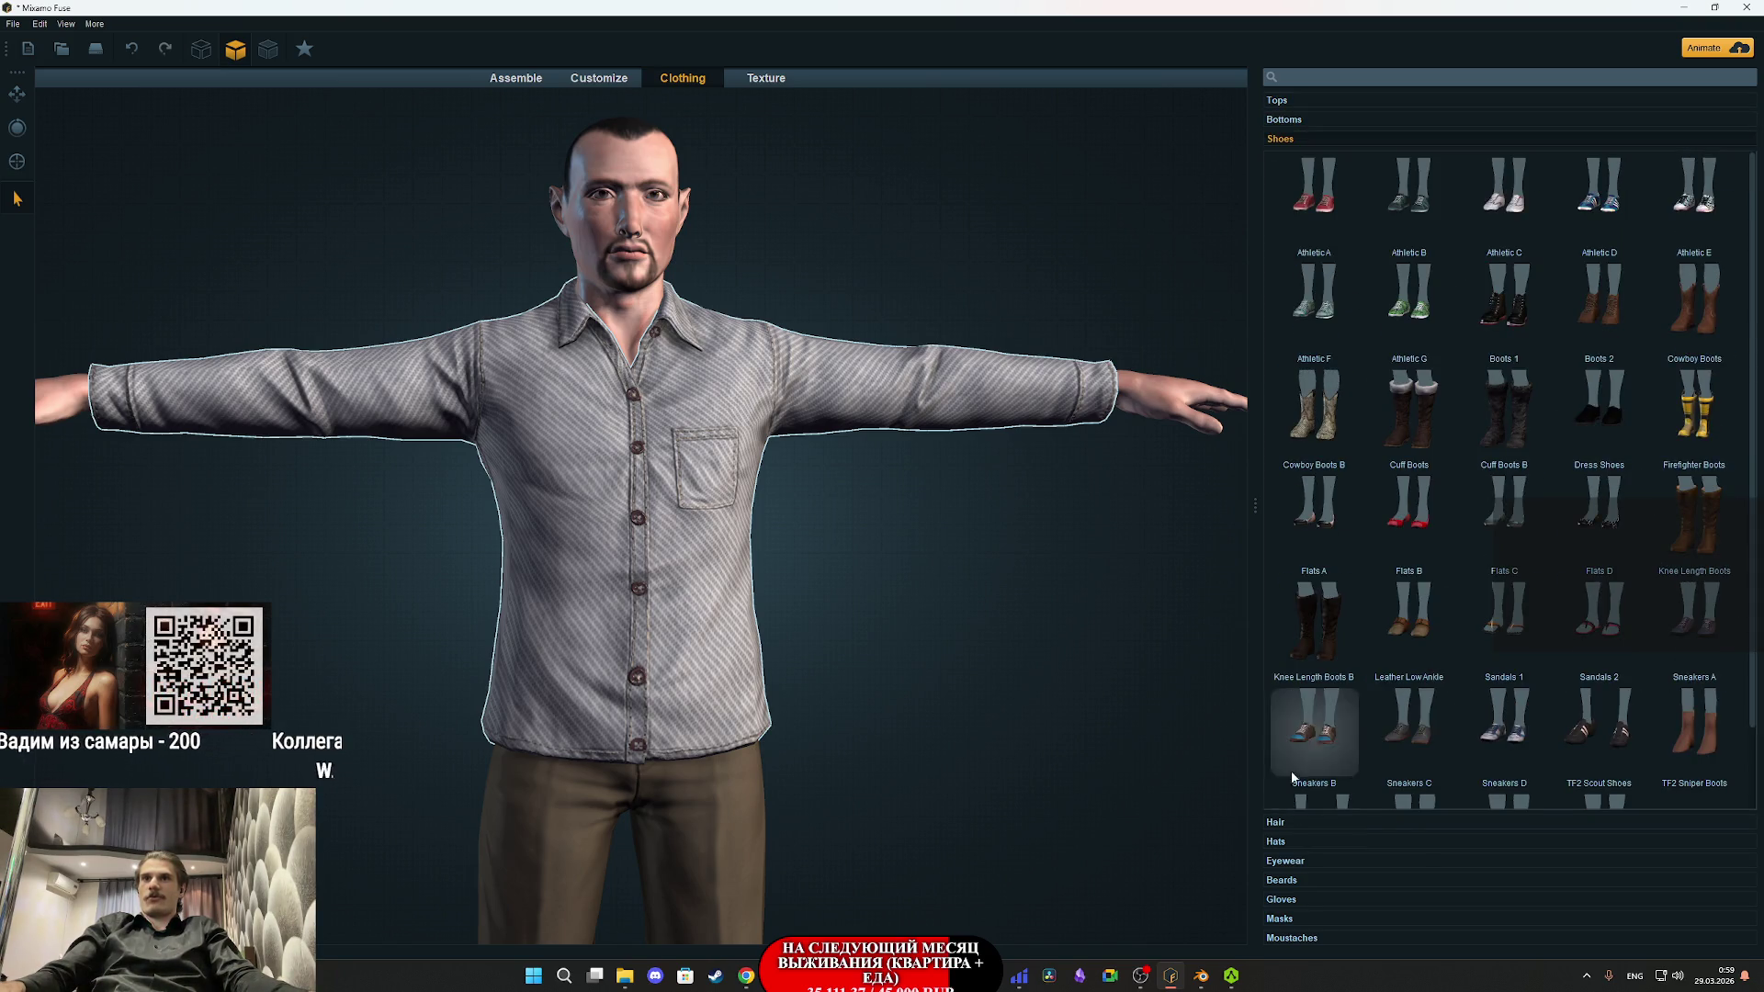
{"action": "left_click", "coordinate": [1295, 103]}
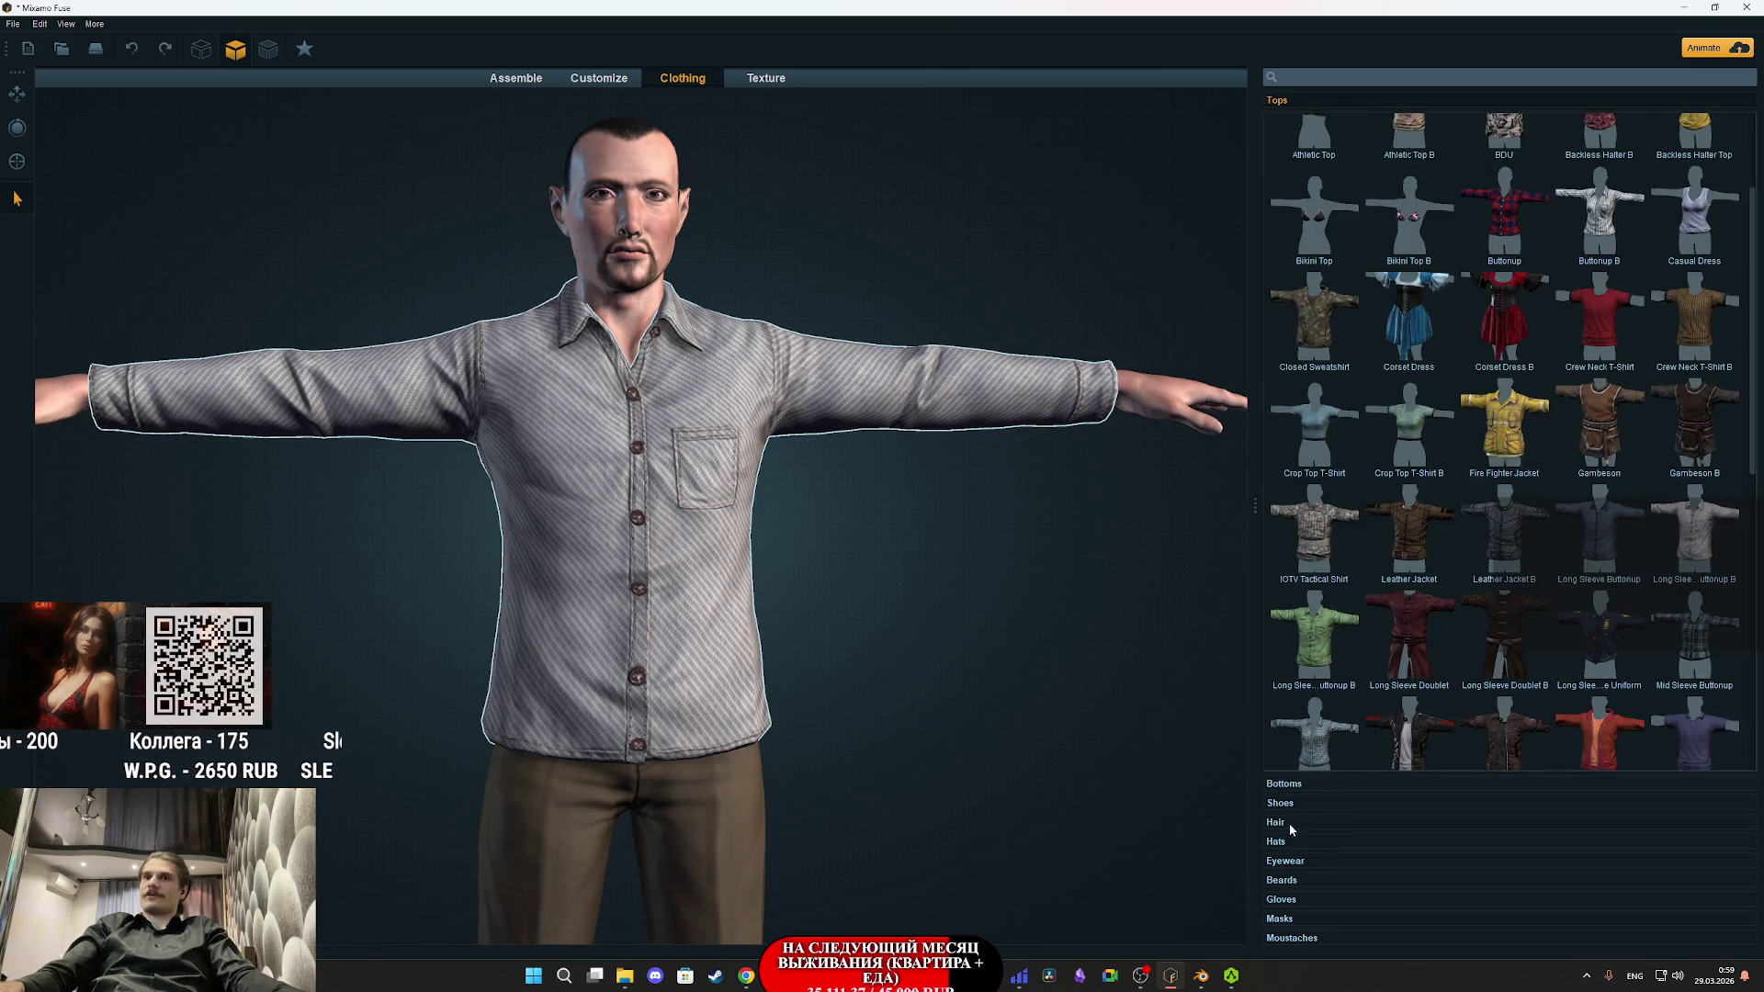
{"action": "scroll", "coordinate": [797, 693], "scroll_direction": "down", "scroll_amount": 2}
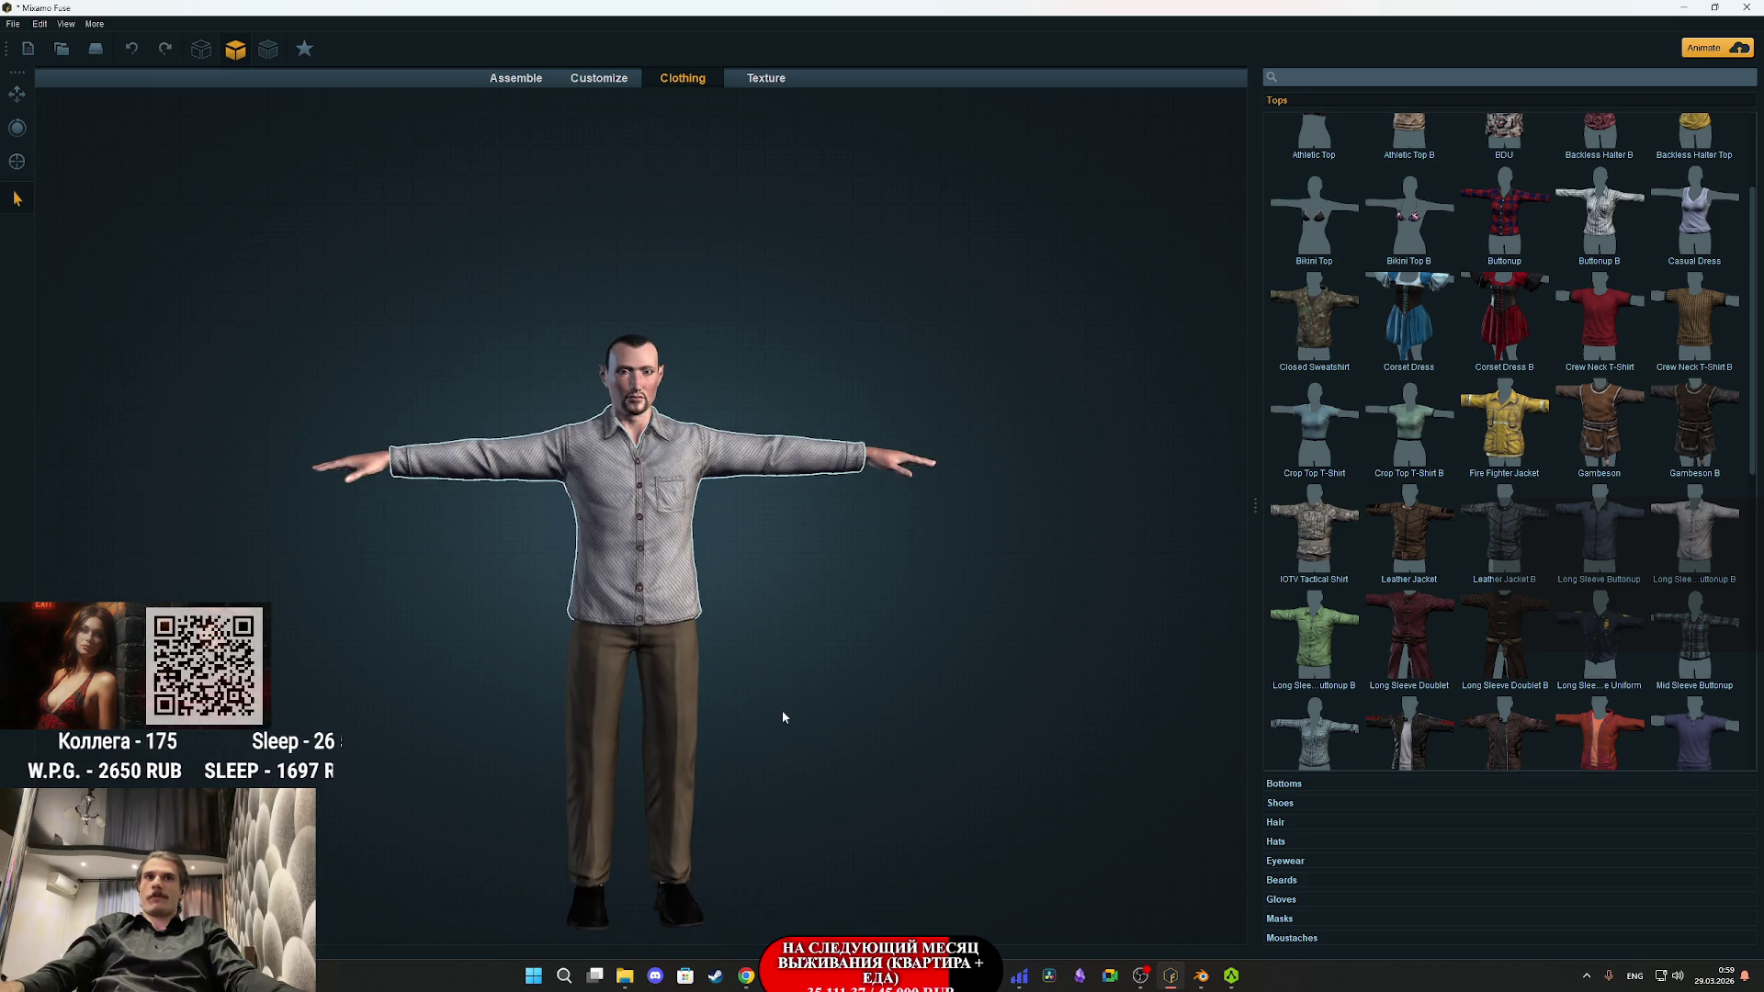
{"action": "scroll", "coordinate": [783, 721], "scroll_direction": "up", "scroll_amount": 3}
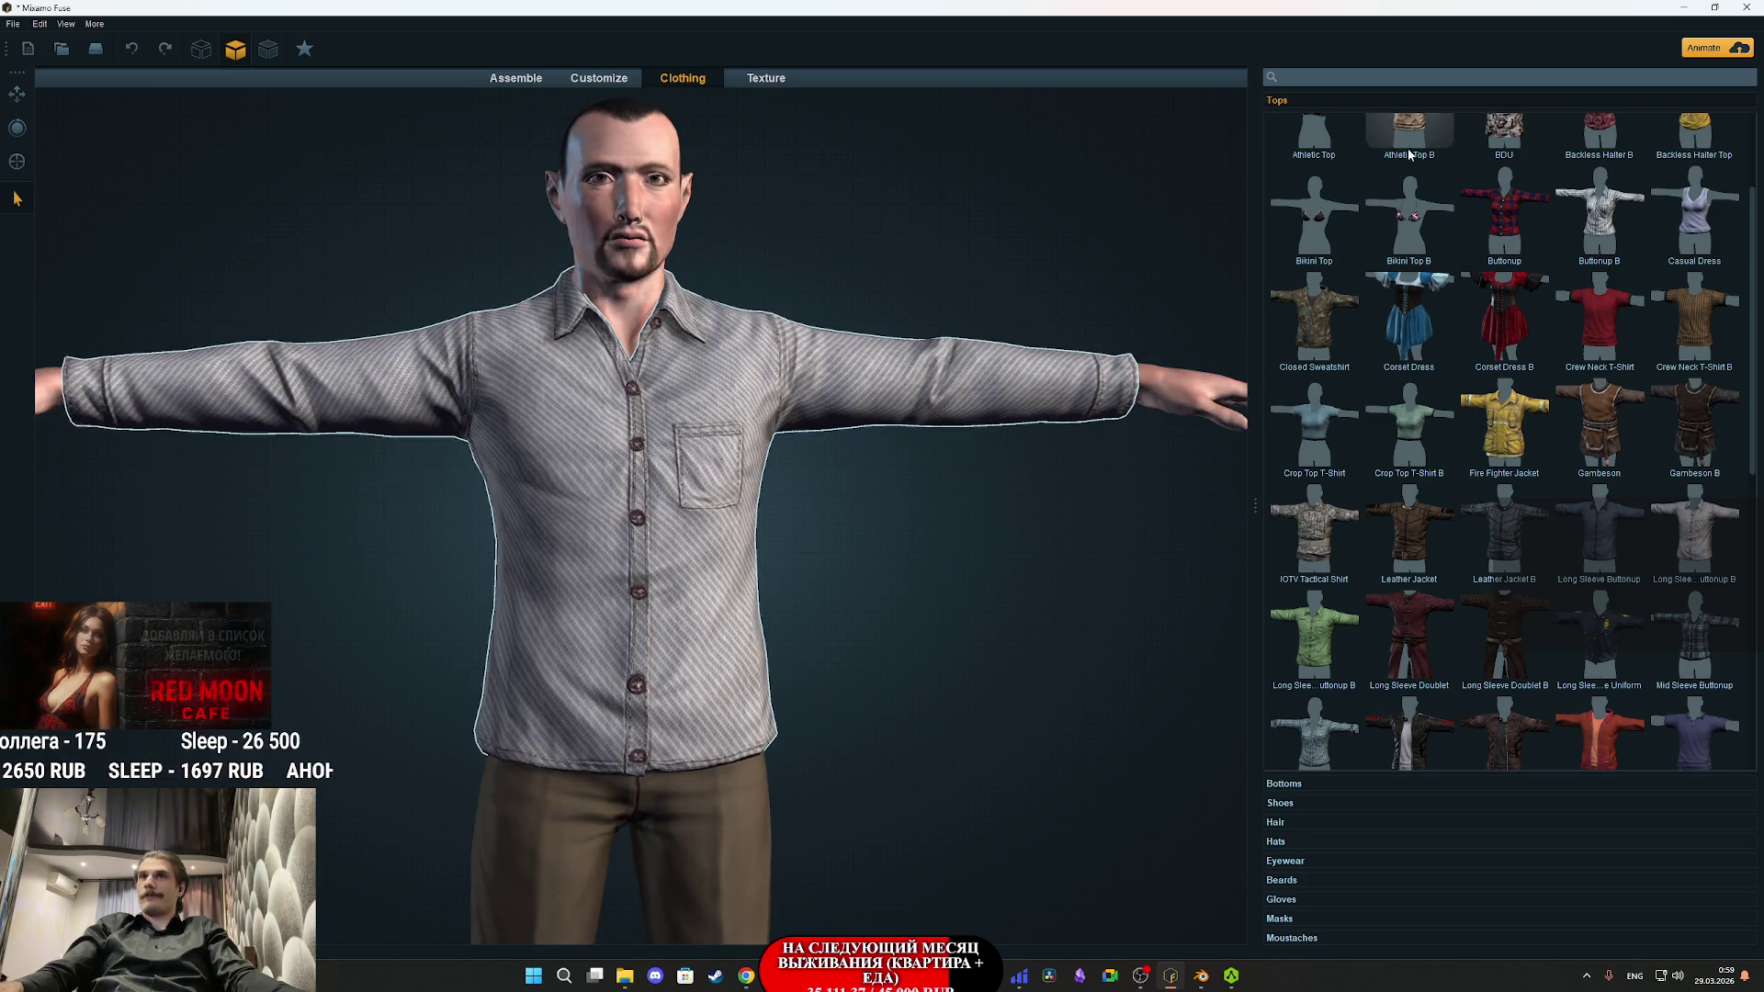
- Open the shirt's Main Fabric texture settings and try the white Mesh and pink Standard Linen fabrics
{"action": "left_click", "coordinate": [785, 81]}
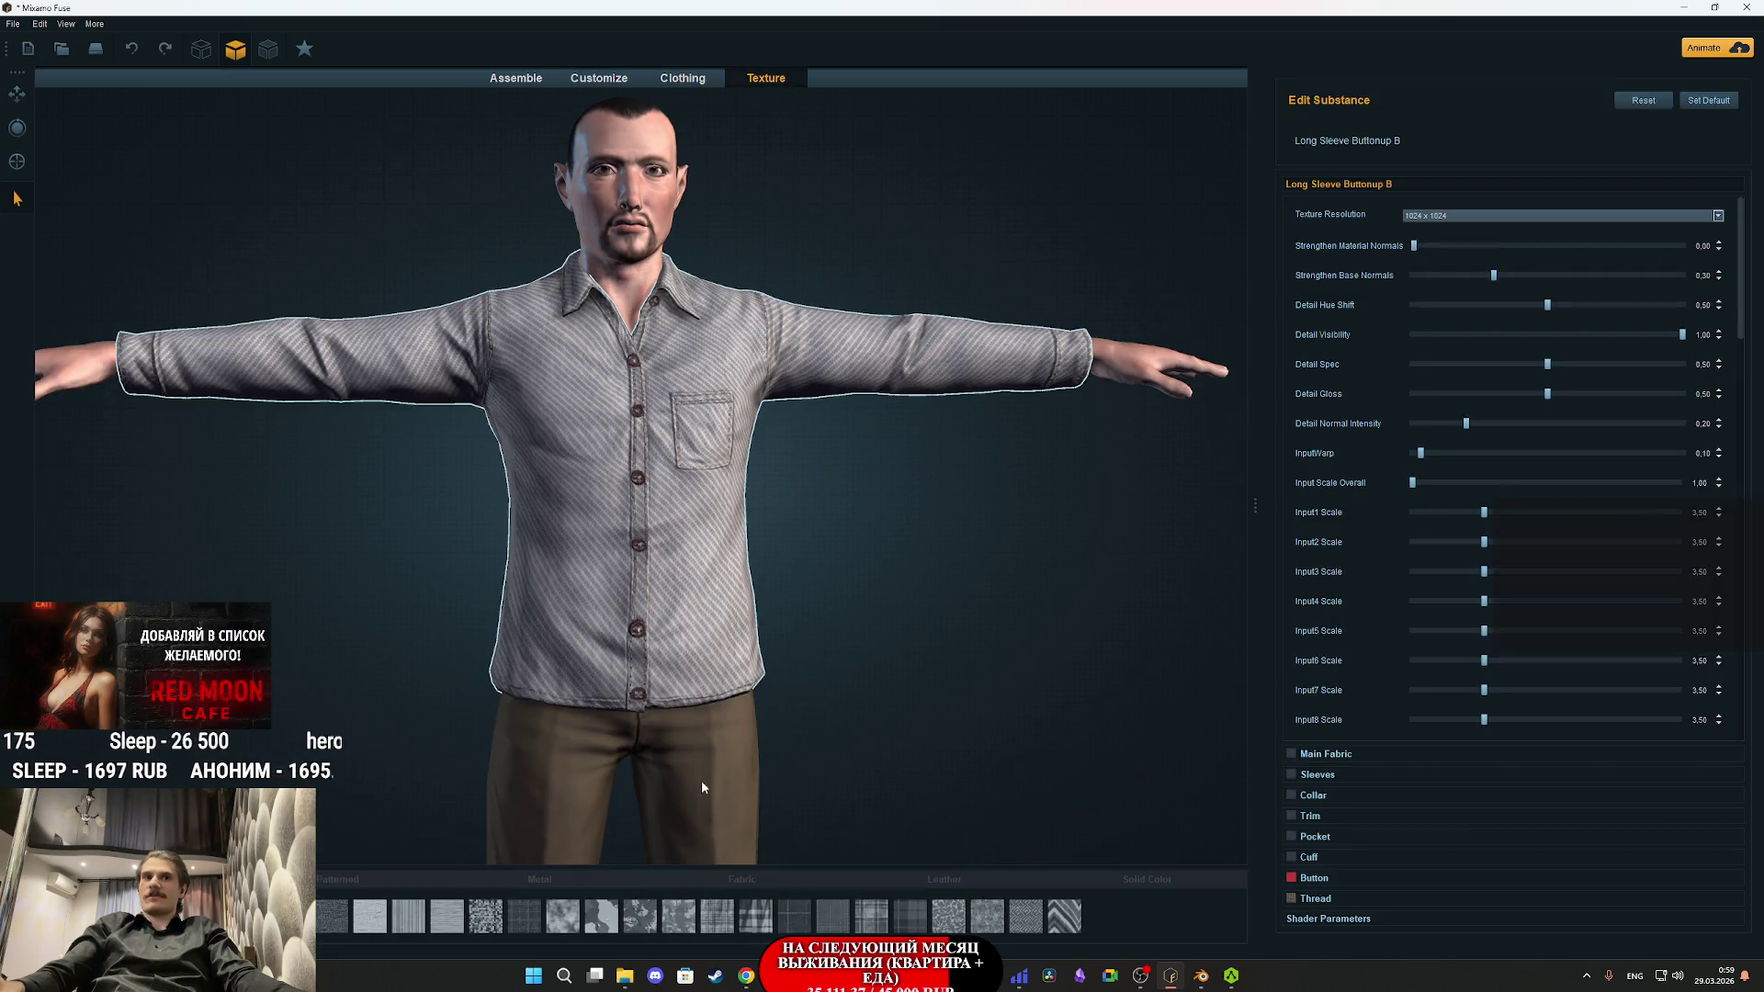
{"action": "left_click", "coordinate": [687, 608]}
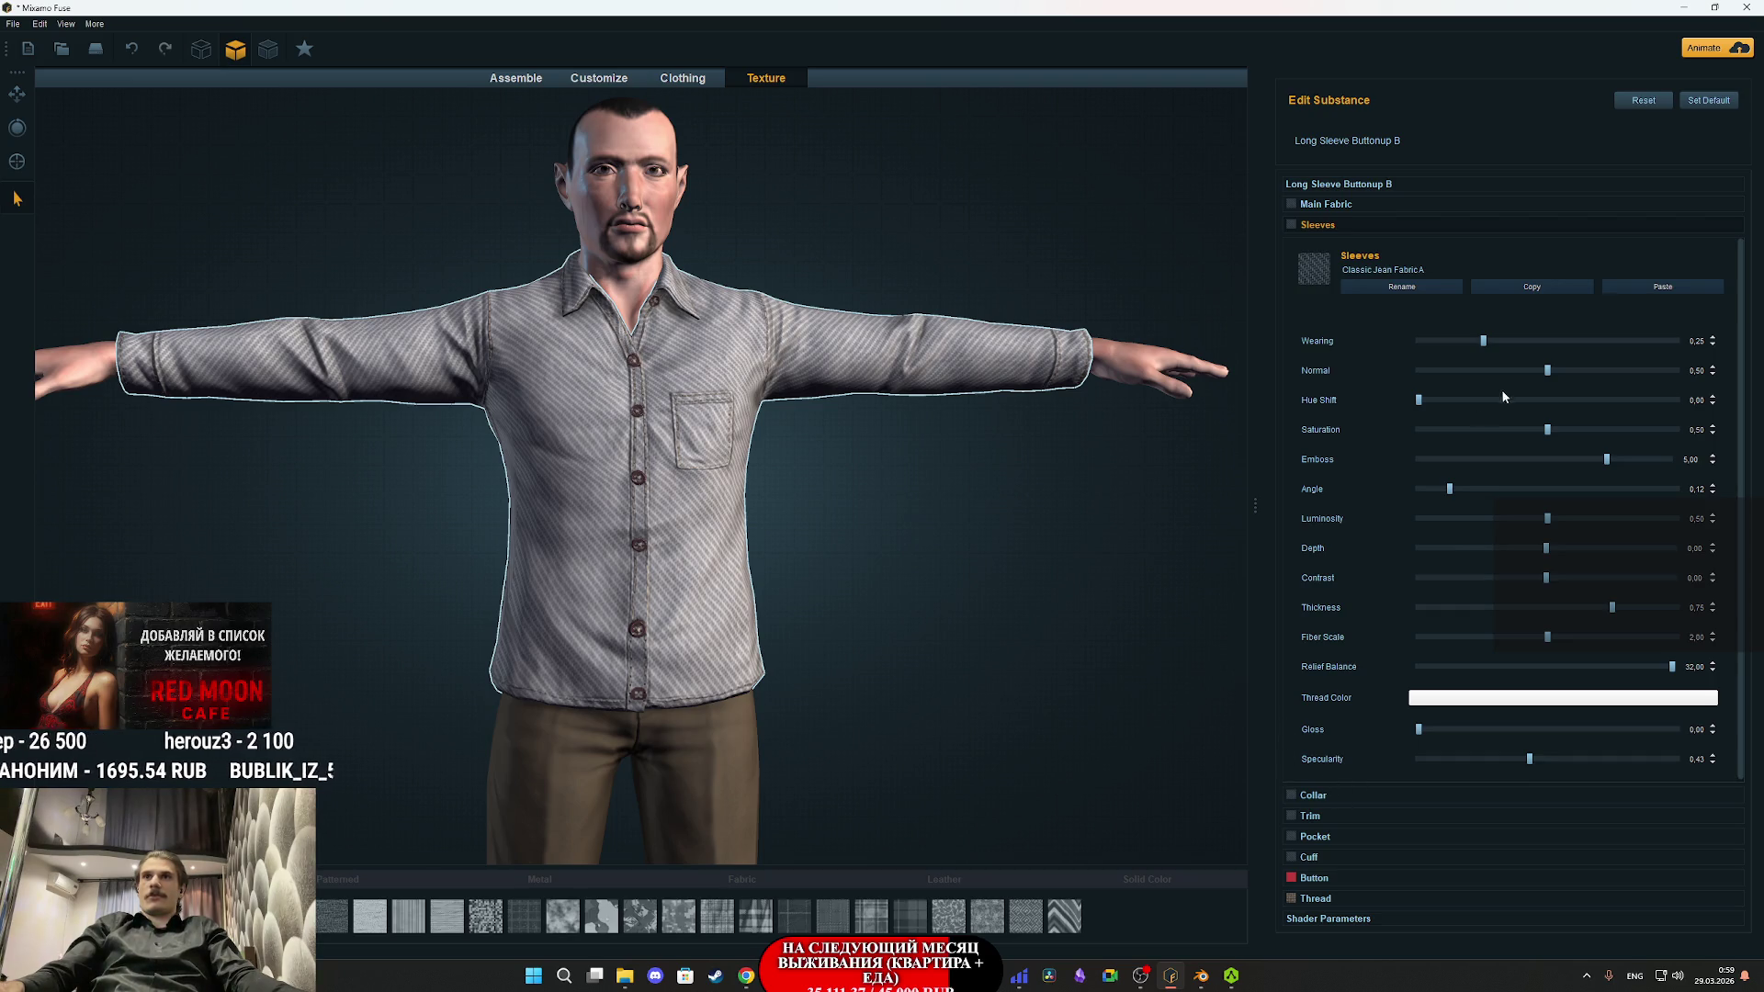
{"action": "left_click", "coordinate": [1354, 202]}
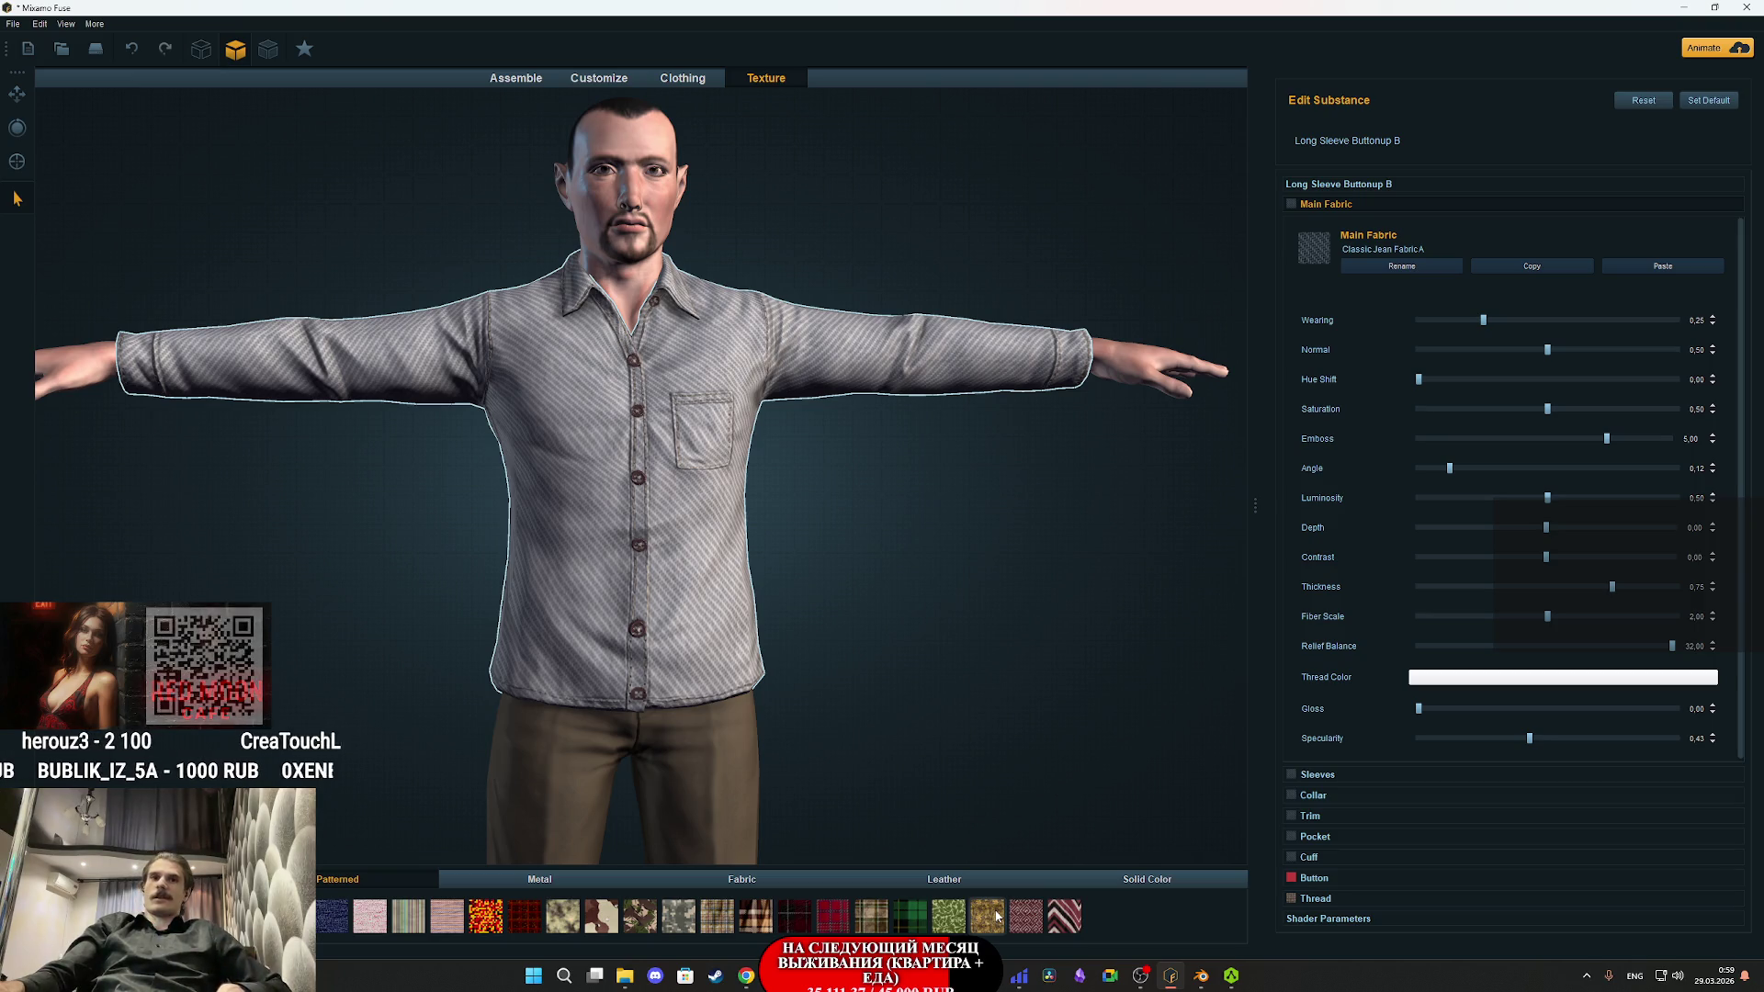
{"action": "mouse_move", "coordinate": [929, 975]}
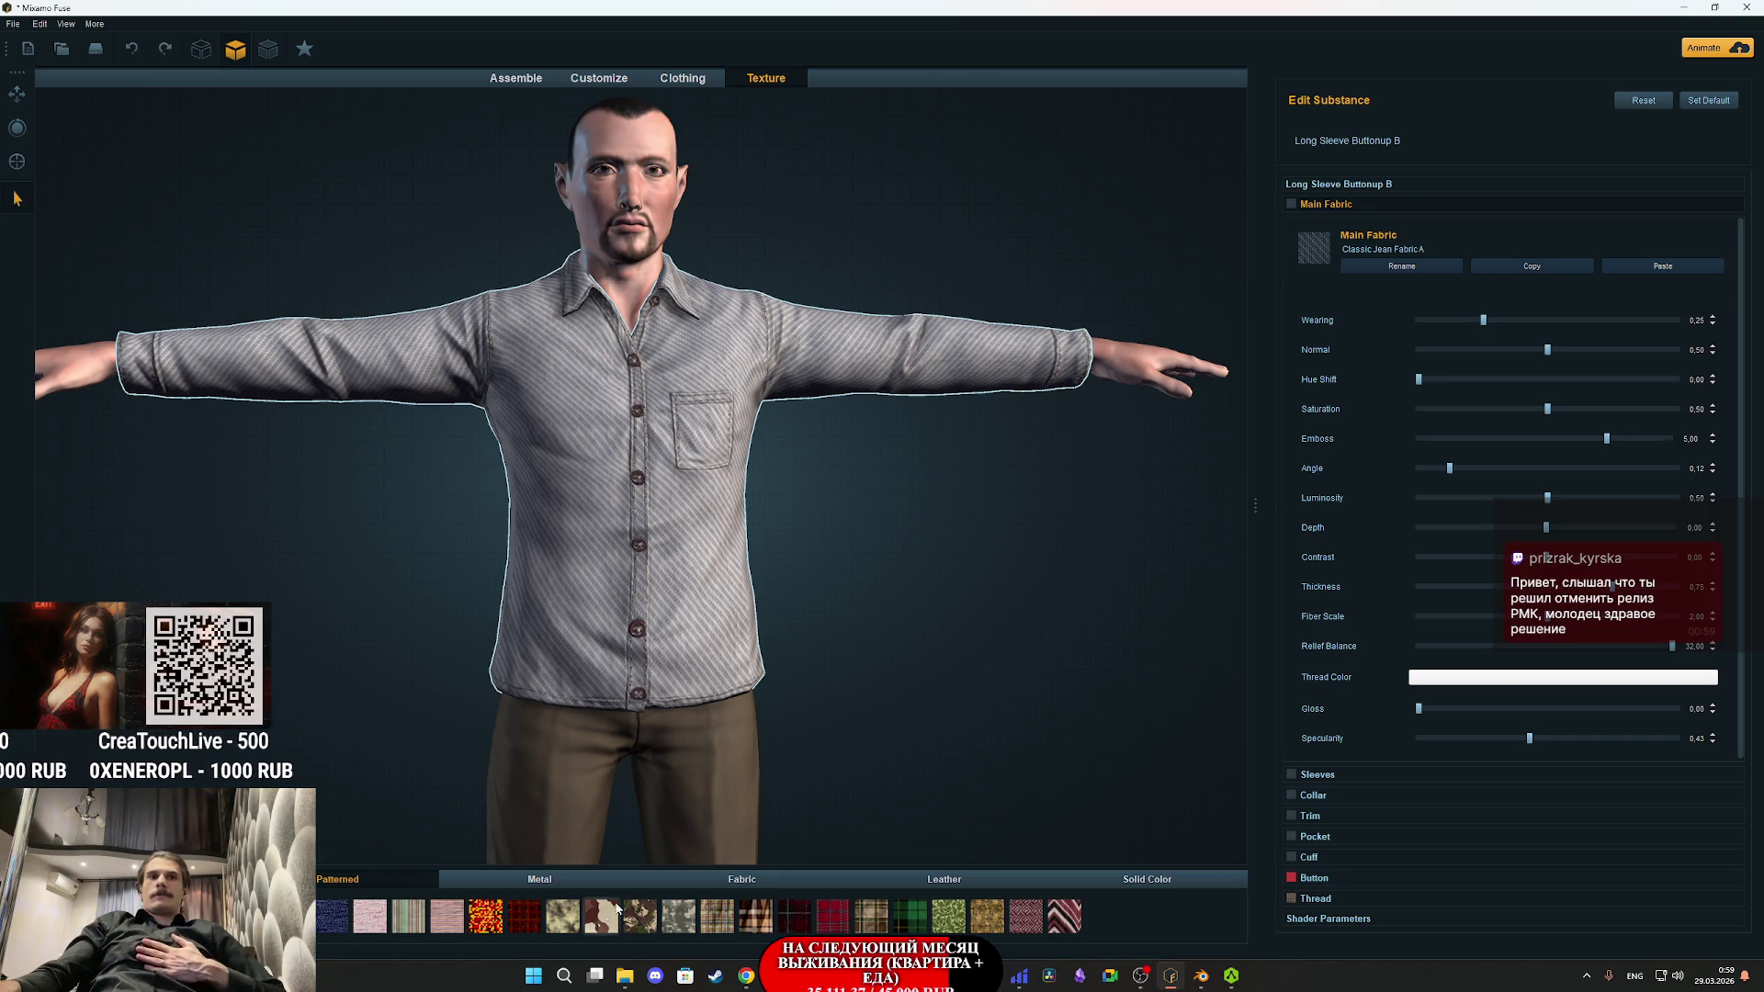
{"action": "left_click", "coordinate": [781, 874]}
{"action": "left_click", "coordinate": [566, 923]}
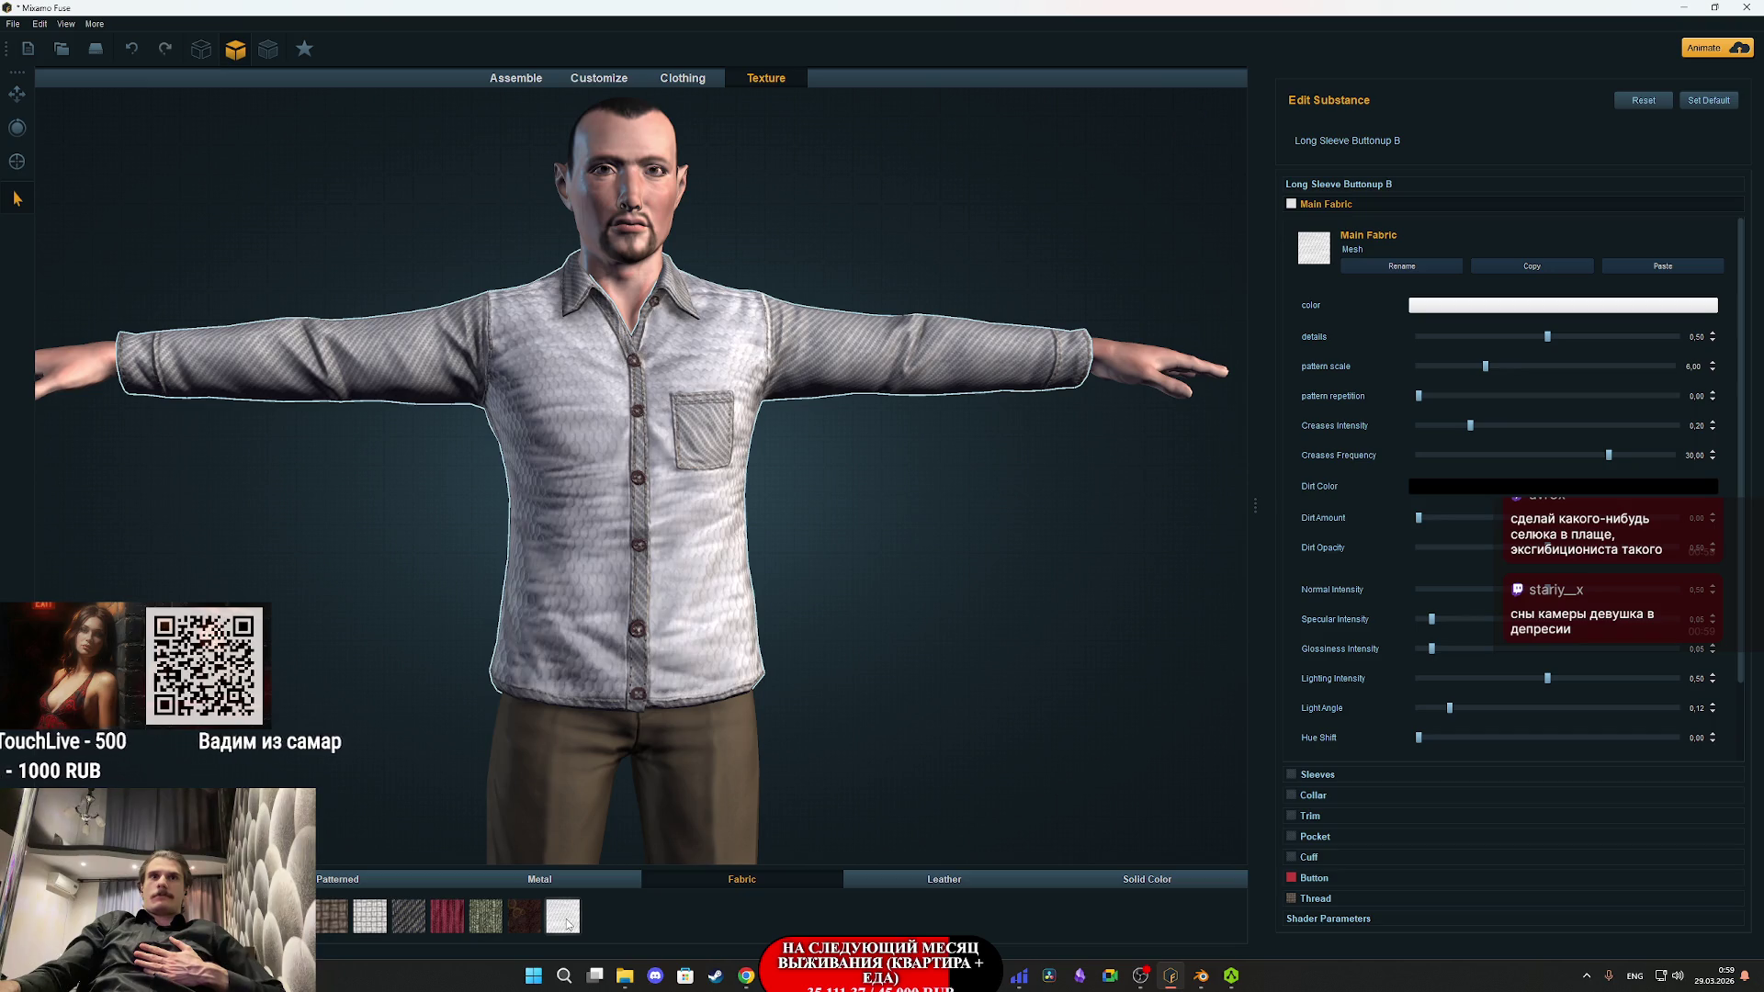
{"action": "scroll", "coordinate": [718, 548], "scroll_direction": "up", "scroll_amount": 3}
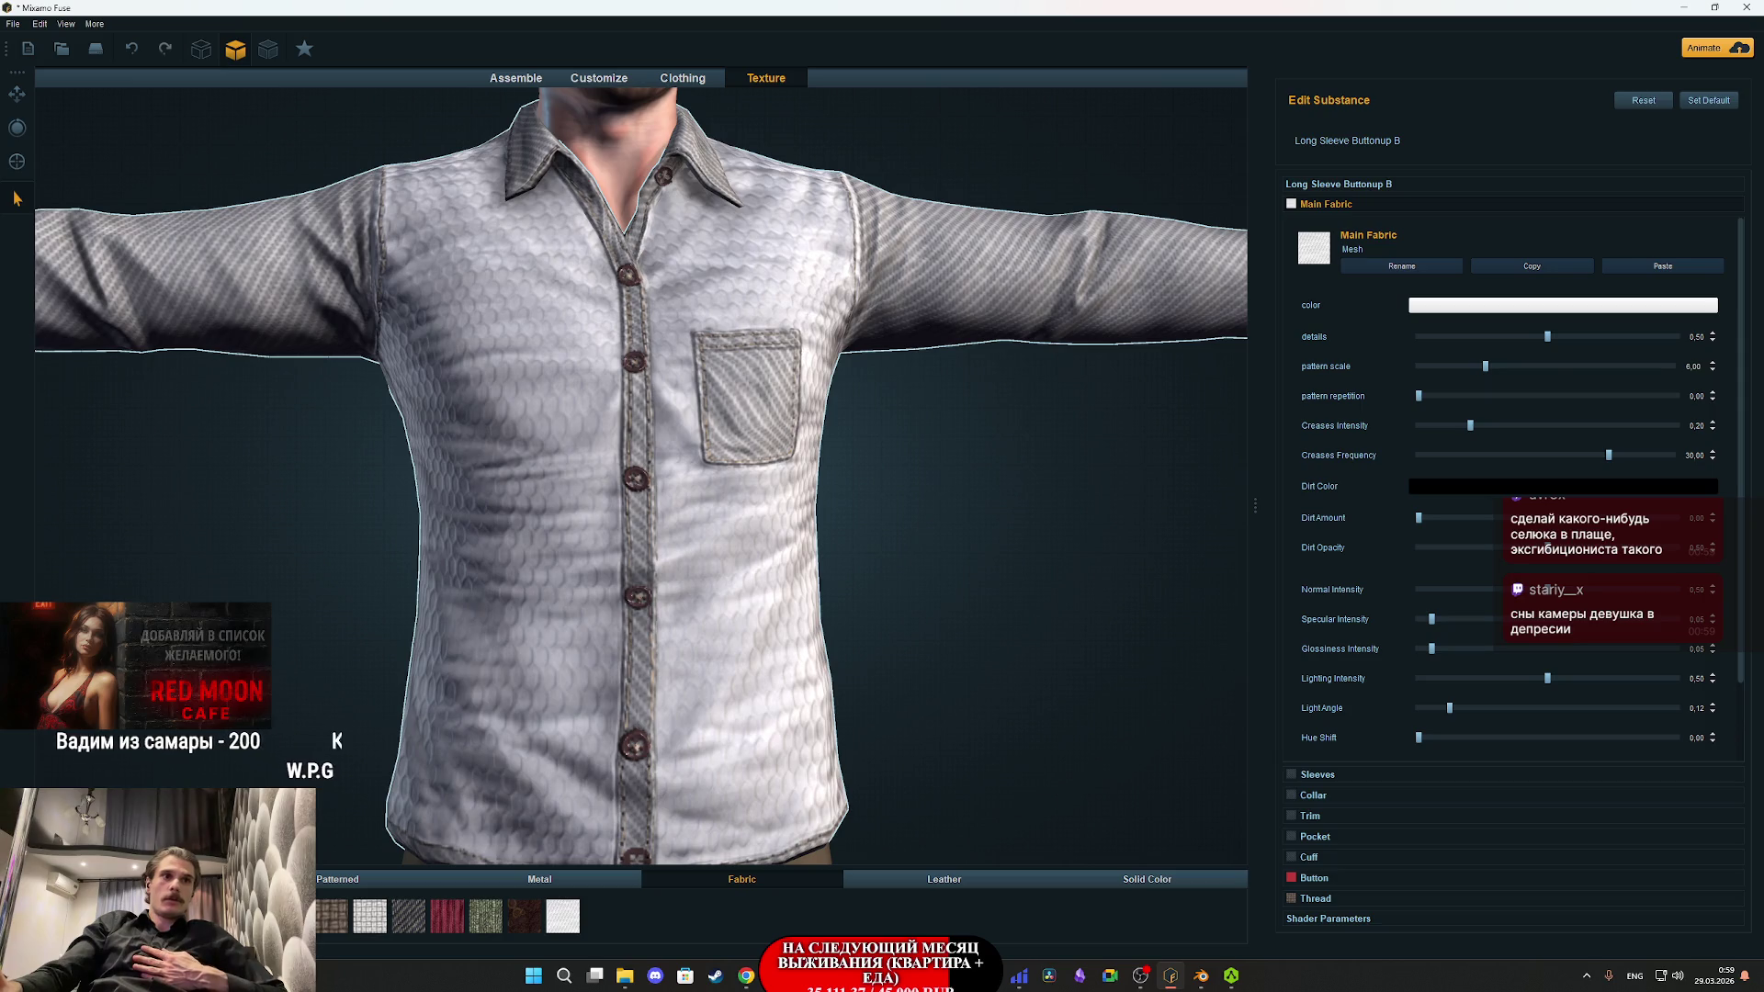
{"action": "left_click", "coordinate": [370, 916]}
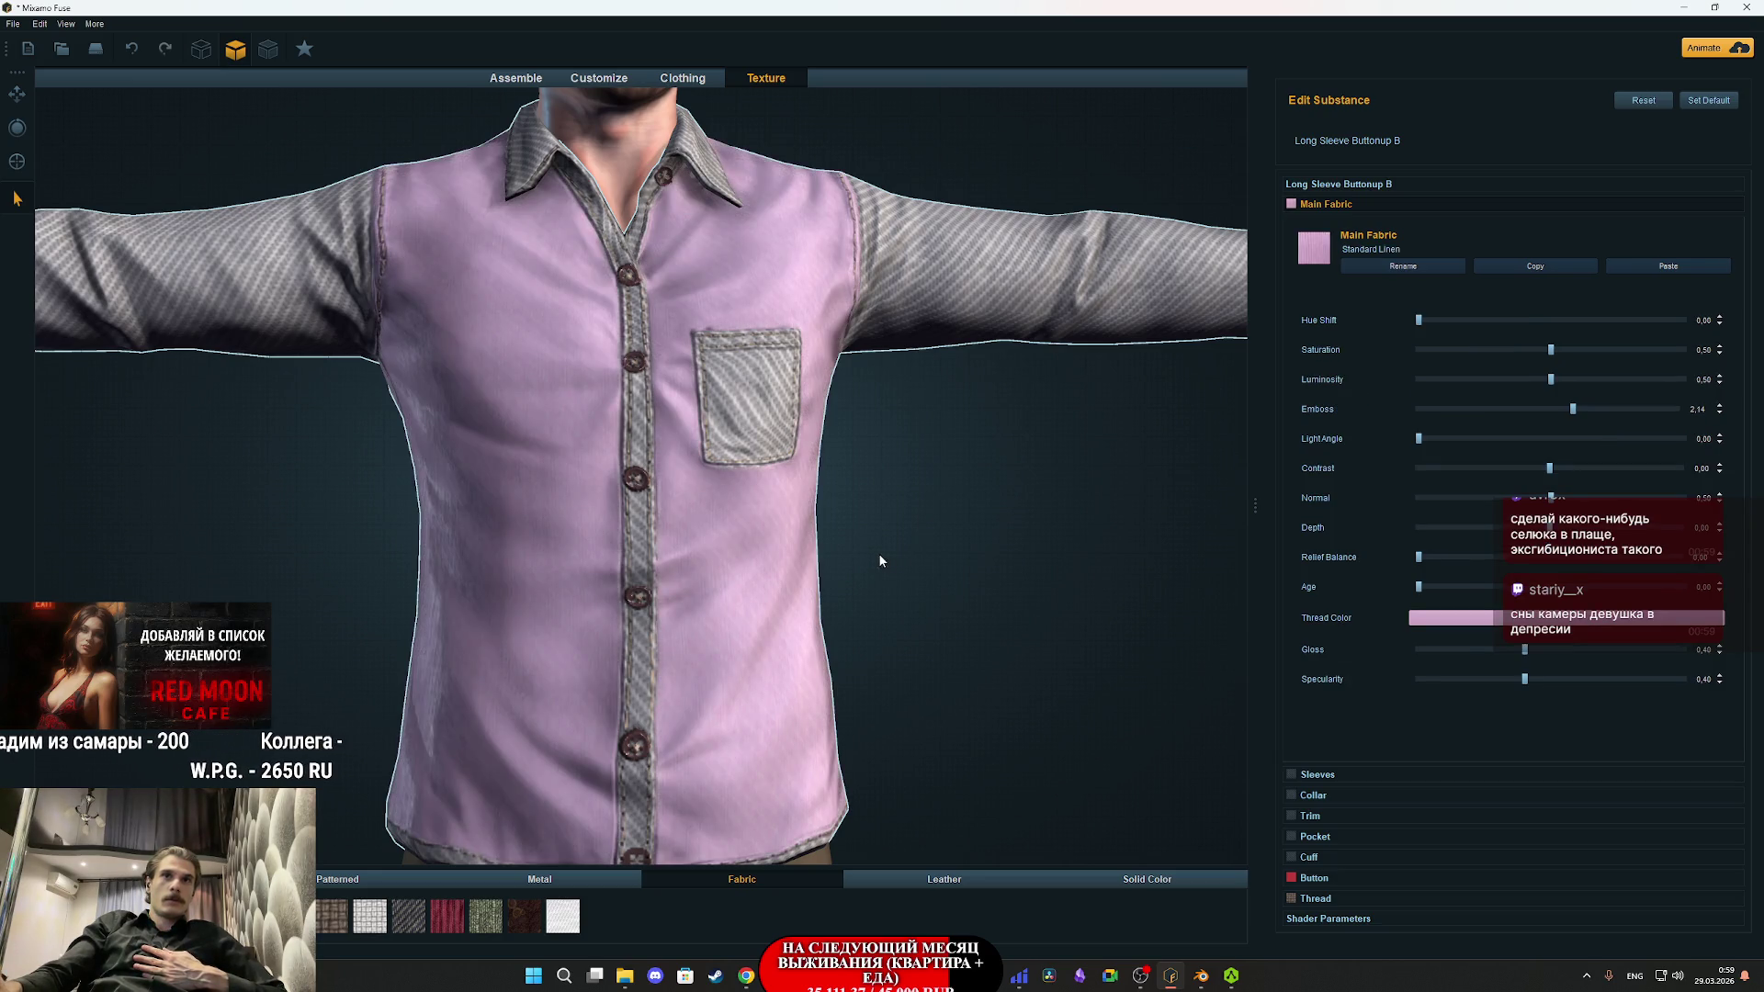
{"action": "scroll", "coordinate": [880, 561], "scroll_direction": "down", "scroll_amount": 3}
{"action": "scroll", "coordinate": [873, 588], "scroll_direction": "up", "scroll_amount": 2}
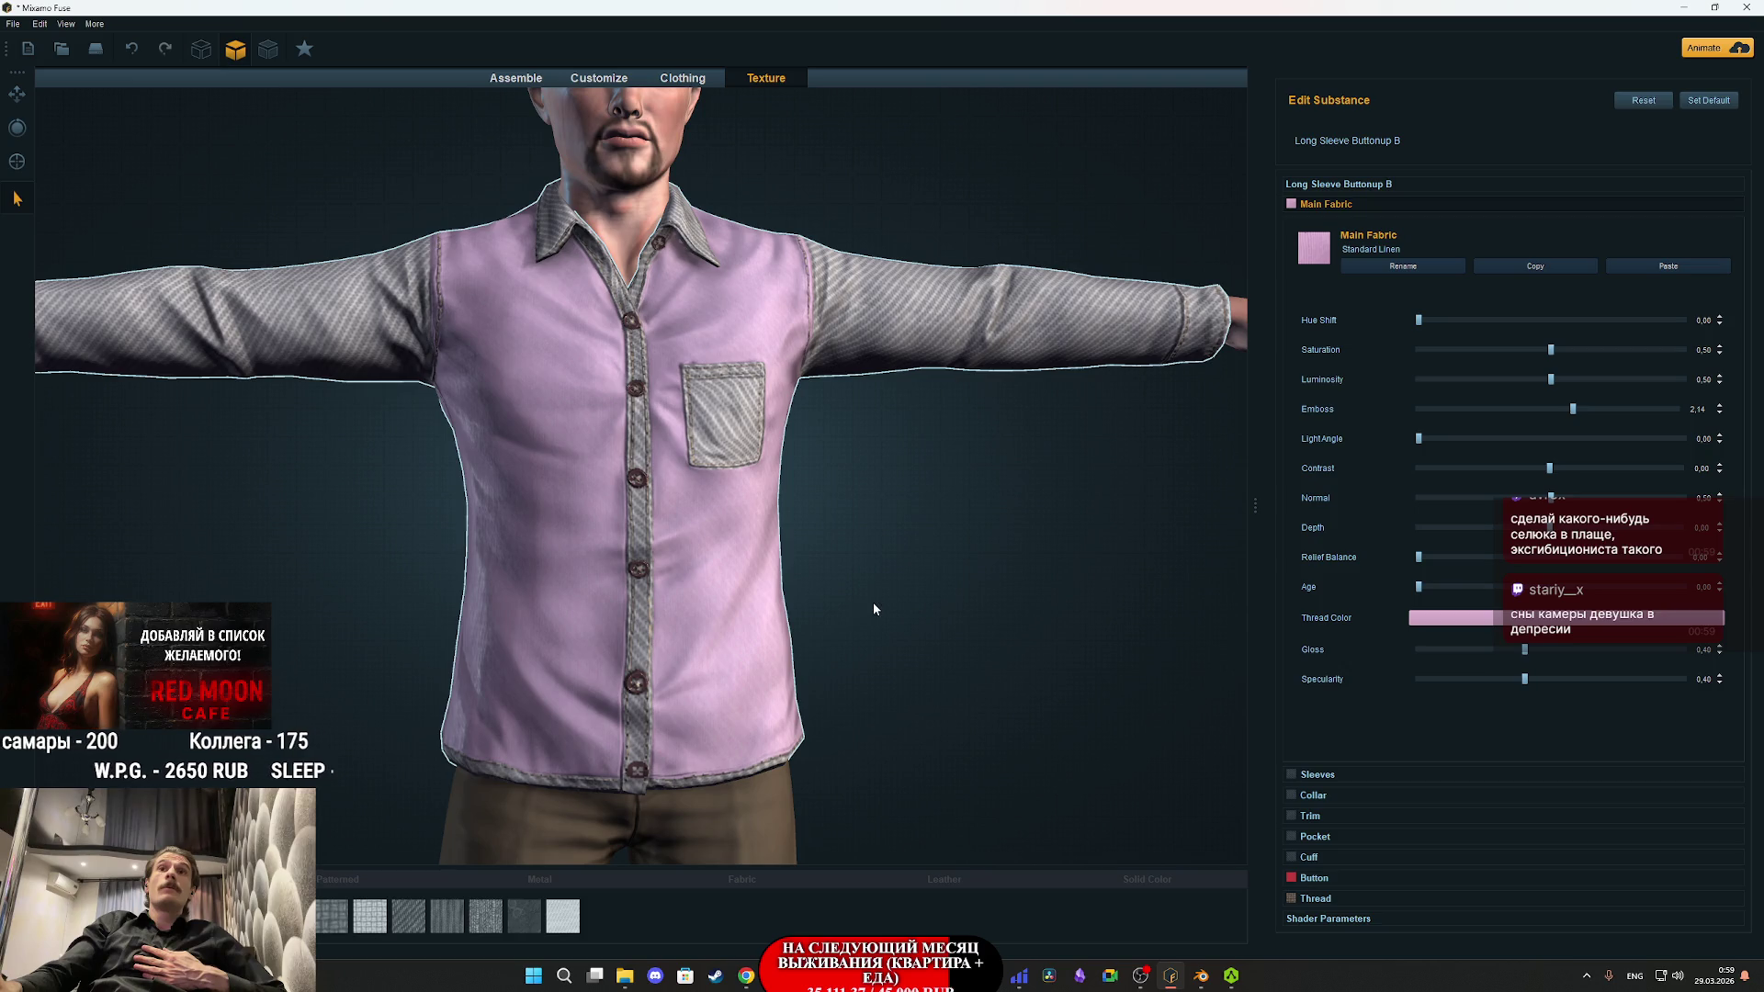
{"action": "mouse_move", "coordinate": [913, 620]}
{"action": "left_mouse_down"}
{"action": "mouse_move", "coordinate": [925, 604]}
{"action": "mouse_move", "coordinate": [707, 533]}
{"action": "mouse_move", "coordinate": [415, 593]}
{"action": "mouse_move", "coordinate": [892, 624]}
{"action": "left_mouse_up"}
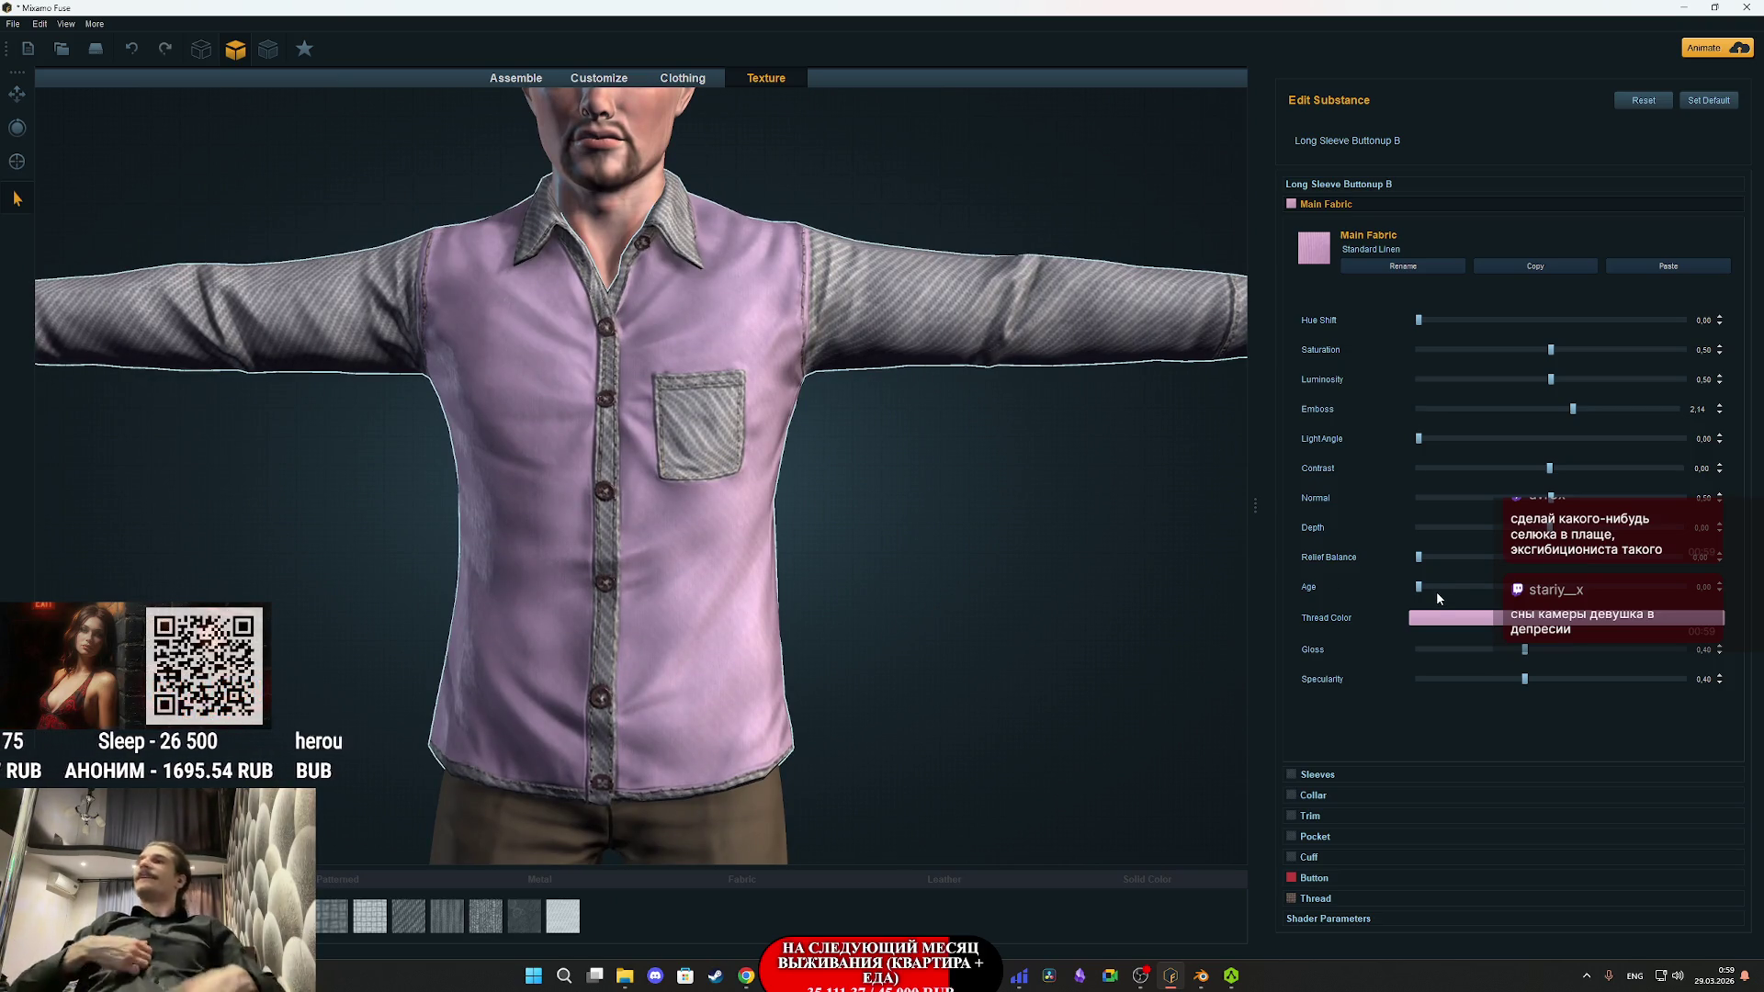
- Set the Main Fabric Thread Color to a saturated dark red with Val around 74
{"action": "left_click", "coordinate": [1478, 621]}
{"action": "mouse_move", "coordinate": [291, 74]}
{"action": "left_mouse_down"}
{"action": "mouse_move", "coordinate": [323, 47]}
{"action": "mouse_move", "coordinate": [339, 125]}
{"action": "left_mouse_up"}
{"action": "left_click_drag", "start_coordinate": [320, 46], "coordinate": [330, 25]}
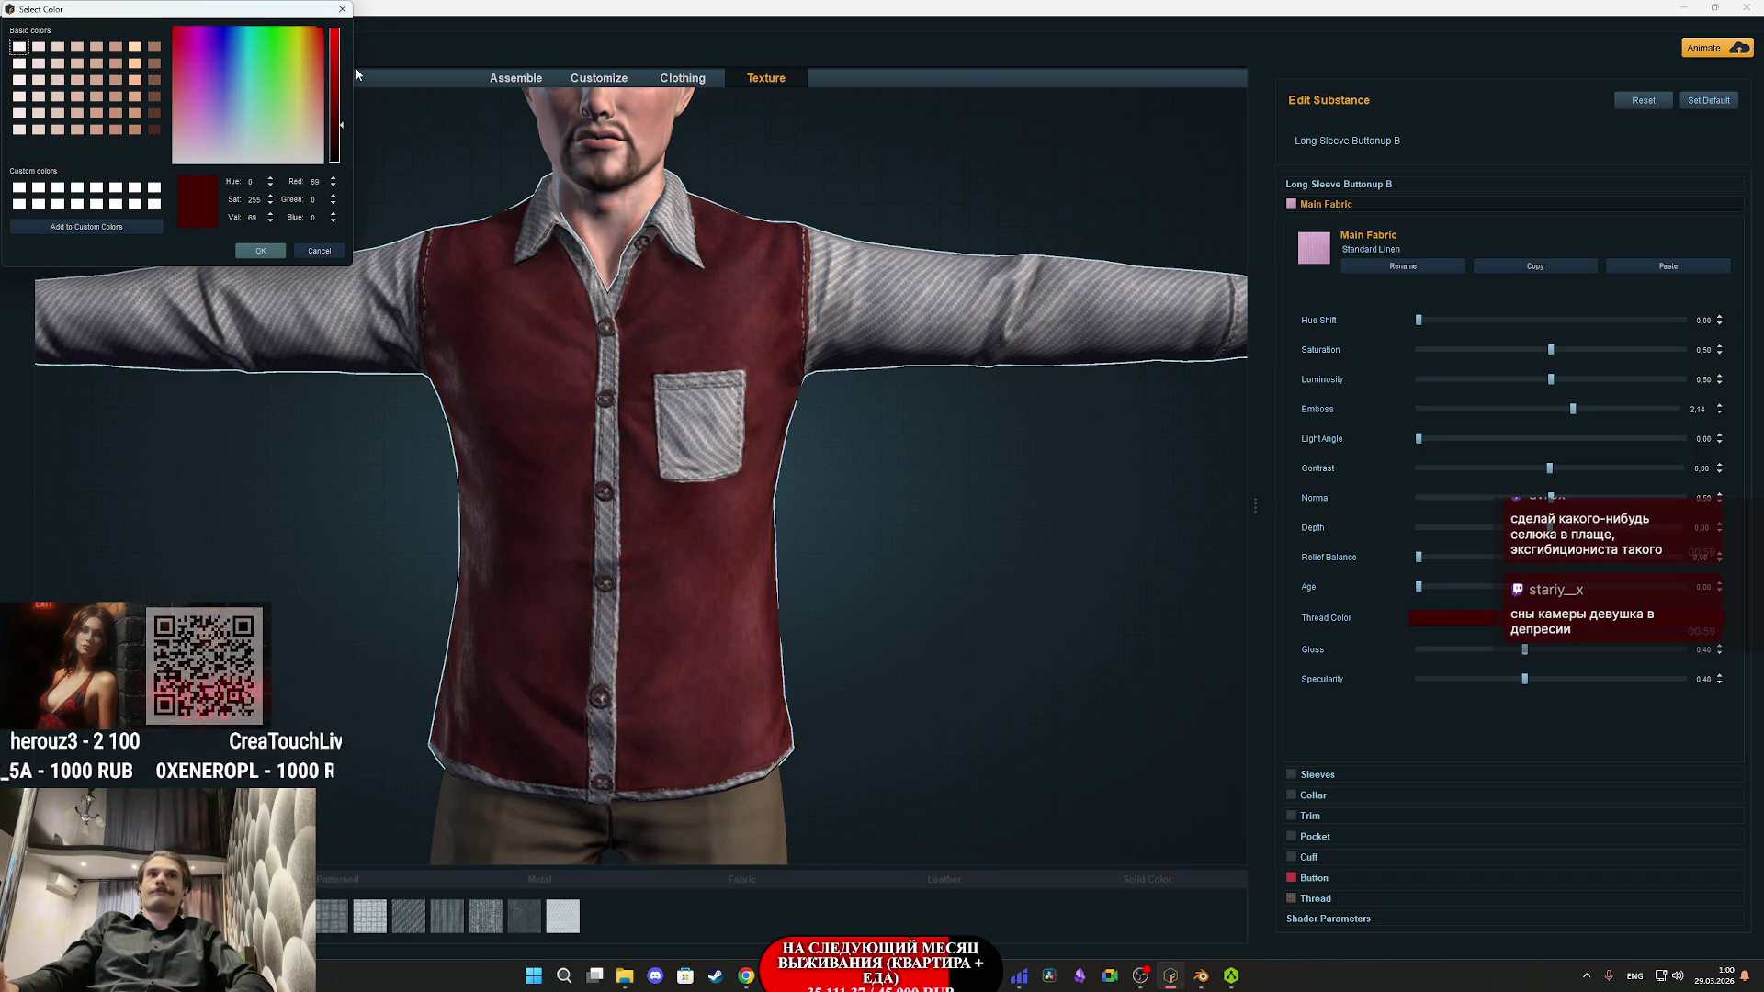
{"action": "left_click", "coordinate": [339, 94]}
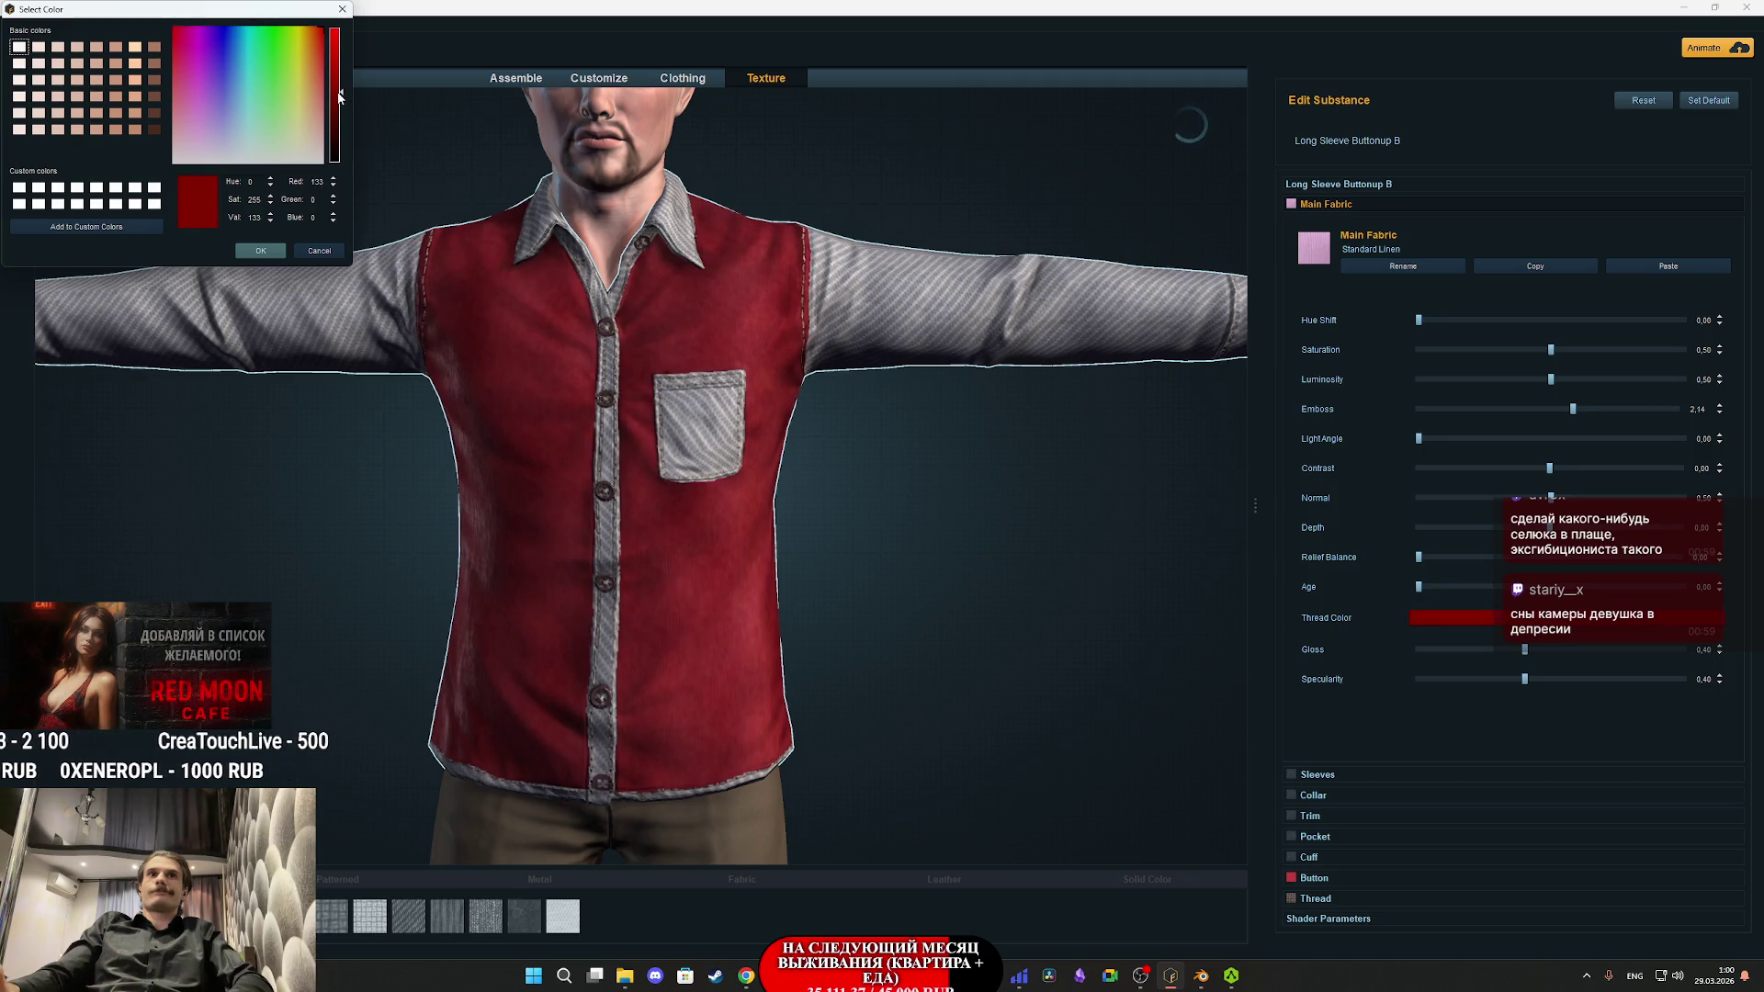
{"action": "left_click", "coordinate": [339, 110]}
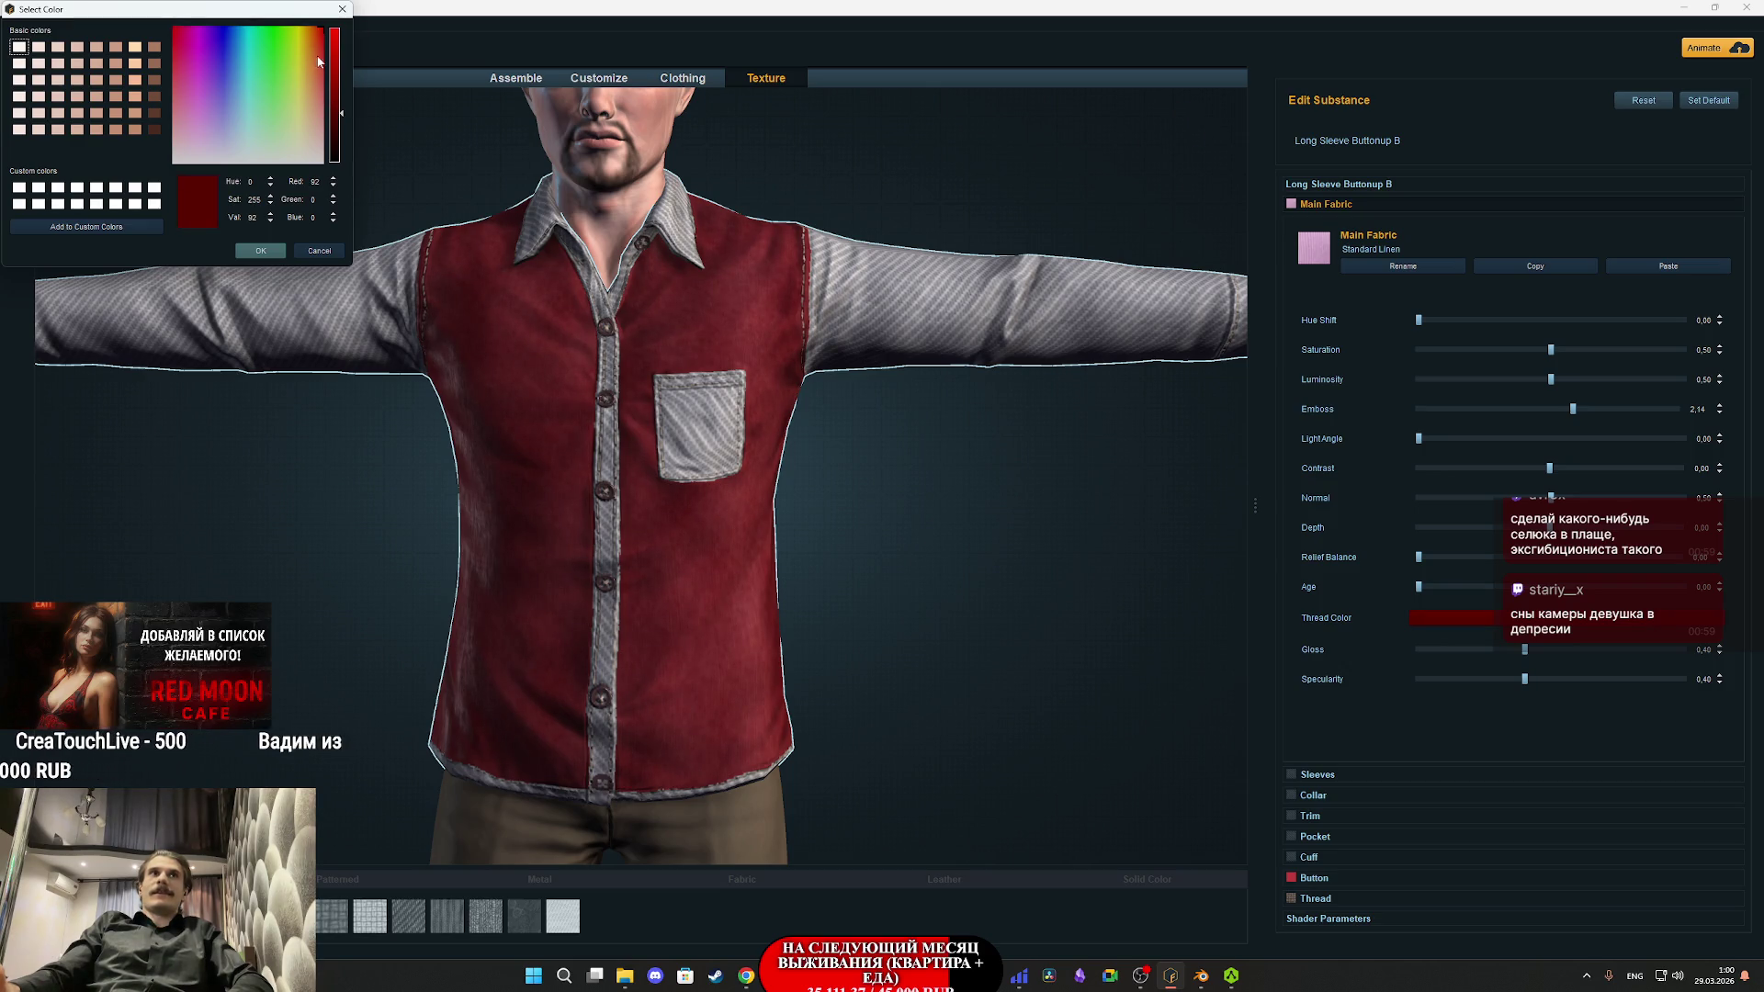
{"action": "left_click", "coordinate": [339, 127]}
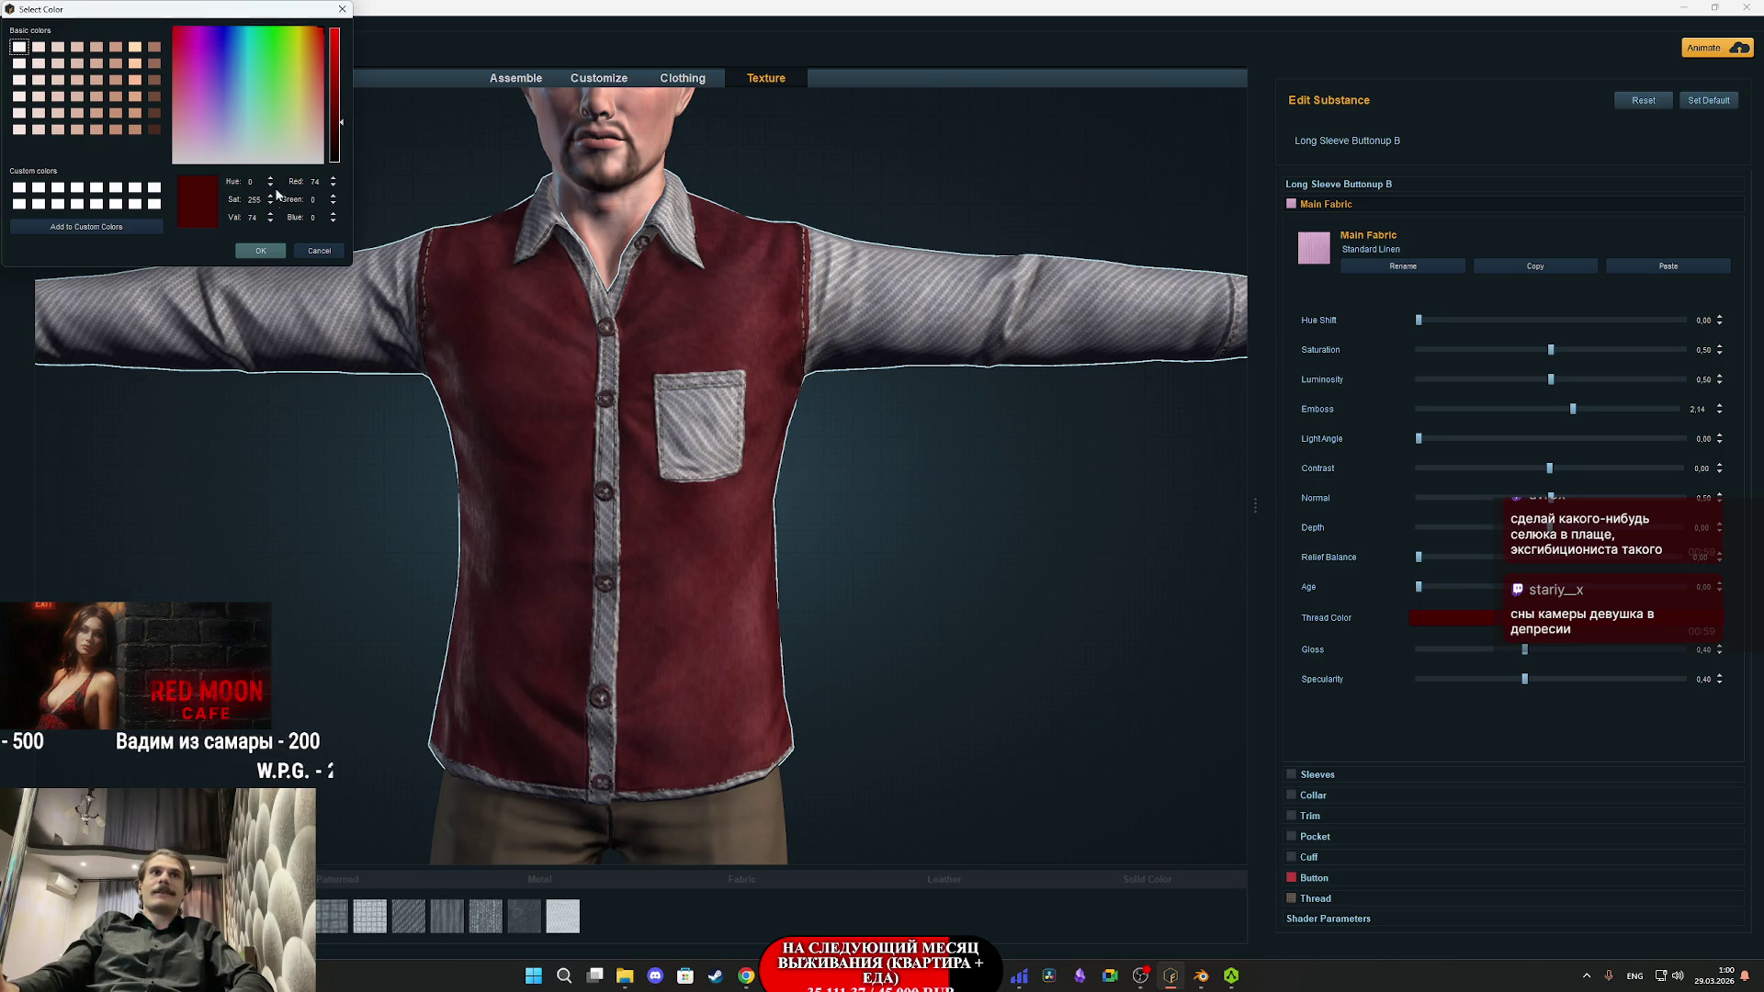
{"action": "left_click", "coordinate": [269, 252]}
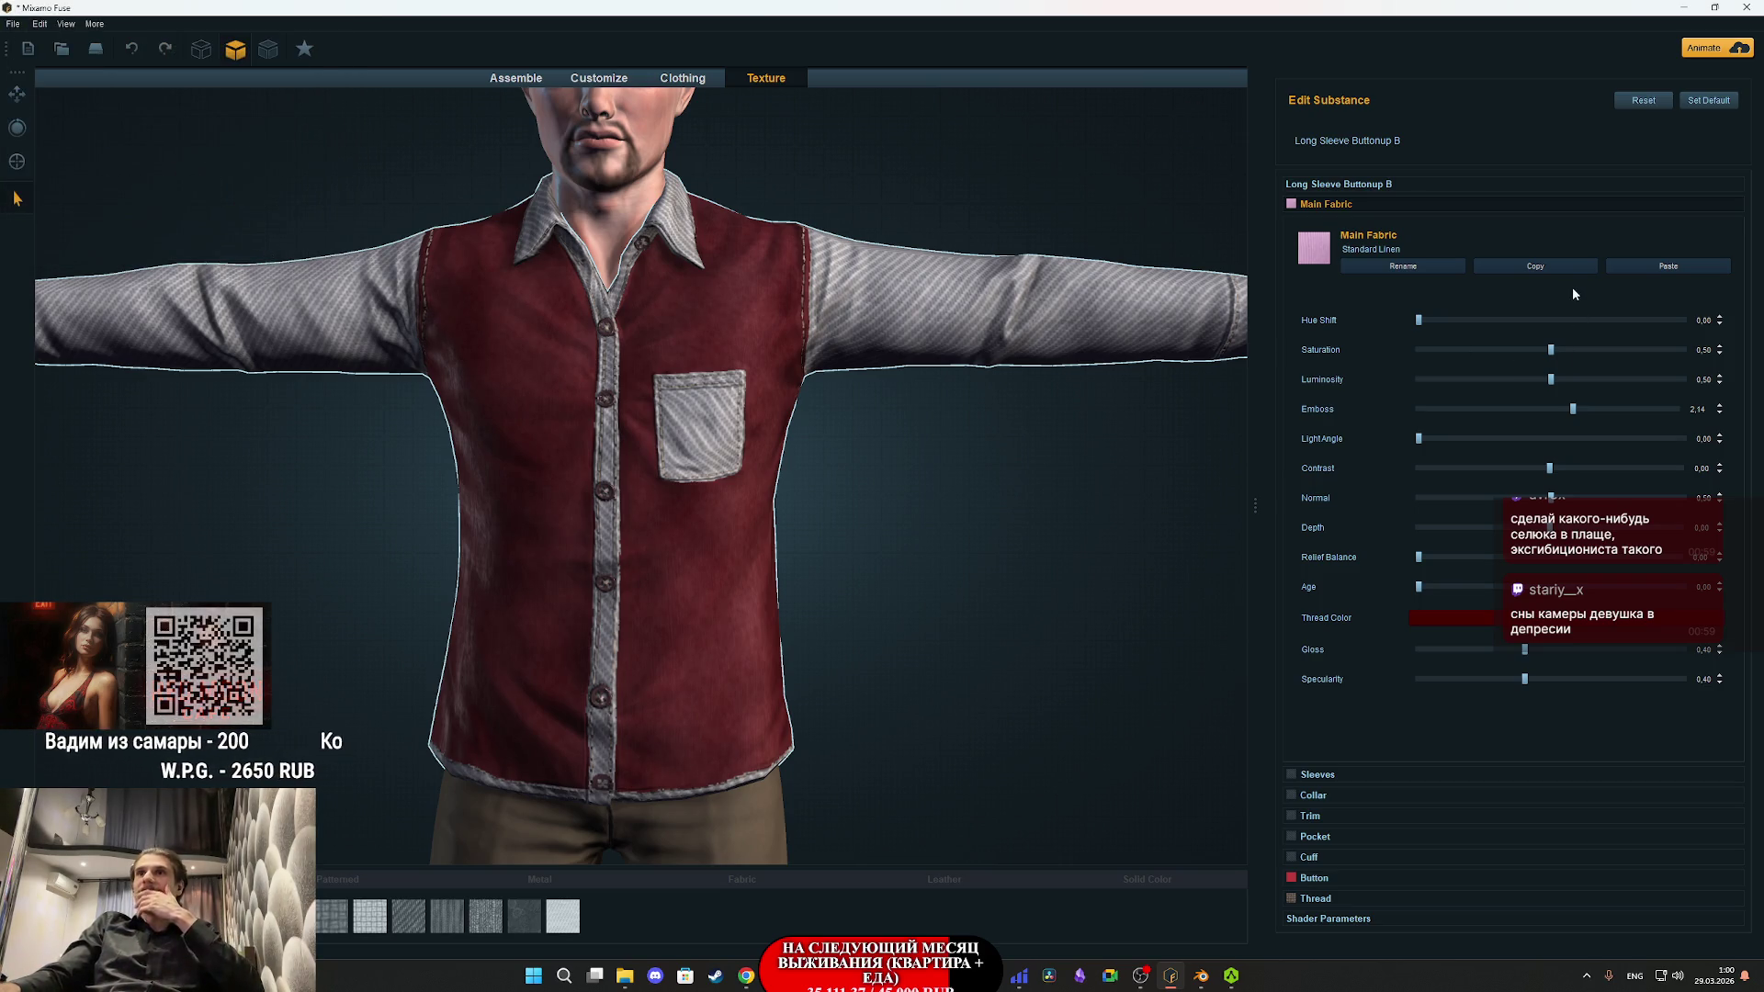
- Undo a stray leather paste, then paste the dark red linen onto the sleeves, collar, trim and pocket
{"action": "left_click", "coordinate": [1710, 268]}
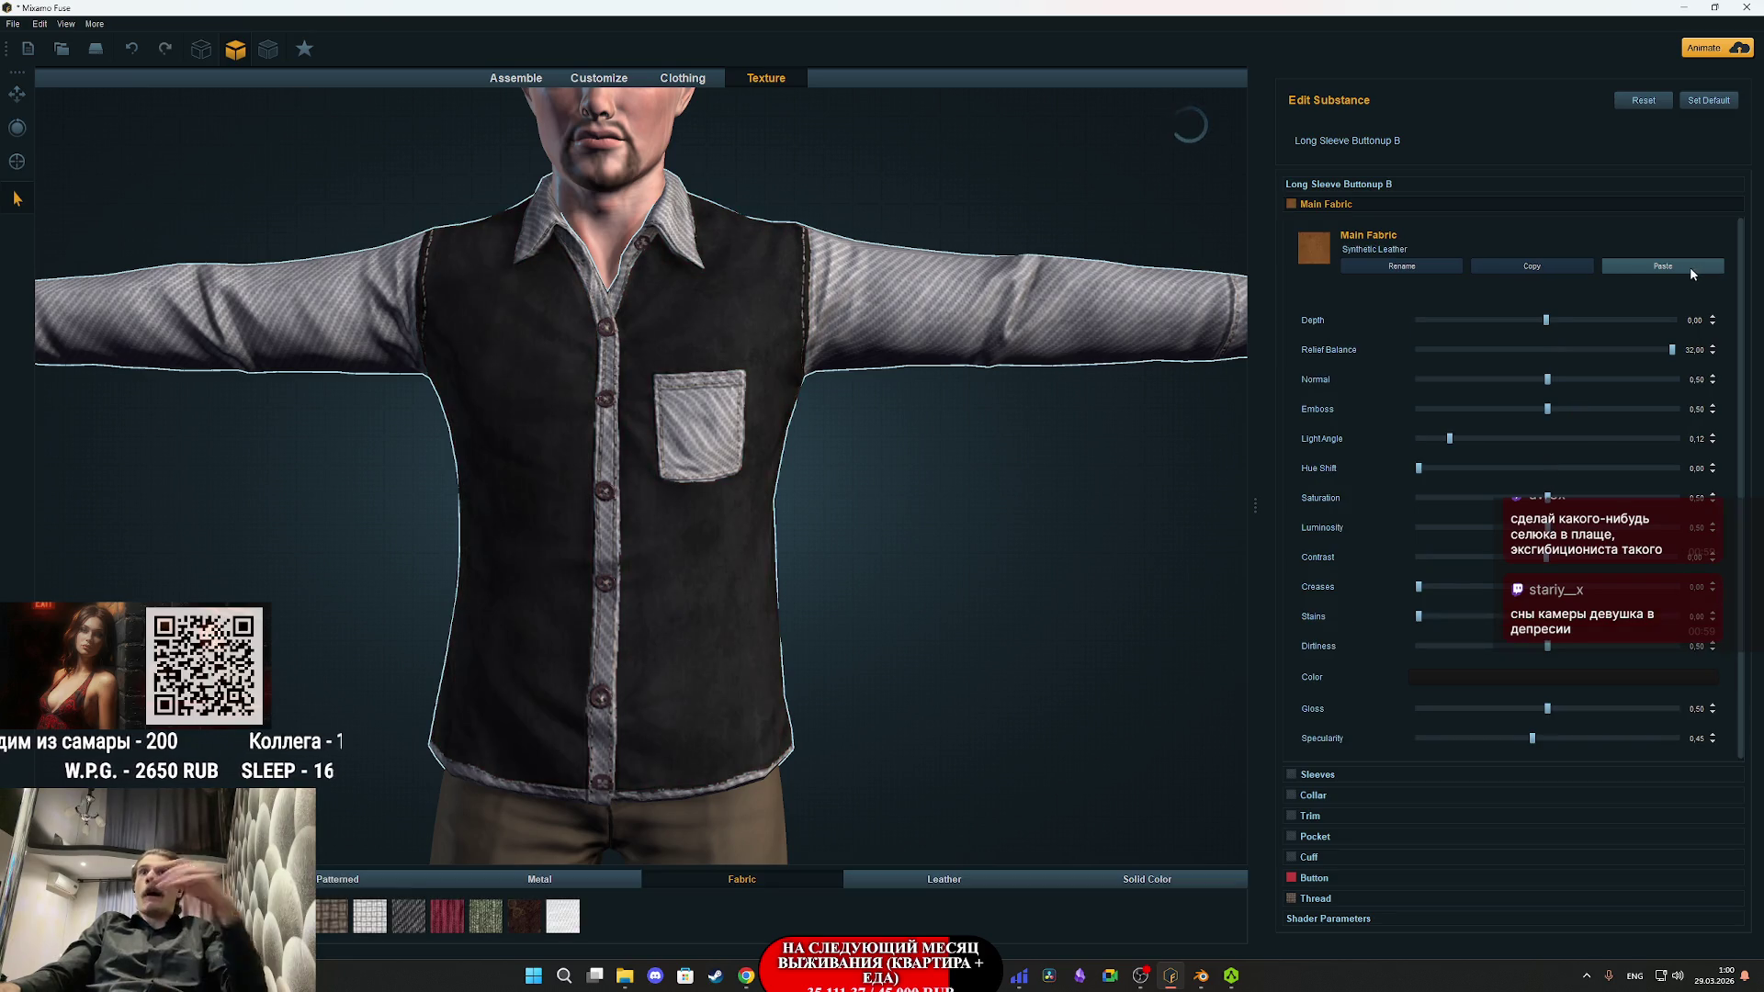
{"action": "key", "text": "ctrl+z"}
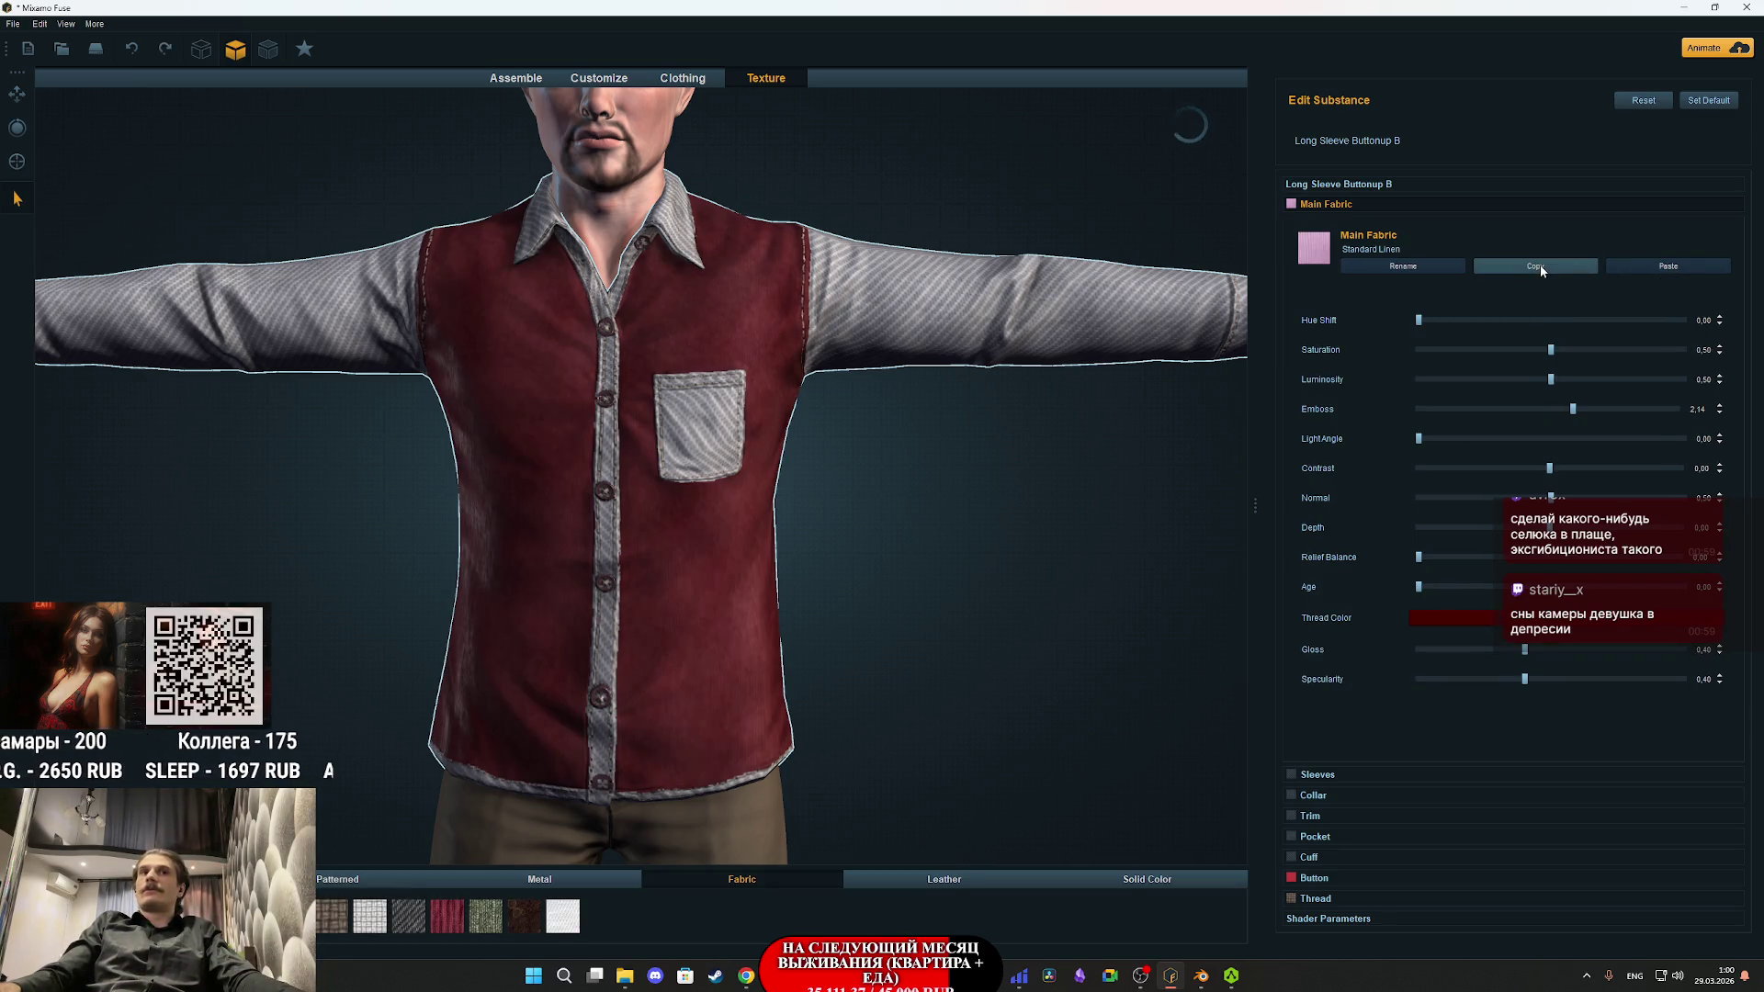
{"action": "left_click", "coordinate": [1317, 775]}
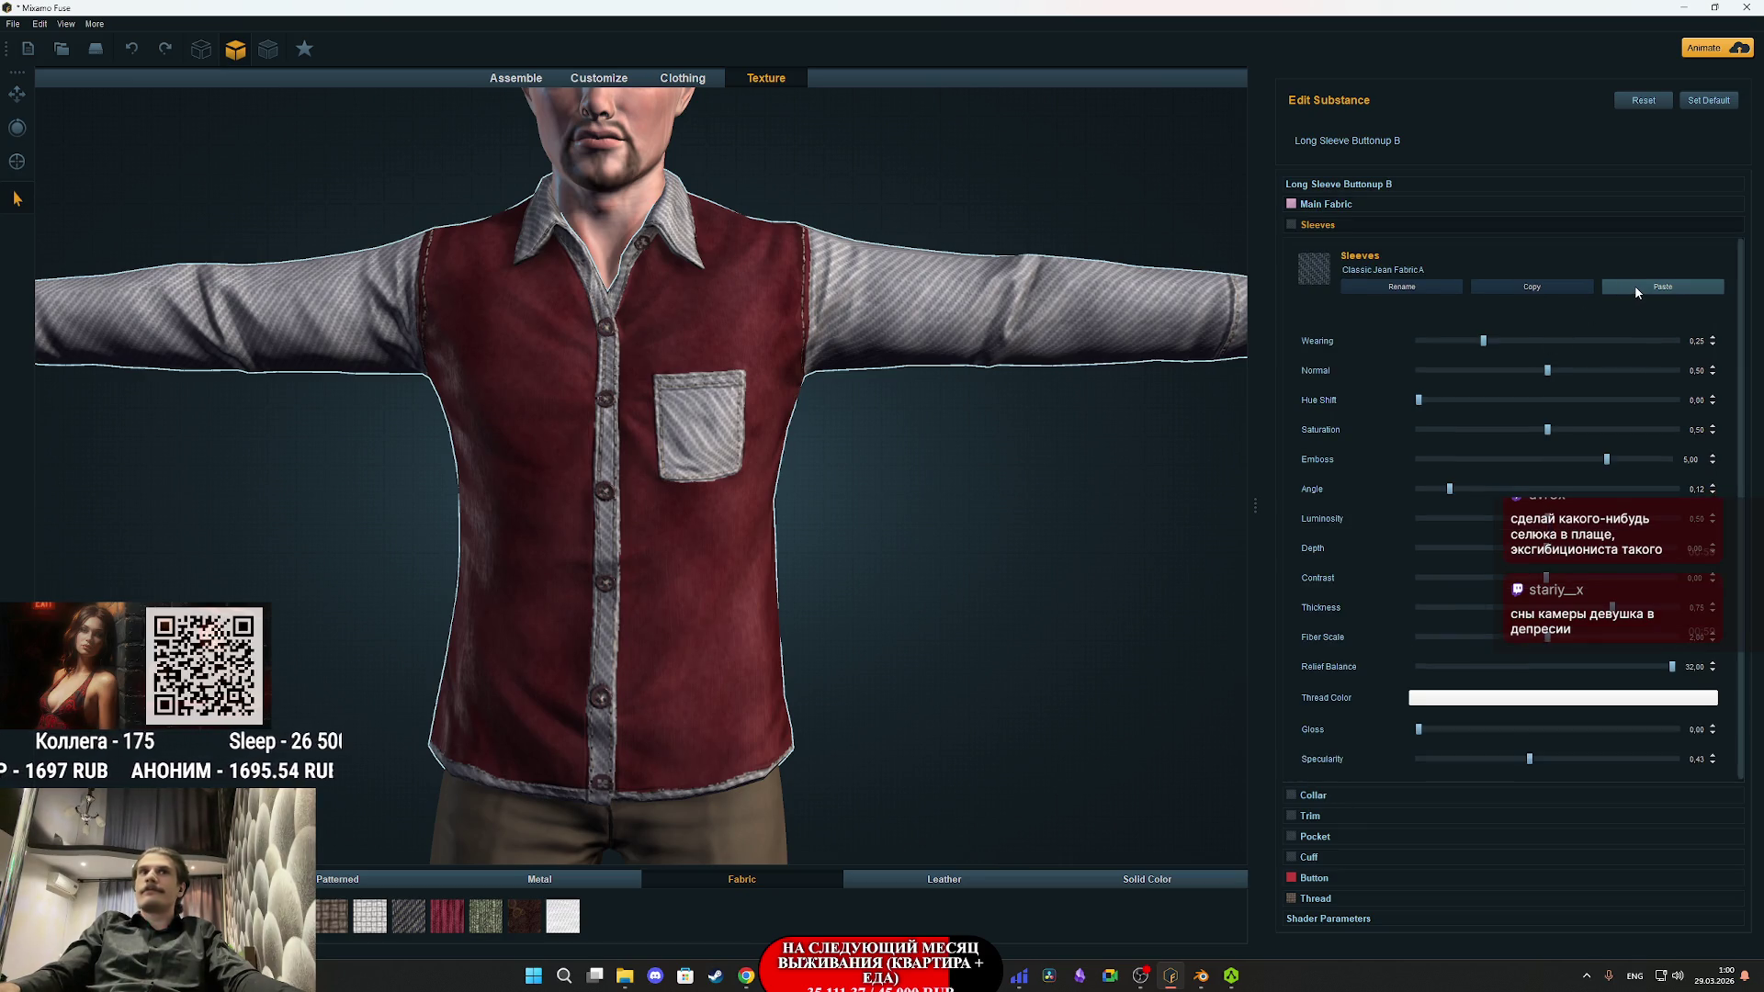
{"action": "left_click", "coordinate": [1635, 290]}
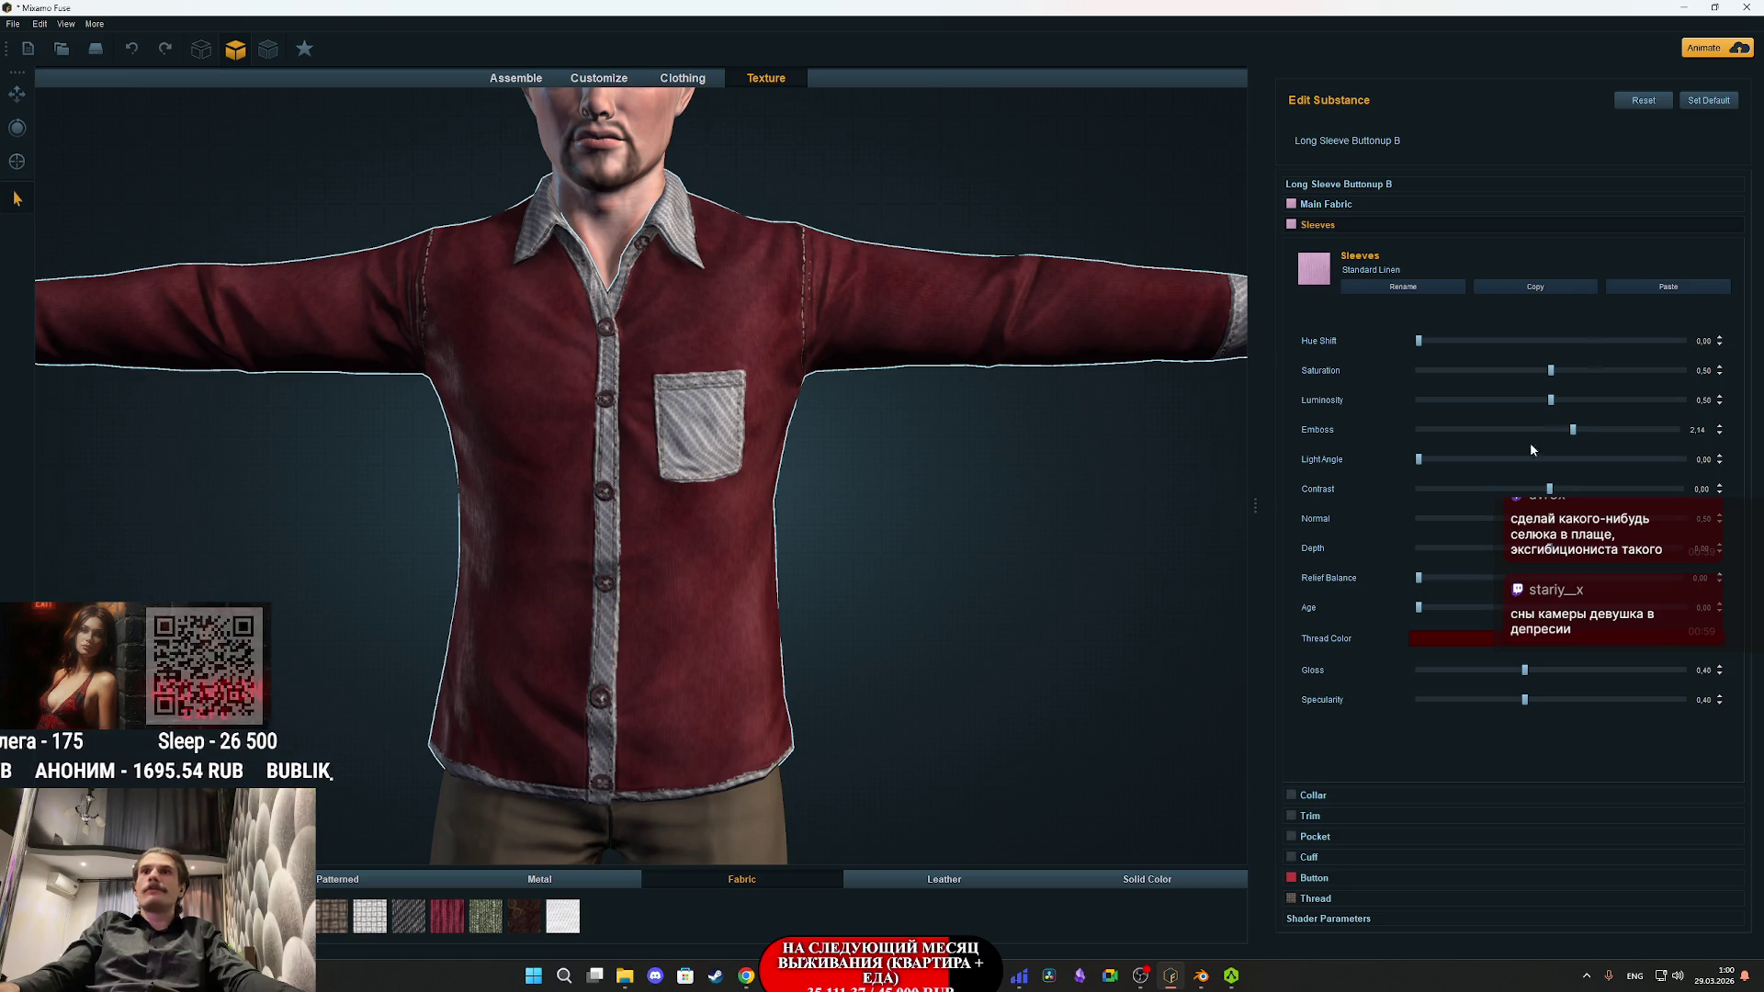
{"action": "left_click", "coordinate": [1314, 795]}
{"action": "left_click", "coordinate": [1639, 305]}
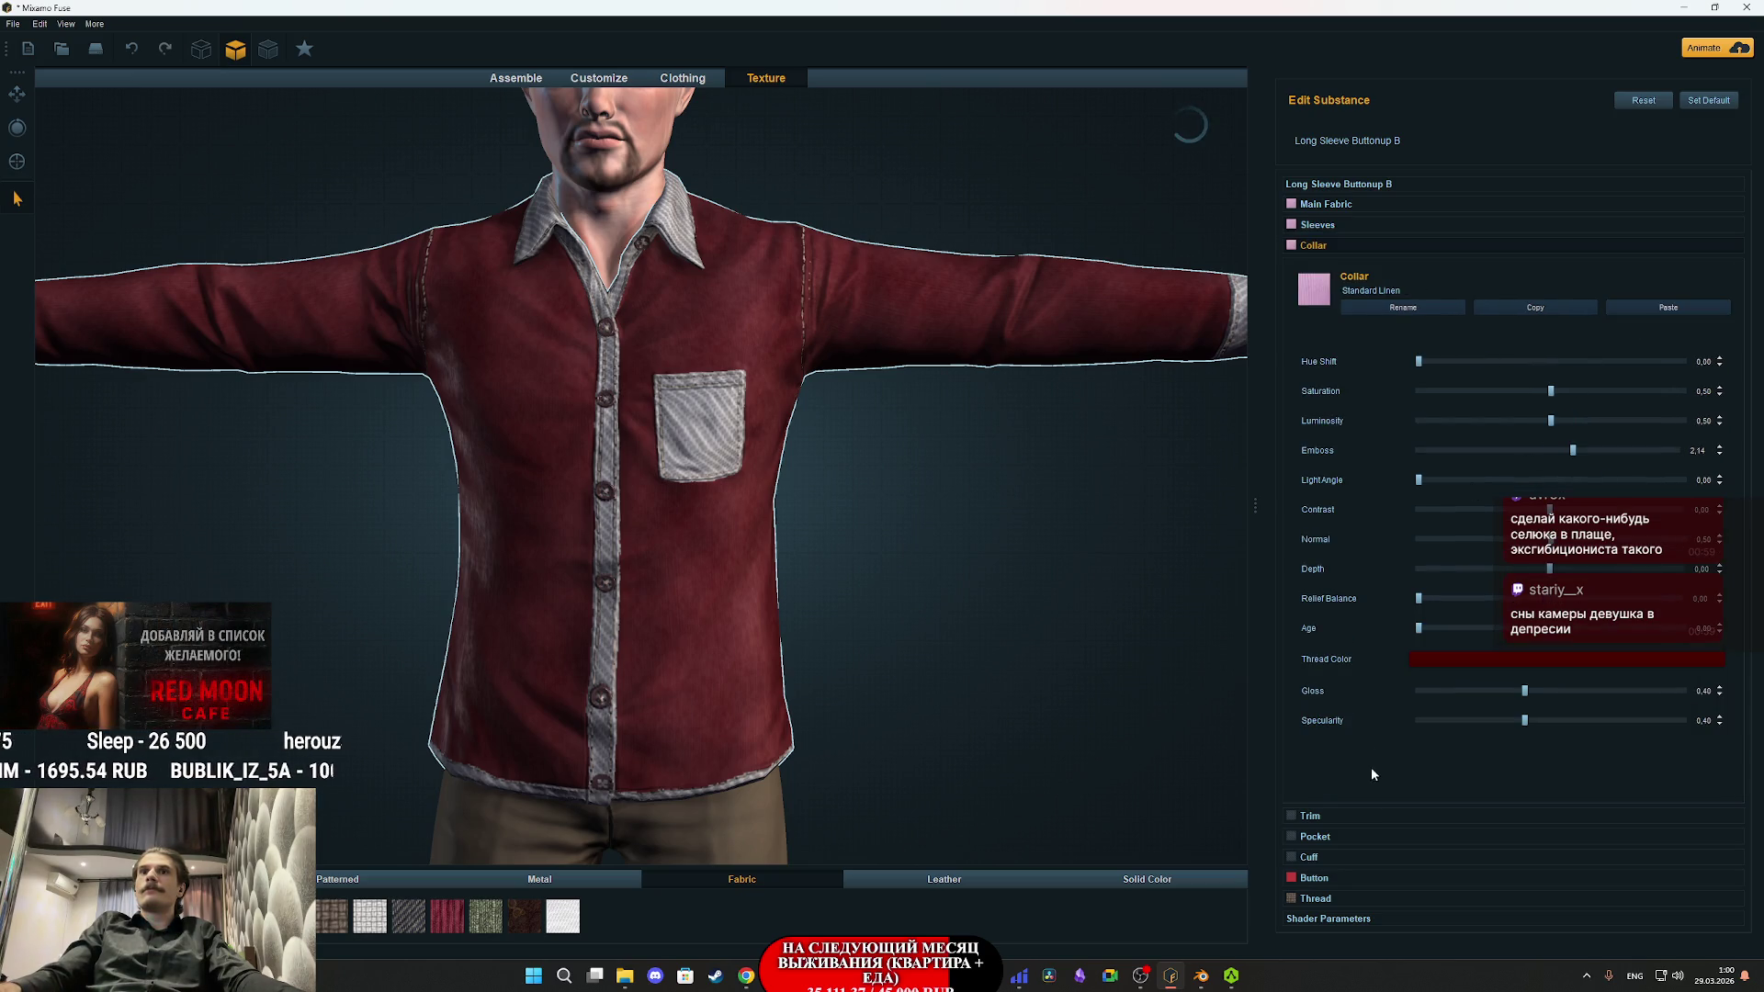
{"action": "left_click", "coordinate": [1313, 816]}
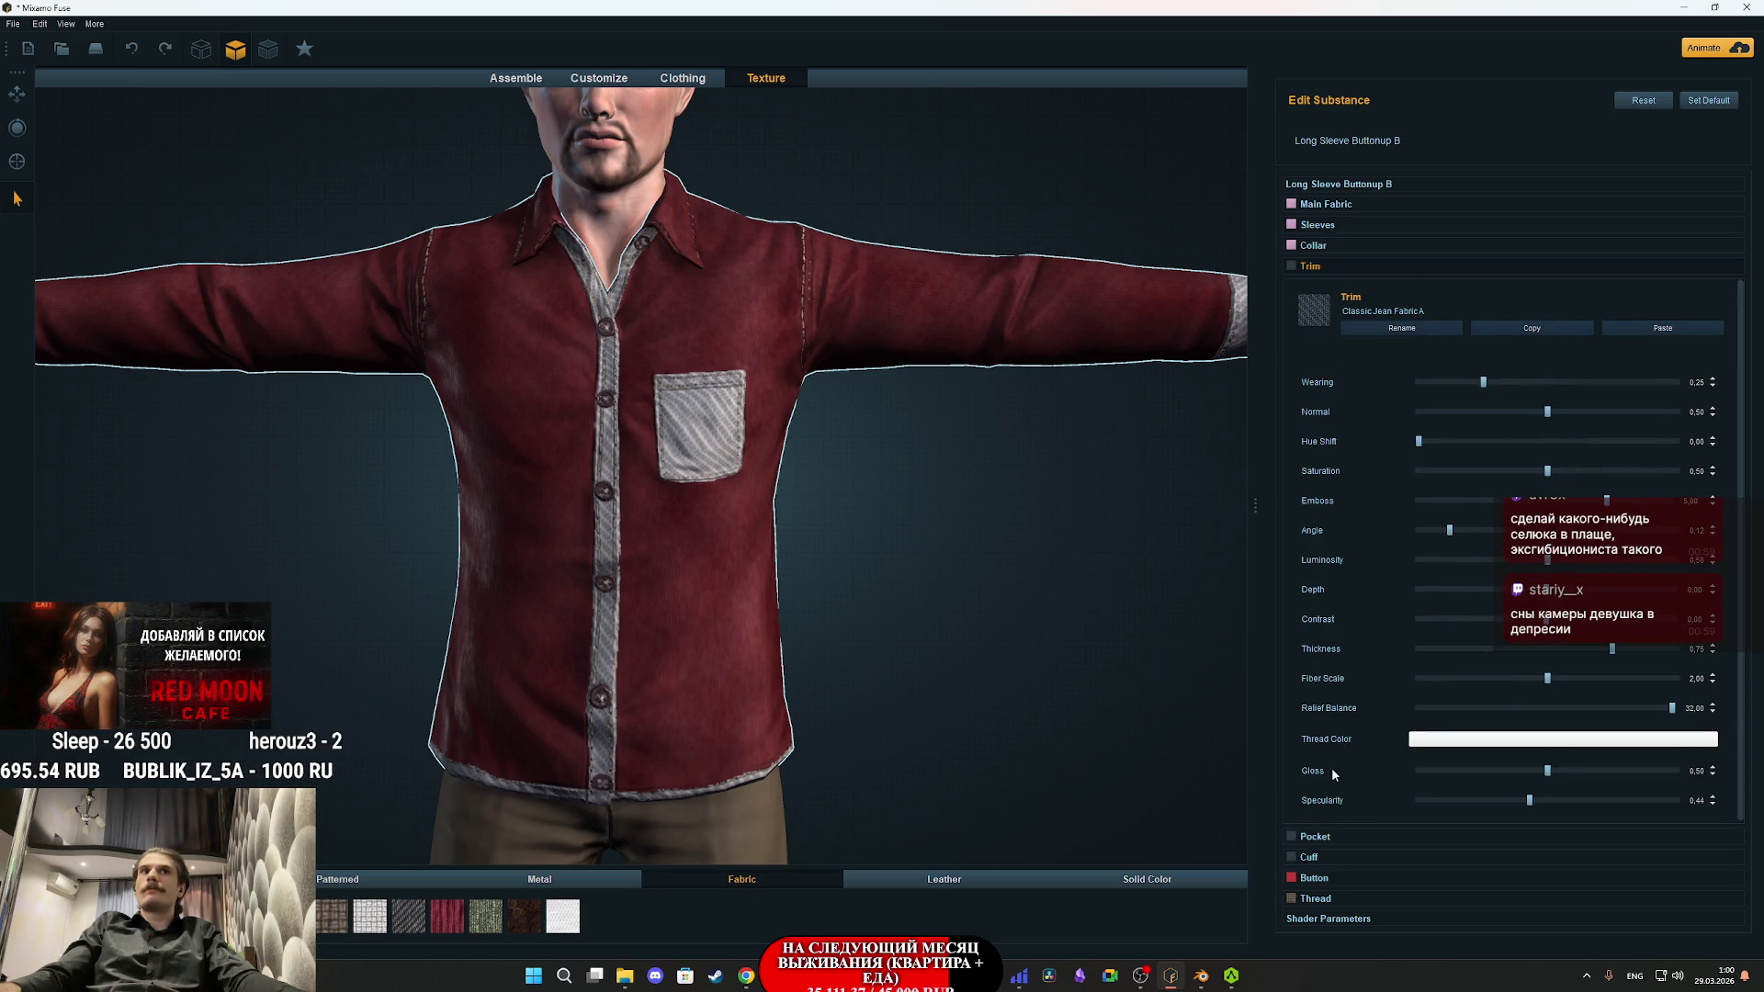
{"action": "left_click", "coordinate": [1641, 329]}
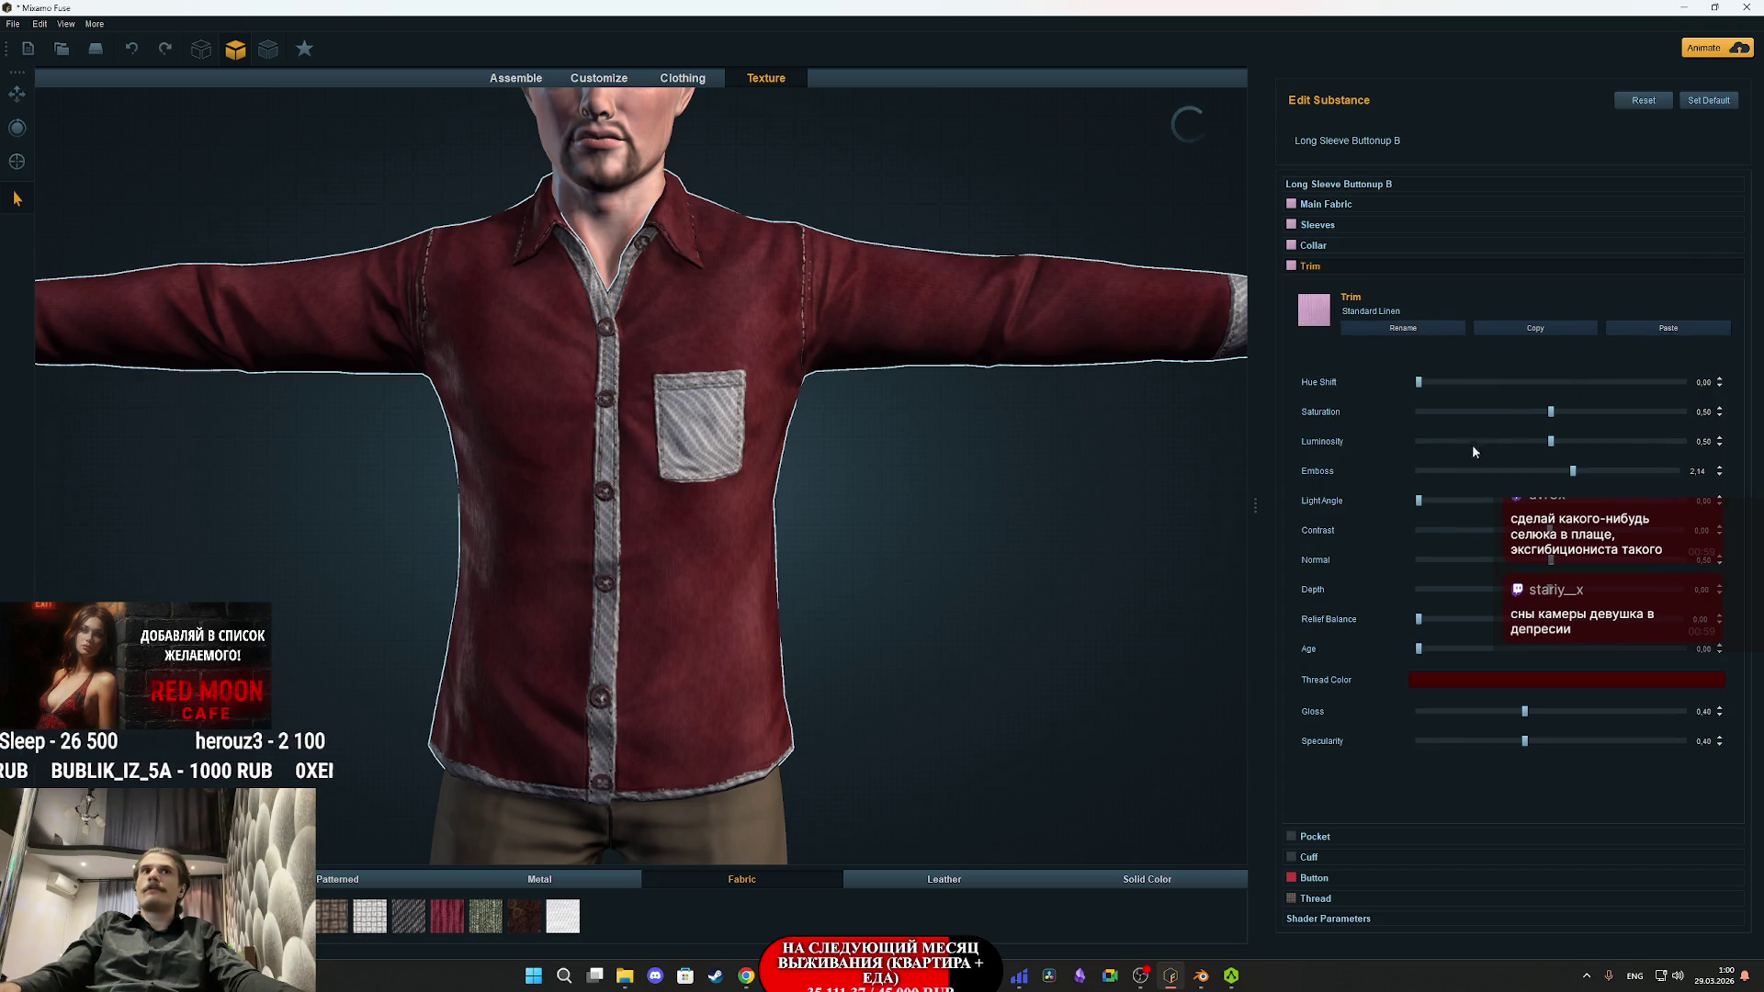
{"action": "left_click", "coordinate": [1327, 836]}
{"action": "left_click", "coordinate": [1651, 353]}
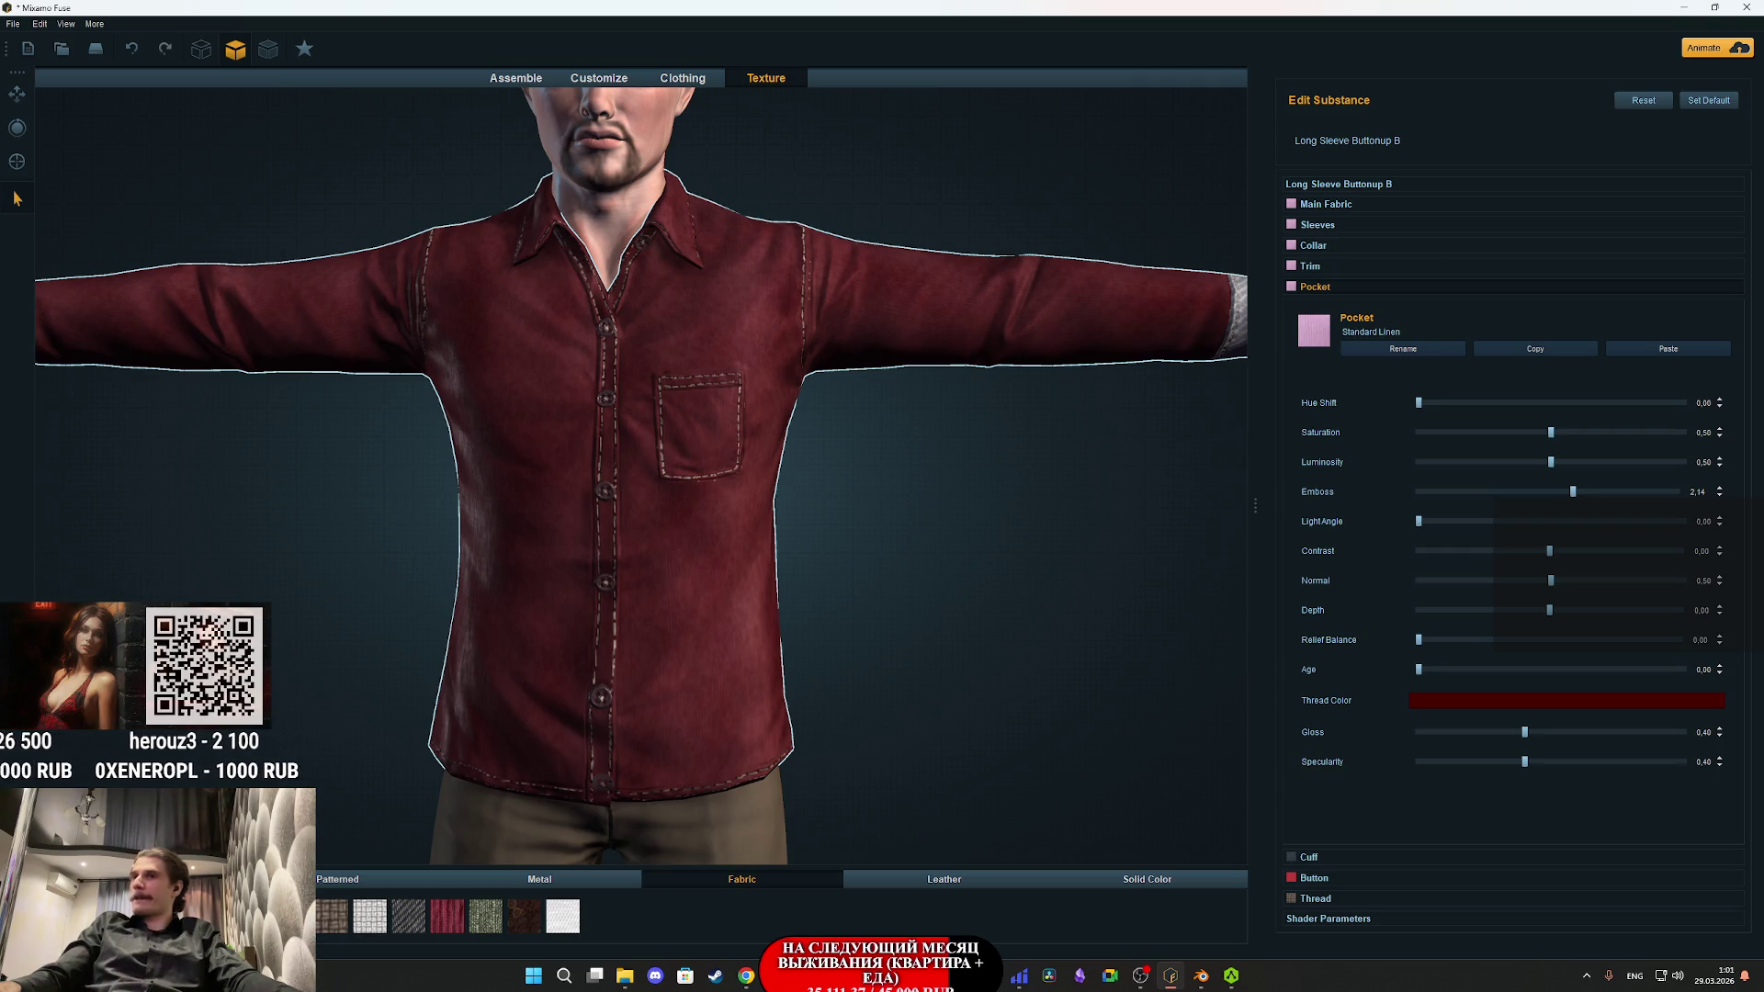
- Apply the linen material to the shirt cuffs
{"action": "left_click", "coordinate": [1314, 860]}
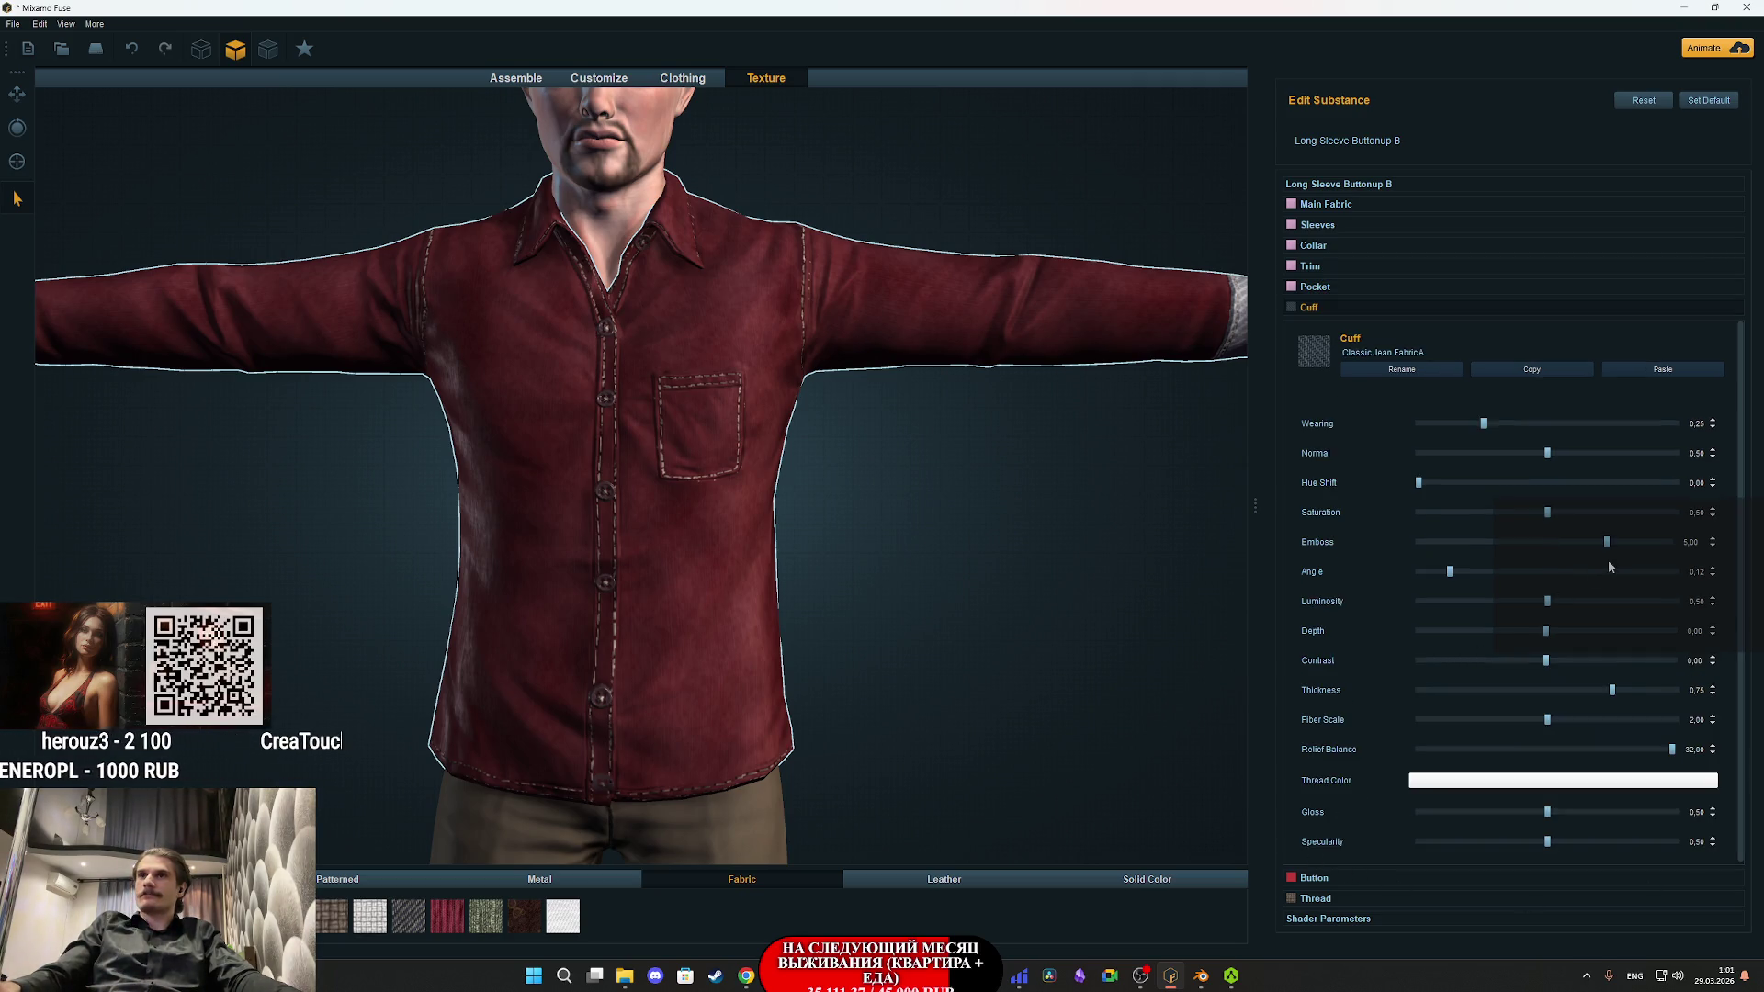
{"action": "left_click", "coordinate": [1653, 370]}
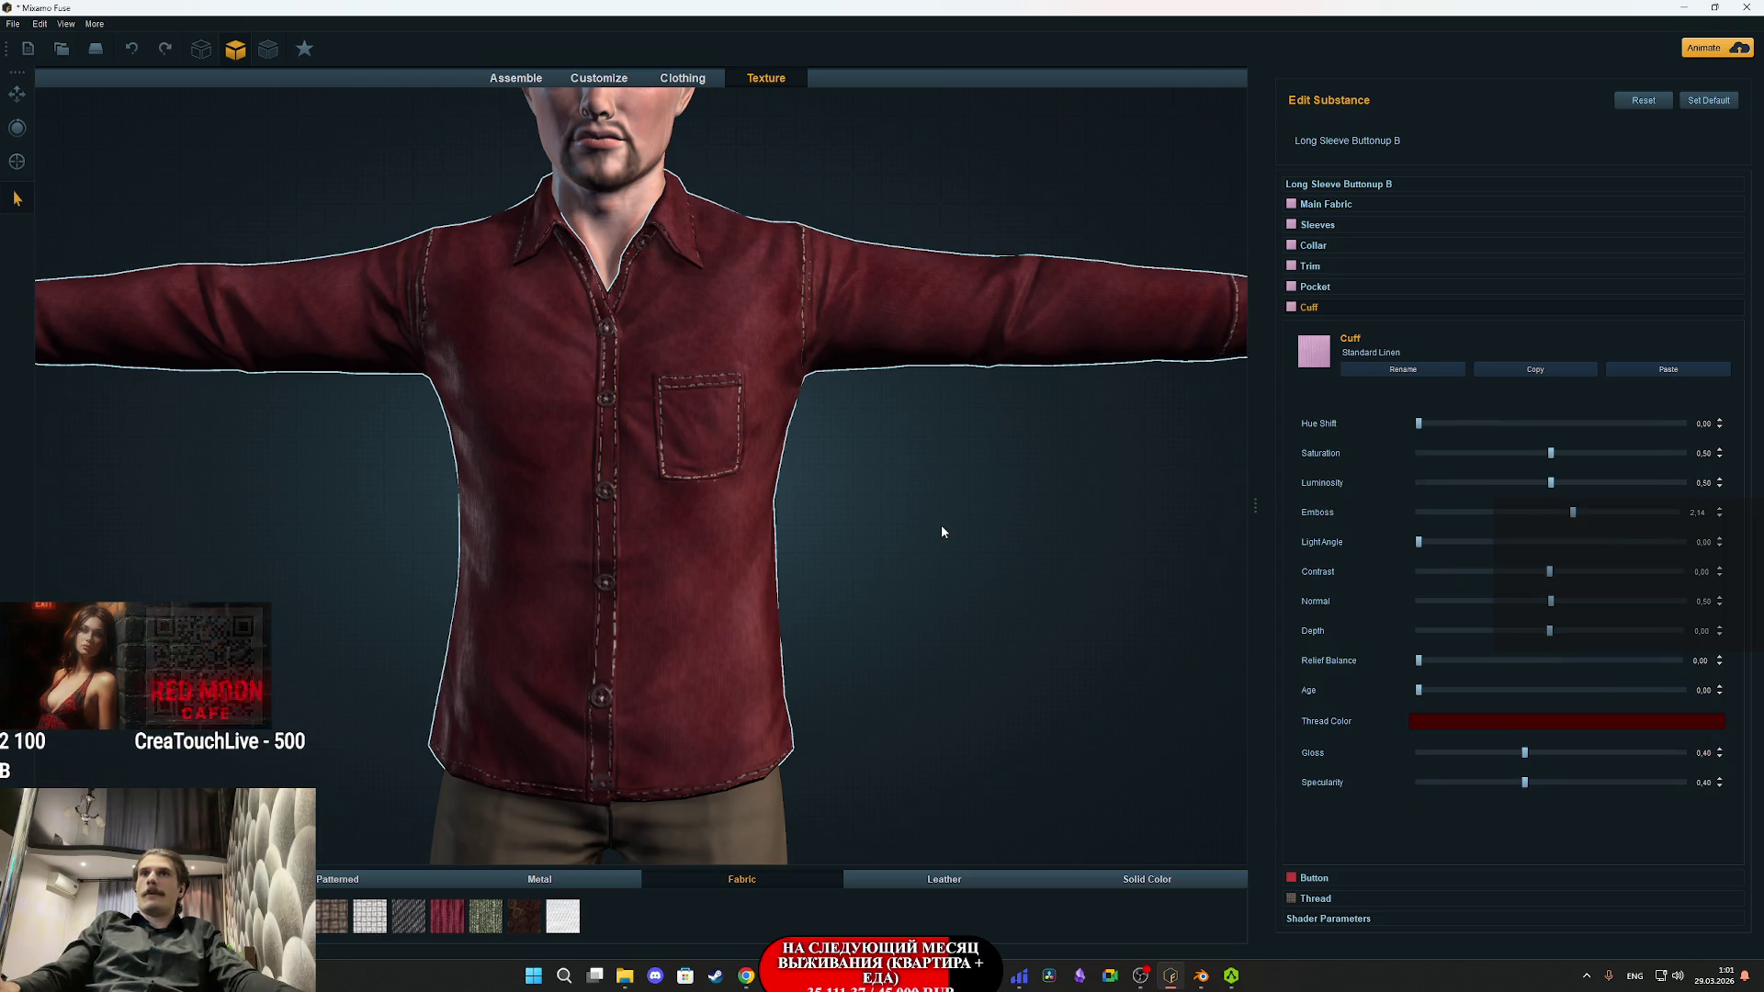
{"action": "key", "text": "ctrl+z"}
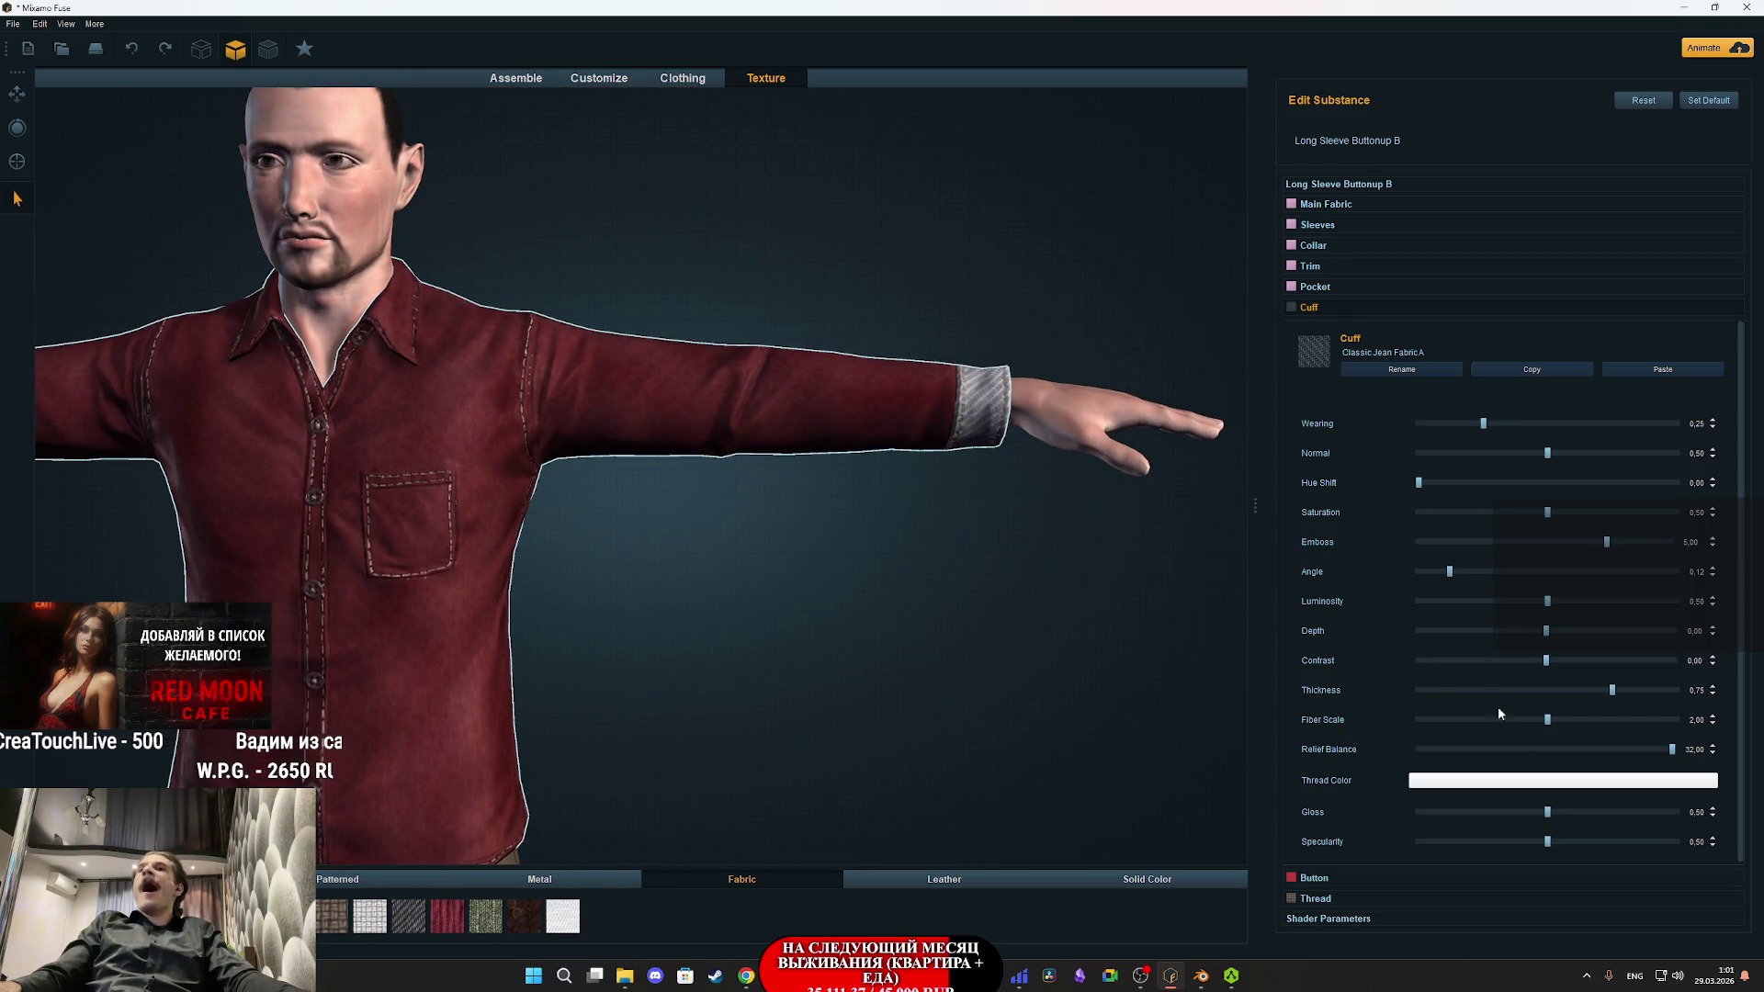
{"action": "left_click", "coordinate": [1639, 368]}
- Colour the cuff linen black and orbit around the character to check the cuffs
{"action": "left_click", "coordinate": [1615, 722]}
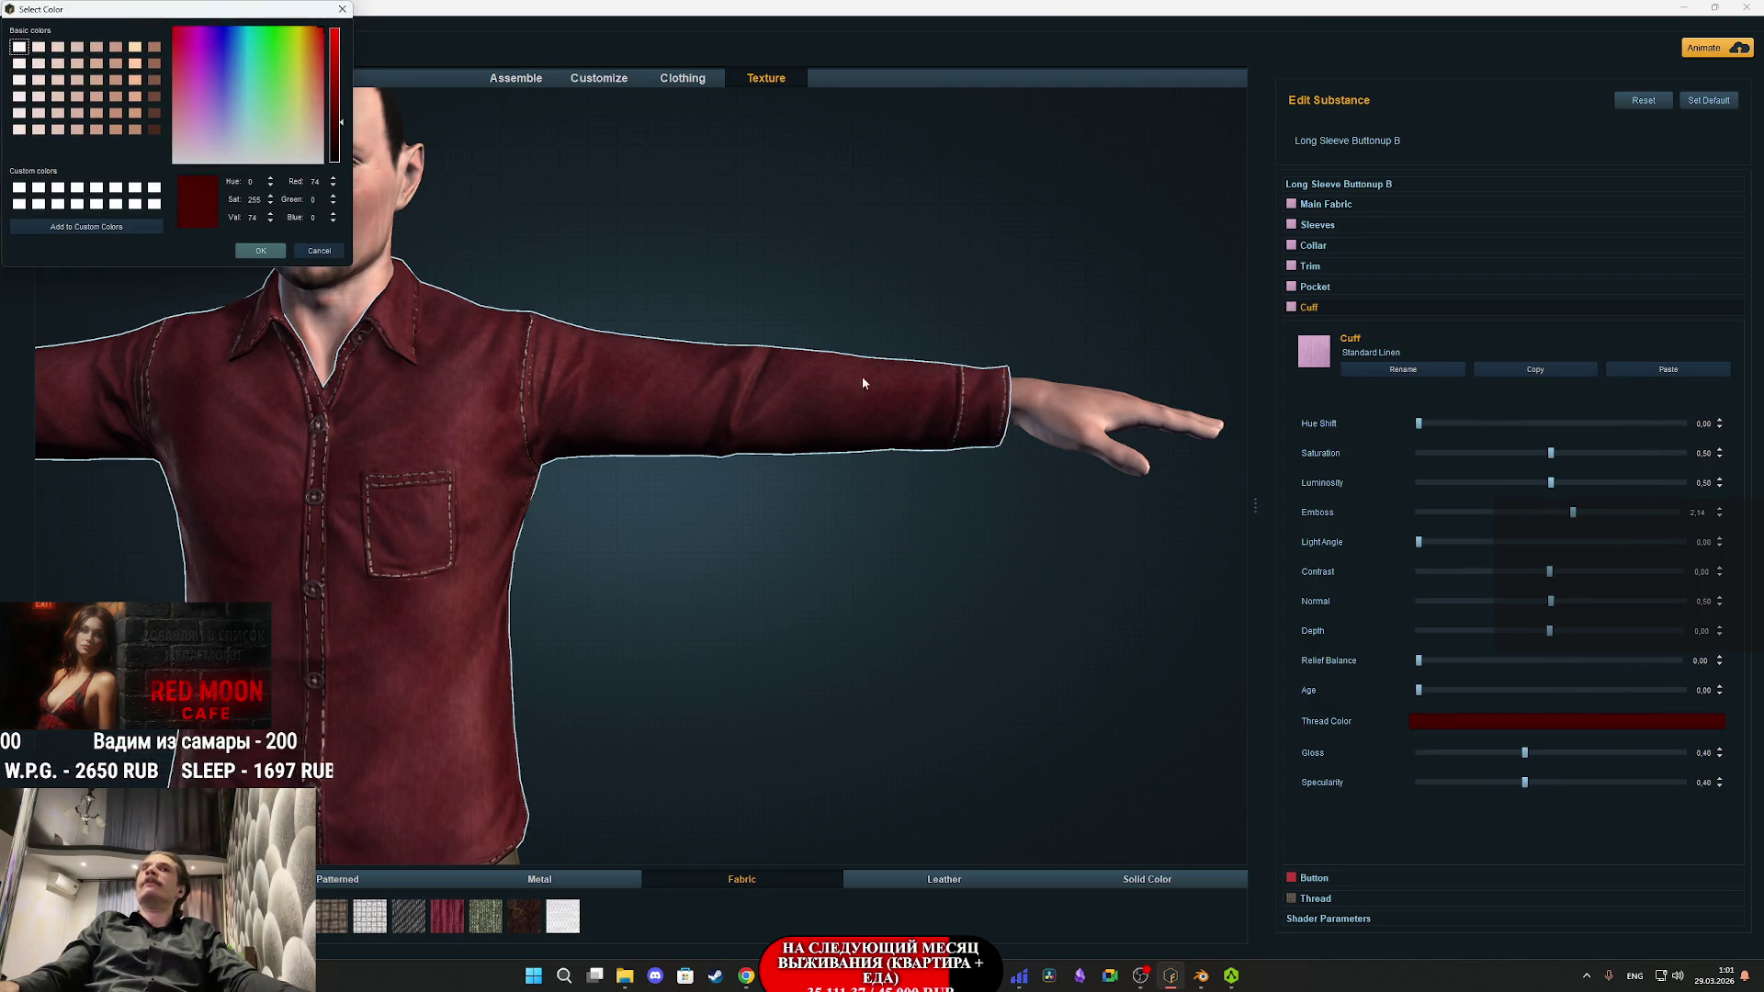
{"action": "left_click", "coordinate": [335, 164]}
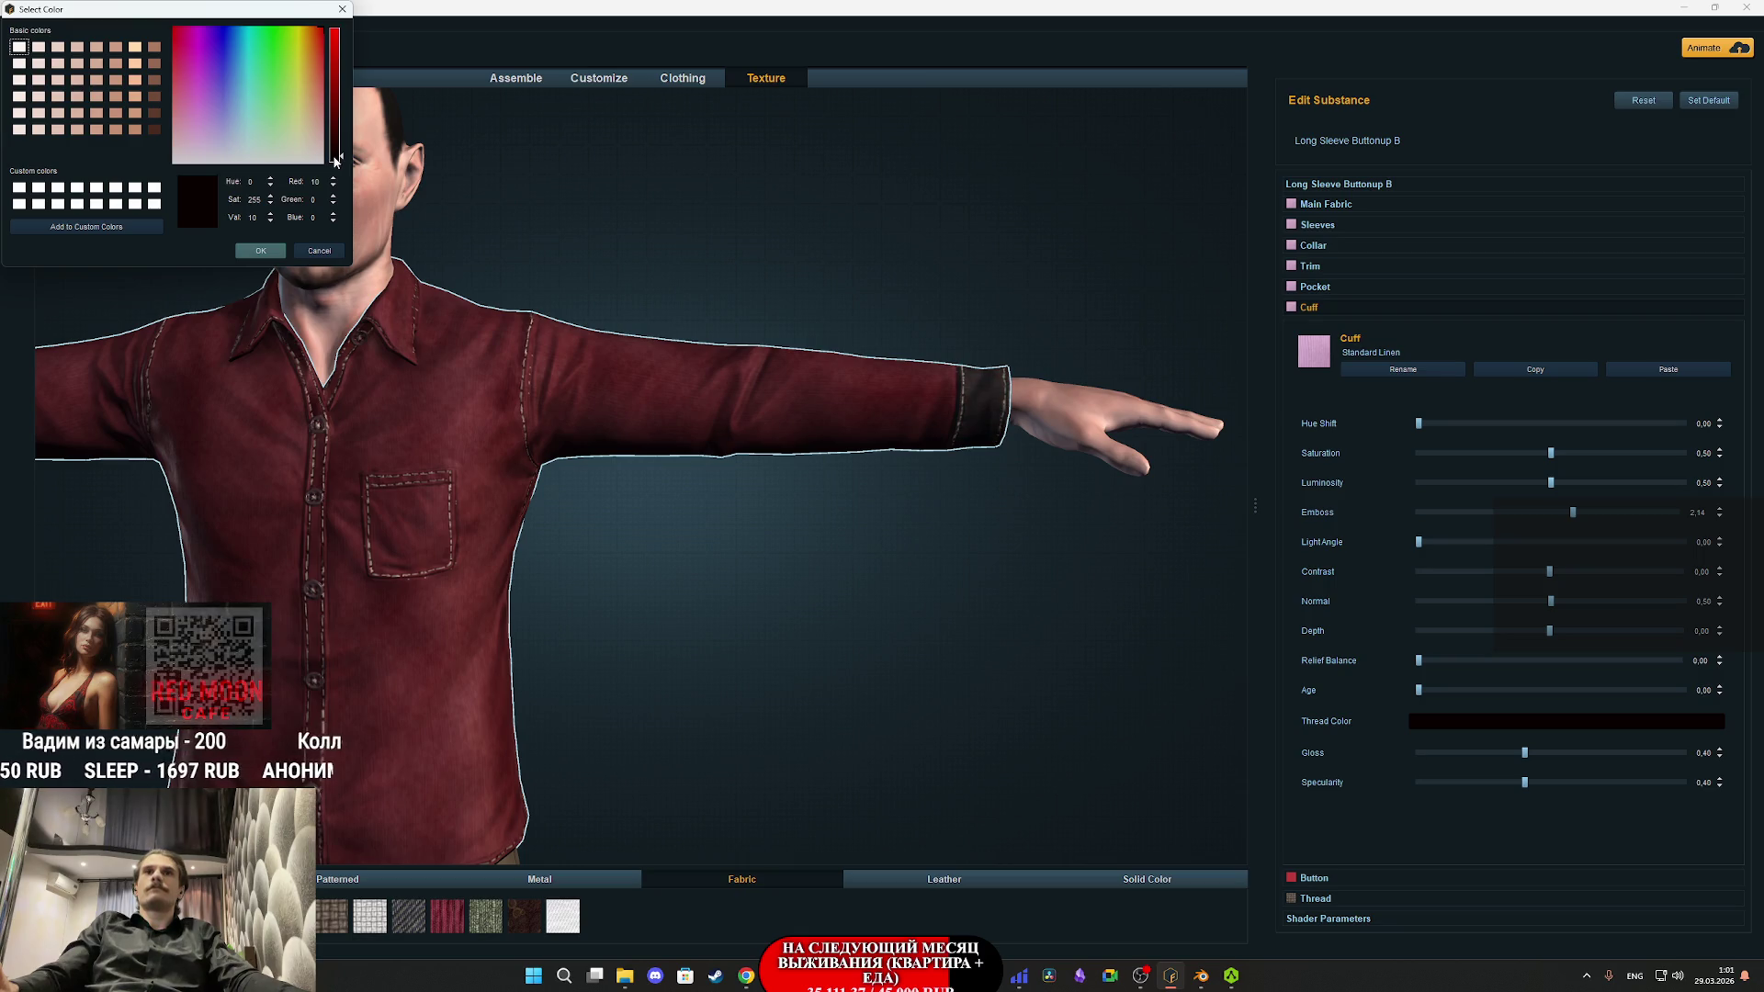
{"action": "left_click", "coordinate": [260, 251]}
{"action": "mouse_move", "coordinate": [573, 404]}
{"action": "left_mouse_down"}
{"action": "mouse_move", "coordinate": [736, 614]}
{"action": "mouse_move", "coordinate": [678, 560]}
{"action": "left_mouse_up"}
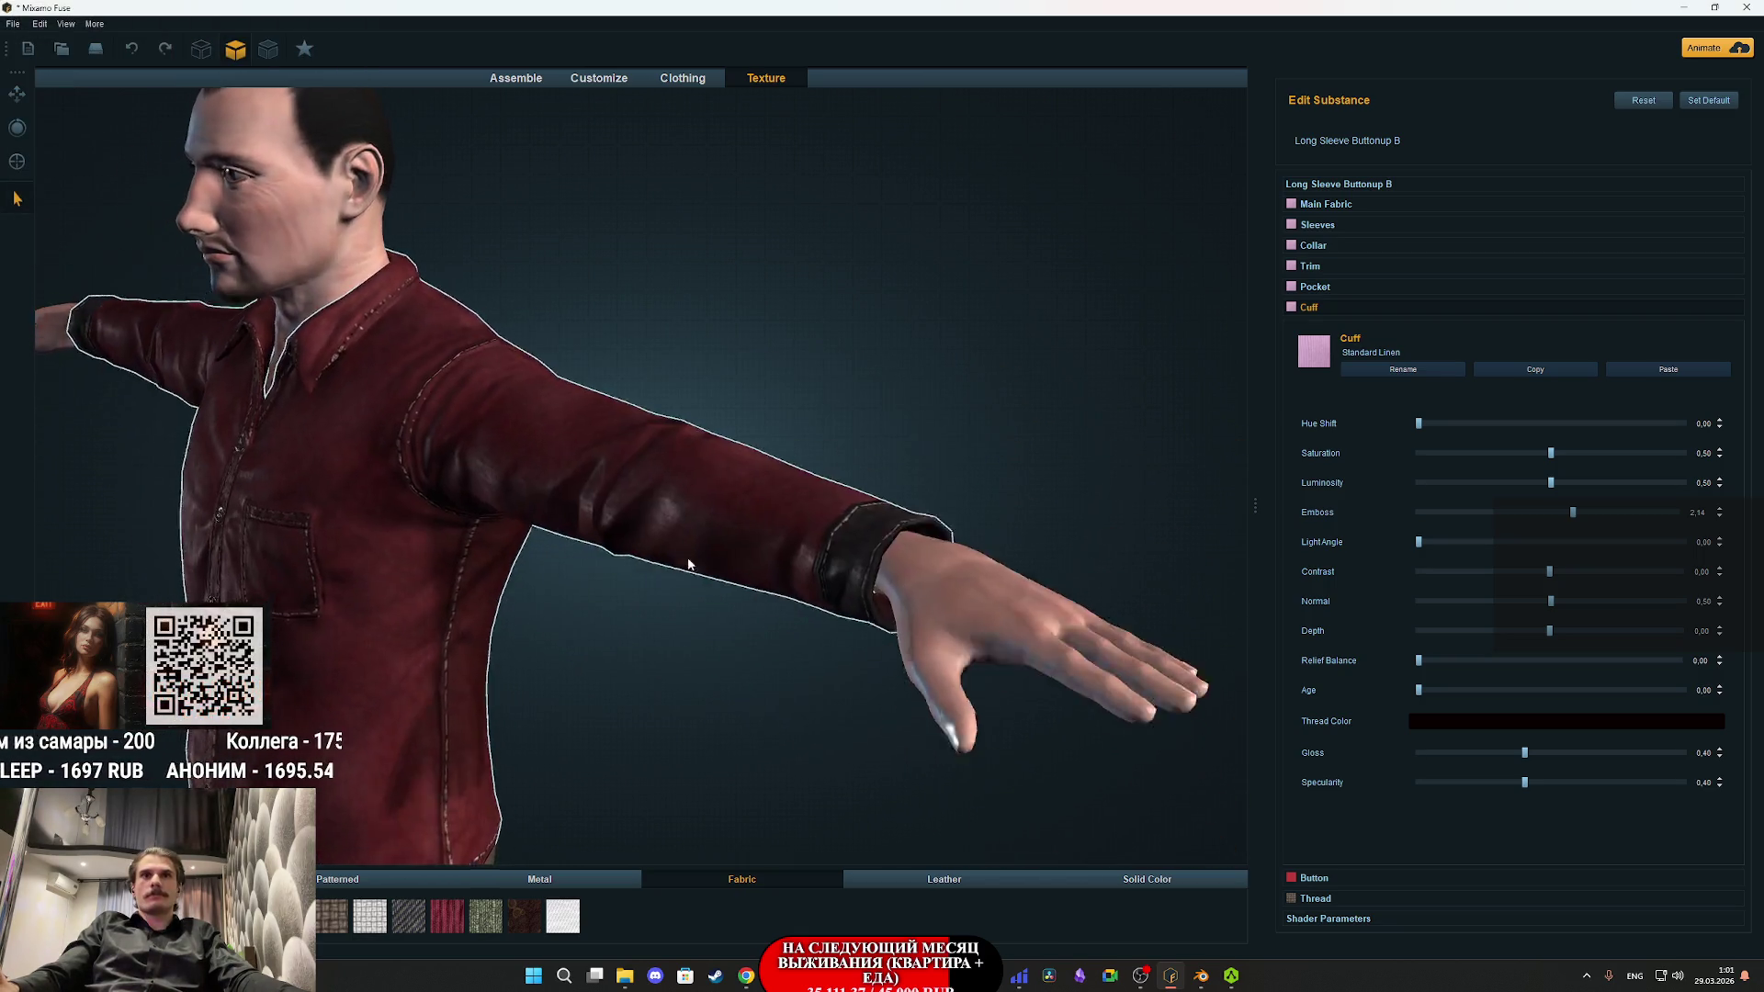
{"action": "scroll", "coordinate": [678, 559], "scroll_direction": "down", "scroll_amount": 4}
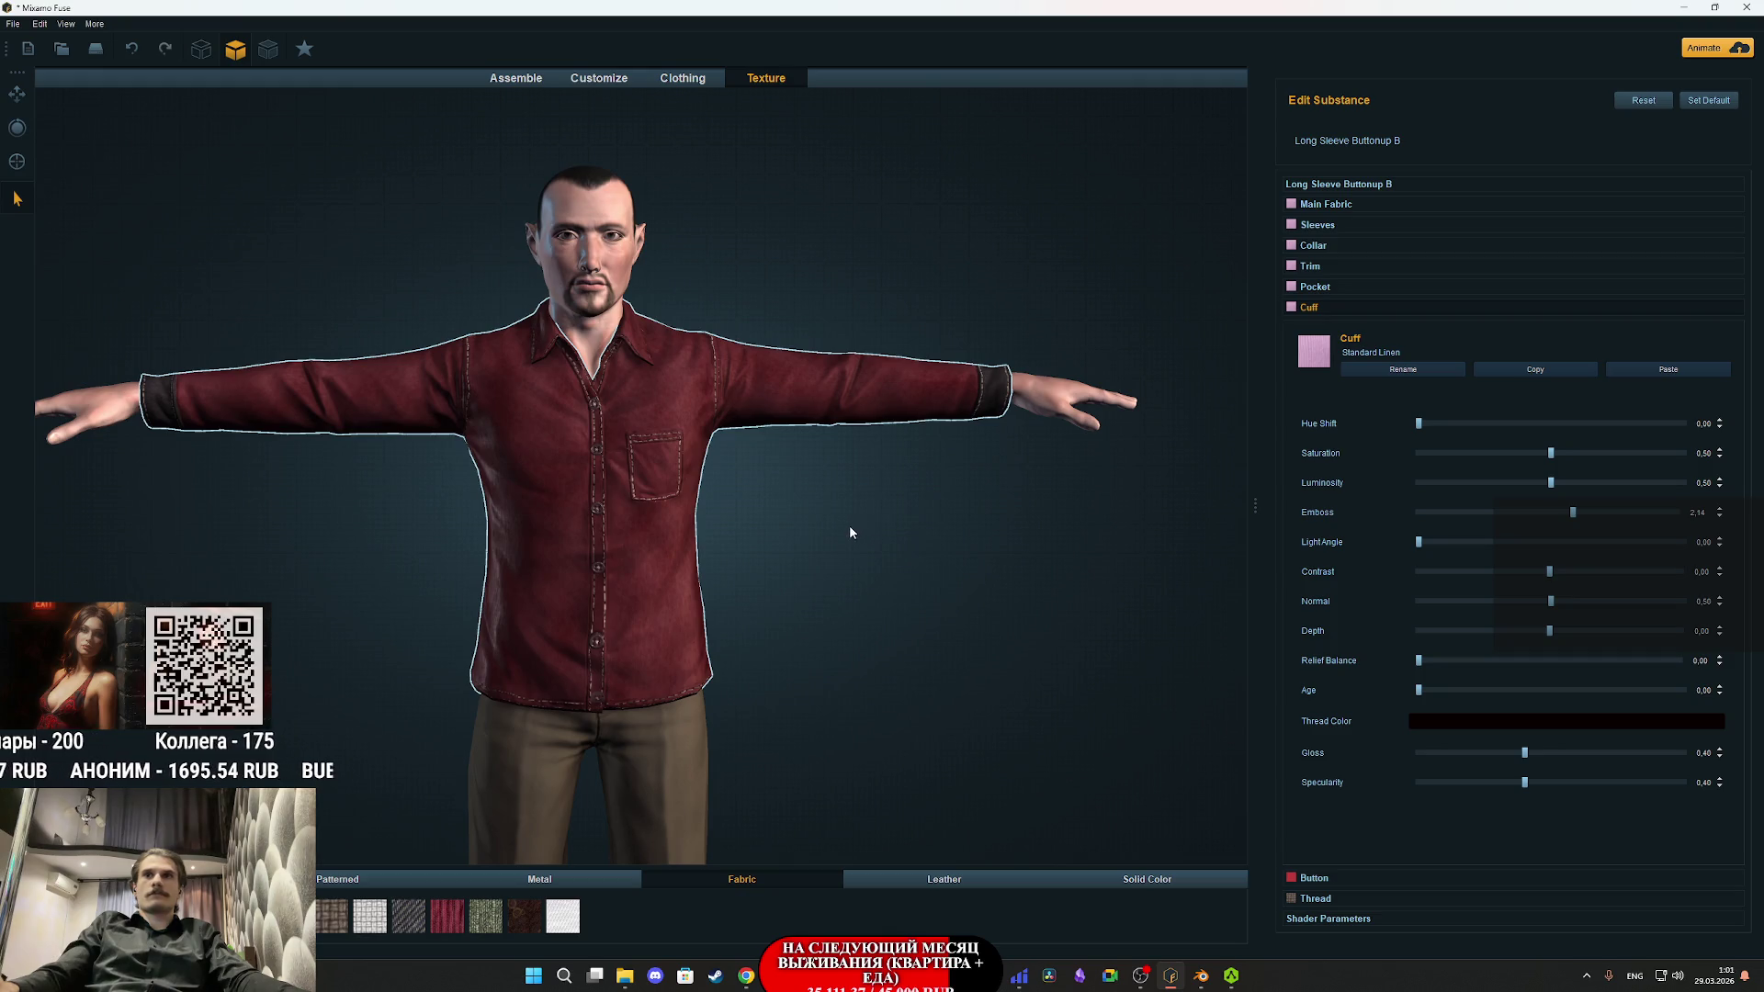
{"action": "left_click", "coordinate": [1313, 877]}
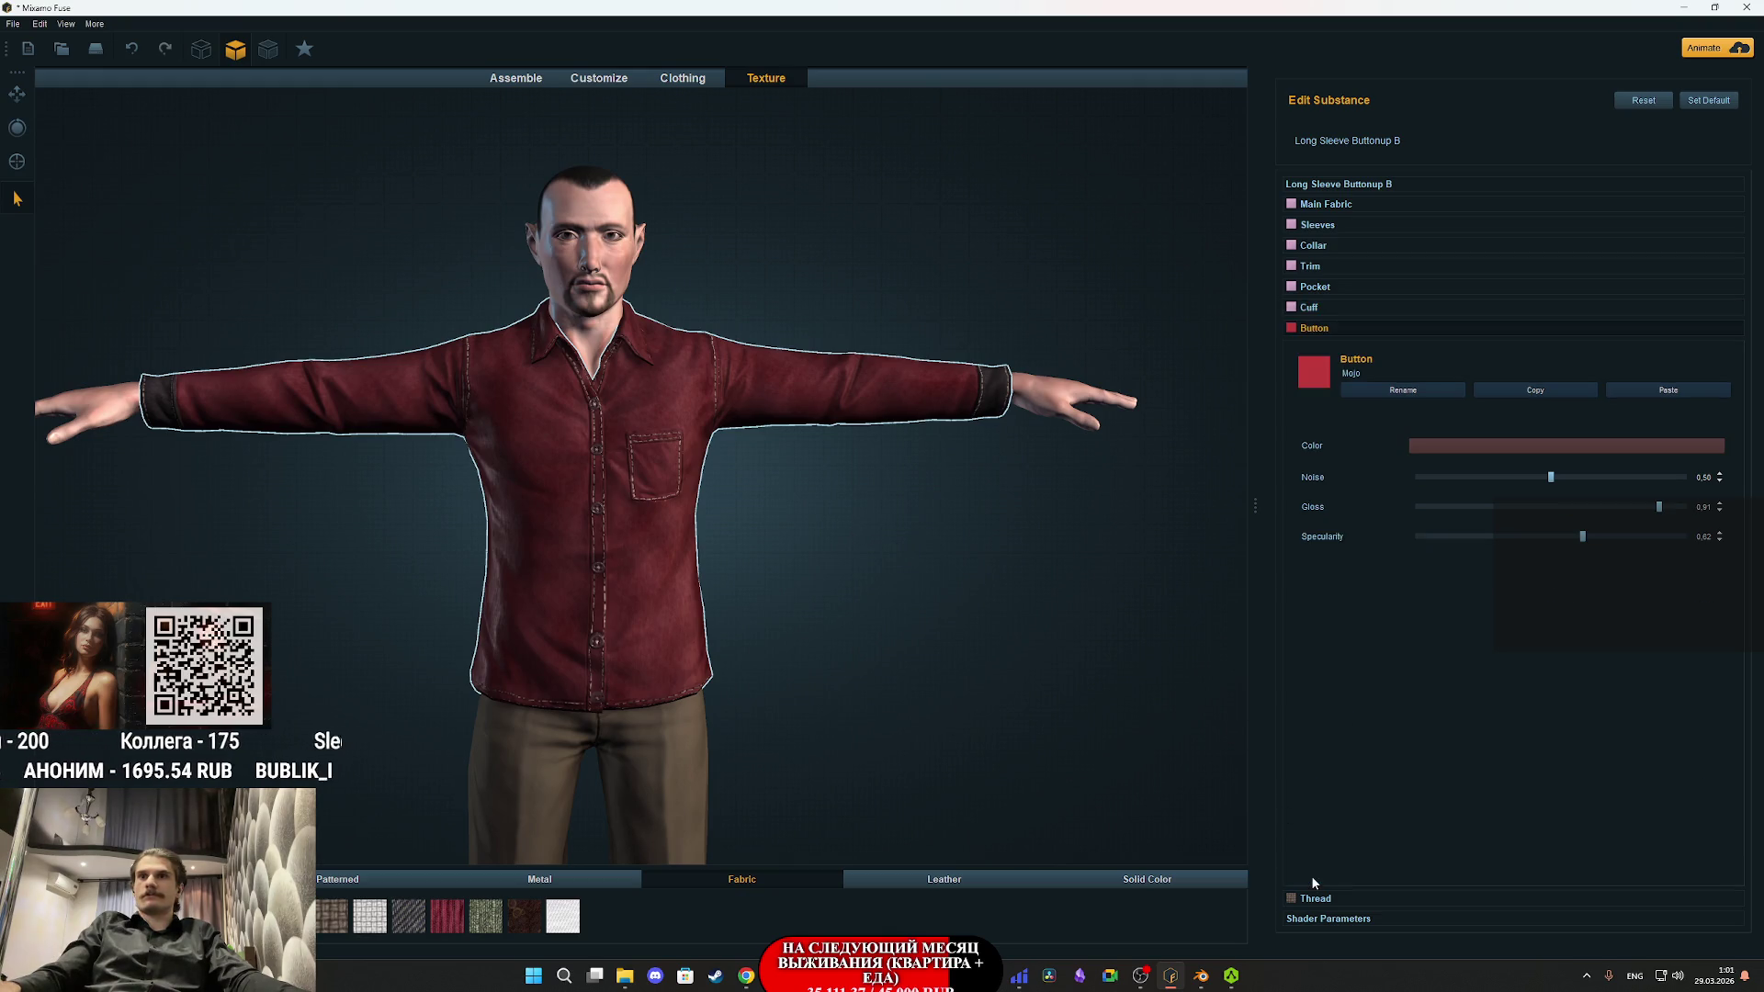
- Set the shirt's button colour to black
{"action": "left_click", "coordinate": [1456, 450]}
{"action": "left_click_drag", "start_coordinate": [333, 156], "coordinate": [342, 166]}
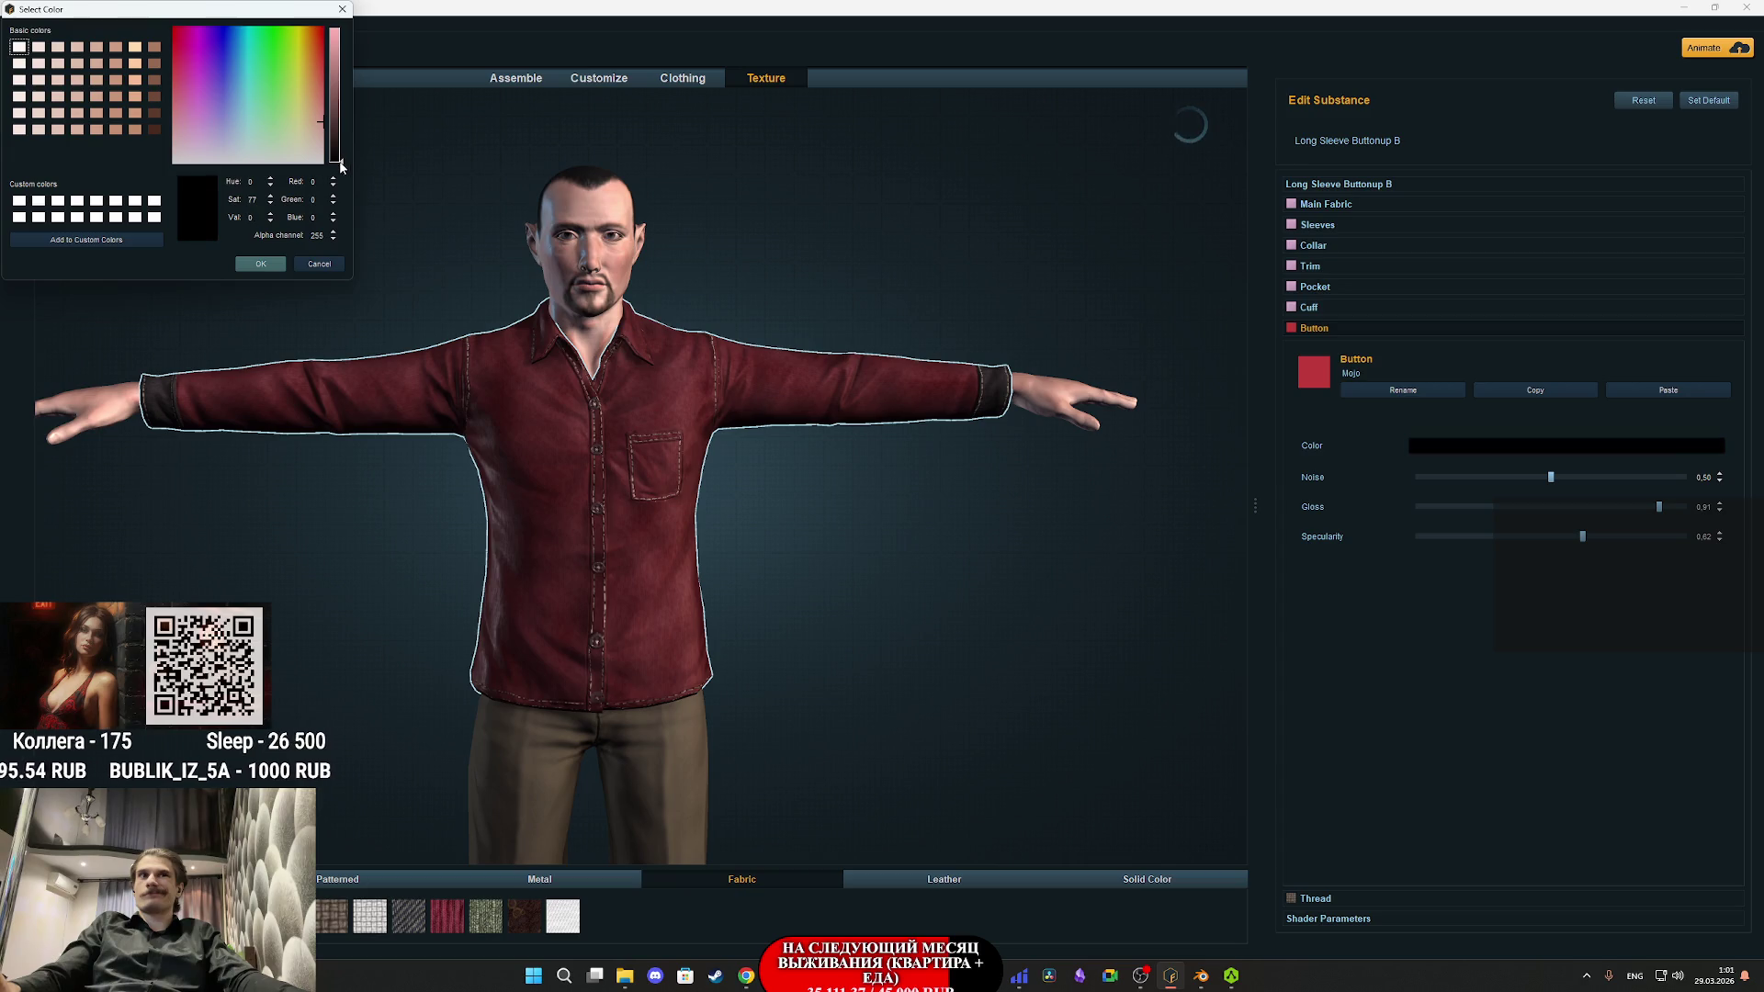
{"action": "left_click", "coordinate": [261, 264]}
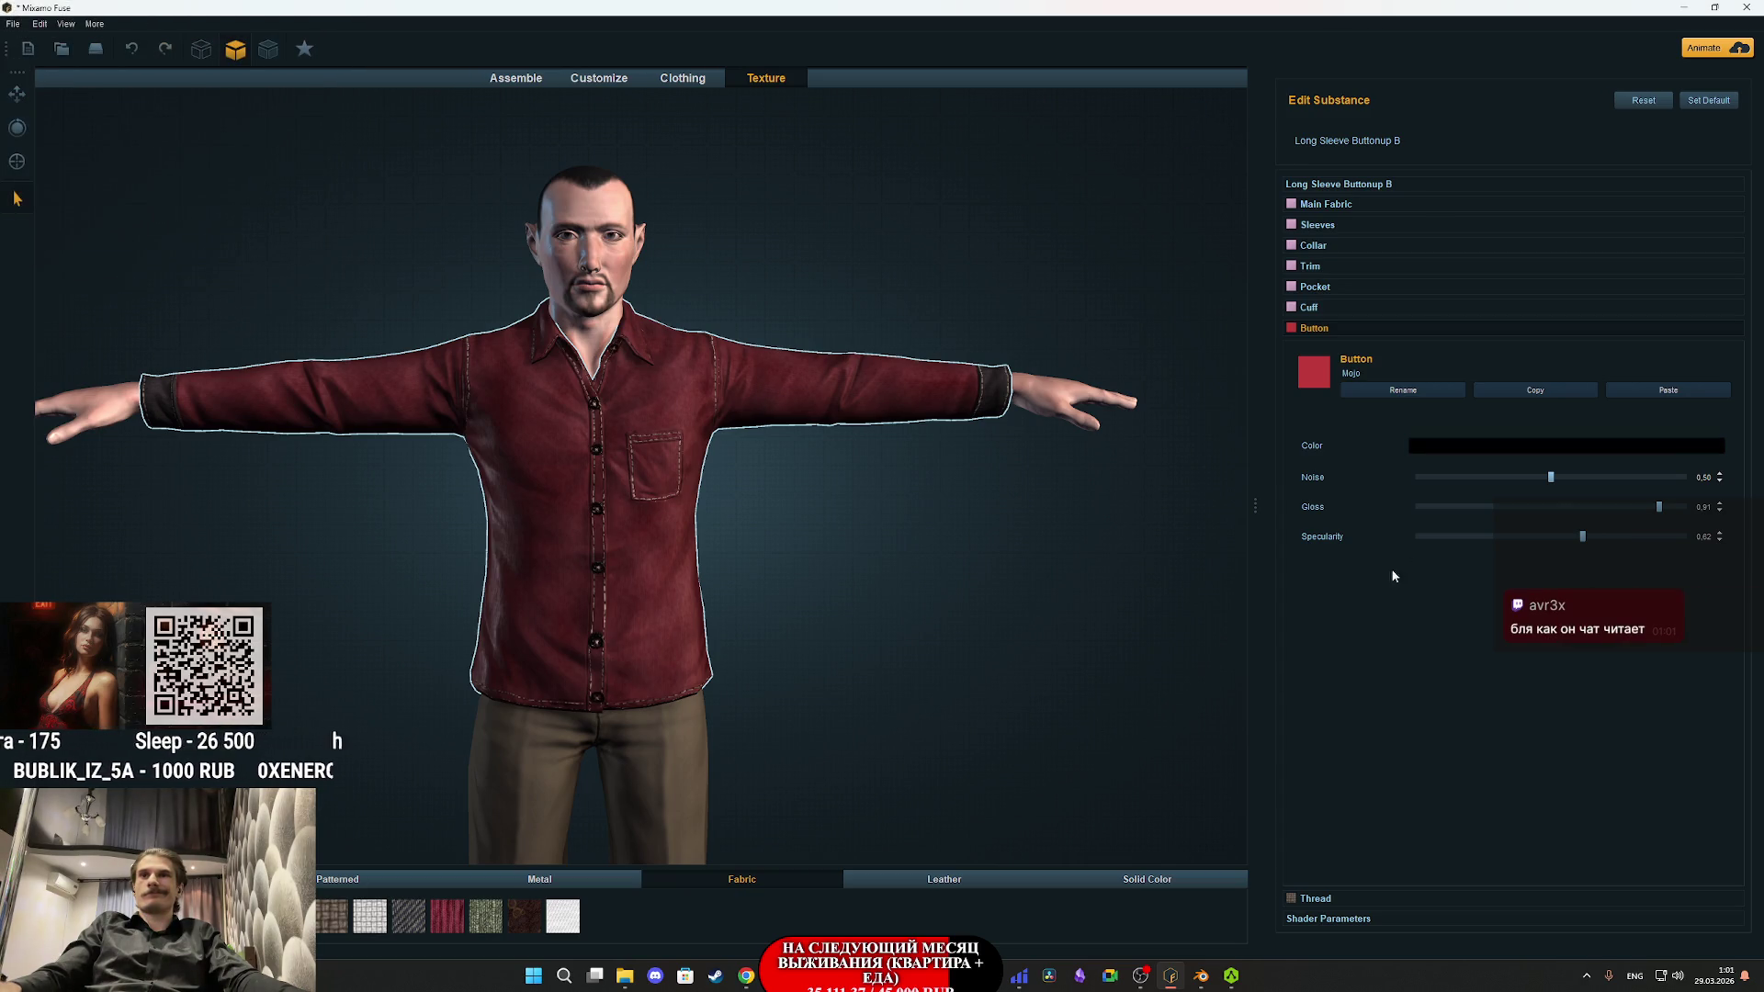
- Set the shirt's Thread stitching colour to near-black
{"action": "left_click", "coordinate": [1316, 899]}
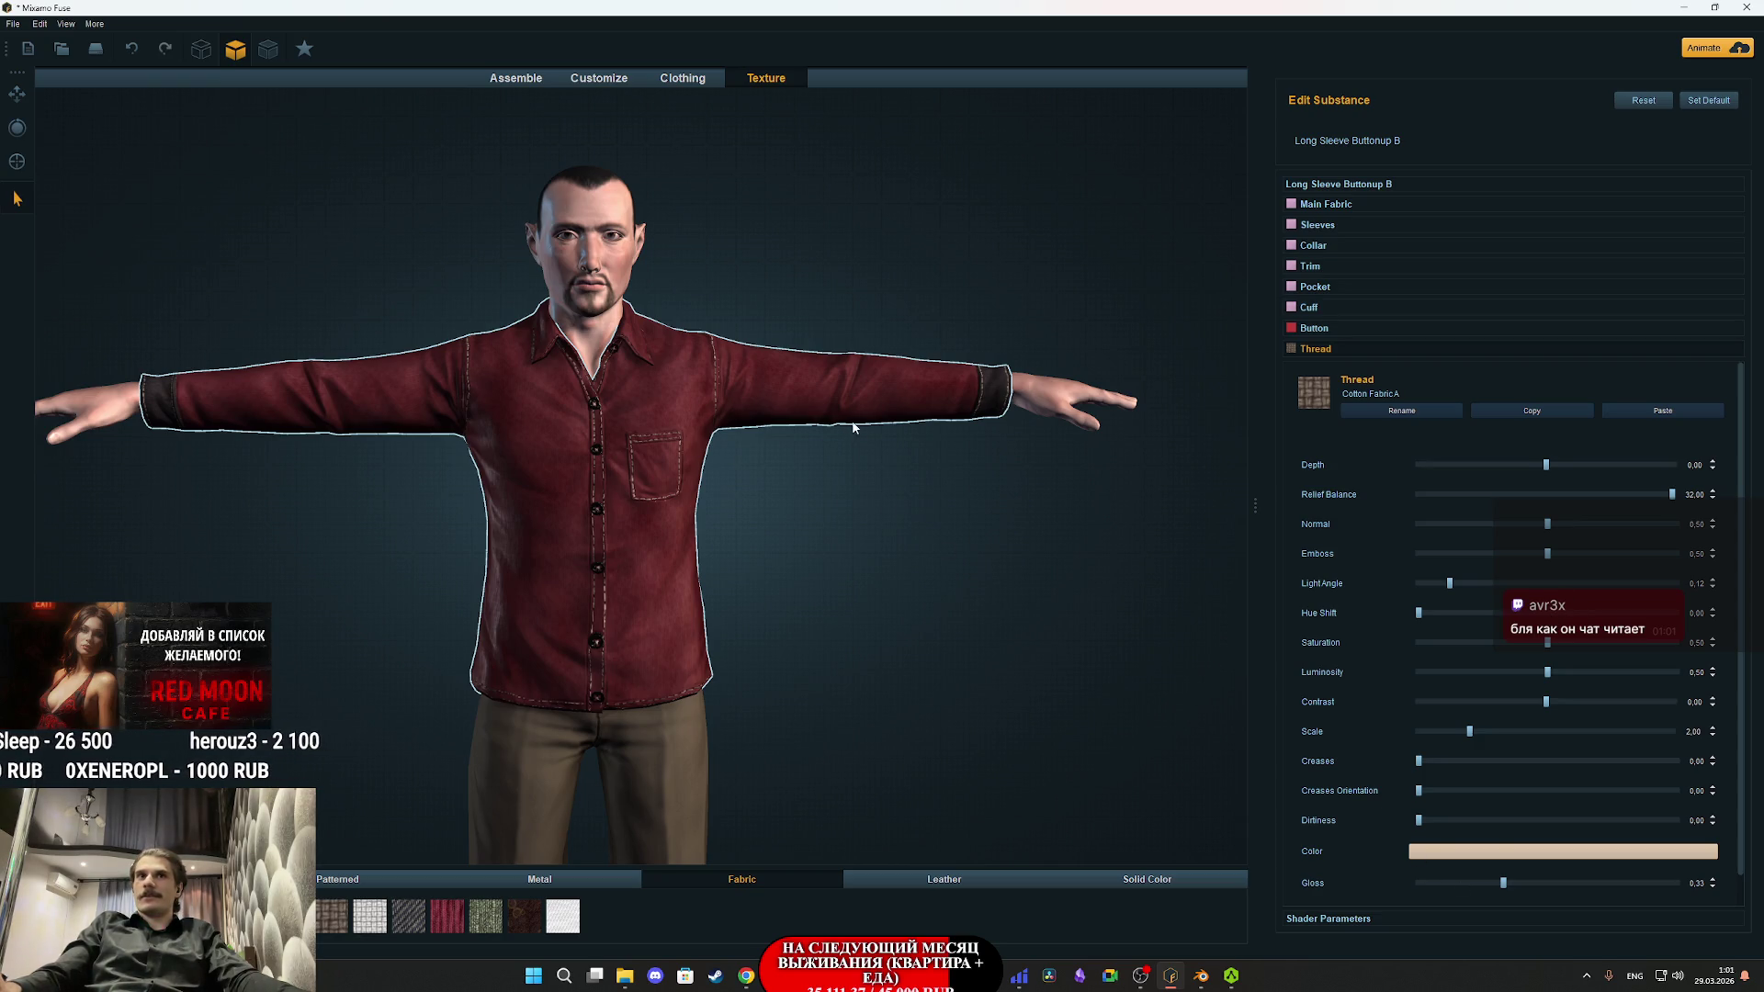
{"action": "scroll", "coordinate": [1012, 472], "scroll_direction": "up", "scroll_amount": 5}
{"action": "left_click", "coordinate": [1469, 858]}
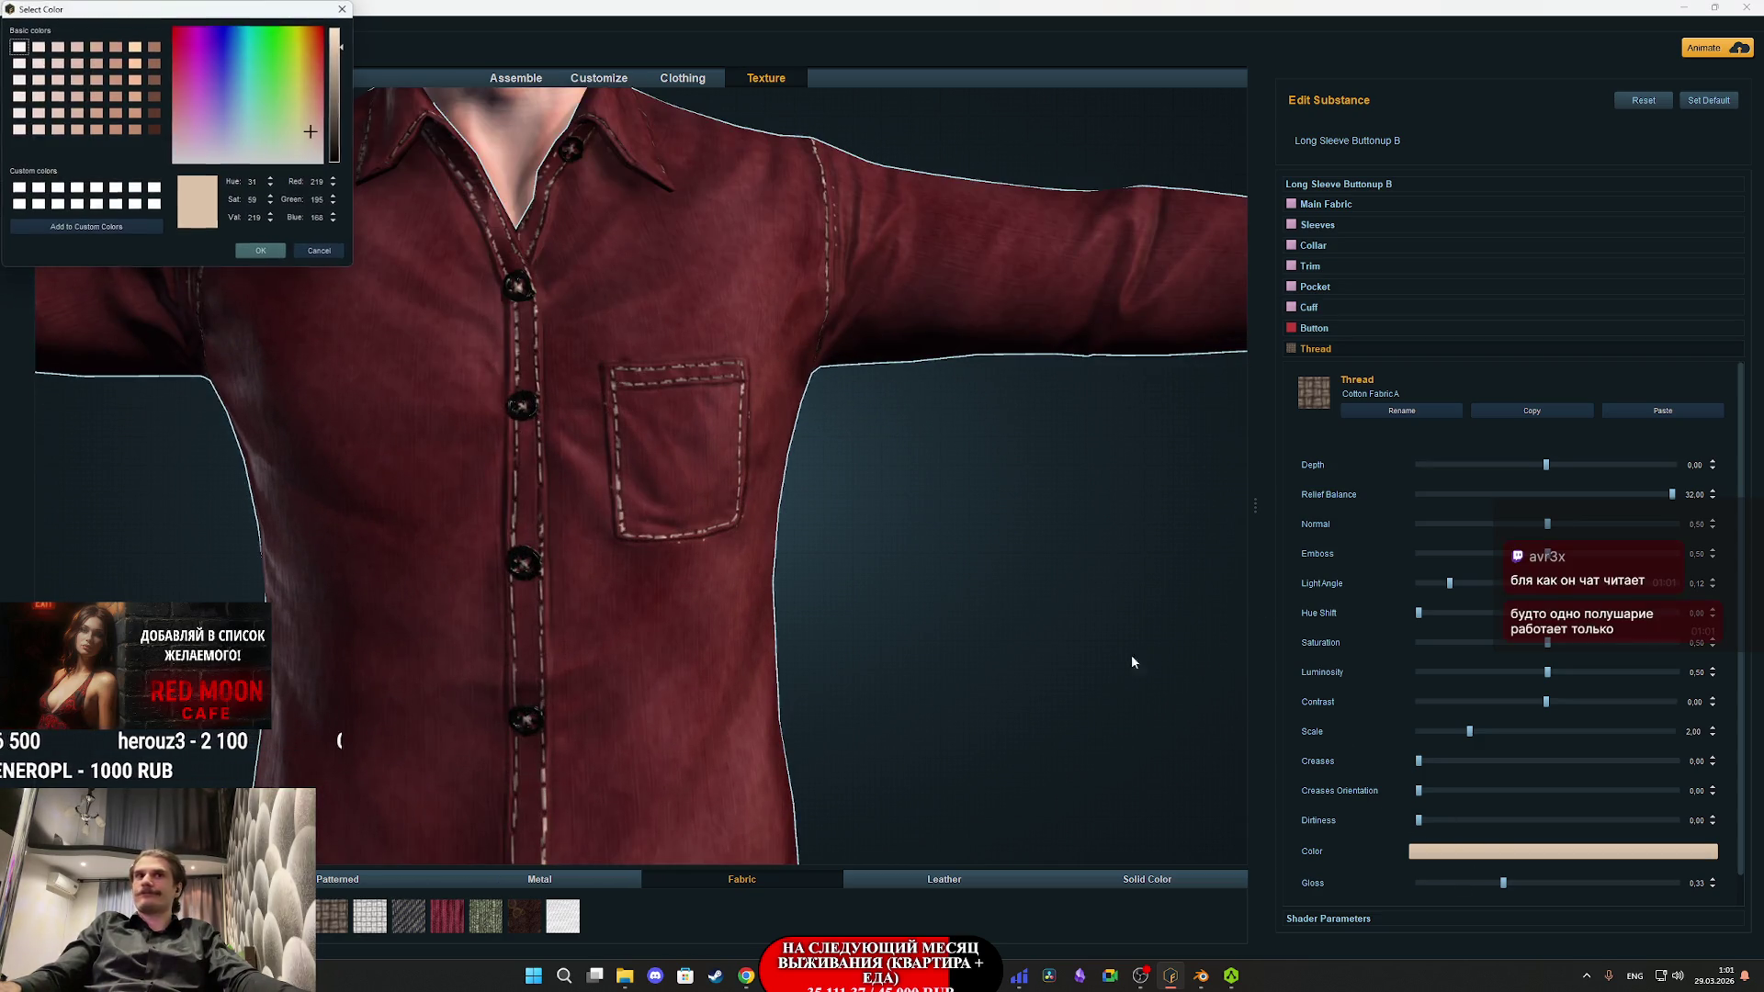
{"action": "left_click", "coordinate": [337, 160]}
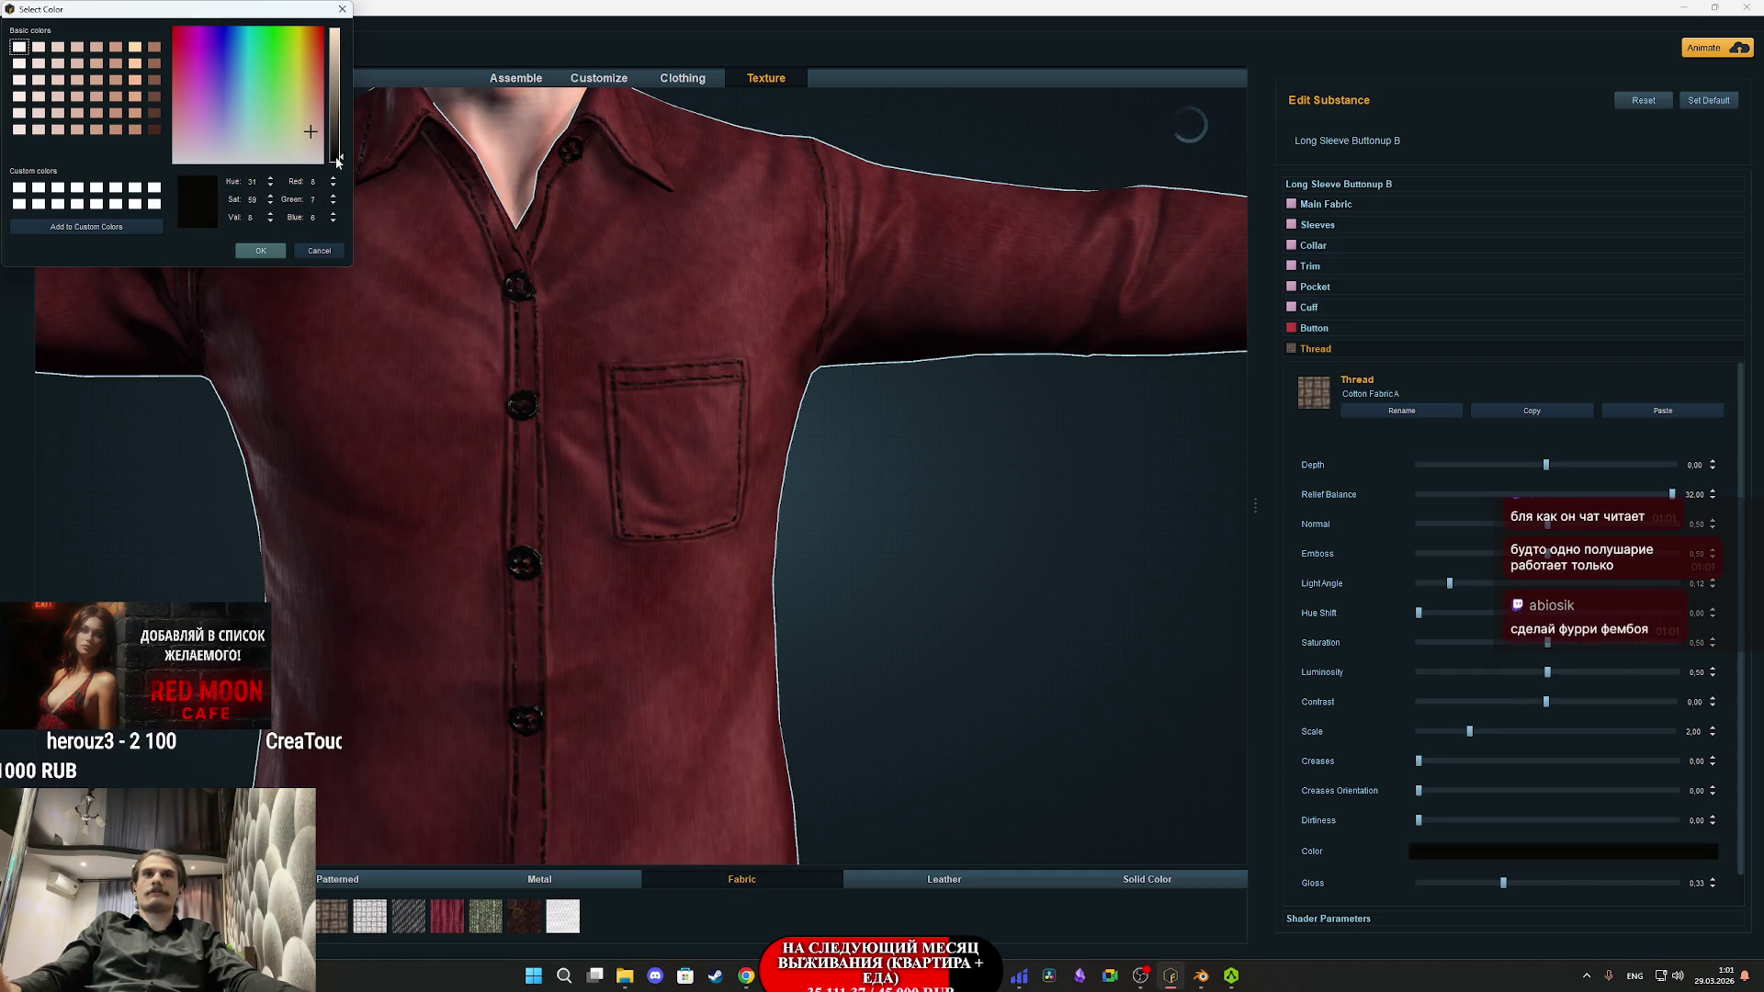
{"action": "left_click", "coordinate": [264, 253]}
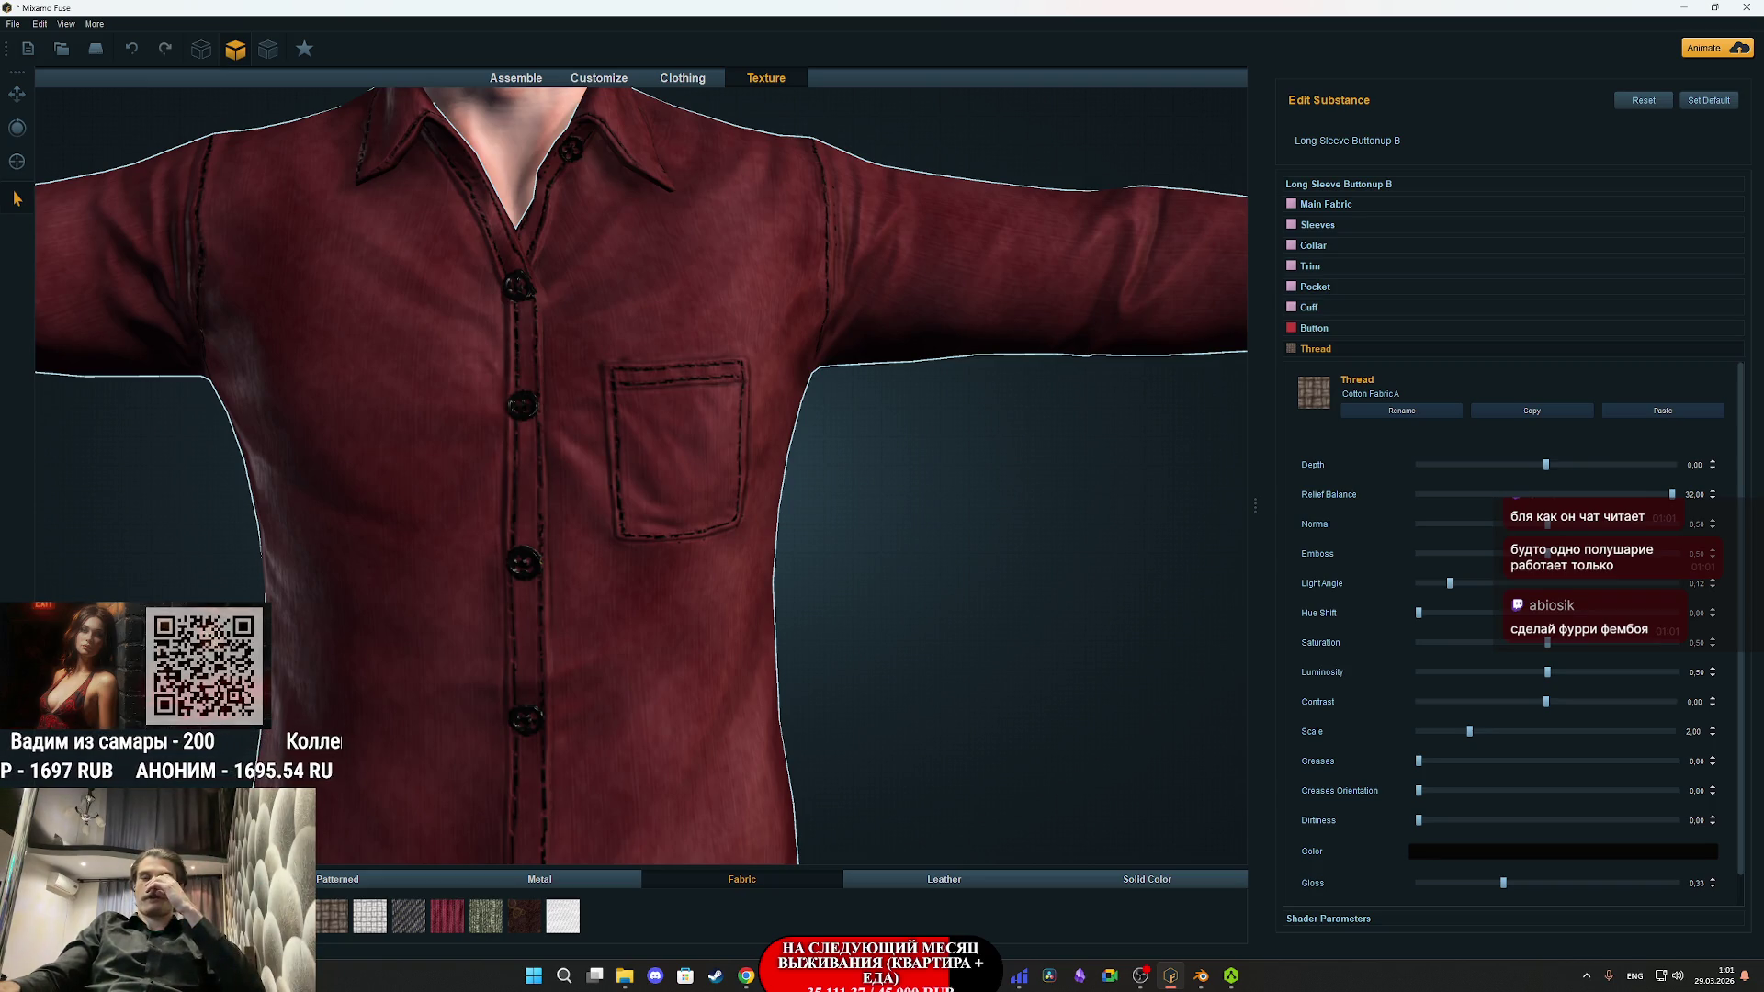
{"action": "scroll", "coordinate": [791, 756], "scroll_direction": "down", "scroll_amount": 5}
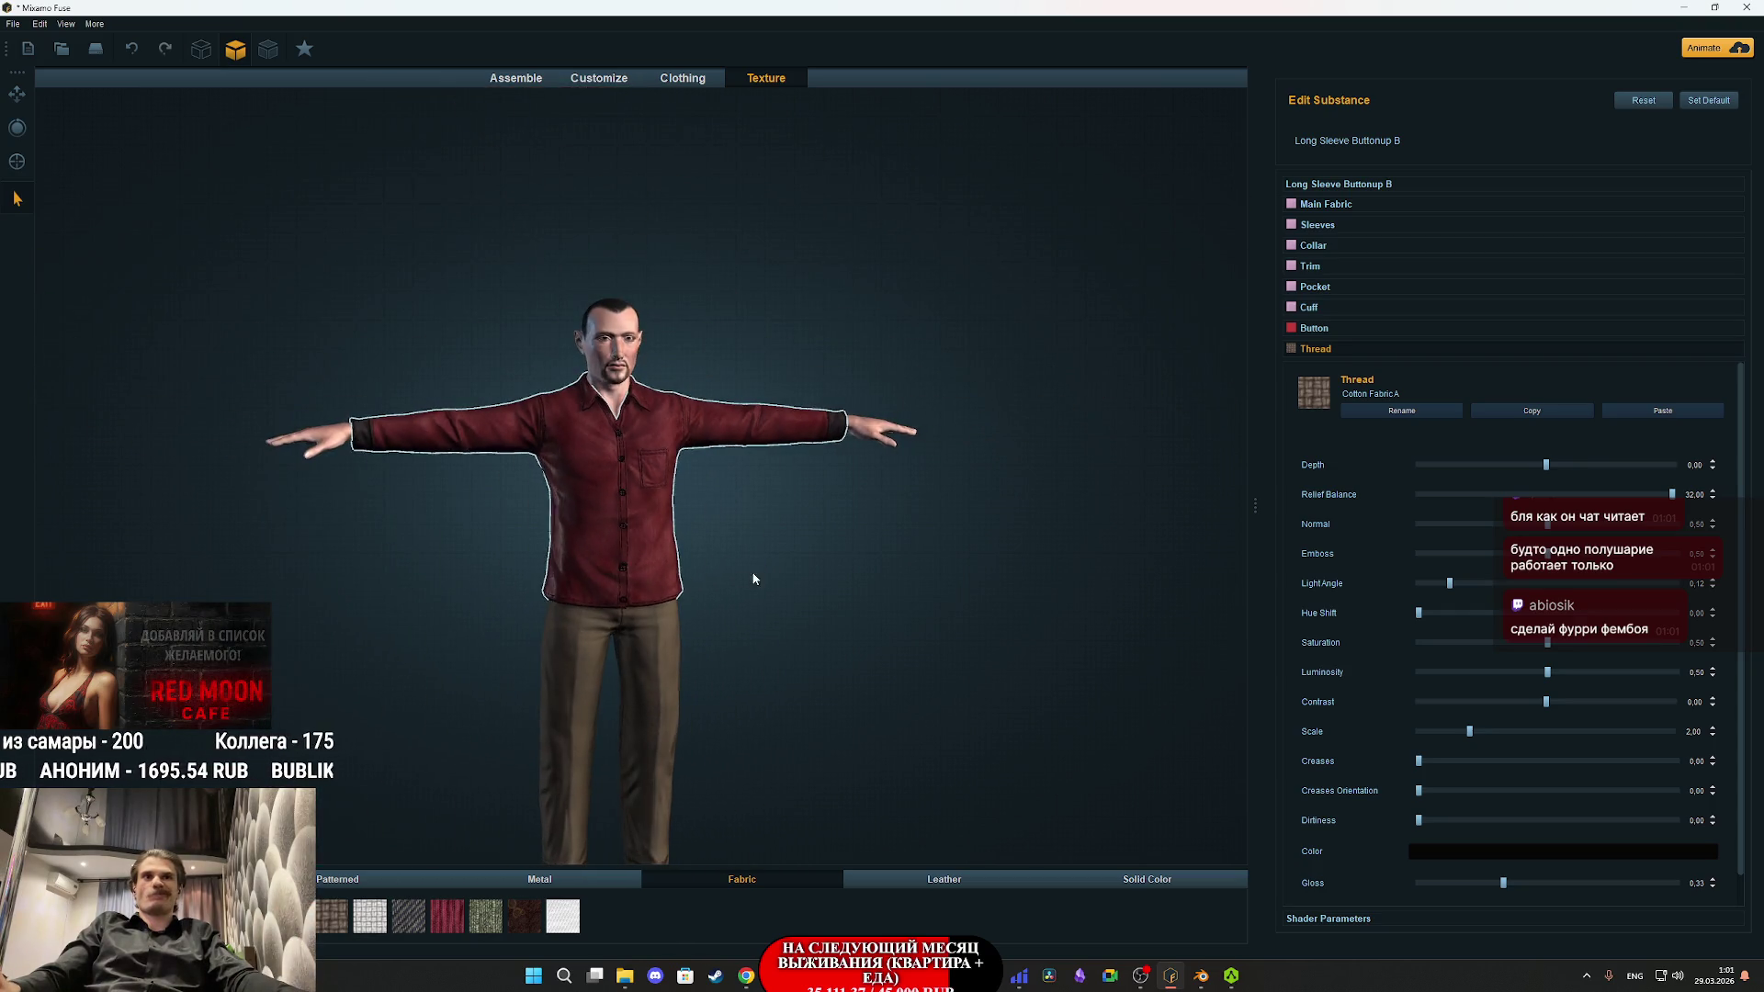
- Select the shoes and set their main fabric Leather Color to dark brown (Val 34)
{"action": "mouse_move", "coordinate": [752, 571]}
{"action": "left_mouse_down"}
{"action": "mouse_move", "coordinate": [755, 477]}
{"action": "mouse_move", "coordinate": [741, 505]}
{"action": "mouse_move", "coordinate": [787, 504]}
{"action": "mouse_move", "coordinate": [775, 516]}
{"action": "mouse_move", "coordinate": [797, 533]}
{"action": "left_mouse_up"}
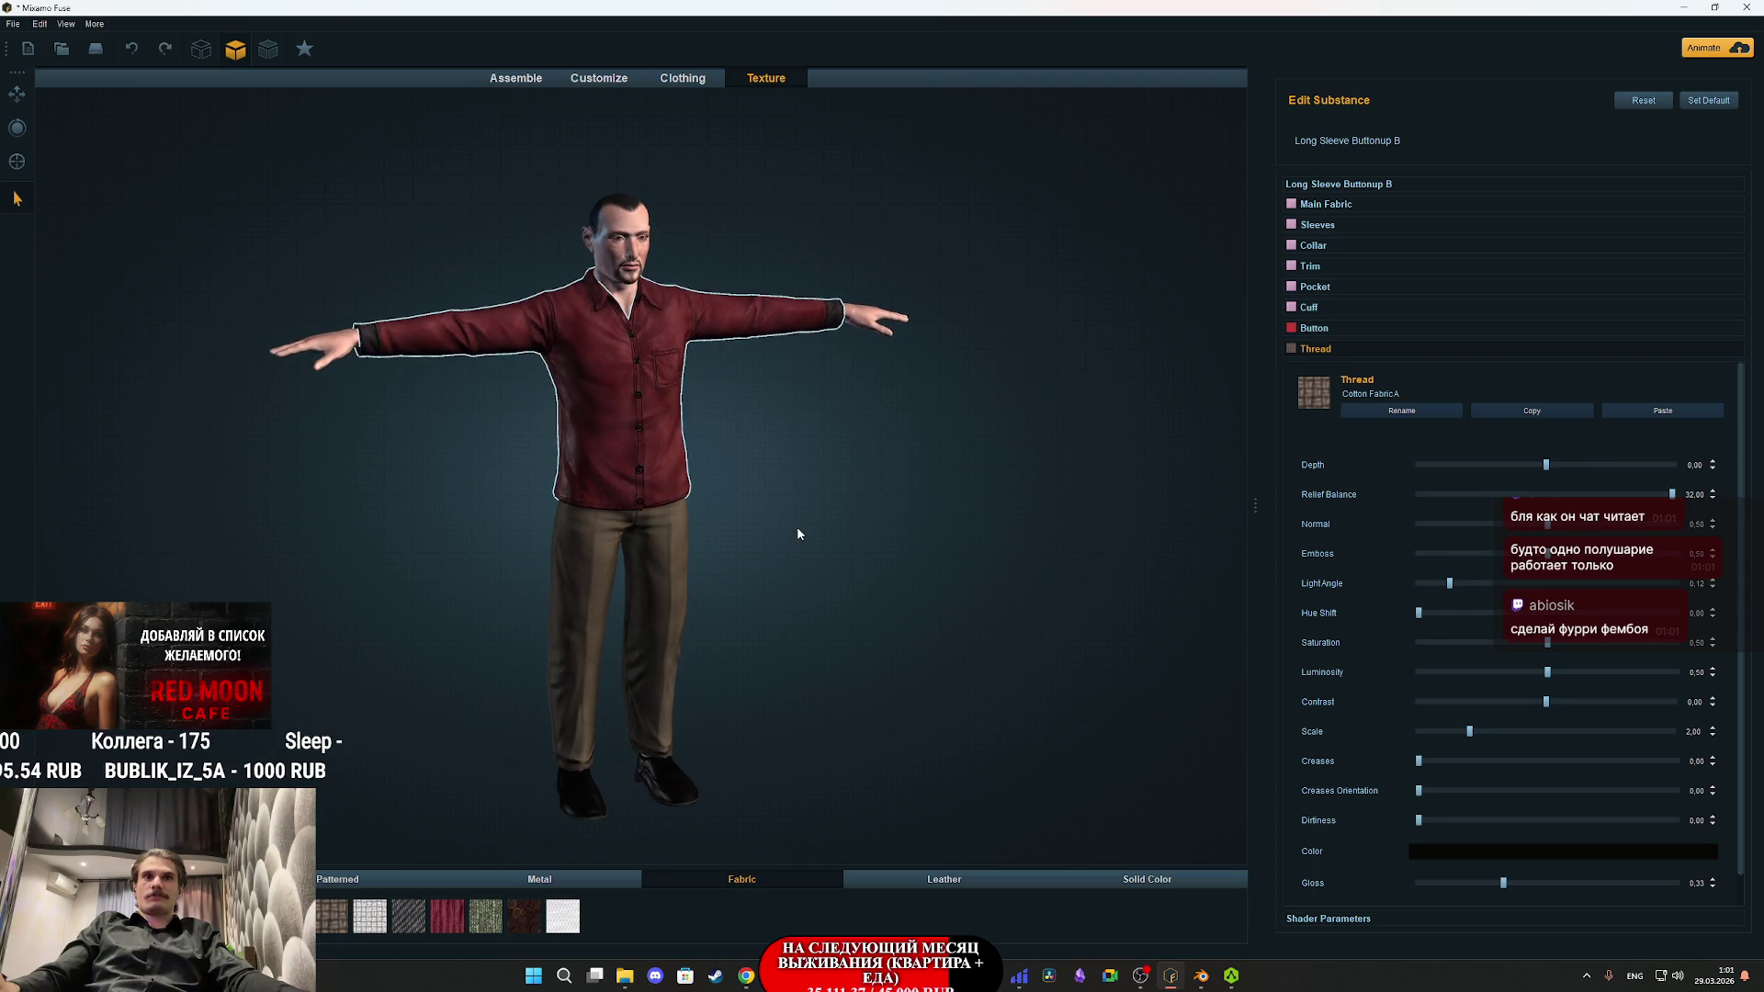
{"action": "left_click", "coordinate": [670, 794]}
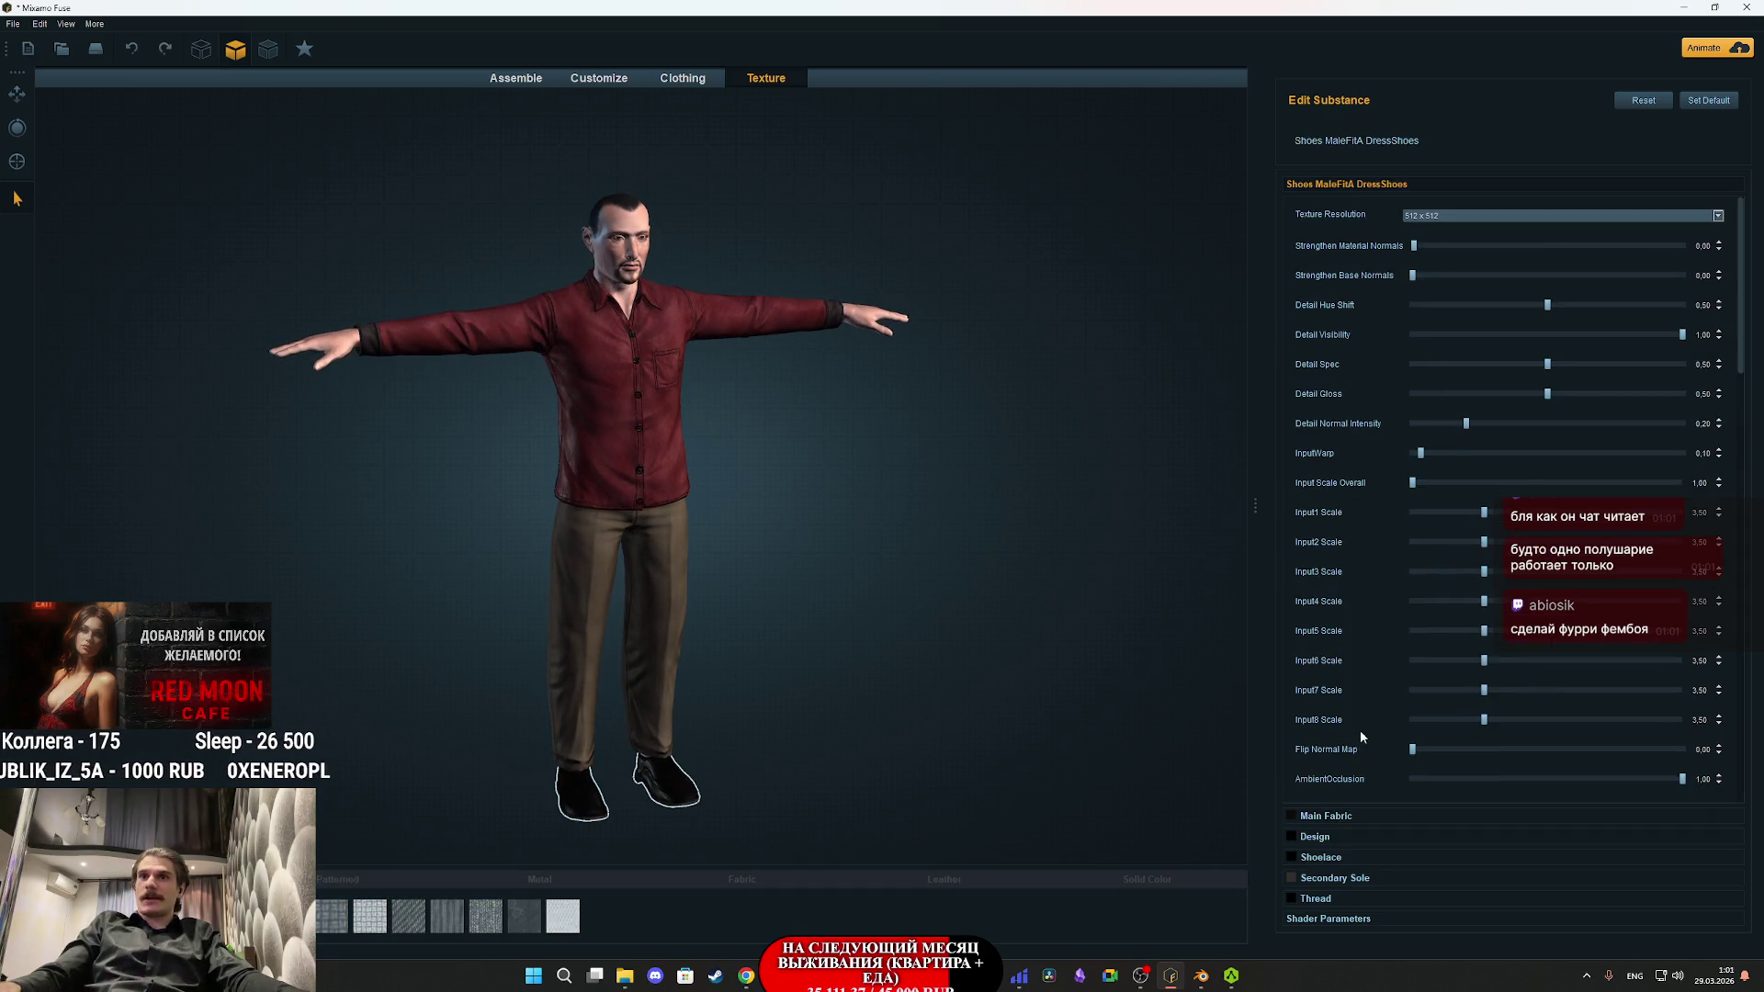
{"action": "left_click", "coordinate": [1415, 816]}
{"action": "left_click", "coordinate": [1534, 655]}
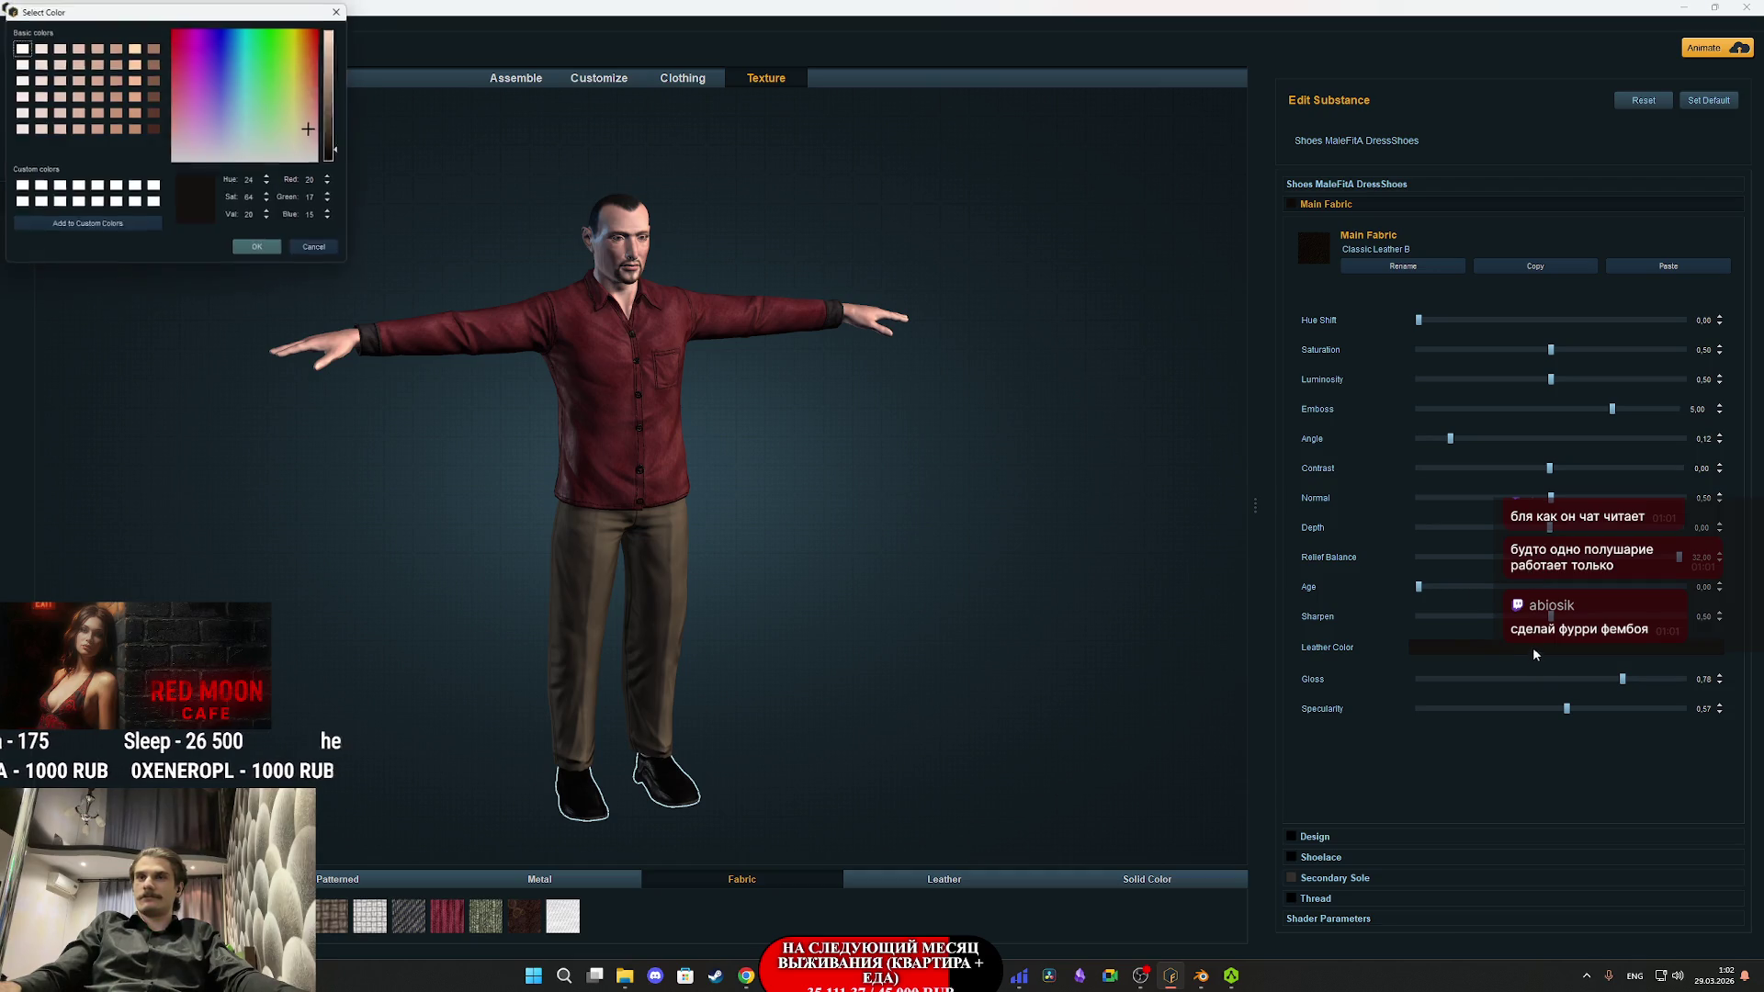
{"action": "left_click", "coordinate": [336, 149]}
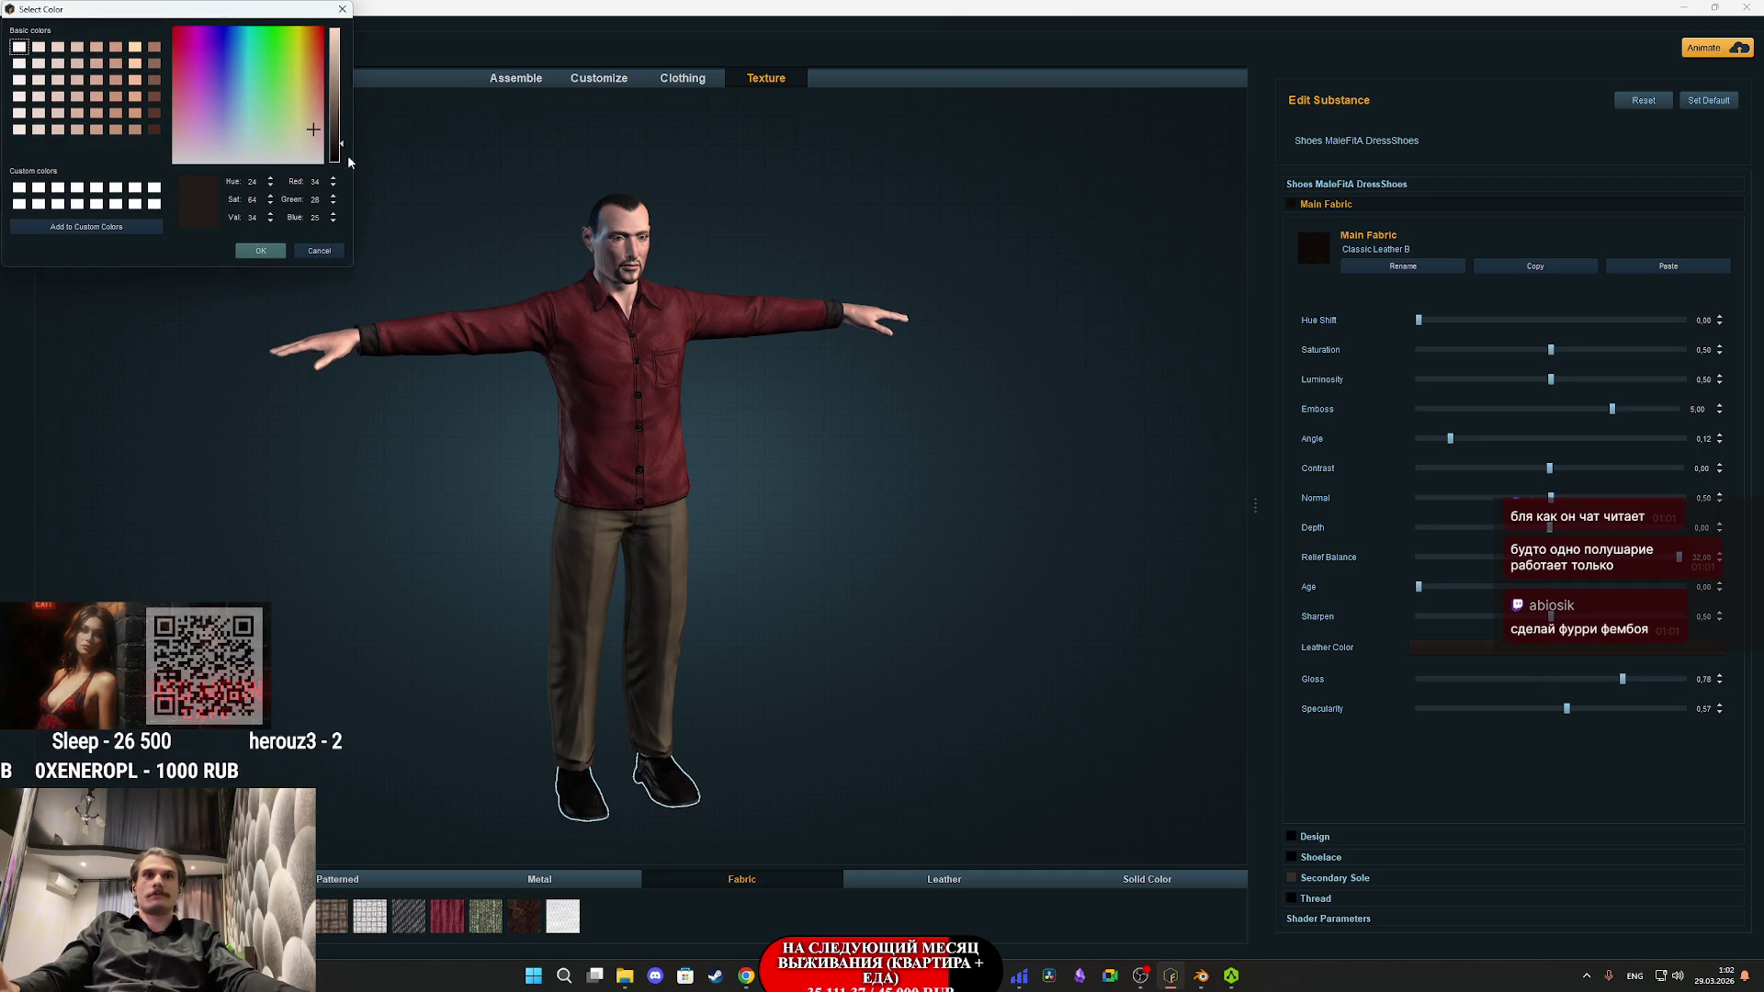
- Orbit around the shoes to inspect the dark brown leather, then deselect them
{"action": "scroll", "coordinate": [708, 649], "scroll_direction": "up", "scroll_amount": 5}
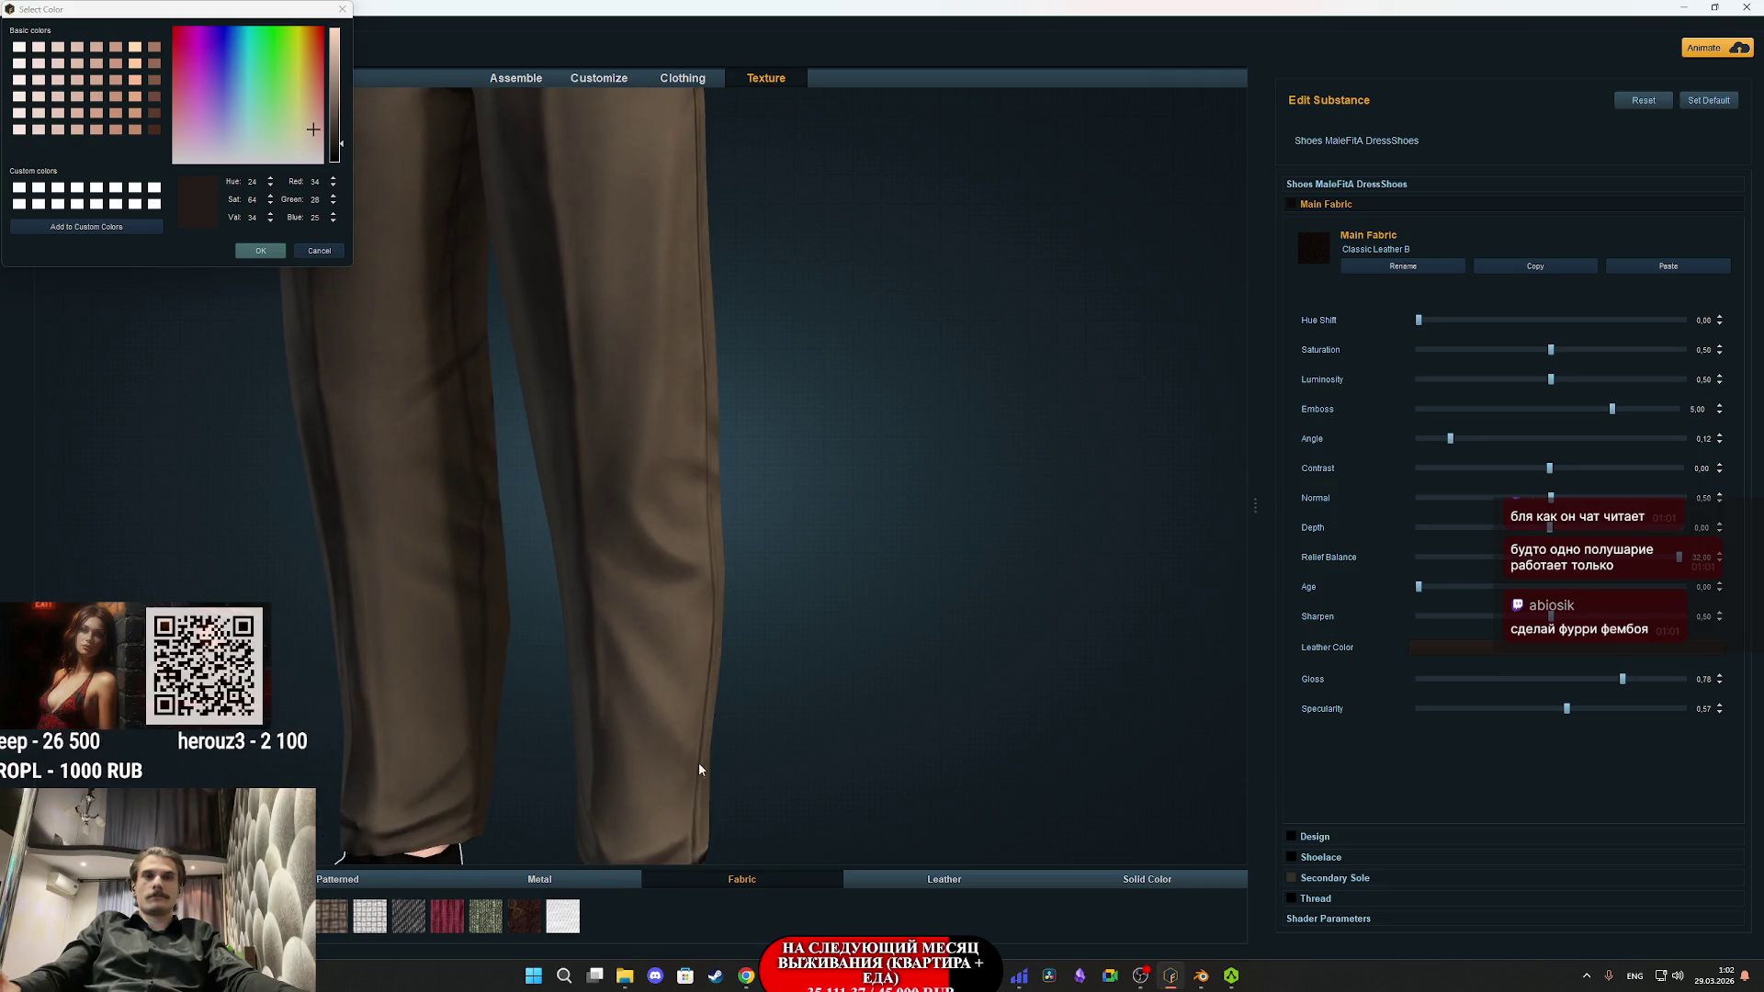
{"action": "left_click", "coordinate": [695, 763]}
{"action": "scroll", "coordinate": [753, 469], "scroll_direction": "down", "scroll_amount": 3}
{"action": "left_click", "coordinate": [633, 610]}
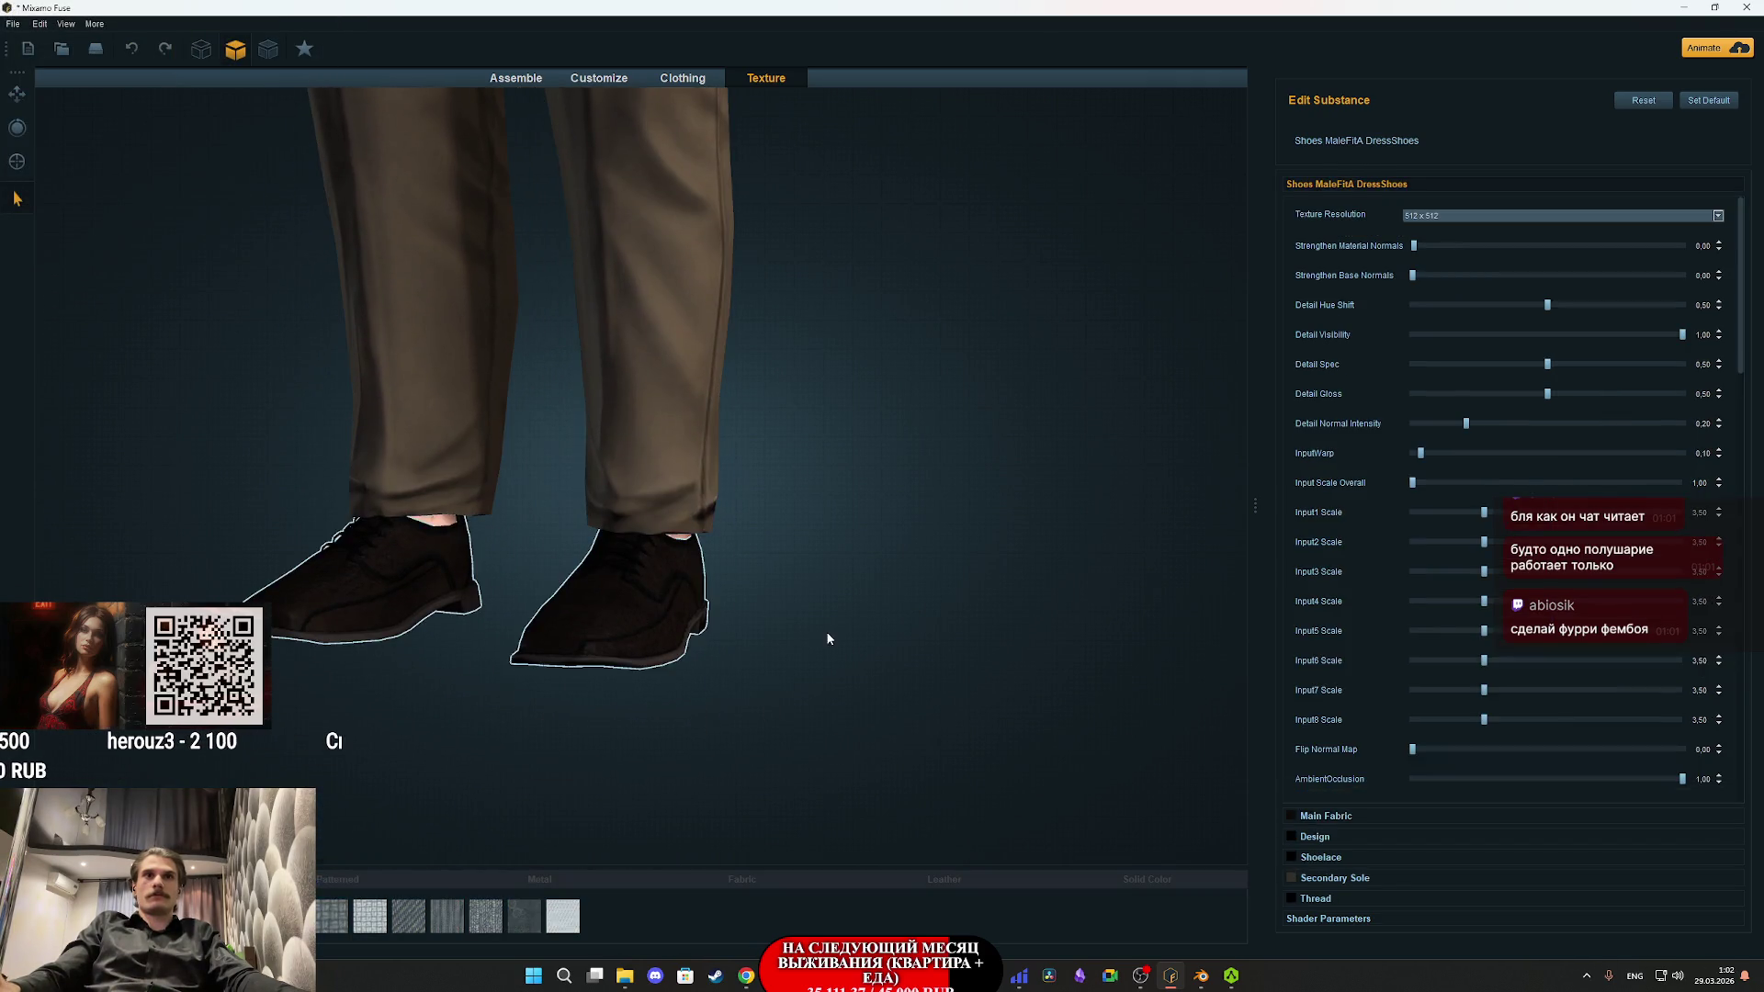
{"action": "mouse_move", "coordinate": [966, 652]}
{"action": "left_mouse_down"}
{"action": "mouse_move", "coordinate": [1208, 597]}
{"action": "mouse_move", "coordinate": [1016, 560]}
{"action": "mouse_move", "coordinate": [737, 550]}
{"action": "mouse_move", "coordinate": [675, 517]}
{"action": "mouse_move", "coordinate": [840, 582]}
{"action": "left_mouse_up"}
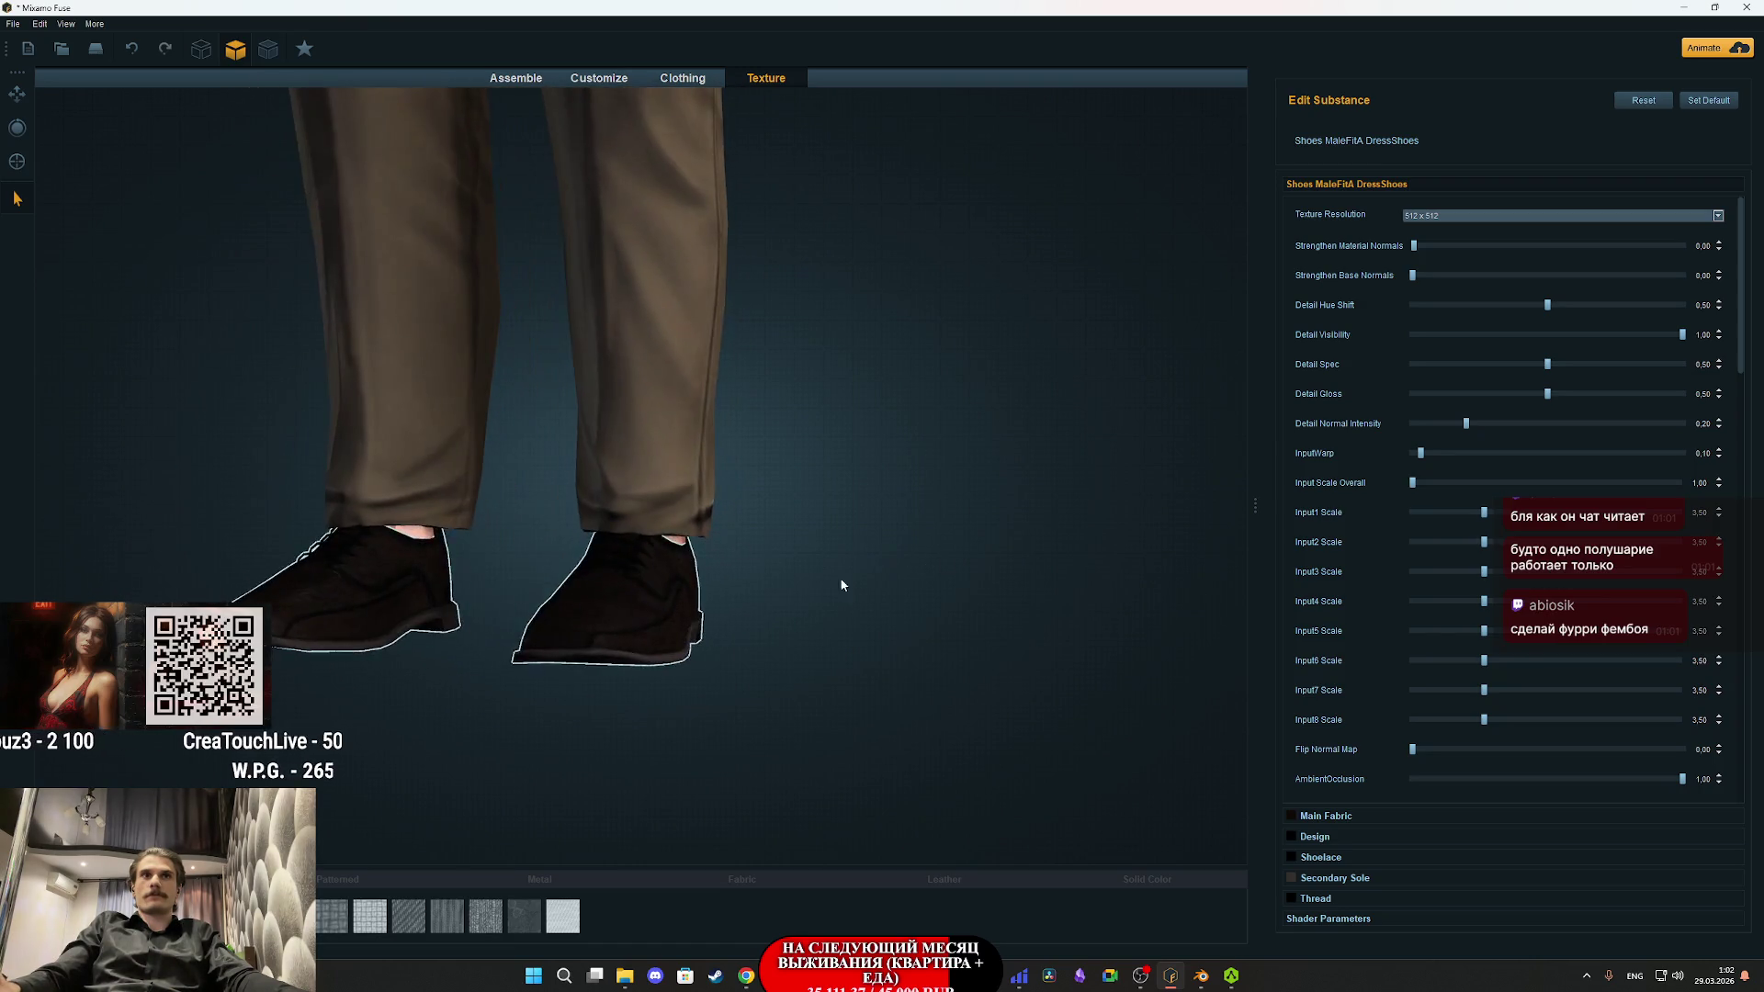
{"action": "scroll", "coordinate": [841, 582], "scroll_direction": "down", "scroll_amount": 5}
{"action": "mouse_move", "coordinate": [898, 639]}
{"action": "left_mouse_down"}
{"action": "mouse_move", "coordinate": [879, 620]}
{"action": "mouse_move", "coordinate": [900, 576]}
{"action": "left_mouse_up"}
{"action": "scroll", "coordinate": [901, 576], "scroll_direction": "up", "scroll_amount": 5}
{"action": "mouse_move", "coordinate": [820, 531]}
{"action": "left_mouse_down"}
{"action": "mouse_move", "coordinate": [874, 512]}
{"action": "mouse_move", "coordinate": [1462, 538]}
{"action": "mouse_move", "coordinate": [846, 497]}
{"action": "left_mouse_up"}
{"action": "scroll", "coordinate": [838, 597], "scroll_direction": "down", "scroll_amount": 5}
{"action": "scroll", "coordinate": [827, 610], "scroll_direction": "up", "scroll_amount": 4}
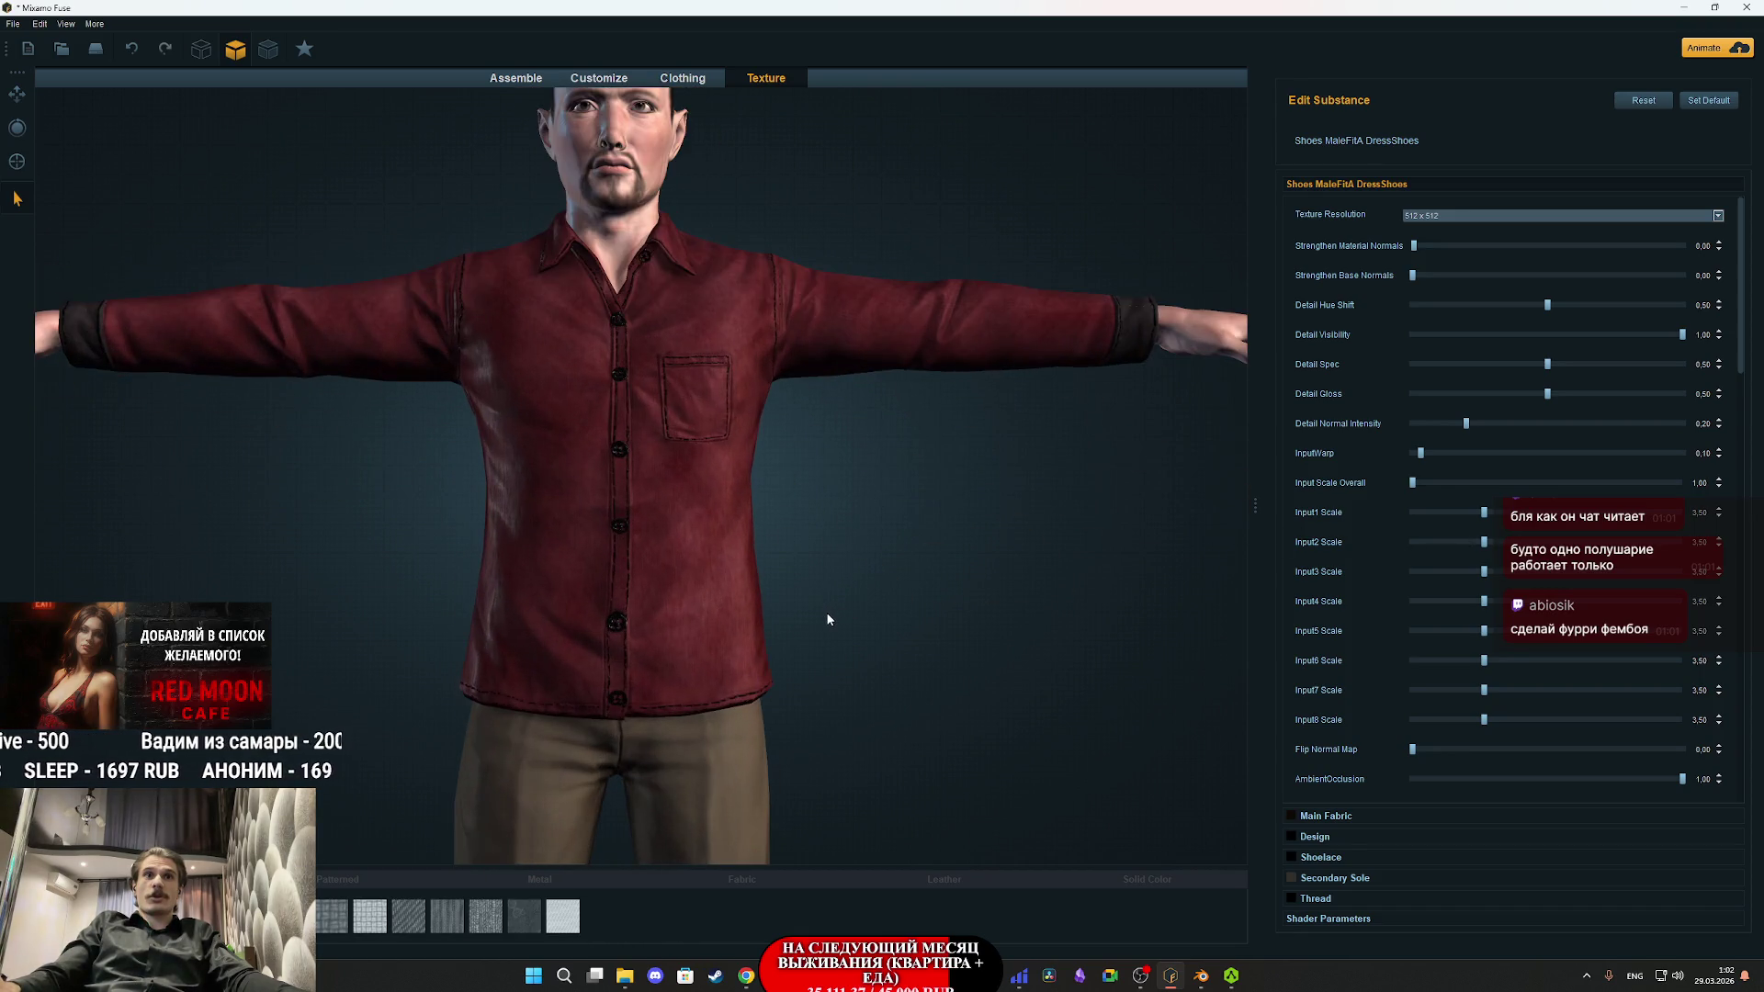
{"action": "scroll", "coordinate": [854, 611], "scroll_direction": "down", "scroll_amount": 4}
{"action": "scroll", "coordinate": [827, 533], "scroll_direction": "up", "scroll_amount": 1}
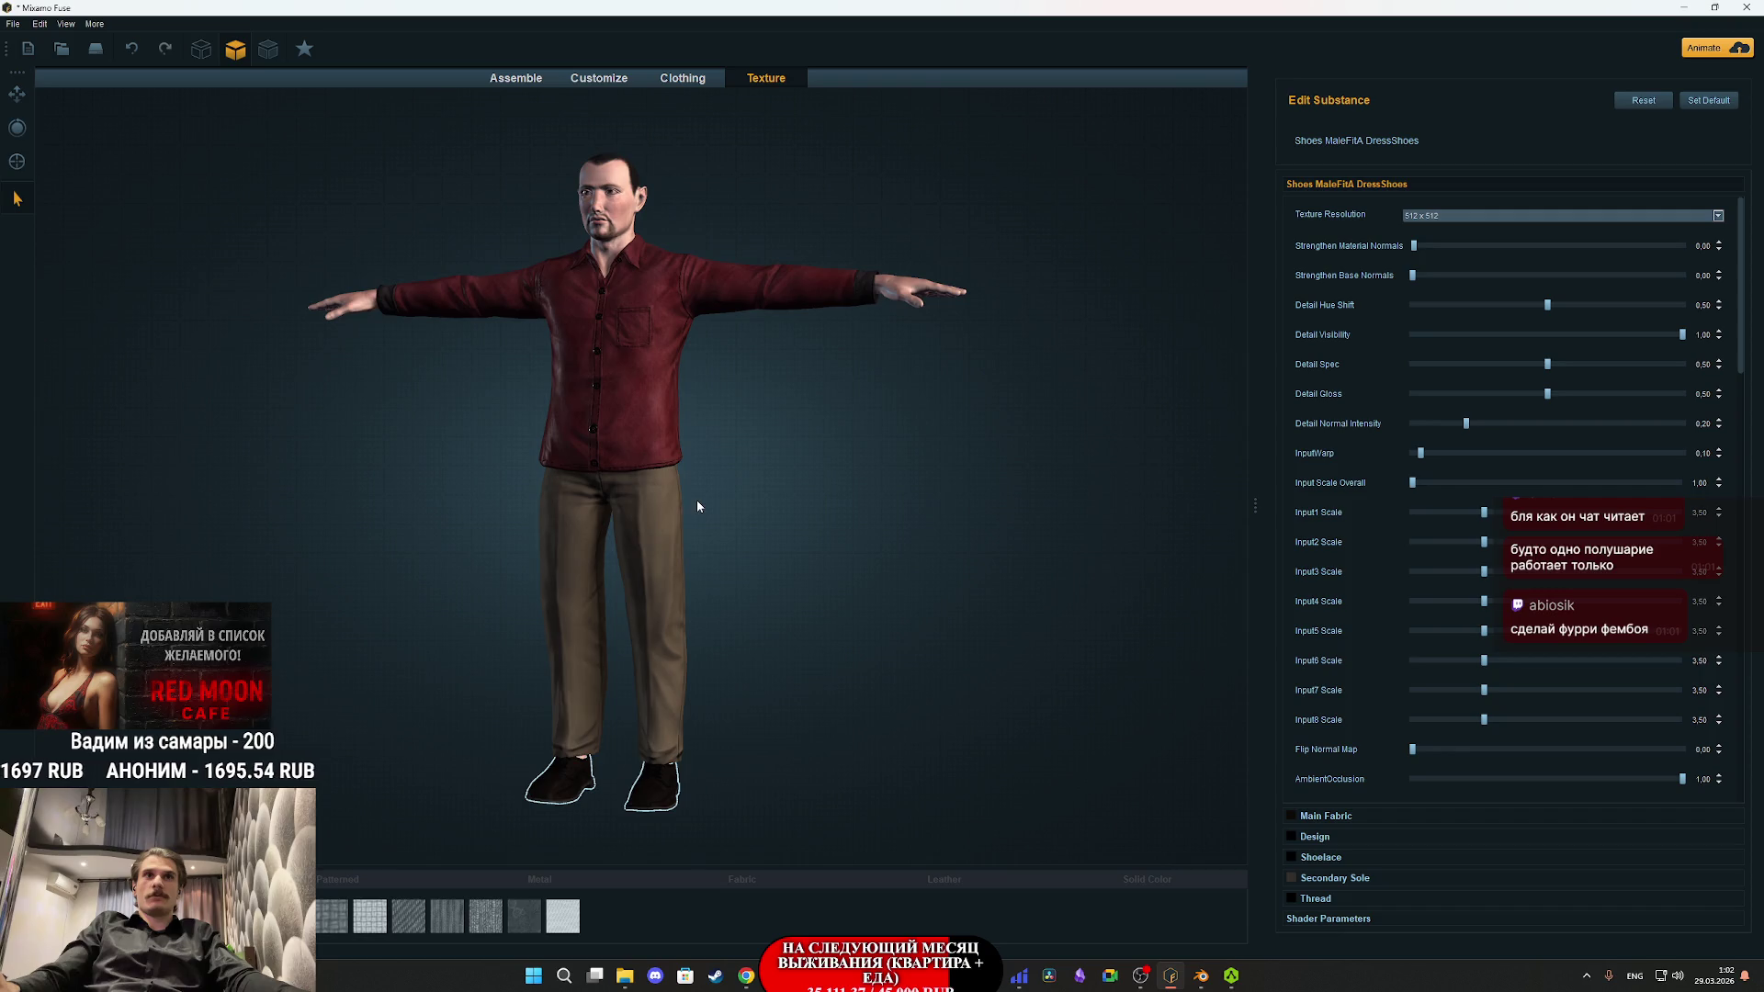
{"action": "scroll", "coordinate": [747, 612], "scroll_direction": "up", "scroll_amount": 4}
{"action": "left_click", "coordinate": [876, 469]}
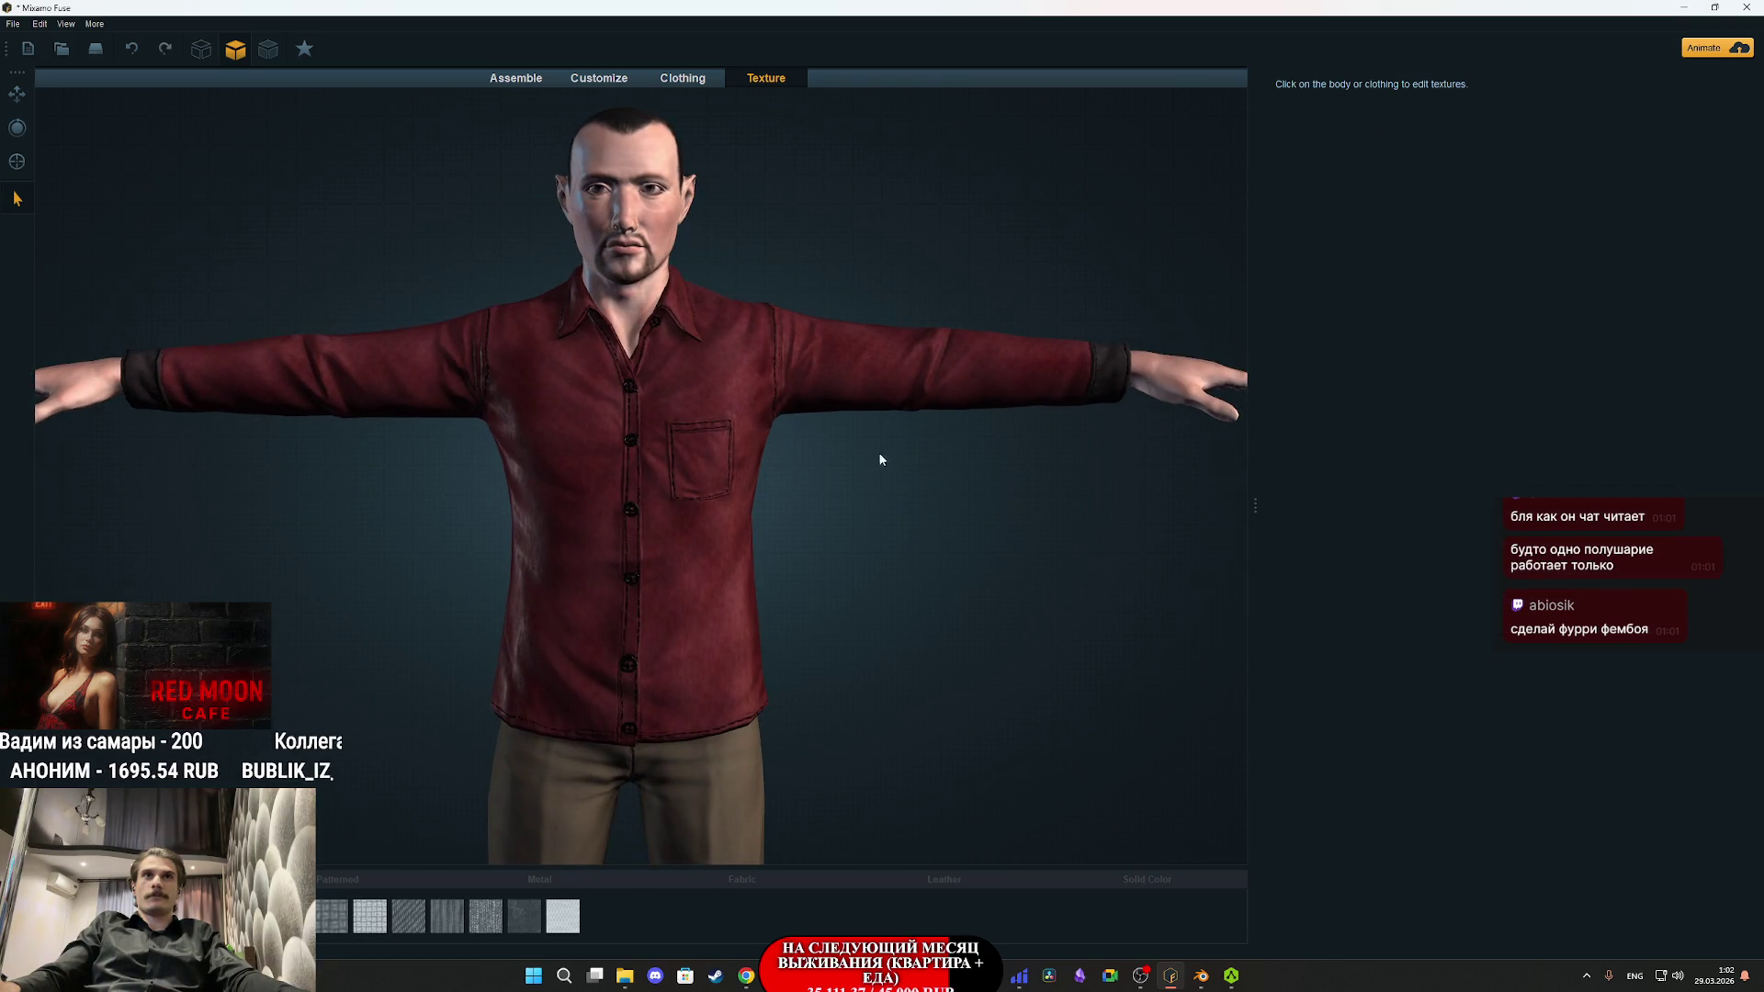
- Randomize the character's face and body shape several times in Customize
{"action": "left_click", "coordinate": [637, 210]}
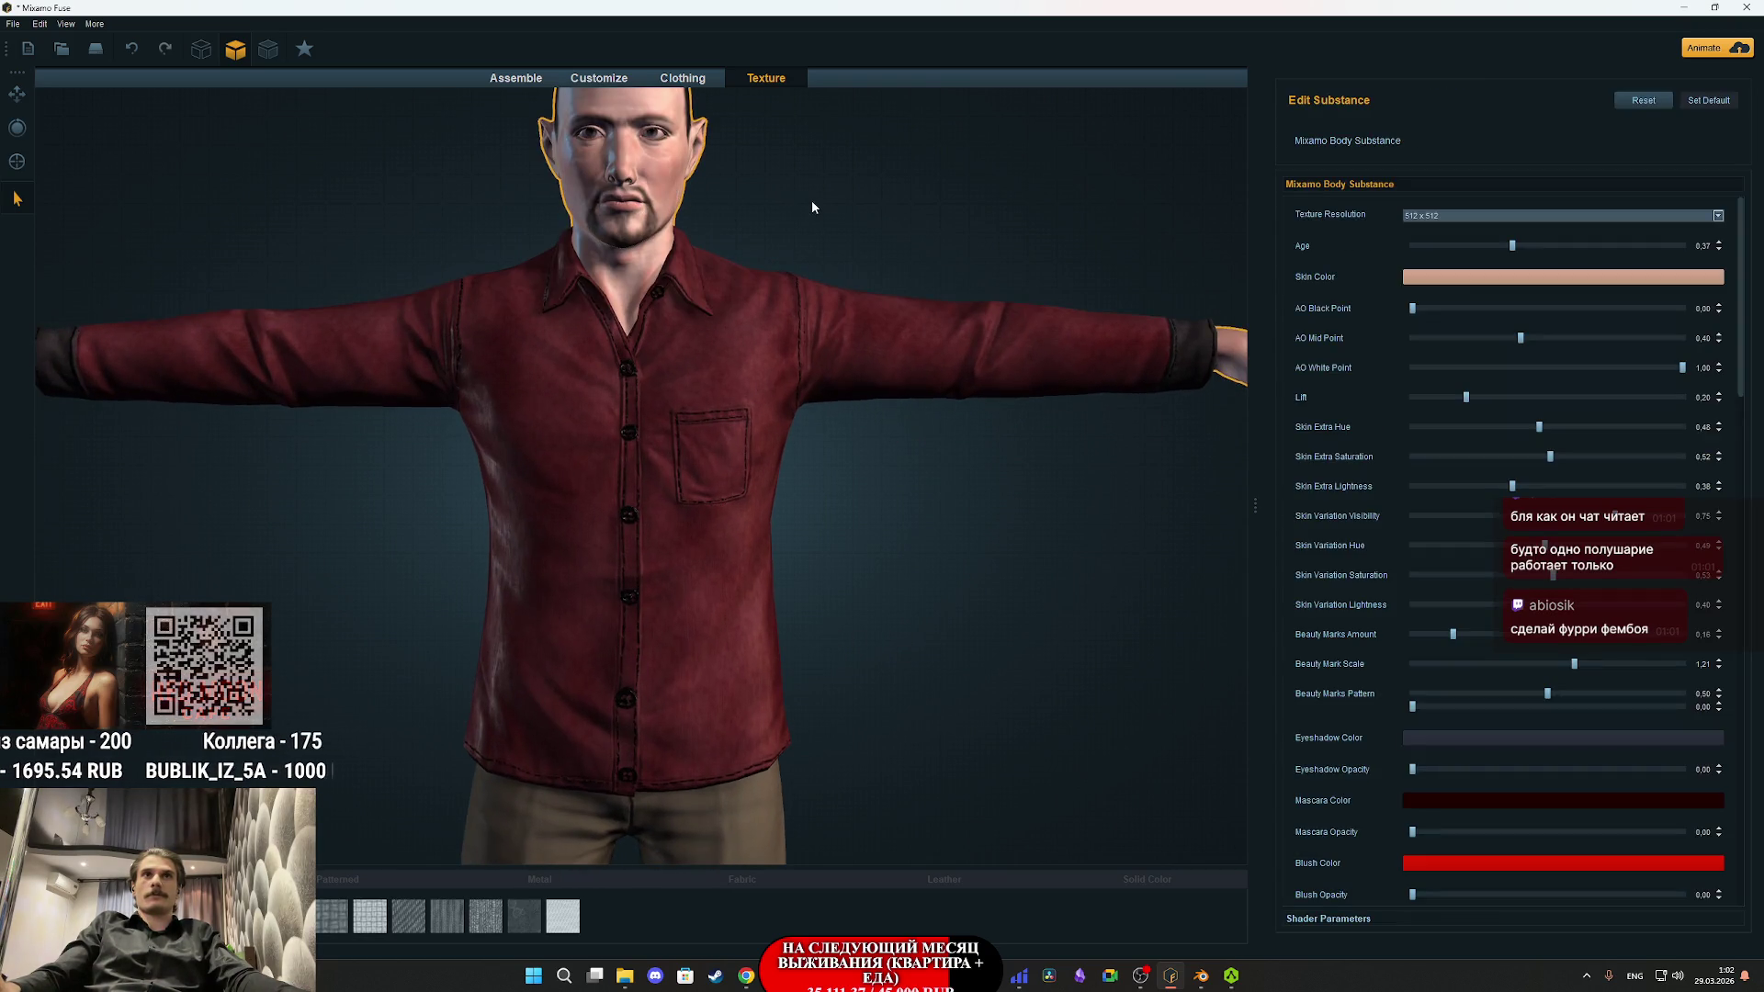
{"action": "scroll", "coordinate": [1010, 266], "scroll_direction": "up", "scroll_amount": 1}
{"action": "left_click", "coordinate": [620, 77]}
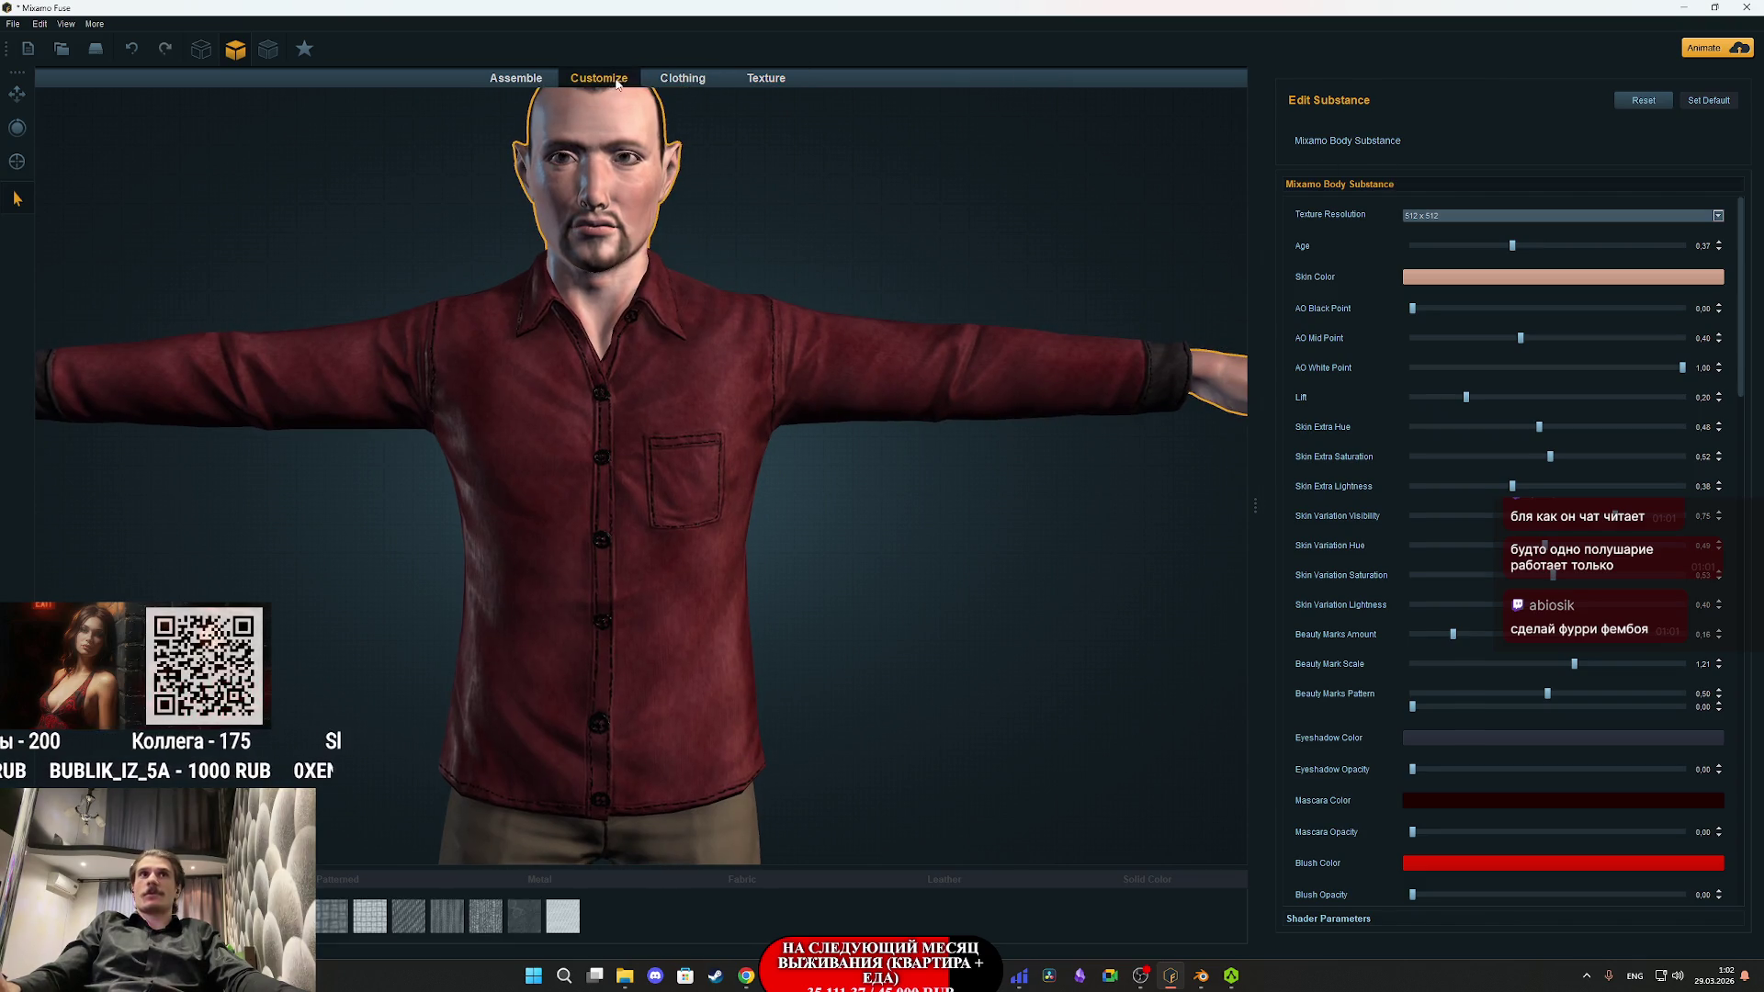
{"action": "left_click", "coordinate": [1382, 928]}
{"action": "left_click", "coordinate": [1382, 928]}
{"action": "left_click", "coordinate": [1382, 928]}
{"action": "left_click", "coordinate": [1383, 928]}
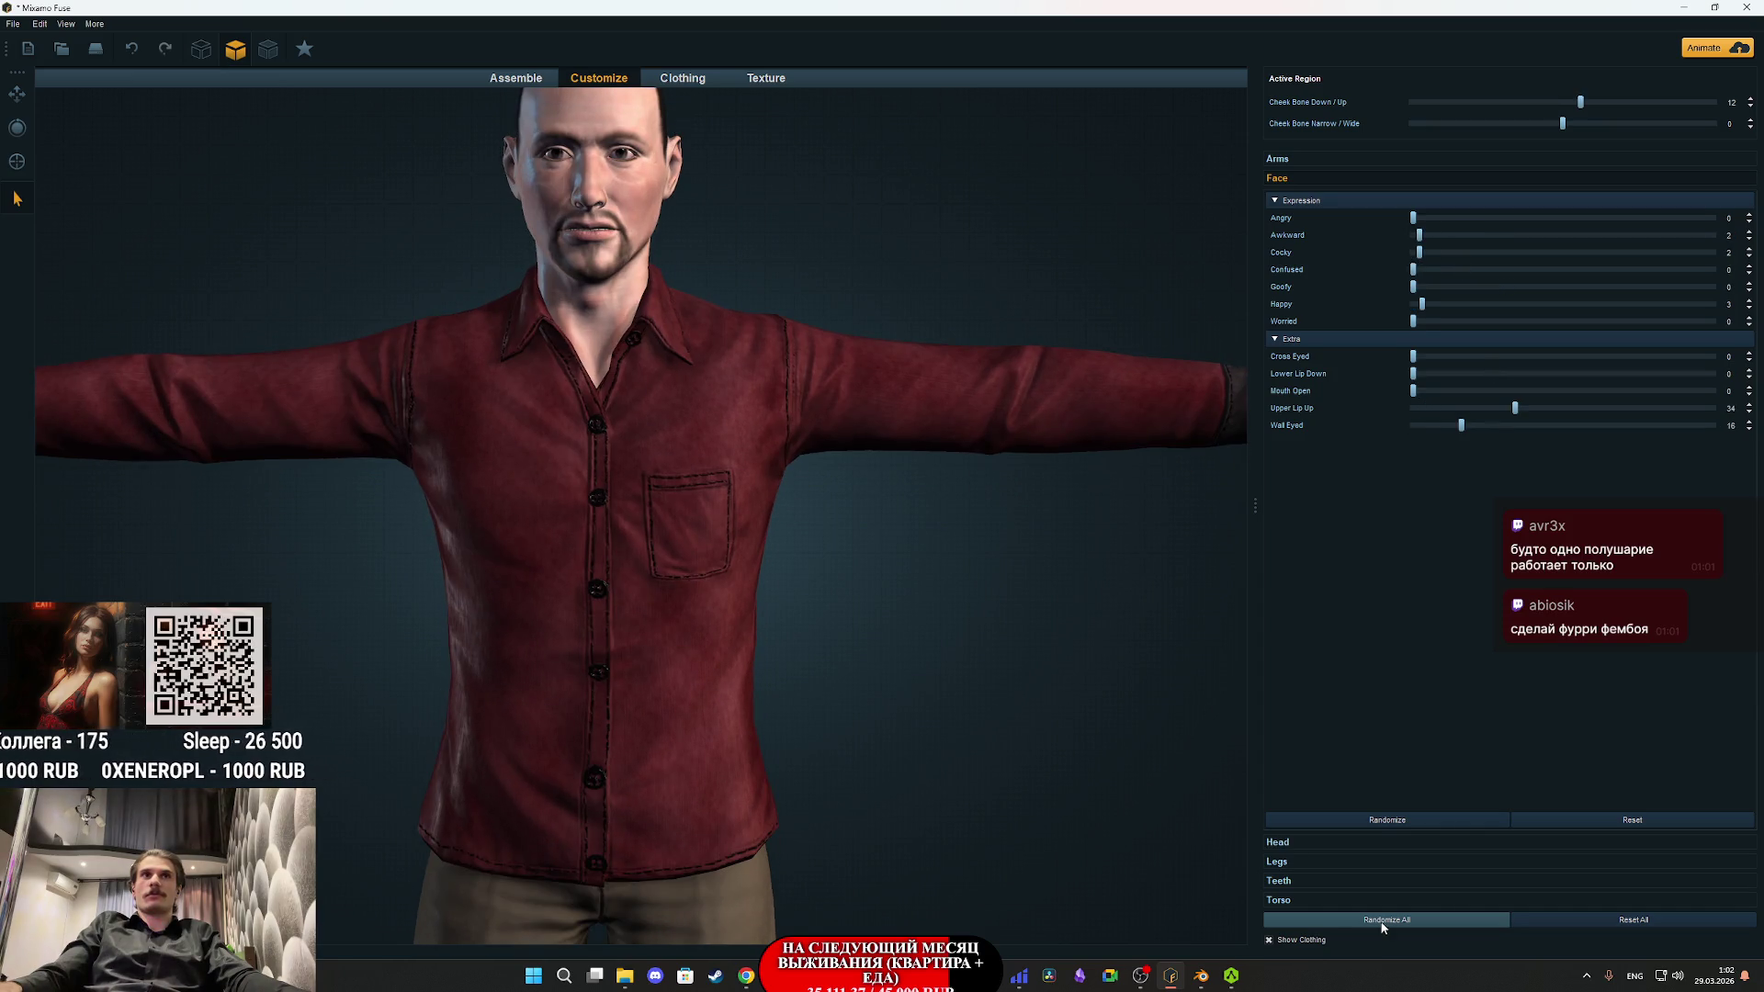
{"action": "scroll", "coordinate": [886, 687], "scroll_direction": "down", "scroll_amount": 5}
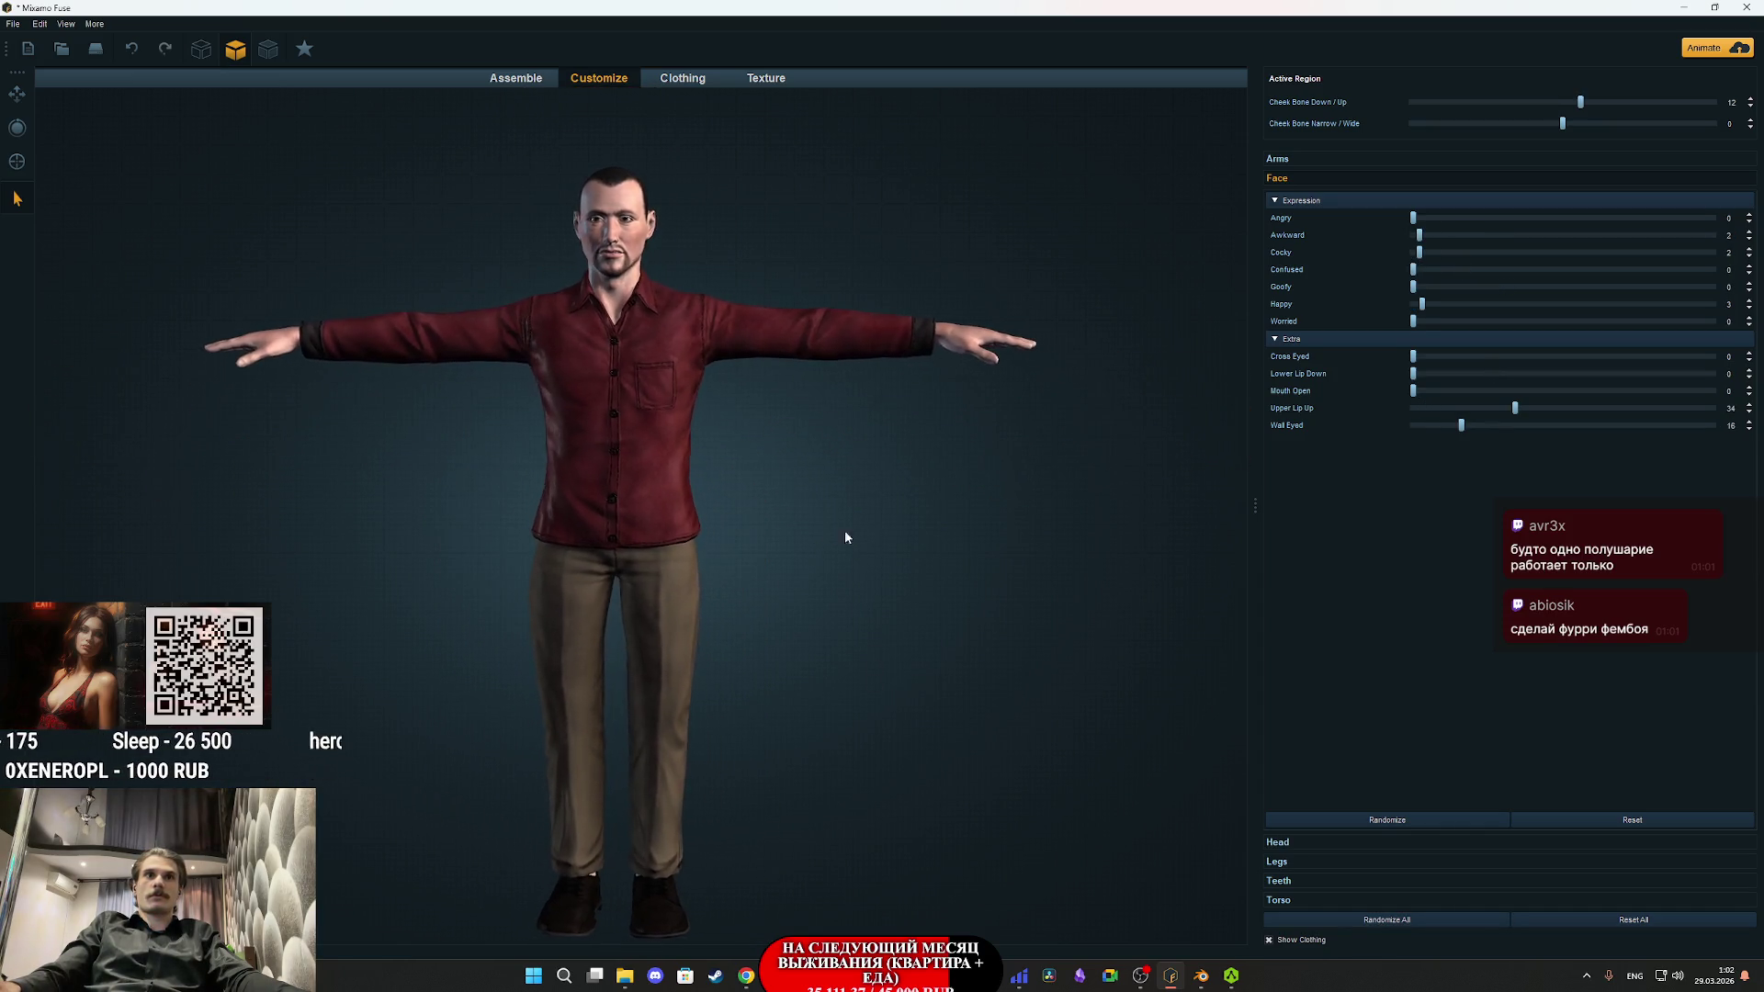
{"action": "left_click", "coordinate": [1382, 920]}
{"action": "left_click", "coordinate": [1382, 921]}
{"action": "left_click", "coordinate": [1381, 920]}
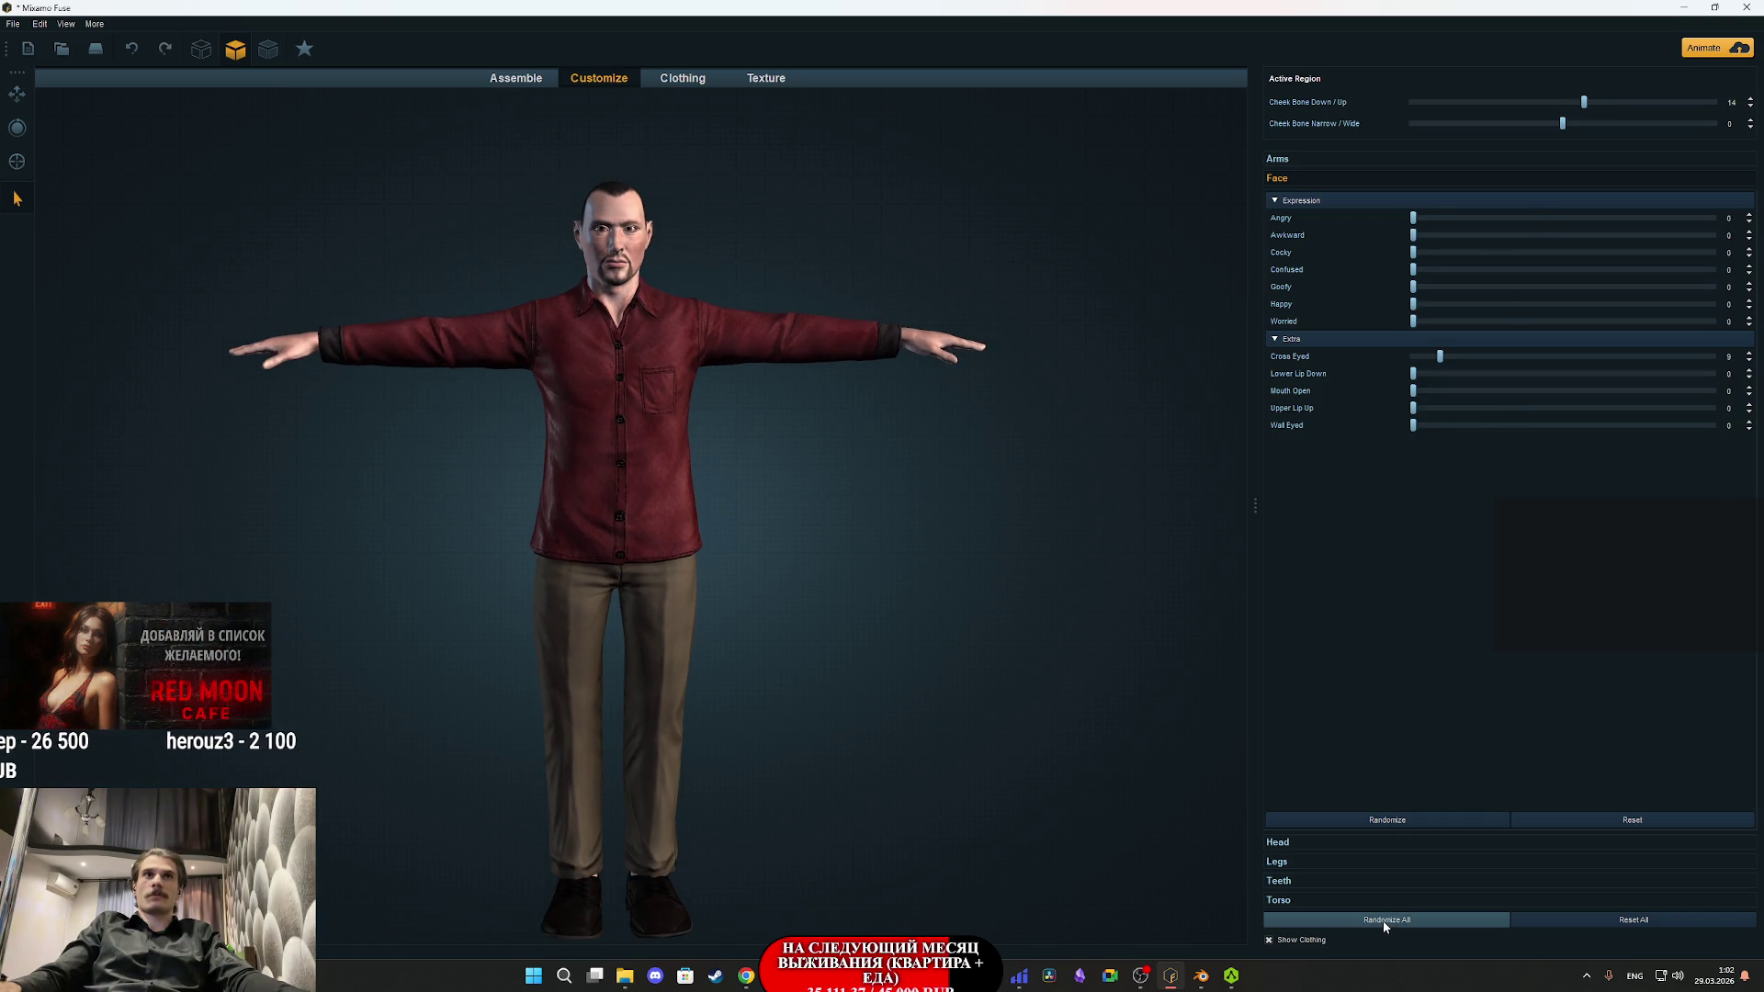
- Swap the torso for the Male Dev C.E body and return to texture editing
{"action": "left_click", "coordinate": [534, 79]}
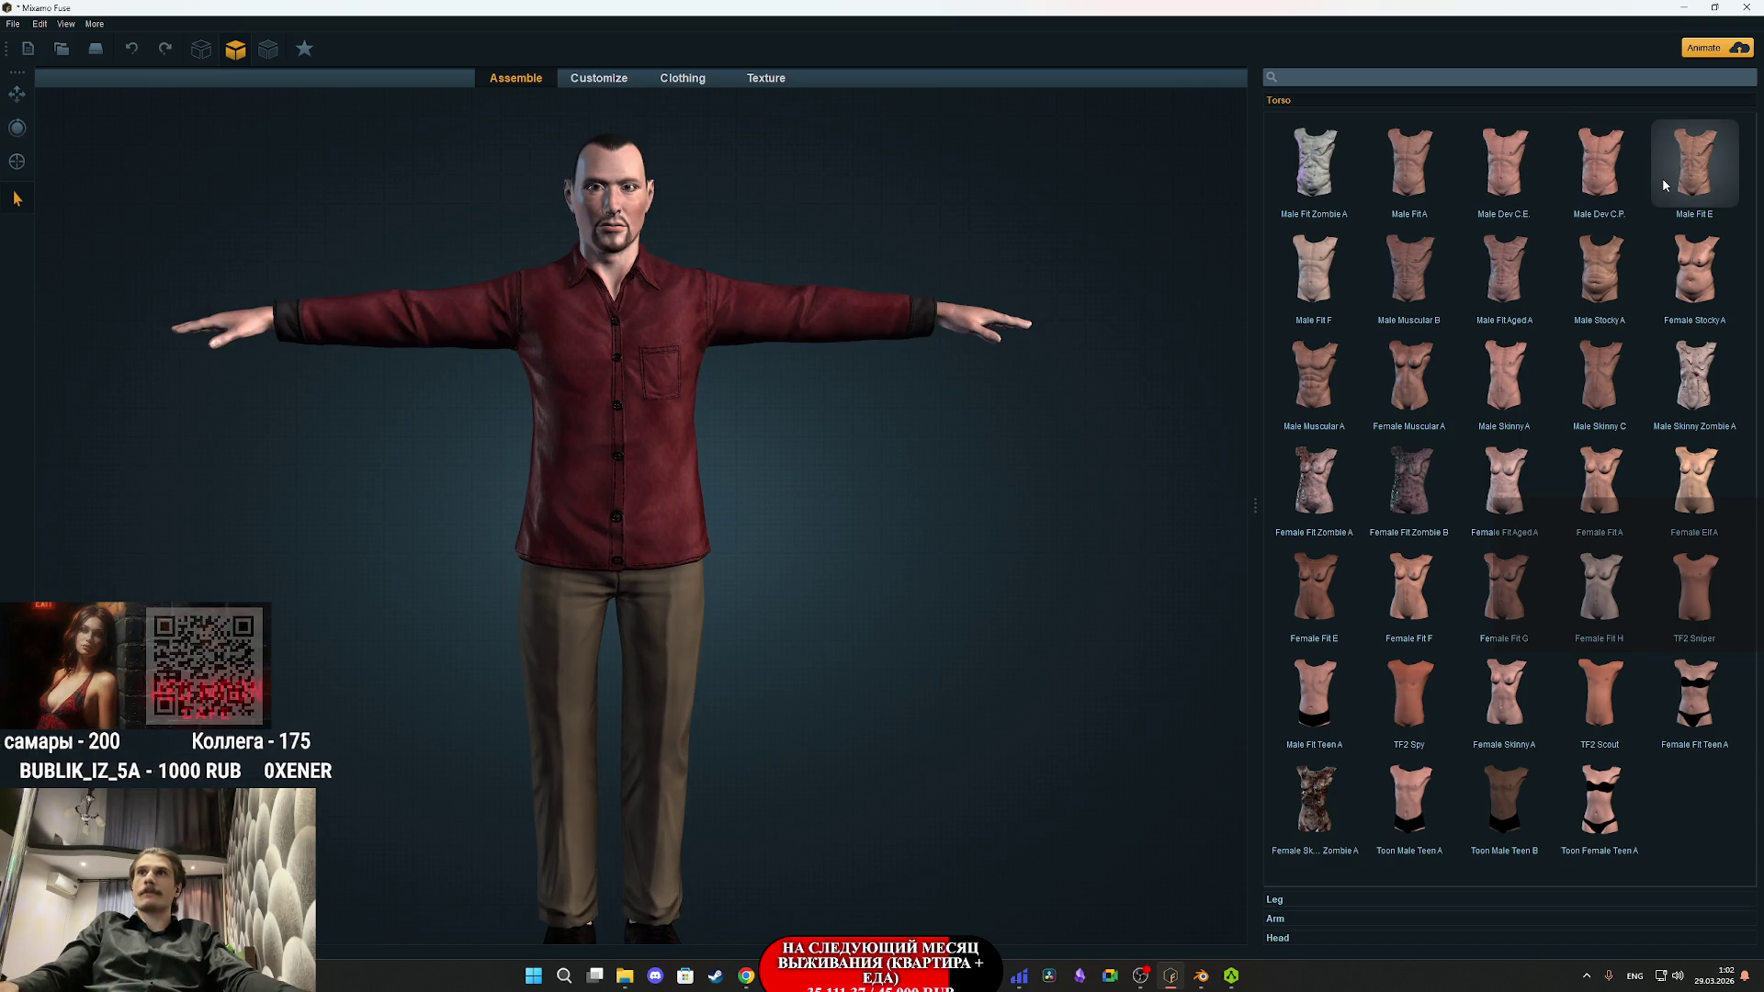
{"action": "left_click", "coordinate": [1518, 174]}
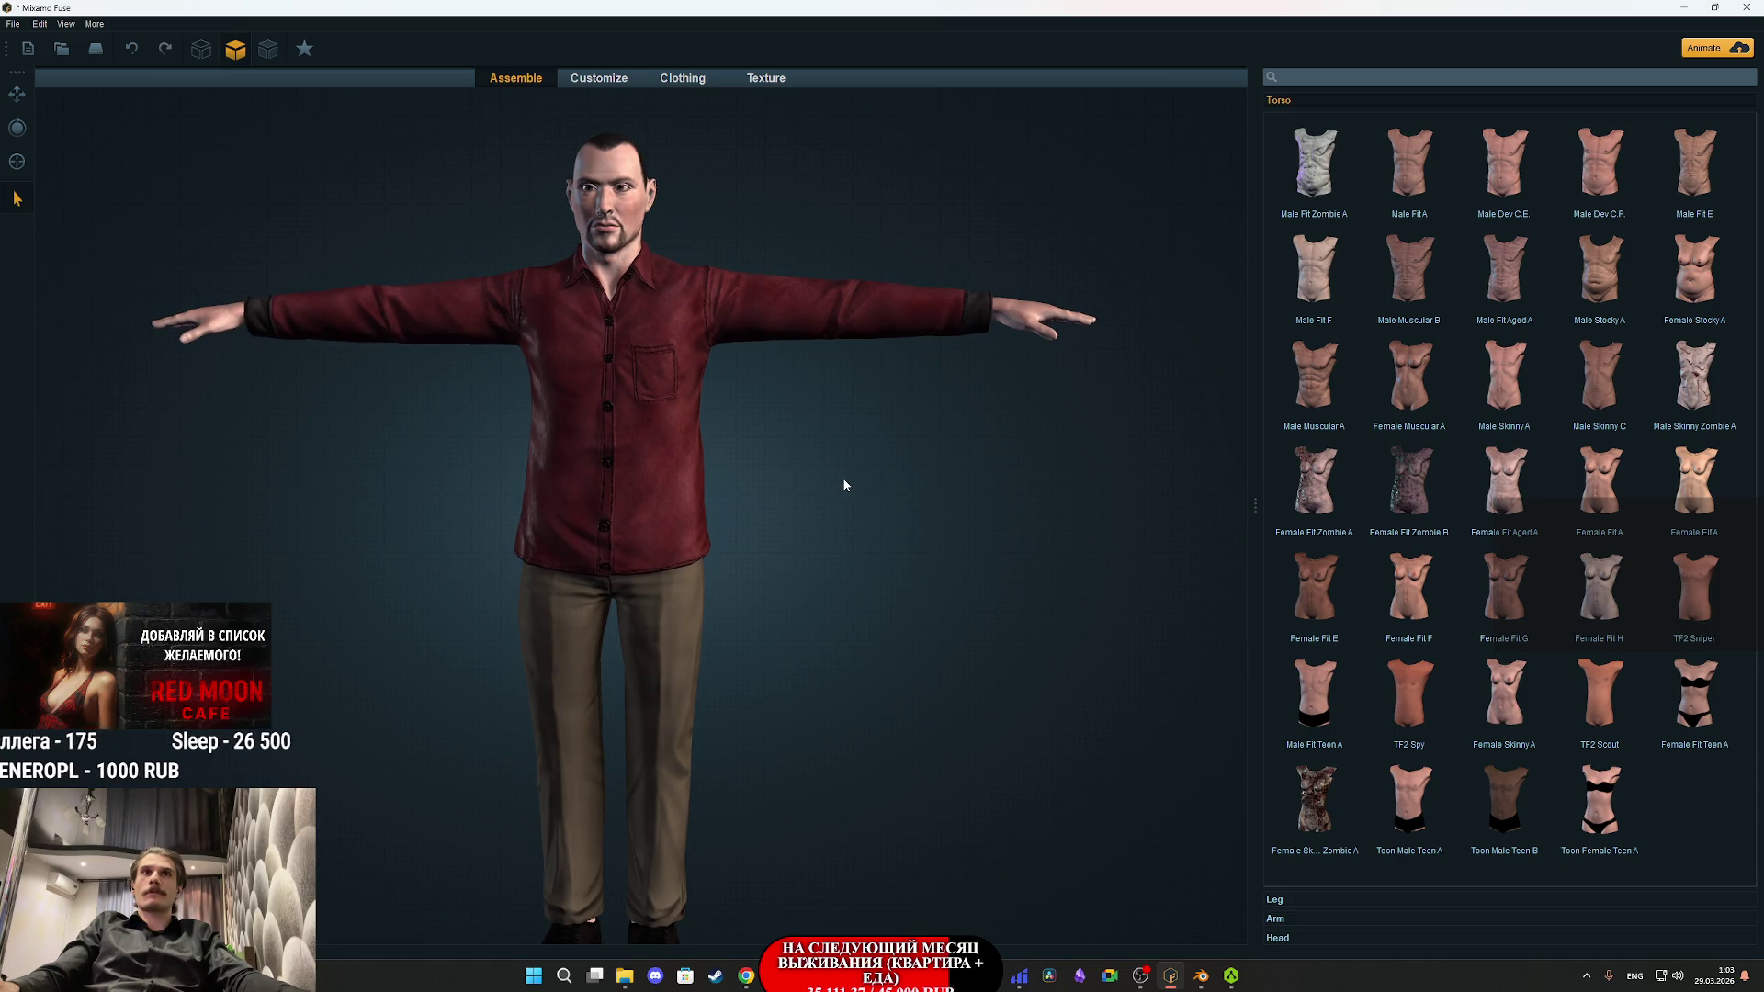
{"action": "mouse_move", "coordinate": [889, 459]}
{"action": "left_mouse_down"}
{"action": "mouse_move", "coordinate": [630, 470]}
{"action": "mouse_move", "coordinate": [899, 458]}
{"action": "left_mouse_up"}
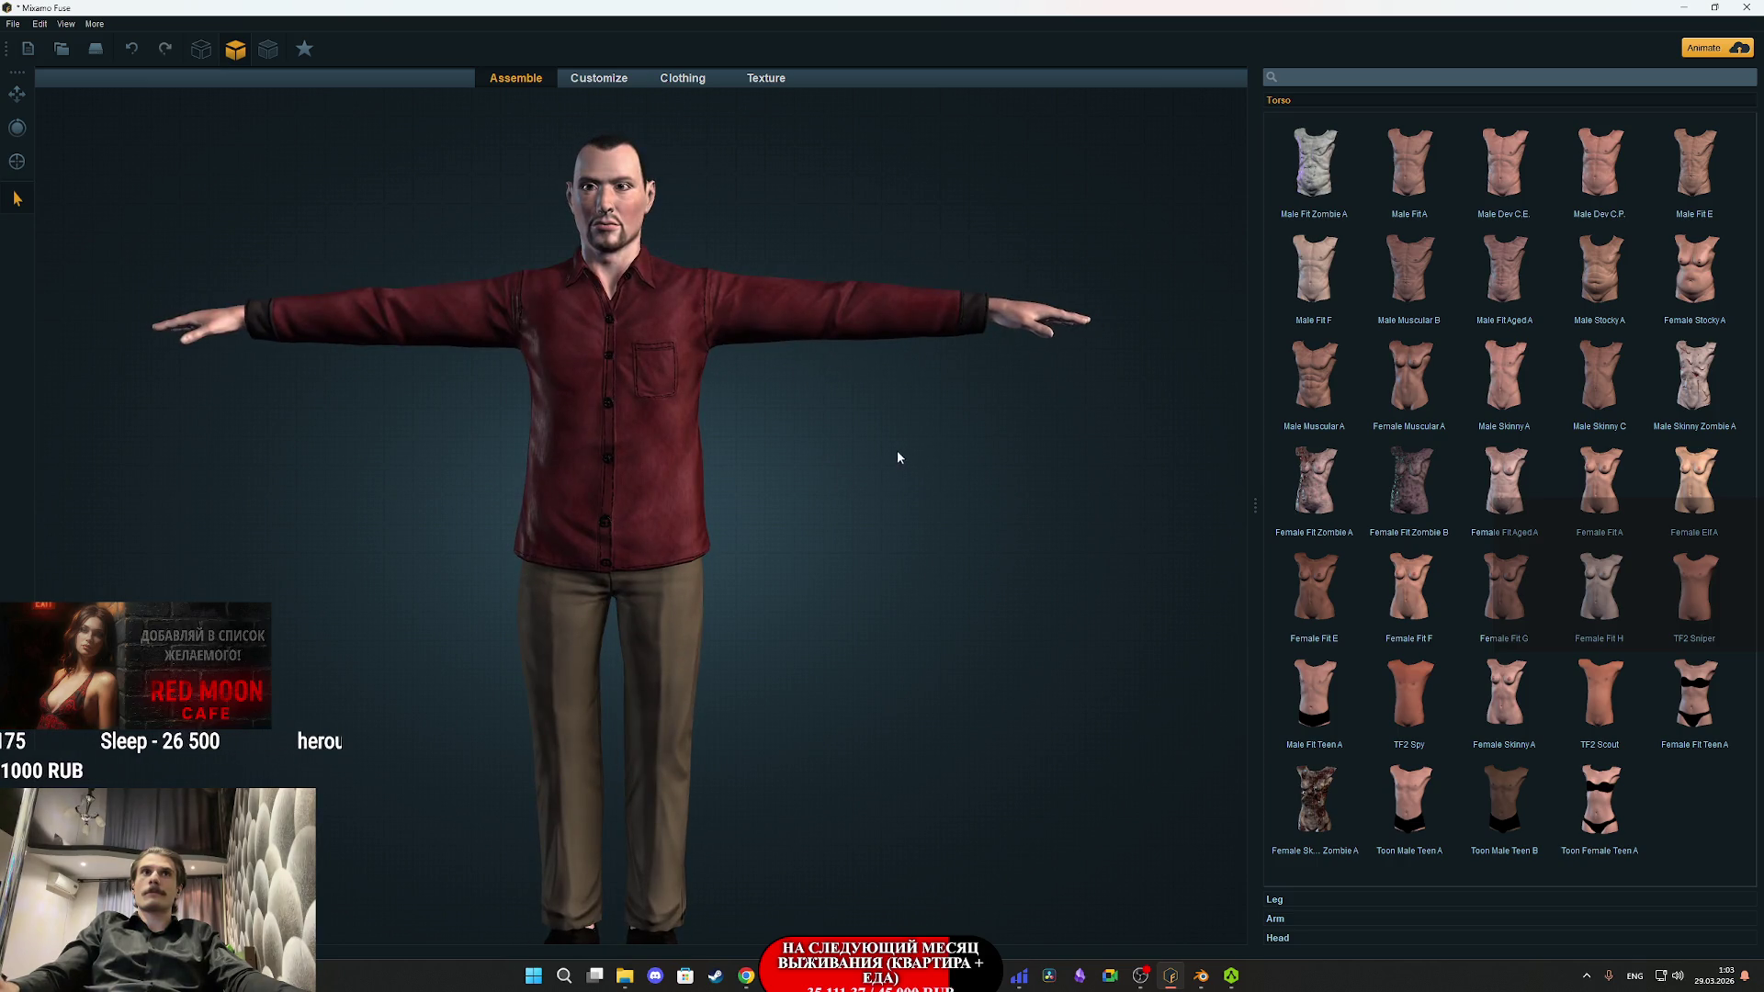
{"action": "left_click", "coordinate": [751, 79]}
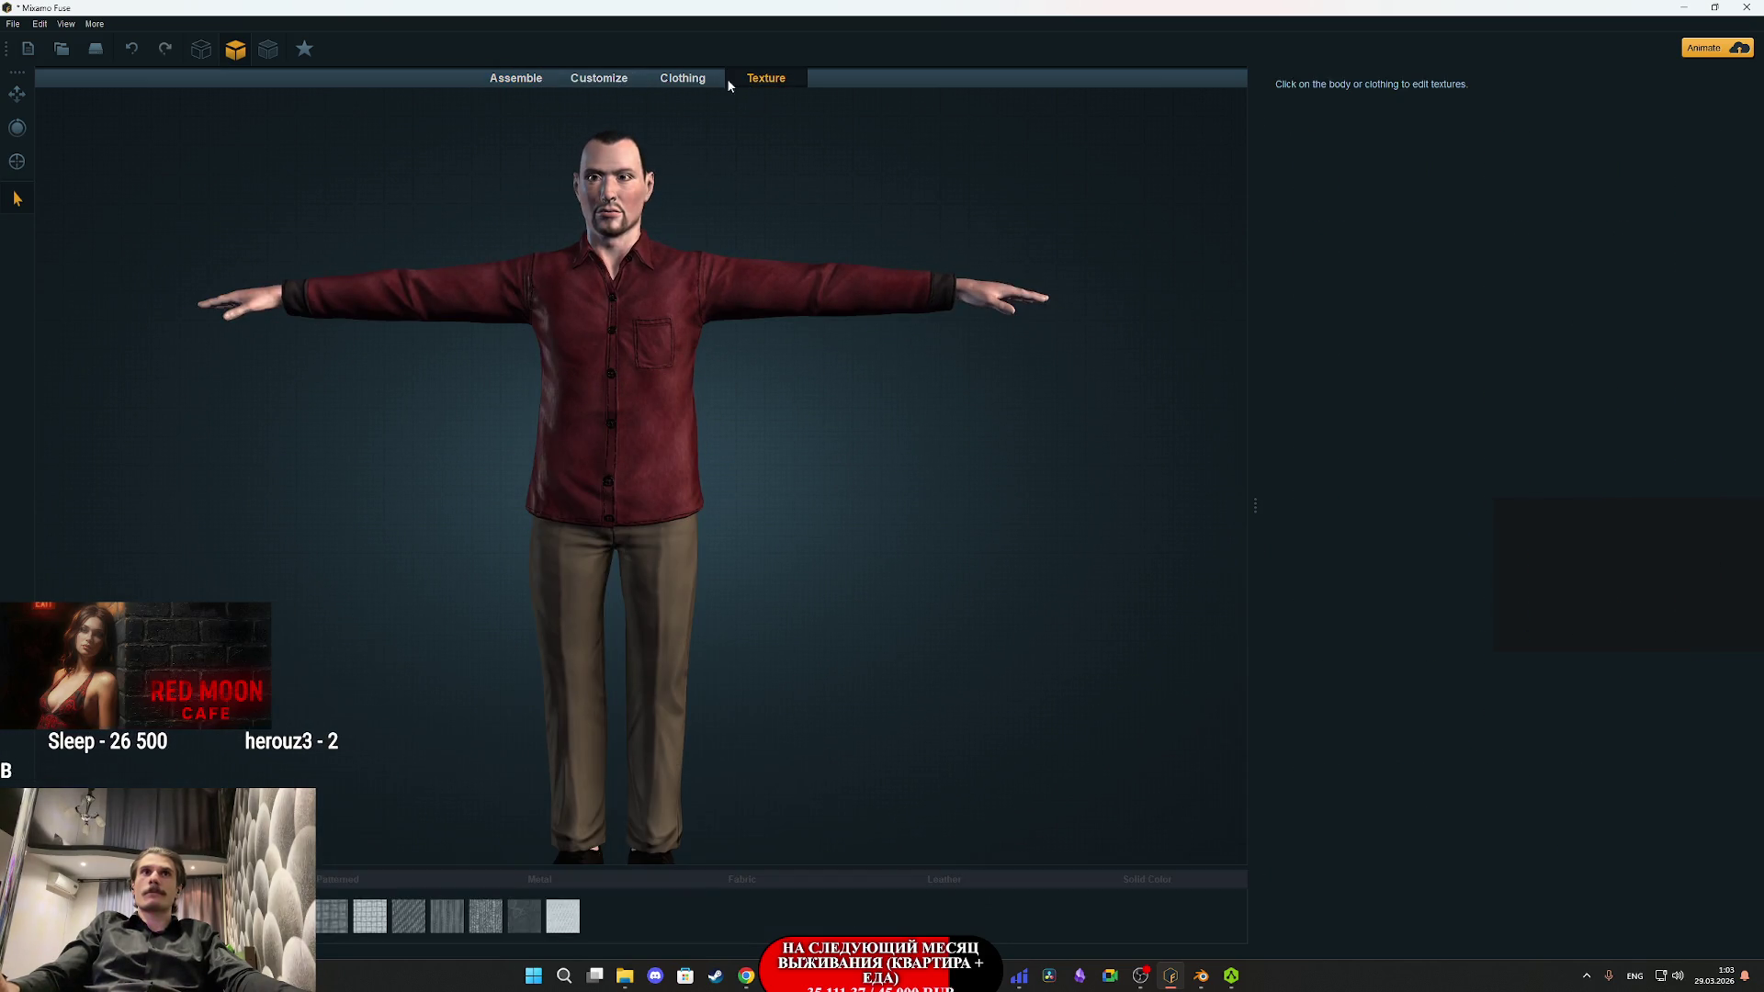
- Select the body's skin substance and change the hair style to Short 1
{"action": "left_click", "coordinate": [625, 190]}
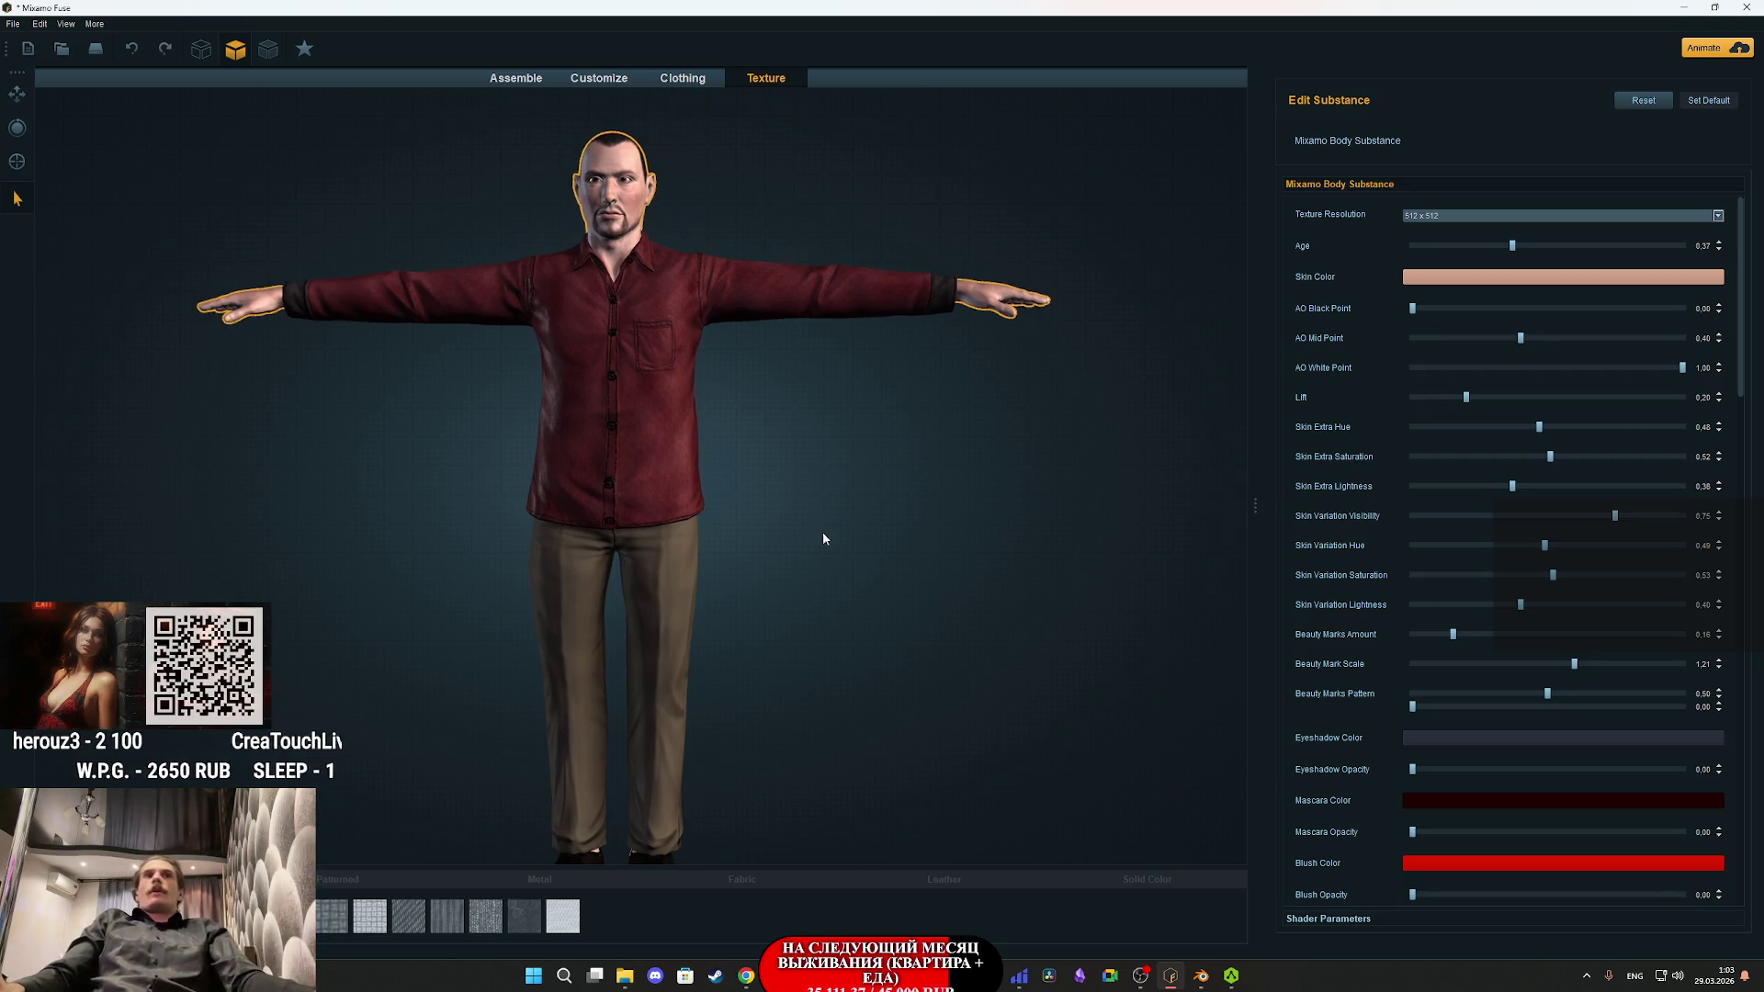
{"action": "scroll", "coordinate": [821, 519], "scroll_direction": "up", "scroll_amount": 5}
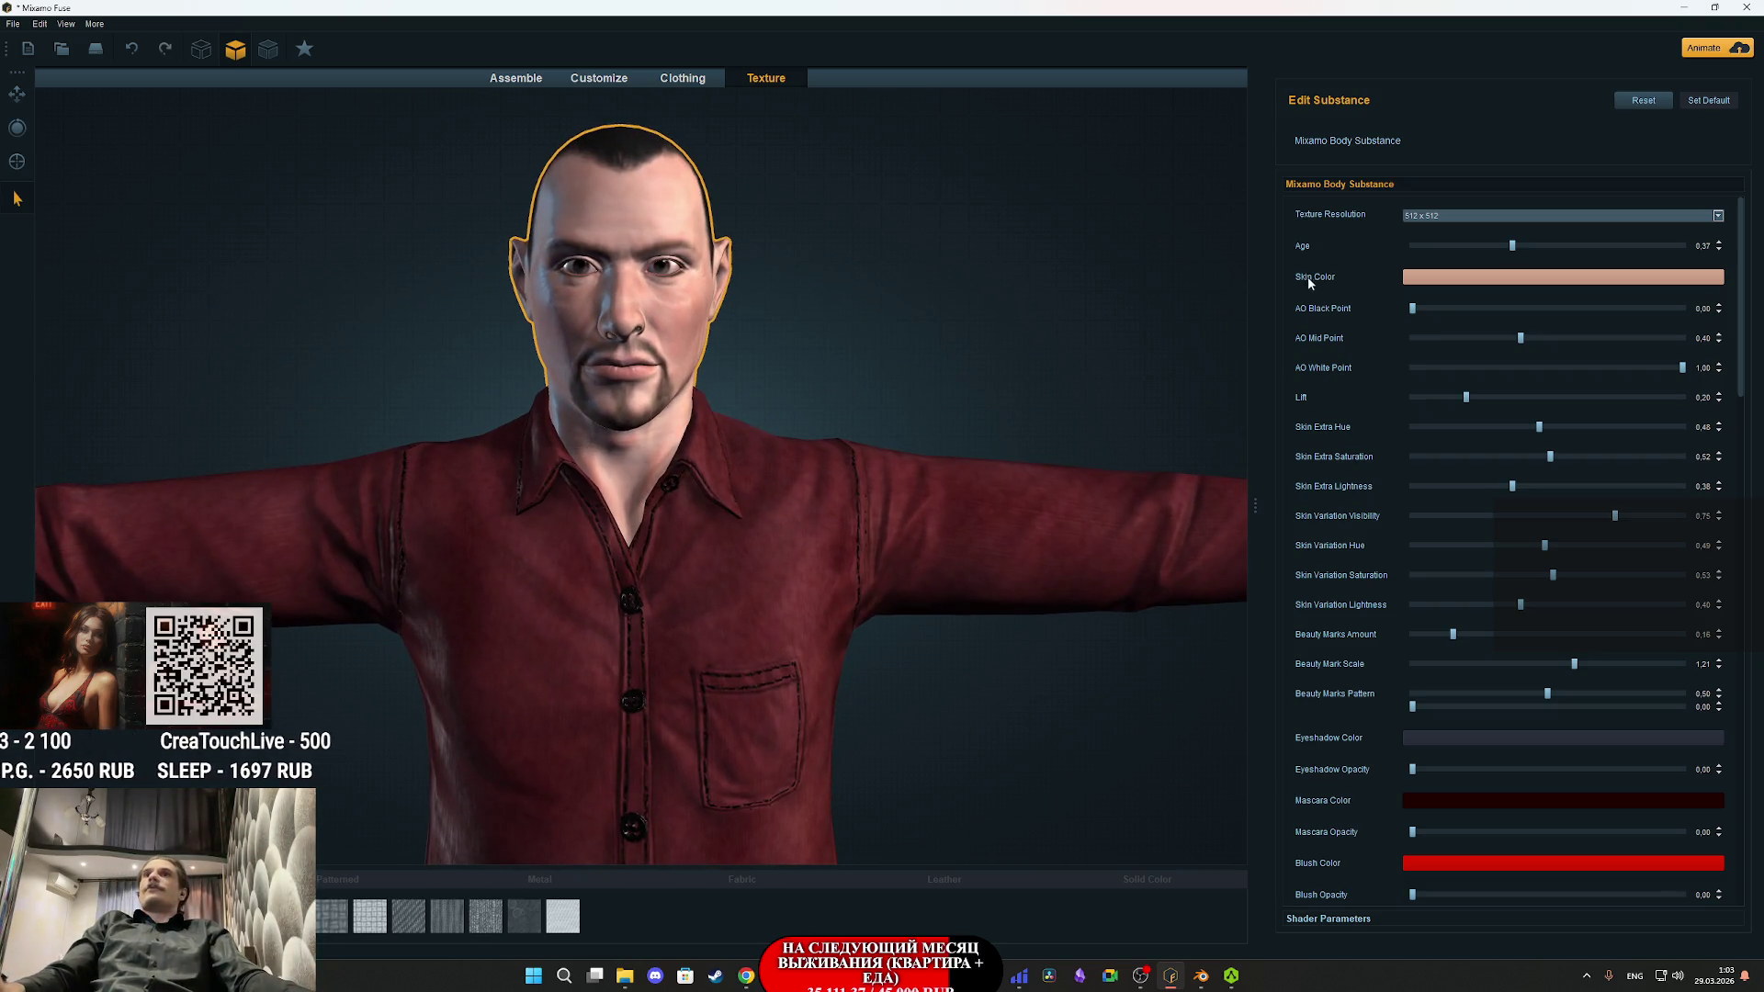
{"action": "scroll", "coordinate": [1332, 548], "scroll_direction": "down", "scroll_amount": 10}
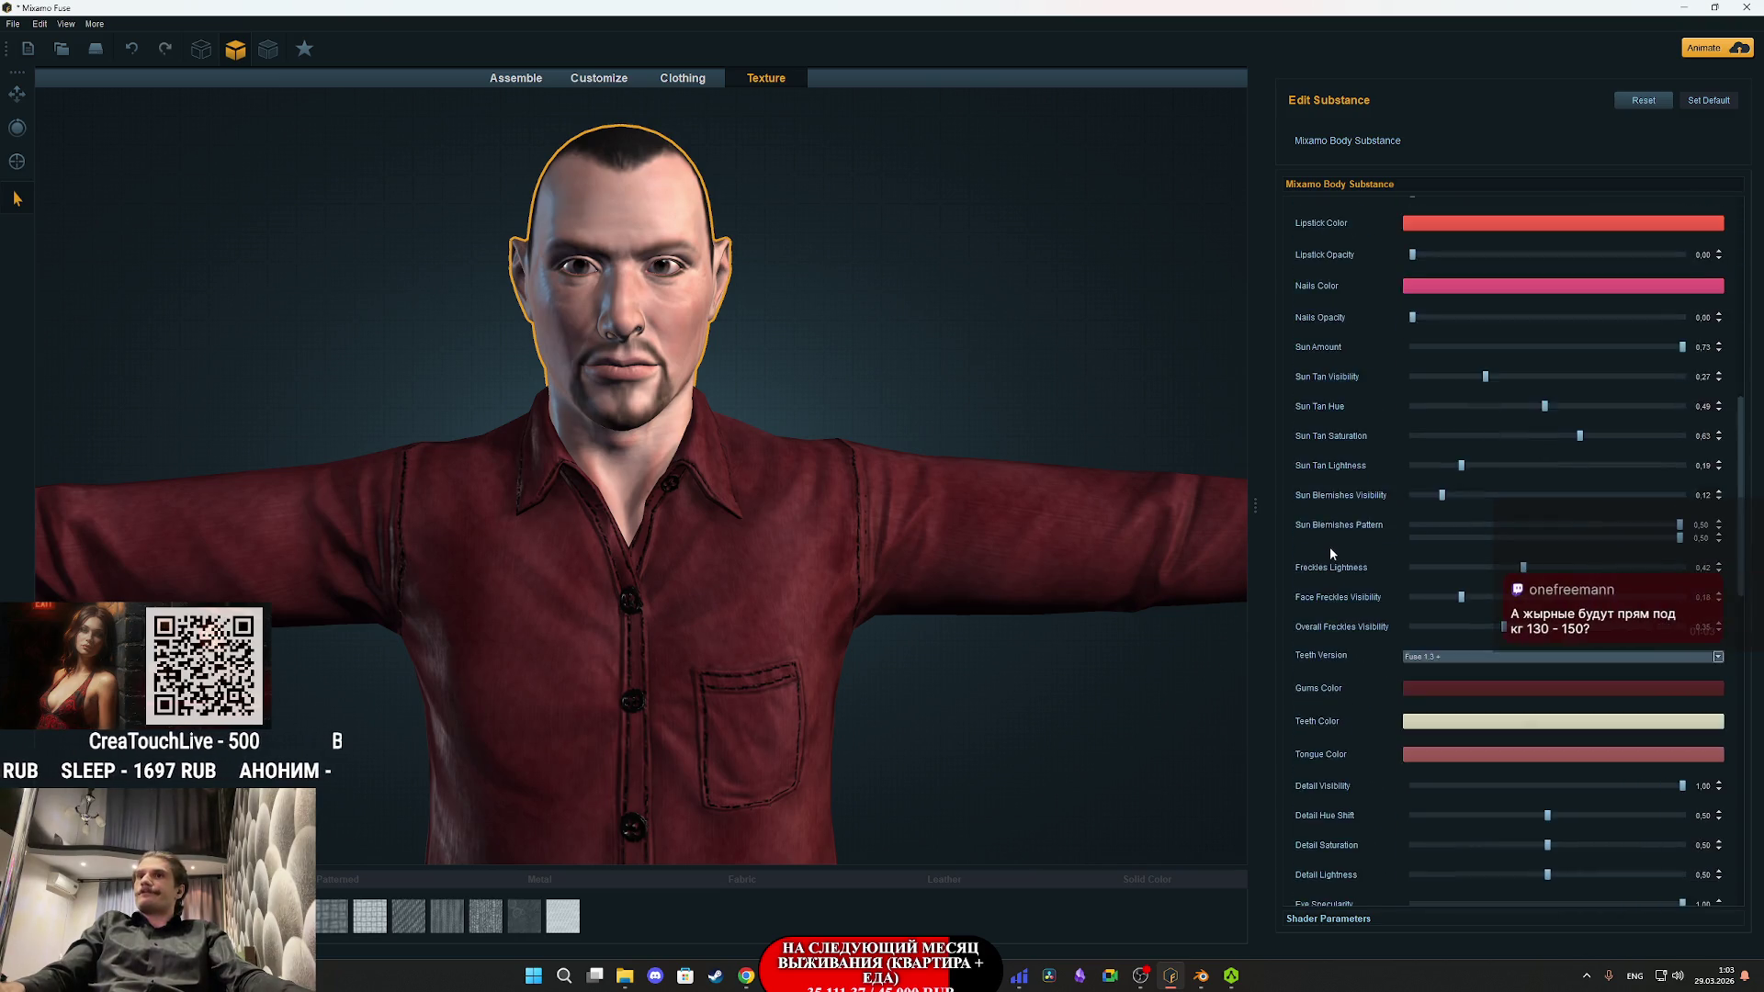
{"action": "scroll", "coordinate": [1329, 548], "scroll_direction": "down", "scroll_amount": 1}
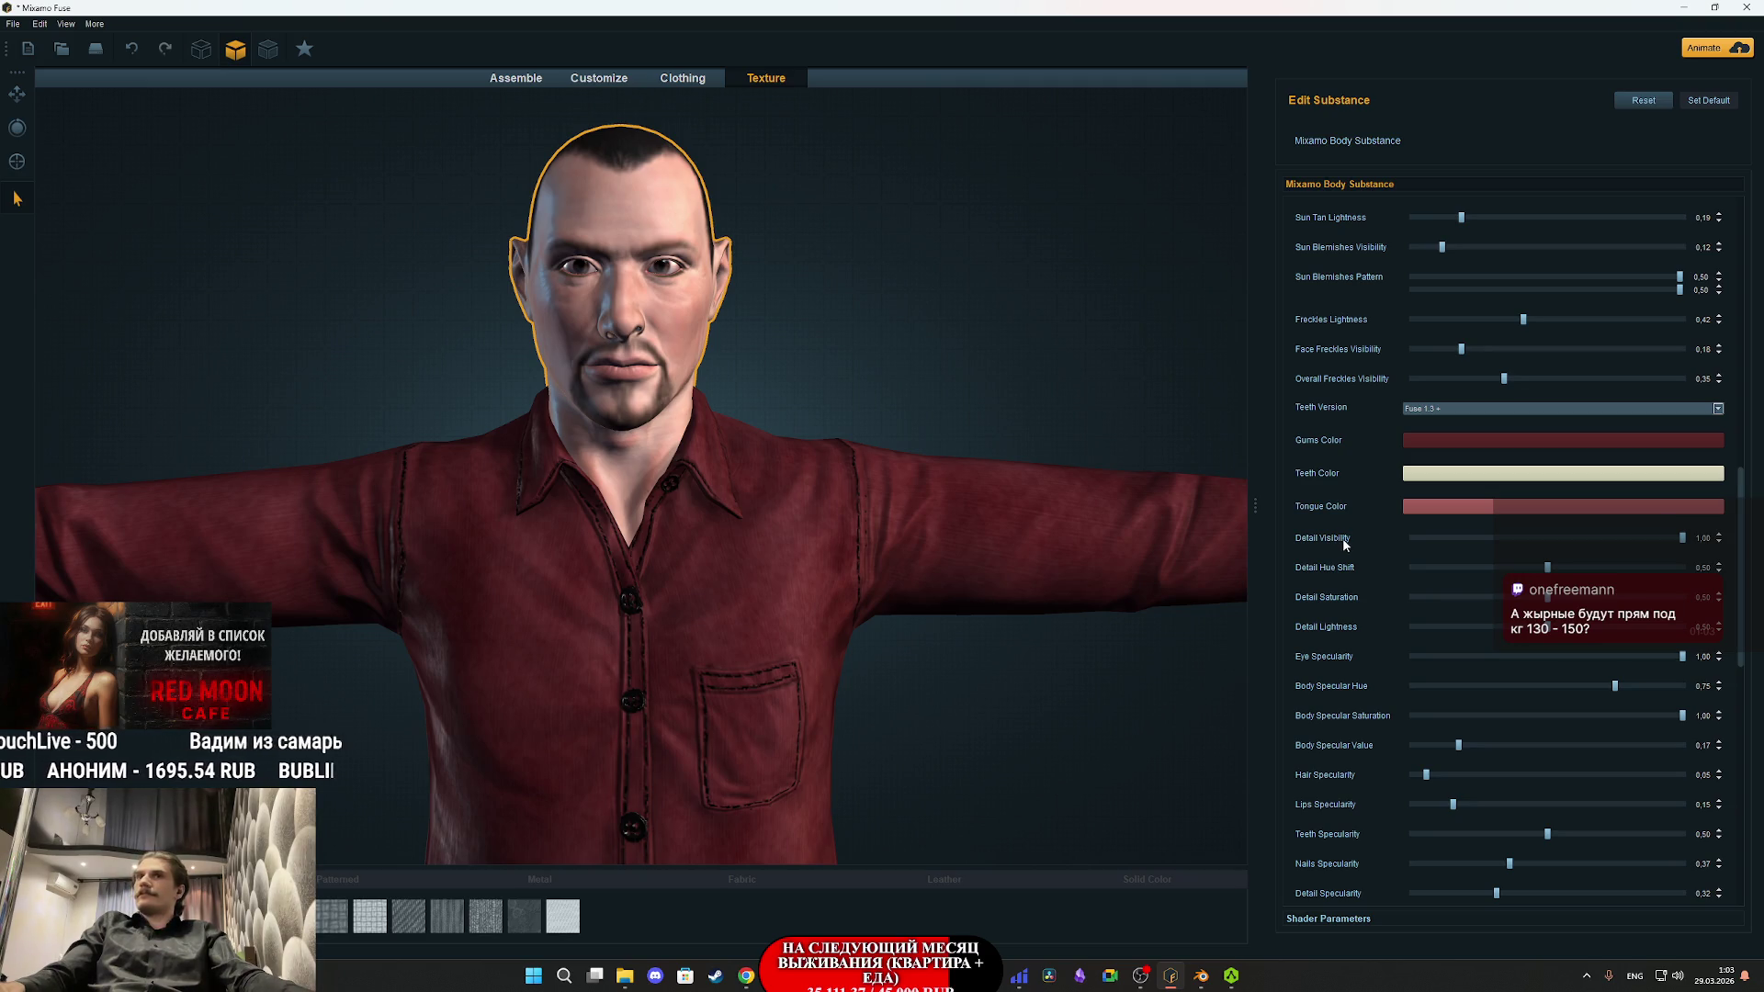
{"action": "scroll", "coordinate": [1335, 528], "scroll_direction": "down", "scroll_amount": 5}
{"action": "scroll", "coordinate": [1336, 528], "scroll_direction": "down", "scroll_amount": 5}
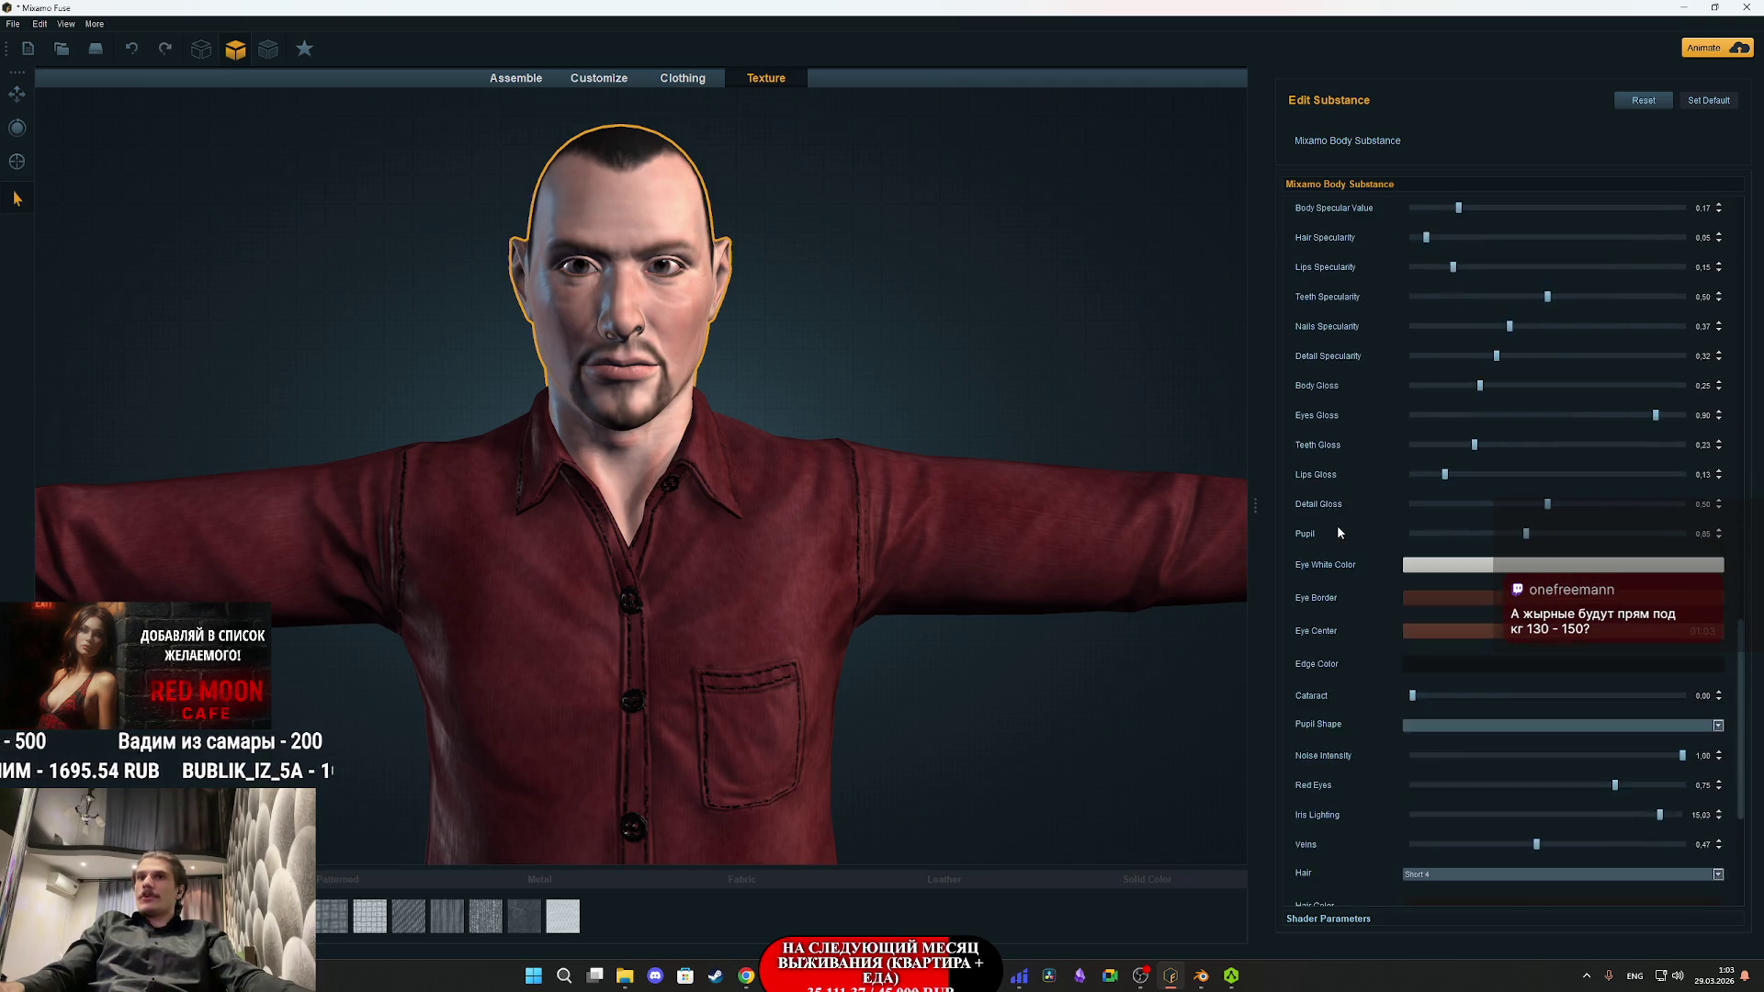
{"action": "left_click", "coordinate": [1441, 570]}
{"action": "left_click", "coordinate": [1435, 638]}
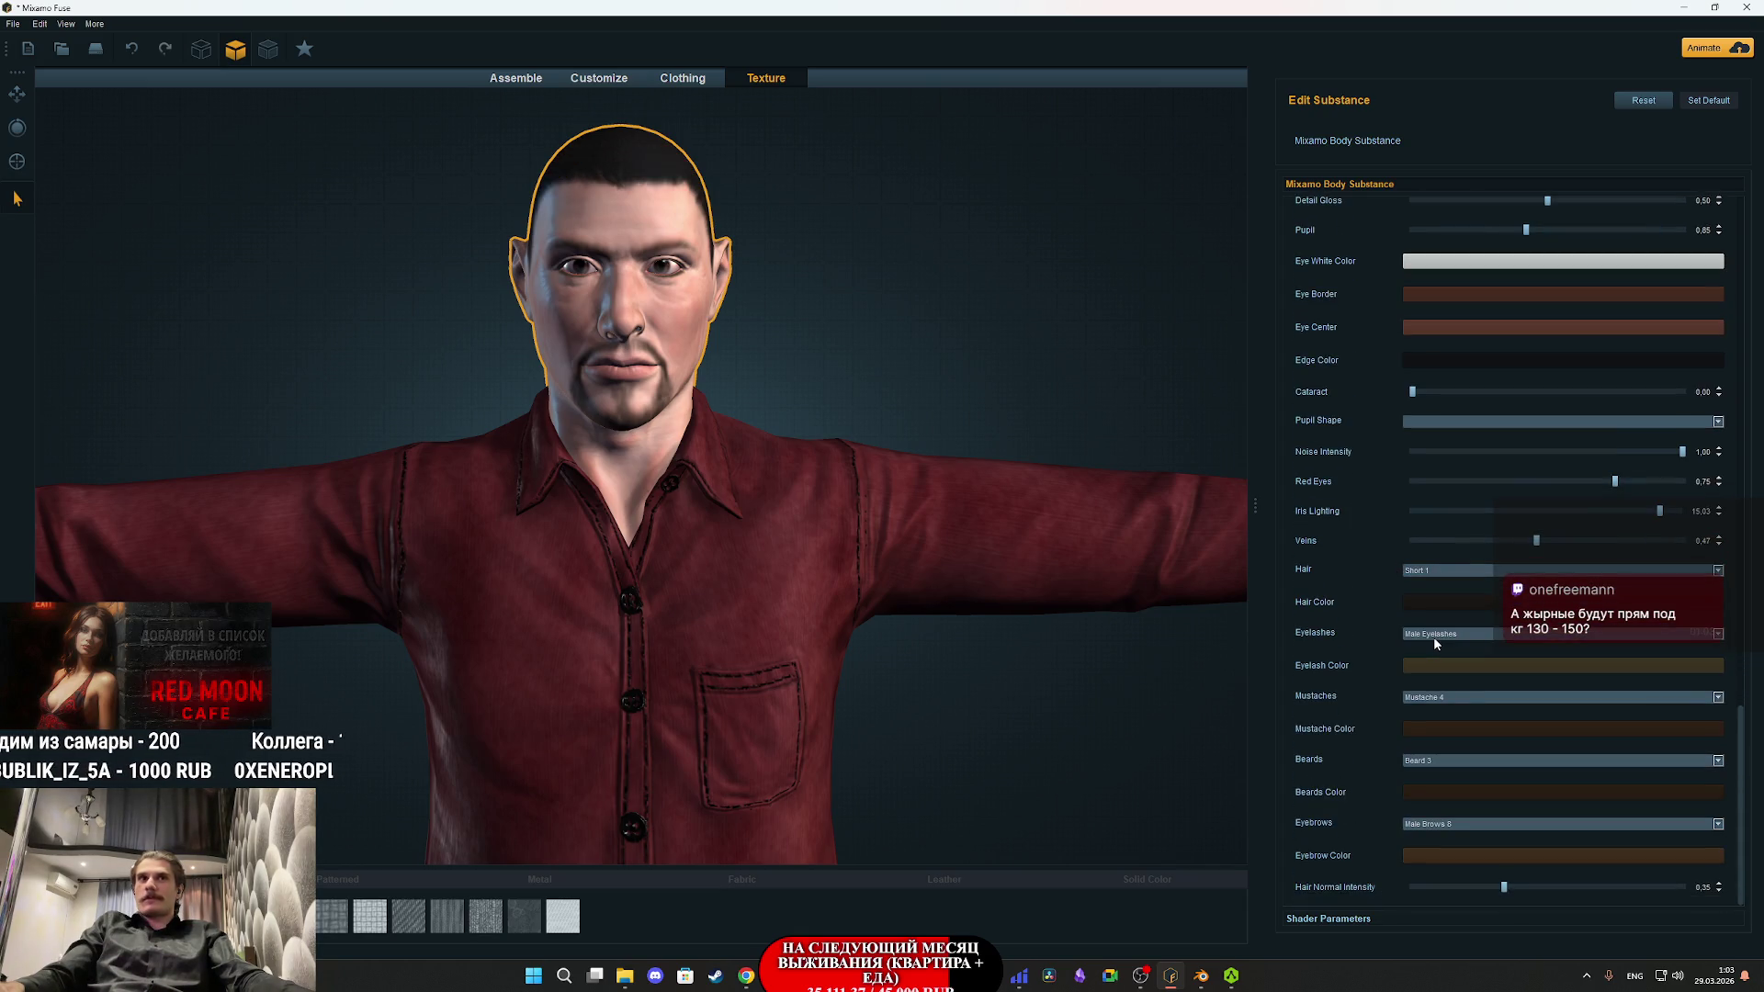
{"action": "mouse_move", "coordinate": [865, 390]}
{"action": "left_mouse_down"}
{"action": "mouse_move", "coordinate": [1105, 390]}
{"action": "mouse_move", "coordinate": [803, 390]}
{"action": "mouse_move", "coordinate": [871, 387]}
{"action": "left_mouse_up"}
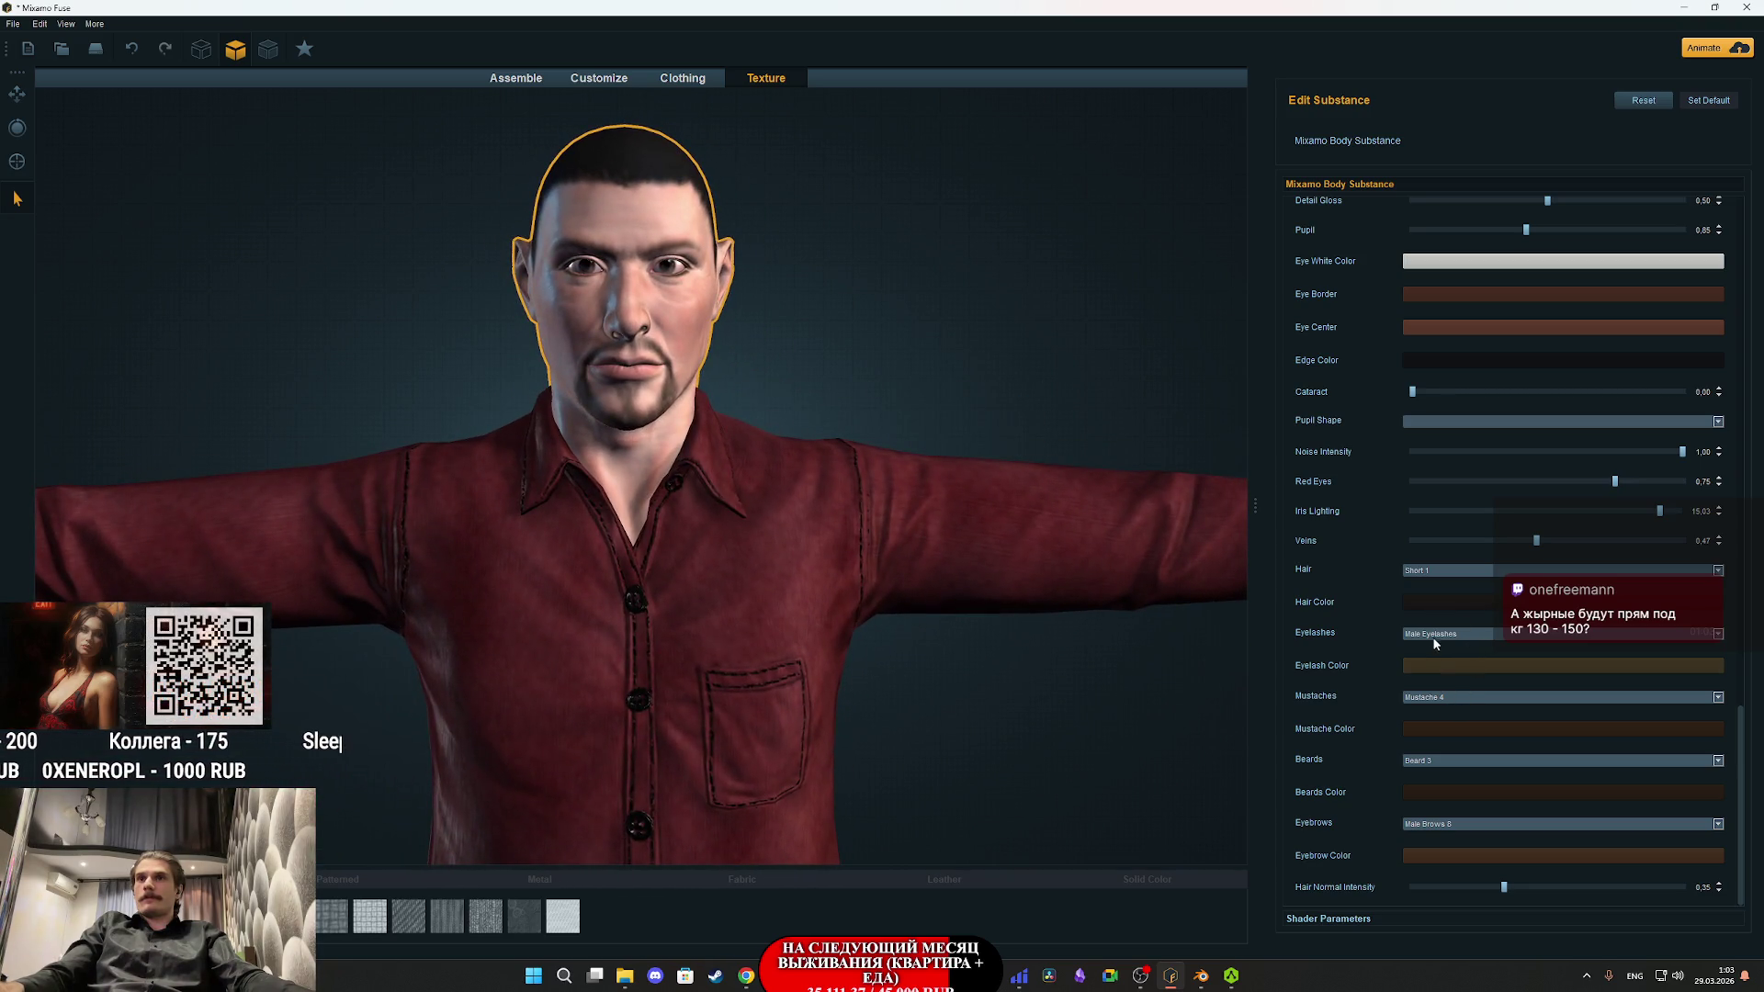
- Try the Short 3 hair style, then settle back on Short 1
{"action": "left_click", "coordinate": [1420, 571]}
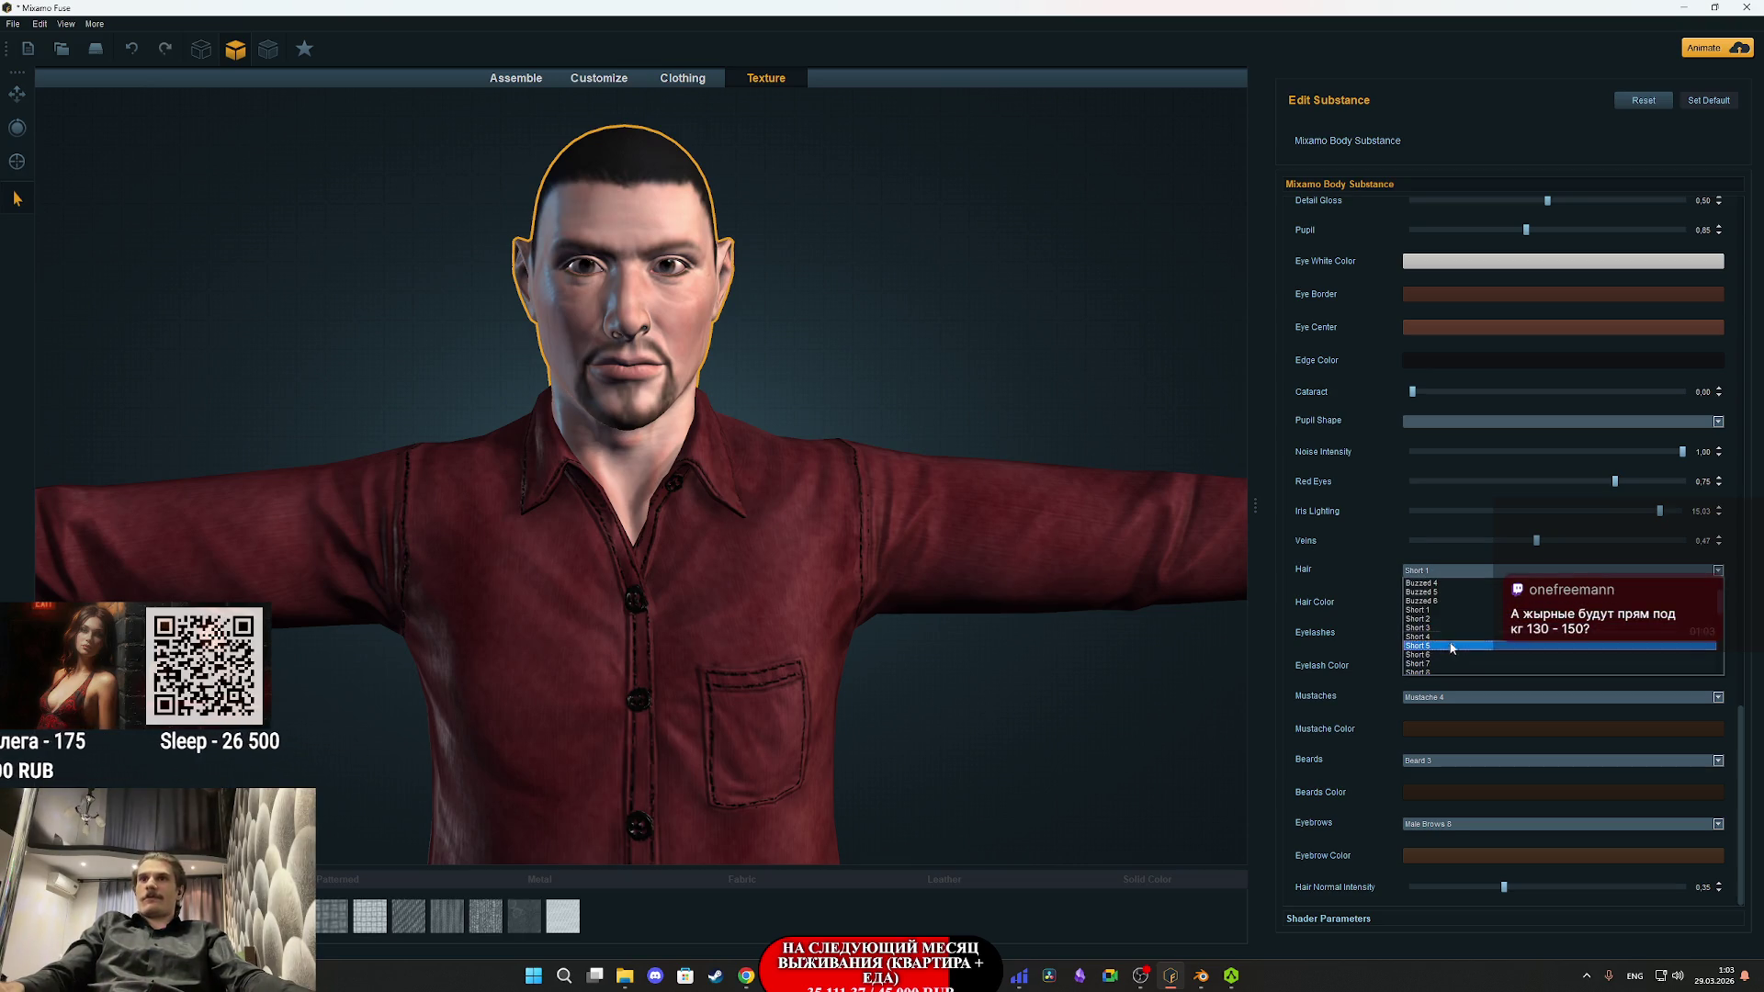
{"action": "left_click", "coordinate": [1440, 628]}
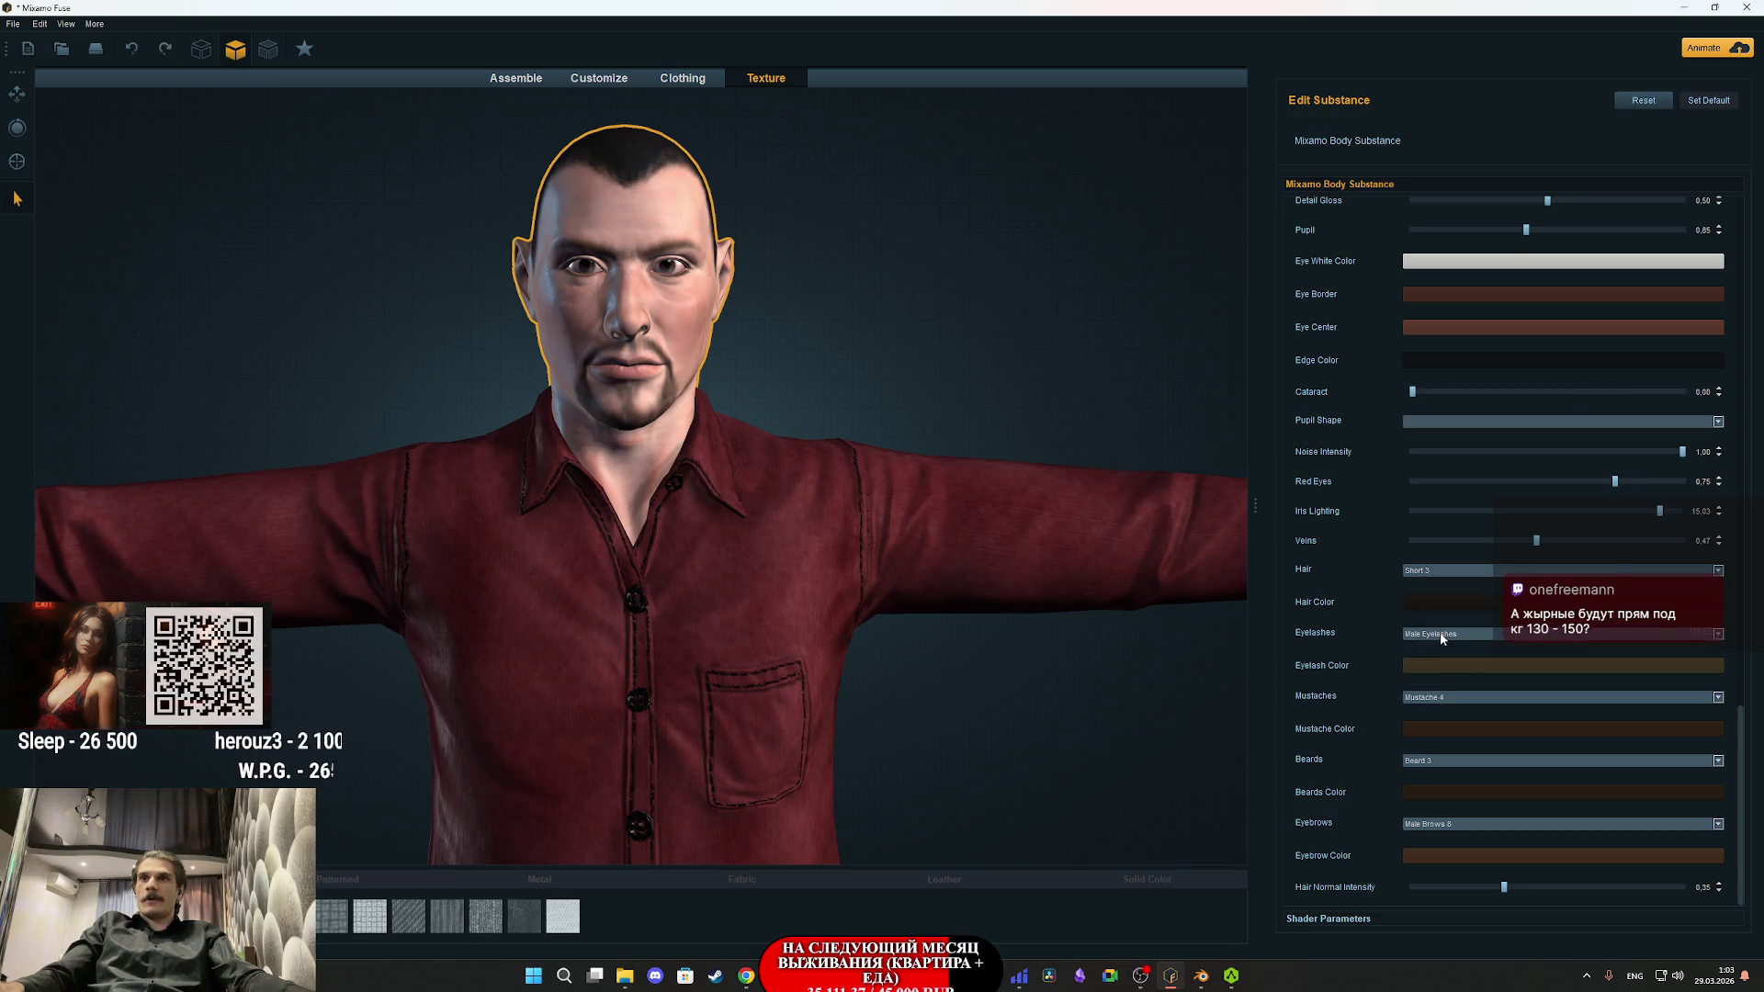
{"action": "left_click", "coordinate": [1436, 571]}
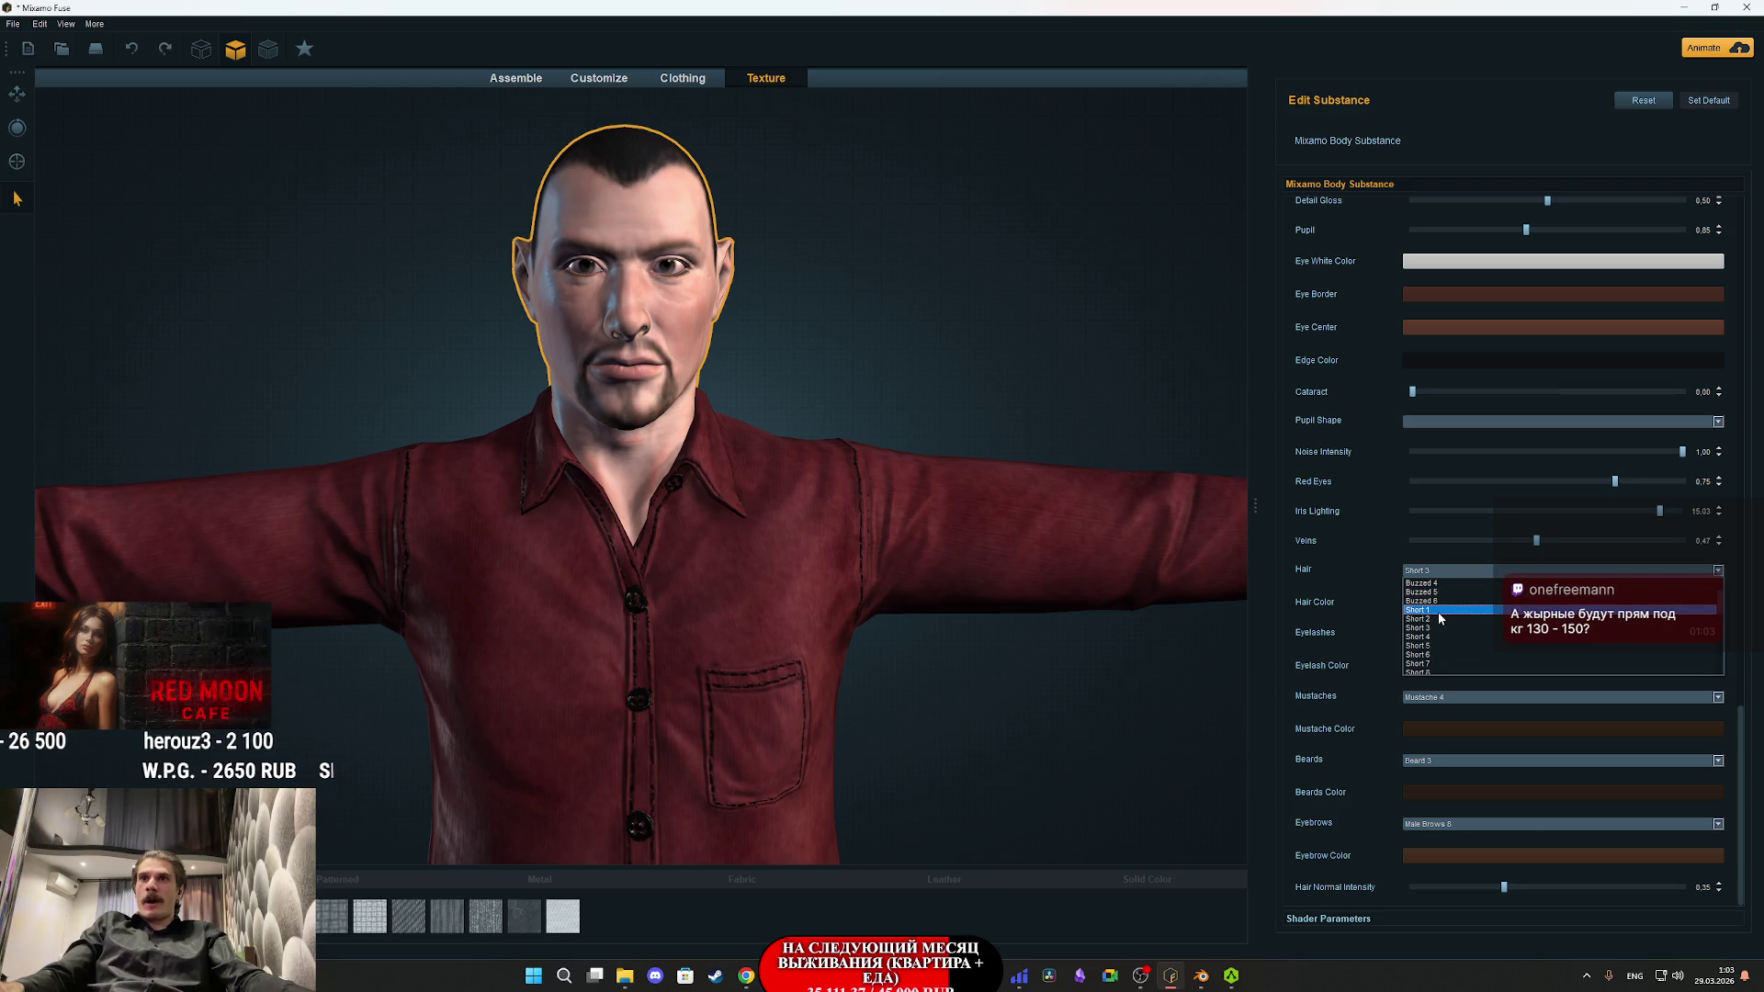
{"action": "left_click", "coordinate": [1436, 611]}
{"action": "mouse_move", "coordinate": [954, 394]}
{"action": "left_mouse_down"}
{"action": "mouse_move", "coordinate": [1198, 395]}
{"action": "mouse_move", "coordinate": [981, 393]}
{"action": "left_mouse_up"}
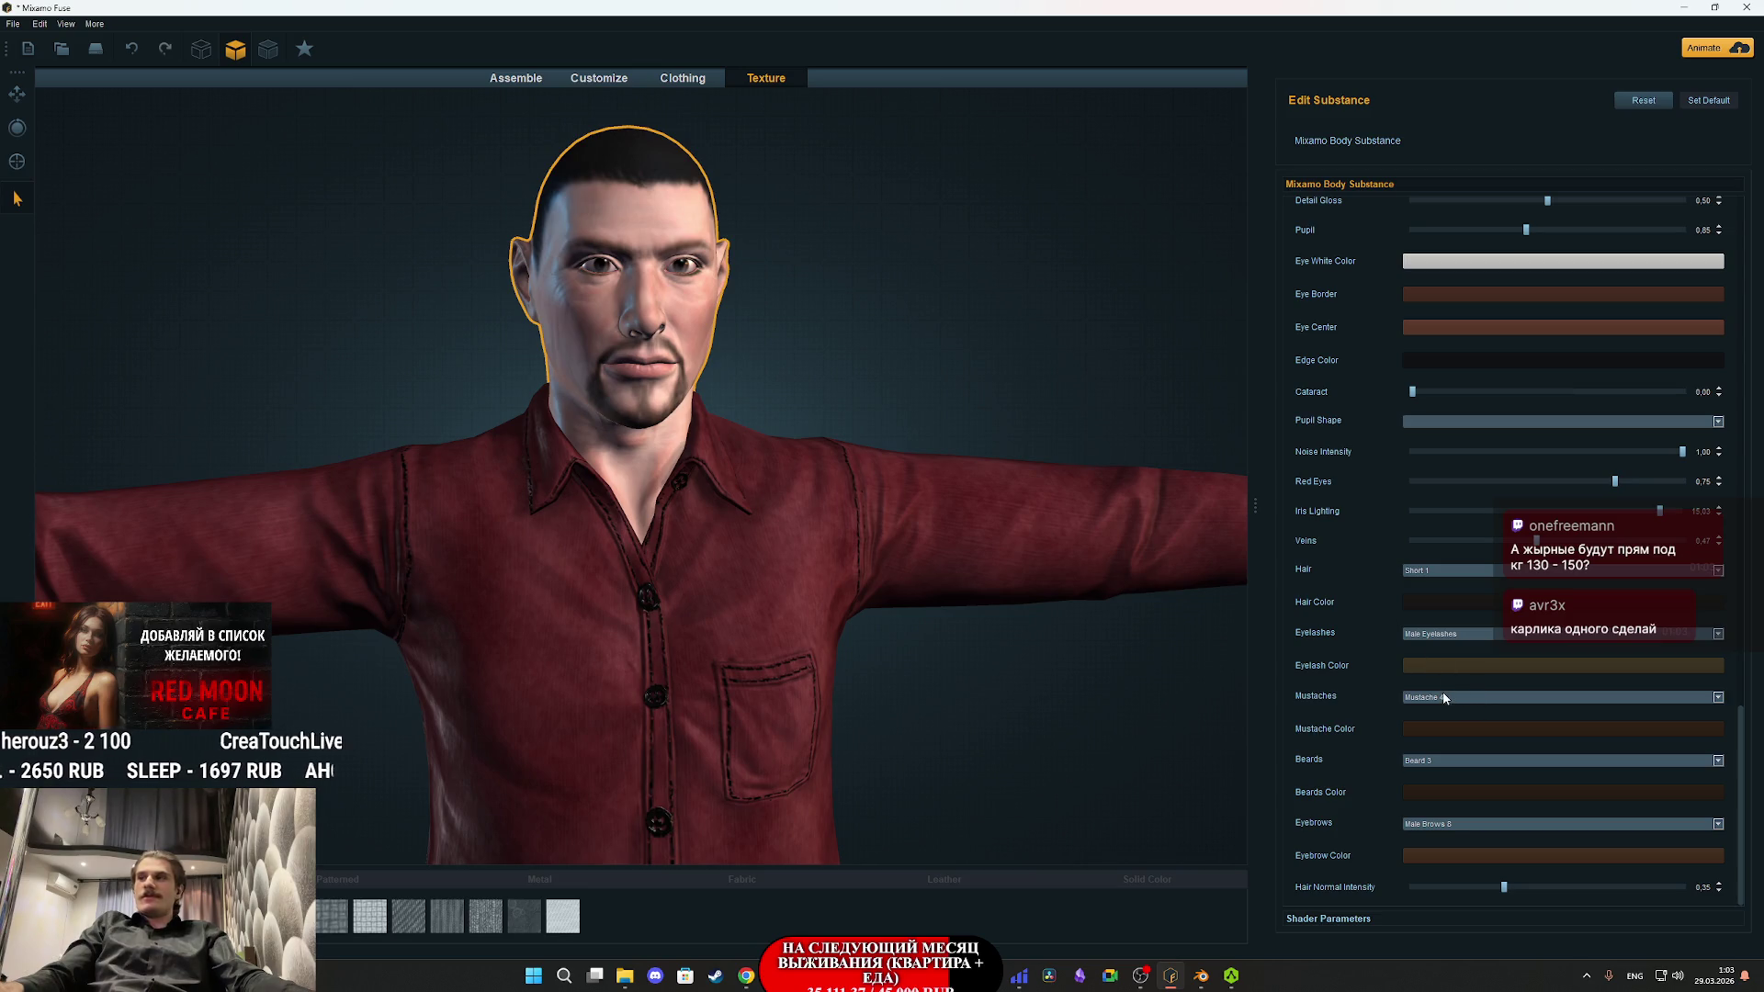
- Give the character the Mustache 6 mustache and the fuller Beard 9 beard
{"action": "scroll", "coordinate": [1444, 696], "scroll_direction": "up", "scroll_amount": 1}
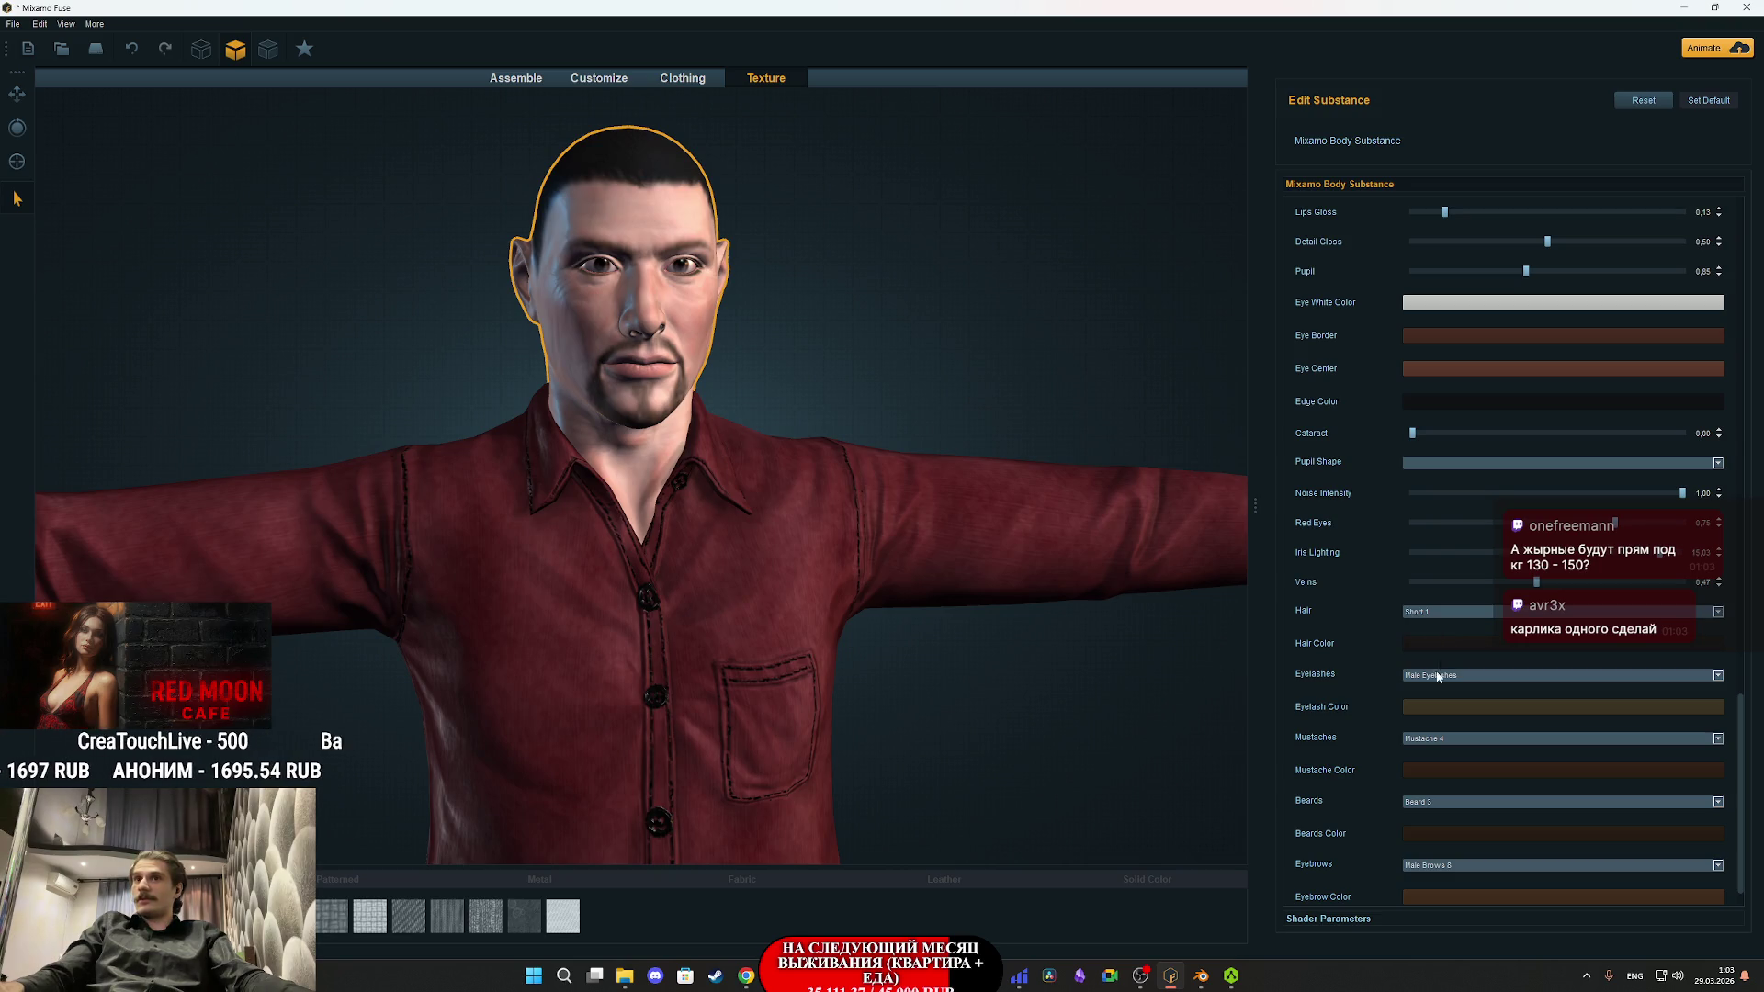
{"action": "left_click", "coordinate": [1429, 739]}
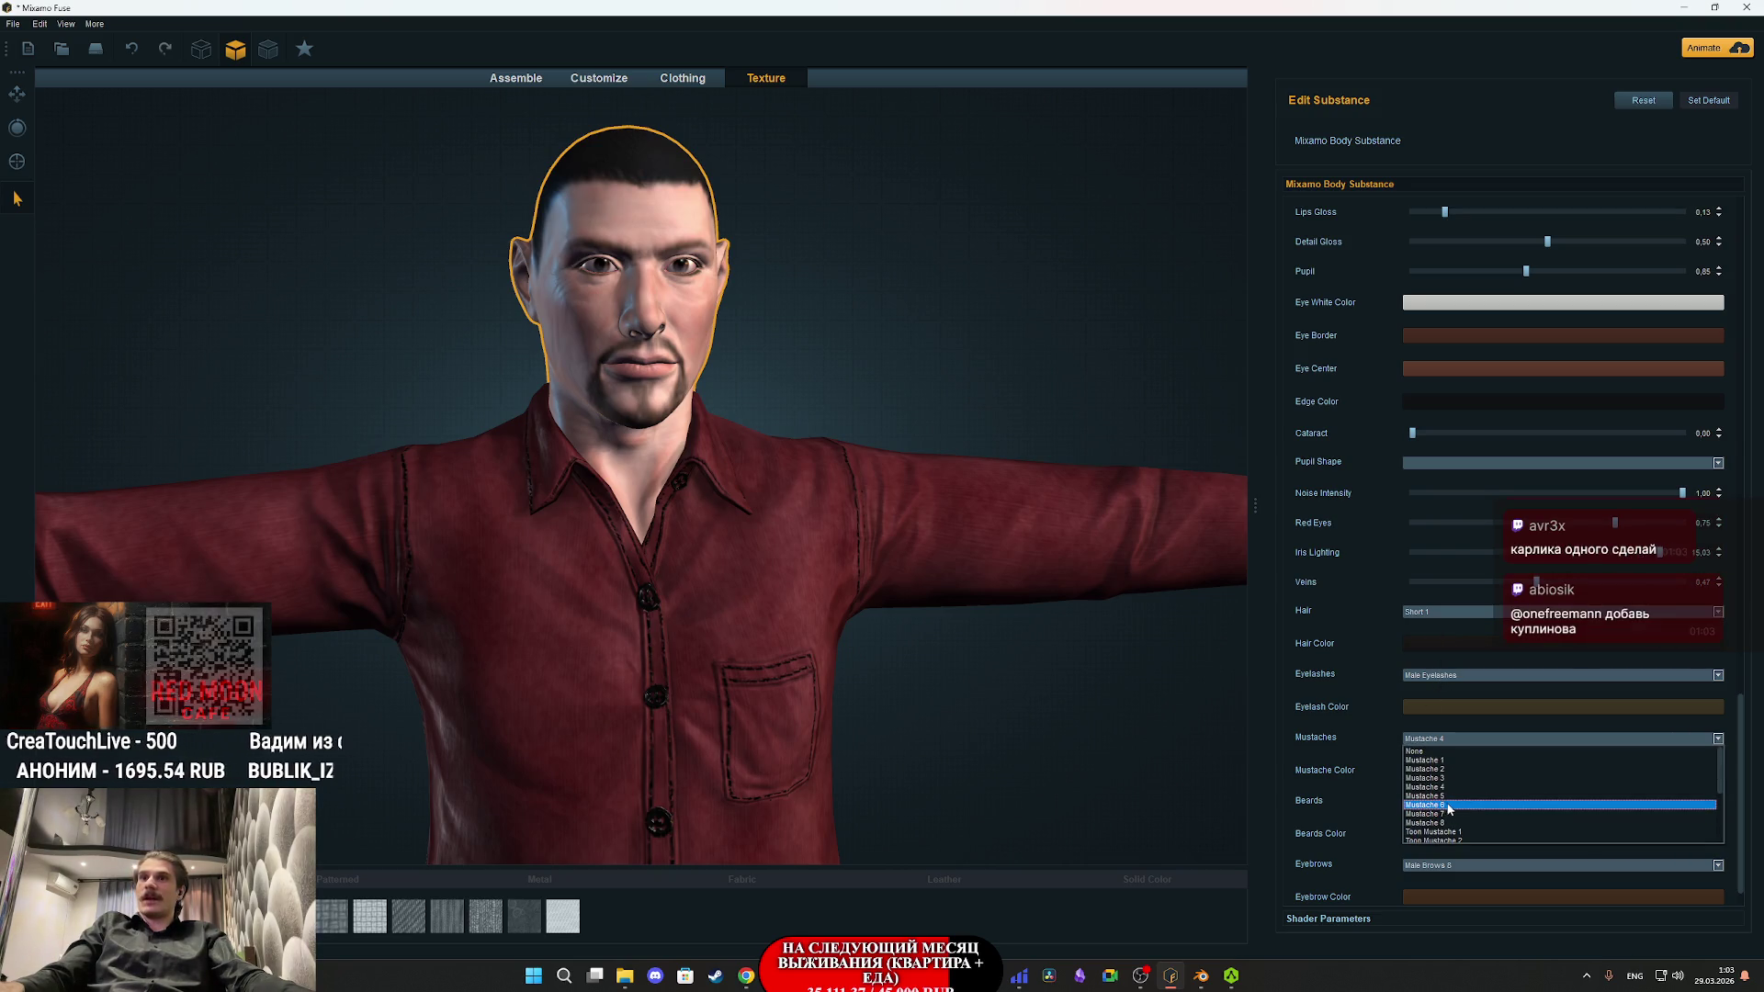
{"action": "left_click", "coordinate": [1448, 805]}
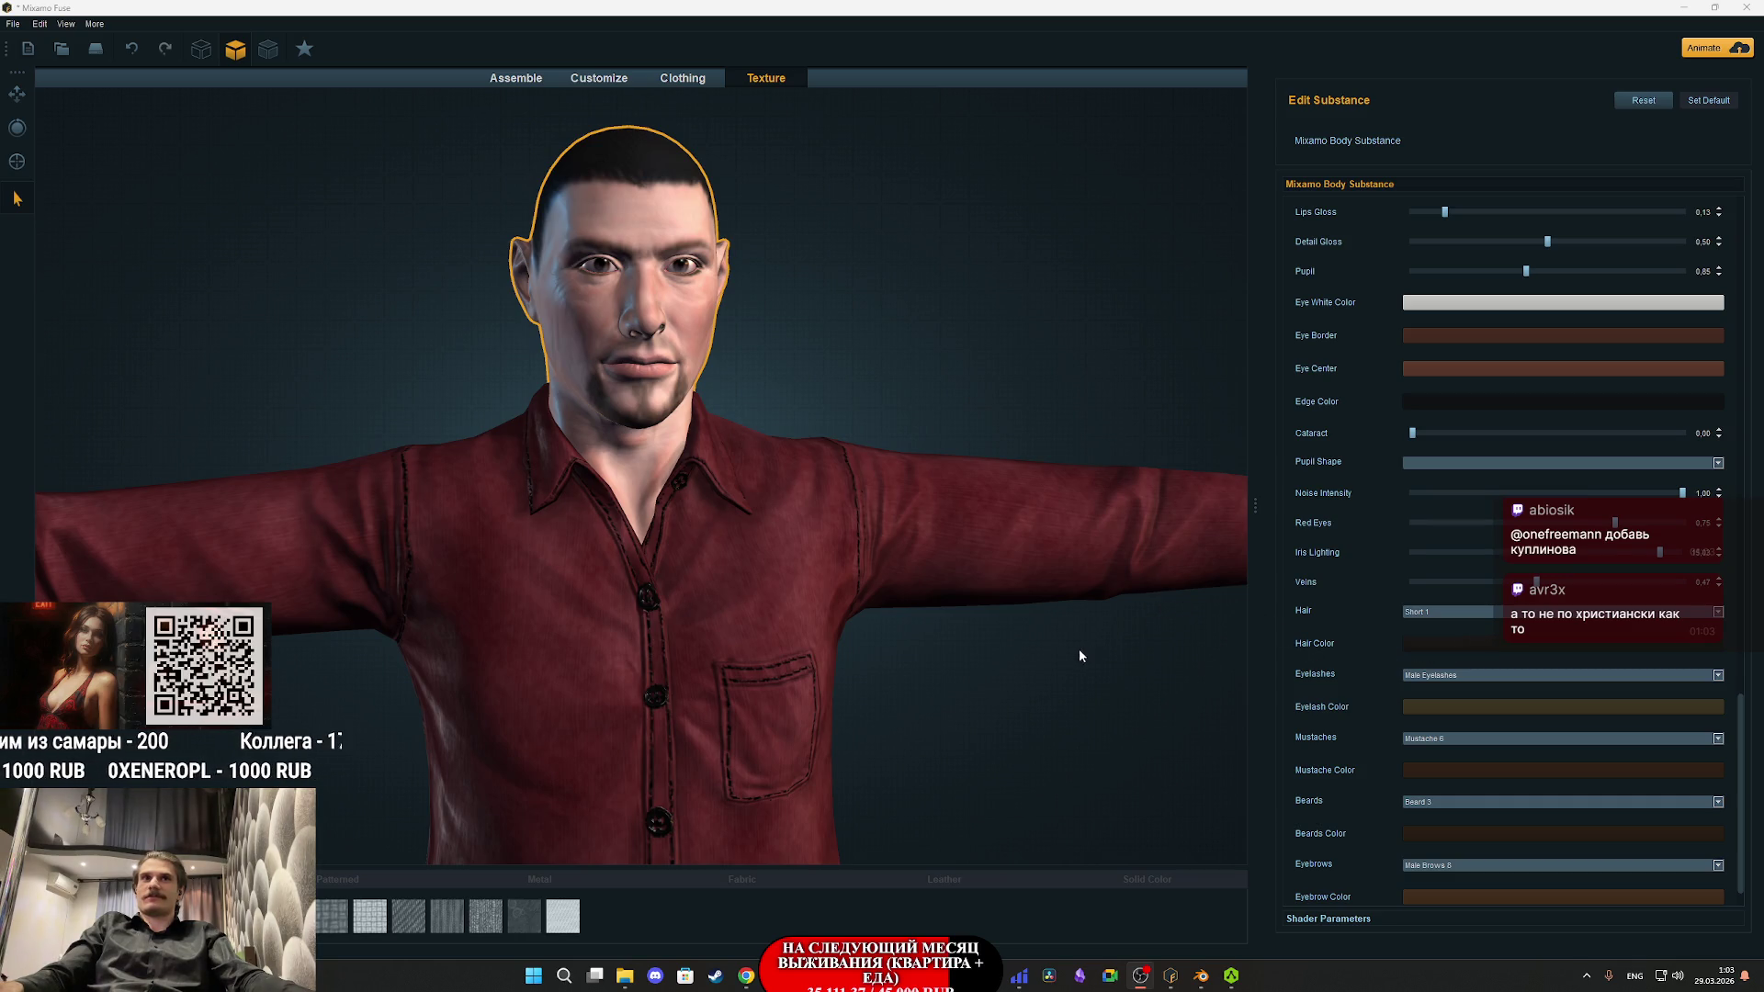
{"action": "left_click_drag", "start_coordinate": [1082, 654], "coordinate": [1000, 648]}
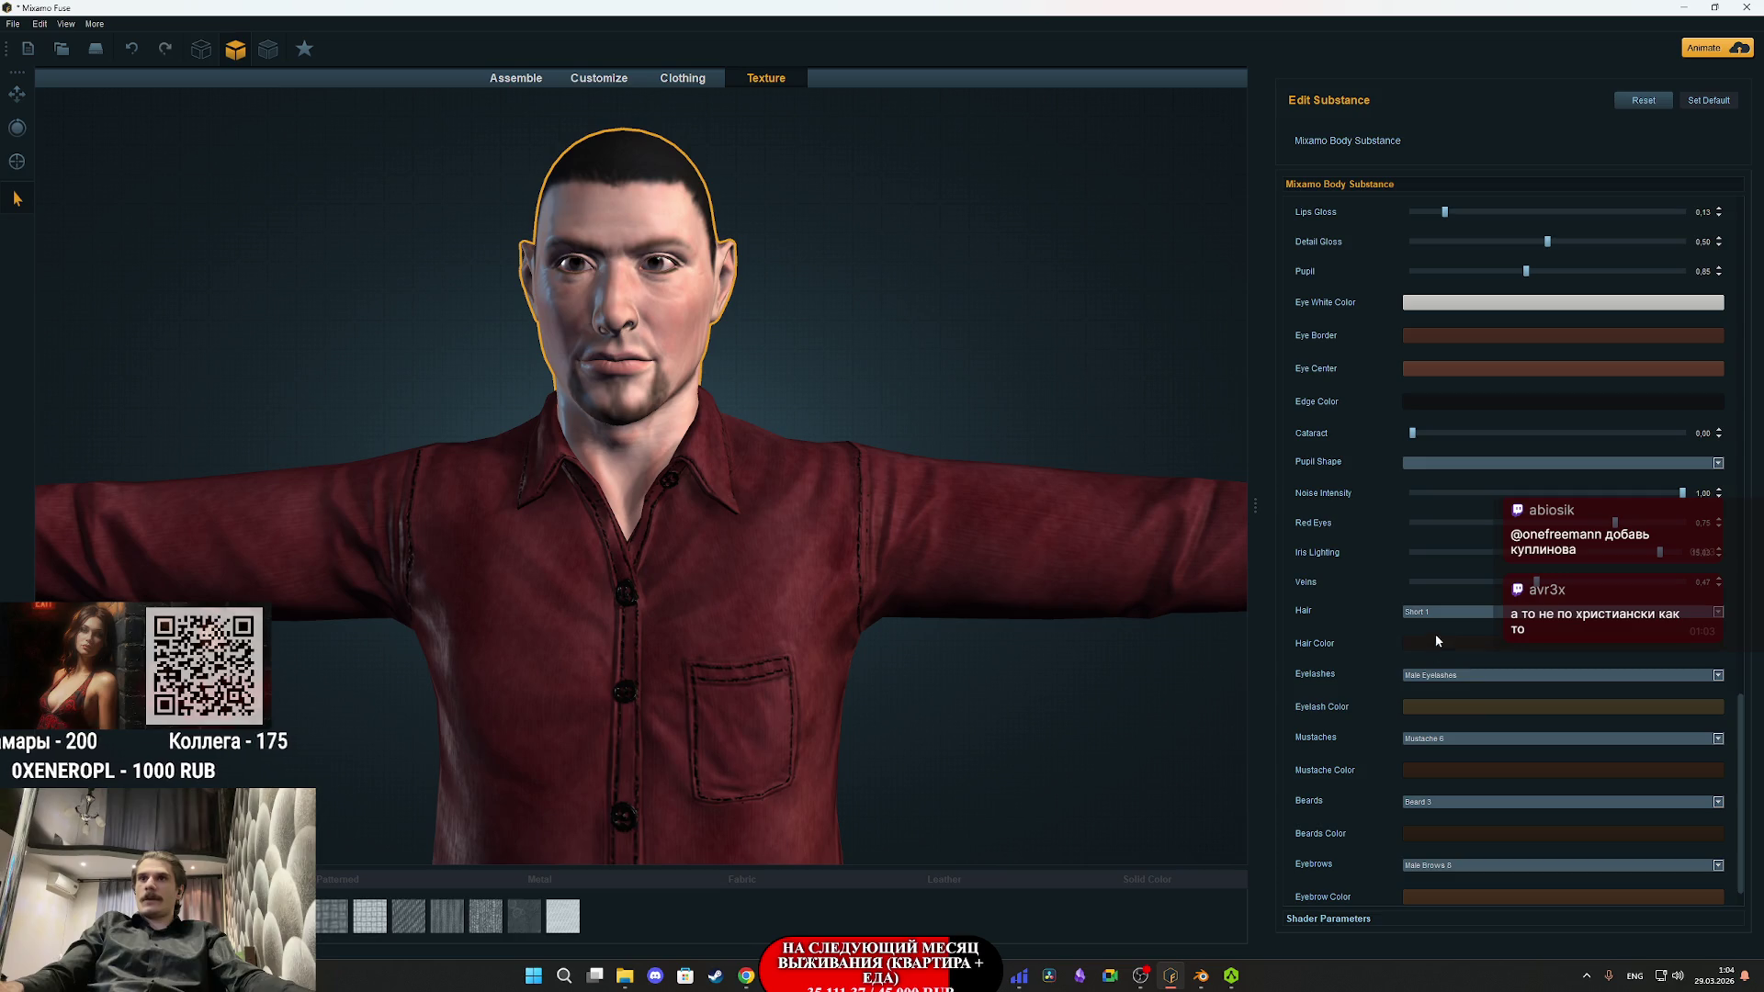
{"action": "left_click", "coordinate": [1429, 802]}
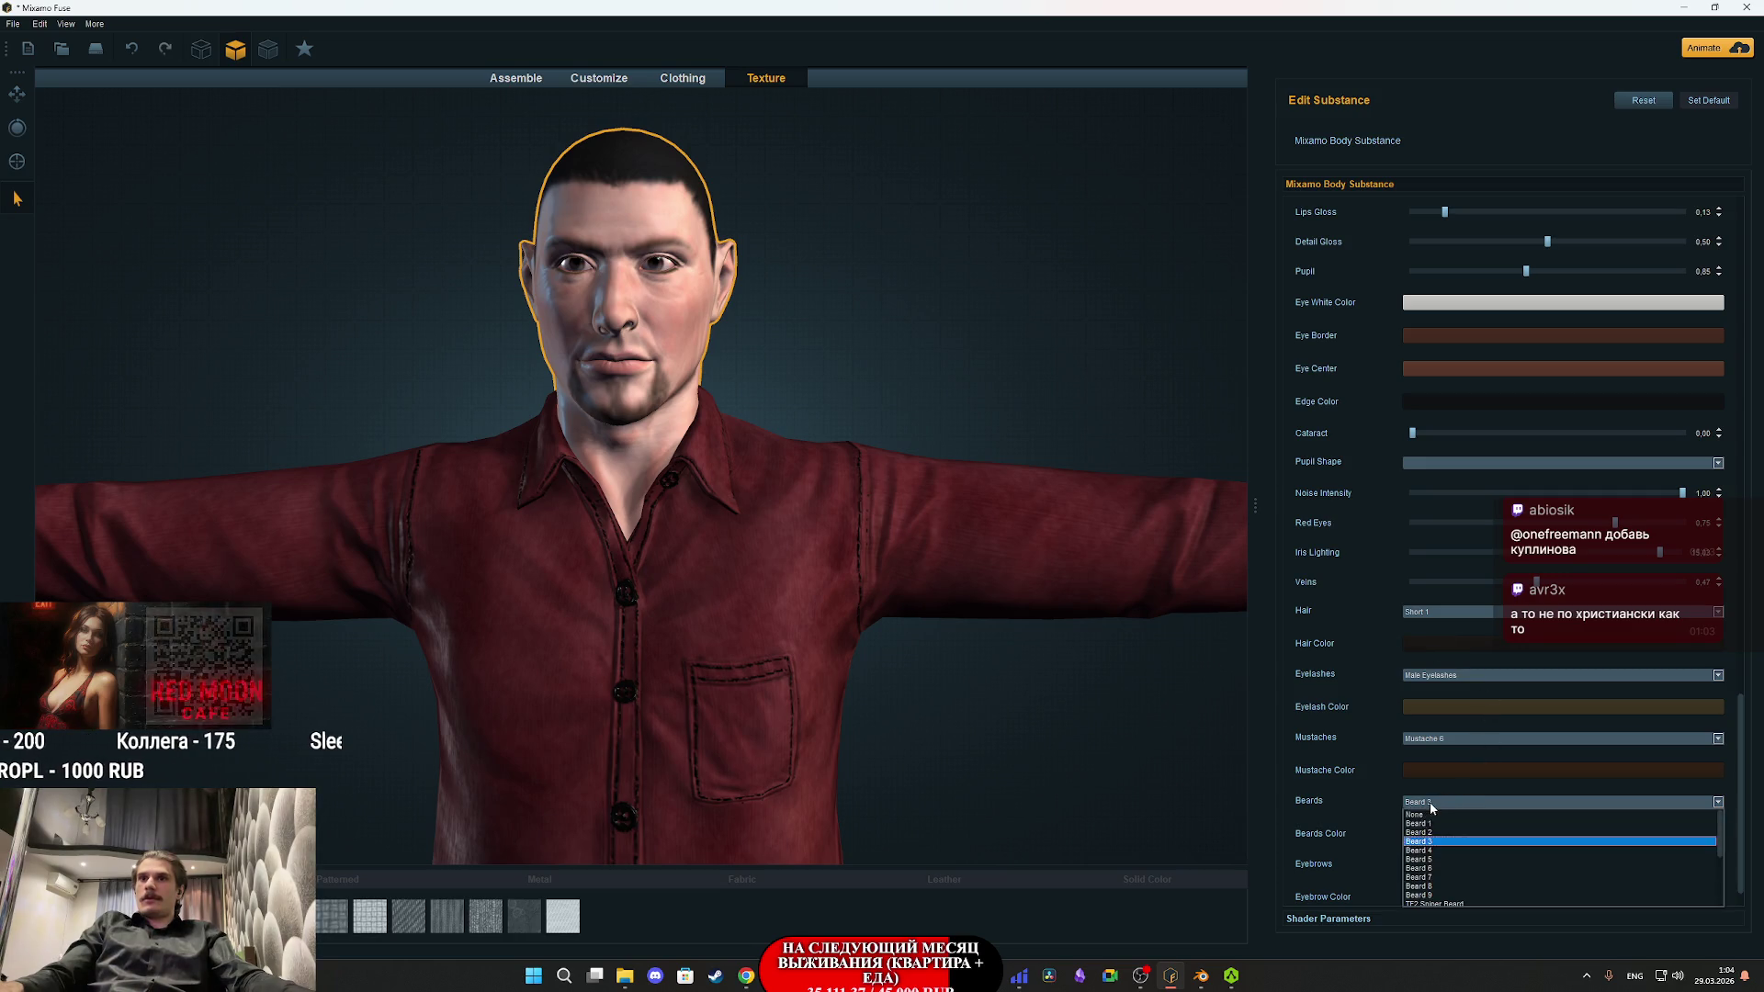
{"action": "left_click", "coordinate": [1420, 894]}
{"action": "left_click", "coordinate": [843, 572]}
{"action": "mouse_move", "coordinate": [1006, 560]}
{"action": "left_mouse_down"}
{"action": "mouse_move", "coordinate": [985, 380]}
{"action": "mouse_move", "coordinate": [1297, 372]}
{"action": "left_mouse_up"}
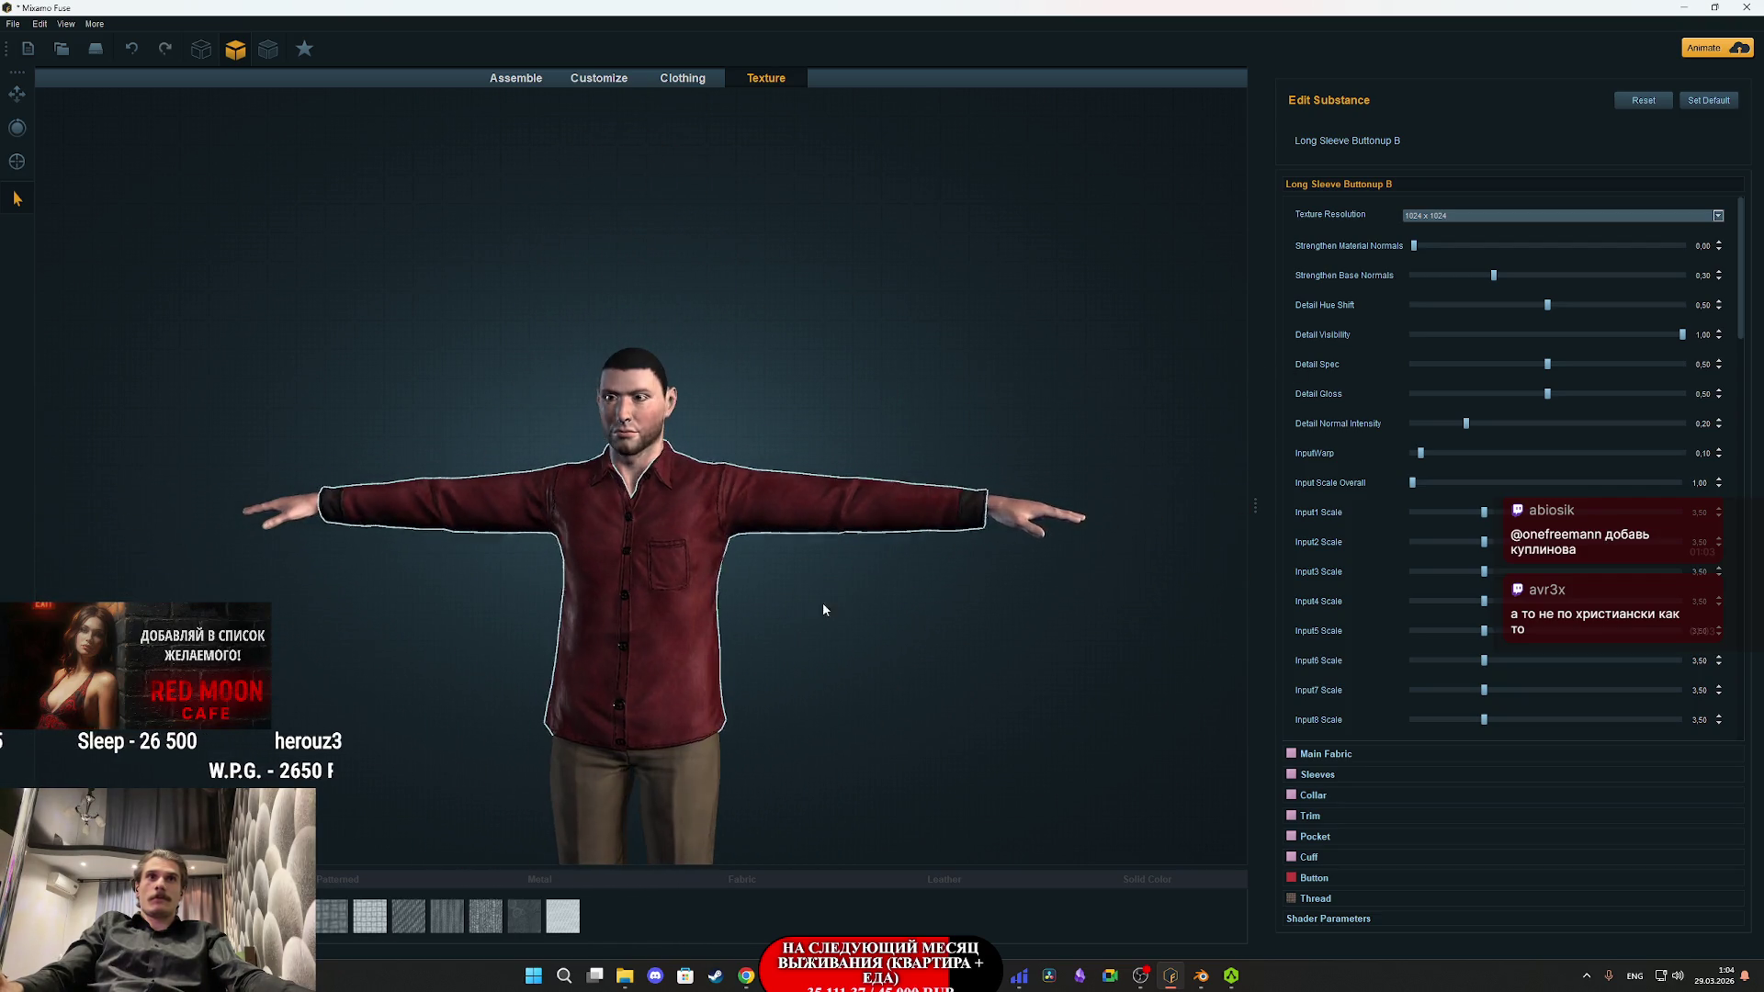
- Zoom in on the face, deselect the shirt, and select the head for Mixamo Body Substance
{"action": "scroll", "coordinate": [813, 533], "scroll_direction": "up", "scroll_amount": 2}
{"action": "mouse_move", "coordinate": [842, 629]}
{"action": "left_mouse_down"}
{"action": "mouse_move", "coordinate": [806, 267]}
{"action": "mouse_move", "coordinate": [814, 111]}
{"action": "mouse_move", "coordinate": [828, 681]}
{"action": "mouse_move", "coordinate": [724, 395]}
{"action": "mouse_move", "coordinate": [846, 467]}
{"action": "mouse_move", "coordinate": [1086, 444]}
{"action": "mouse_move", "coordinate": [1039, 467]}
{"action": "mouse_move", "coordinate": [818, 463]}
{"action": "mouse_move", "coordinate": [854, 458]}
{"action": "mouse_move", "coordinate": [683, 399]}
{"action": "left_mouse_up"}
{"action": "left_click", "coordinate": [659, 361]}
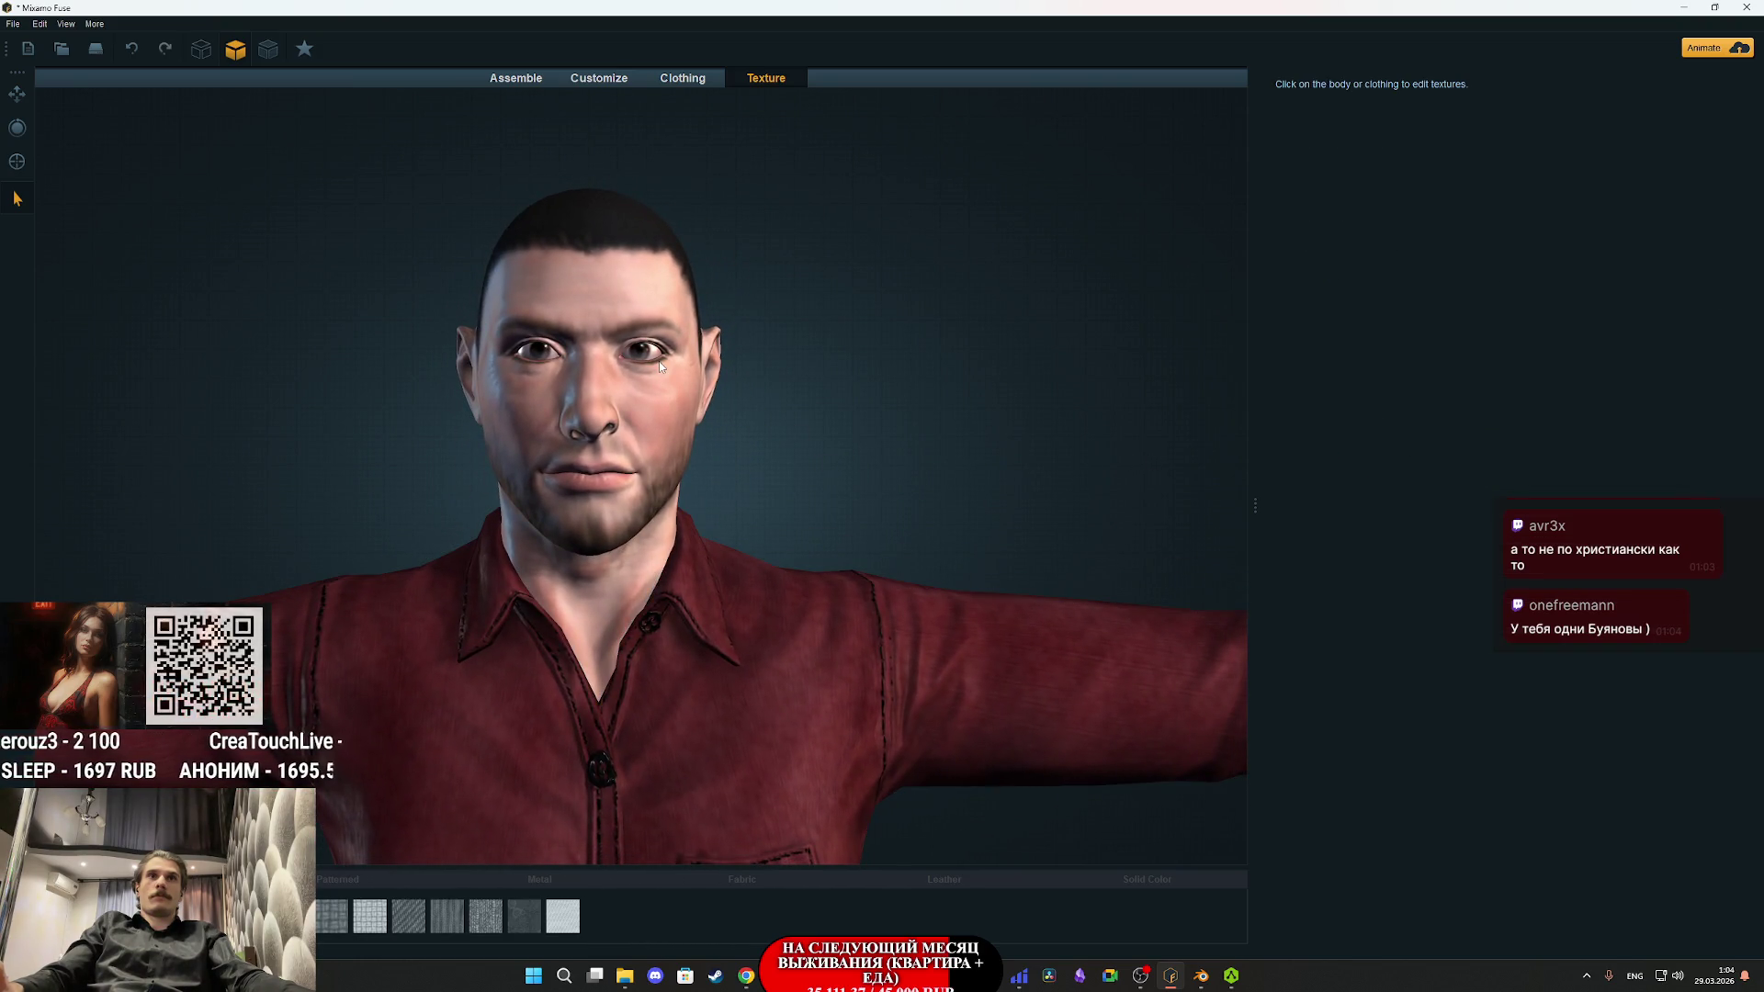
{"action": "scroll", "coordinate": [659, 361], "scroll_direction": "up", "scroll_amount": 3}
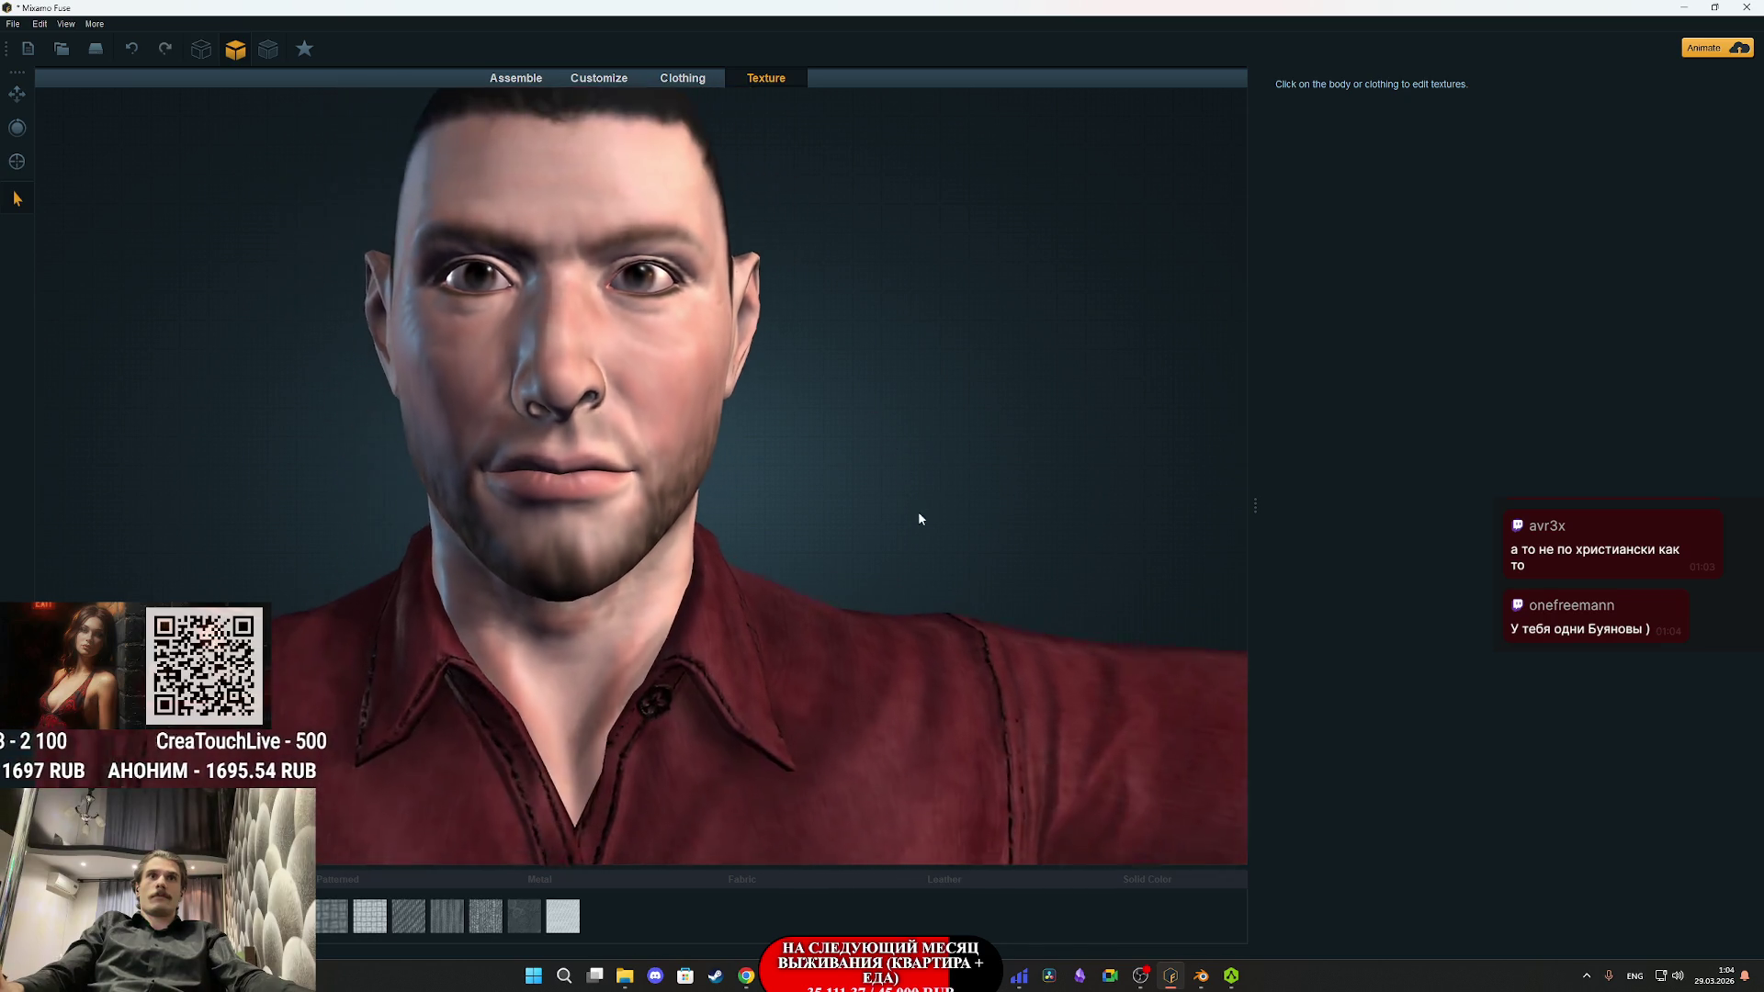
{"action": "scroll", "coordinate": [910, 478], "scroll_direction": "up", "scroll_amount": 3}
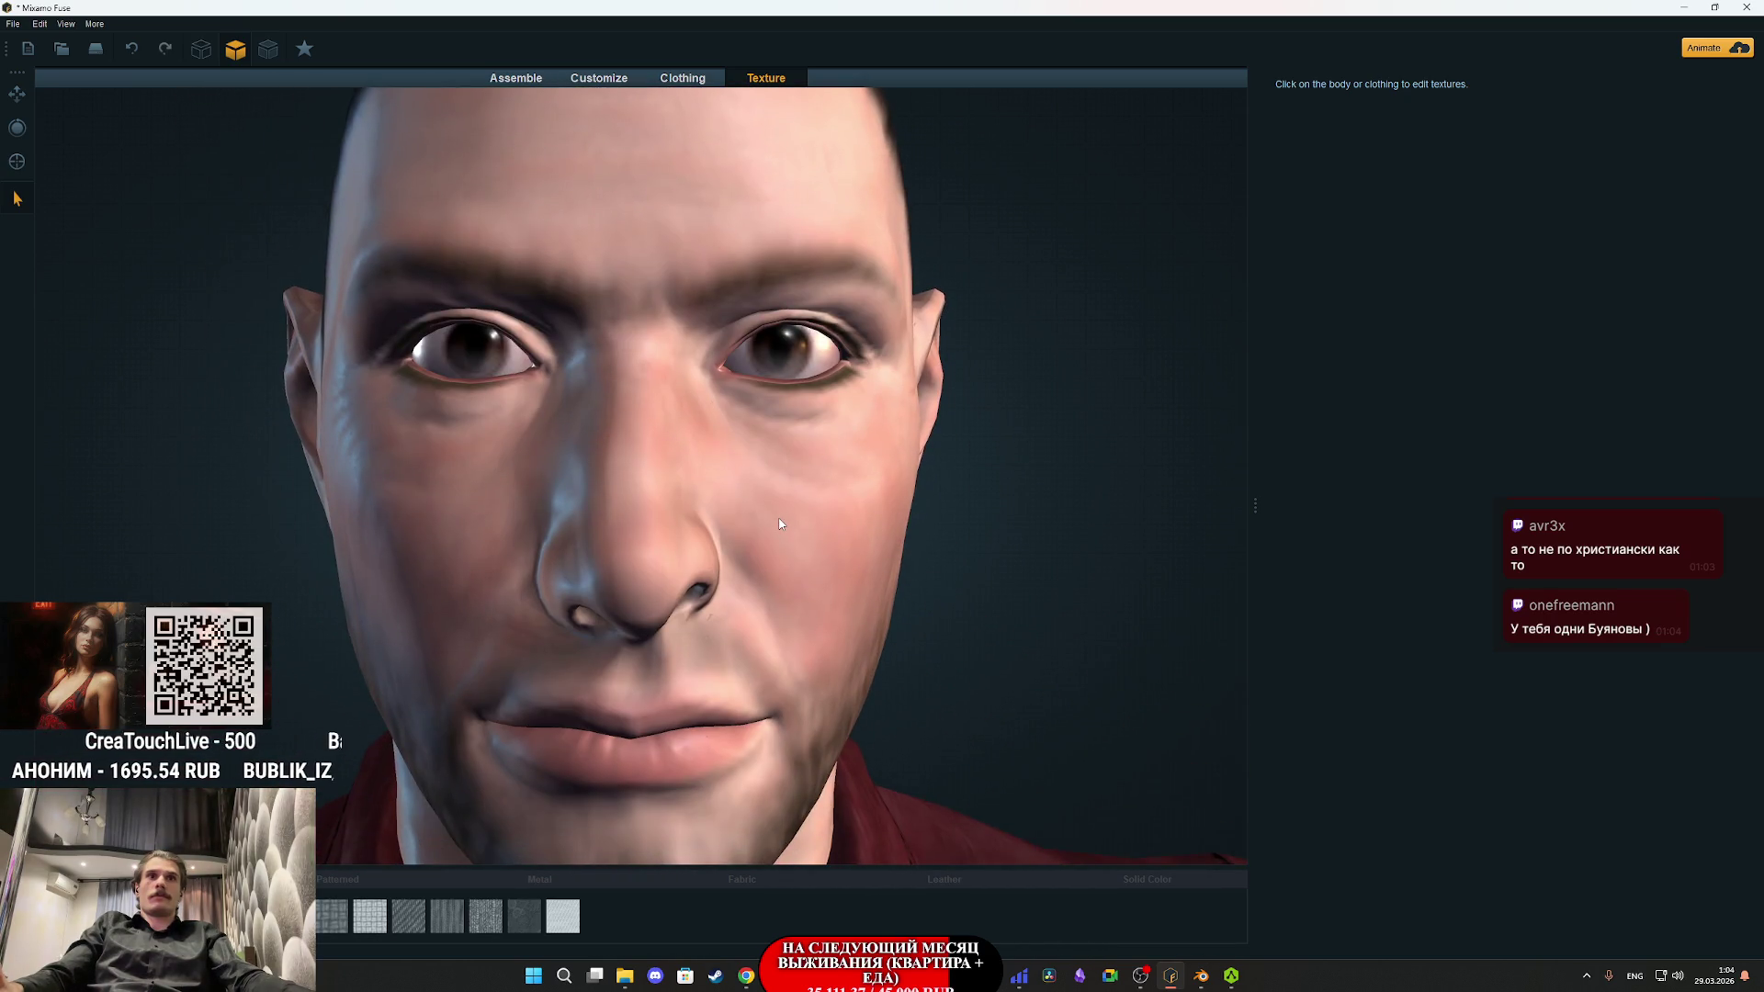
{"action": "scroll", "coordinate": [779, 524], "scroll_direction": "down", "scroll_amount": 3}
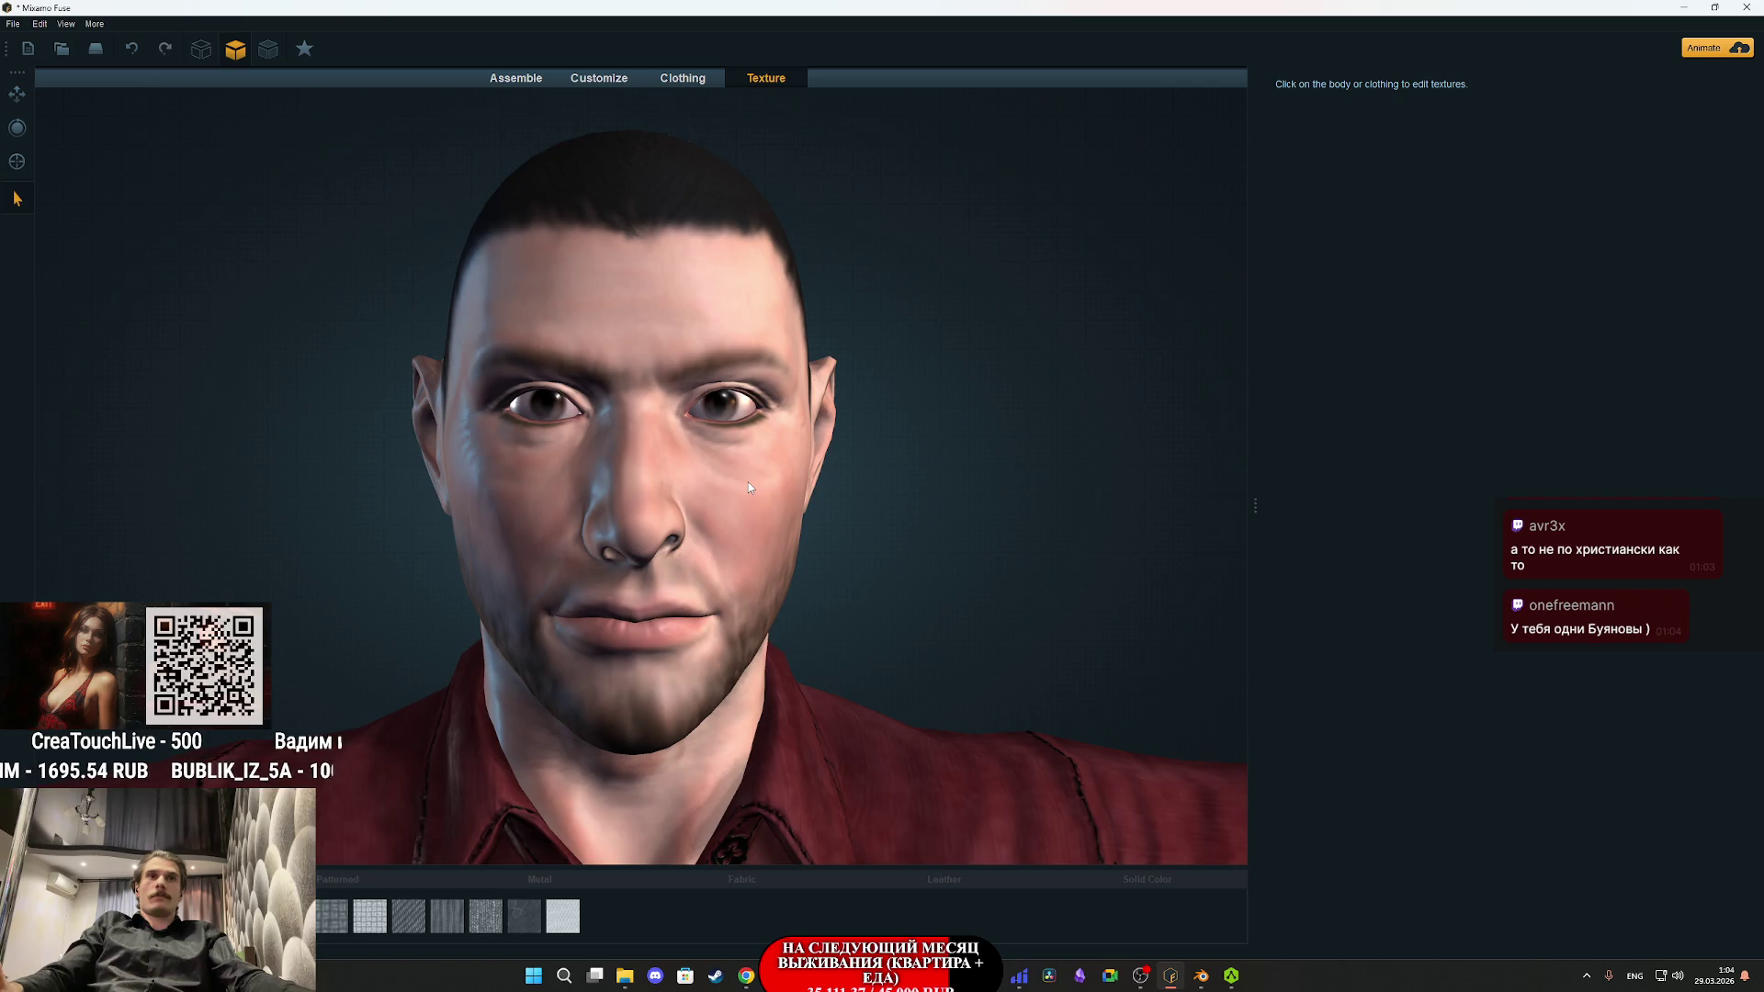
{"action": "scroll", "coordinate": [748, 487], "scroll_direction": "up", "scroll_amount": 2}
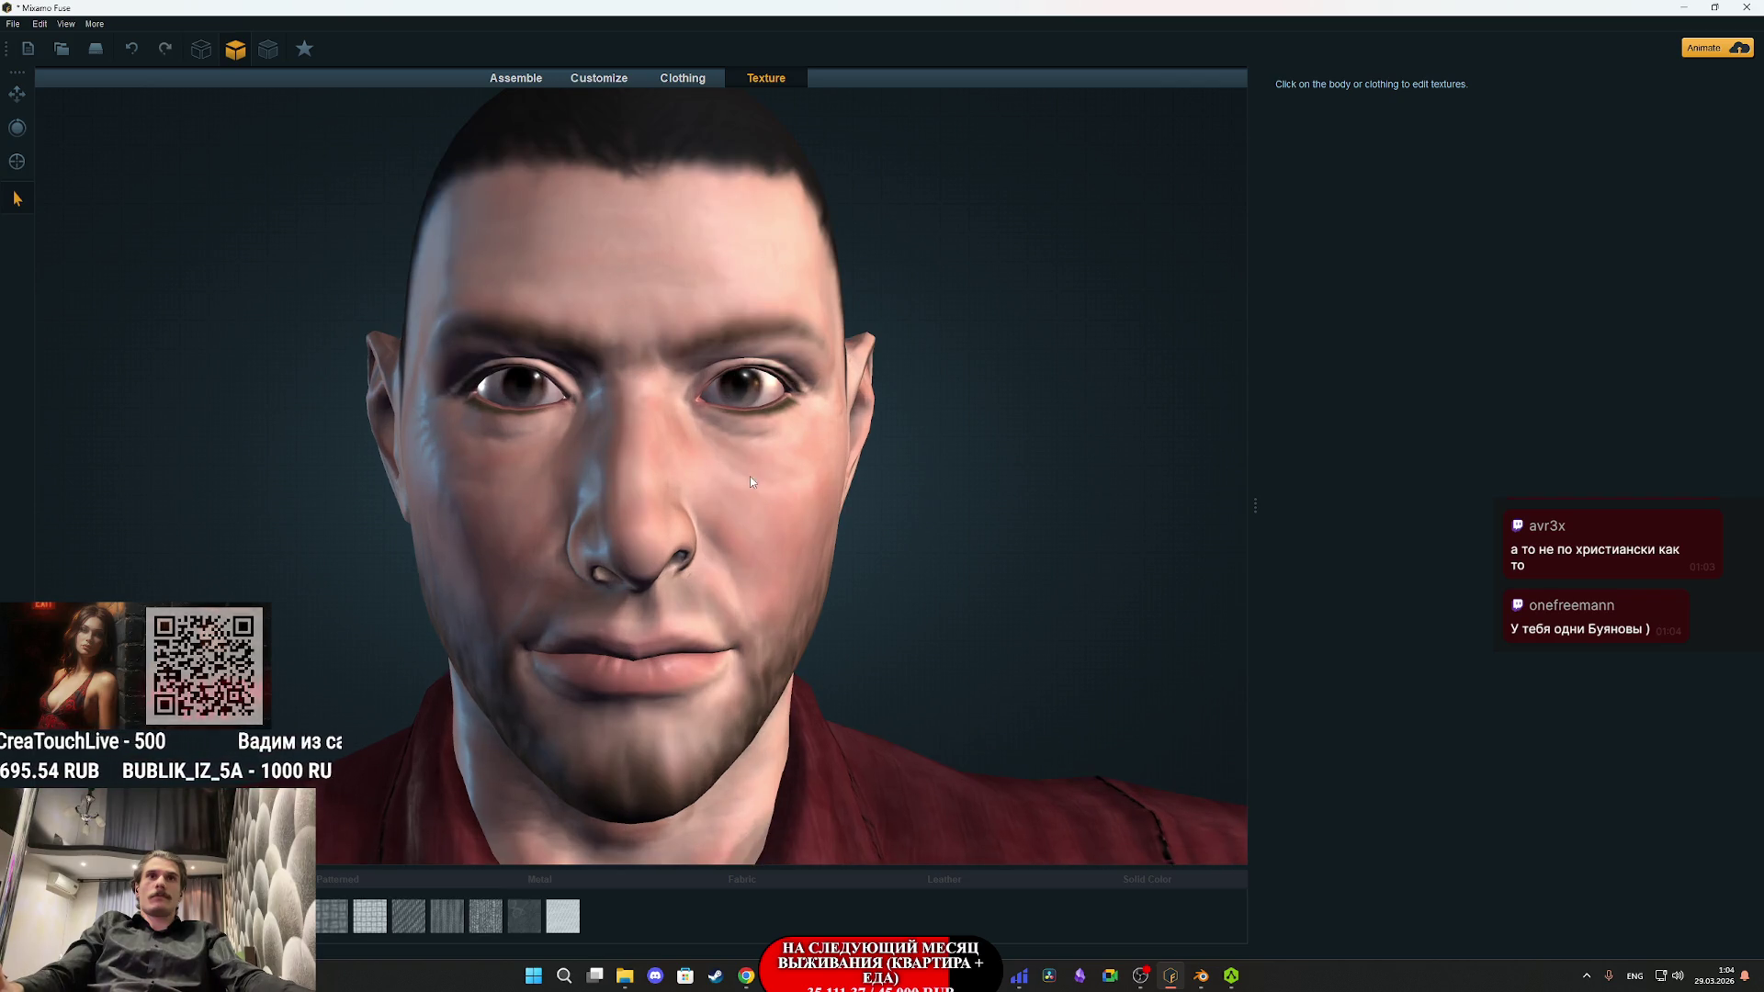
{"action": "left_click", "coordinate": [769, 408]}
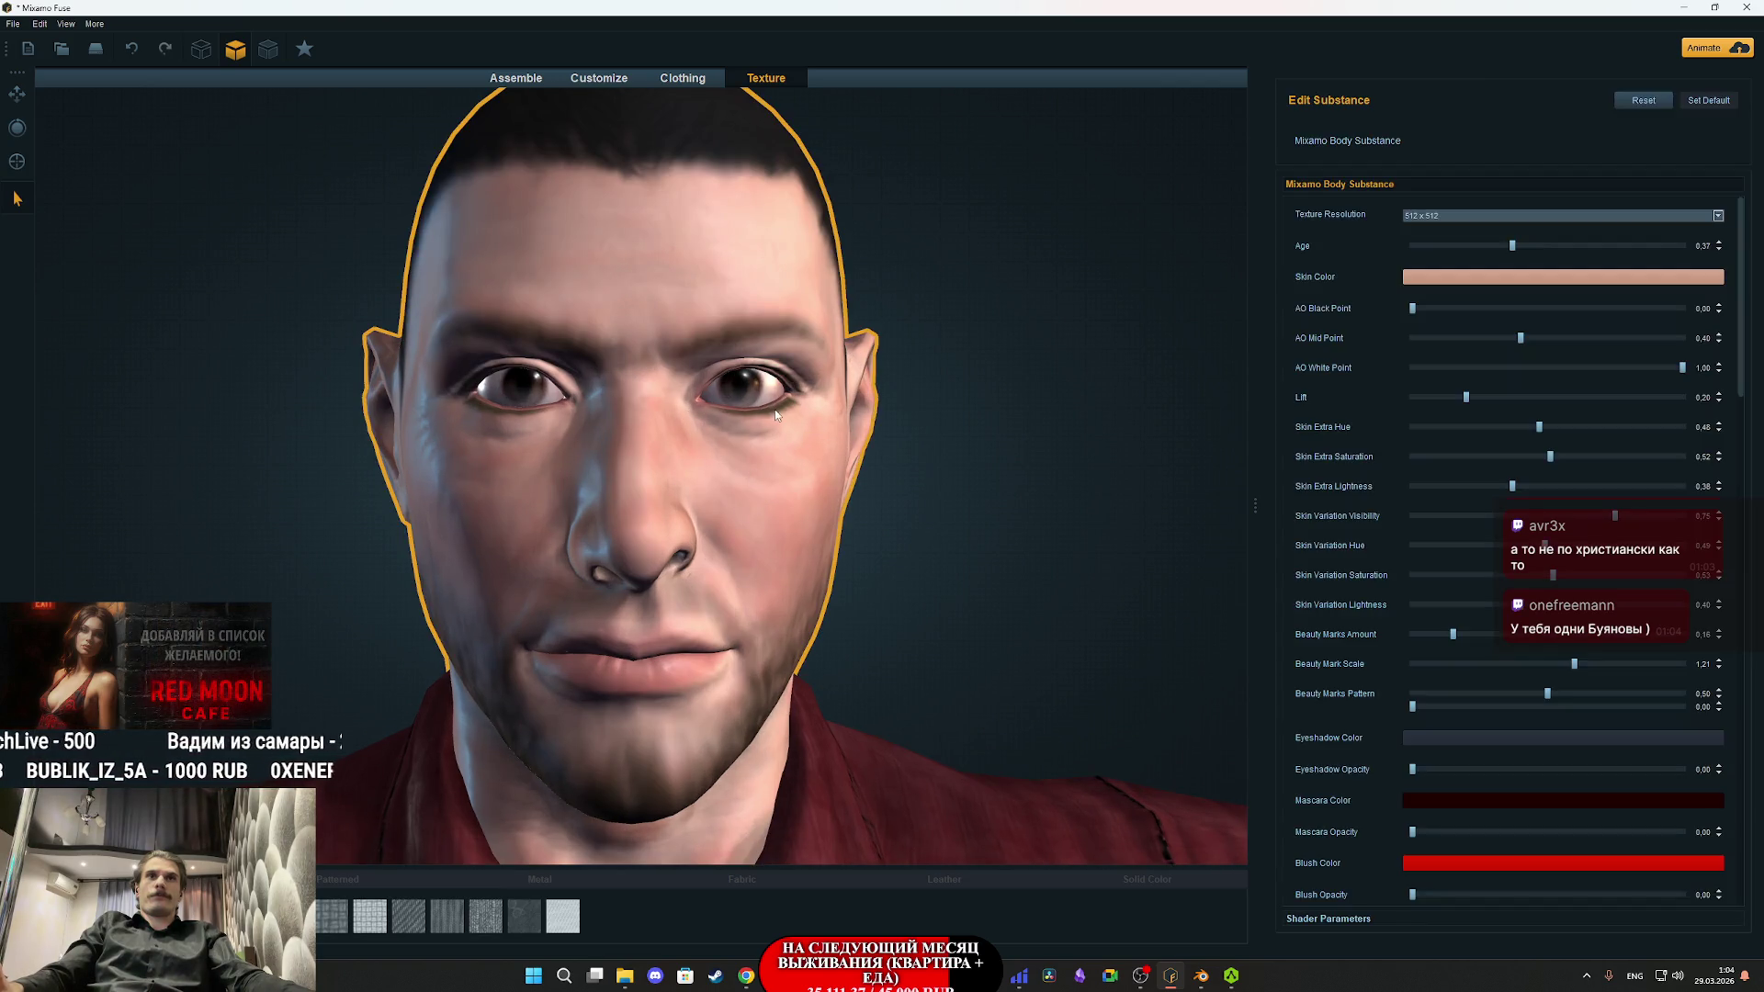
- Drag the Eyelids Close/Open slider to -30 so the eyes are partly closed
{"action": "left_click", "coordinate": [621, 83]}
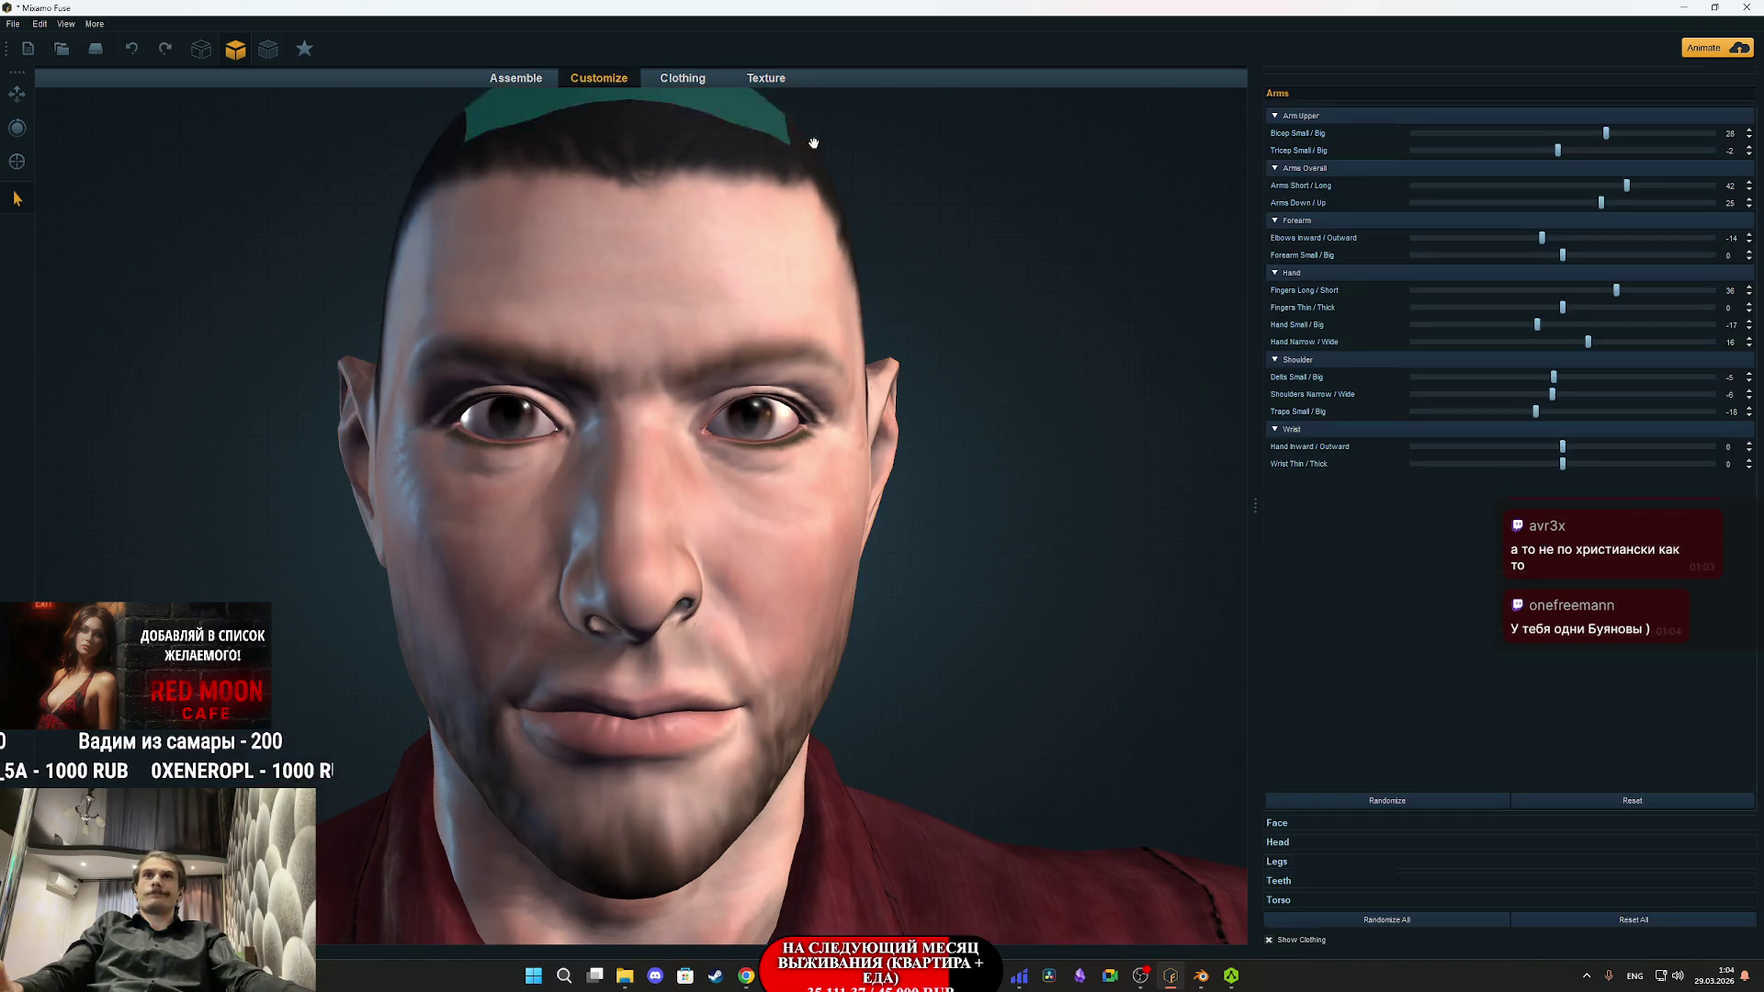
{"action": "left_click", "coordinate": [802, 456]}
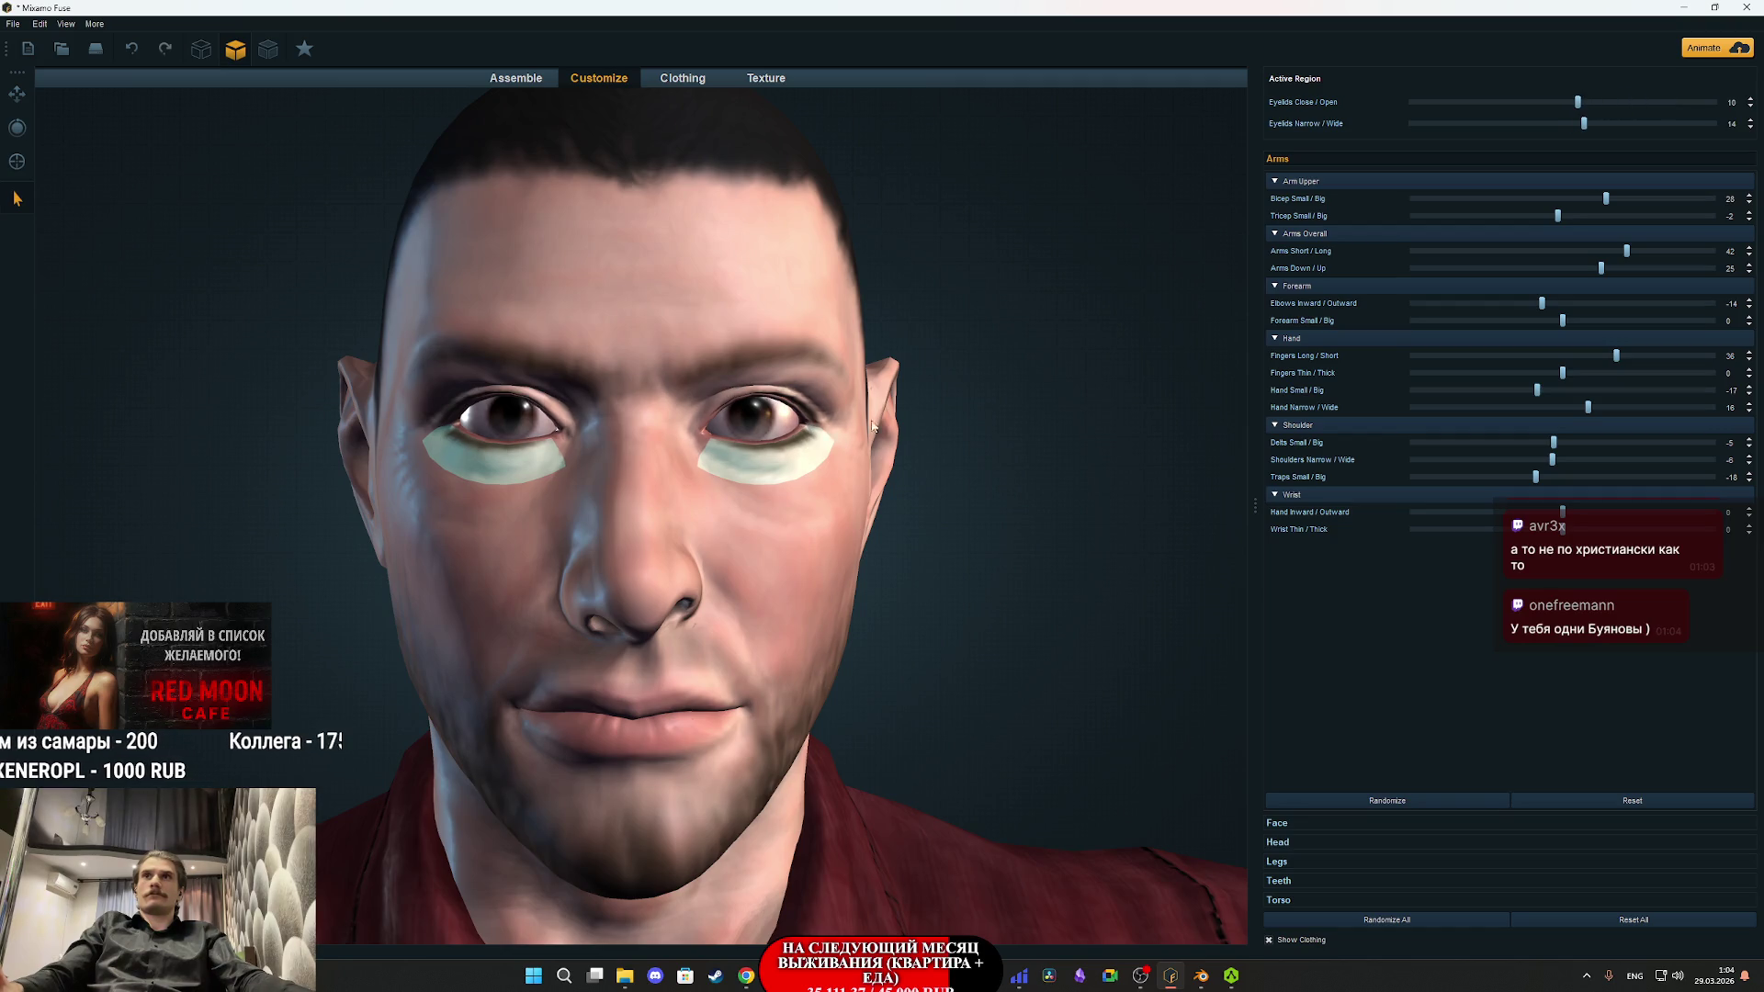
{"action": "mouse_move", "coordinate": [1592, 102]}
{"action": "left_mouse_down"}
{"action": "mouse_move", "coordinate": [1665, 102]}
{"action": "mouse_move", "coordinate": [1428, 88]}
{"action": "mouse_move", "coordinate": [1503, 93]}
{"action": "left_mouse_up"}
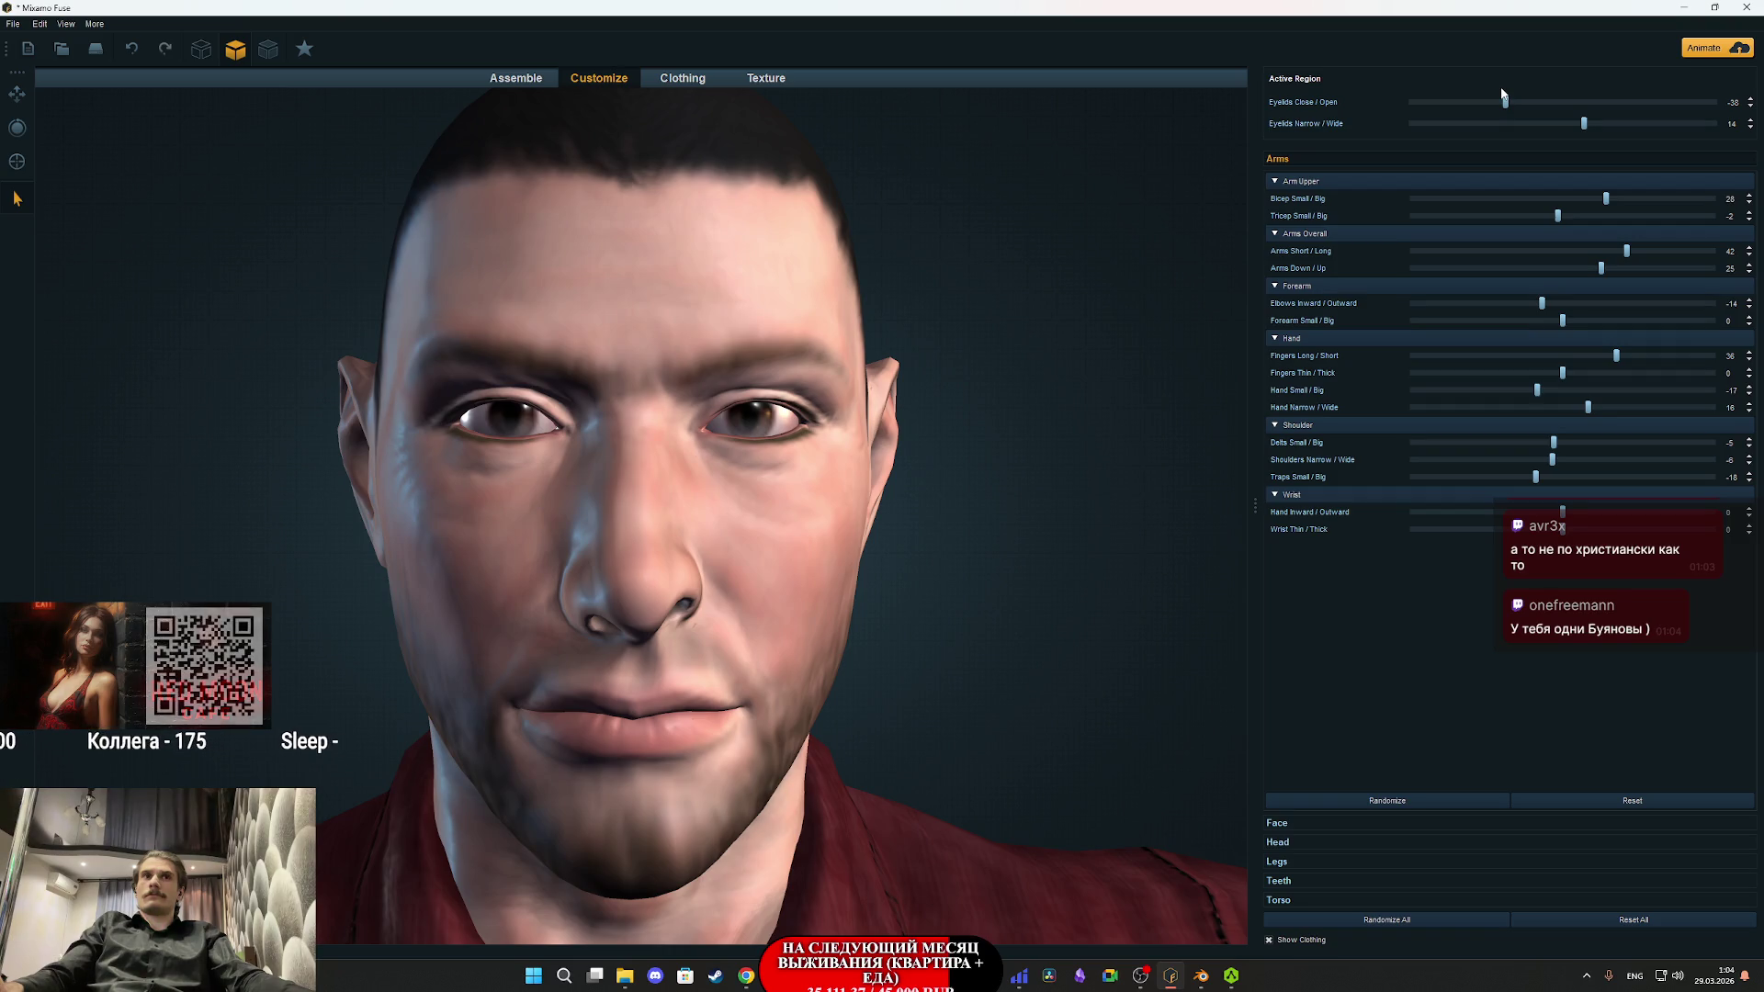
{"action": "scroll", "coordinate": [964, 413], "scroll_direction": "down", "scroll_amount": 5}
{"action": "left_click_drag", "start_coordinate": [873, 446], "coordinate": [847, 438]}
{"action": "scroll", "coordinate": [863, 418], "scroll_direction": "down", "scroll_amount": 5}
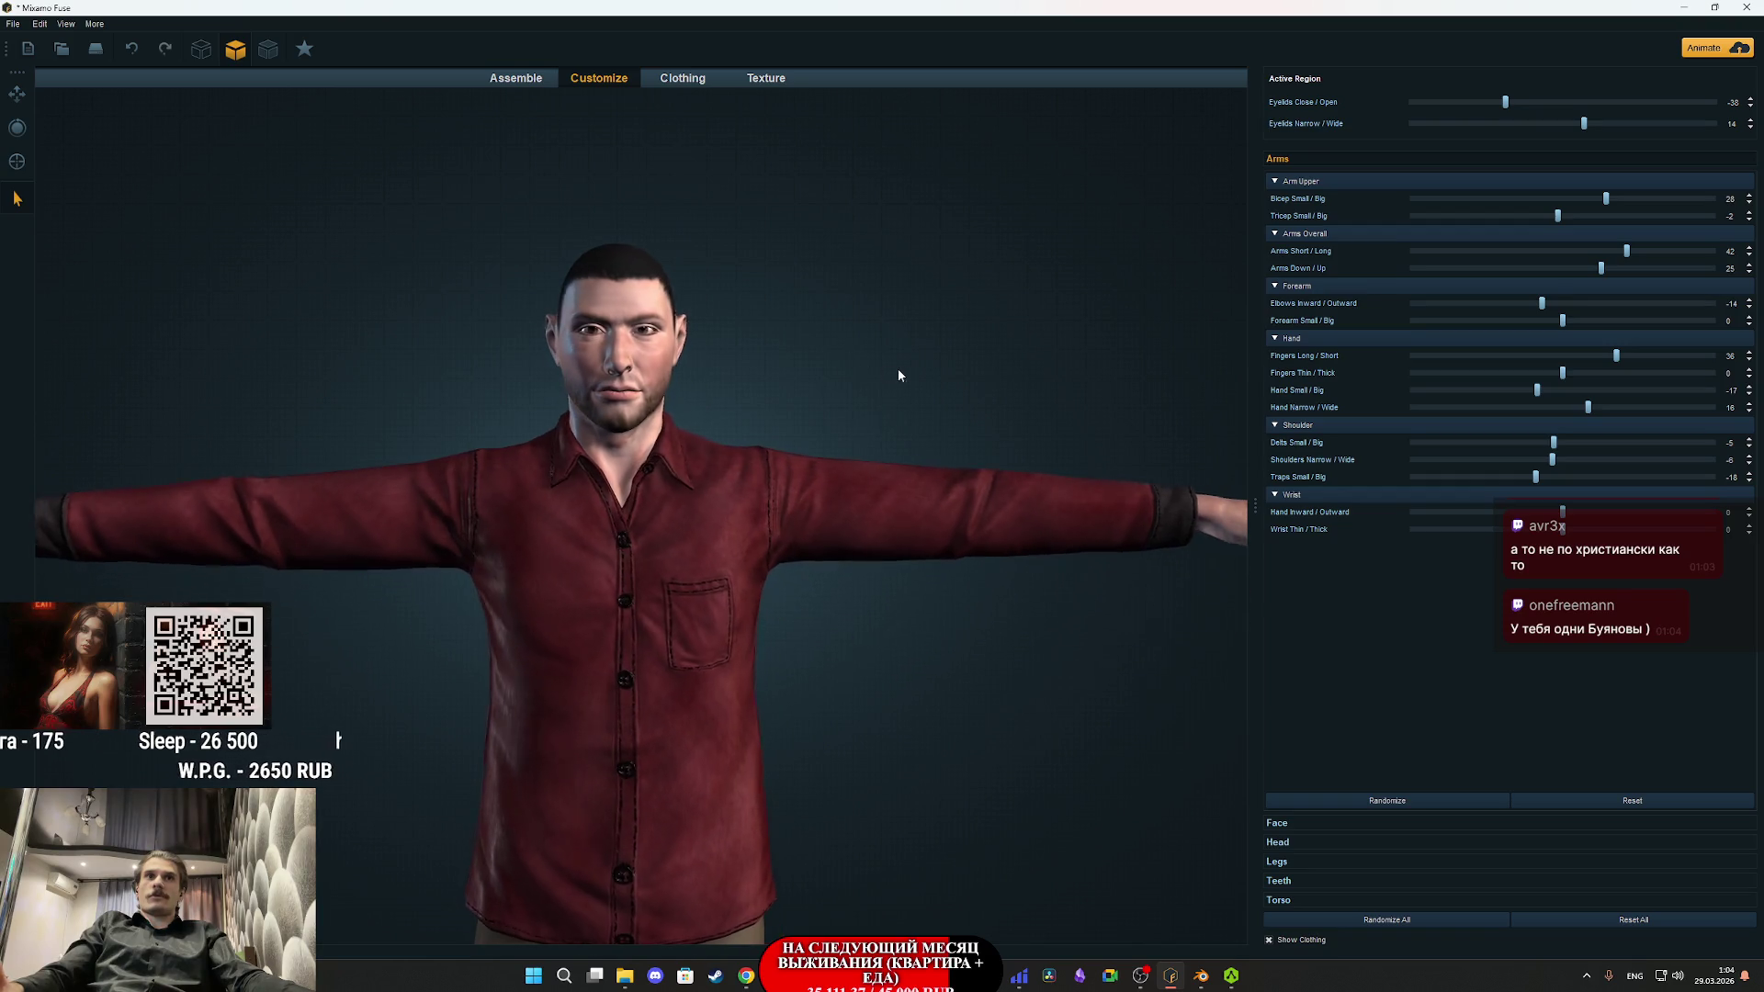
{"action": "scroll", "coordinate": [862, 504], "scroll_direction": "down", "scroll_amount": 5}
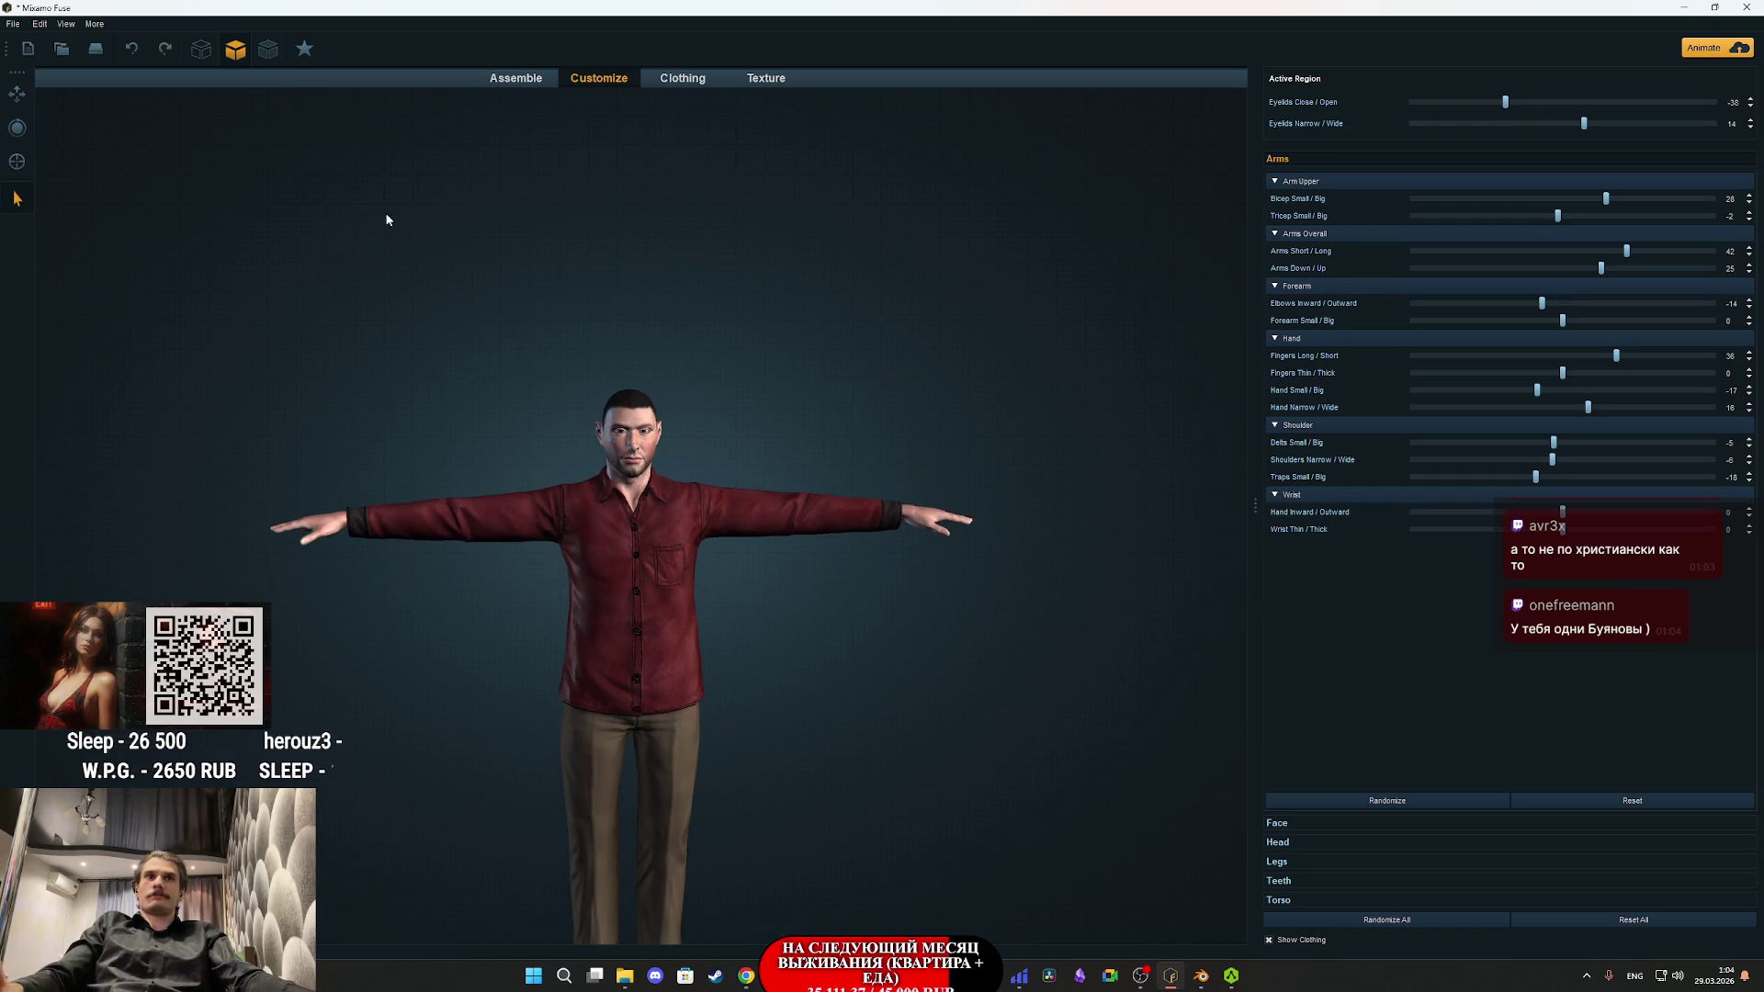
{"action": "left_click", "coordinate": [13, 23]}
- Export the model as an OBJ named Male_4 into the NG_Char folder
{"action": "mouse_move", "coordinate": [79, 184]}
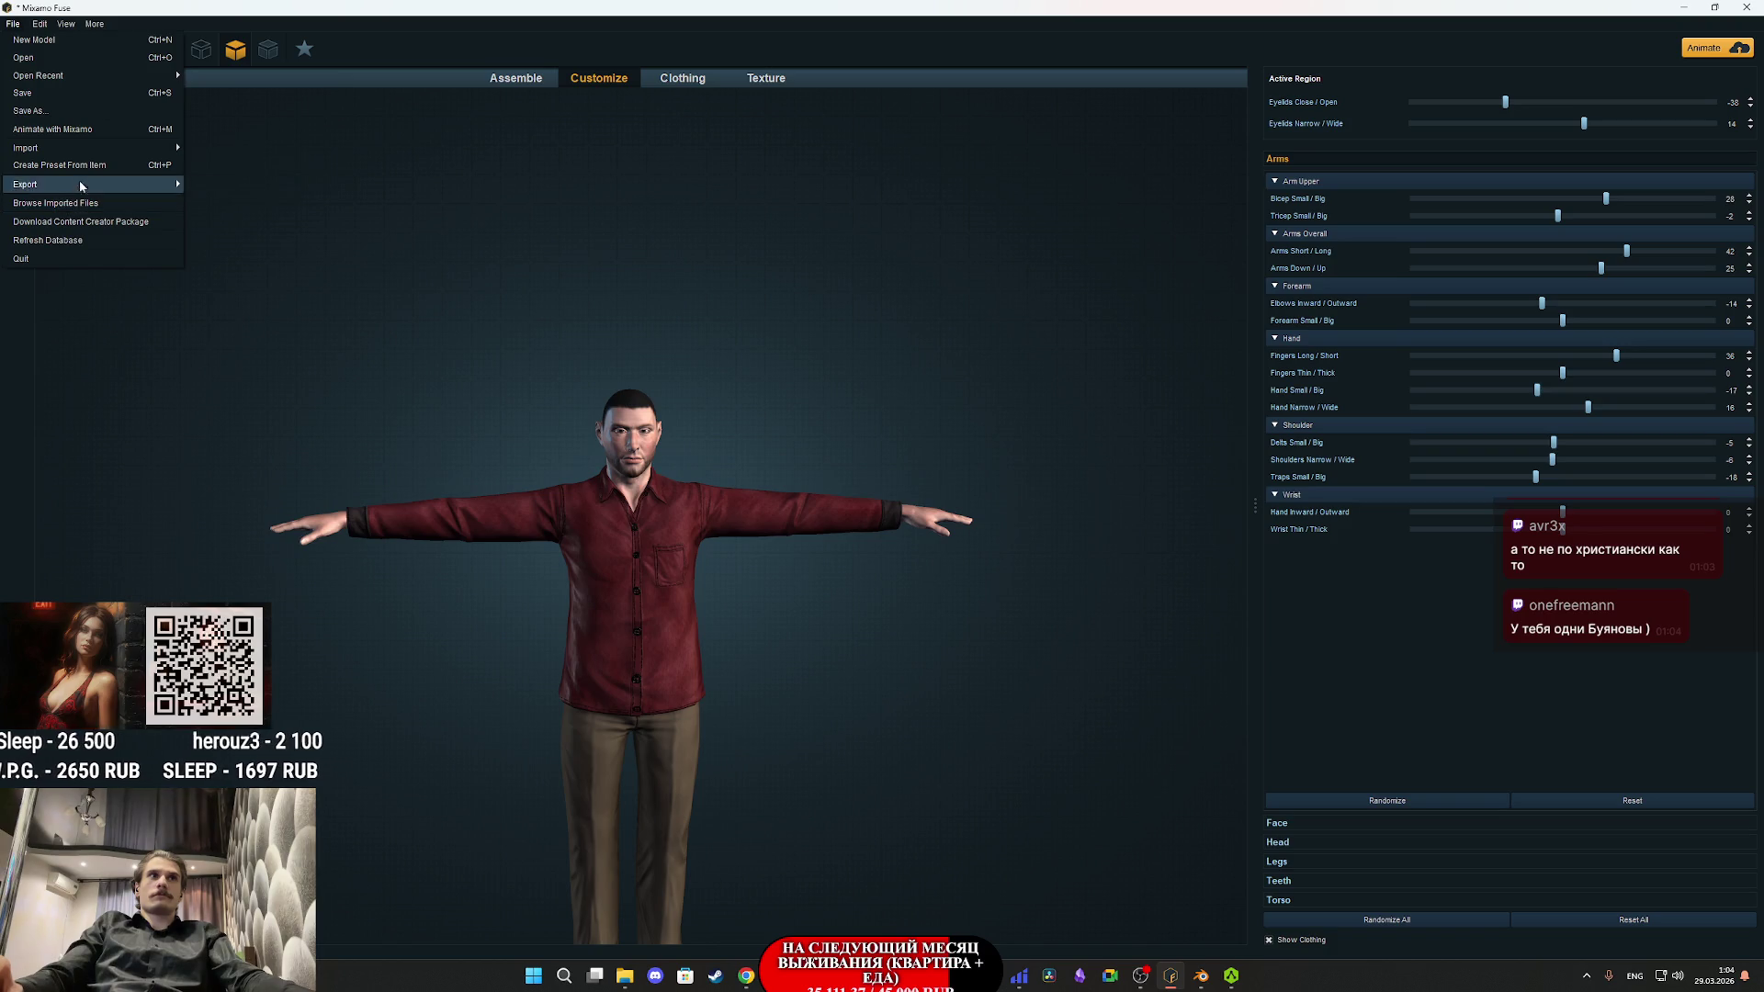
{"action": "left_click", "coordinate": [234, 184]}
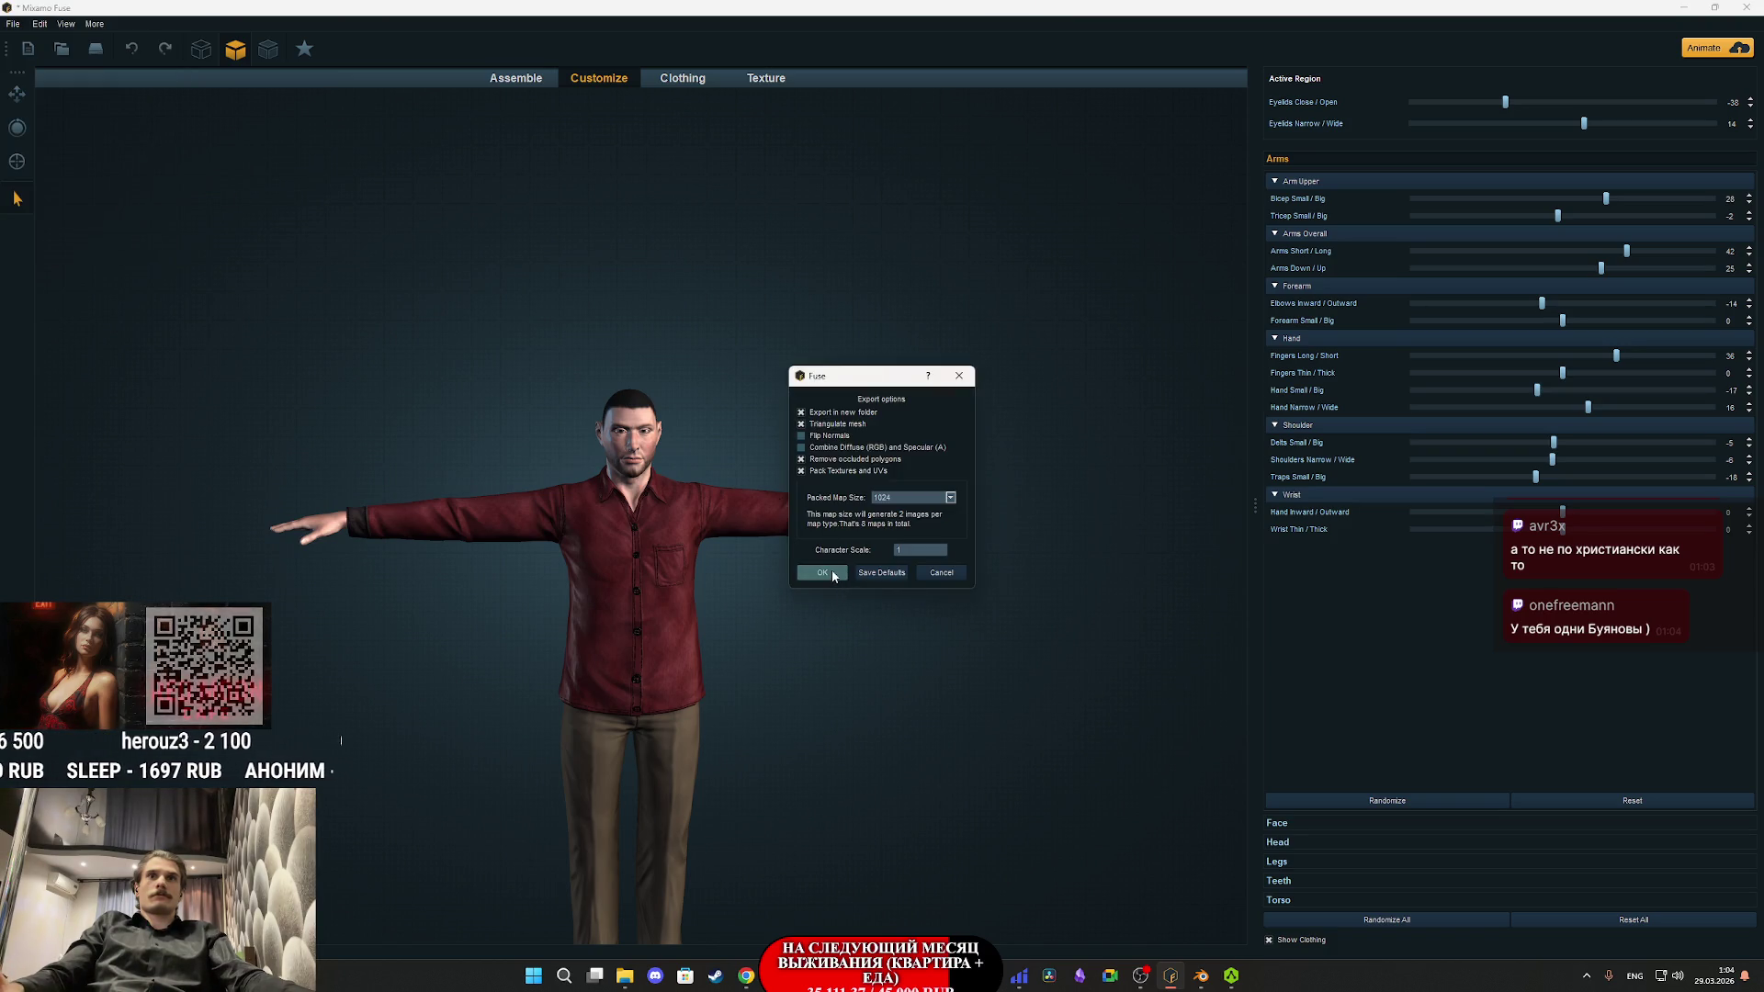
{"action": "left_click", "coordinate": [823, 572]}
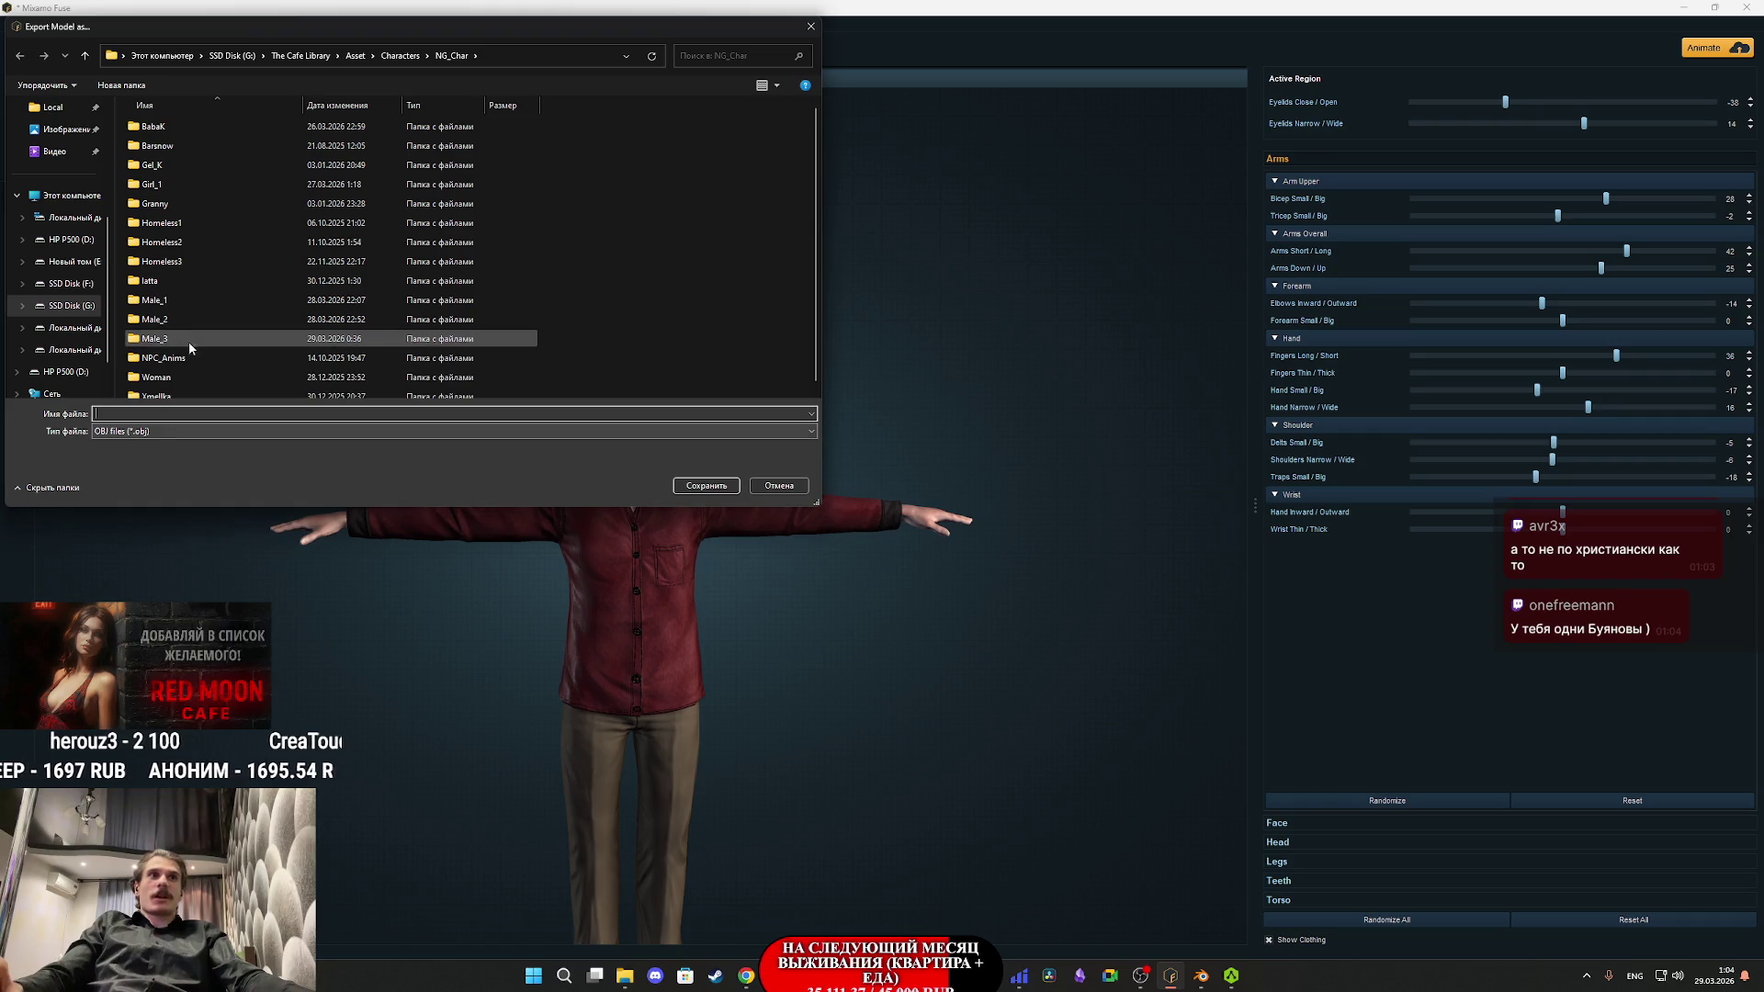
{"action": "type", "text": "Male"}
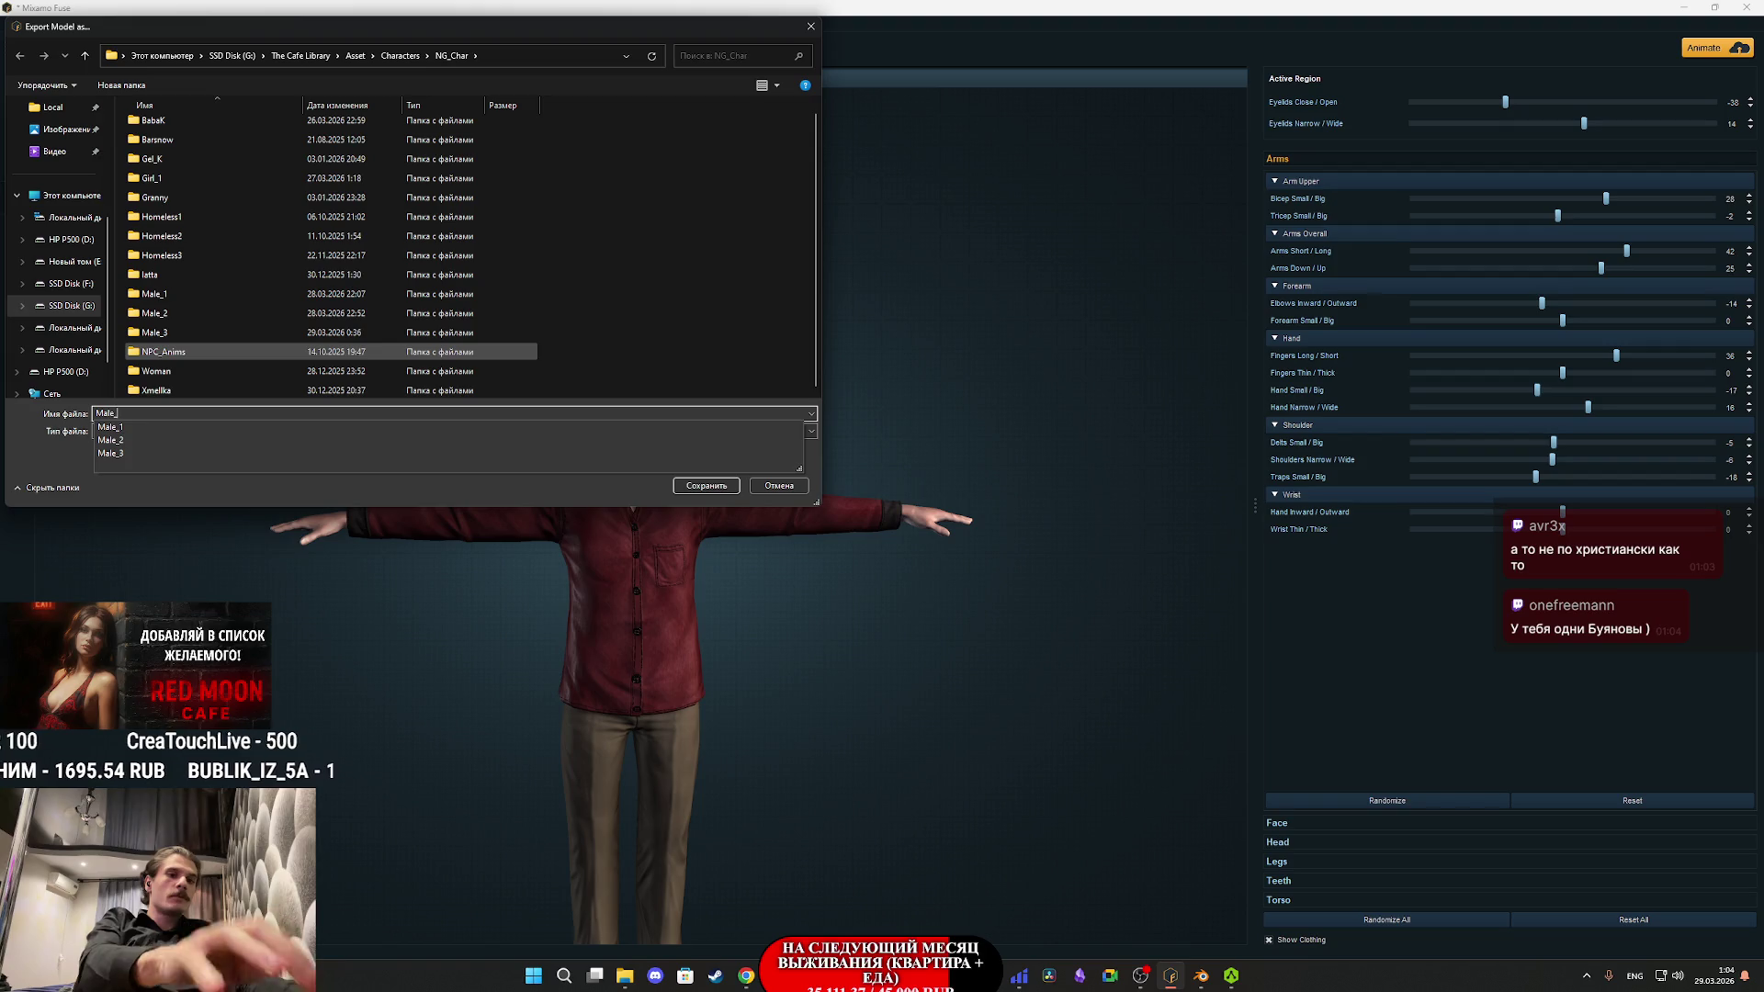
{"action": "type", "text": "_4"}
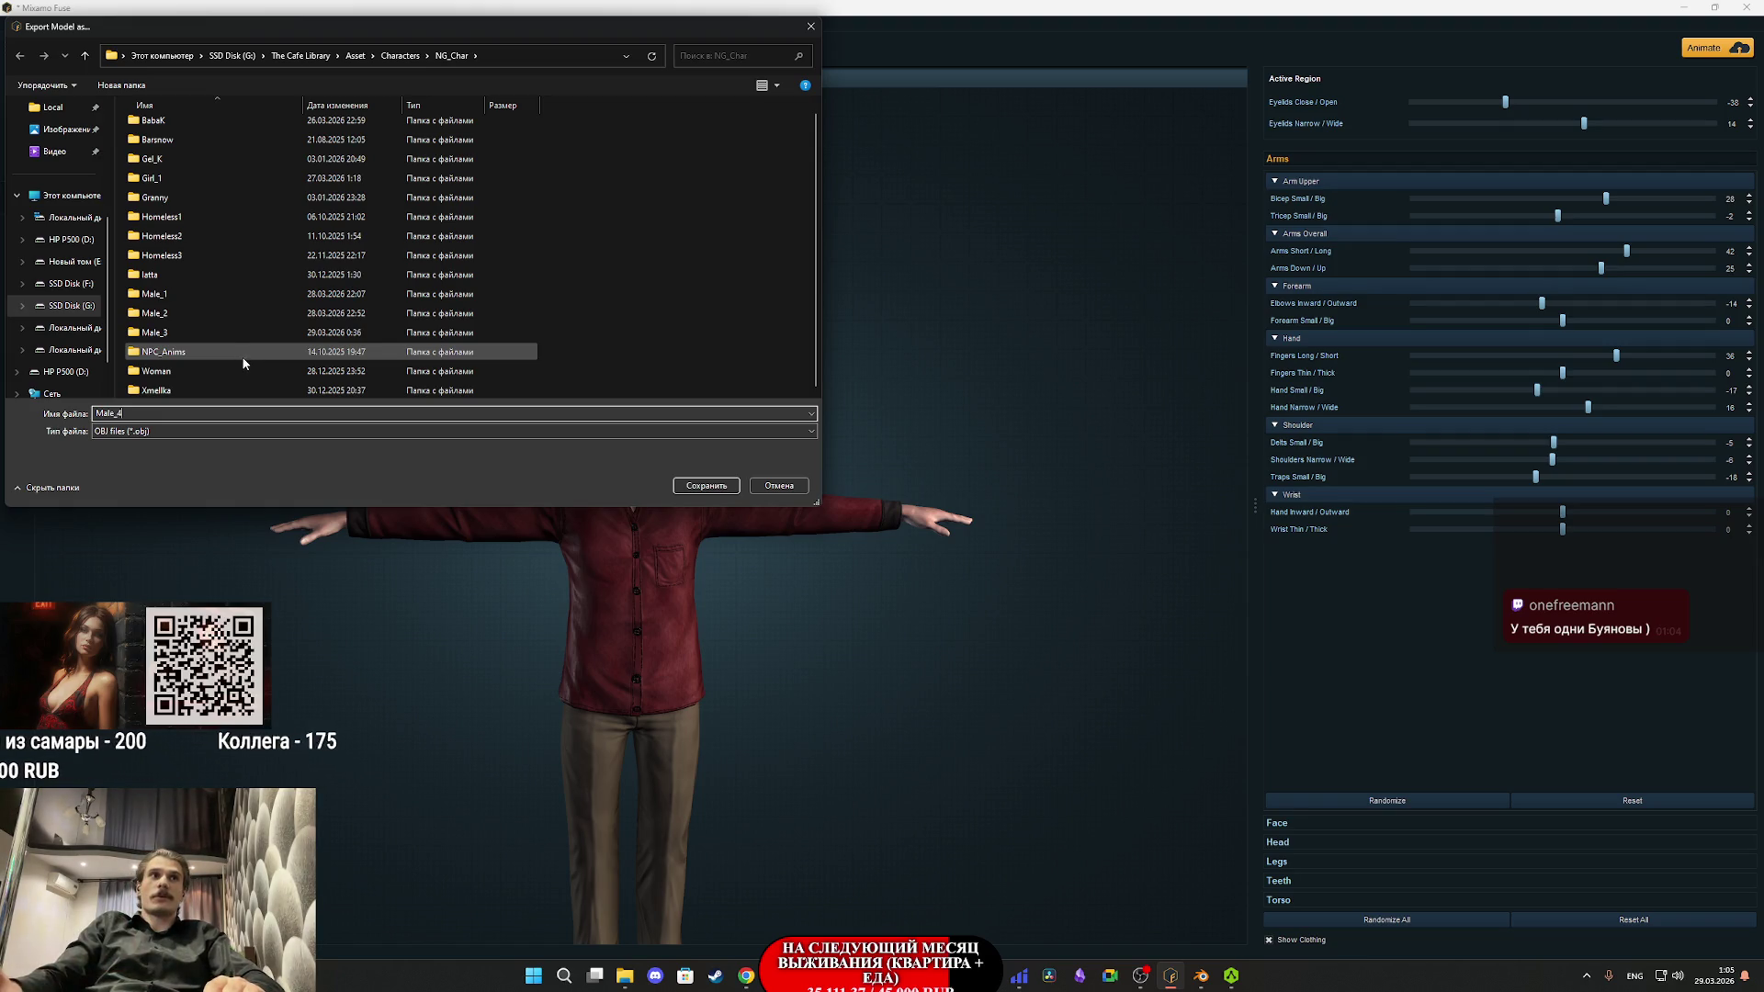
{"action": "left_click", "coordinate": [708, 486]}
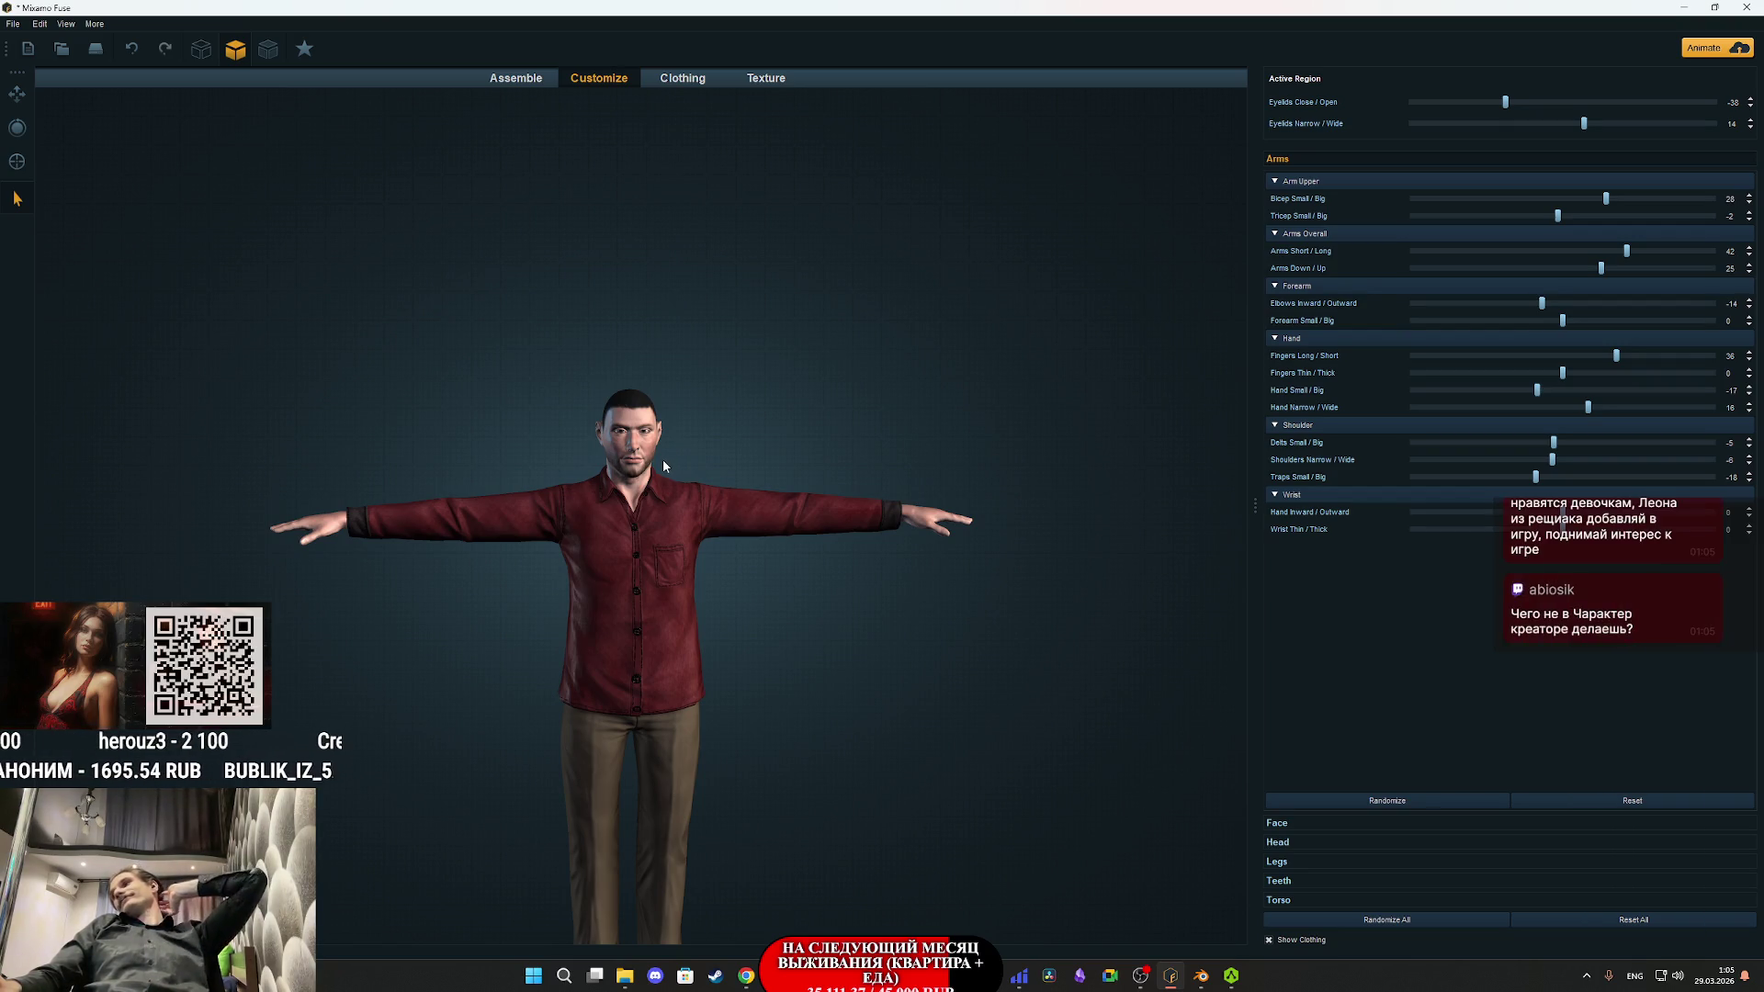
- Check Blender briefly, then return to Fuse and switch to the Texture section
{"action": "key", "text": "alt+Tab"}
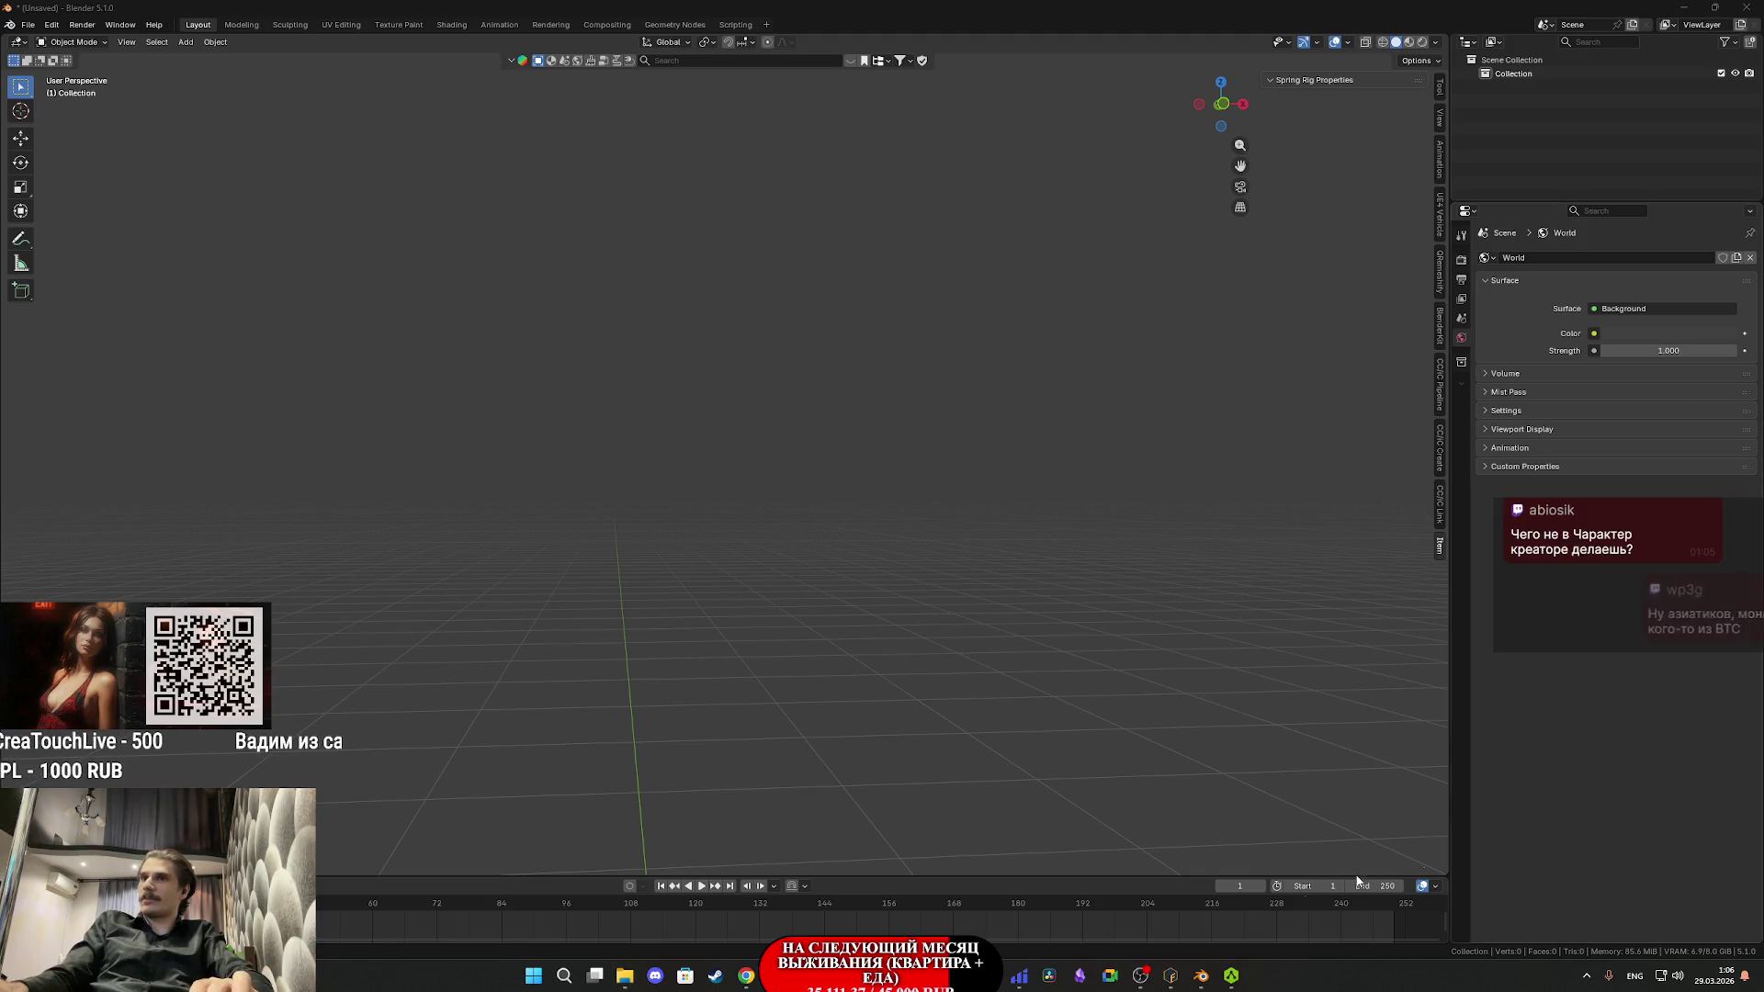
{"action": "left_click", "coordinate": [1171, 975]}
{"action": "left_click", "coordinate": [687, 568]}
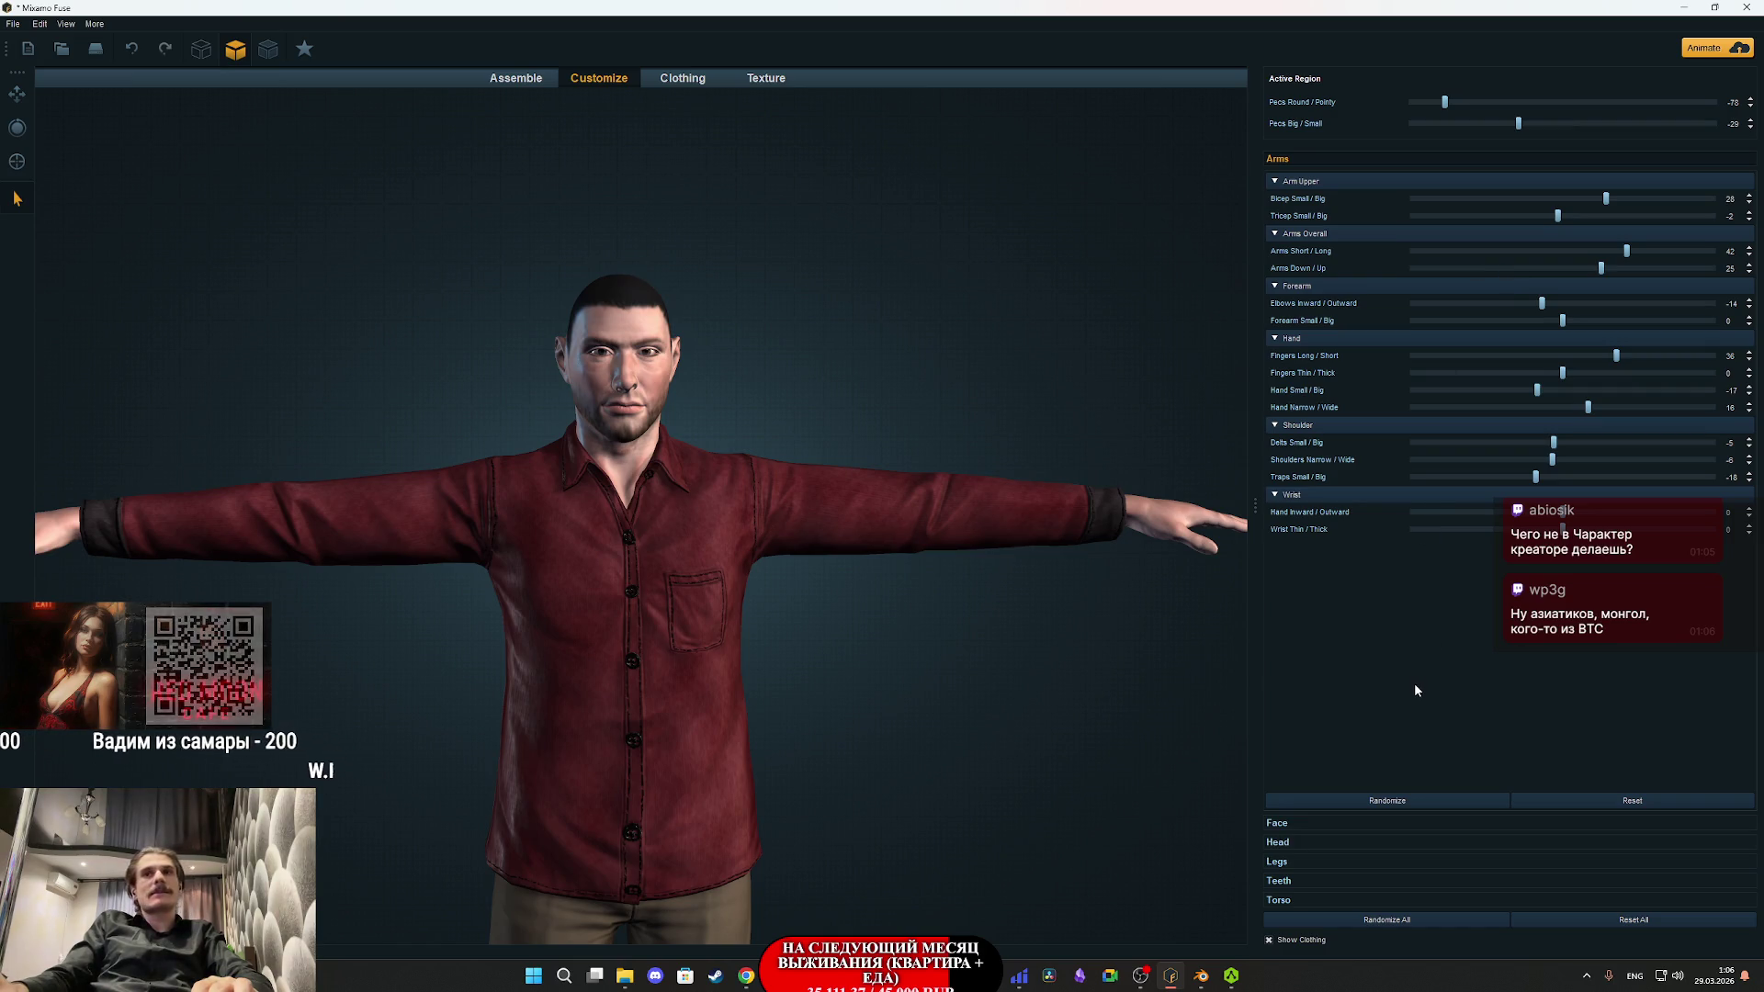
{"action": "left_click", "coordinate": [746, 79]}
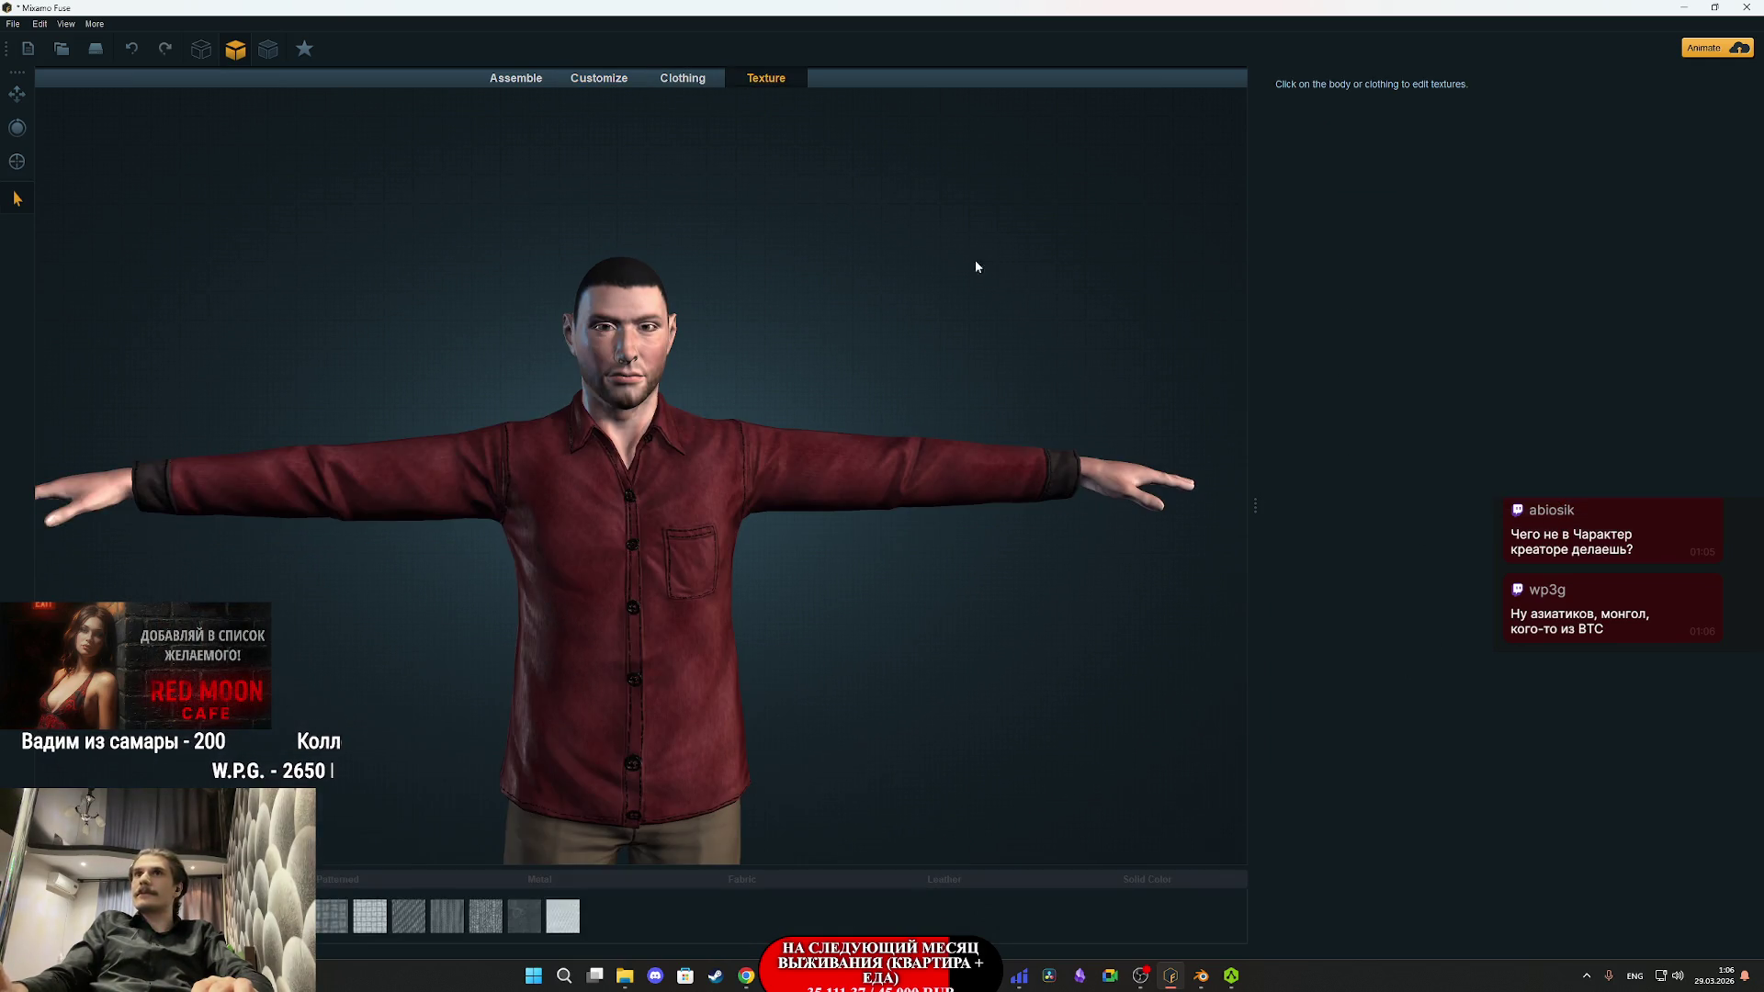
- Set the shirt texture resolution to 512 x 512 and keep the khaki trousers at 512 x 512
{"action": "left_click", "coordinate": [698, 626]}
{"action": "left_click", "coordinate": [1441, 219]}
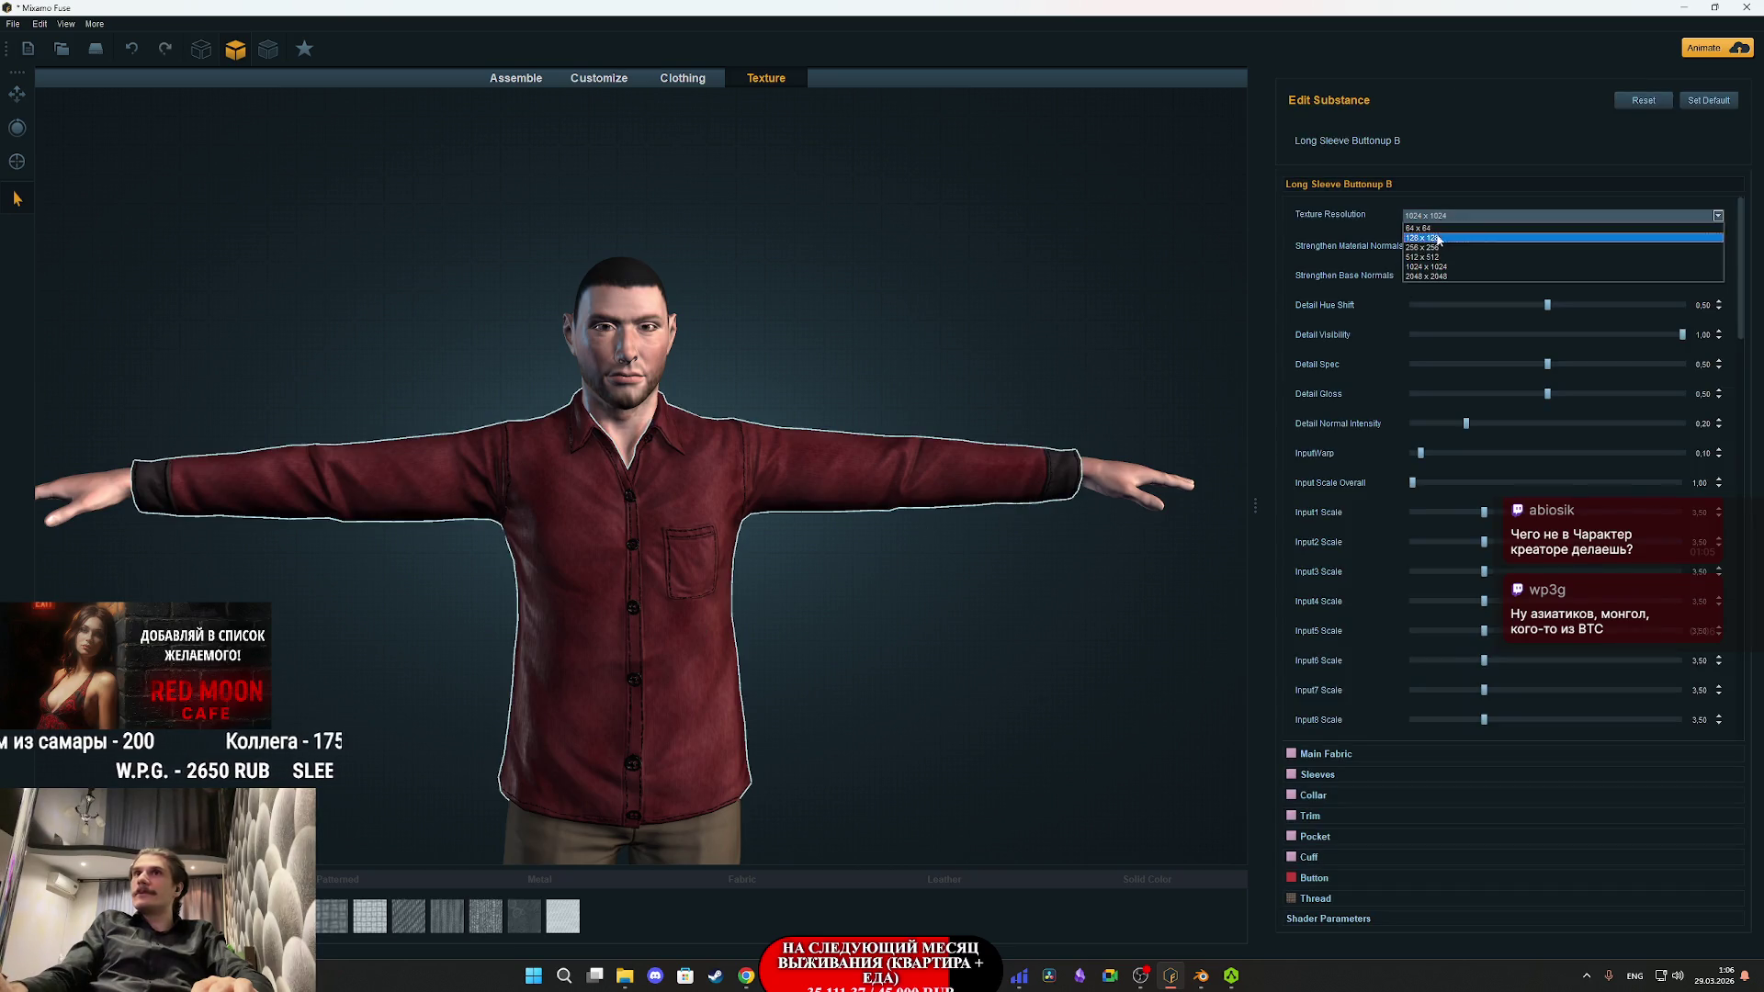
{"action": "left_click", "coordinate": [1437, 257]}
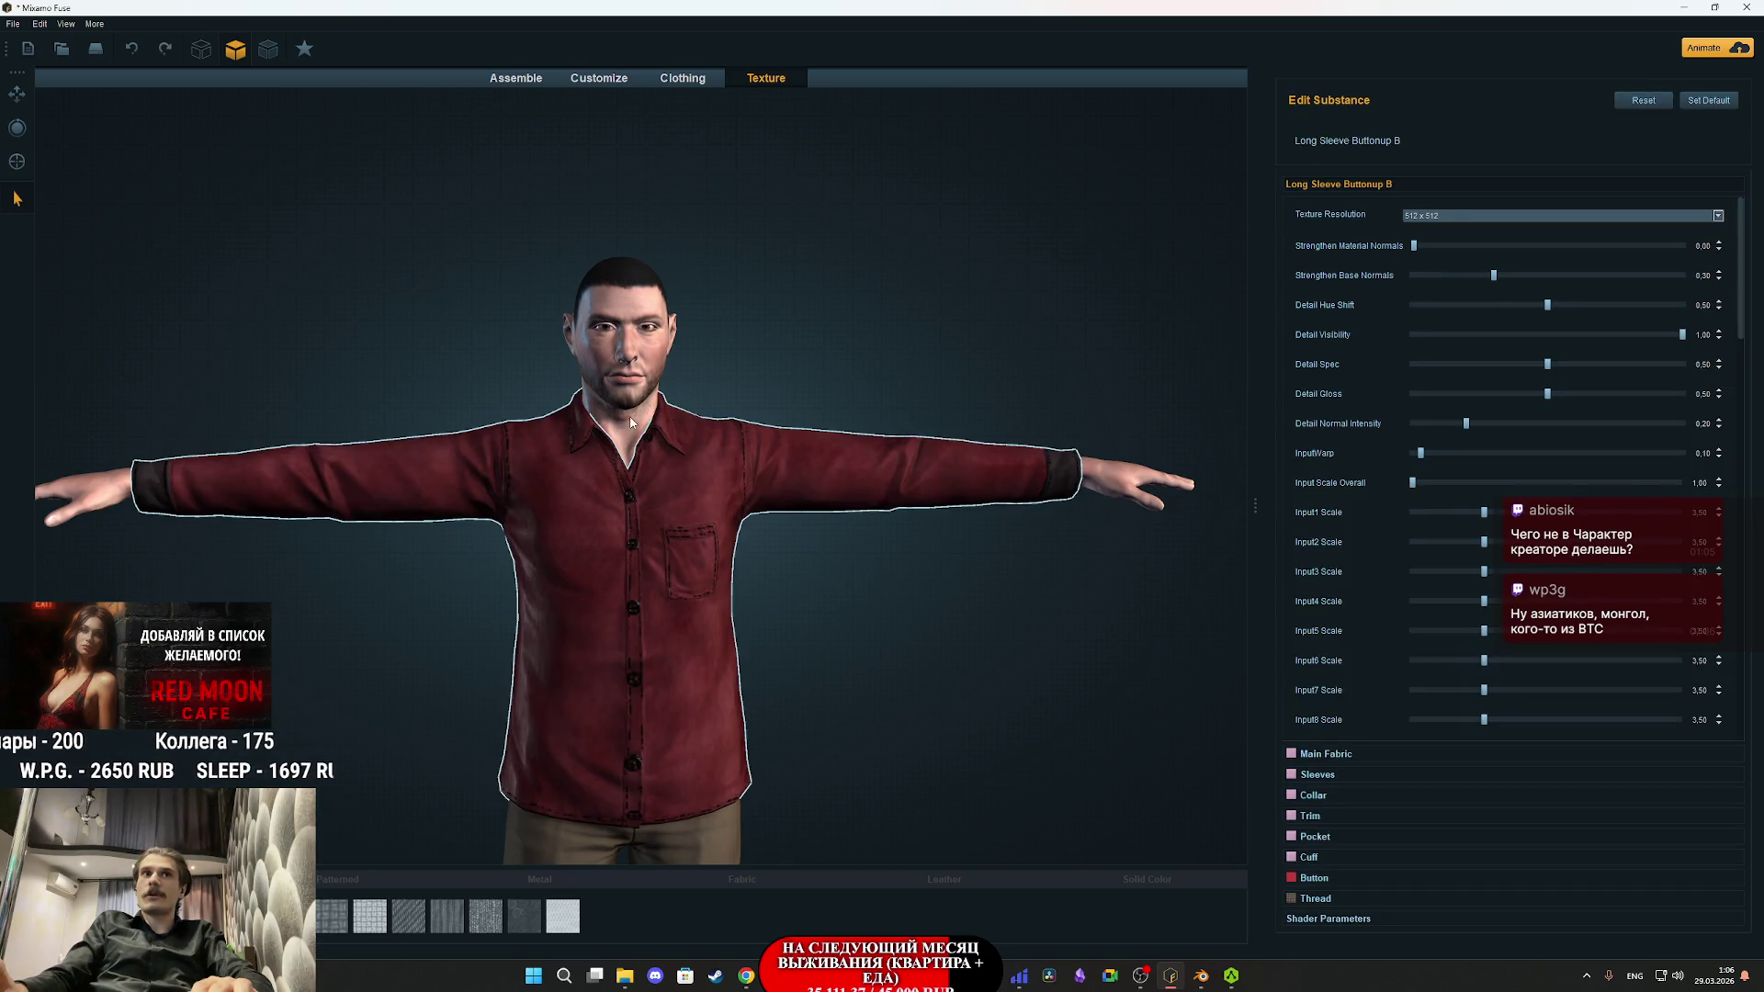
{"action": "left_click", "coordinate": [625, 421]}
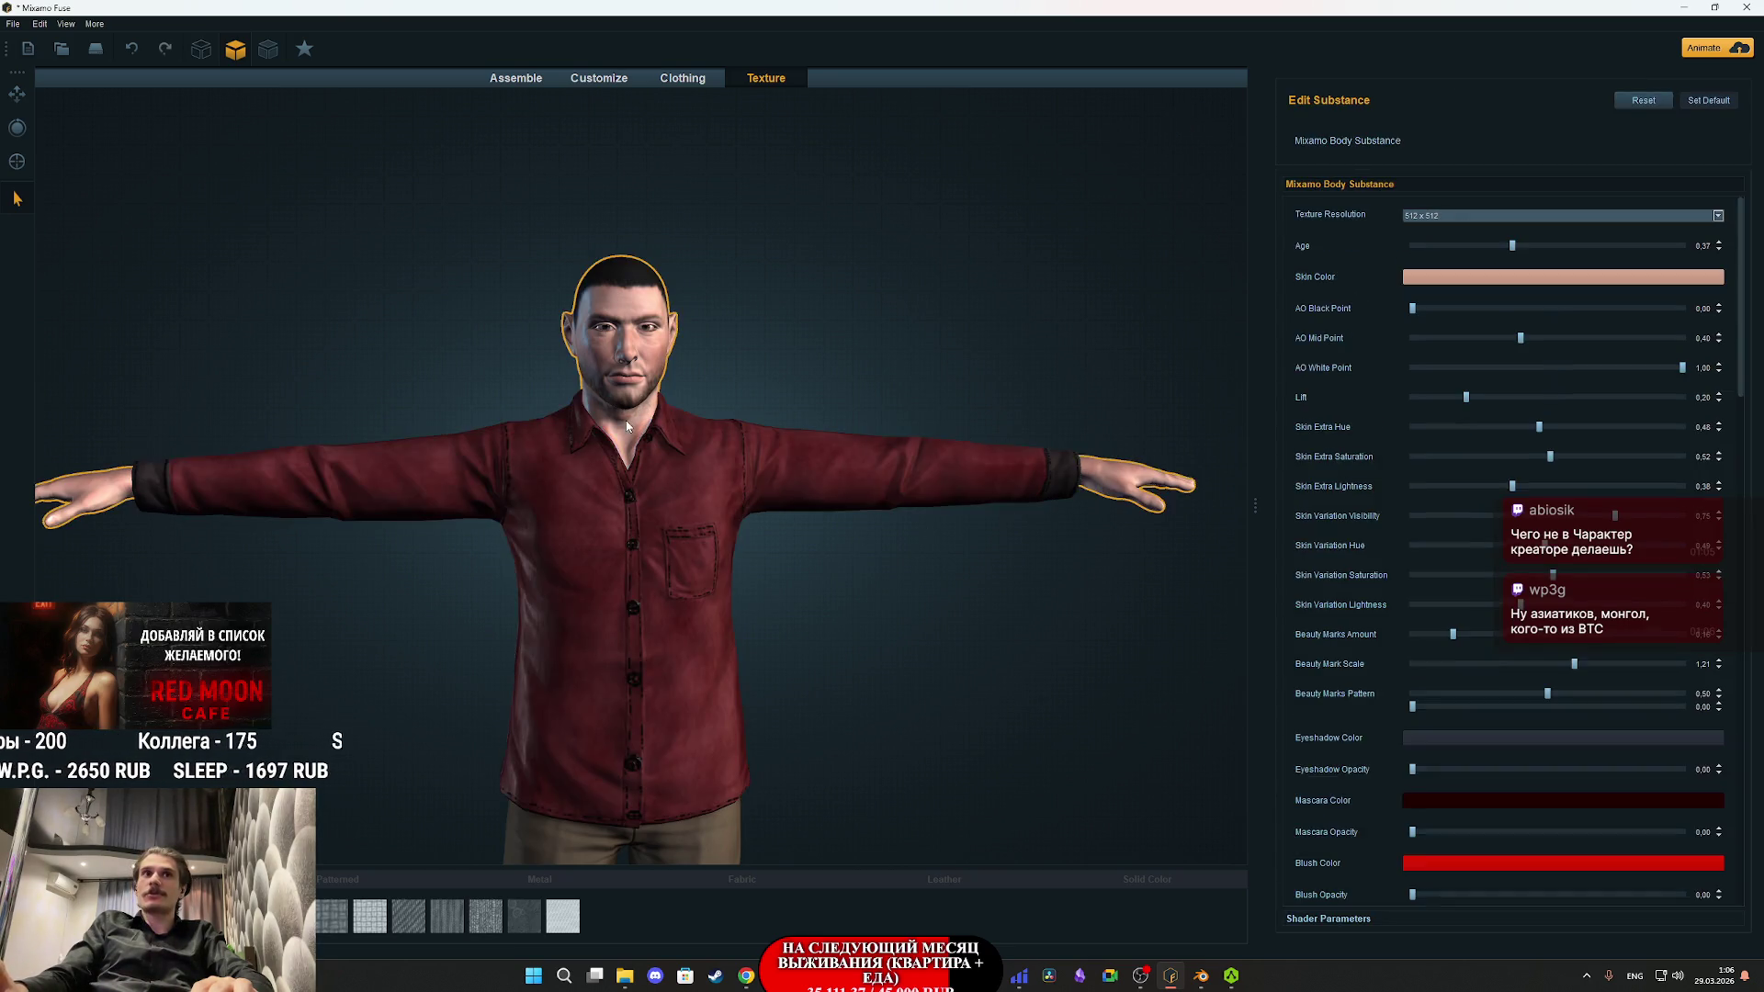
{"action": "left_click", "coordinate": [684, 832]}
{"action": "left_click", "coordinate": [660, 726]}
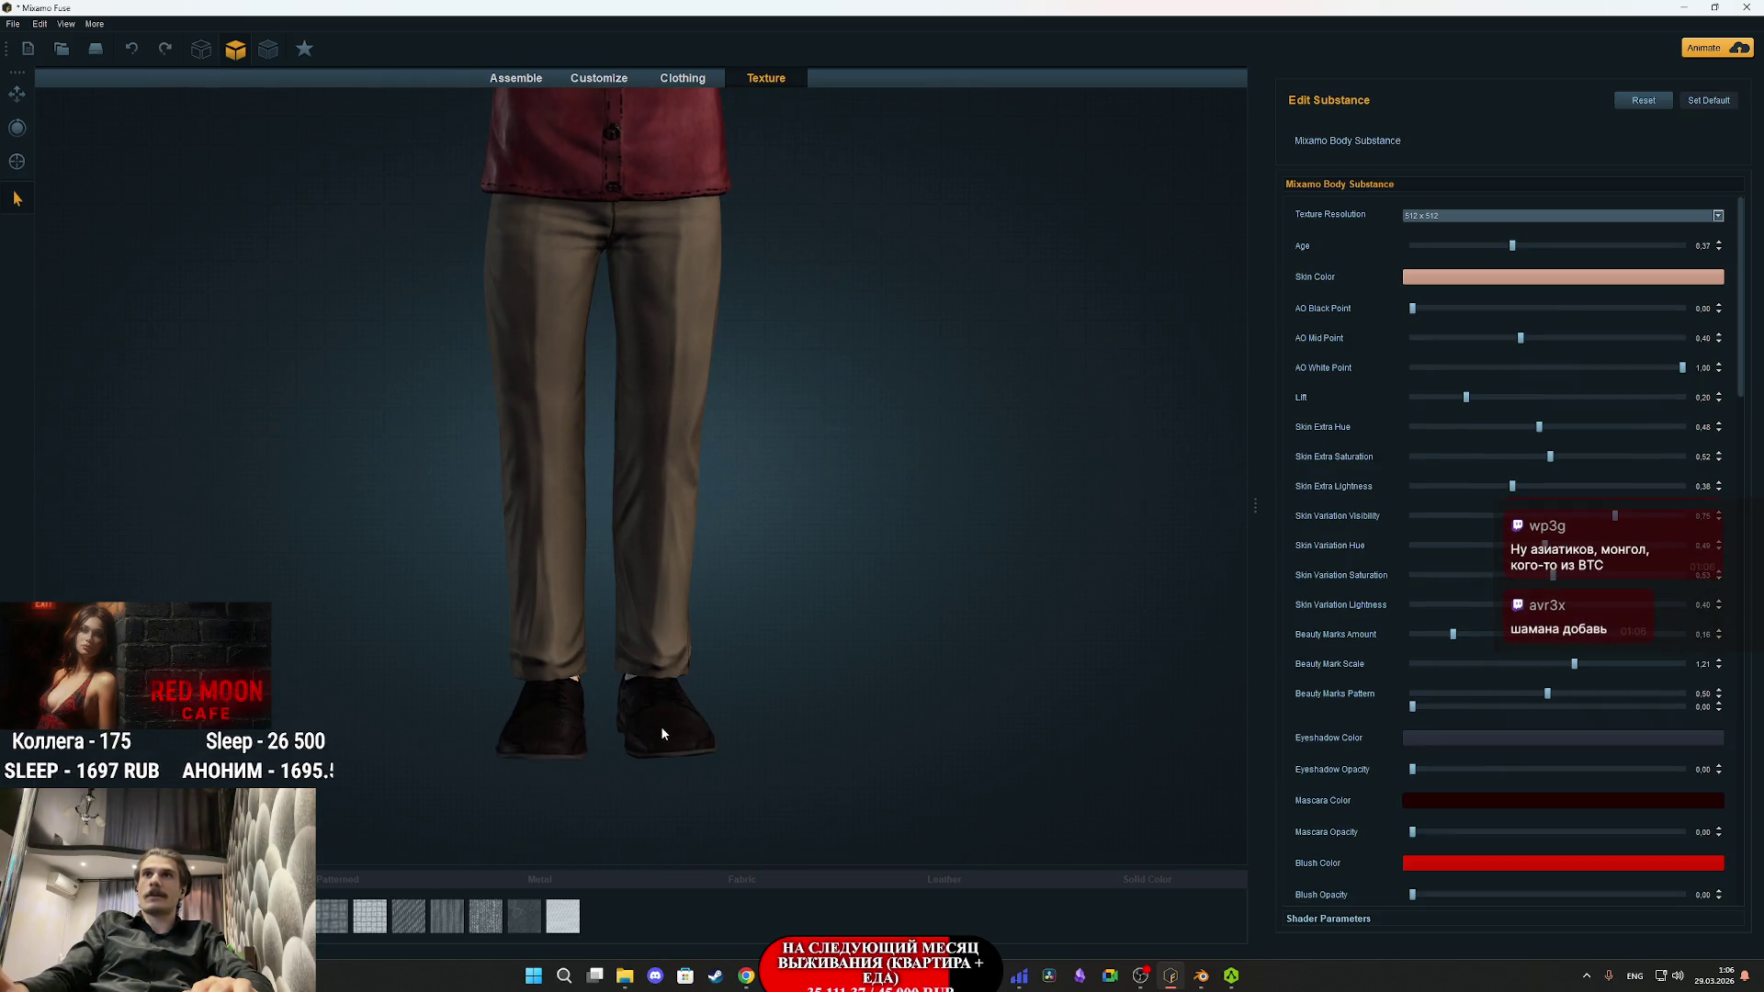
{"action": "left_click", "coordinate": [1440, 219]}
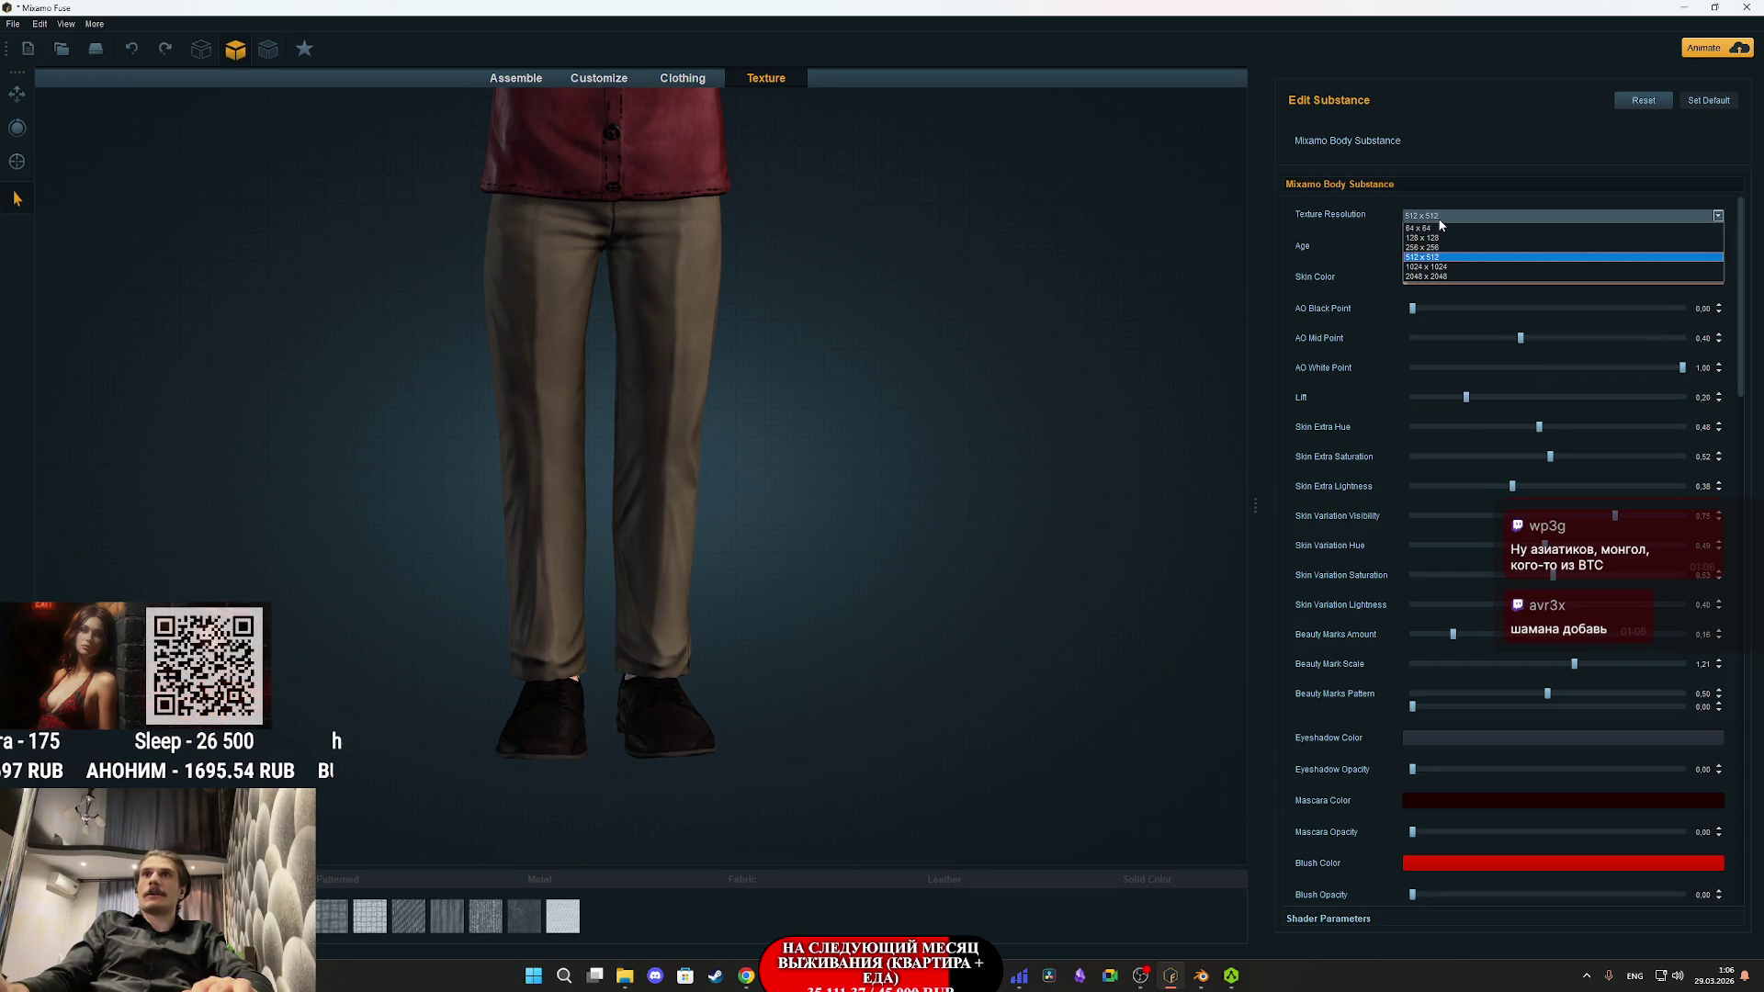
{"action": "left_click", "coordinate": [1439, 221]}
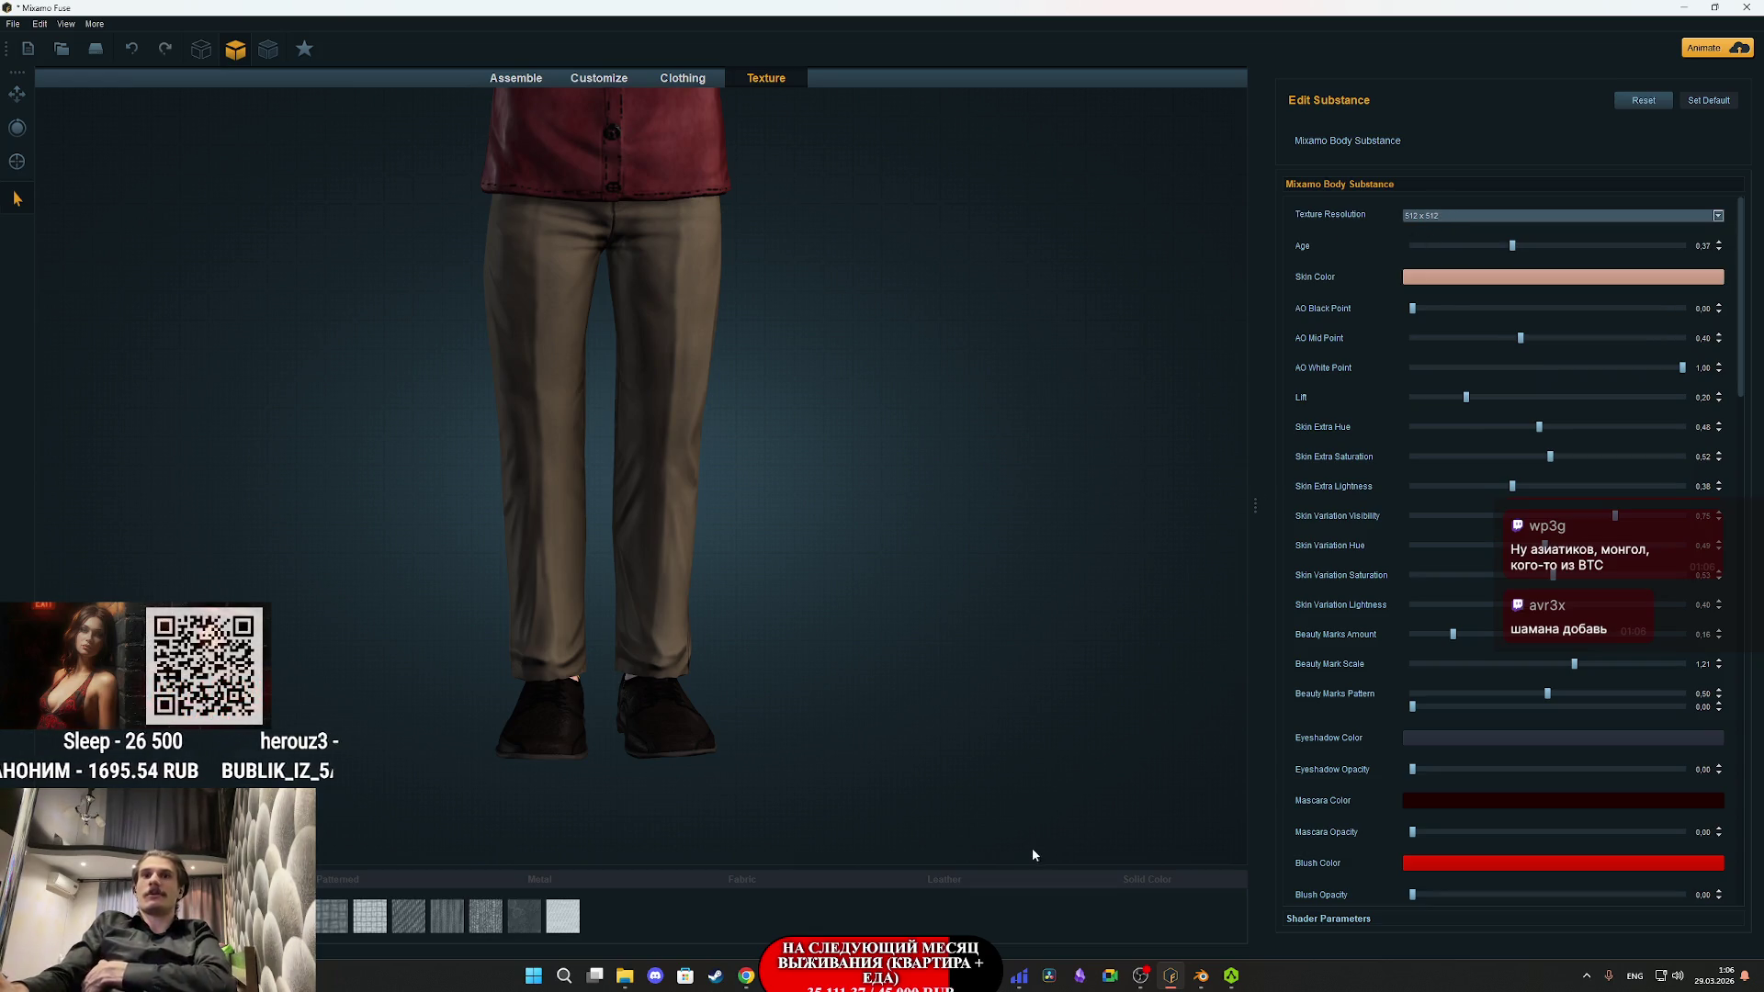
- Export the character as OBJ 'Male_4' into NG_Char with 1024 packed maps
{"action": "left_click", "coordinate": [12, 23]}
{"action": "mouse_move", "coordinate": [64, 182]}
{"action": "left_click", "coordinate": [230, 185]}
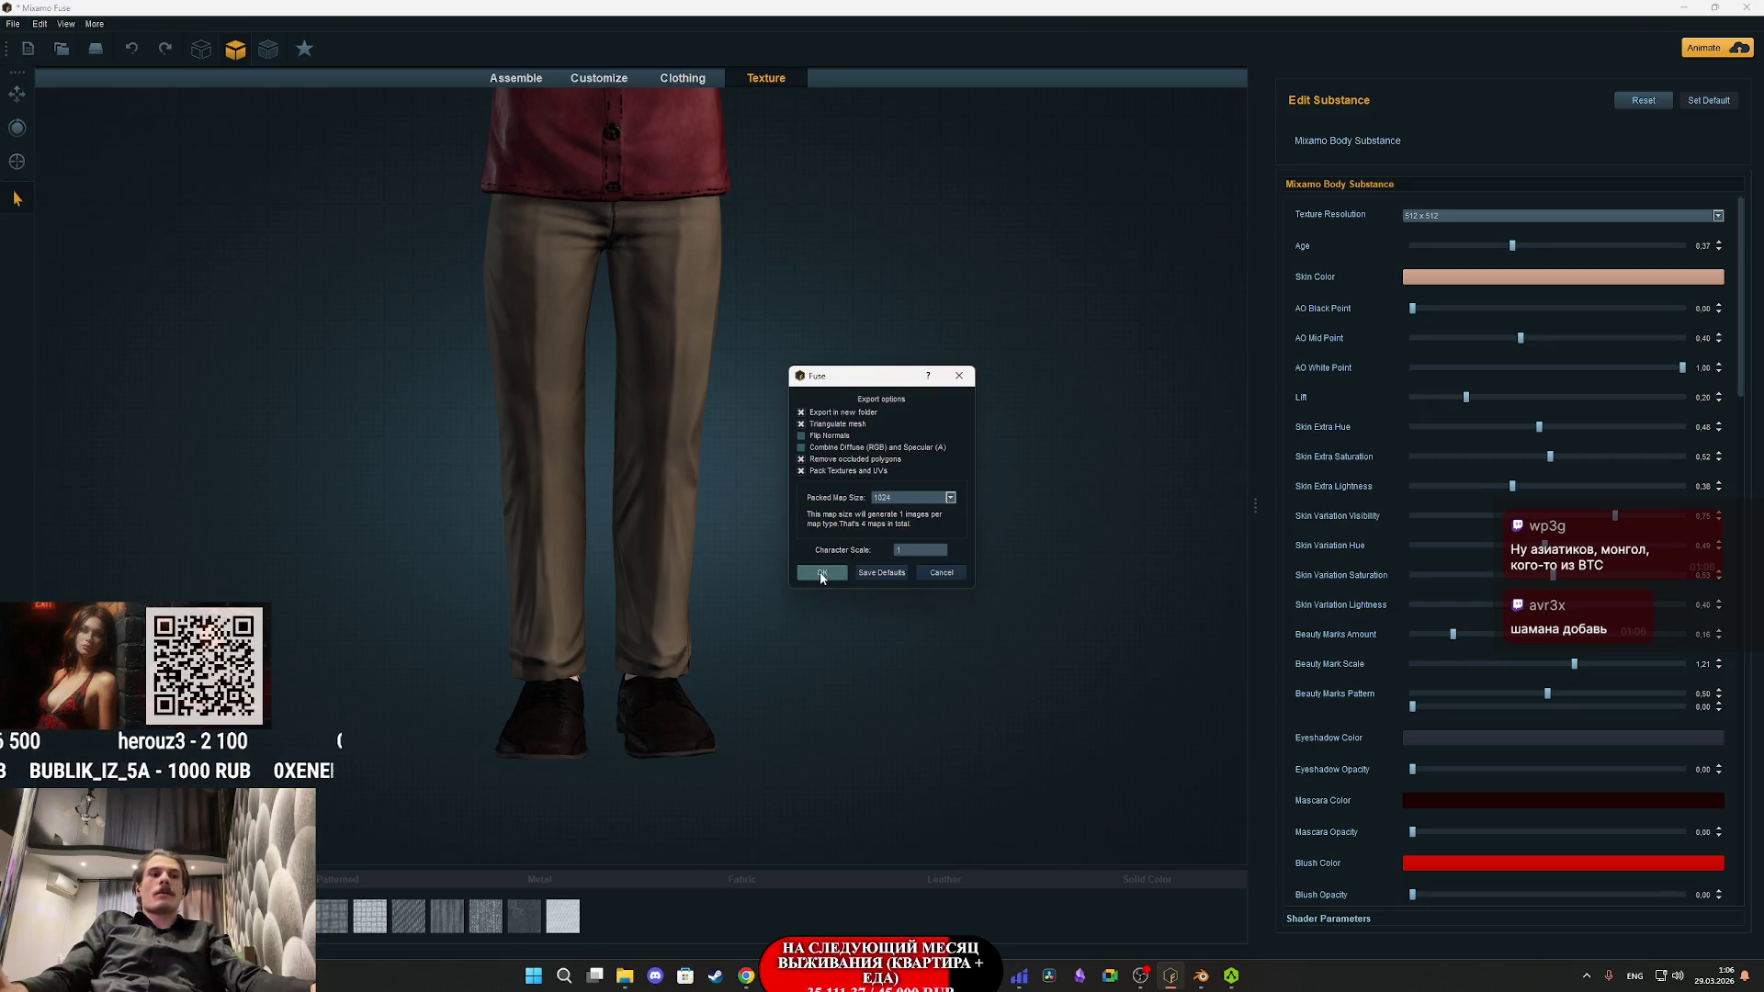
{"action": "left_click", "coordinate": [822, 573]}
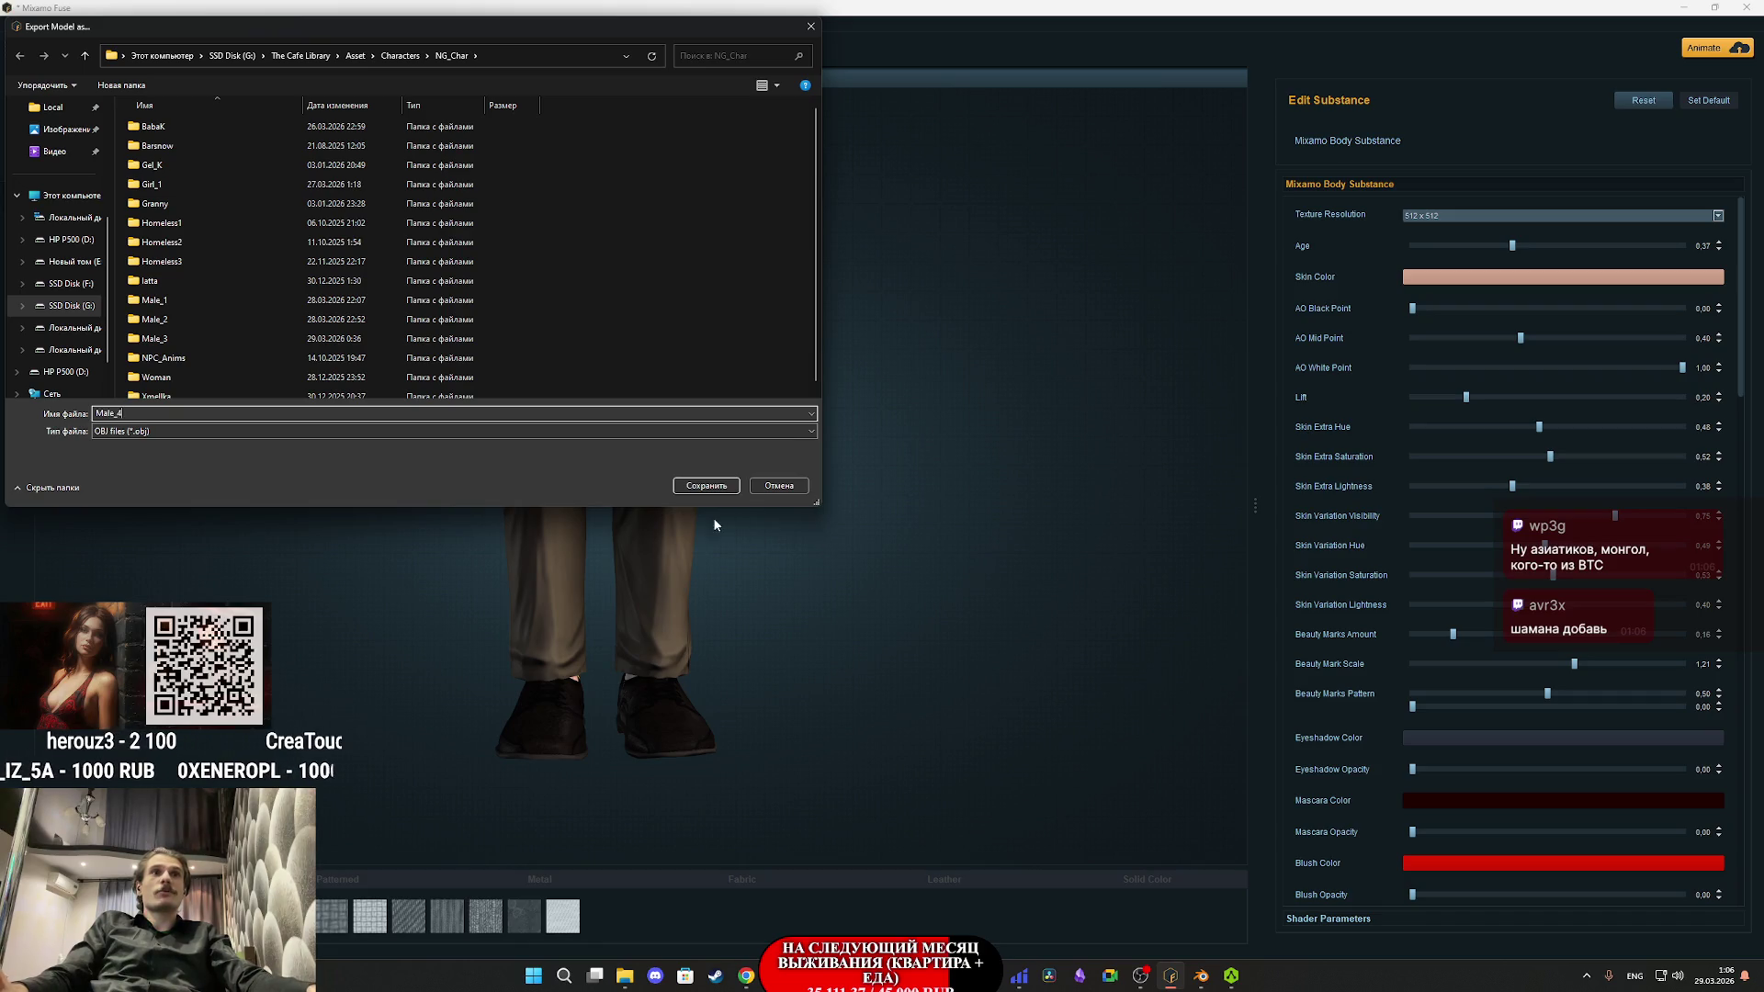
{"action": "left_click", "coordinate": [700, 487]}
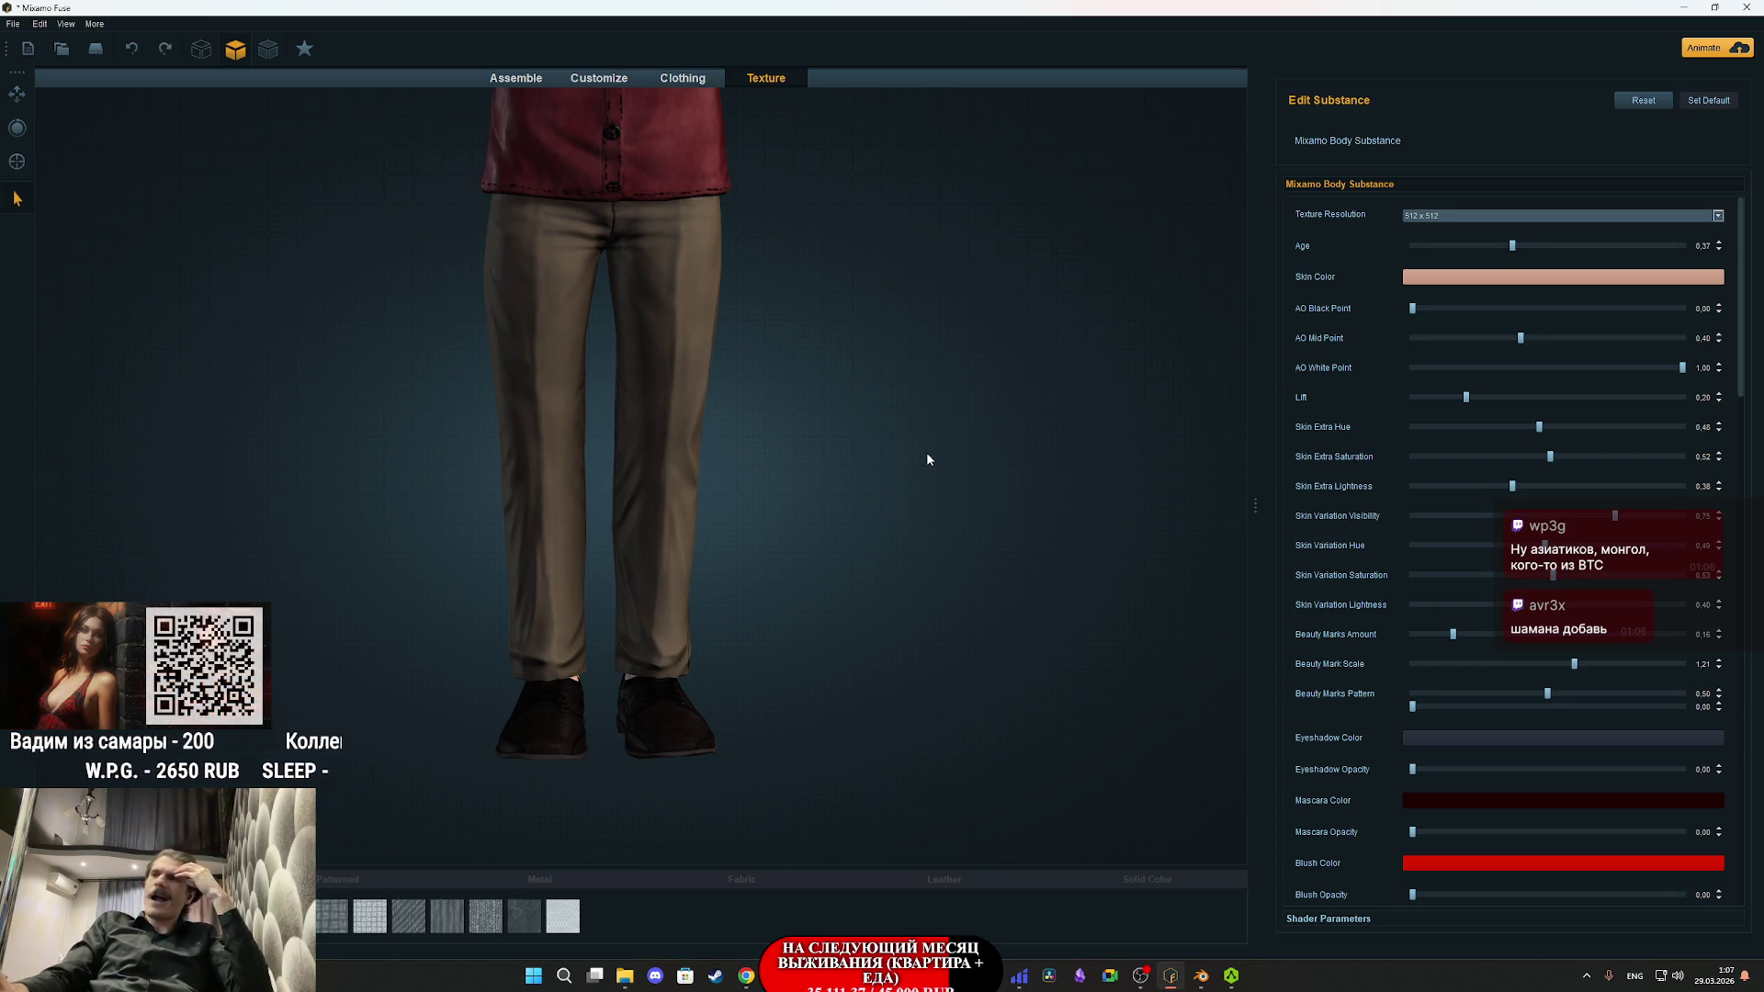
- Bring AccuRIG forward and close it, confirming the exit prompt
{"action": "scroll", "coordinate": [900, 445], "scroll_direction": "up", "scroll_amount": 1}
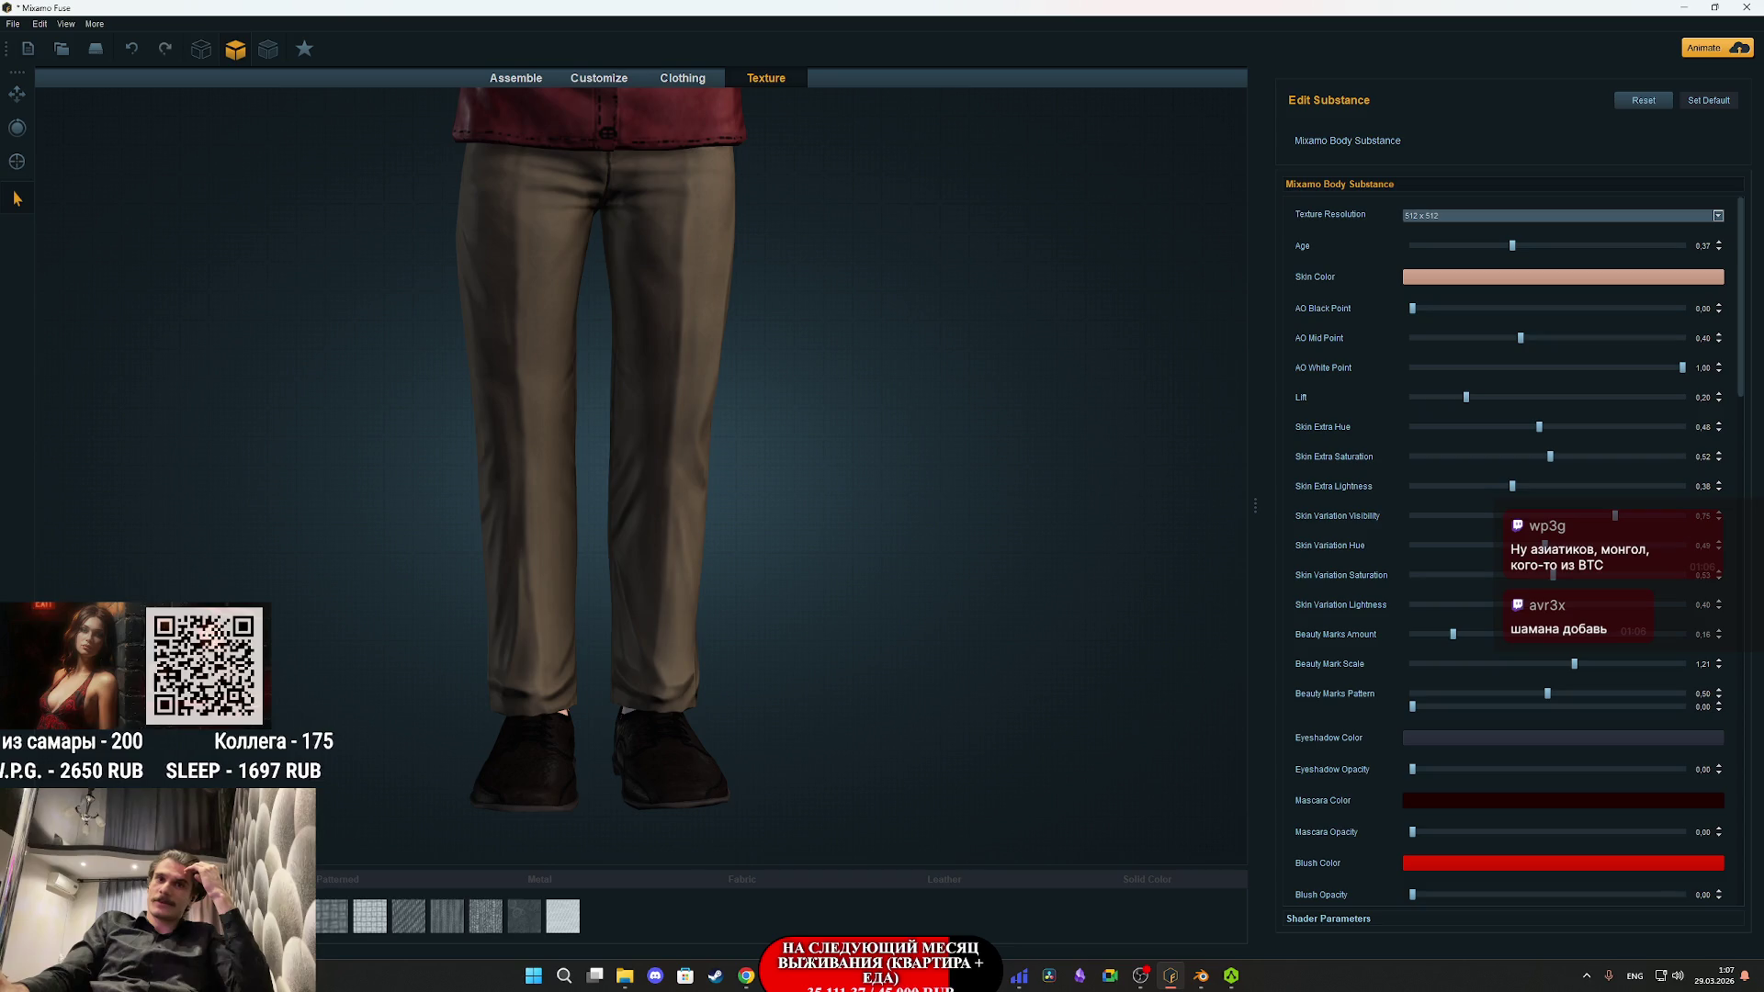
{"action": "mouse_move", "coordinate": [806, 975]}
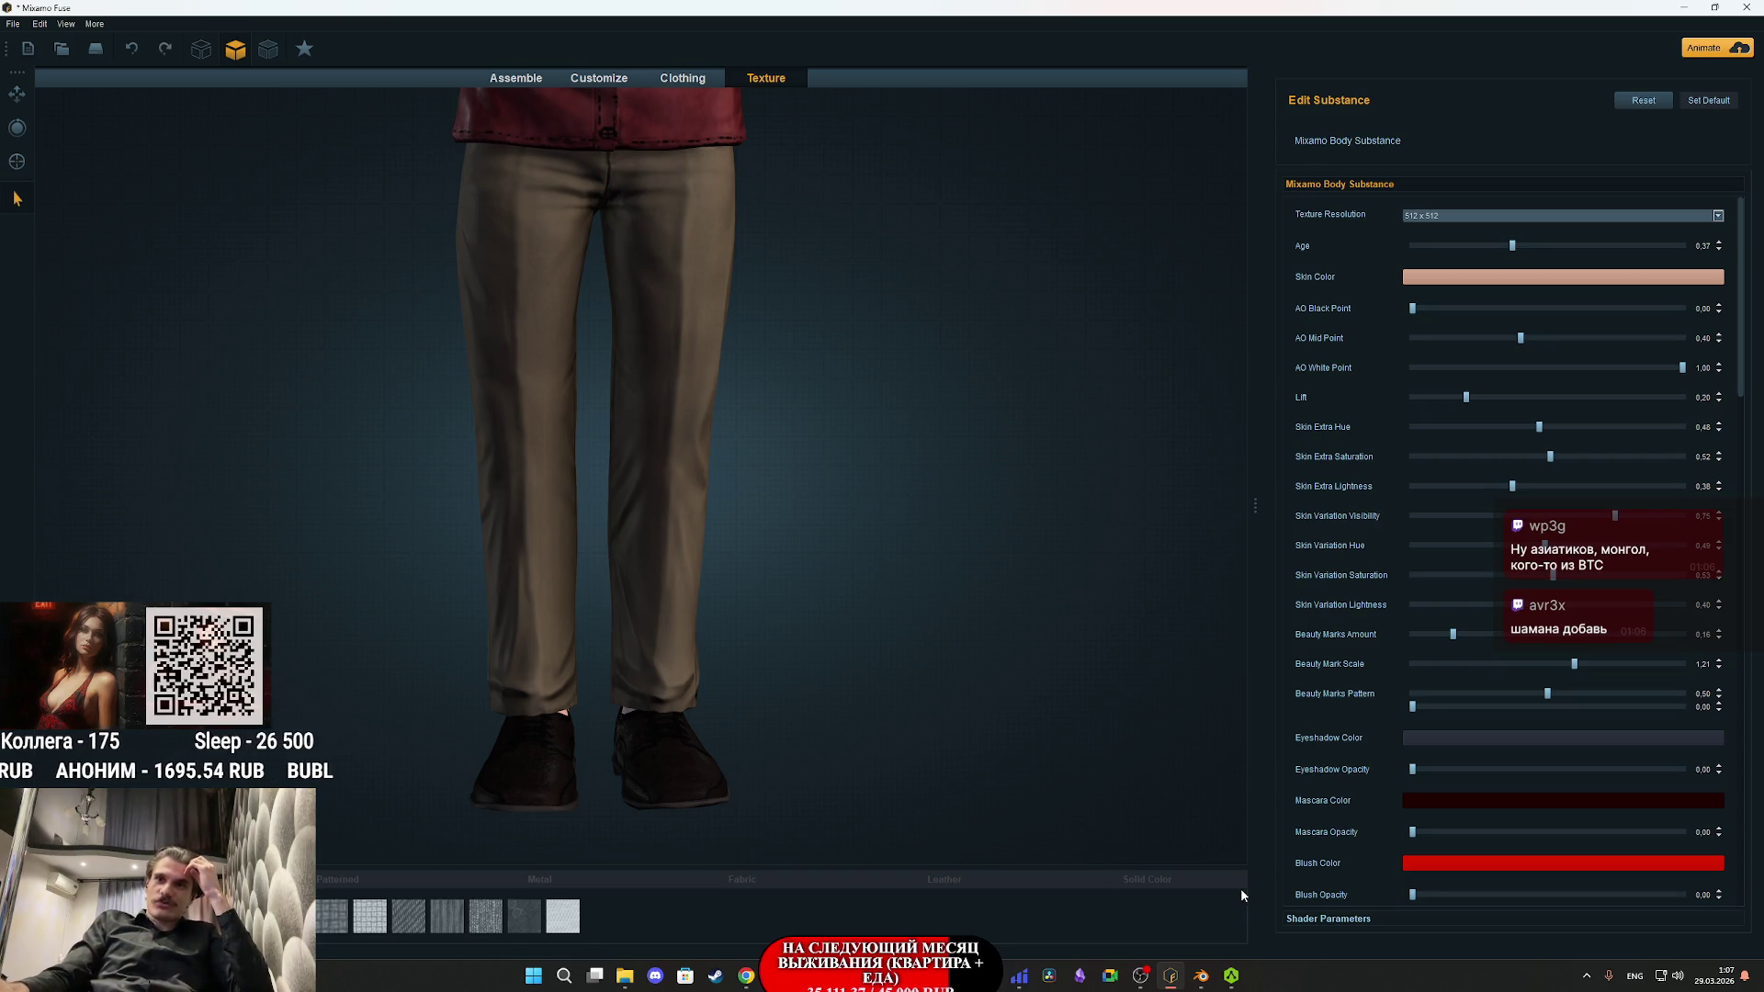
{"action": "left_click", "coordinate": [1231, 975]}
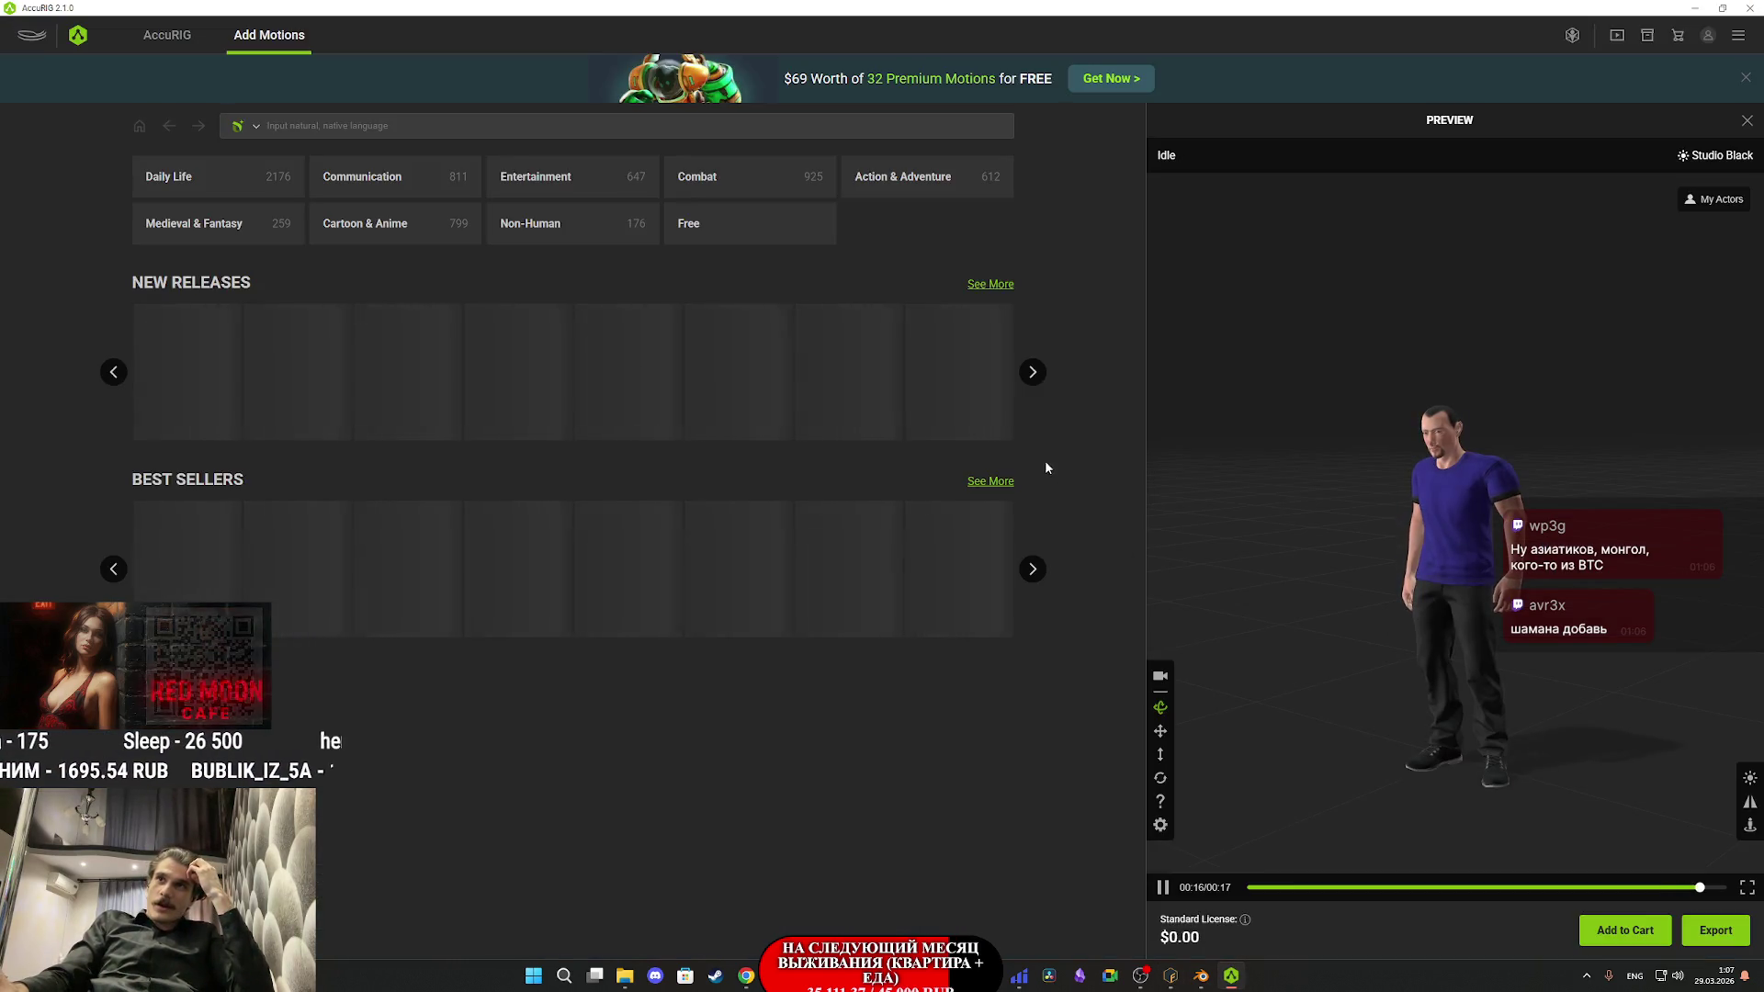
{"action": "left_click", "coordinate": [1751, 9]}
{"action": "left_click", "coordinate": [816, 501]}
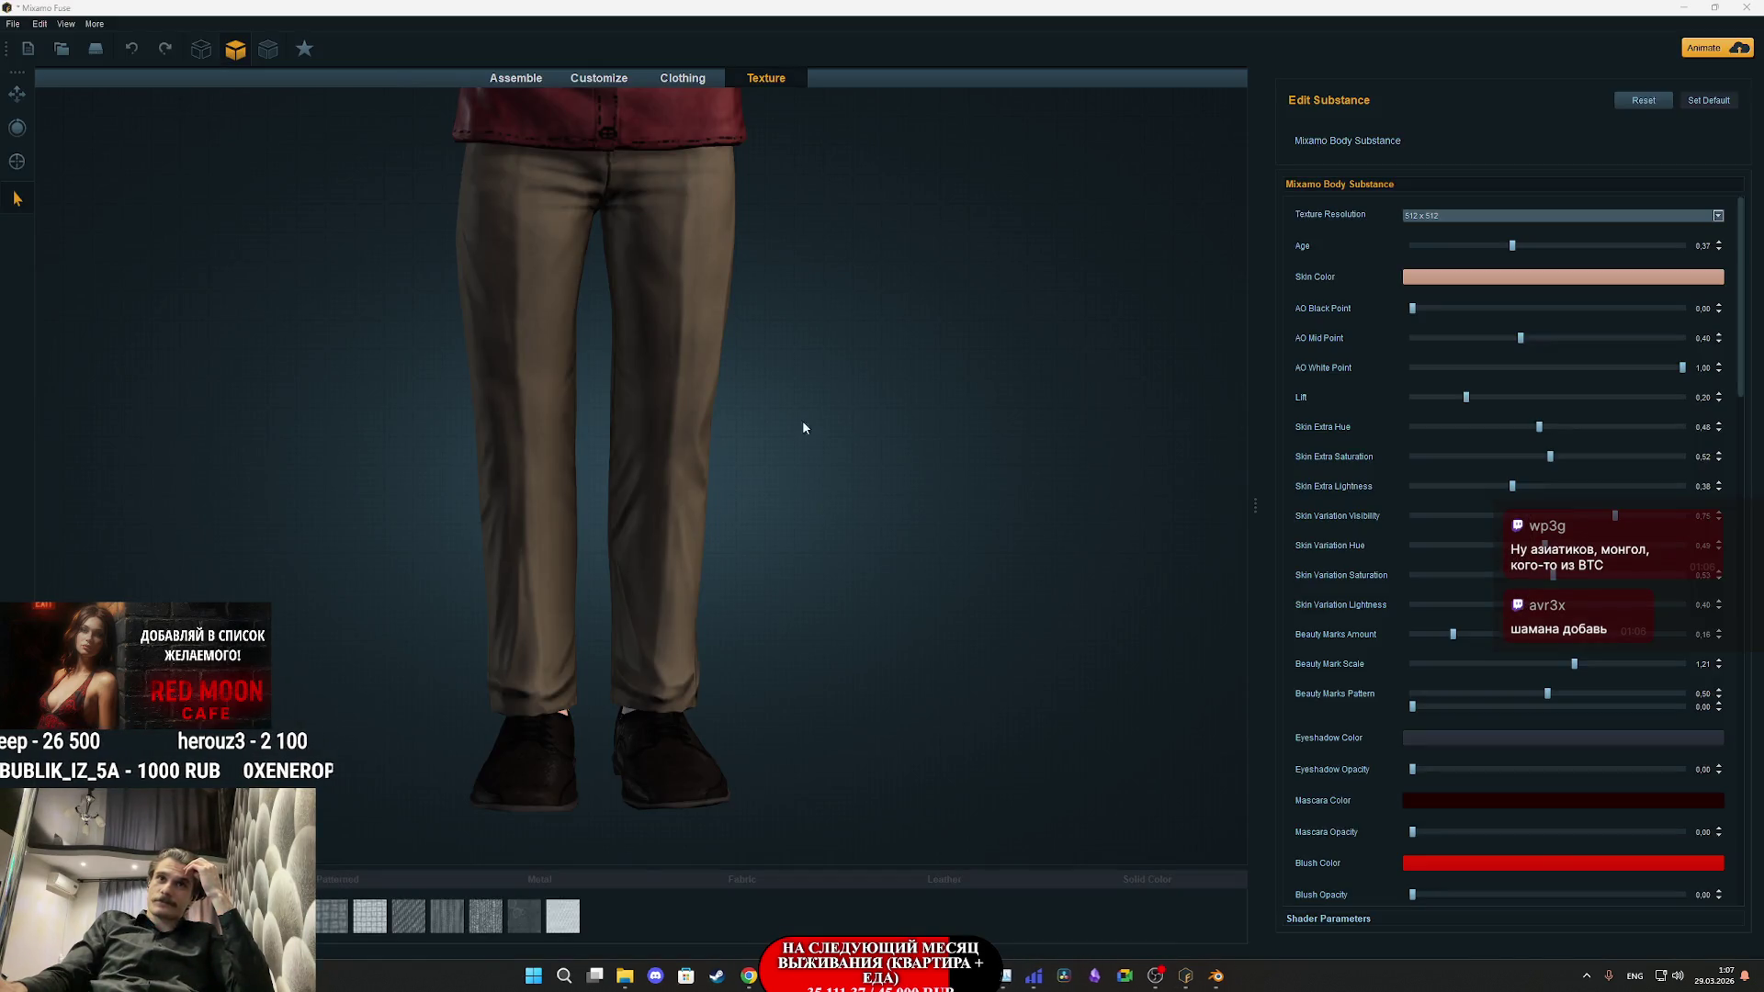
{"action": "left_click", "coordinate": [813, 460]}
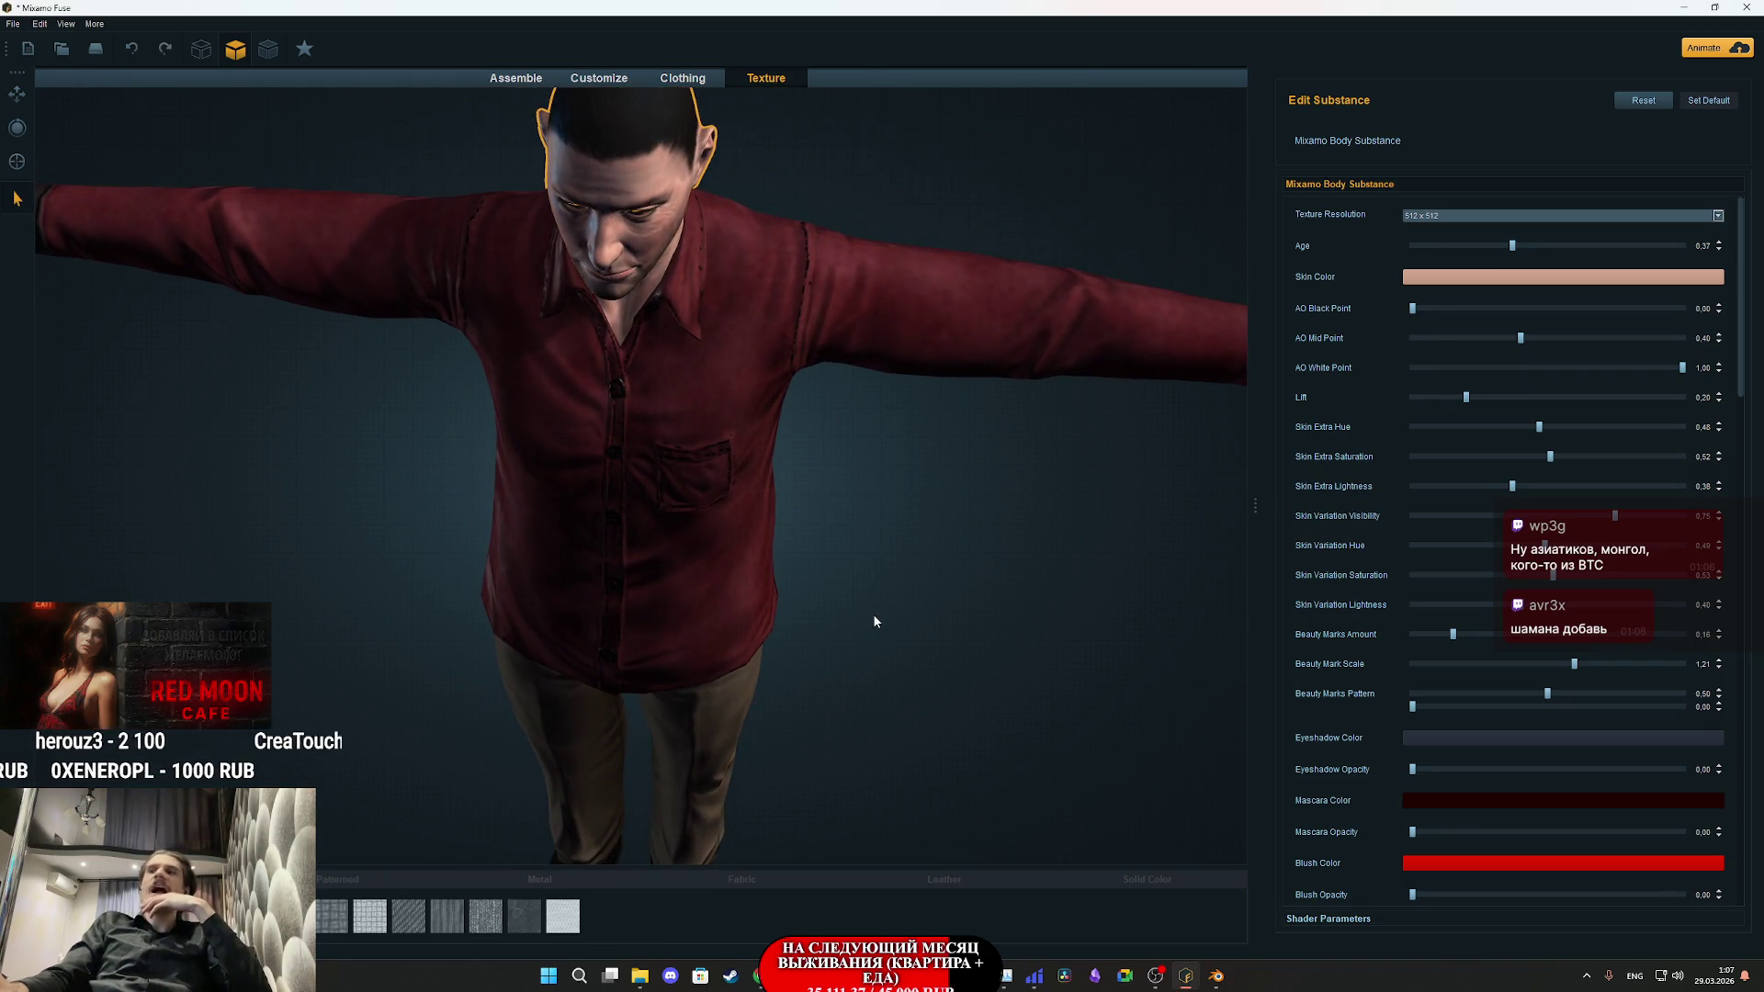
- Check Substance 3D Painter, minimize it, and bring Blender's empty scene forward
{"action": "mouse_move", "coordinate": [912, 976]}
{"action": "left_click", "coordinate": [912, 905]}
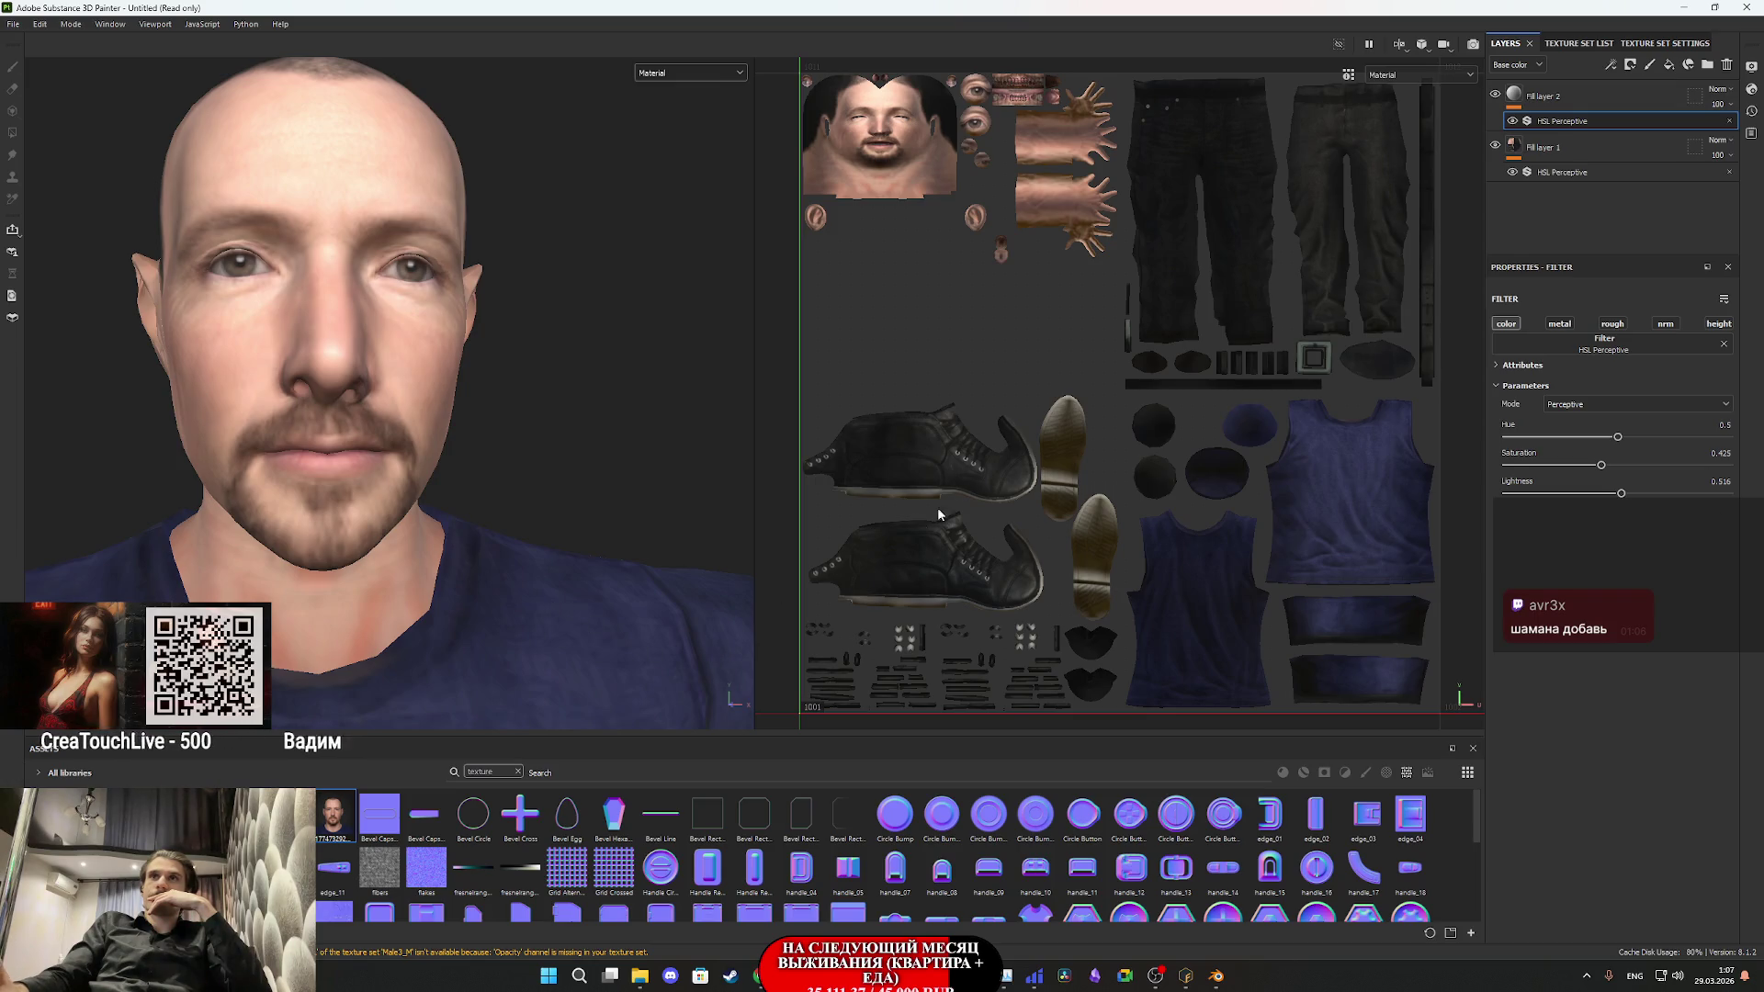
{"action": "left_click", "coordinate": [1684, 7]}
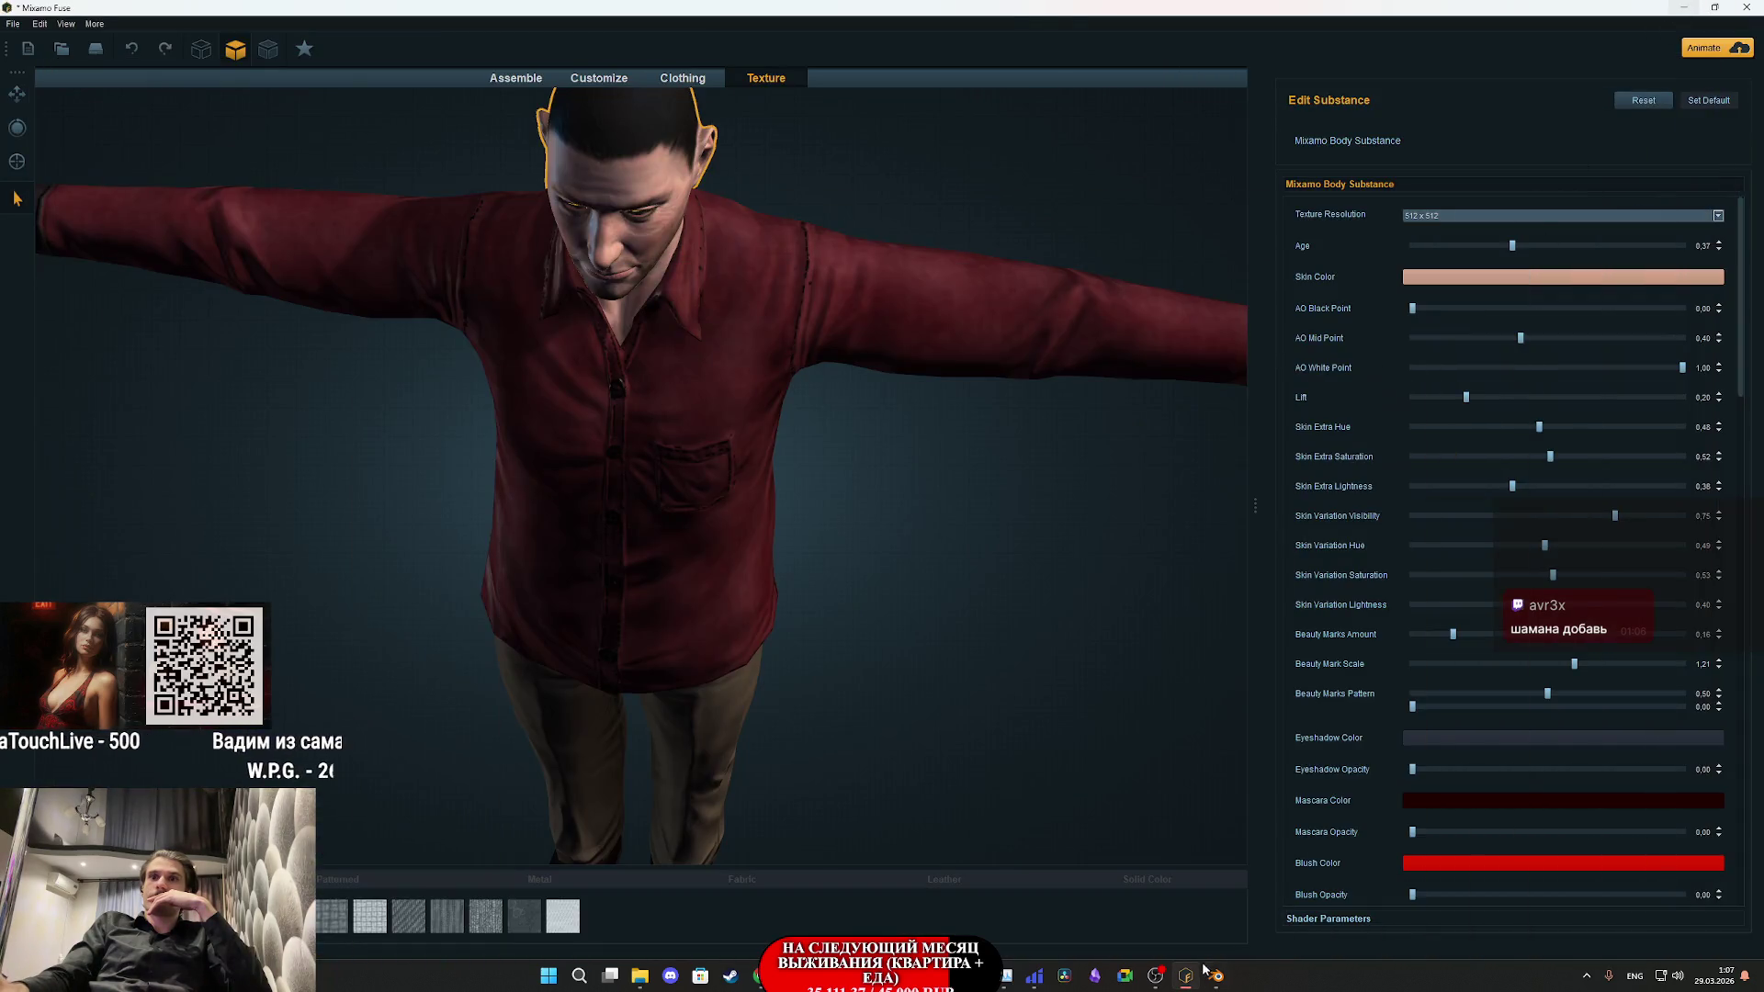
{"action": "left_click", "coordinate": [1215, 975]}
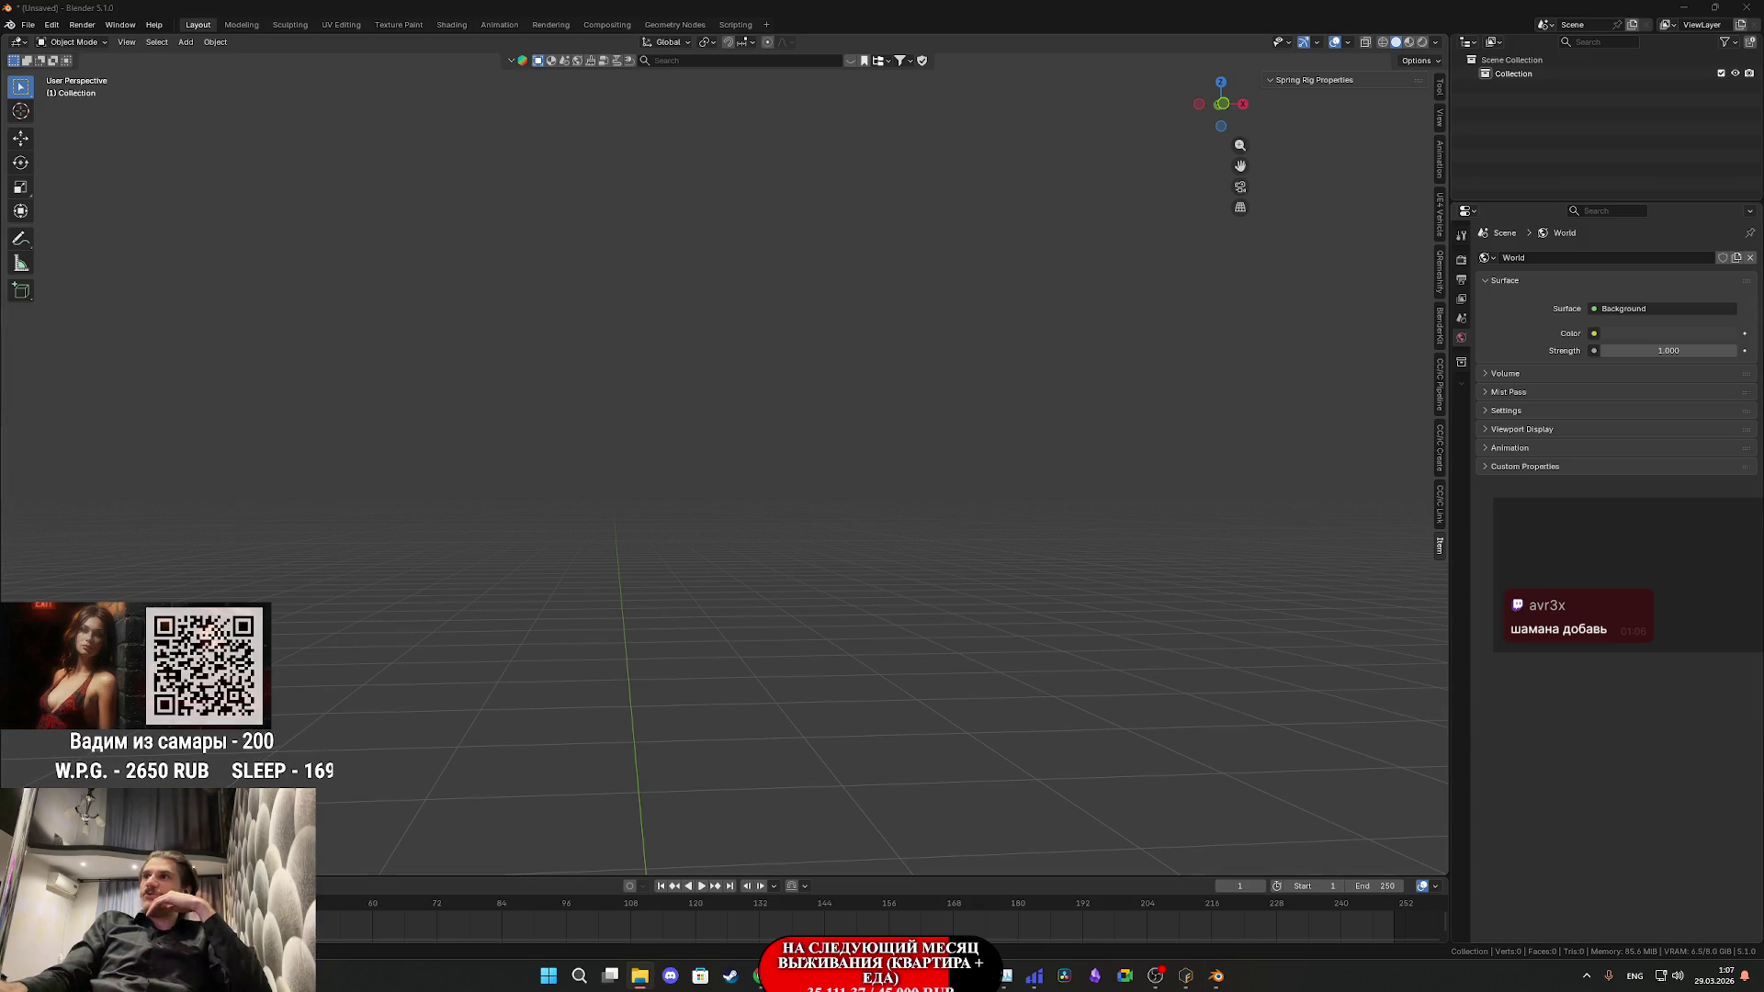
- Import Male_4.obj into the scene and scale it down by 0.01
{"action": "left_click_drag", "start_coordinate": [831, 697], "coordinate": [775, 717]}
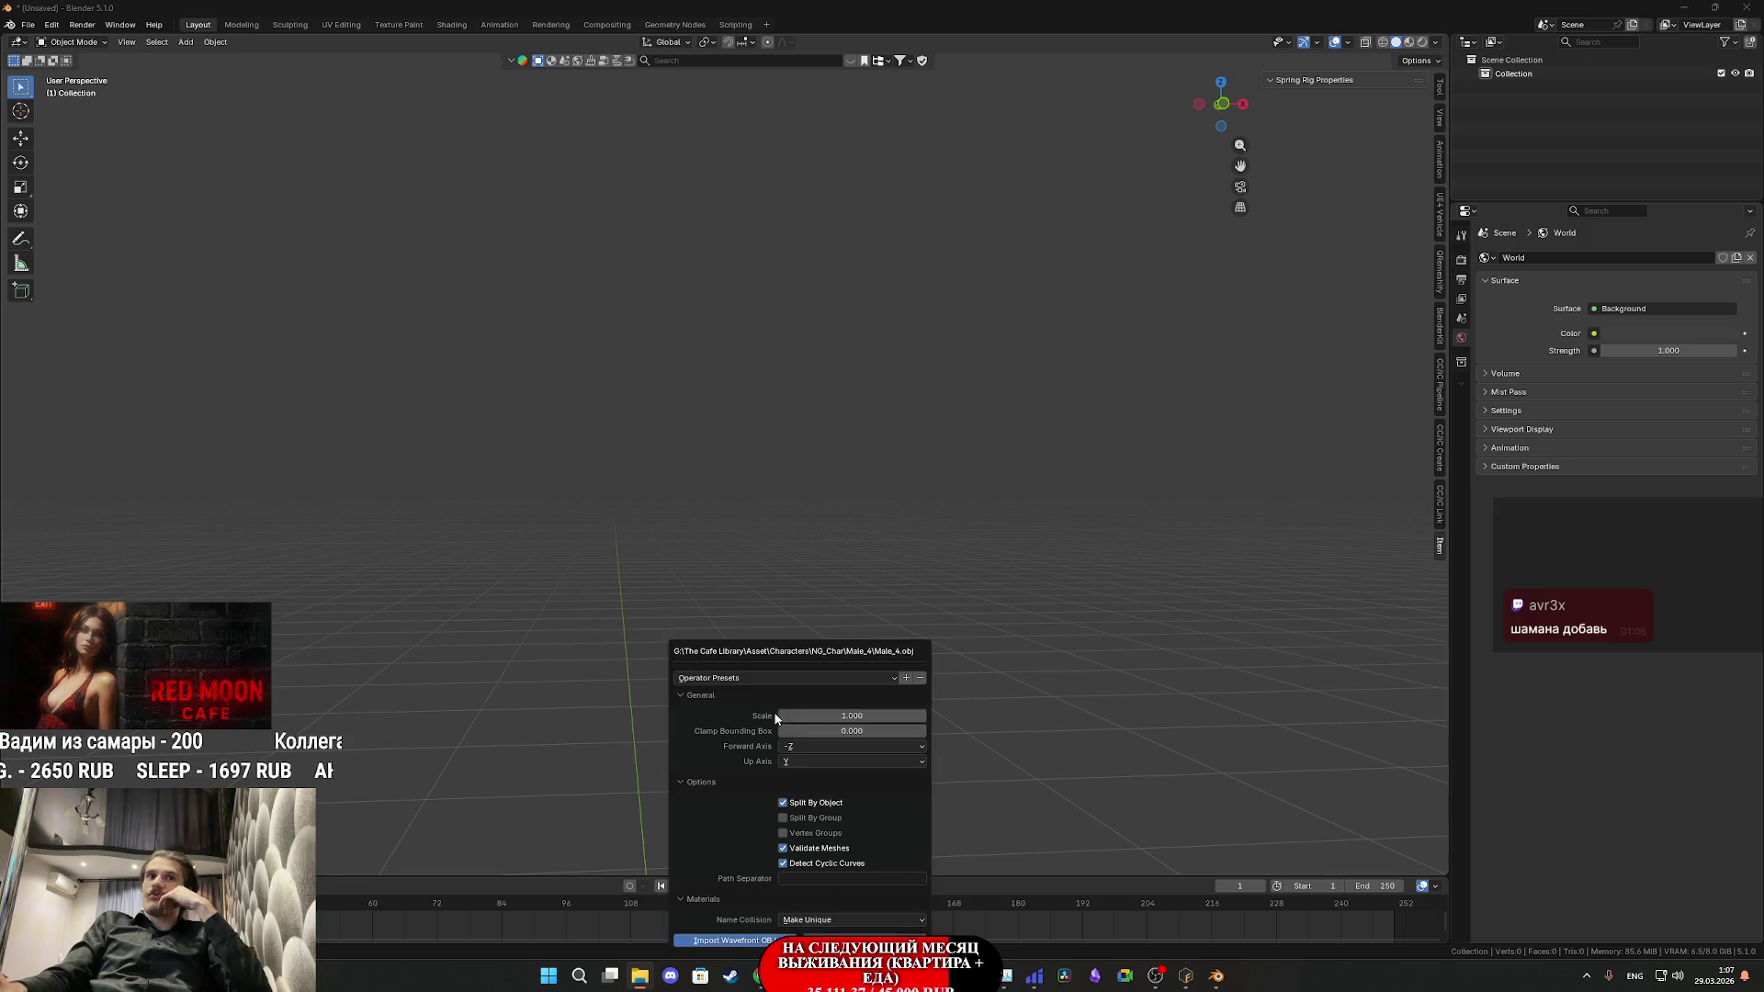
{"action": "left_click", "coordinate": [775, 940]}
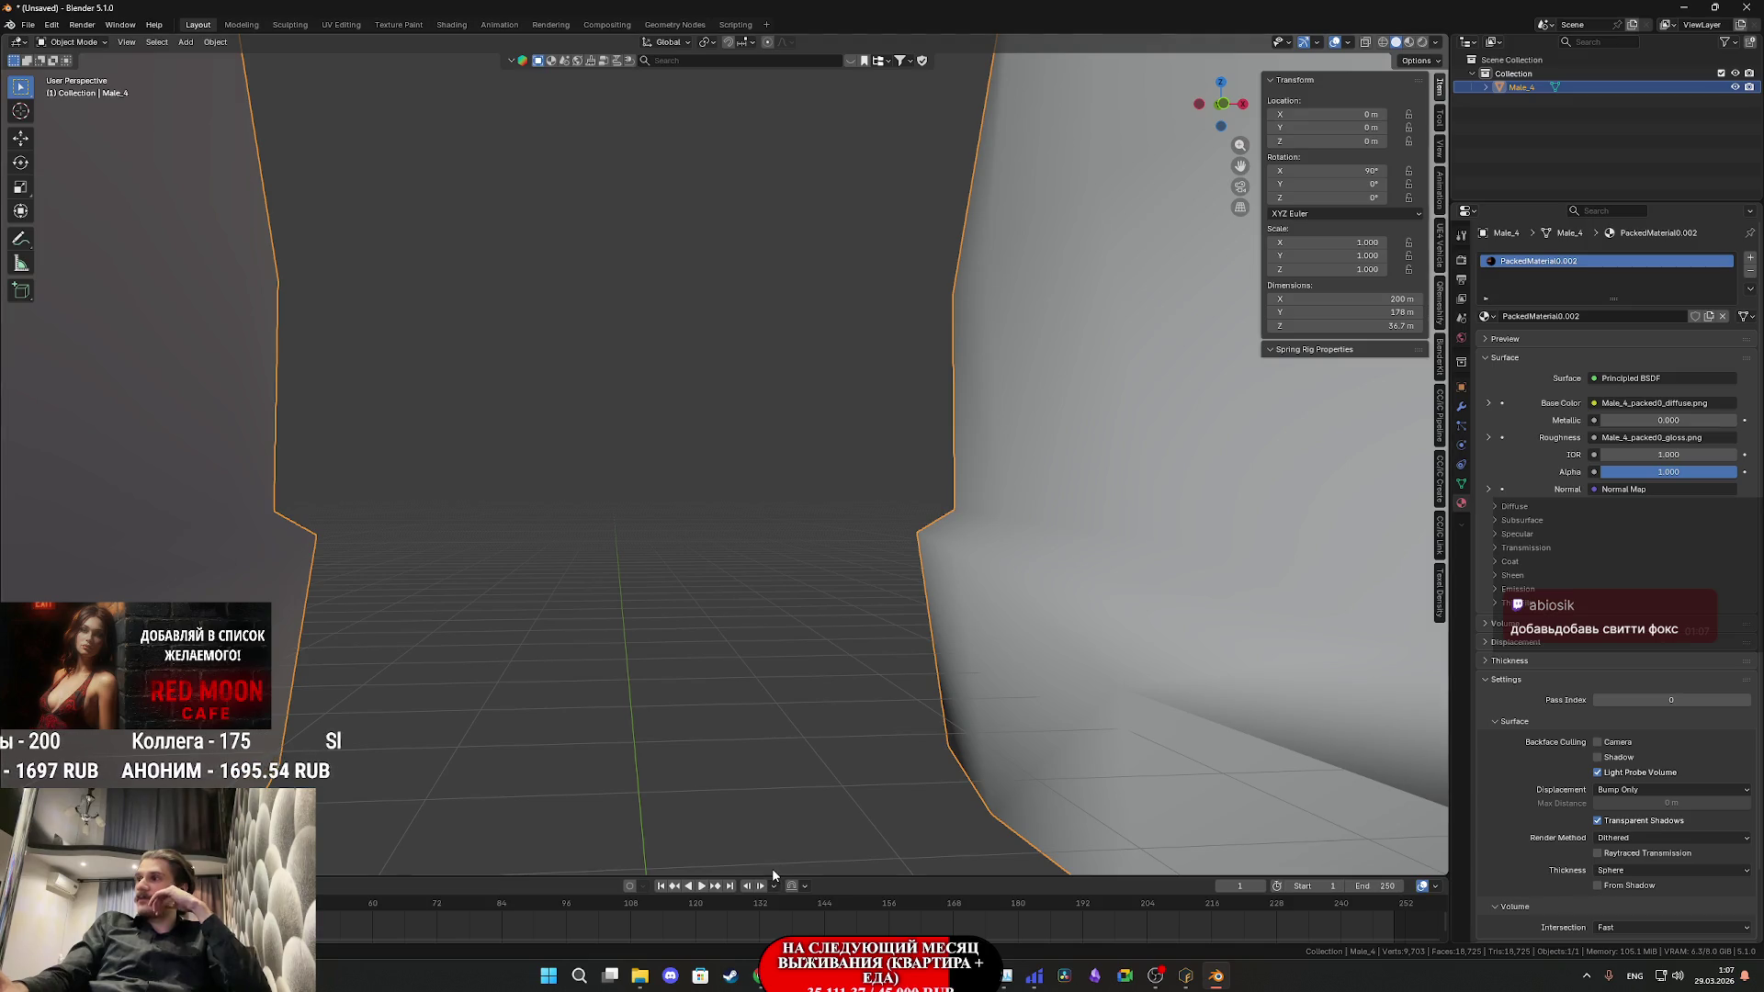
{"action": "scroll", "coordinate": [882, 634], "scroll_direction": "down", "scroll_amount": 5}
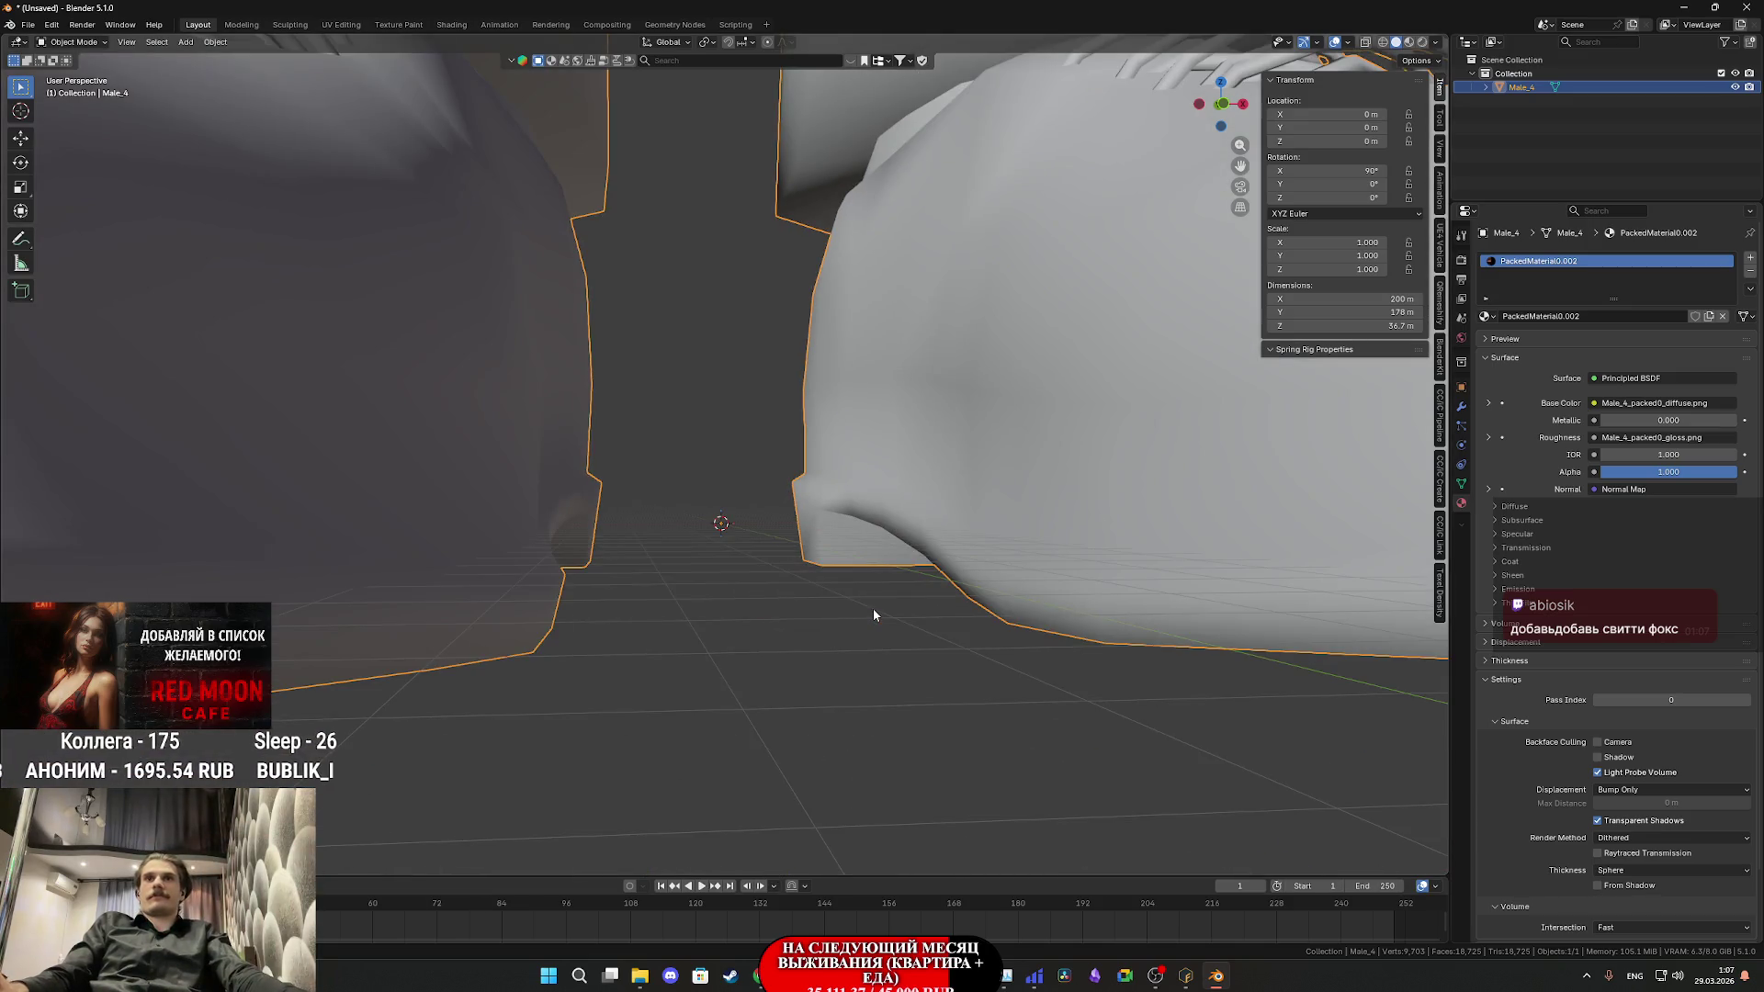
{"action": "type", "text": "s0.01"}
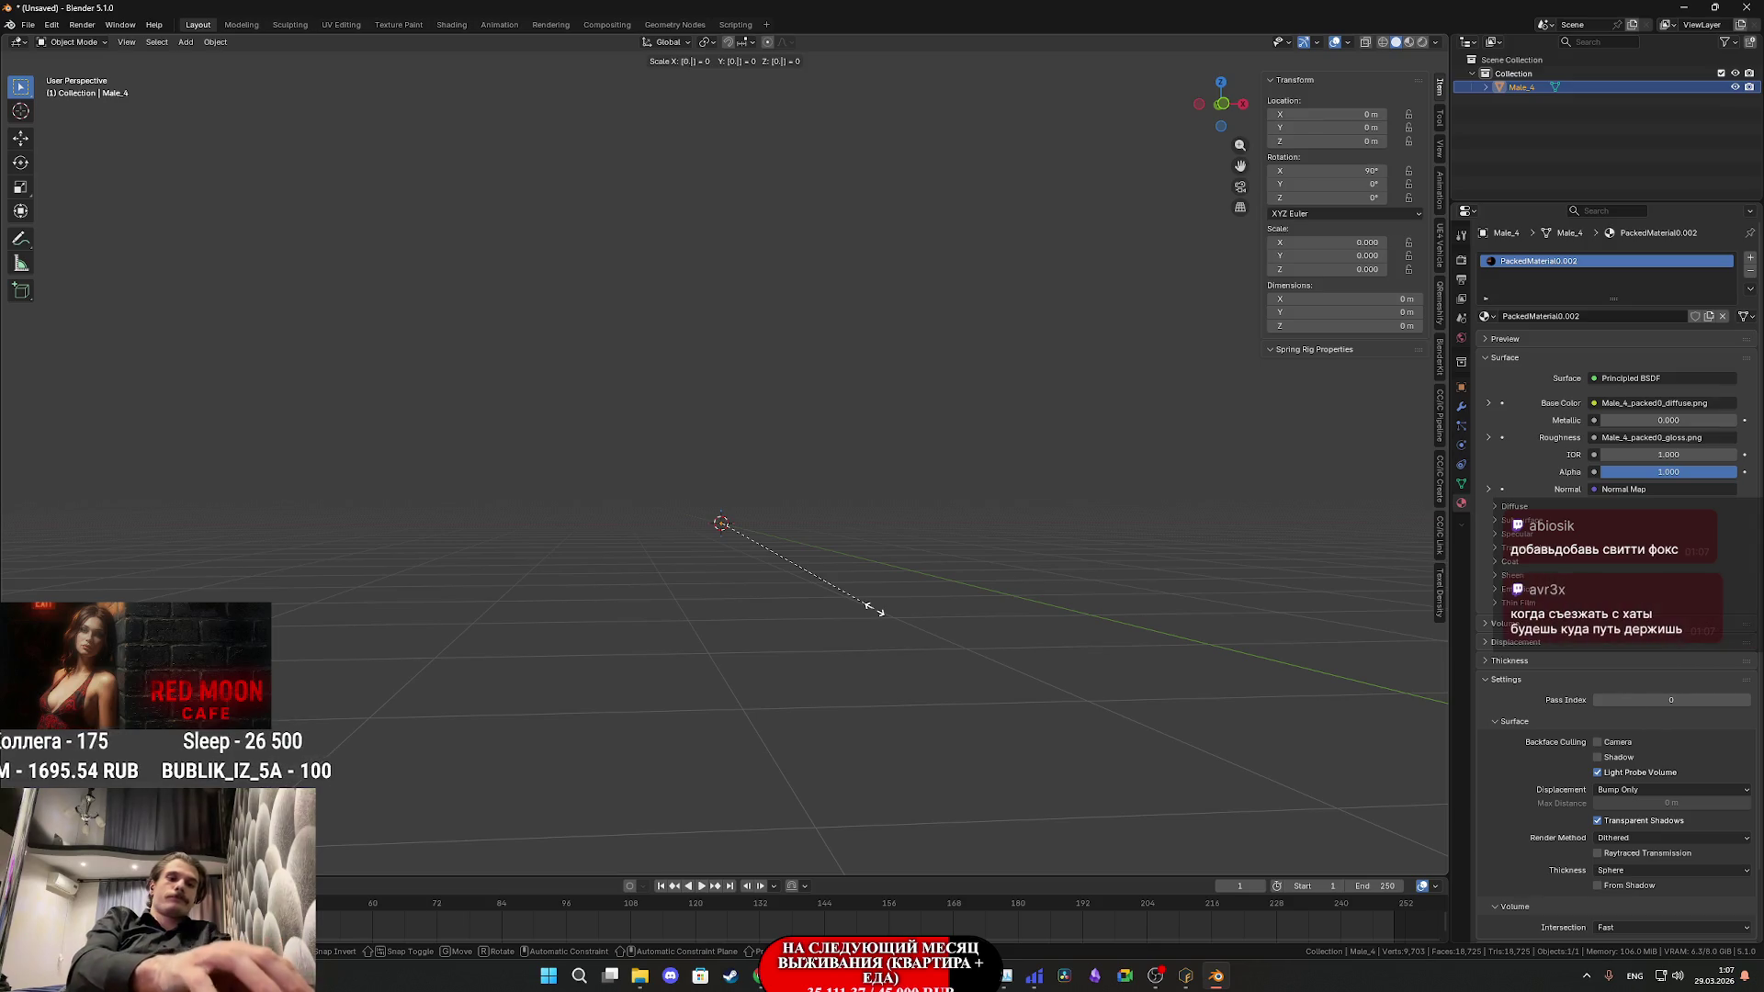
{"action": "key", "text": "Return"}
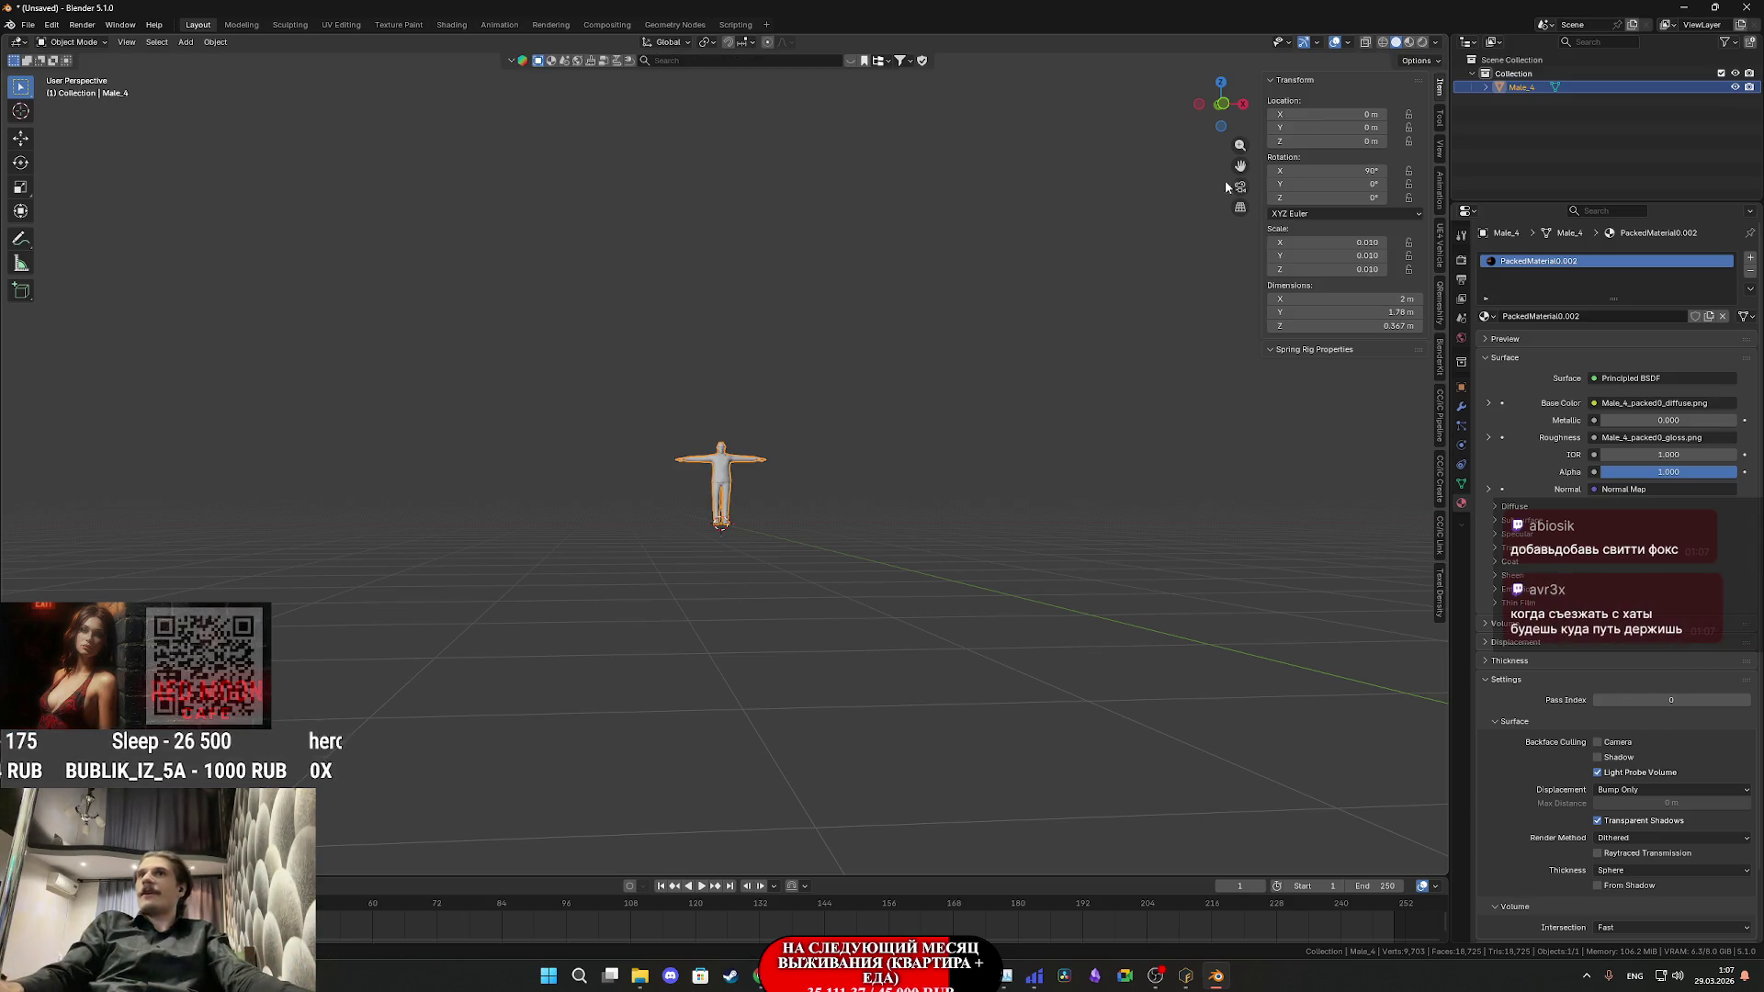
- Apply all transforms to the Male_4 character so rotation and scale read 1.000
{"action": "left_click", "coordinate": [216, 41]}
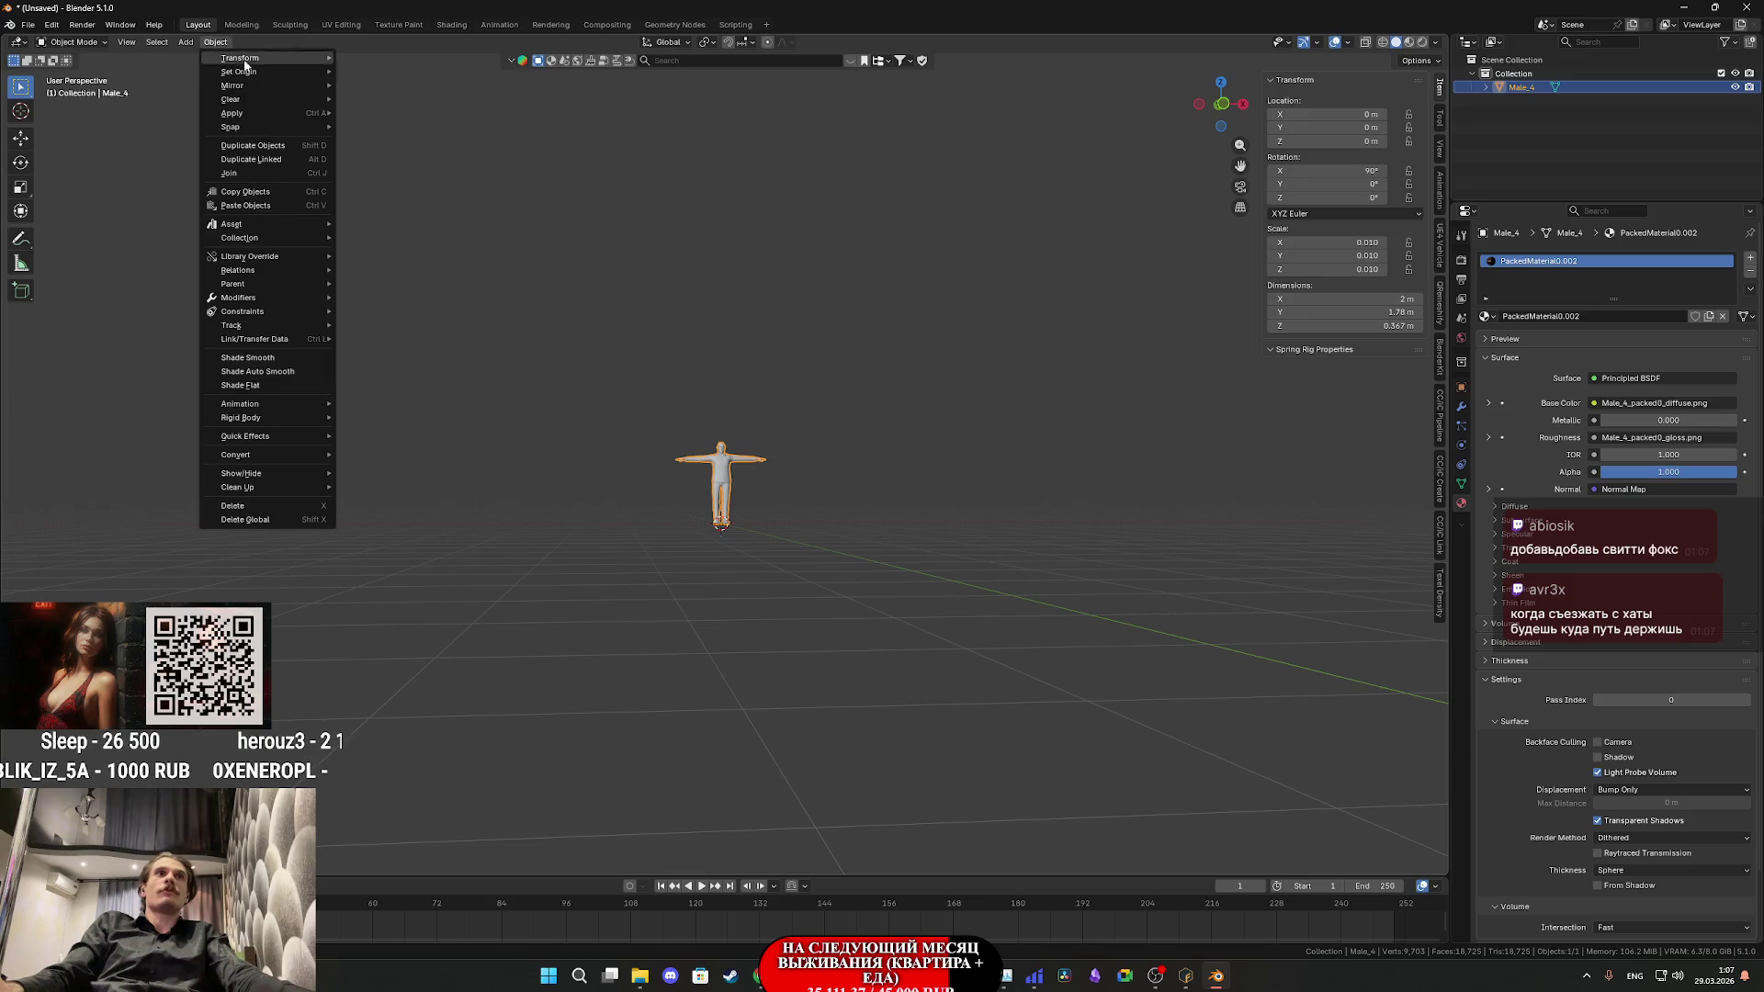
{"action": "mouse_move", "coordinate": [273, 113]}
{"action": "left_click", "coordinate": [430, 155]}
{"action": "scroll", "coordinate": [656, 440], "scroll_direction": "up", "scroll_amount": 6}
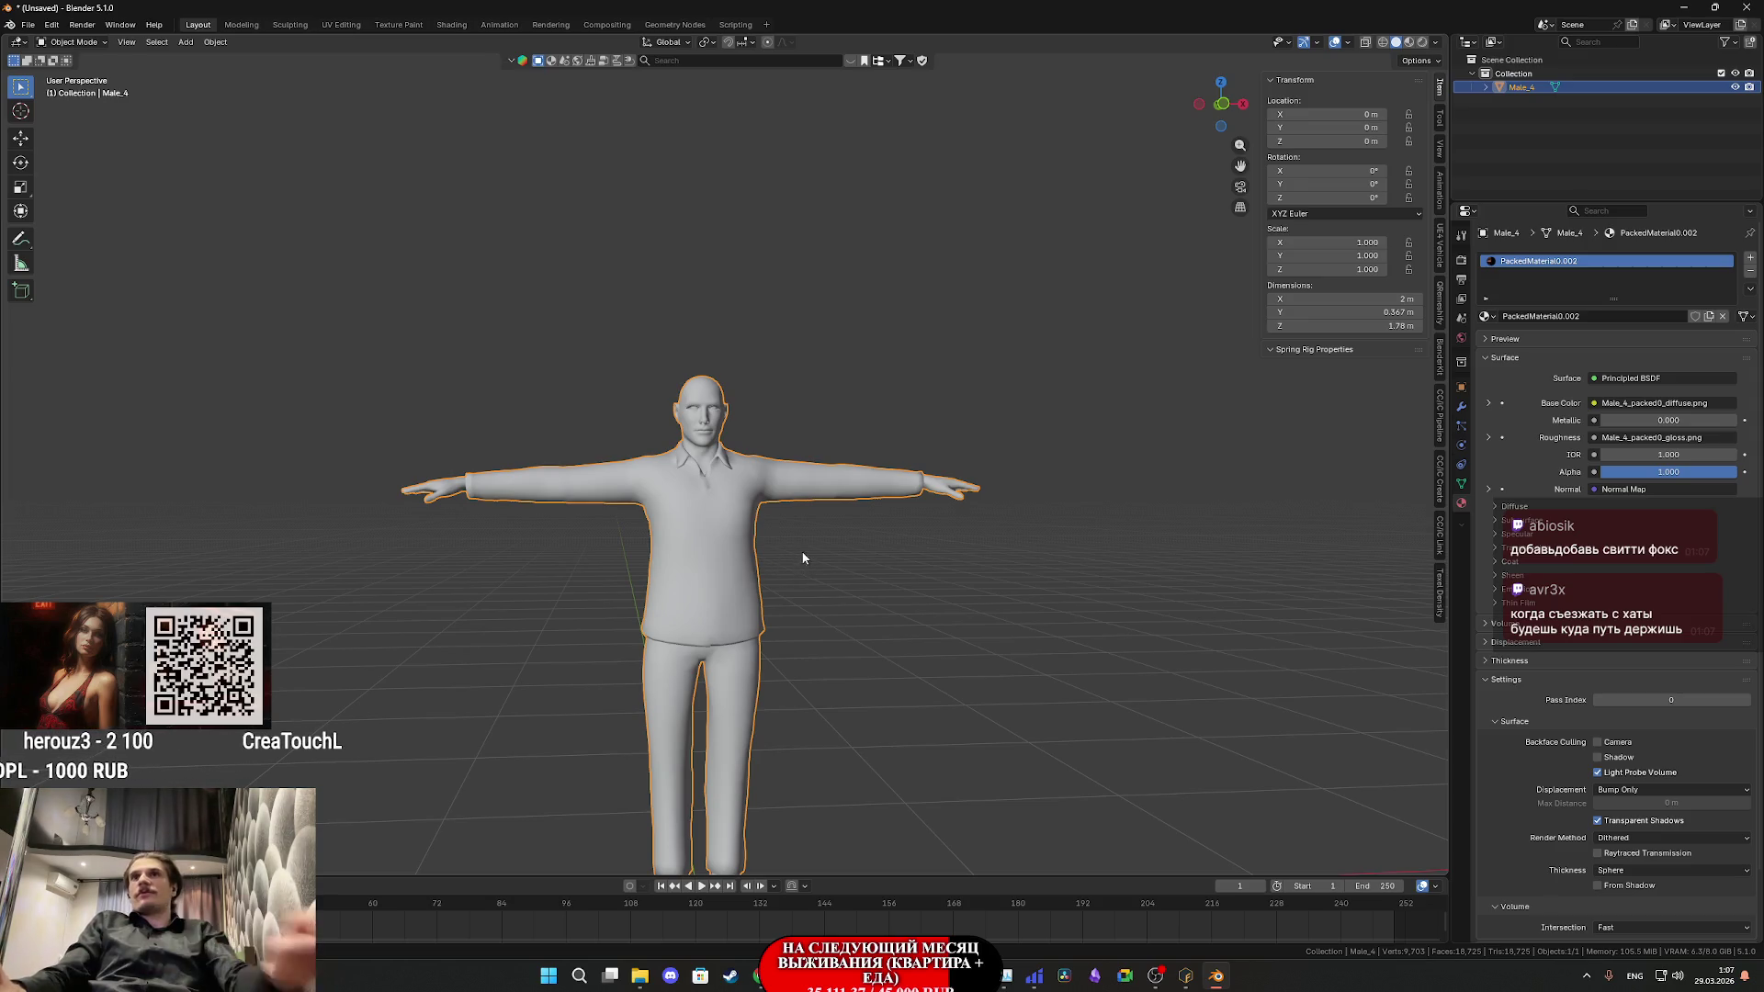
{"action": "scroll", "coordinate": [723, 551], "scroll_direction": "up", "scroll_amount": 5}
{"action": "key", "text": "Tab"}
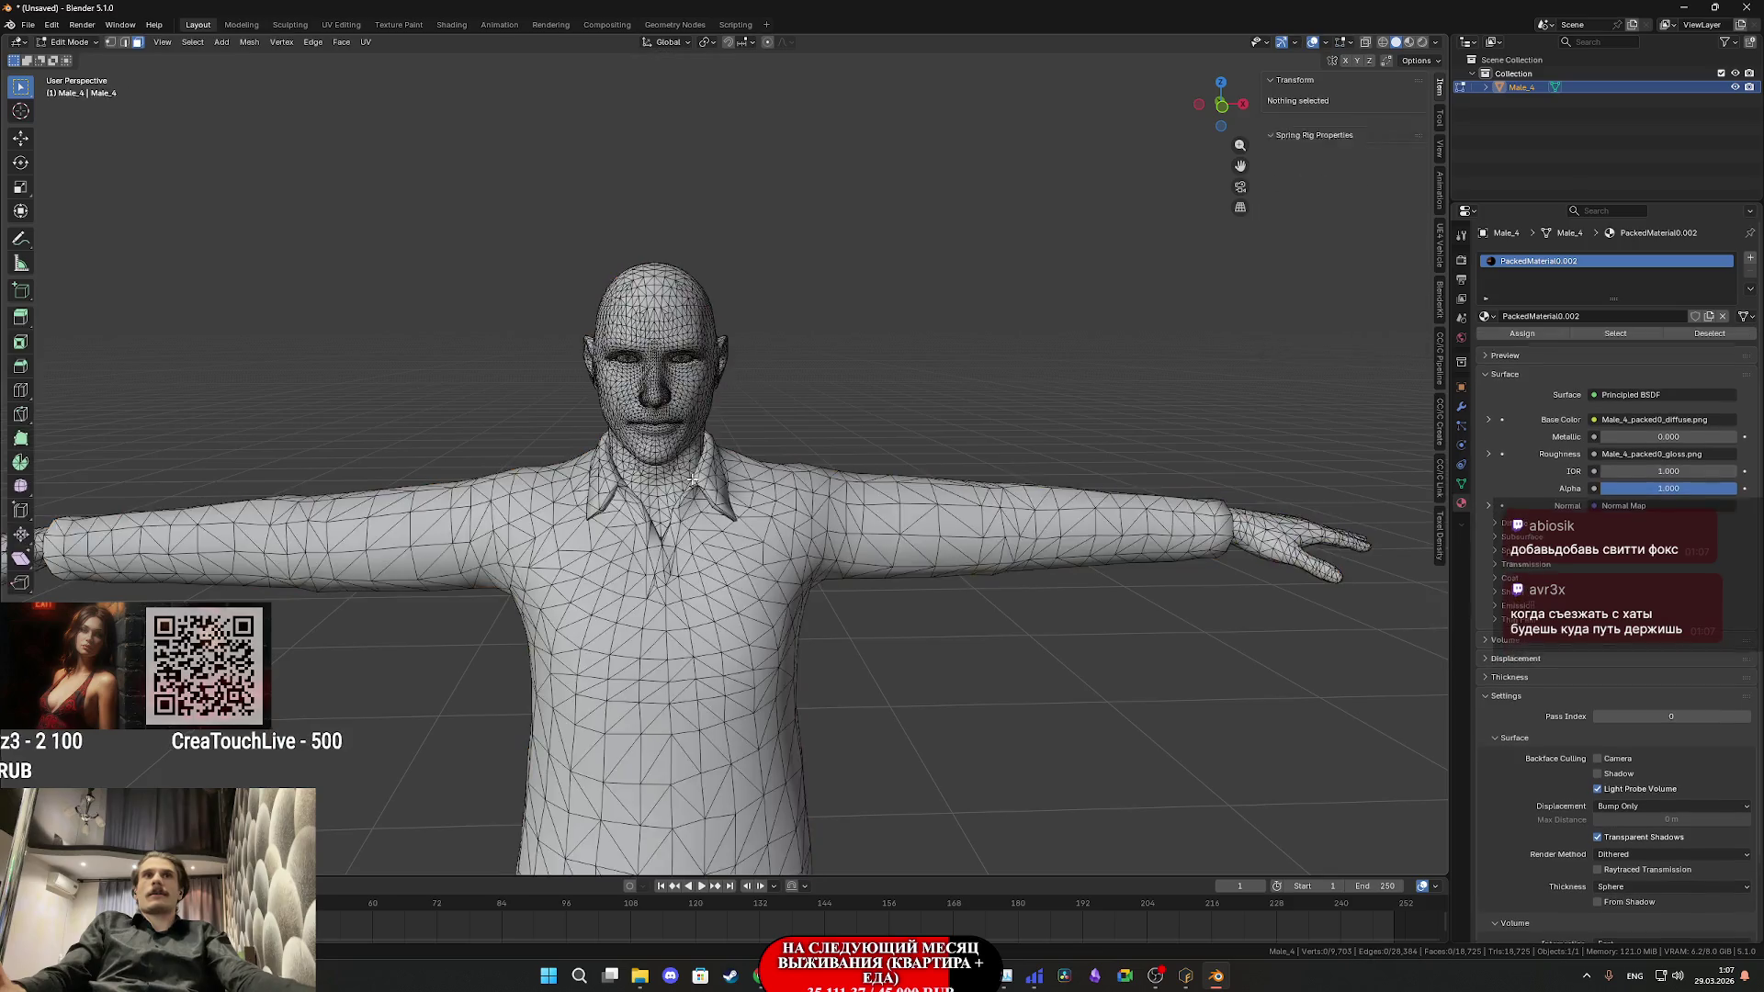
{"action": "scroll", "coordinate": [646, 393], "scroll_direction": "up", "scroll_amount": 4}
{"action": "scroll", "coordinate": [647, 393], "scroll_direction": "up", "scroll_amount": 4}
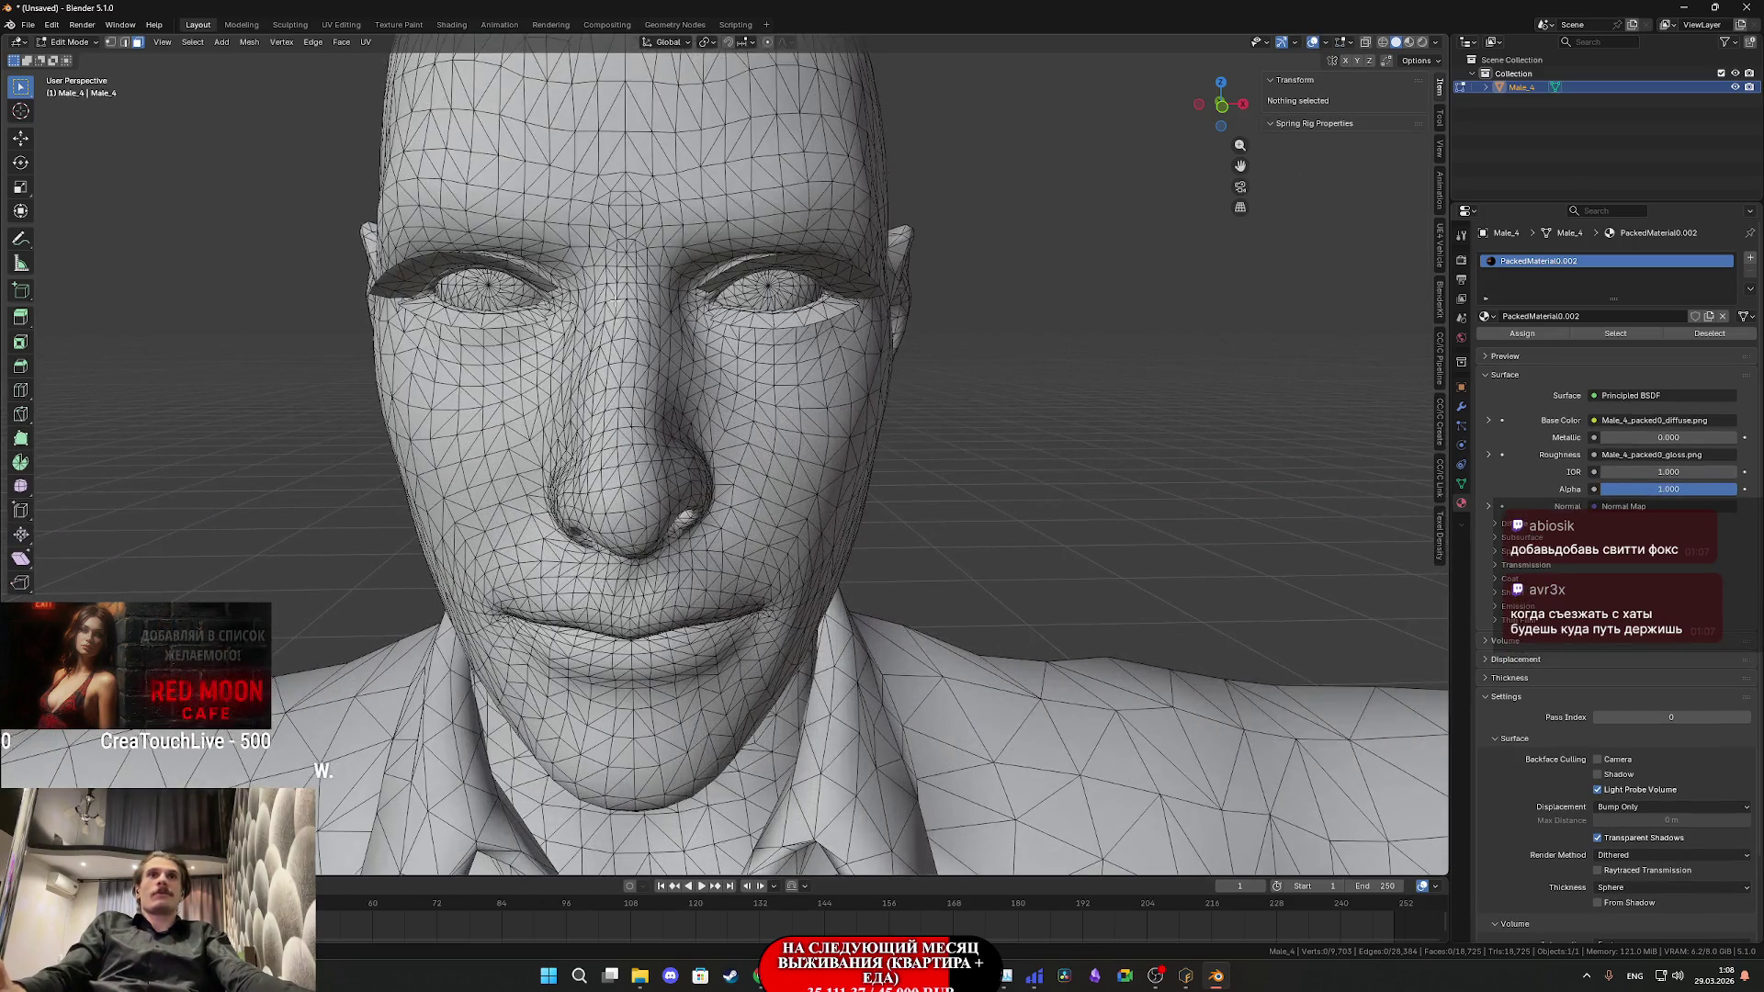
{"action": "left_click", "coordinate": [779, 318]}
{"action": "left_click", "coordinate": [779, 318], "text": "alt"}
{"action": "left_click", "coordinate": [782, 260], "text": "alt+shift"}
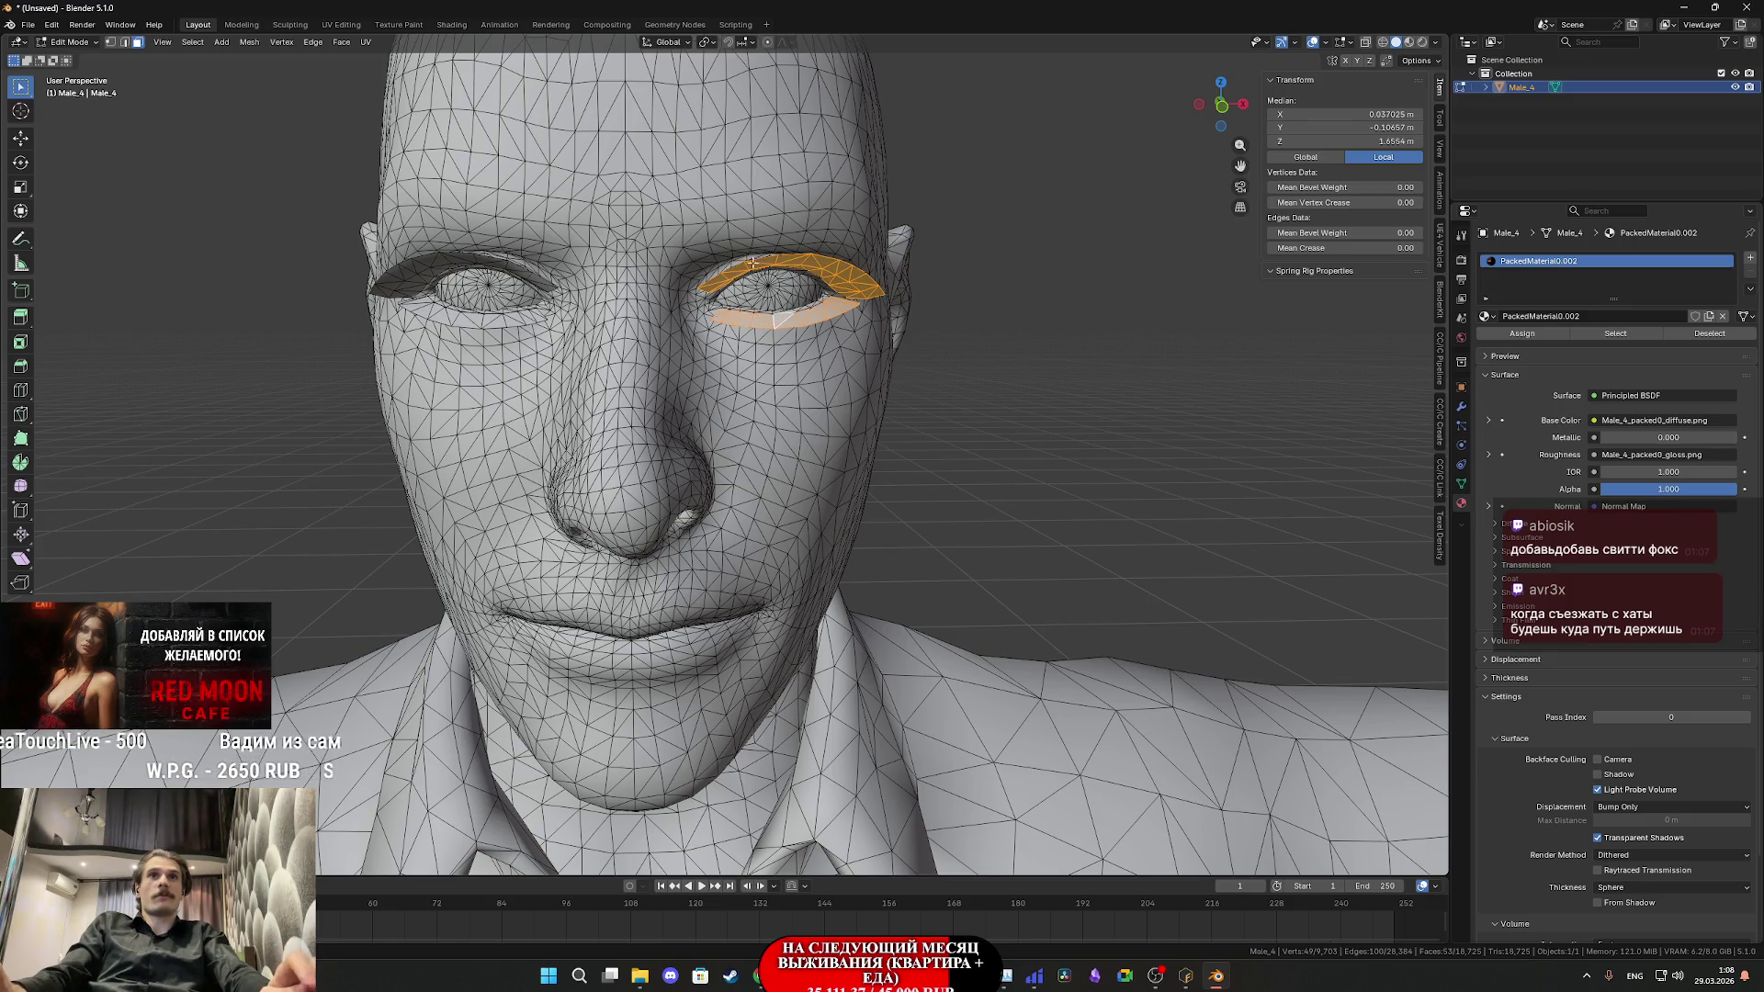
{"action": "left_click", "coordinate": [418, 262], "text": "alt+shift"}
{"action": "left_click", "coordinate": [423, 304], "text": "alt+shift"}
{"action": "key", "text": "x"}
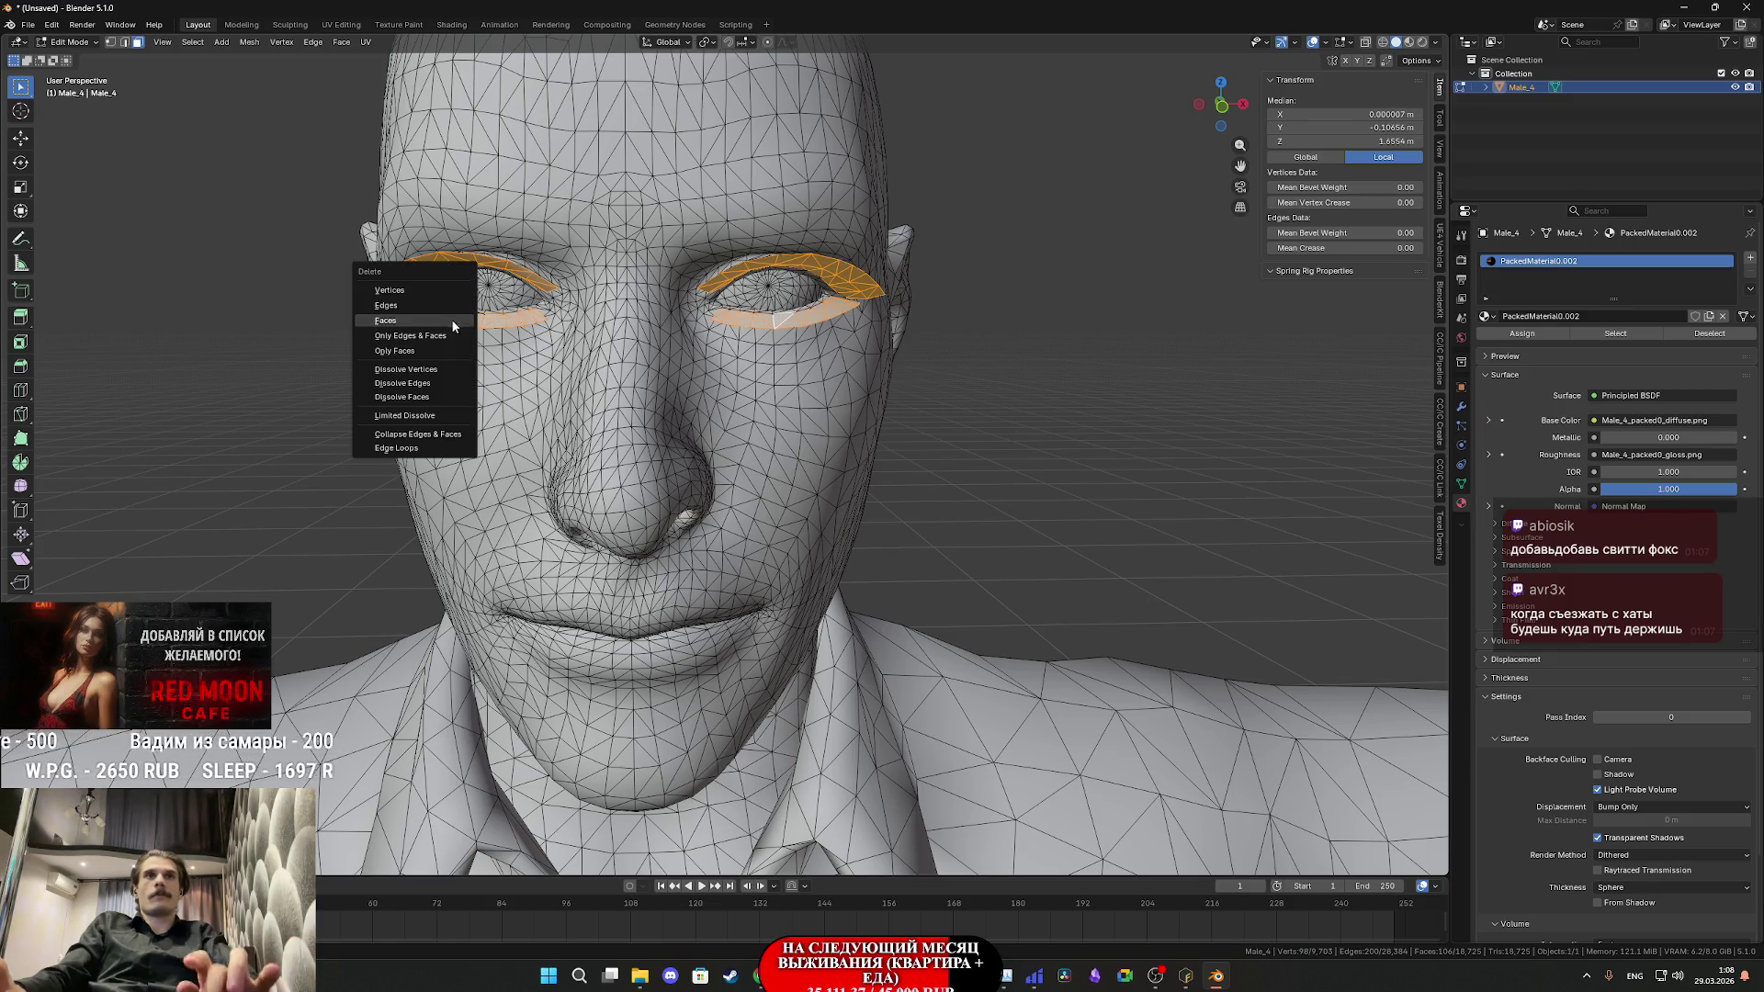
{"action": "left_click", "coordinate": [393, 322]}
{"action": "key", "text": "Tab"}
{"action": "scroll", "coordinate": [730, 421], "scroll_direction": "down", "scroll_amount": 5}
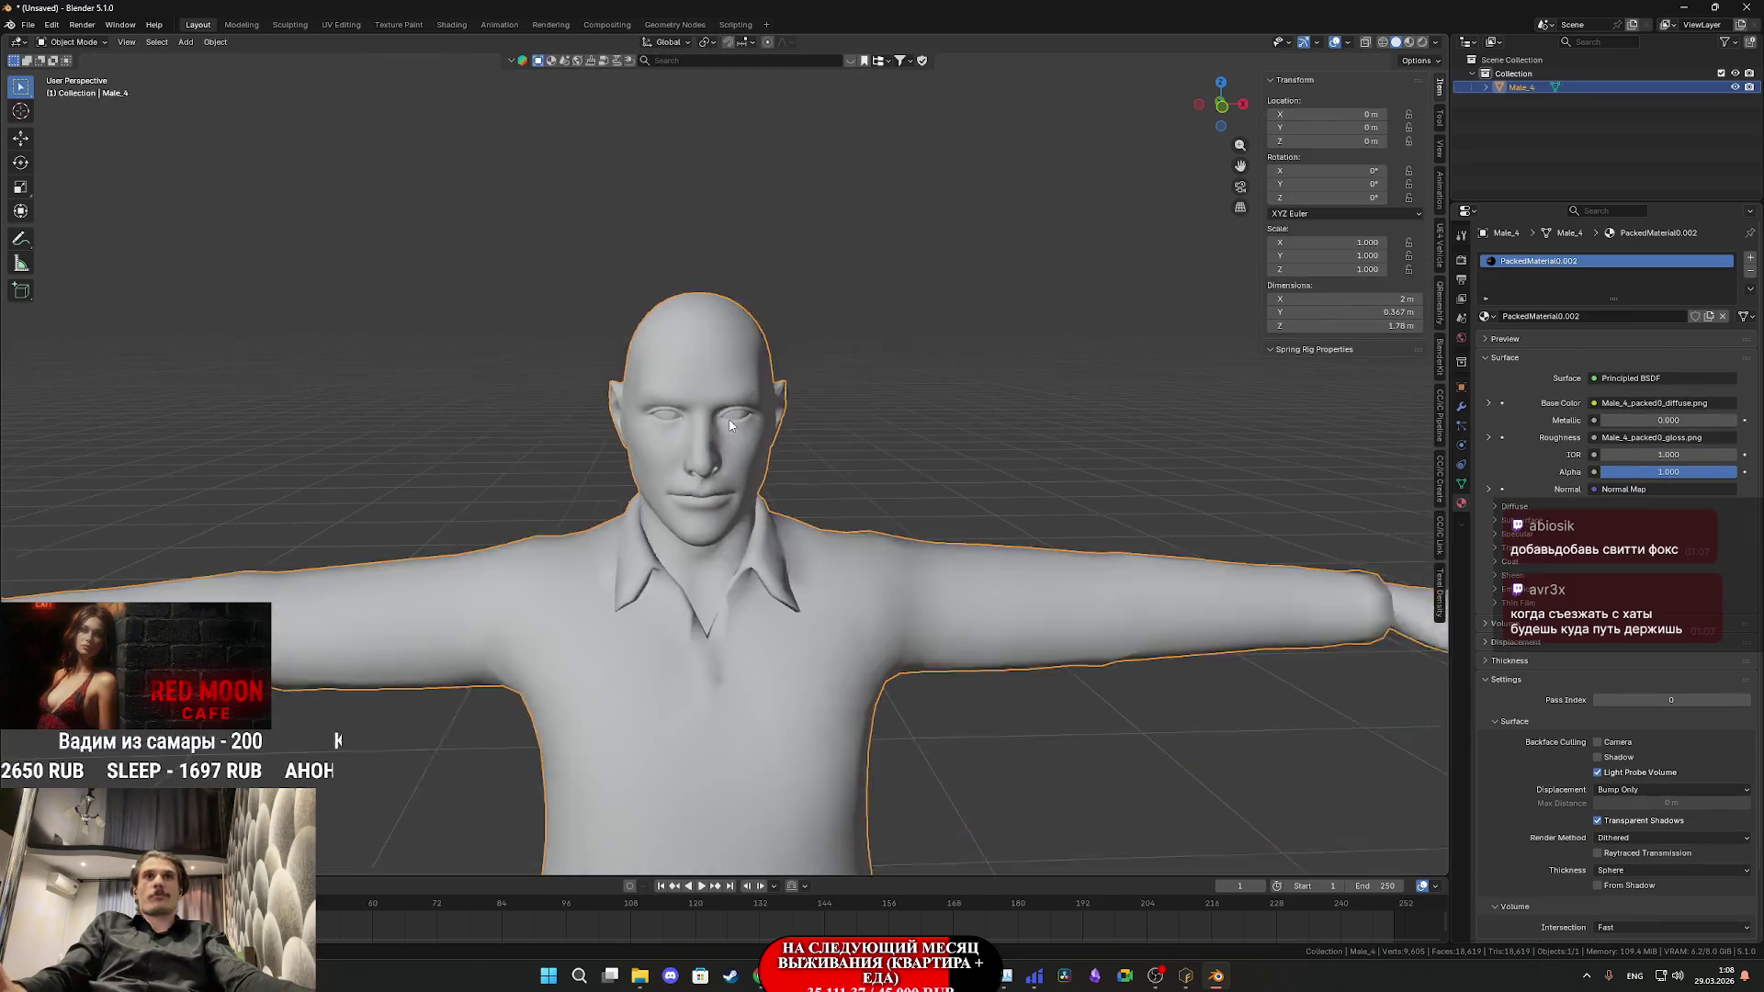
{"action": "scroll", "coordinate": [732, 425], "scroll_direction": "down", "scroll_amount": 2}
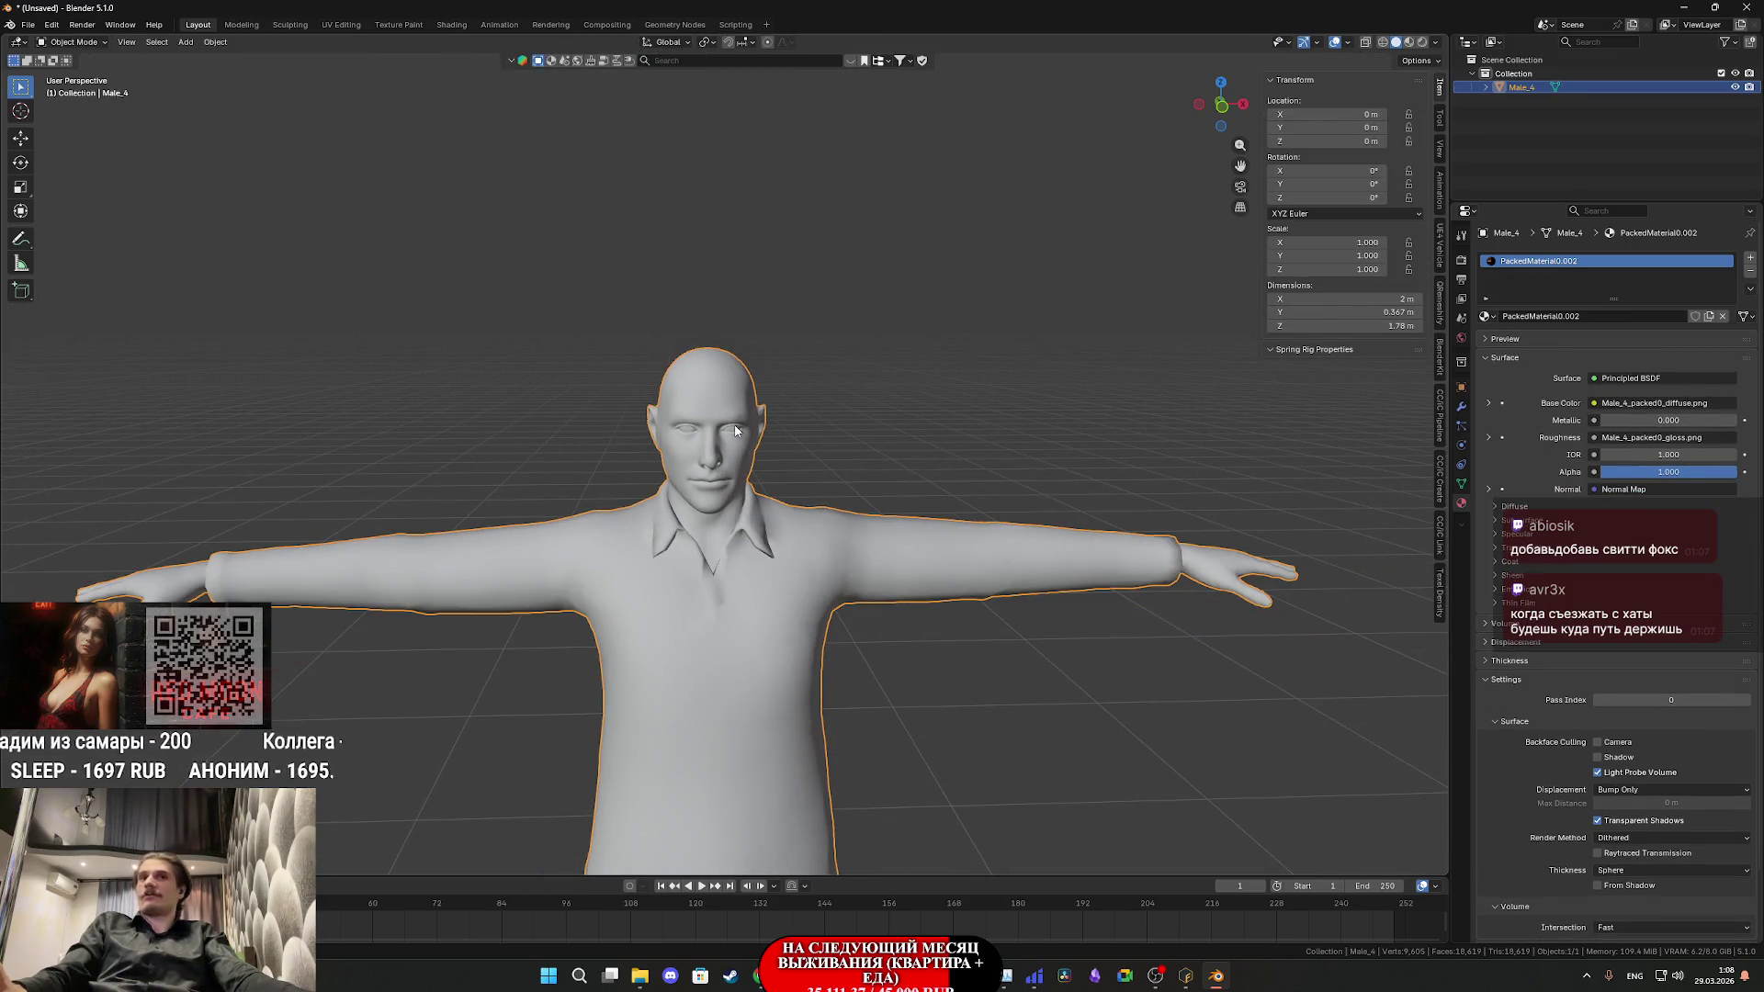
{"action": "key", "text": "z"}
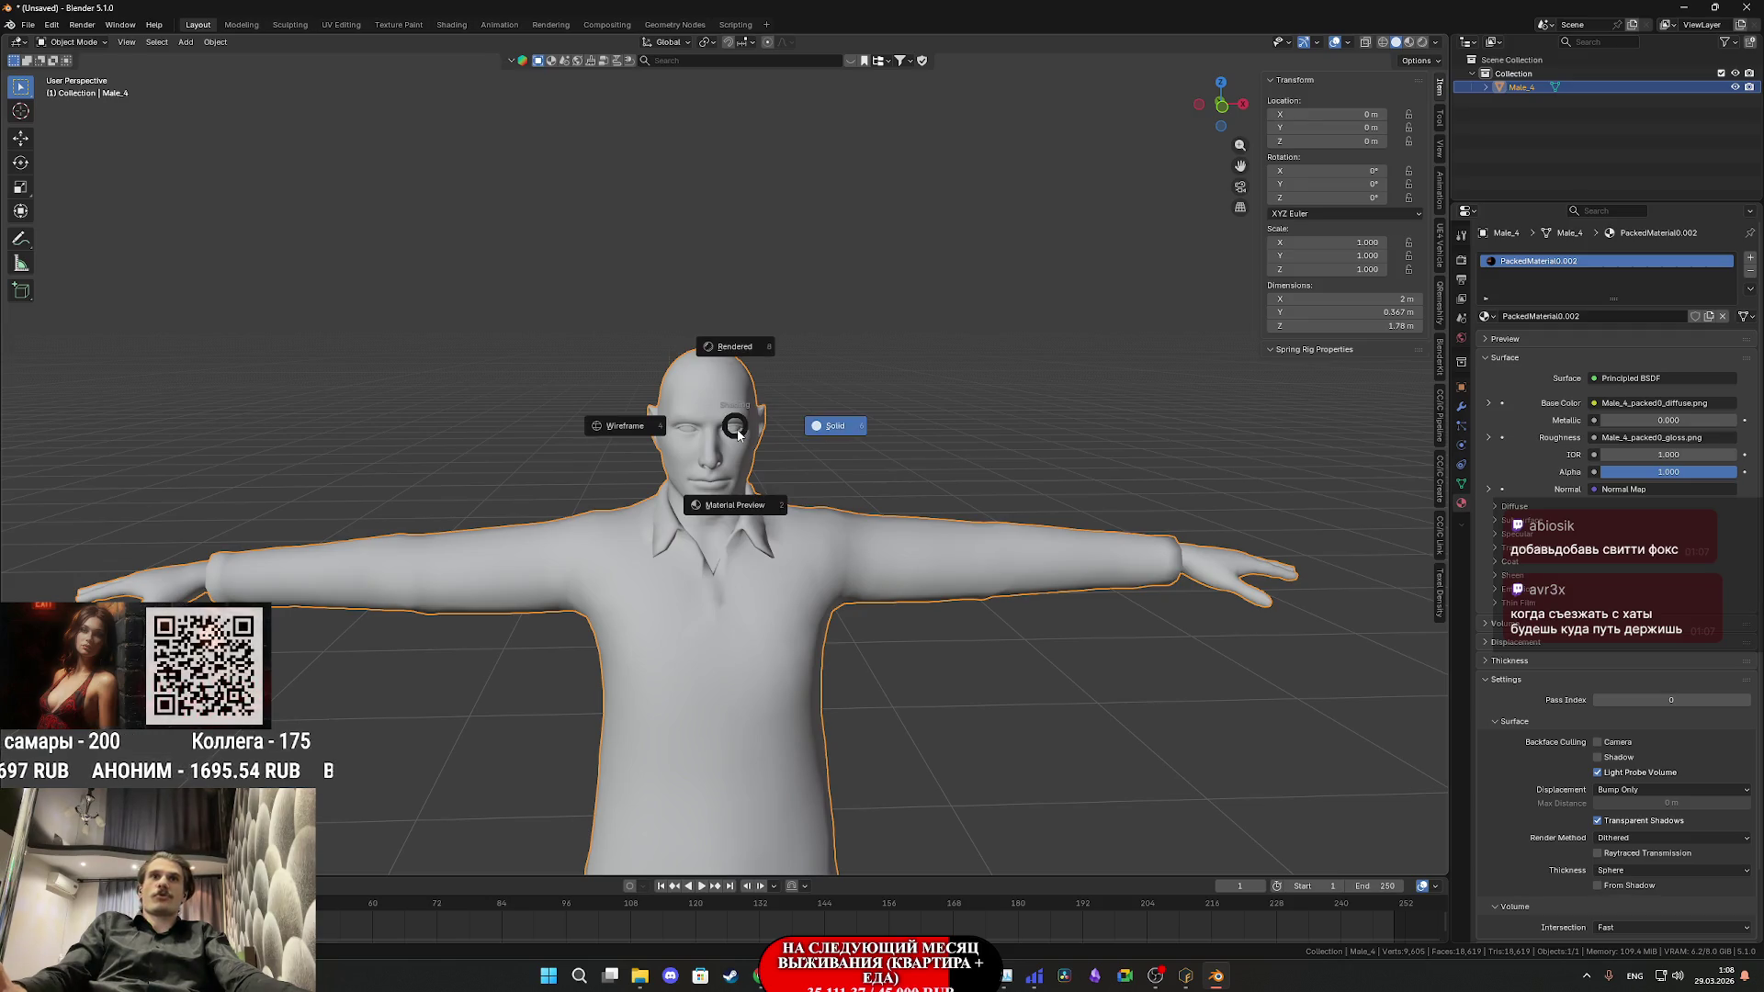
{"action": "scroll", "coordinate": [736, 428], "scroll_direction": "down", "scroll_amount": 2}
{"action": "key", "text": "KP_Decimal"}
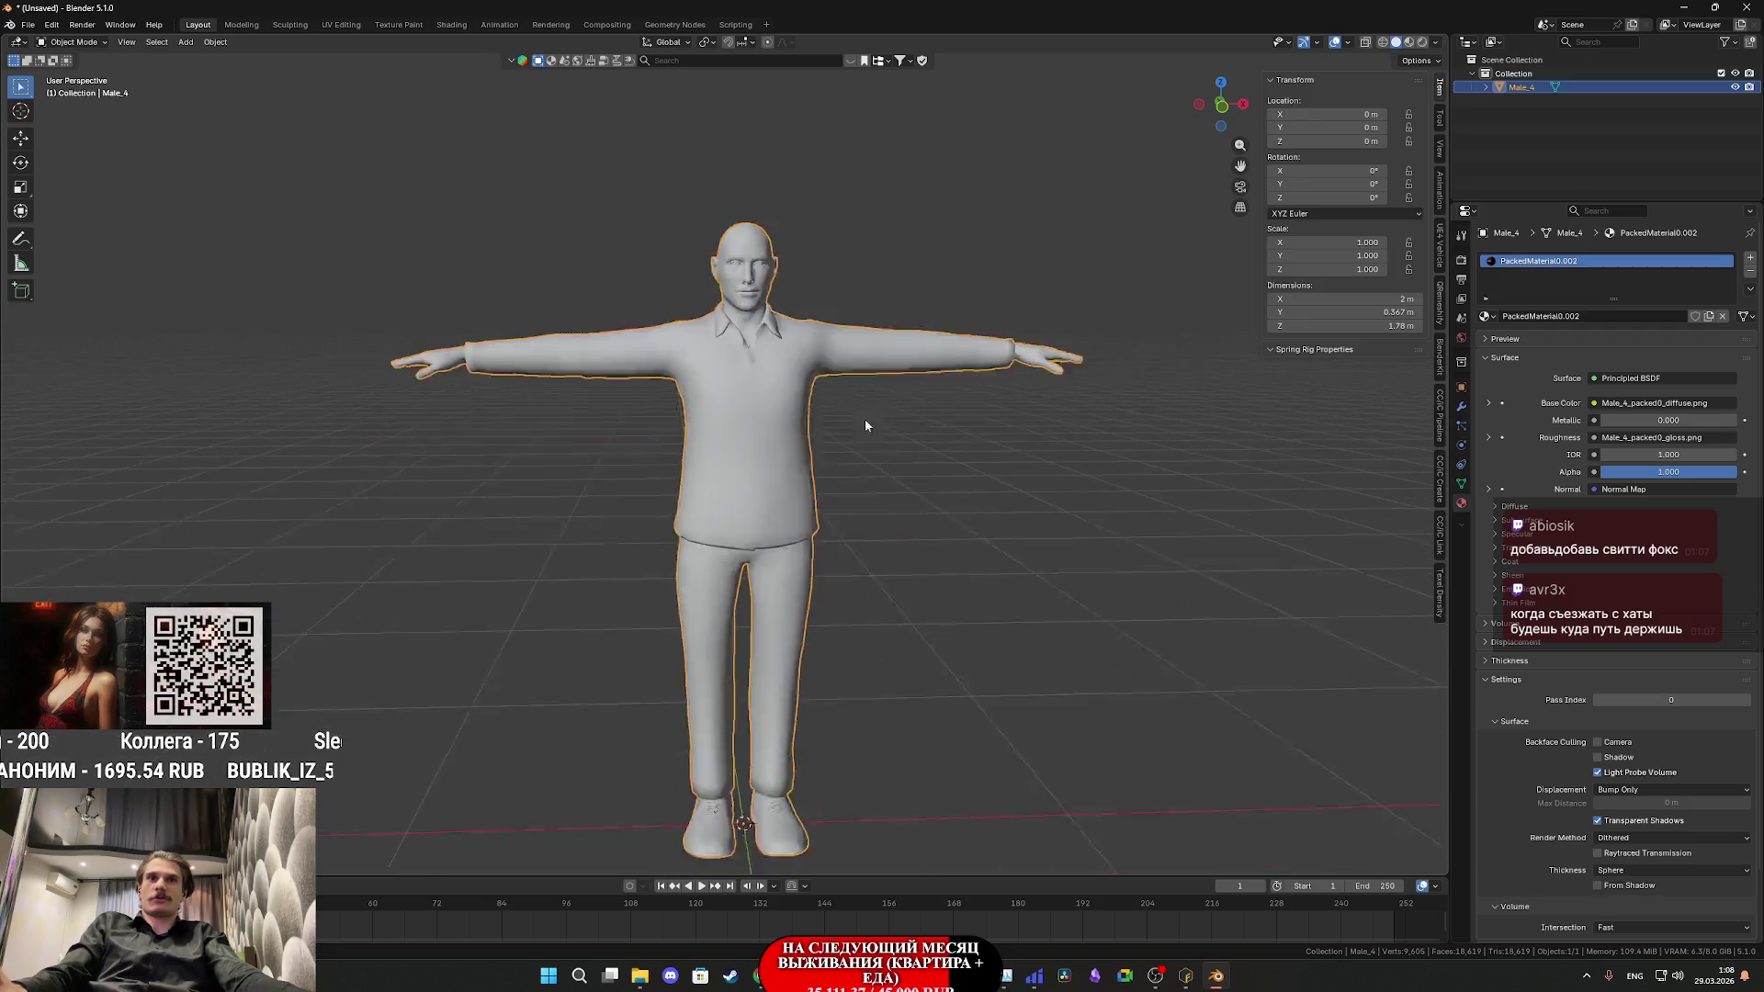
{"action": "mouse_move", "coordinate": [894, 379]}
{"action": "left_mouse_down"}
{"action": "mouse_move", "coordinate": [908, 402]}
{"action": "mouse_move", "coordinate": [667, 388]}
{"action": "mouse_move", "coordinate": [819, 341]}
{"action": "mouse_move", "coordinate": [890, 362]}
{"action": "left_mouse_up"}
{"action": "scroll", "coordinate": [930, 418], "scroll_direction": "up", "scroll_amount": 3}
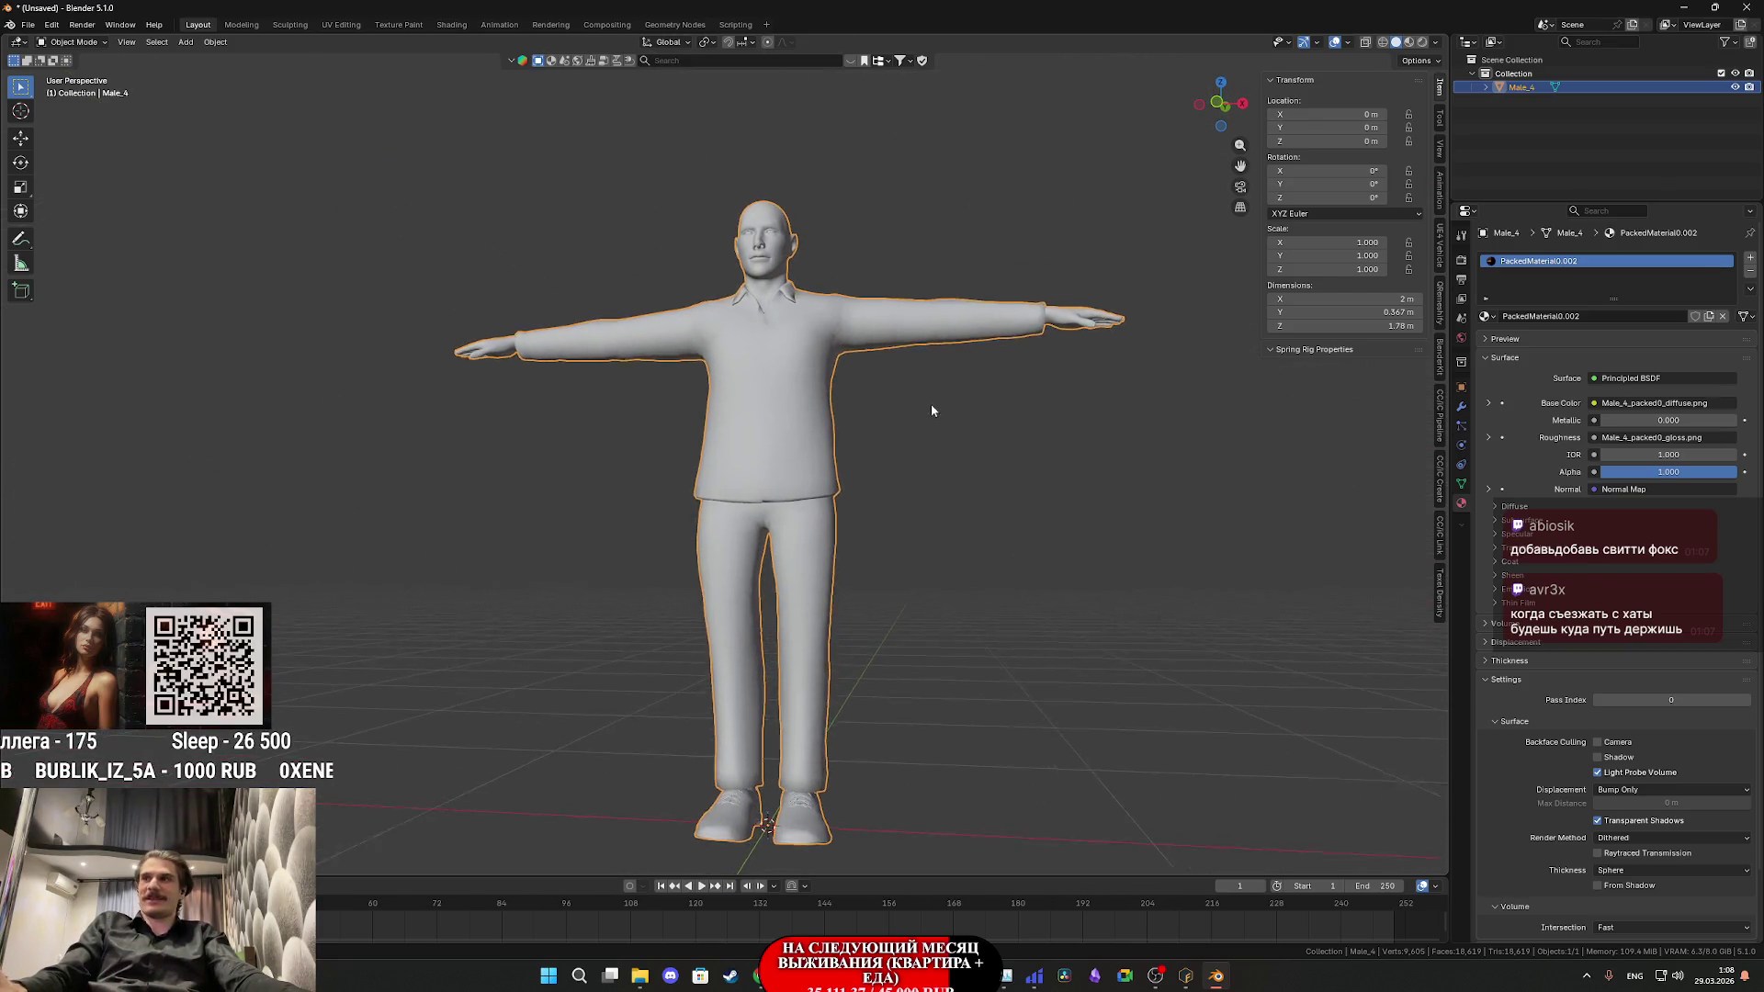
{"action": "left_click_drag", "start_coordinate": [930, 418], "coordinate": [946, 426]}
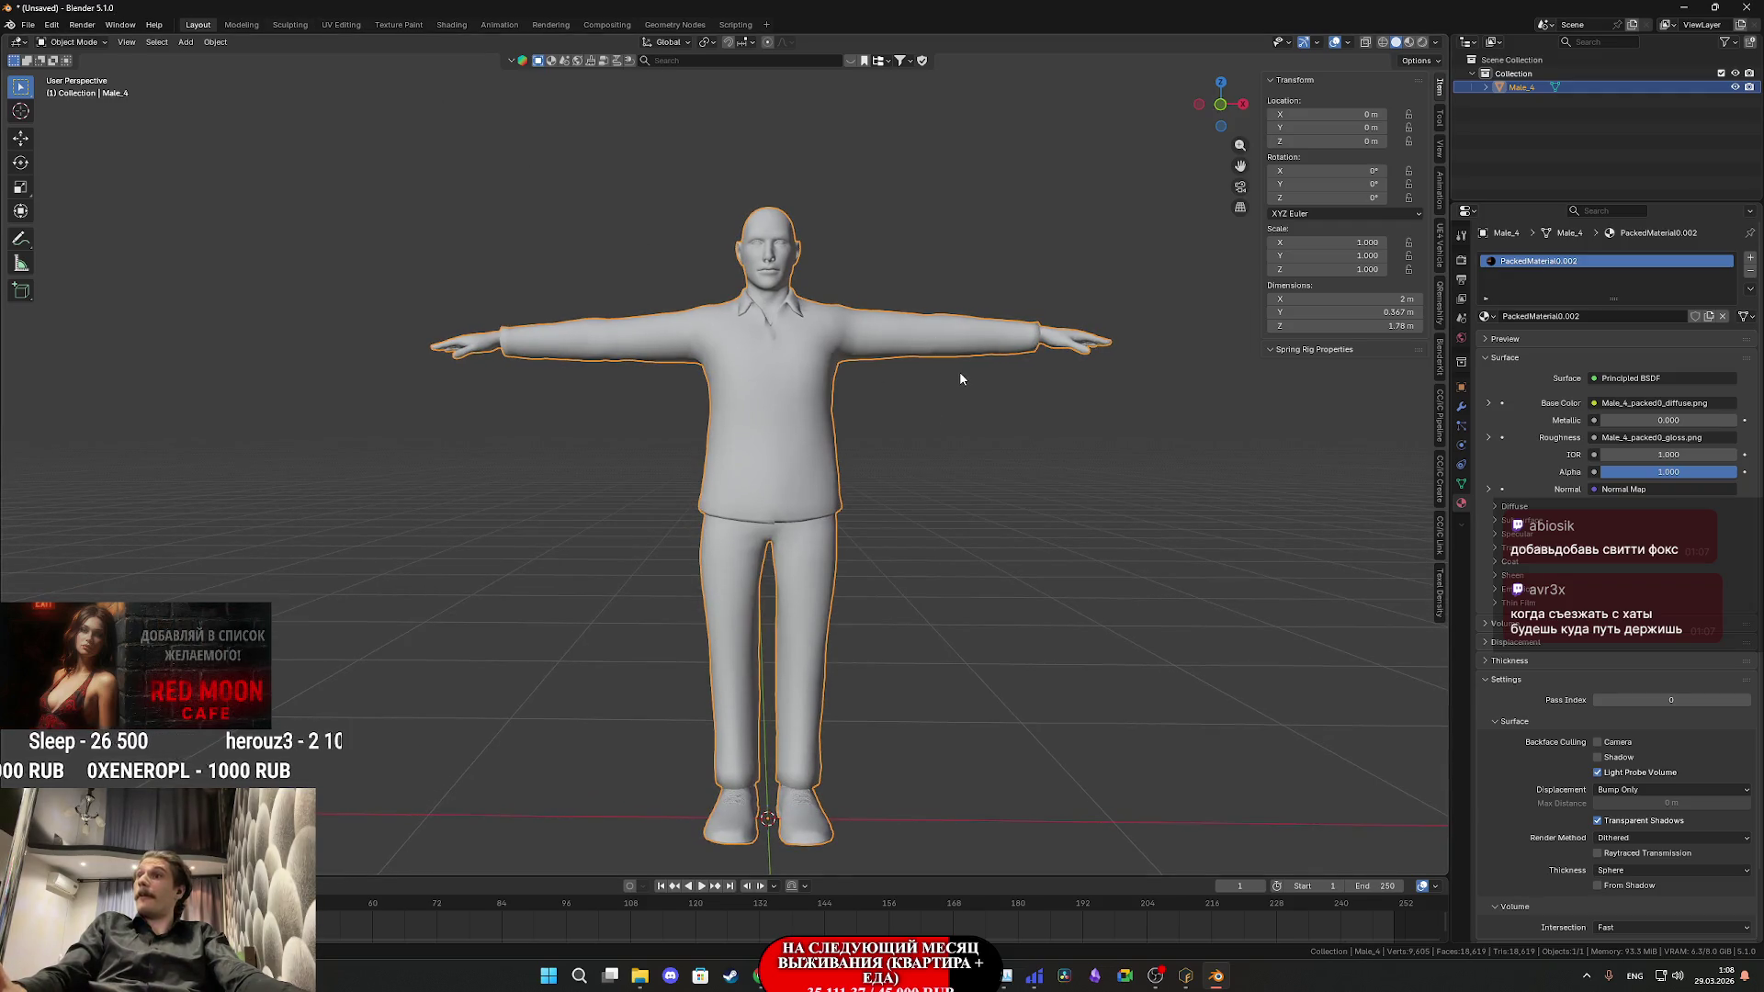
{"action": "scroll", "coordinate": [961, 371], "scroll_direction": "up", "scroll_amount": 1}
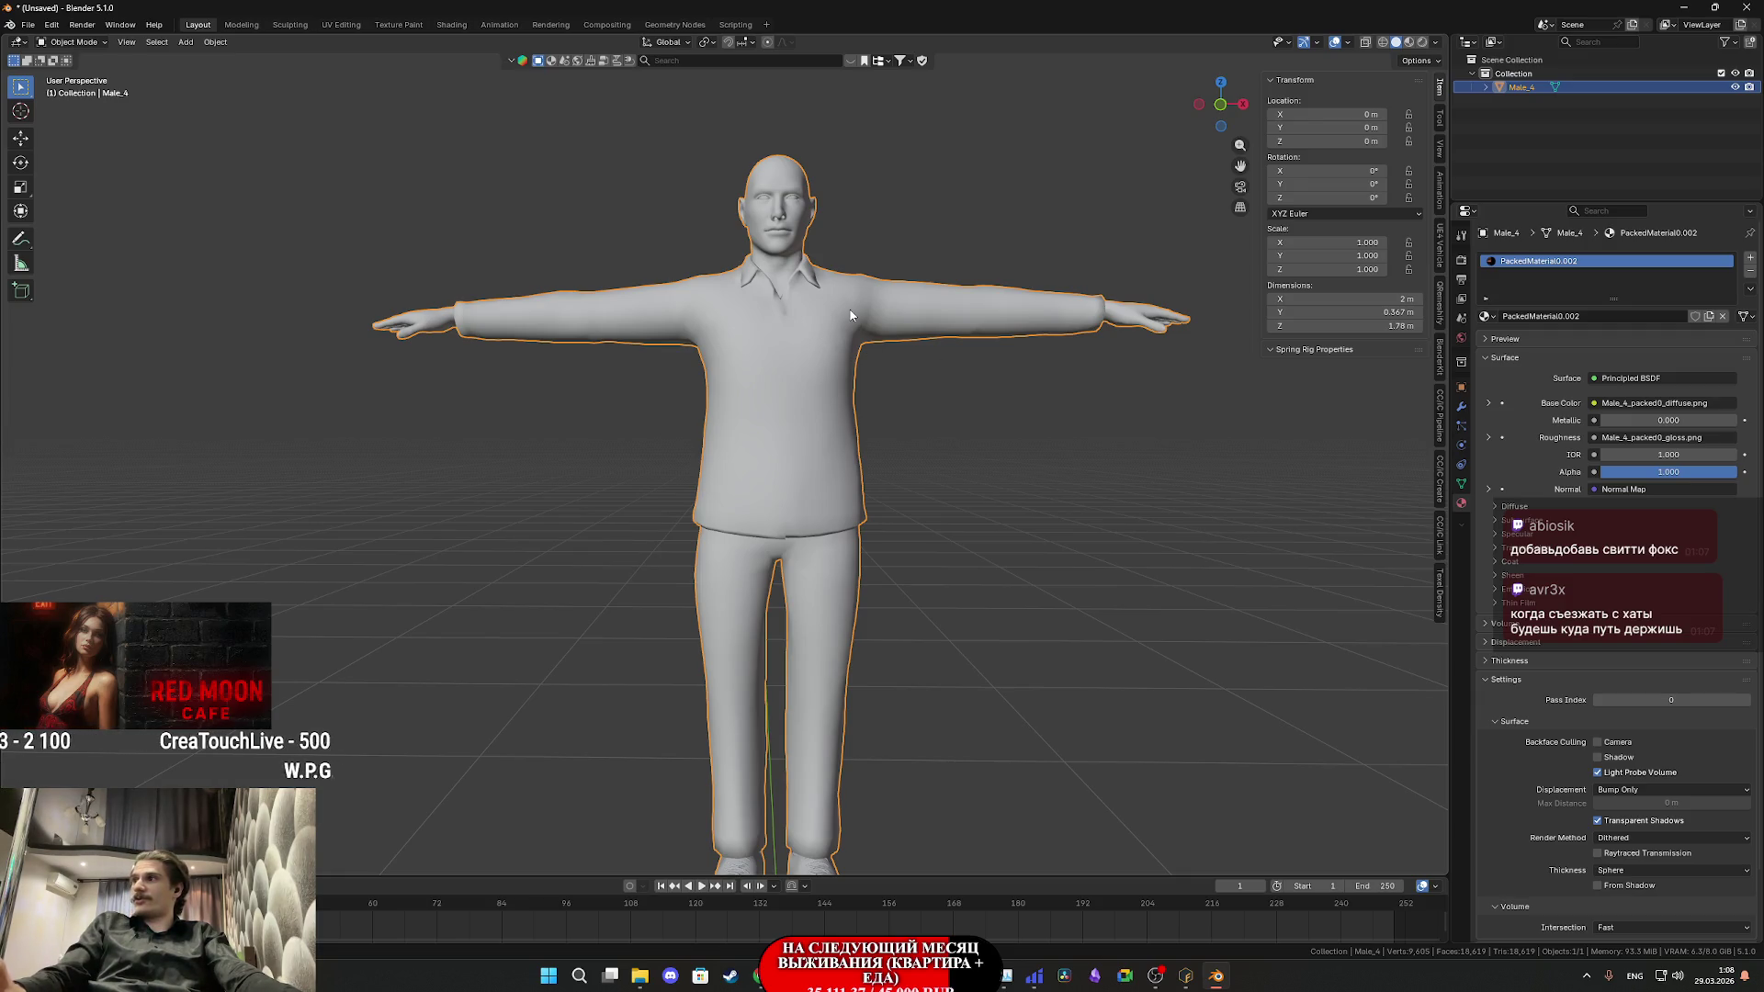
{"action": "left_click", "coordinate": [26, 26]}
- Start an FBX export with the Male_4 folder inside NG_Char as destination
{"action": "mouse_move", "coordinate": [56, 234]}
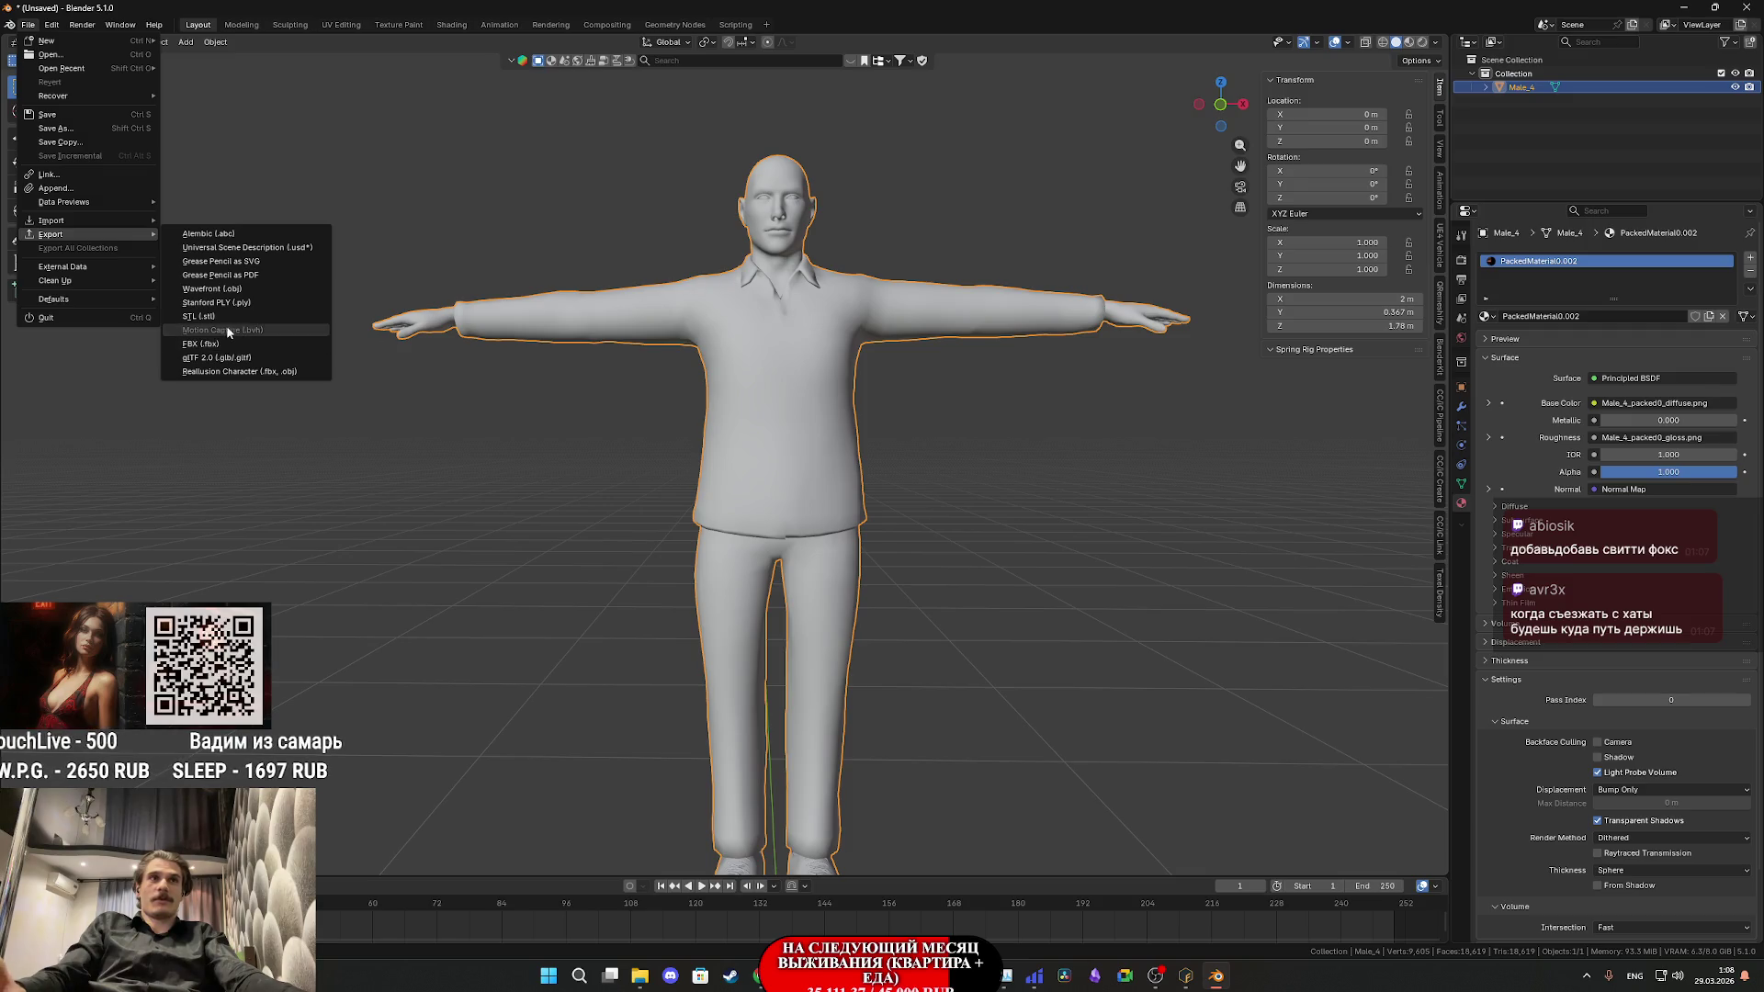
{"action": "left_click", "coordinate": [209, 344]}
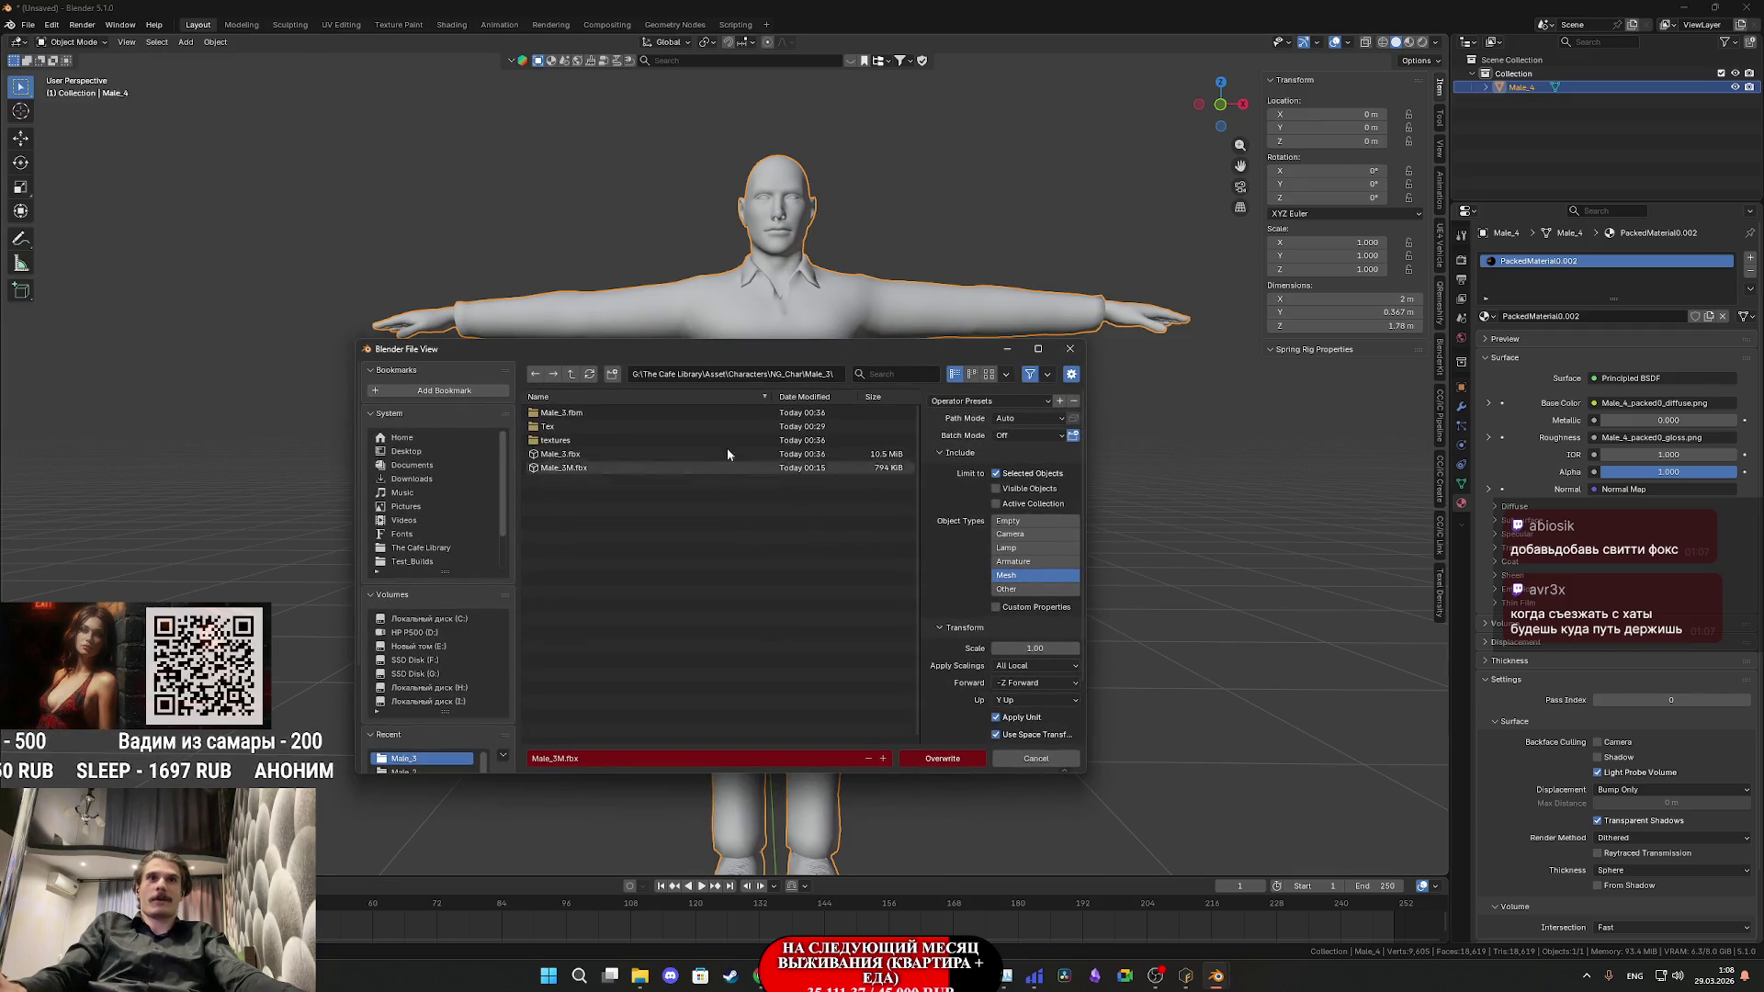
{"action": "left_click", "coordinate": [571, 375]}
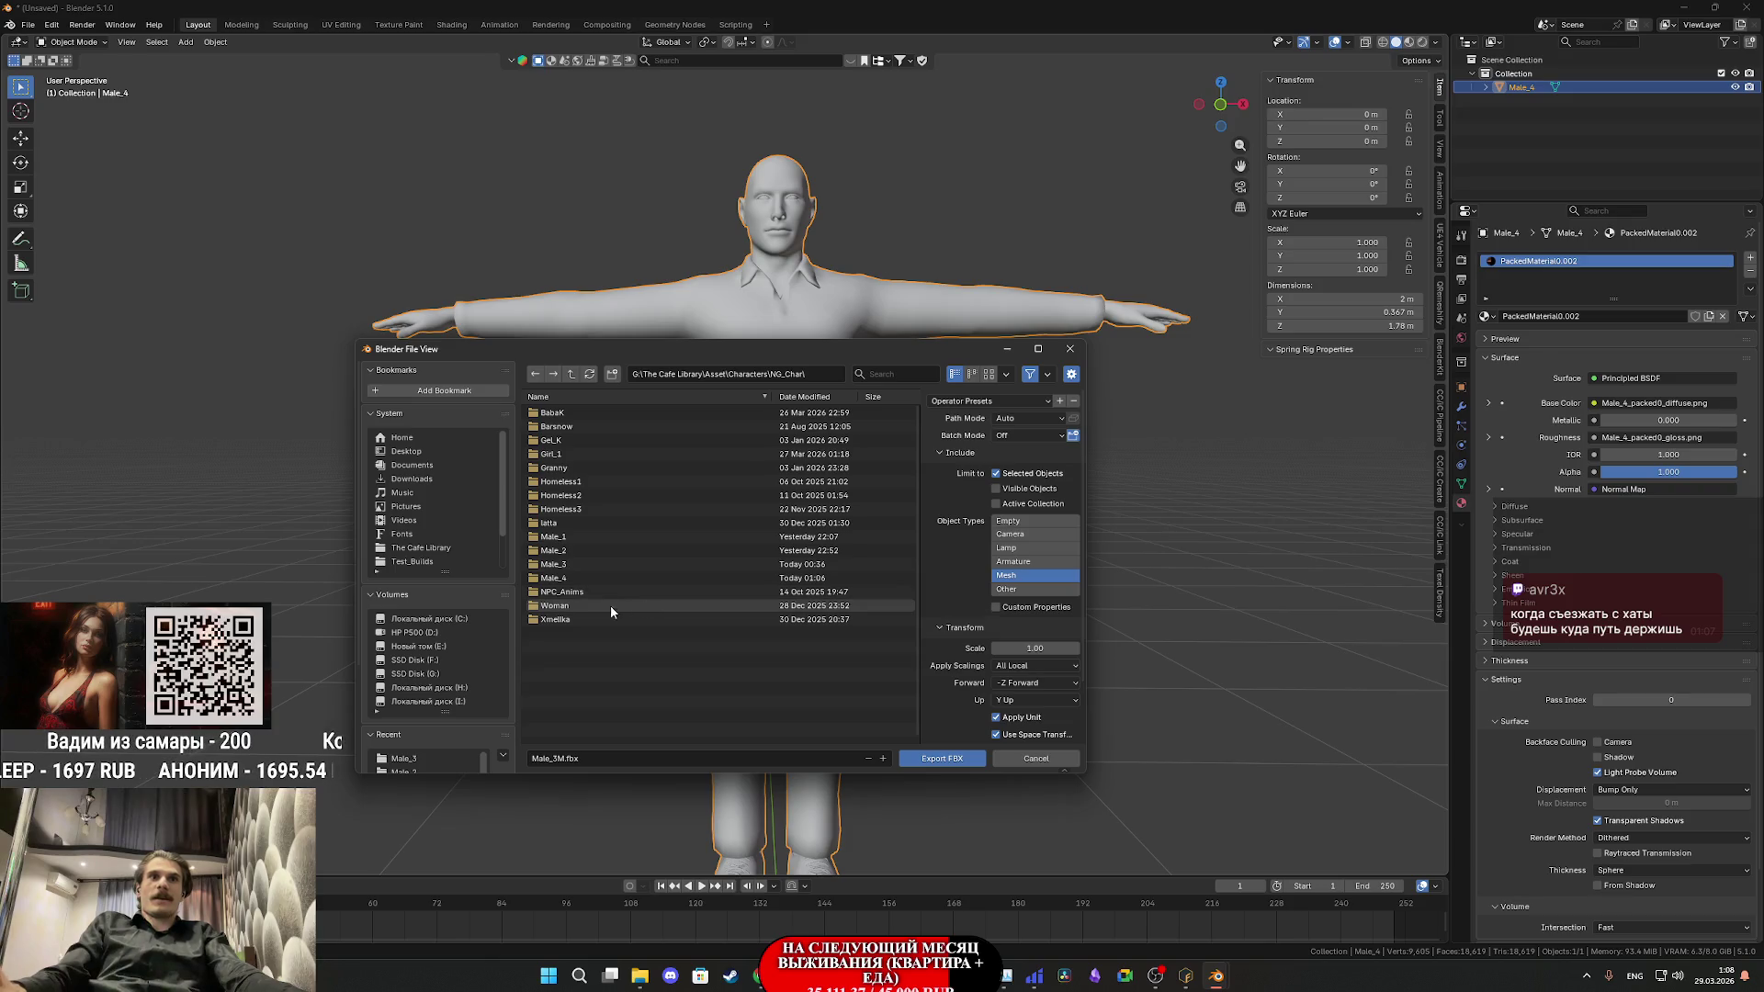
{"action": "double_click", "coordinate": [581, 577]}
- Change the file name to Male_4M.fbx and write out the FBX
{"action": "left_click", "coordinate": [574, 759]}
{"action": "key", "text": "Home"}
{"action": "key", "text": "Right"}
{"action": "key", "text": "Right"}
{"action": "key", "text": "Right"}
{"action": "key", "text": "BackSpace"}
{"action": "type", "text": "4"}
{"action": "left_click", "coordinate": [947, 709]}
{"action": "scroll", "coordinate": [946, 709], "scroll_direction": "down", "scroll_amount": 3}
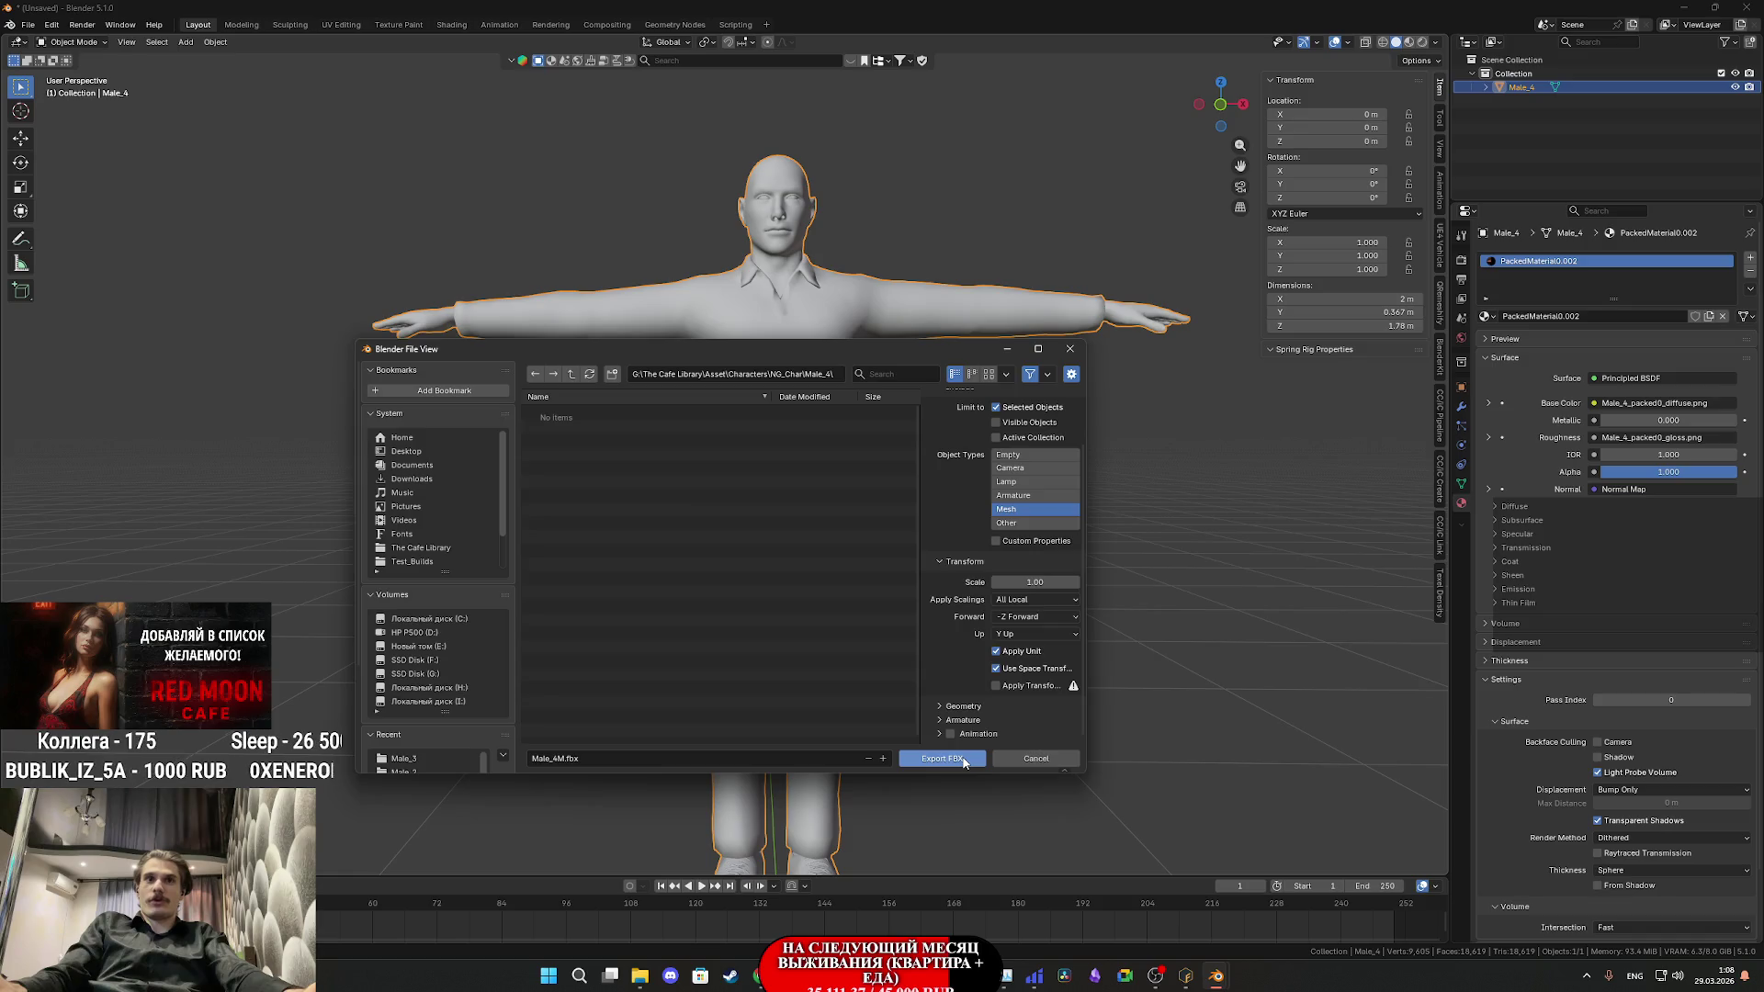
{"action": "left_click", "coordinate": [944, 758]}
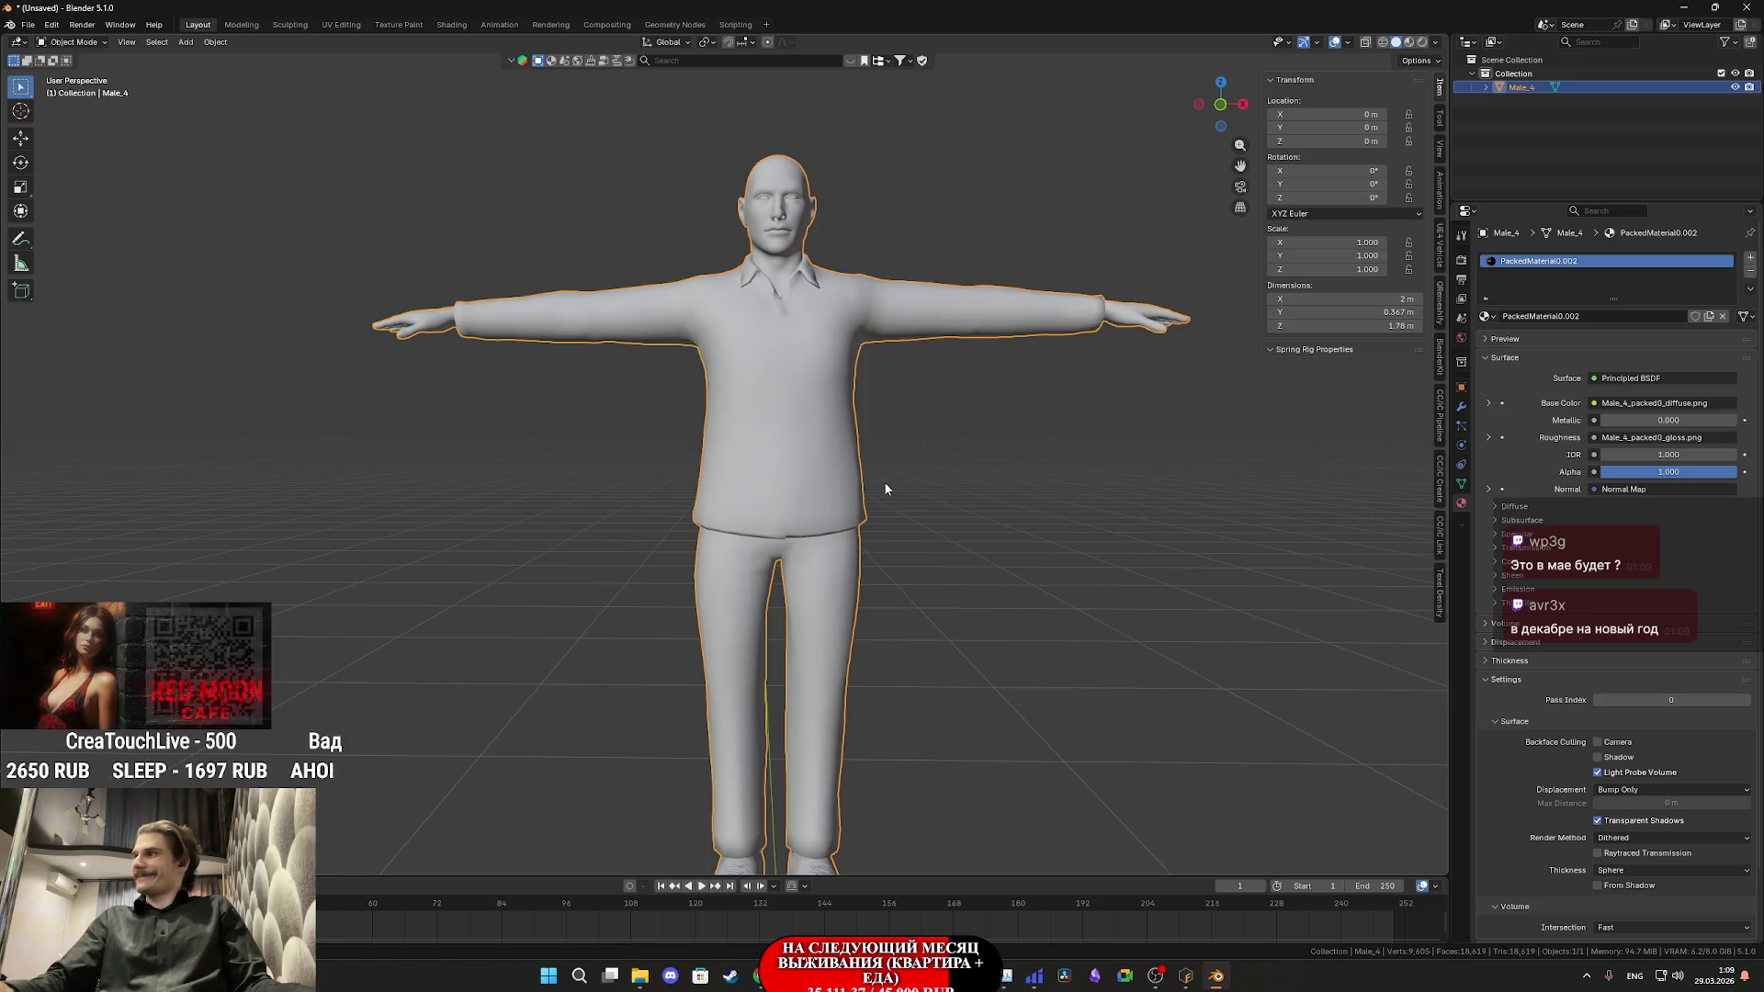
{"action": "left_click", "coordinate": [25, 25]}
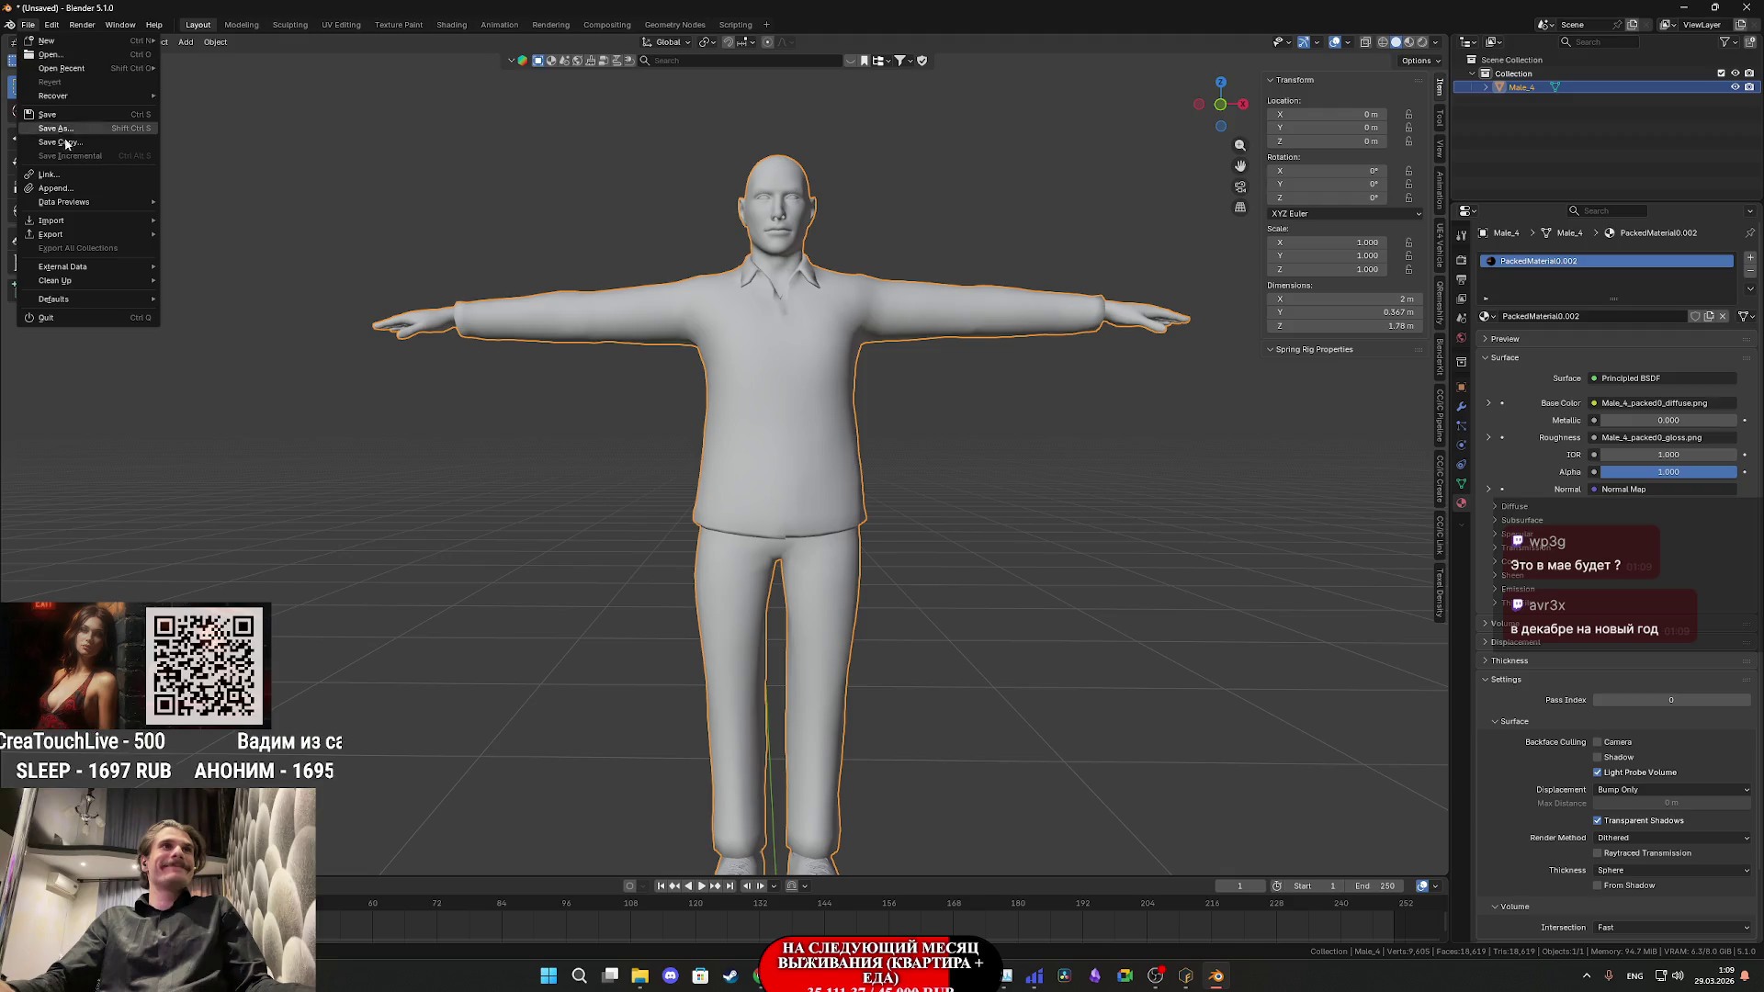
- Rename material slot PackedMaterial0.002 to 'Male4_M' in Material Properties
{"action": "mouse_move", "coordinate": [55, 281]}
{"action": "mouse_move", "coordinate": [640, 981]}
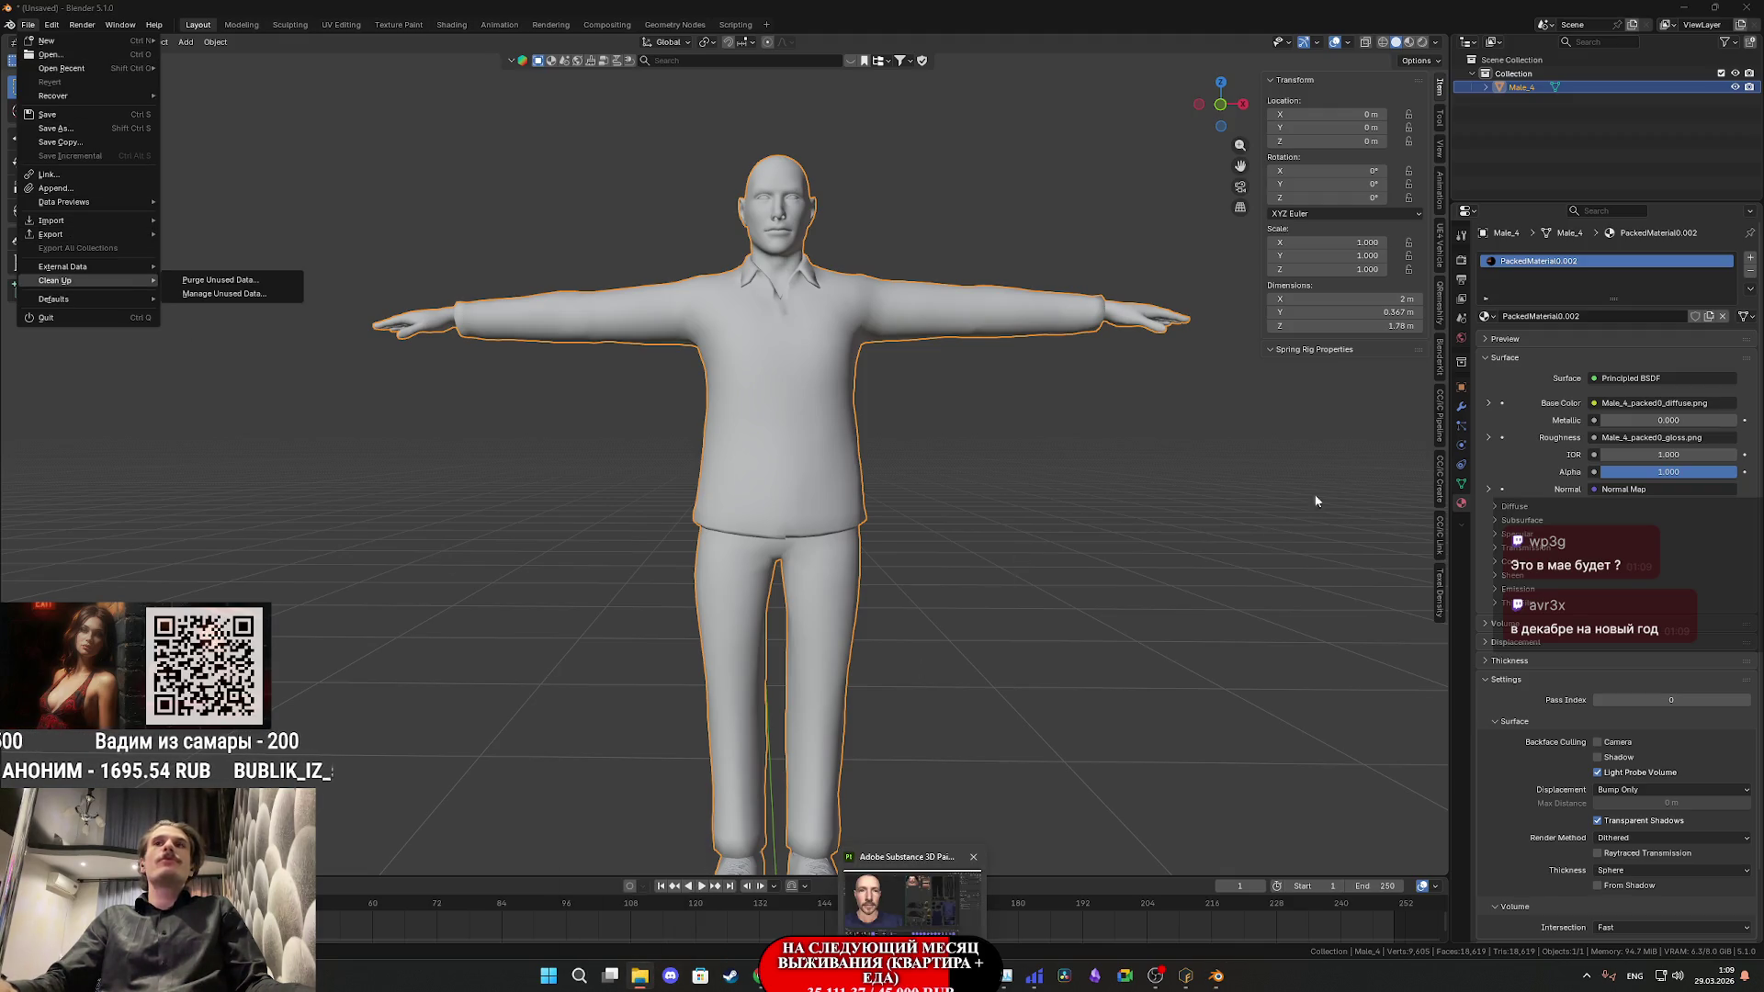
{"action": "double_click", "coordinate": [1547, 261]}
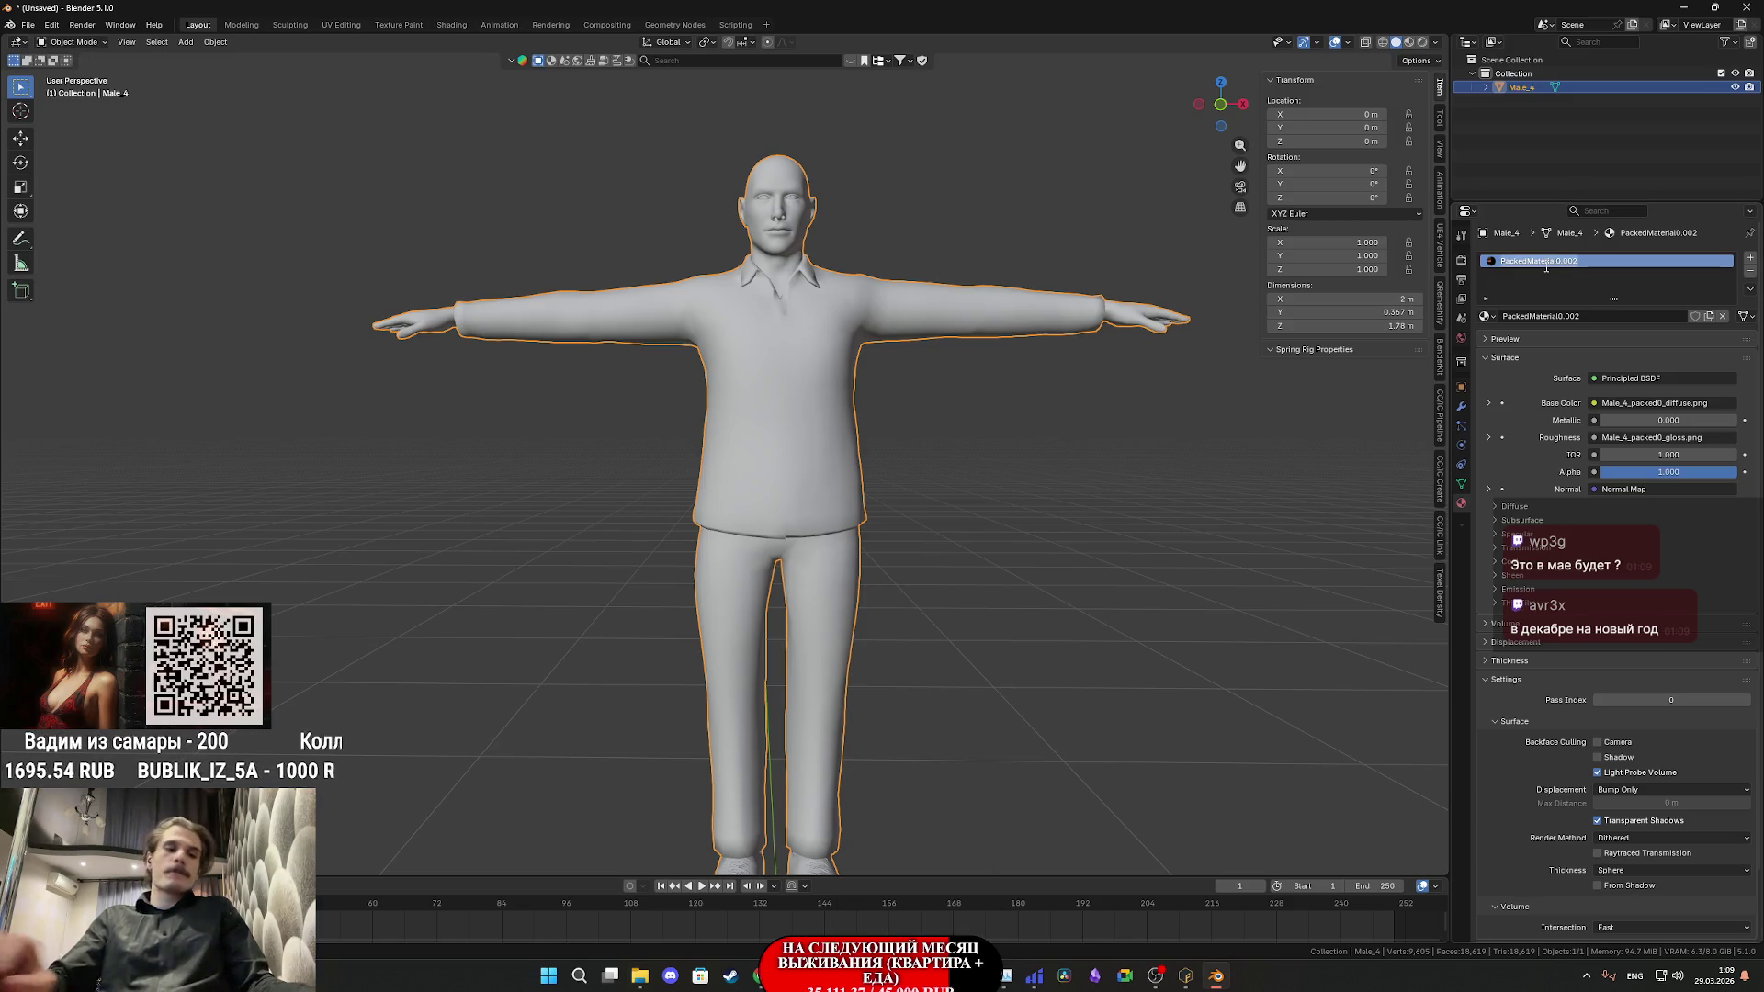
{"action": "type", "text": "Male"}
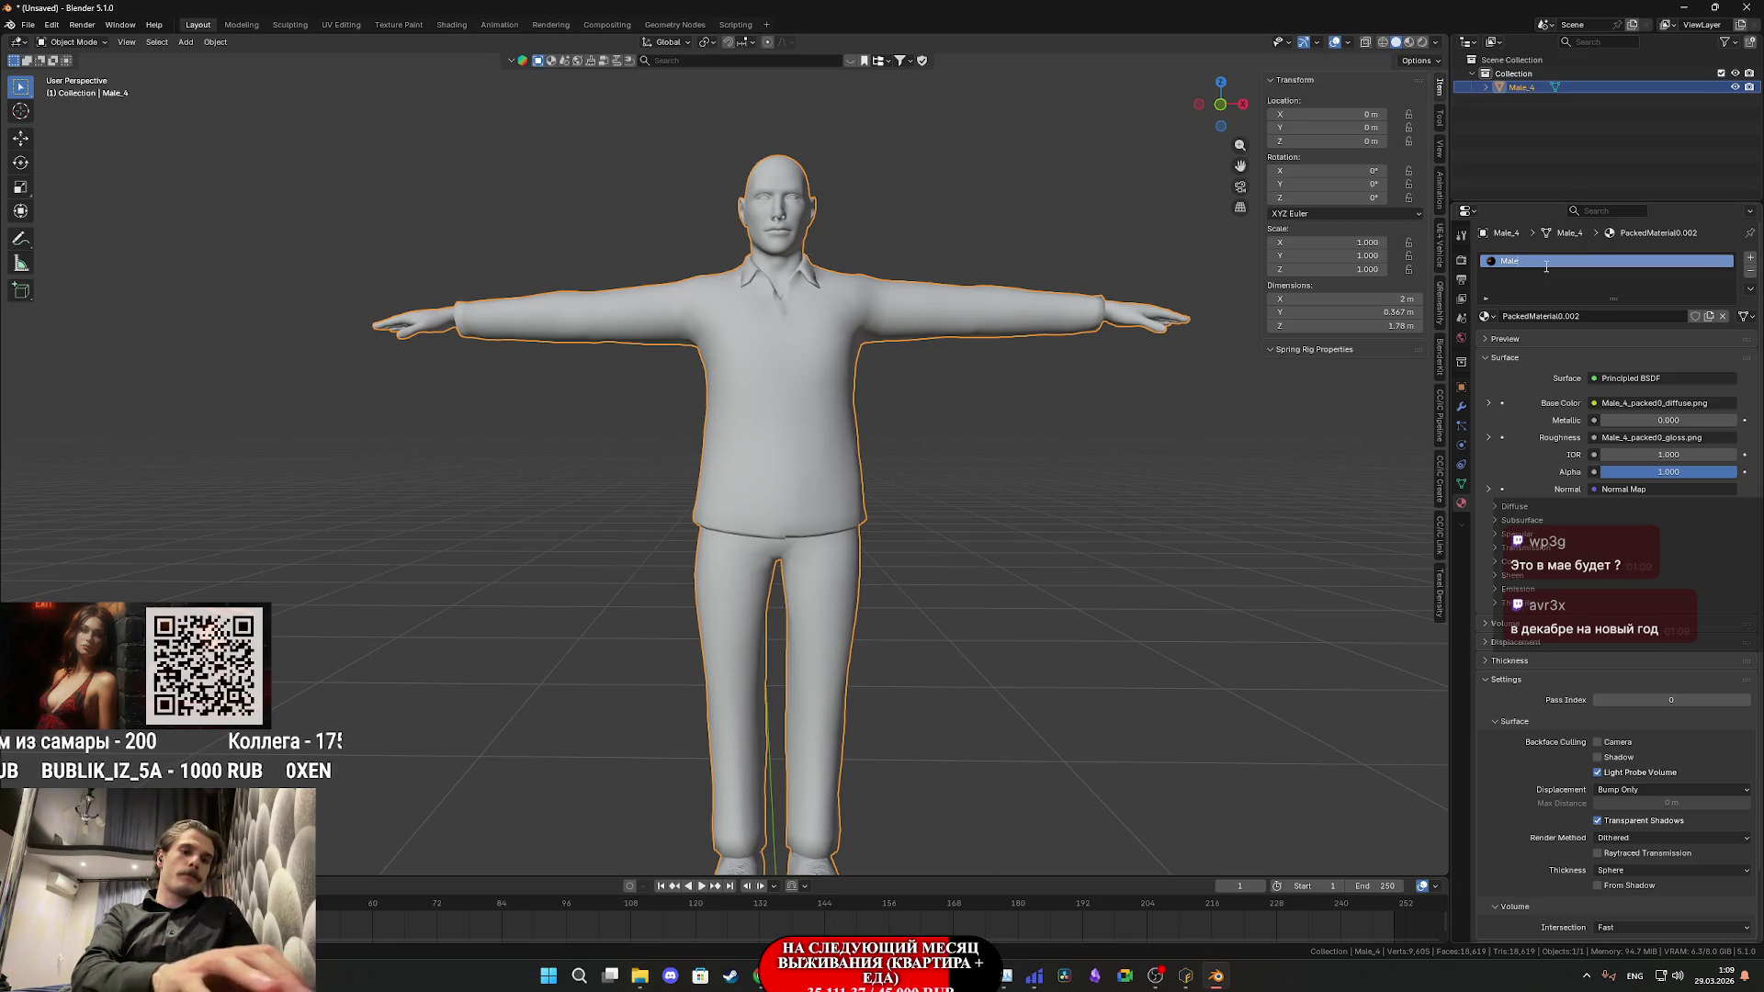
{"action": "type", "text": "4_M"}
{"action": "key", "text": "Return"}
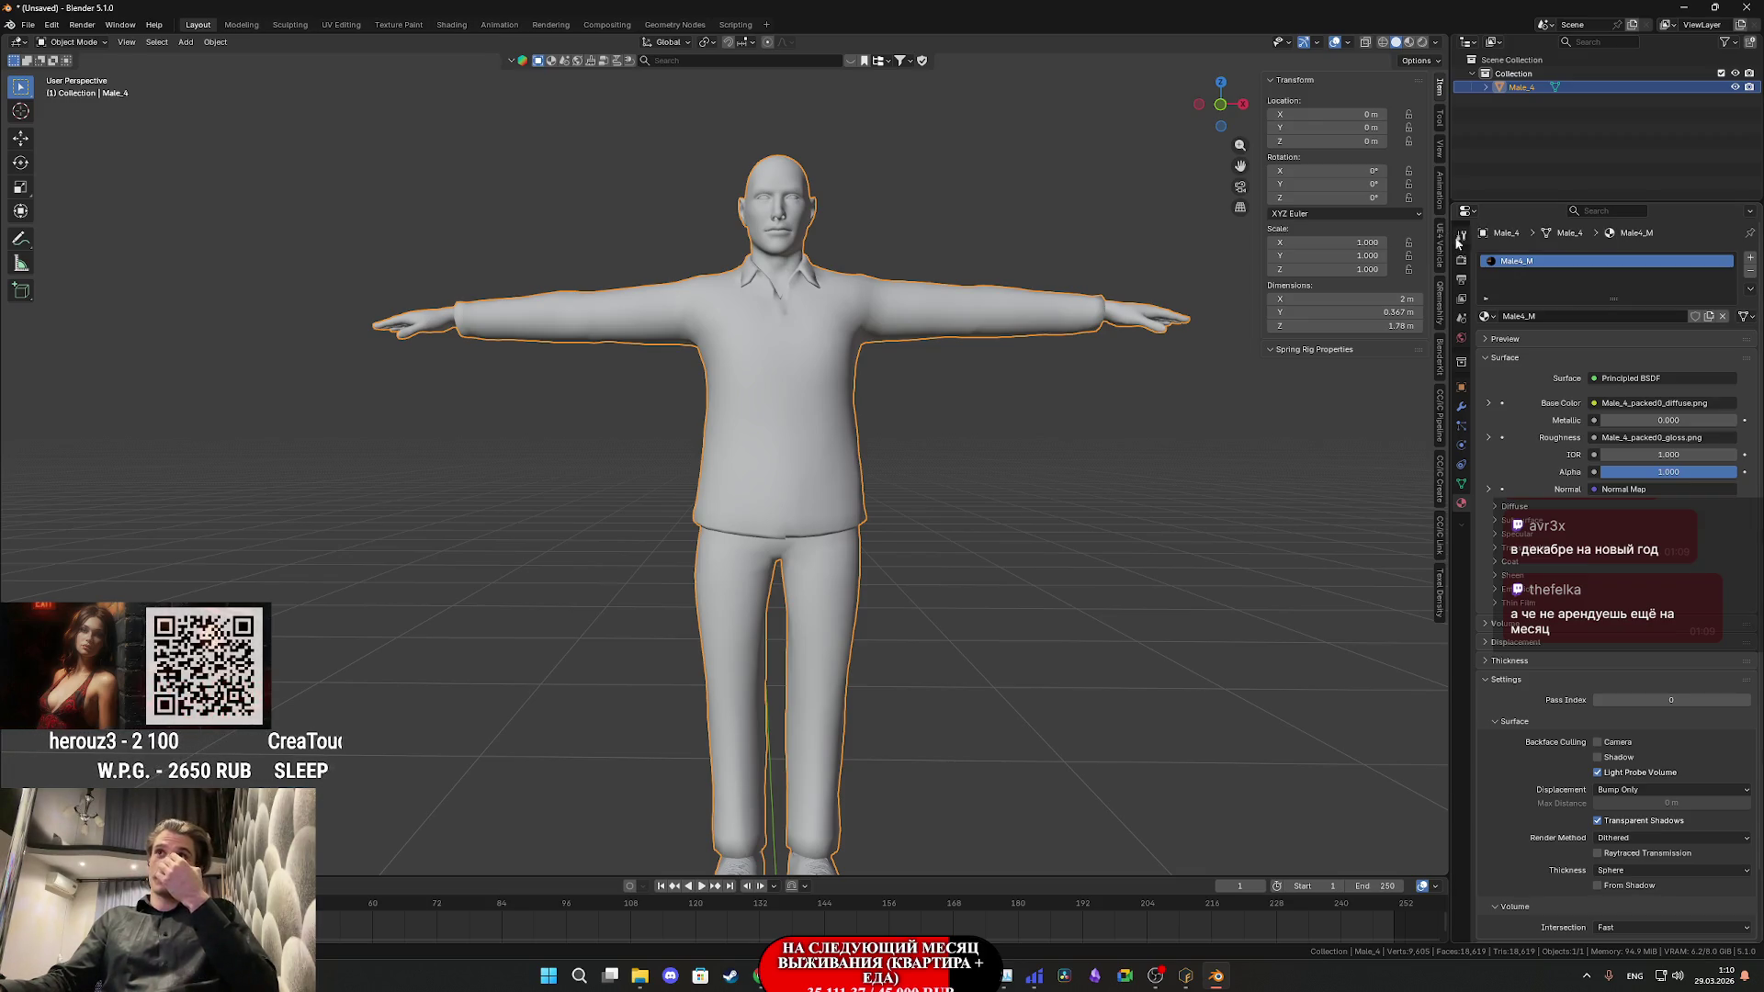
- Open another FBX export for Male_4M.fbx, then switch to the YouTube browser window
{"action": "left_click", "coordinate": [27, 25]}
{"action": "mouse_move", "coordinate": [92, 235]}
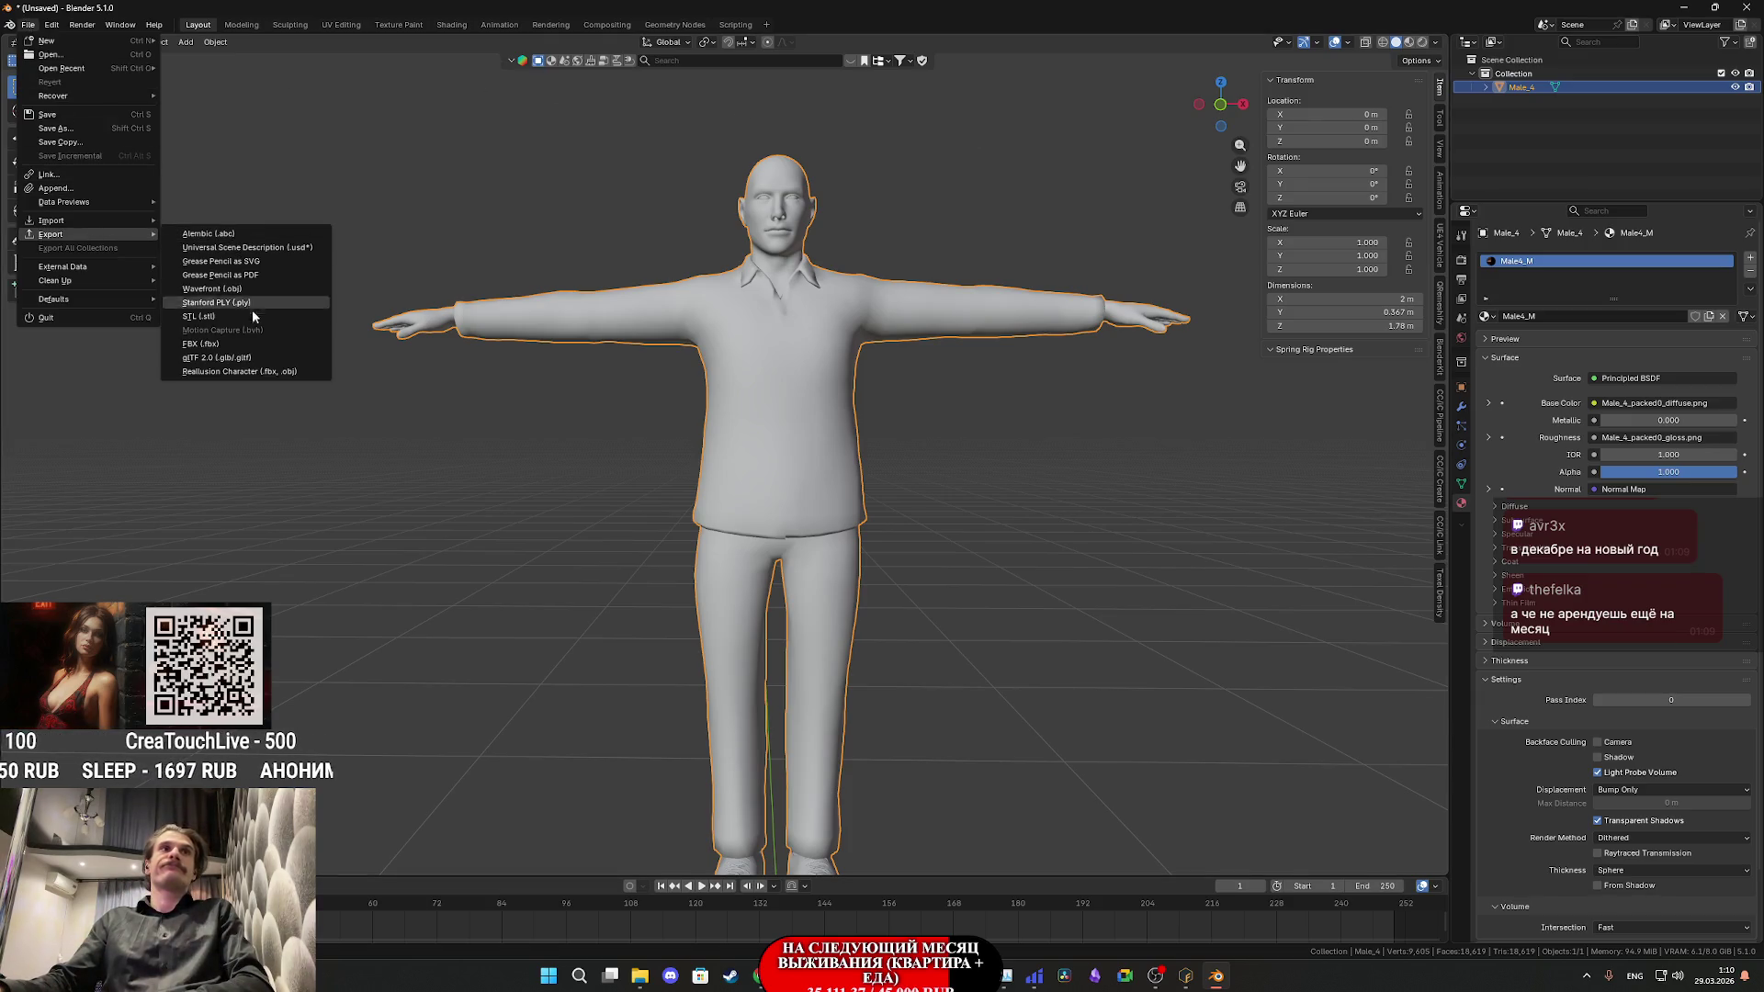
{"action": "left_click", "coordinate": [252, 342]}
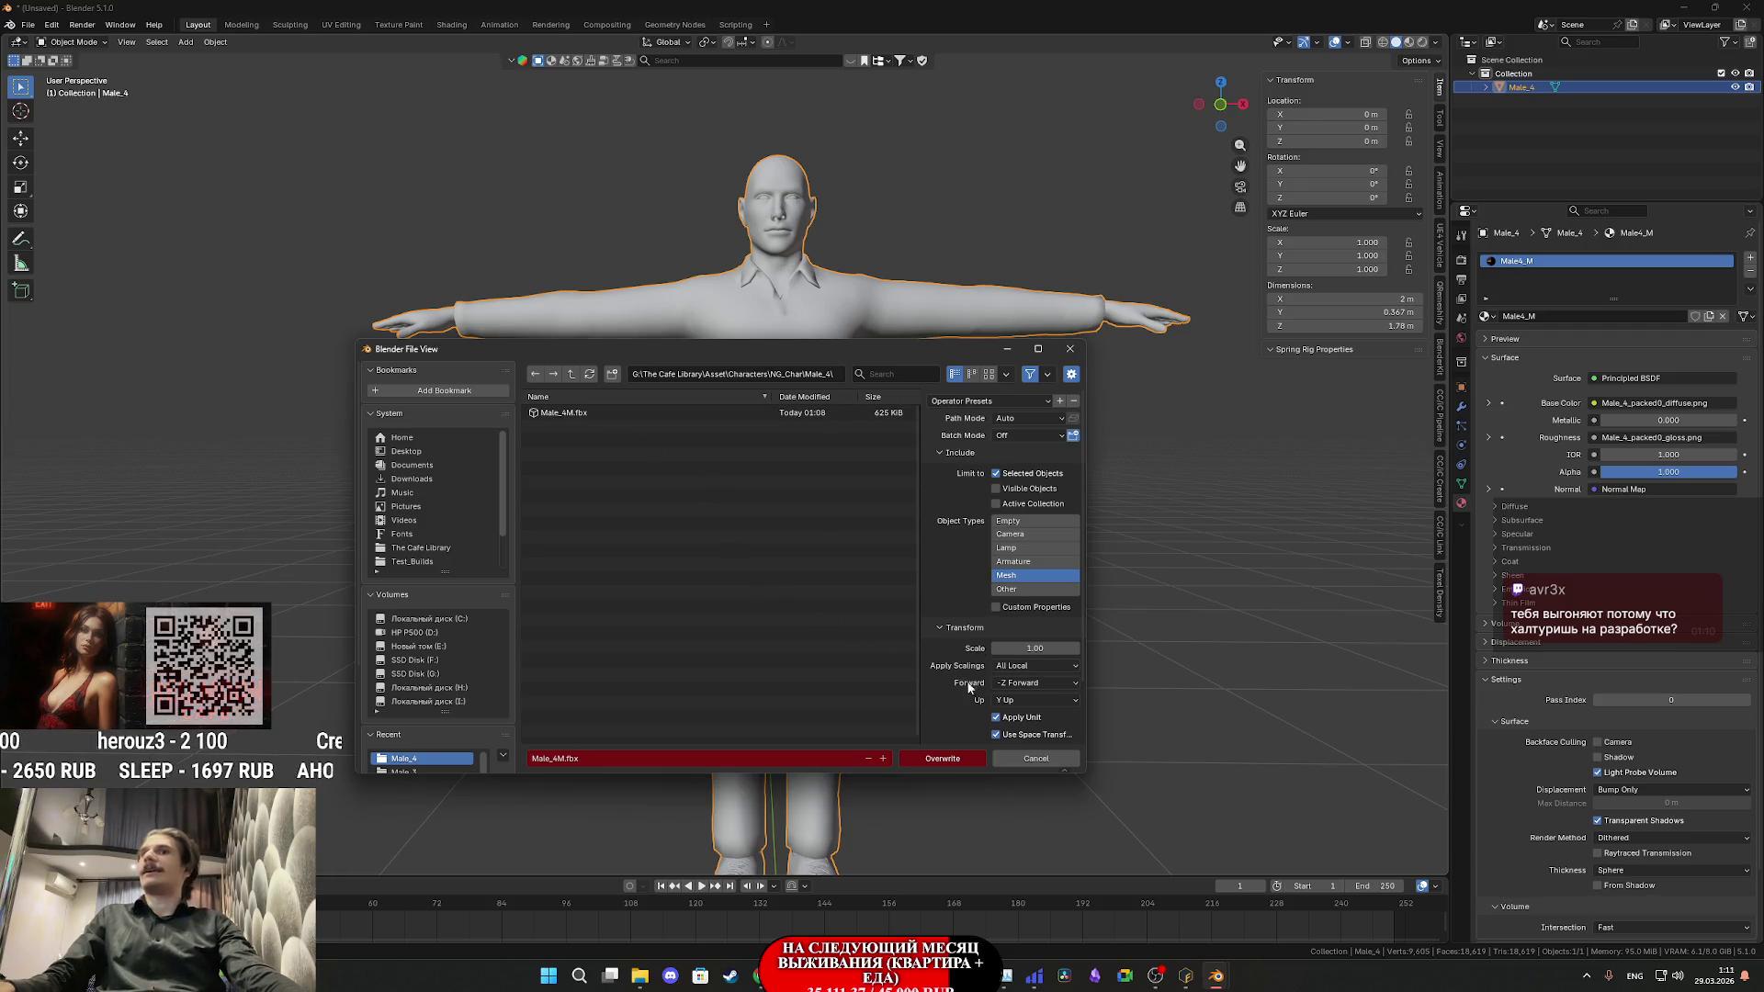
{"action": "mouse_move", "coordinate": [758, 976]}
{"action": "left_click", "coordinate": [726, 896]}
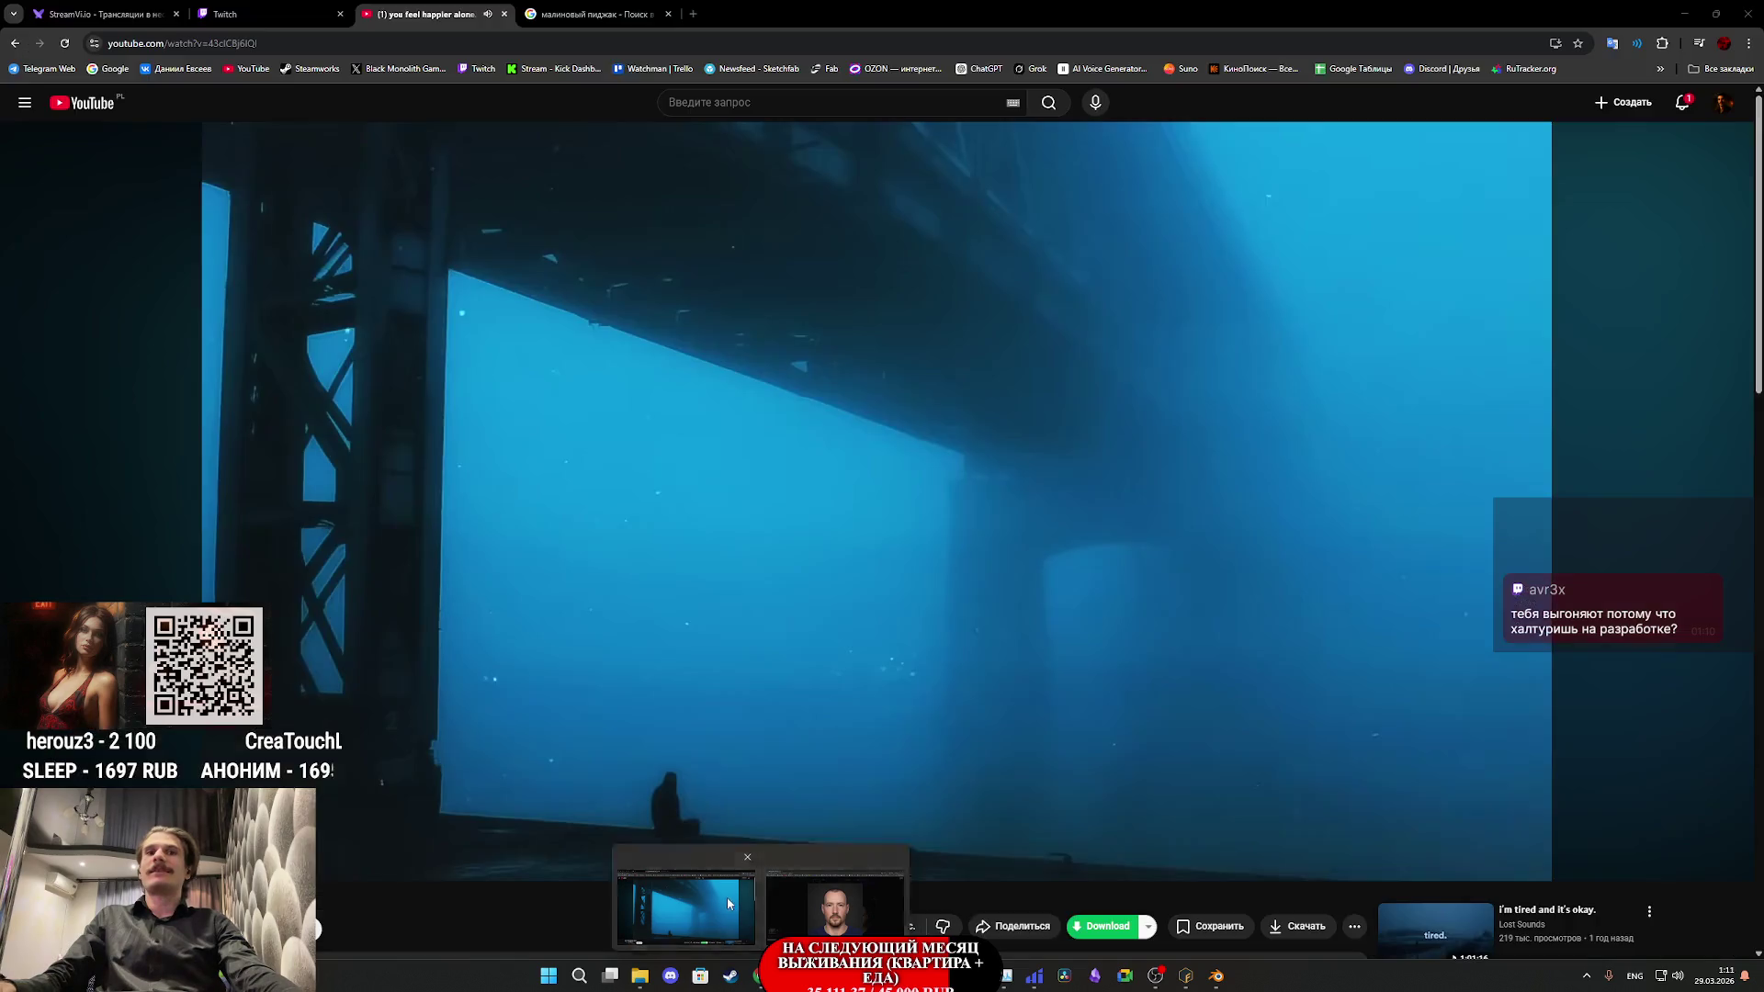
- Close the 'малиновый пиджак' Google Images tab and switch to the Twitch stream manager tab
{"action": "left_click", "coordinate": [584, 15]}
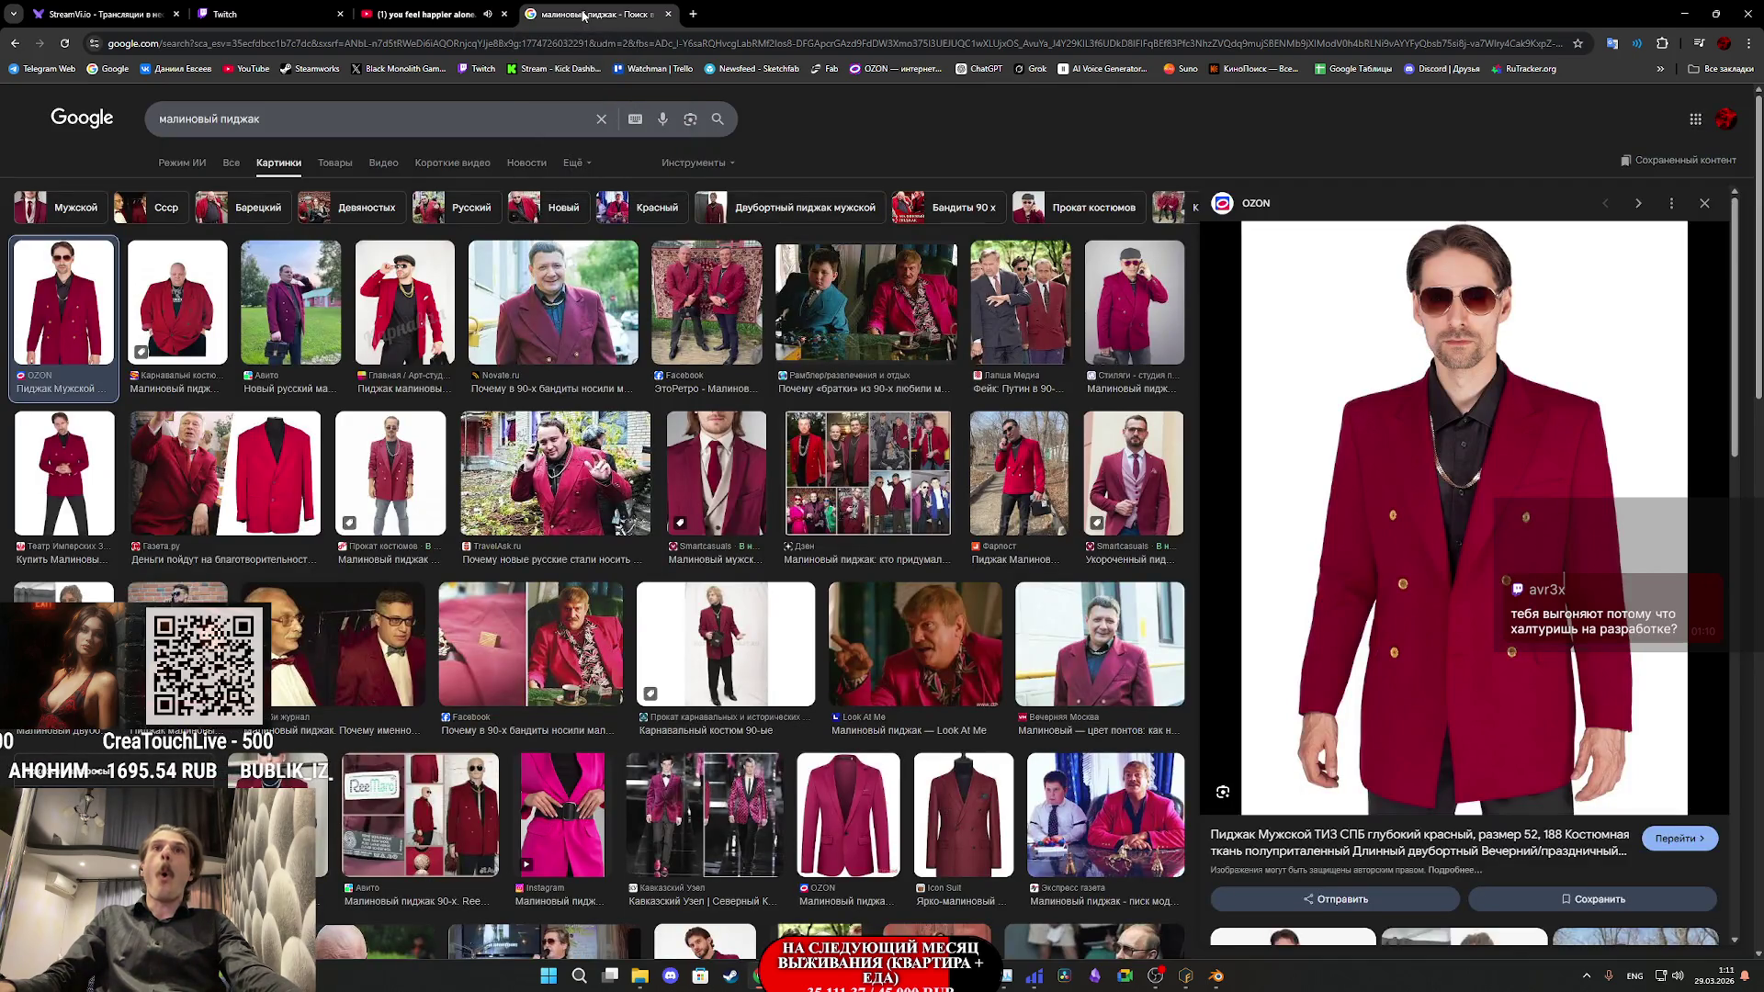
{"action": "middle_click", "coordinate": [584, 15]}
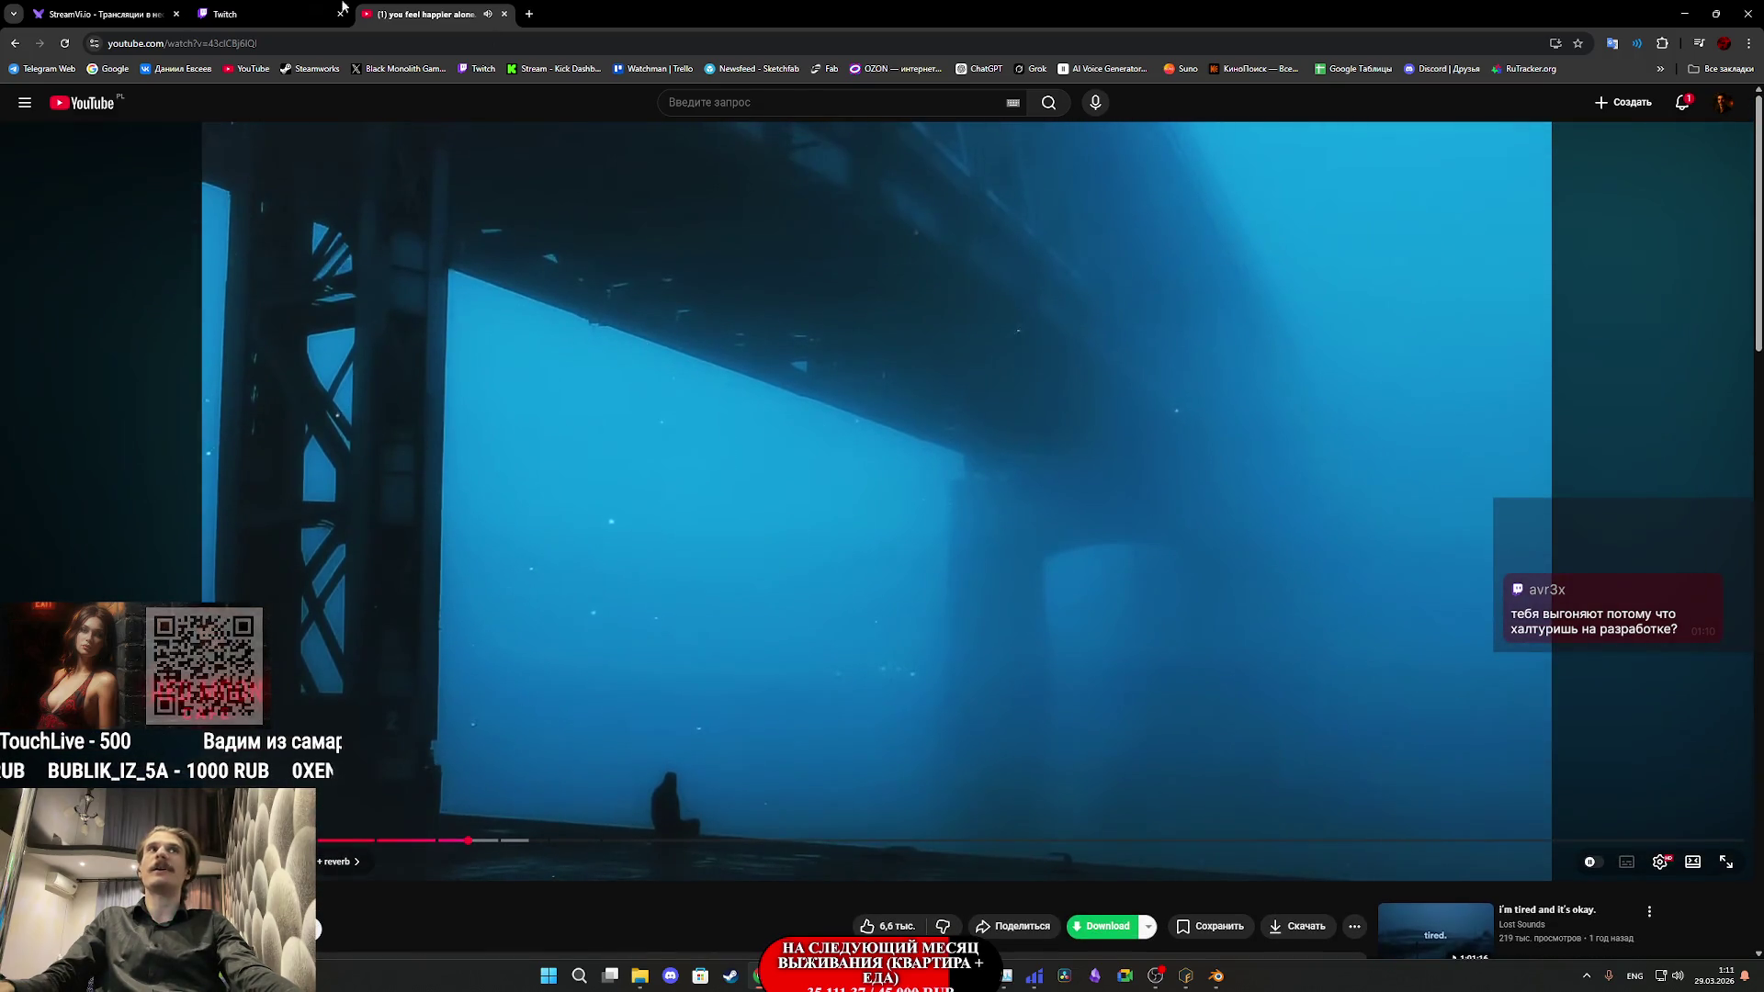
{"action": "left_click", "coordinate": [230, 14]}
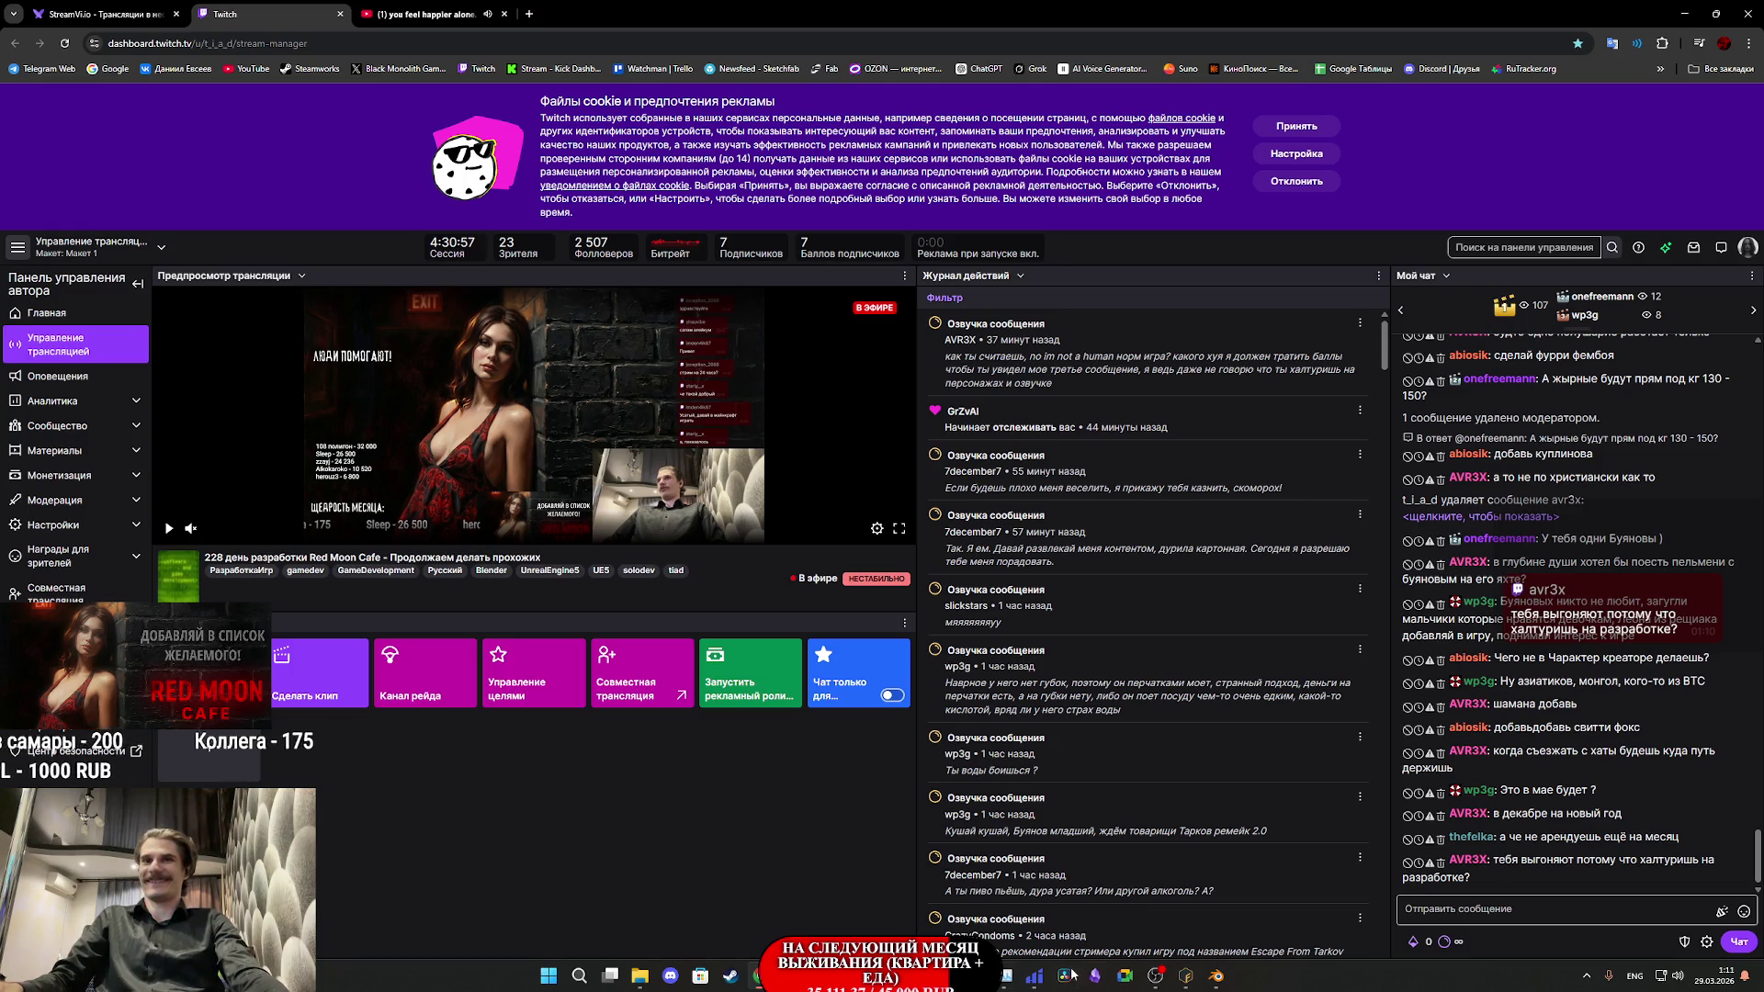
- Switch from the Twitch dashboard back to the Substance 3D Painter project window
{"action": "mouse_move", "coordinate": [1216, 983]}
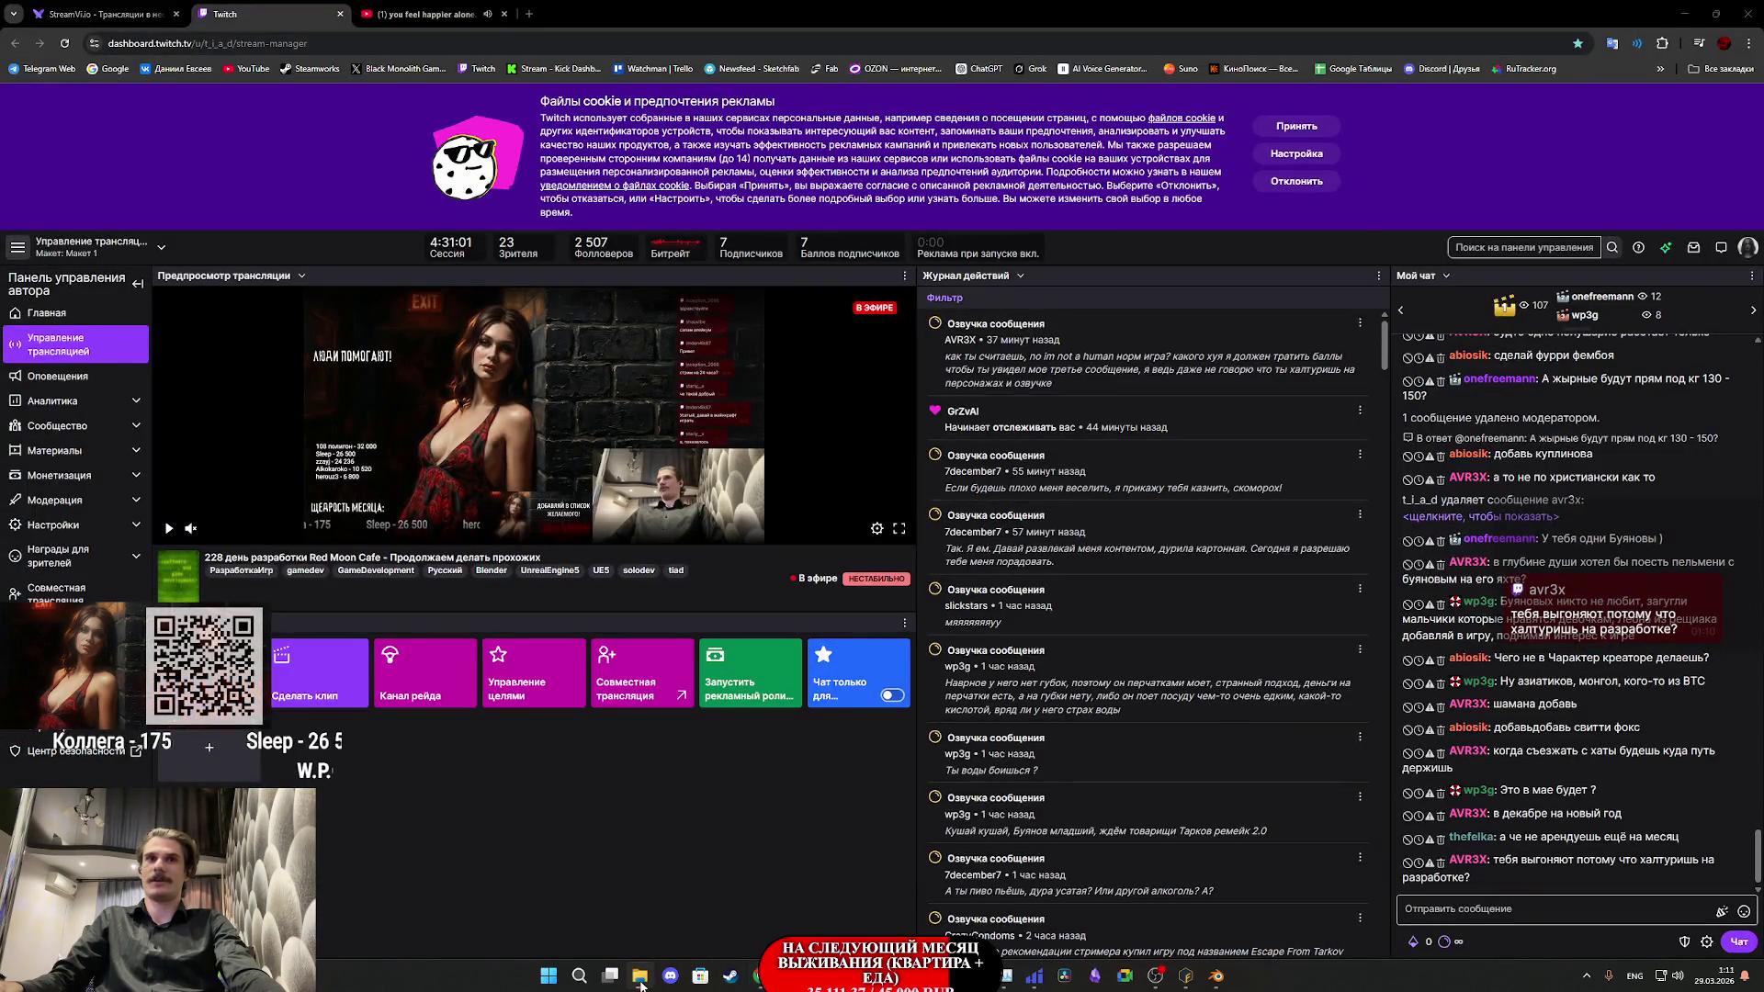
{"action": "left_click", "coordinate": [639, 975]}
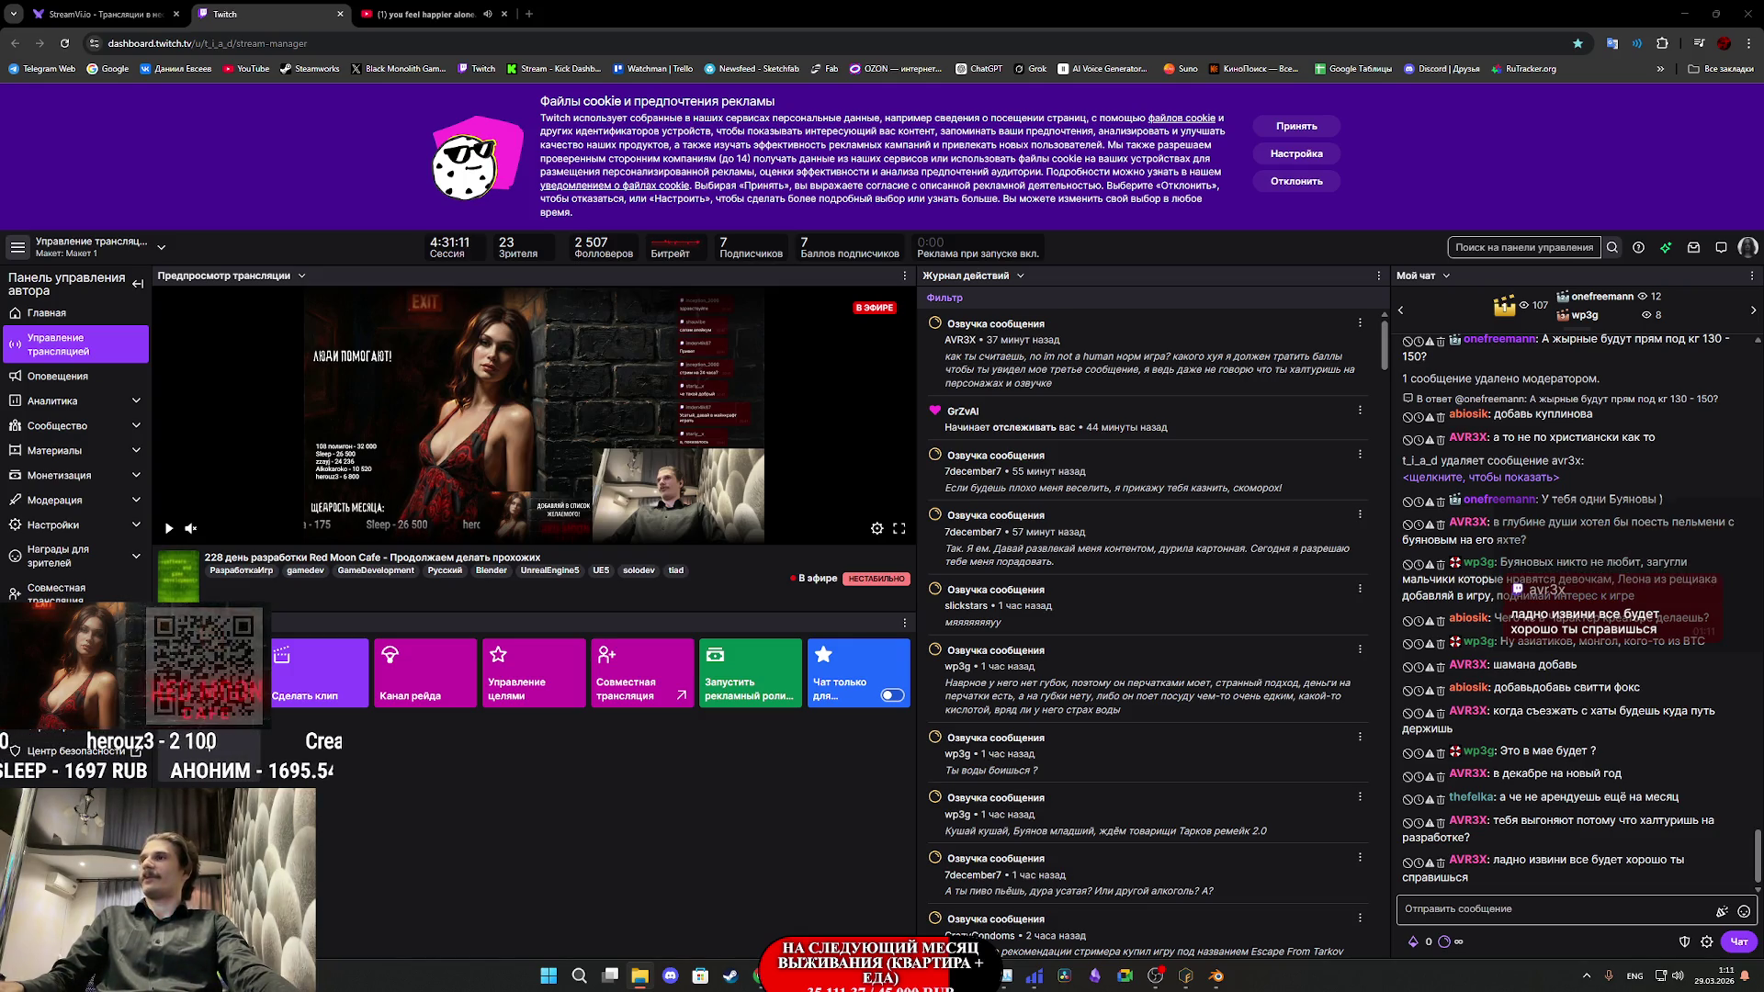
{"action": "mouse_move", "coordinate": [911, 976]}
{"action": "left_click", "coordinate": [911, 896]}
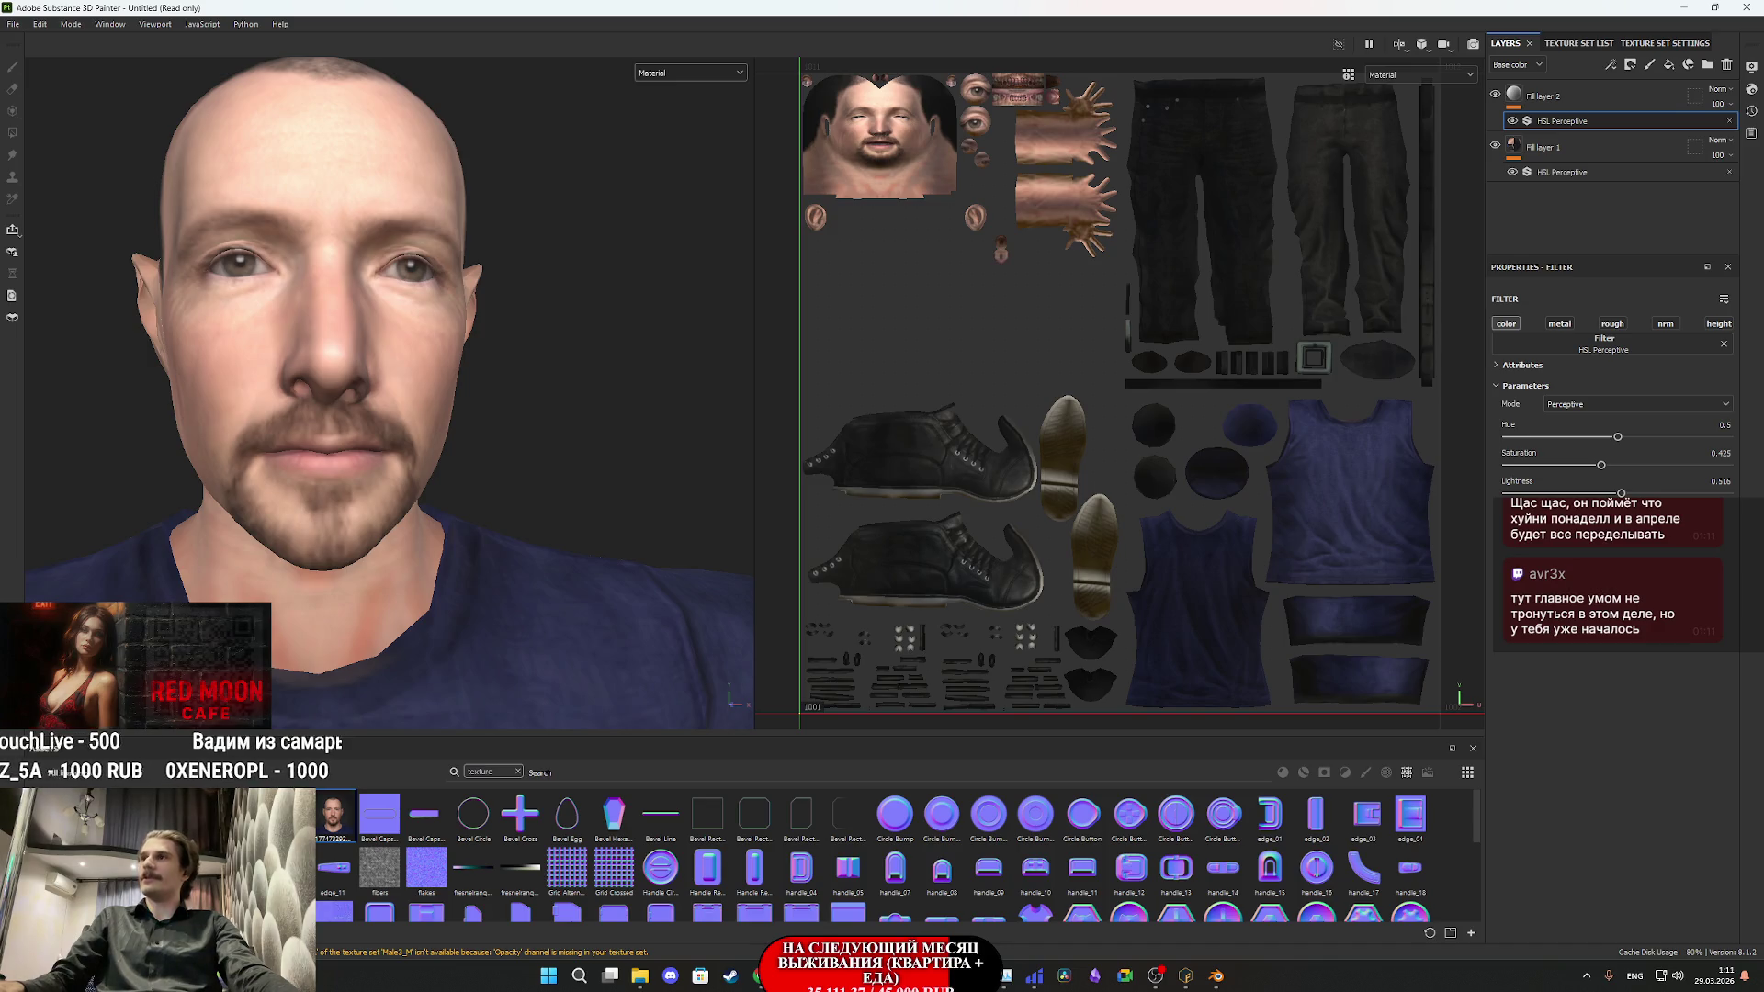
- In Project Configuration (Ctrl+Alt+P), swap the mesh to Male_4M.fbx and reload the project
{"action": "key", "text": "ctrl+alt+p"}
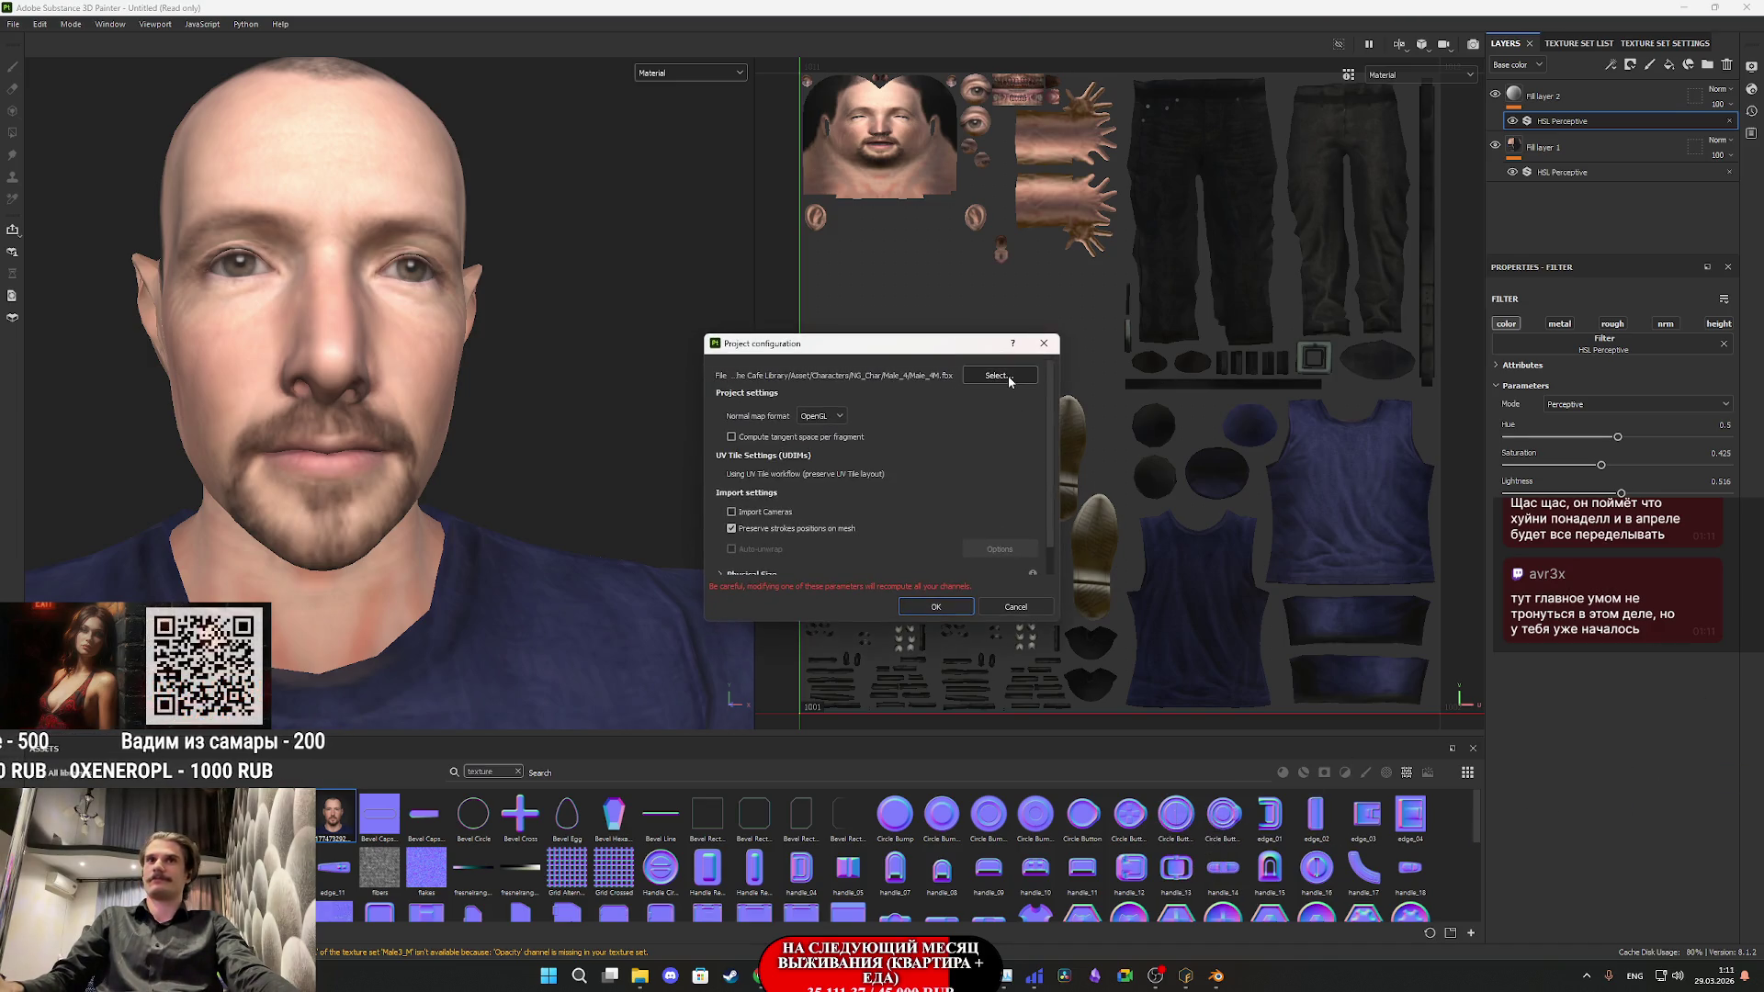
{"action": "left_click", "coordinate": [940, 611]}
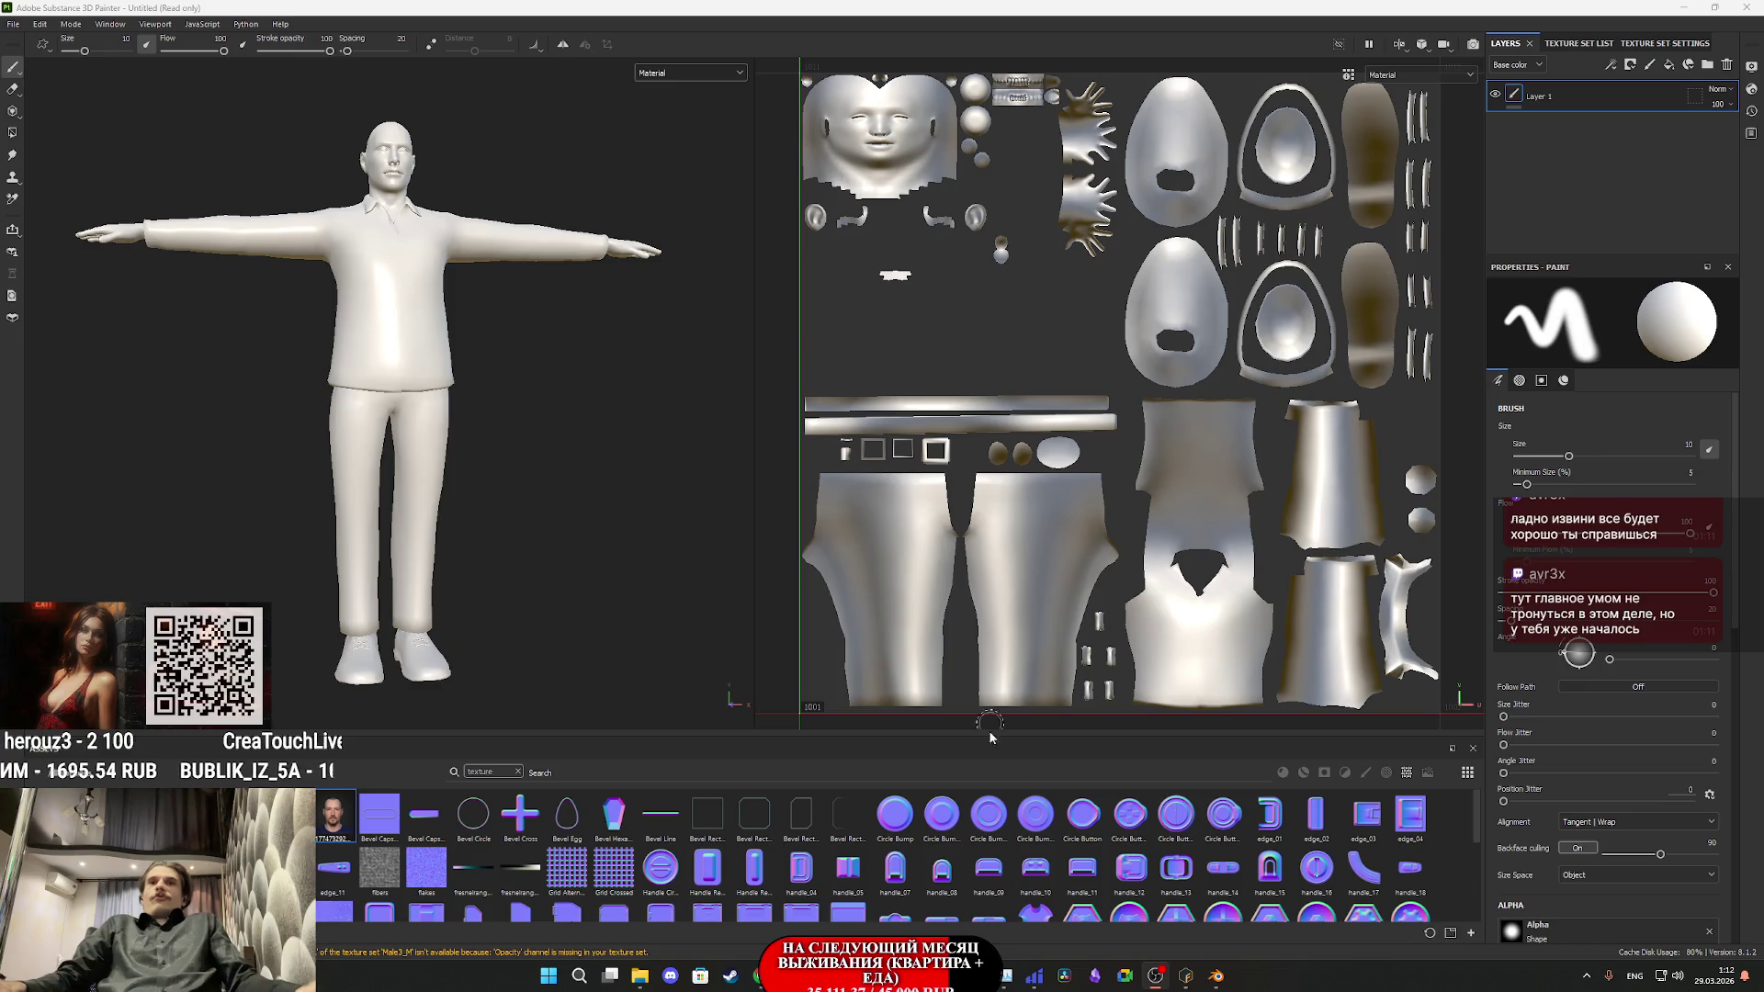
{"action": "scroll", "coordinate": [1000, 679], "scroll_direction": "up", "scroll_amount": 1}
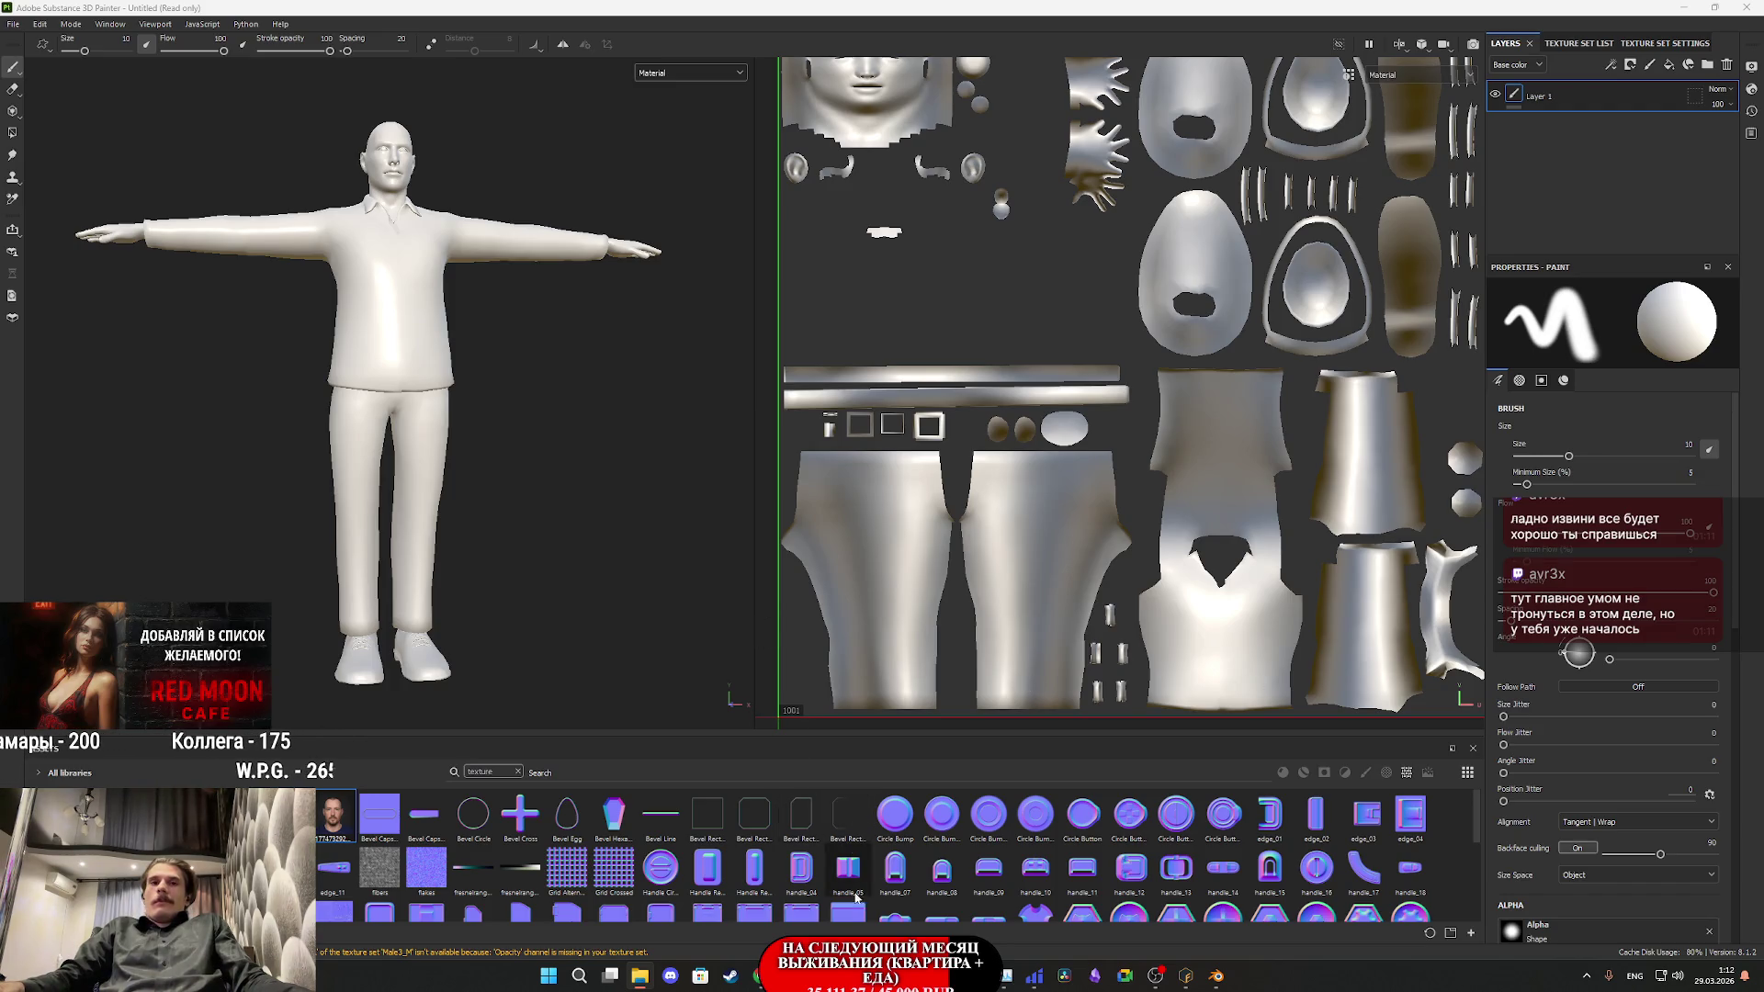
- Paste the clothing photo-texture prompt, attach the UV layout image, and submit it in LMArena
{"action": "left_click", "coordinate": [811, 911]}
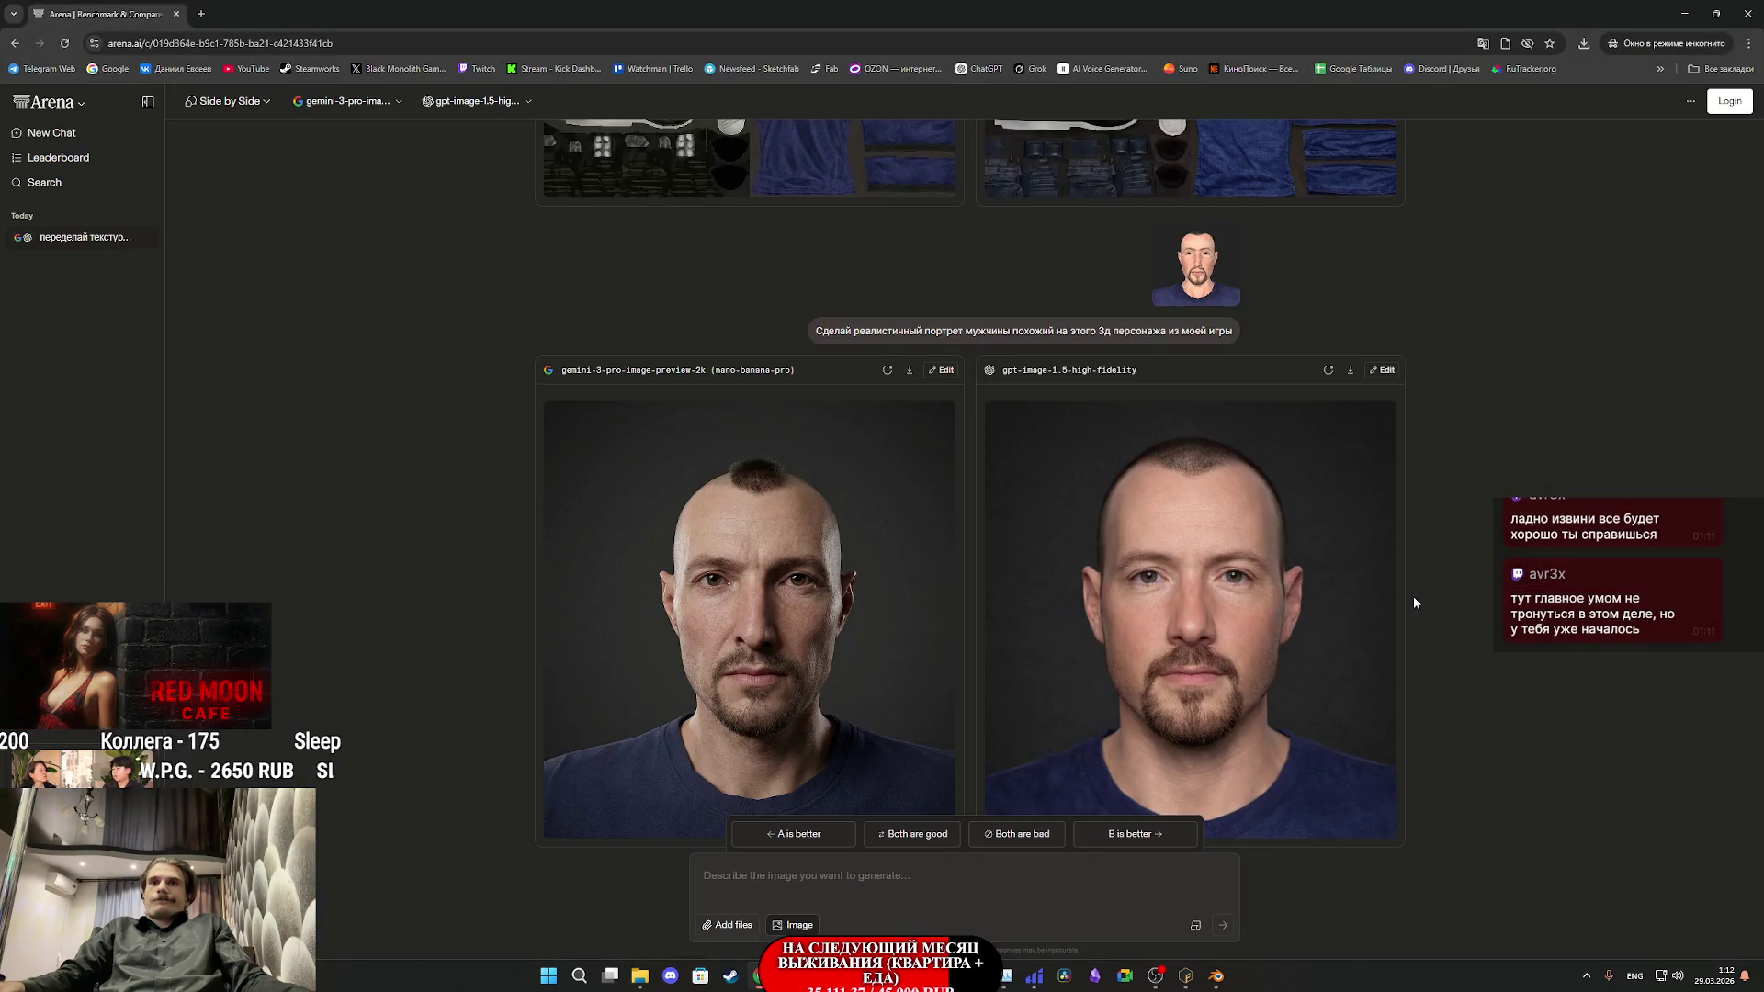
{"action": "scroll", "coordinate": [981, 274], "scroll_direction": "up", "scroll_amount": 10}
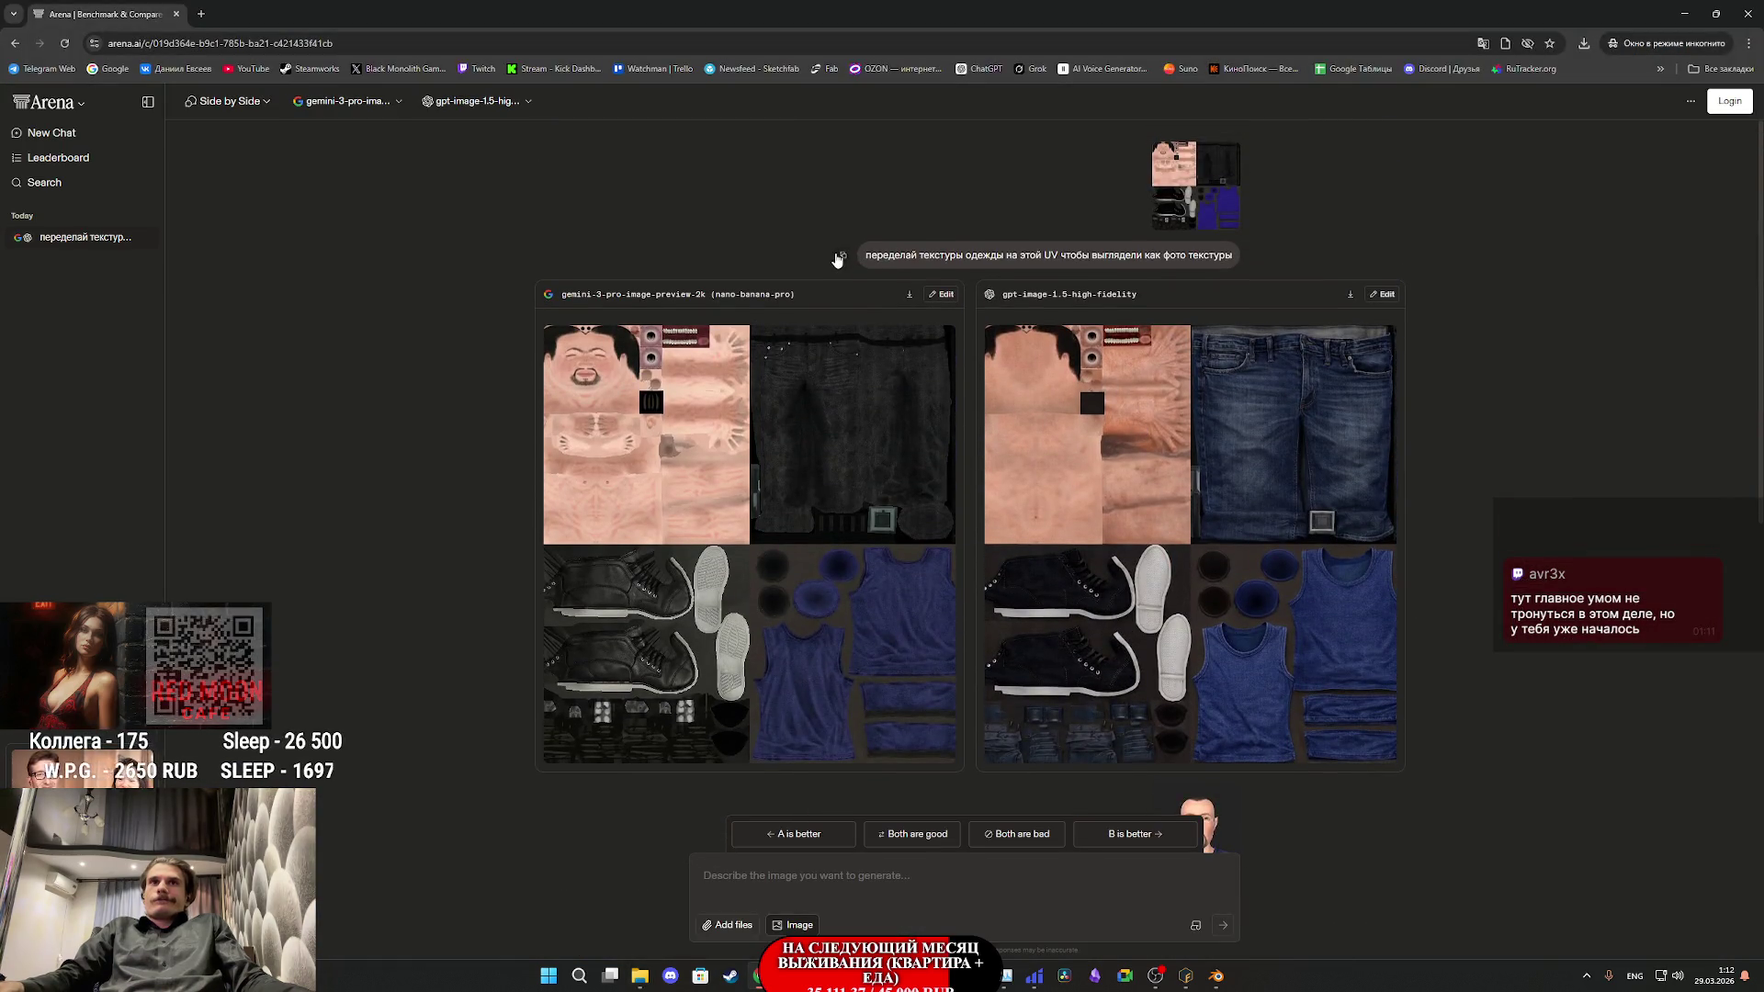
{"action": "scroll", "coordinate": [850, 286], "scroll_direction": "down", "scroll_amount": 5}
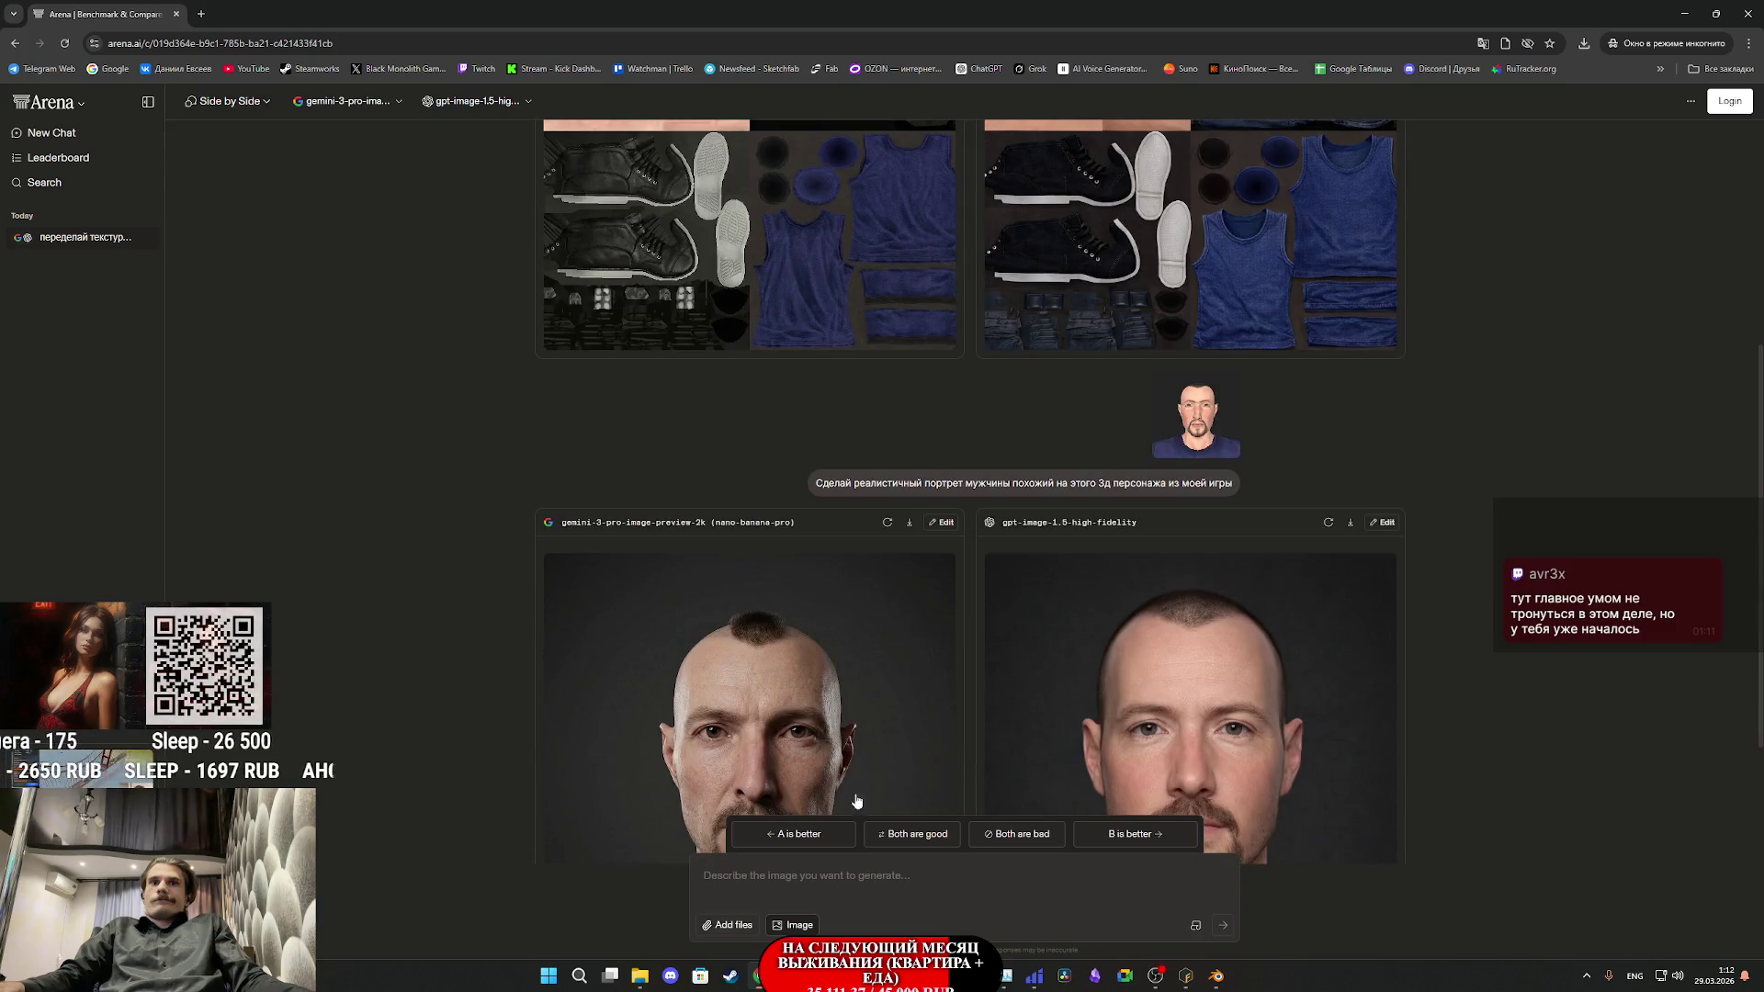
{"action": "left_click", "coordinate": [865, 874]}
{"action": "type", "text": "переделай текстуры одежды на этой UV чтобы выглядели как фото текстуры"}
{"action": "mouse_move", "coordinate": [644, 980]}
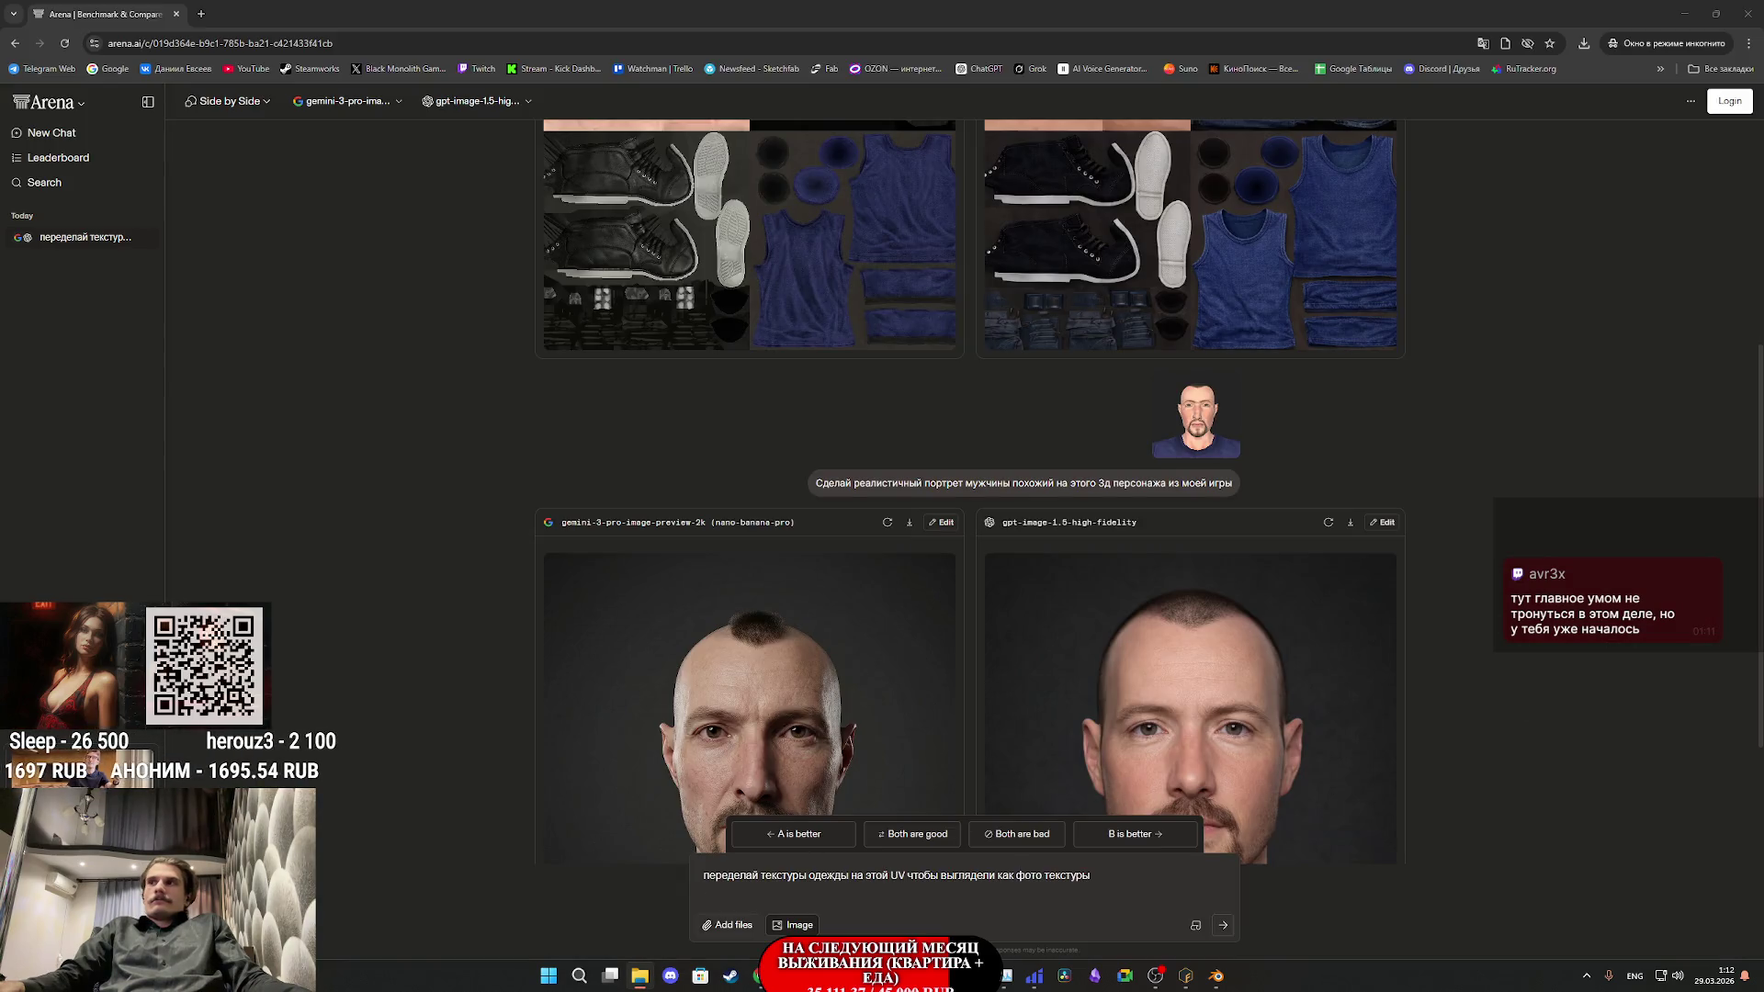
{"action": "mouse_move", "coordinate": [654, 907]}
{"action": "left_mouse_down"}
{"action": "mouse_move", "coordinate": [955, 900]}
{"action": "mouse_move", "coordinate": [903, 865]}
{"action": "left_mouse_up"}
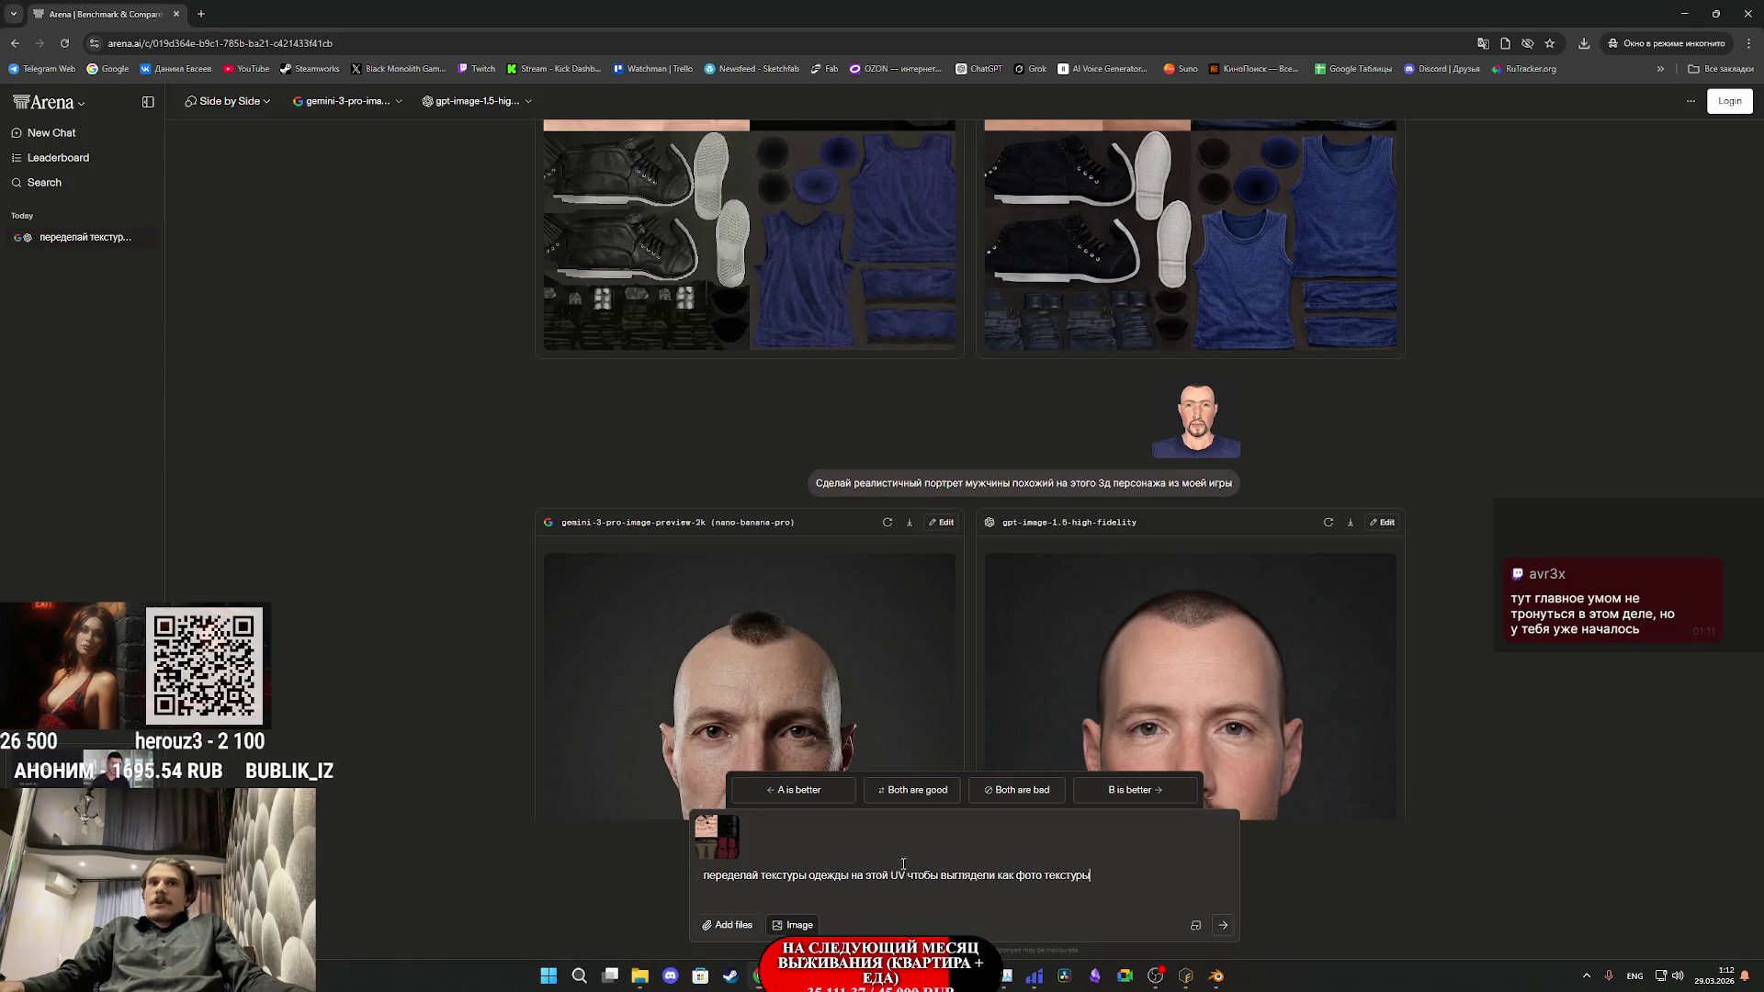
{"action": "left_click", "coordinate": [1221, 927]}
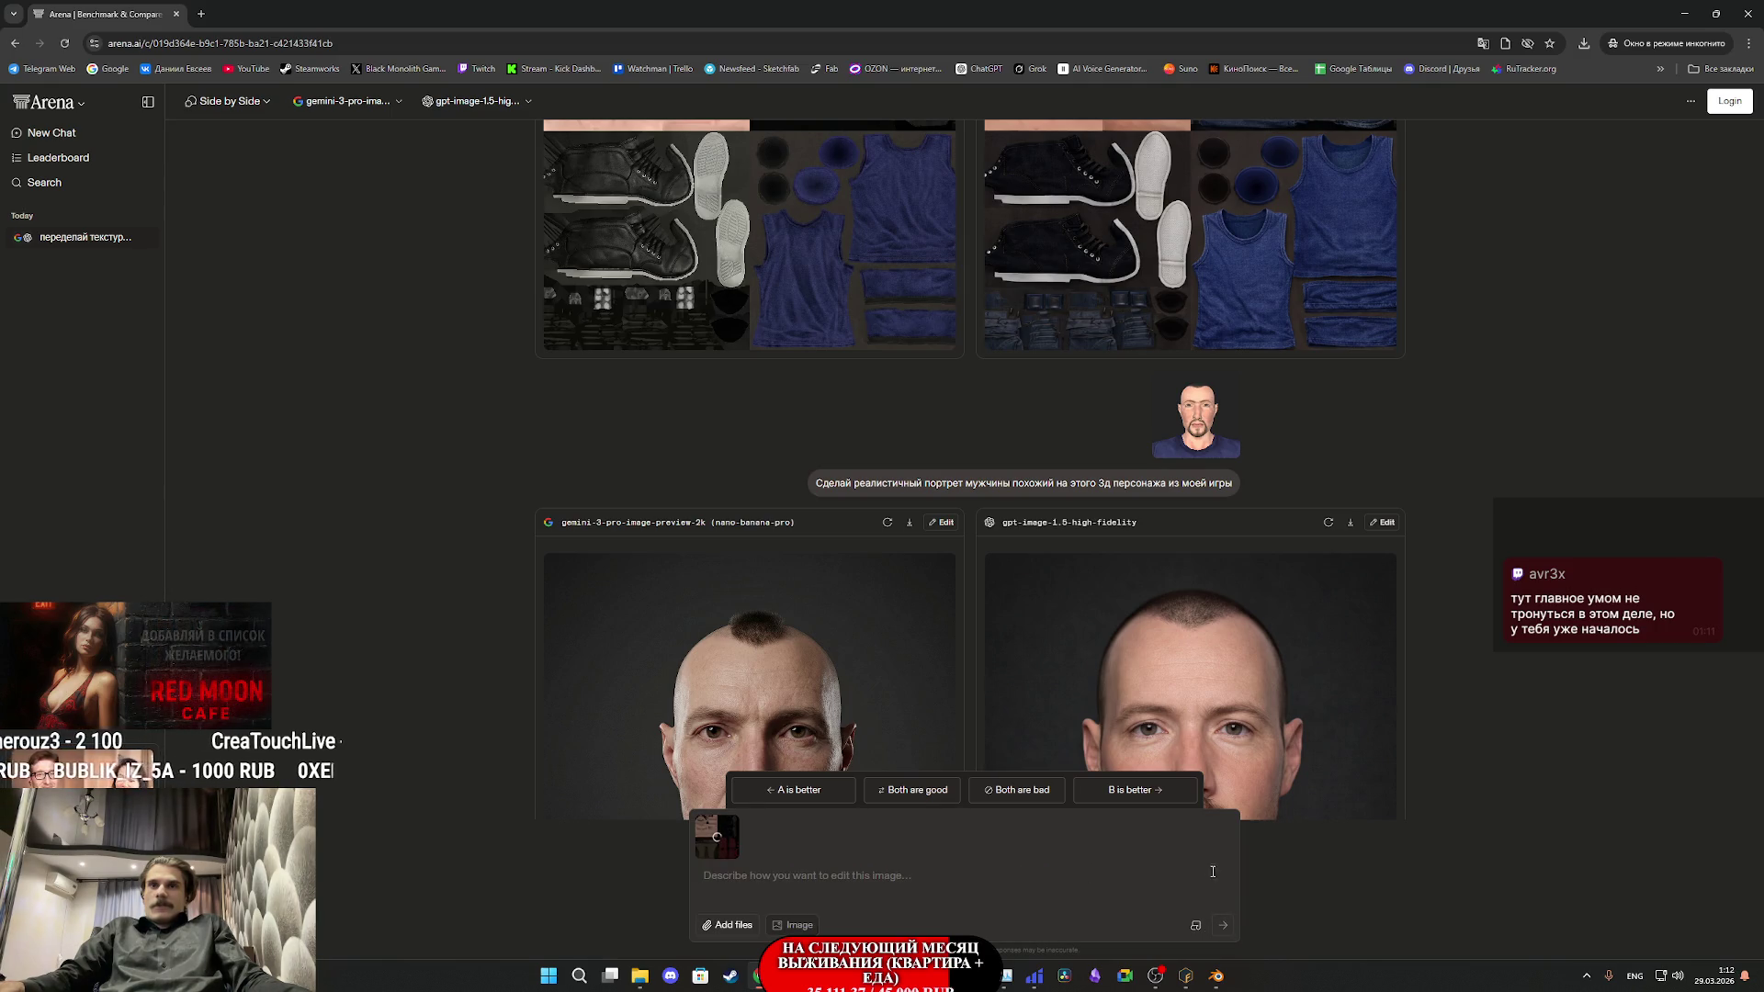
{"action": "scroll", "coordinate": [1242, 792], "scroll_direction": "down", "scroll_amount": 3}
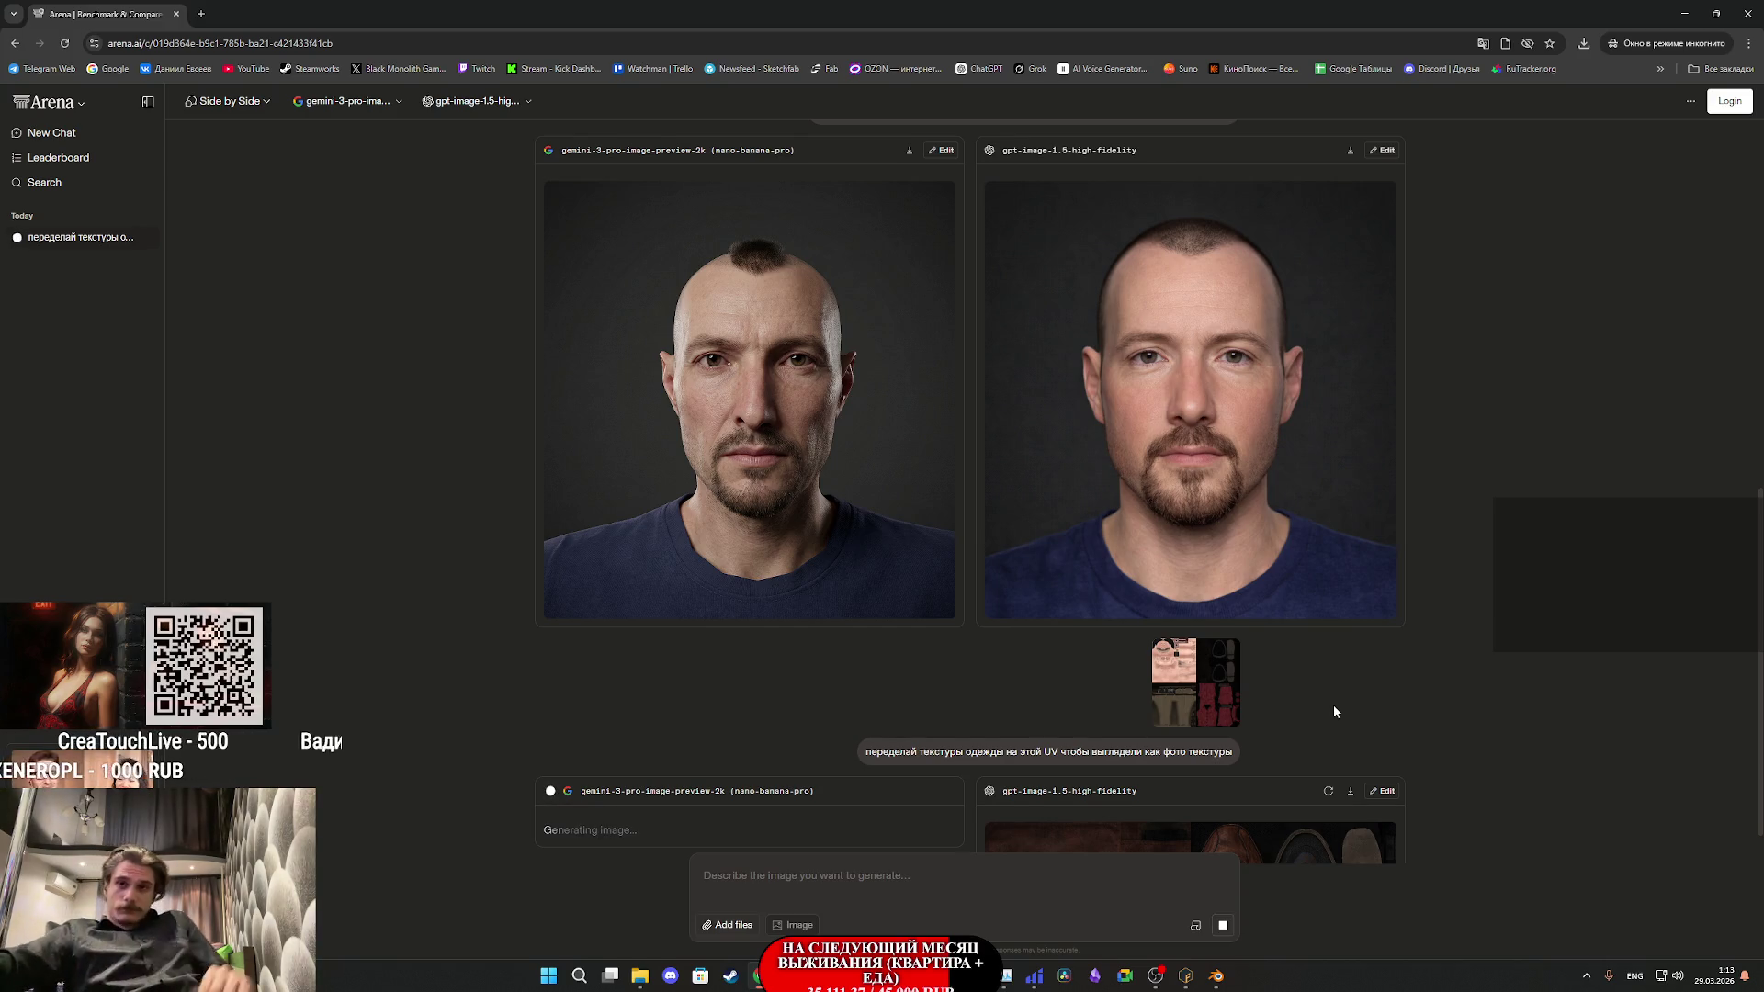
- Scroll to the results and enlarge gpt-image-1.5's texture sheet with red shirt, khaki pants and leather shoes
{"action": "scroll", "coordinate": [1337, 698], "scroll_direction": "down", "scroll_amount": 5}
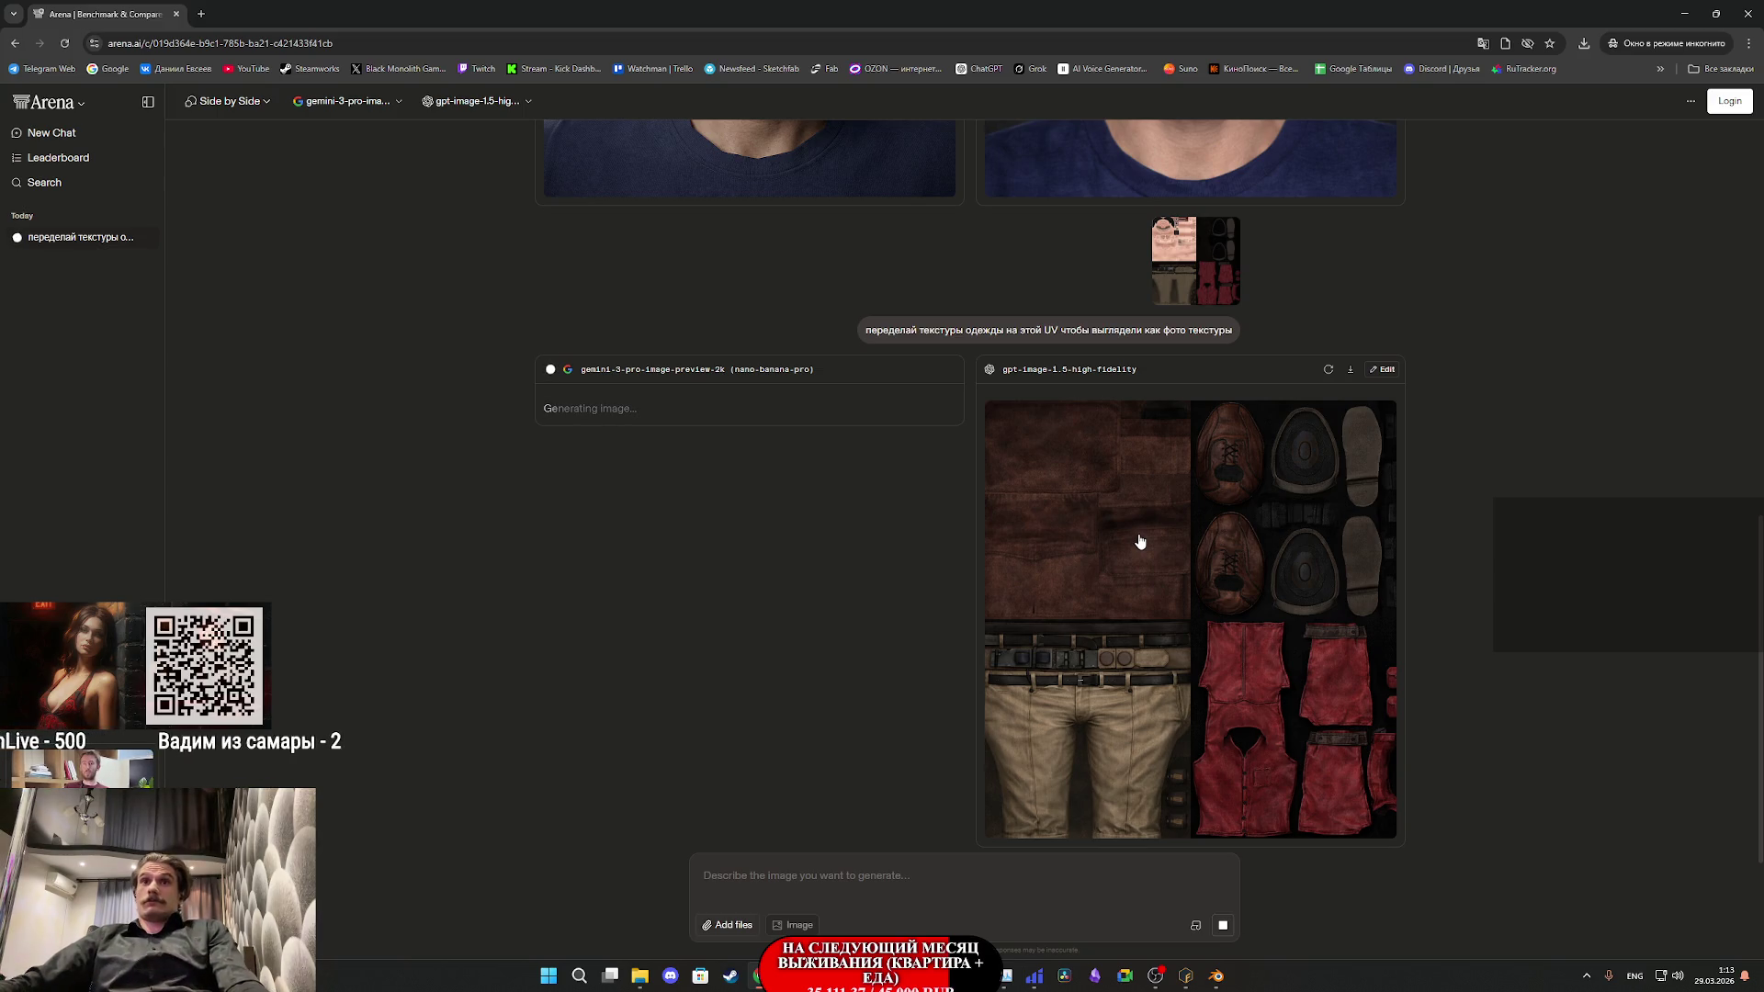
{"action": "left_click", "coordinate": [1139, 541]}
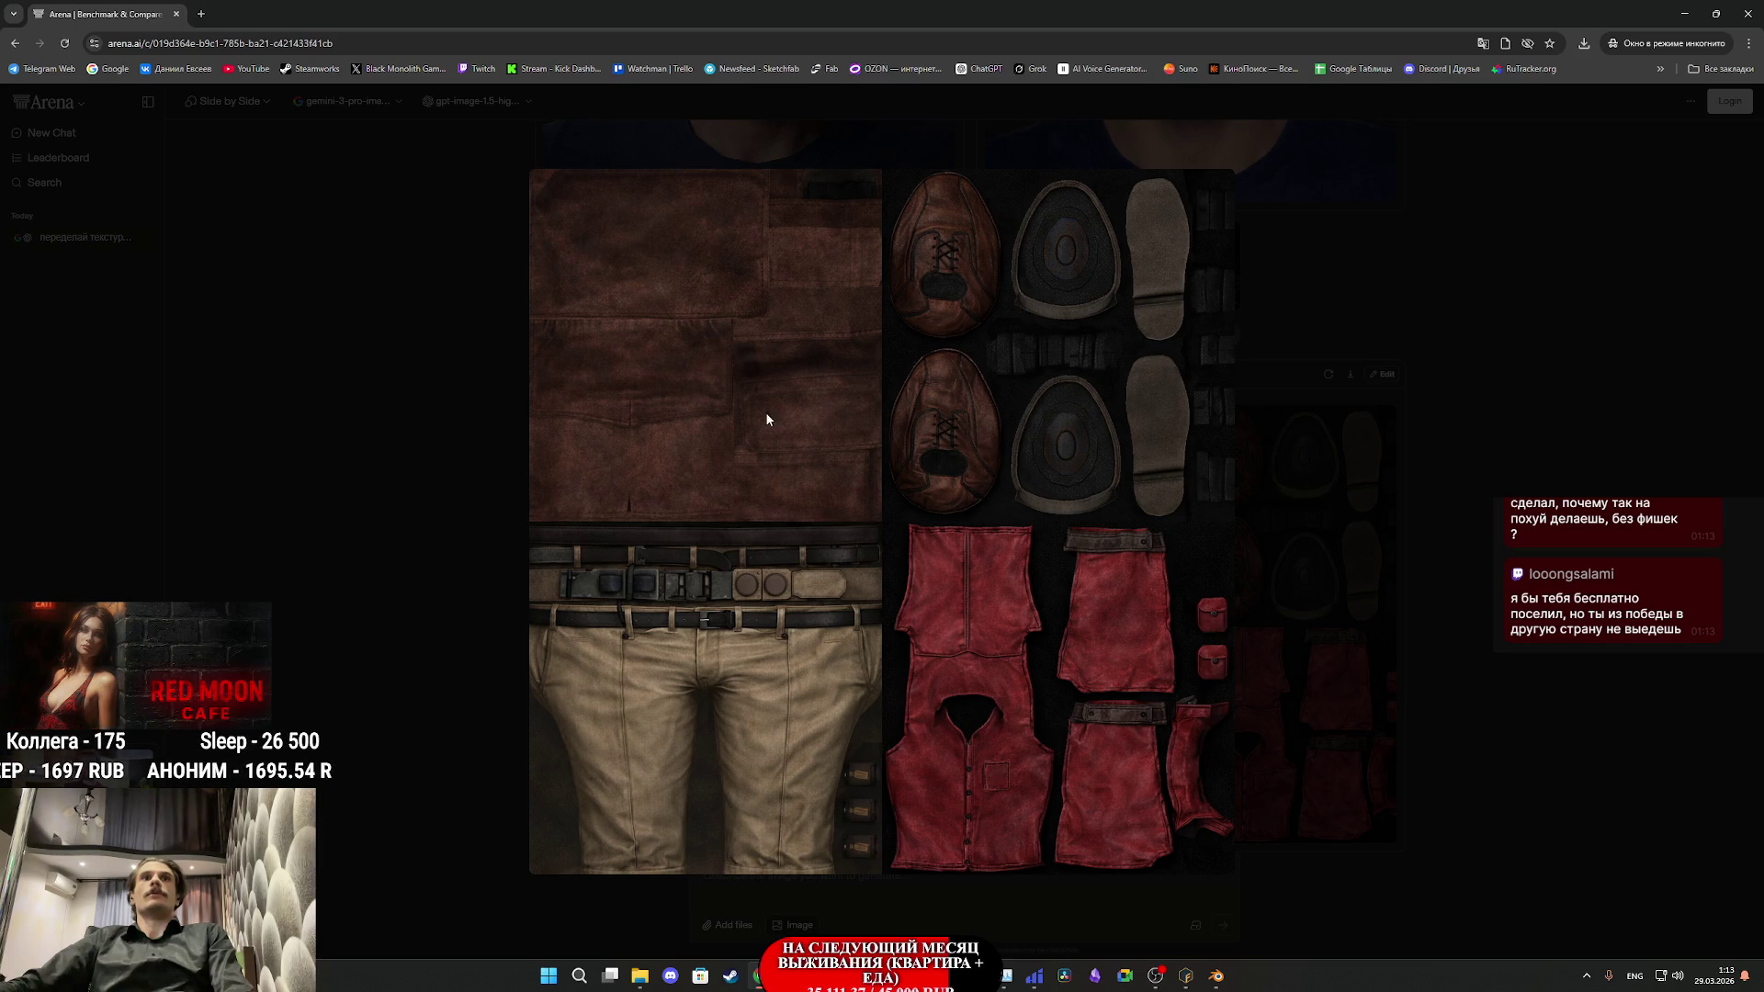
- Enlarge the Gemini and GPT-image texture results one after the other to compare them
{"action": "left_click", "coordinate": [1288, 448]}
{"action": "scroll", "coordinate": [1242, 482], "scroll_direction": "up", "scroll_amount": 2}
{"action": "scroll", "coordinate": [1174, 576], "scroll_direction": "down", "scroll_amount": 4}
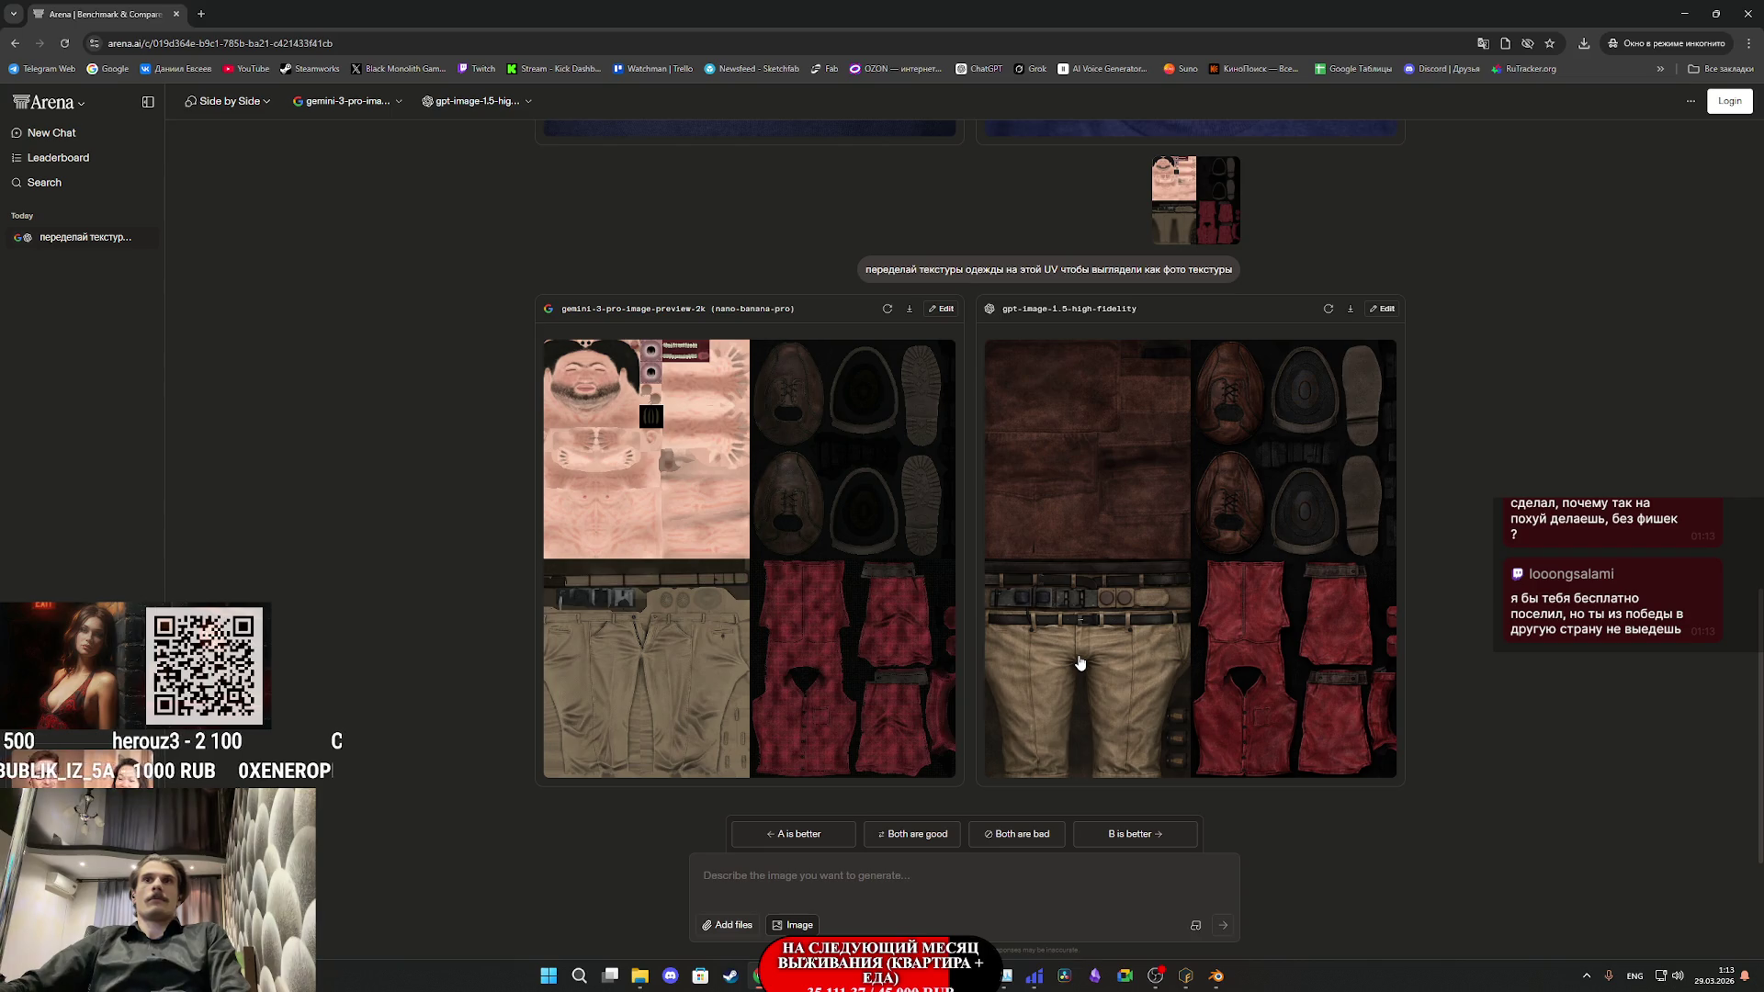
{"action": "left_click", "coordinate": [830, 602]}
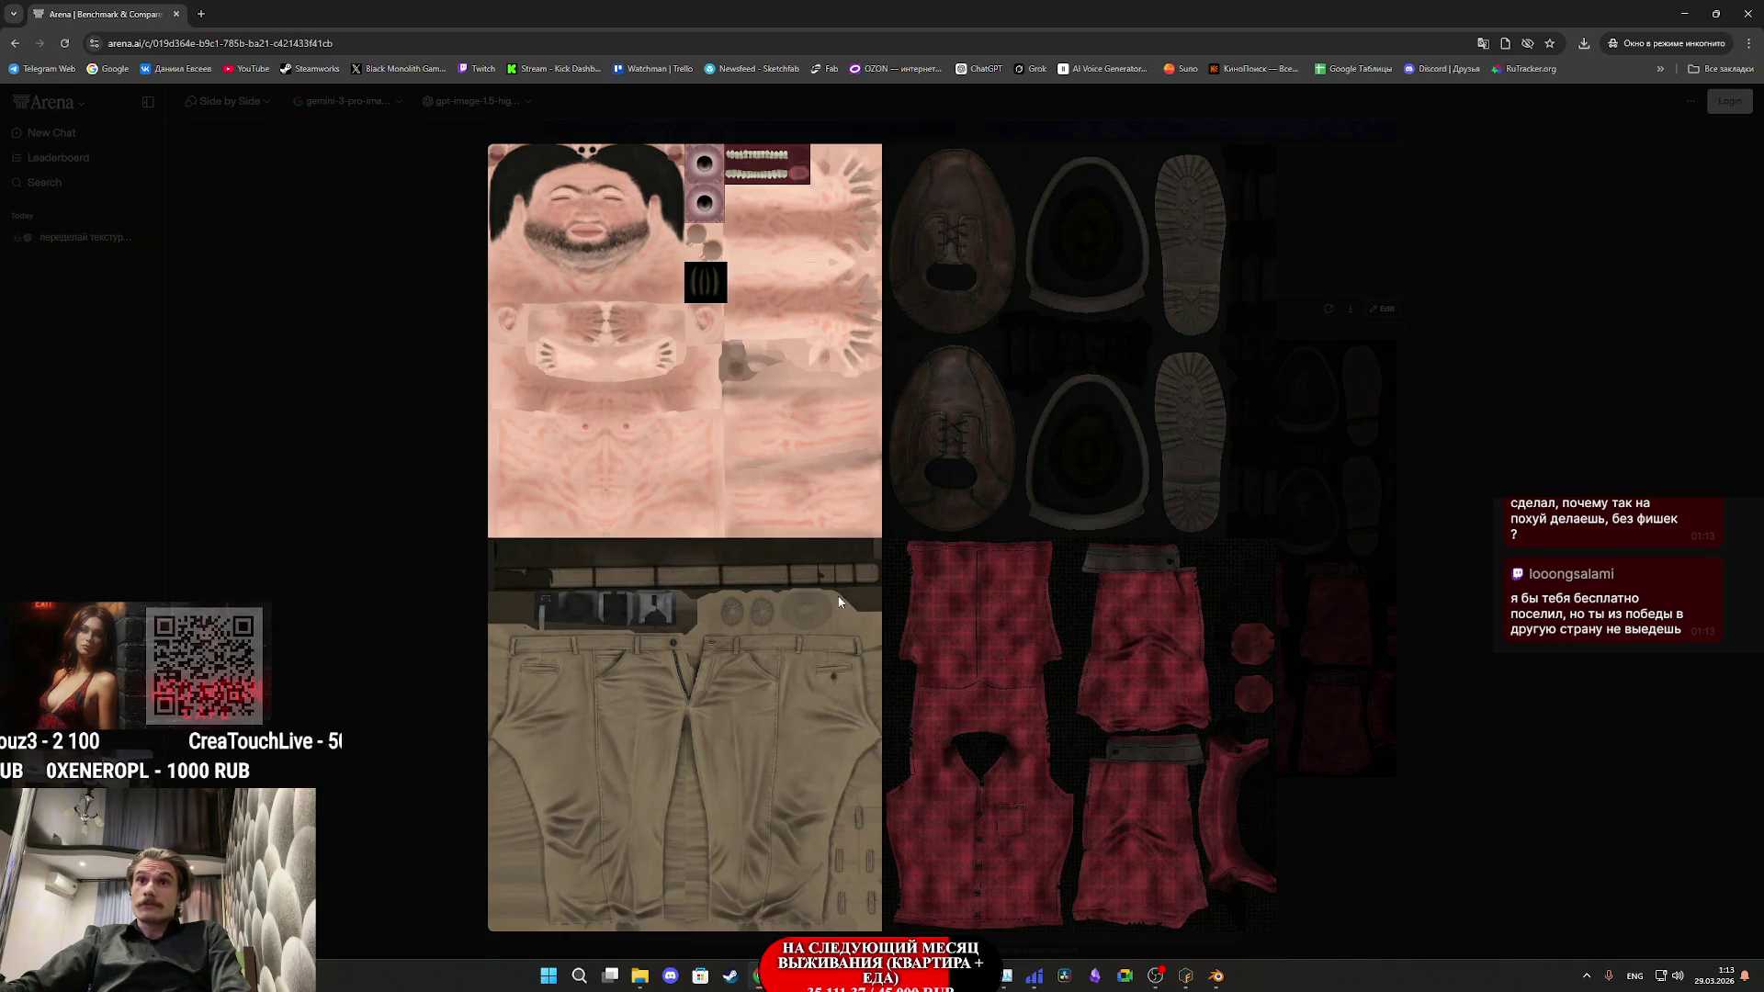
{"action": "left_click", "coordinate": [1421, 586]}
{"action": "left_click", "coordinate": [1242, 584]}
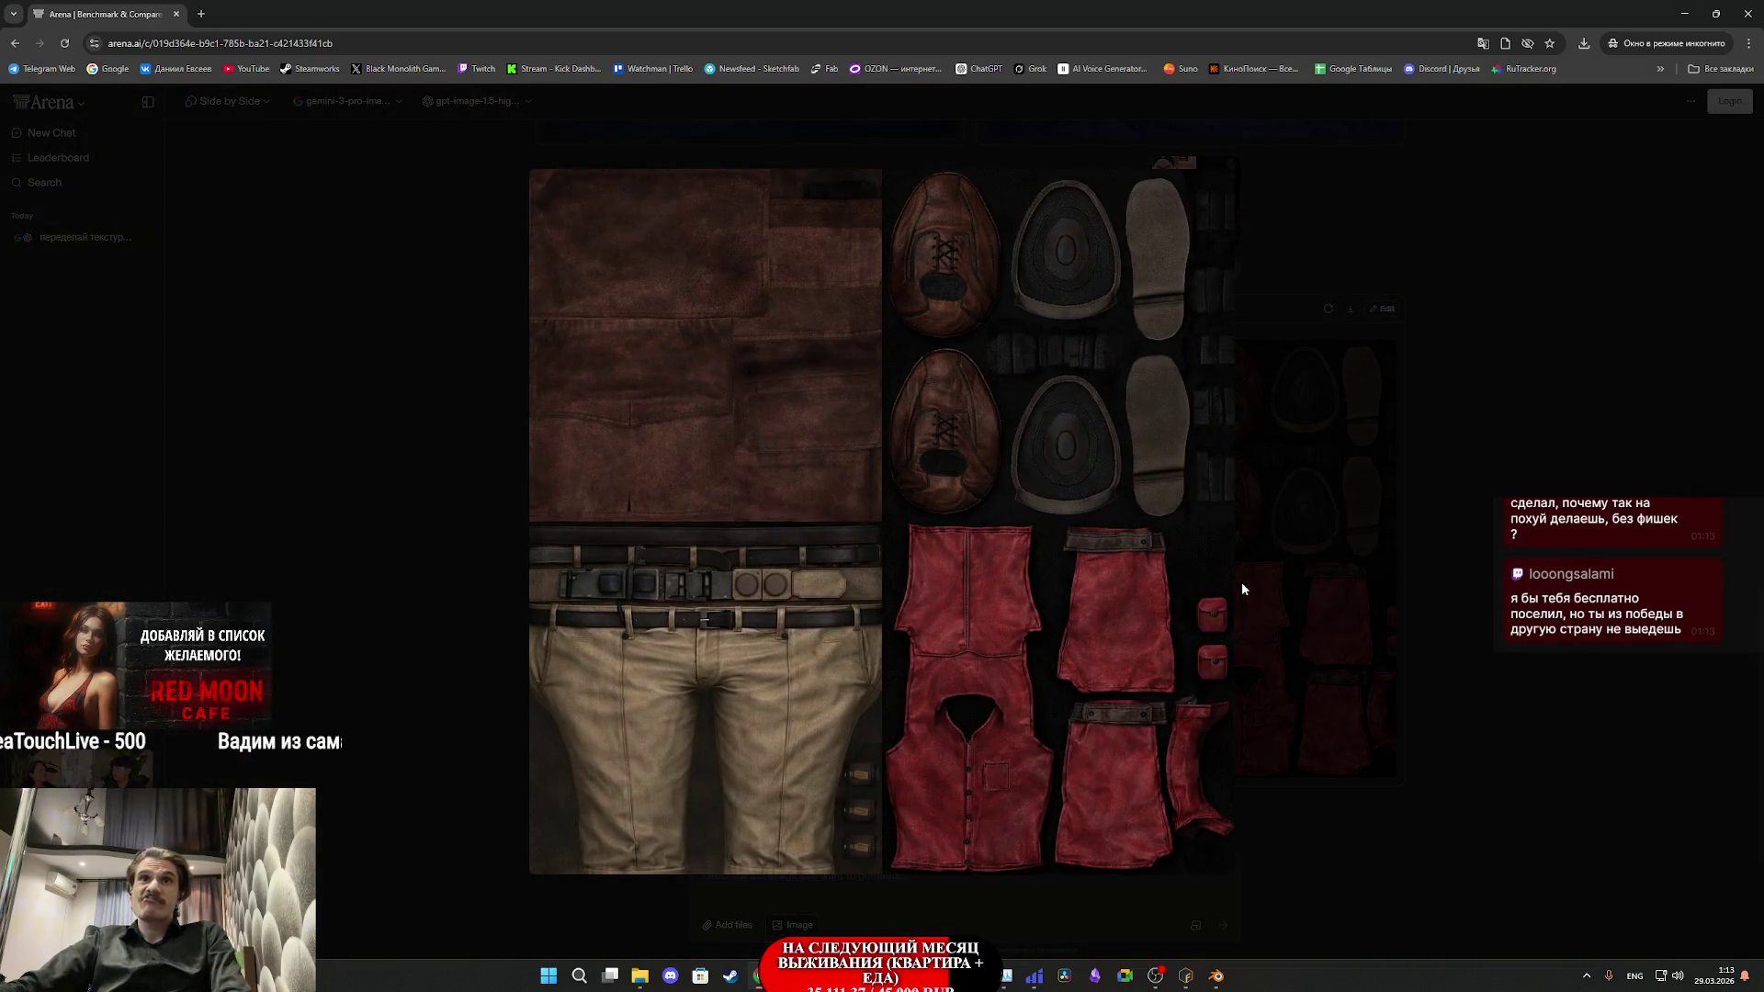
{"action": "left_click", "coordinate": [1296, 581]}
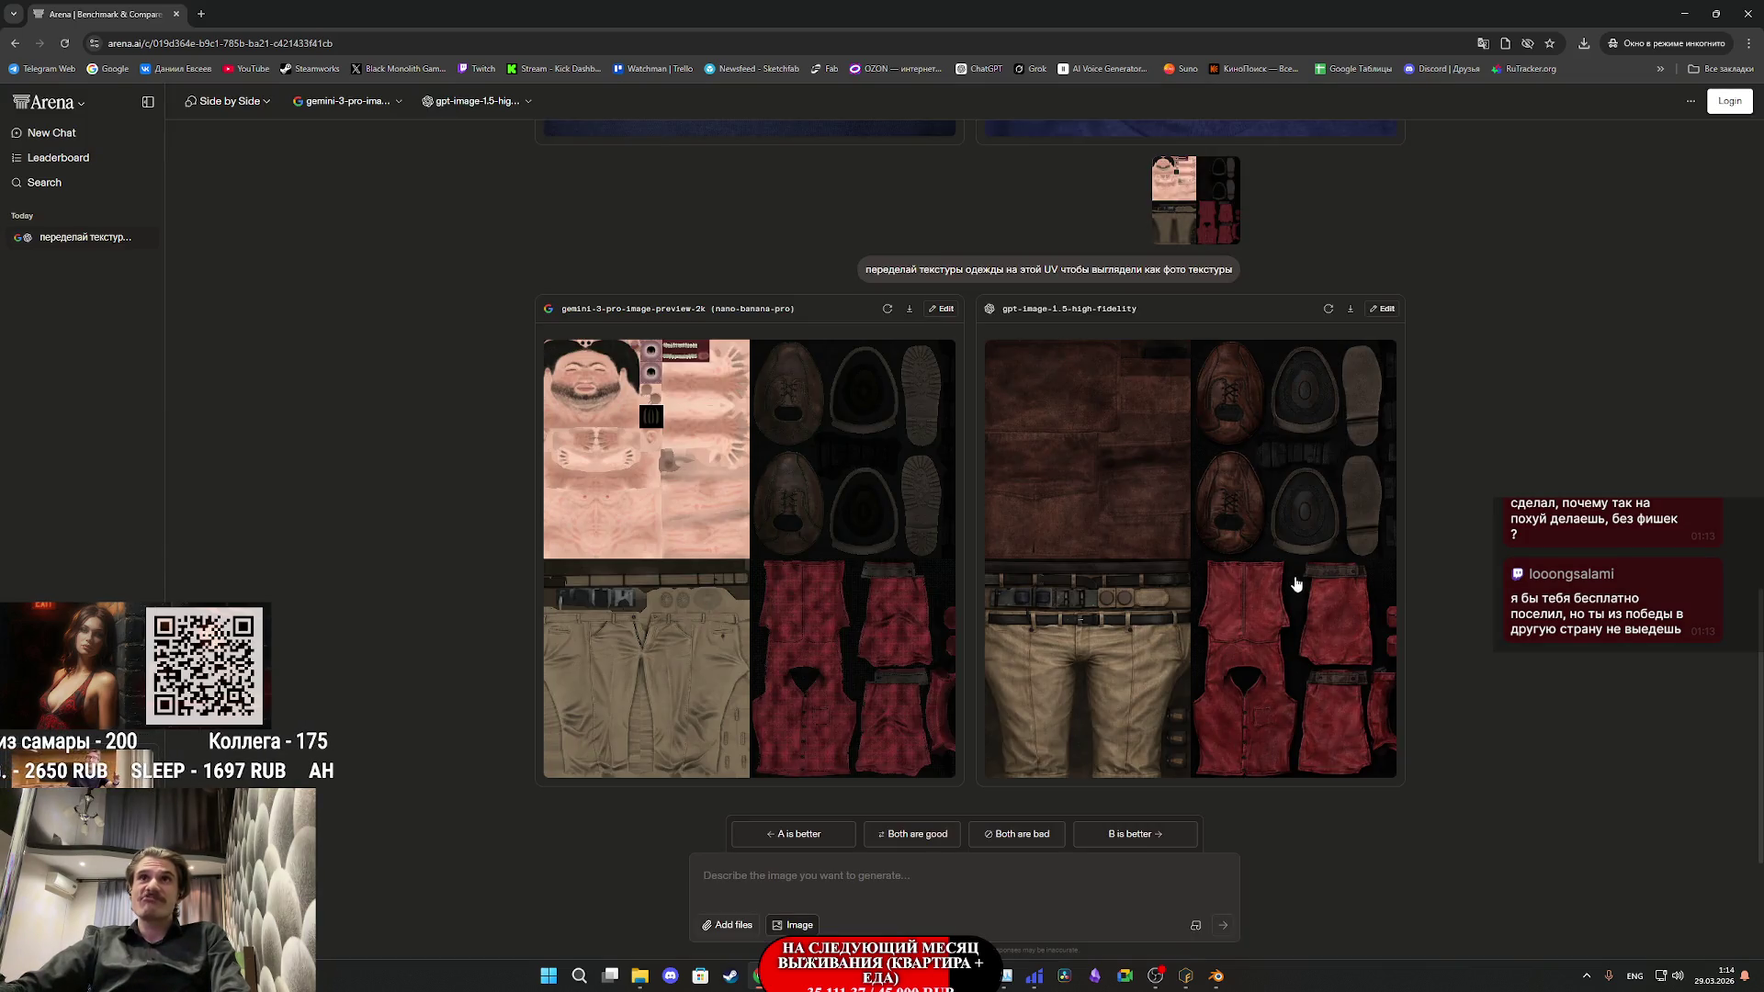
- Check the uploaded UV reference, then re-inspect the GPT-image texture, leaving it enlarged
{"action": "left_click", "coordinate": [1175, 224]}
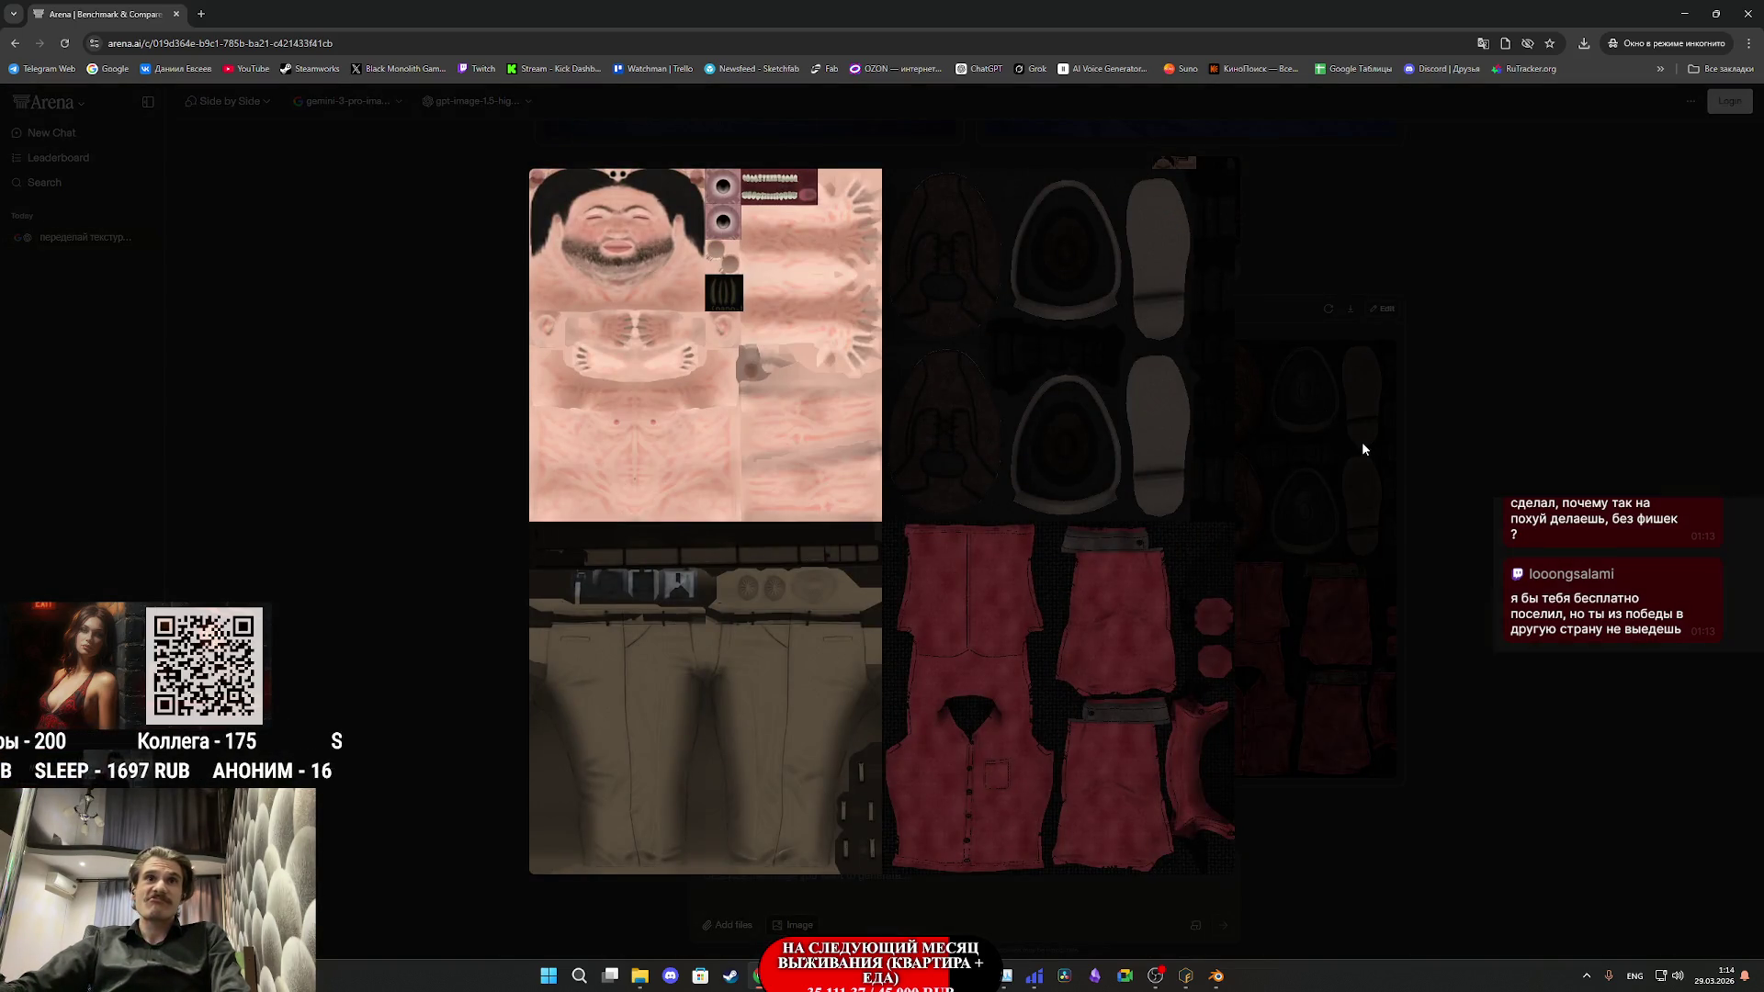
{"action": "left_click", "coordinate": [1363, 448]}
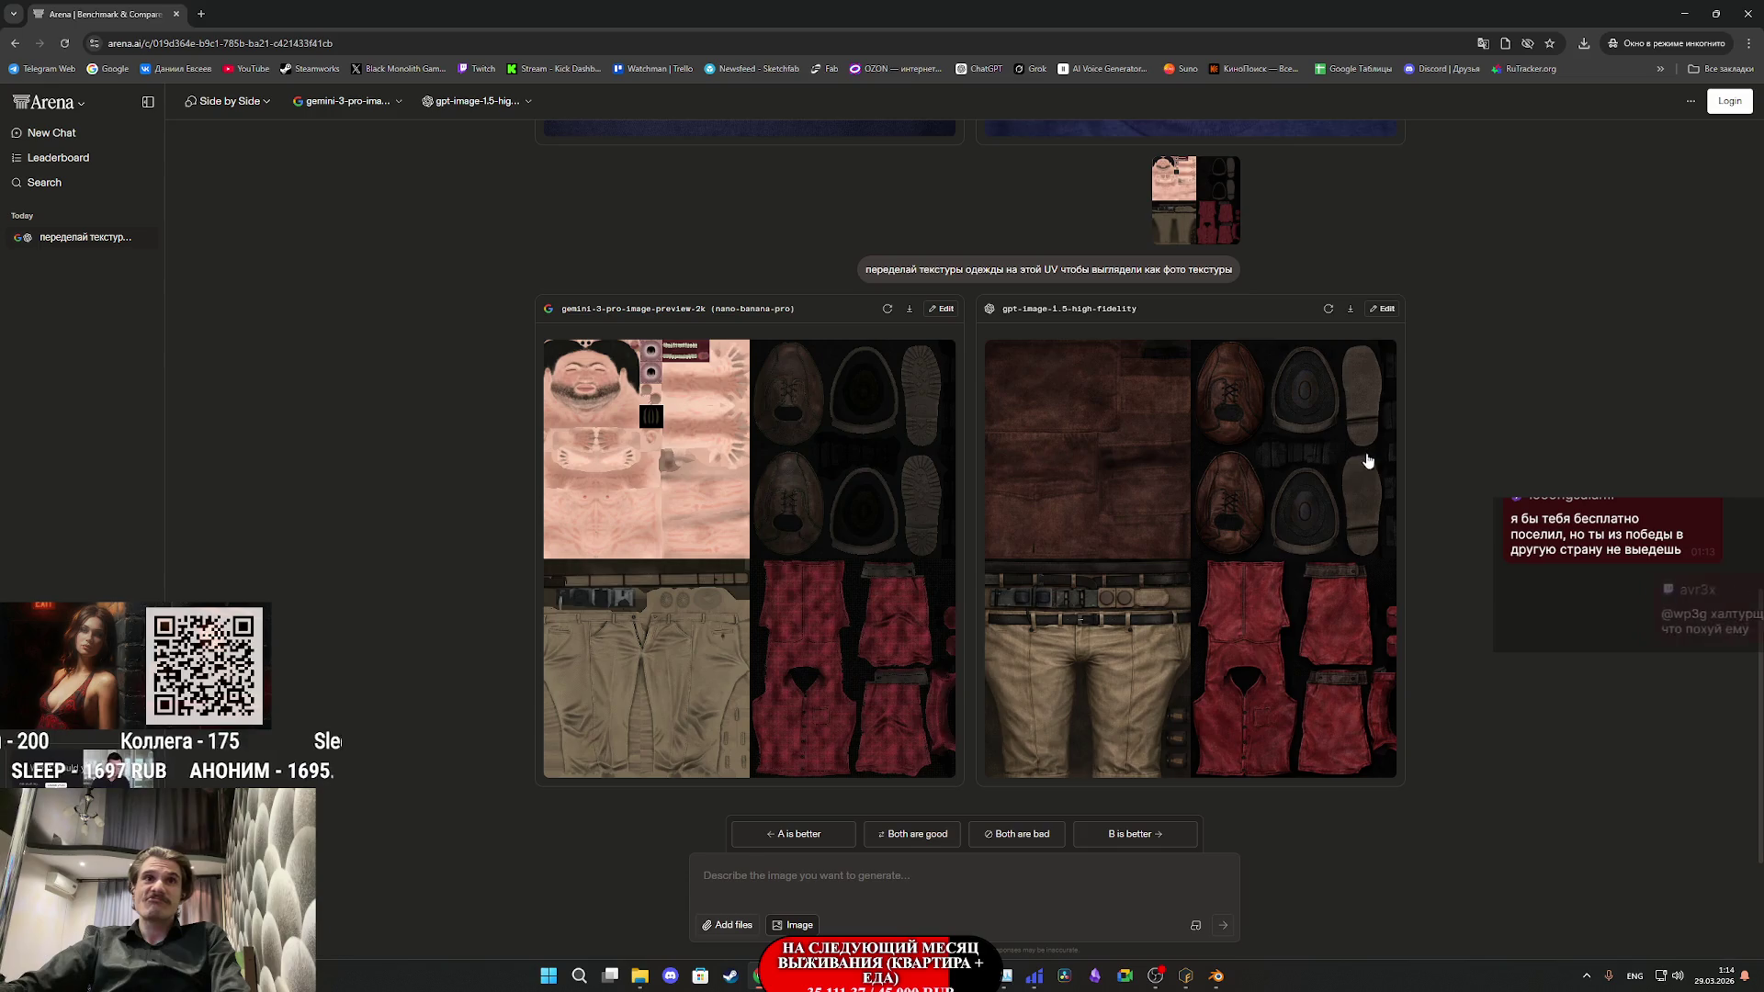
{"action": "left_click", "coordinate": [1281, 616]}
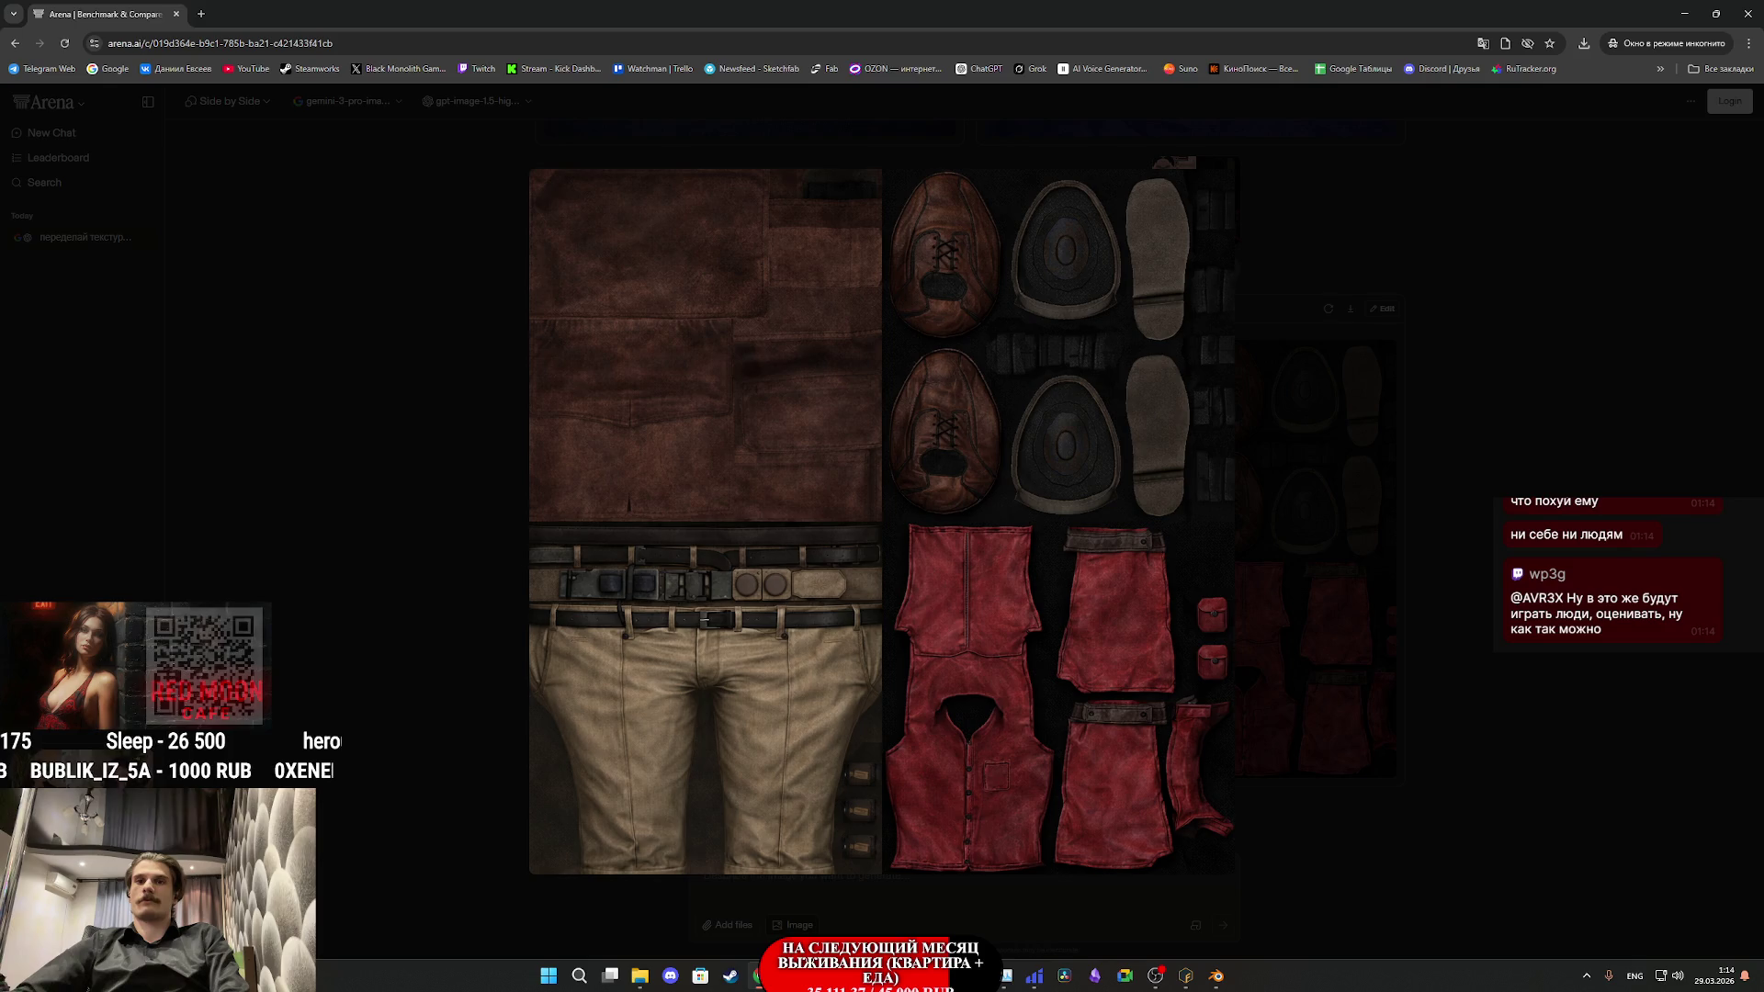
{"action": "left_click", "coordinate": [1437, 786]}
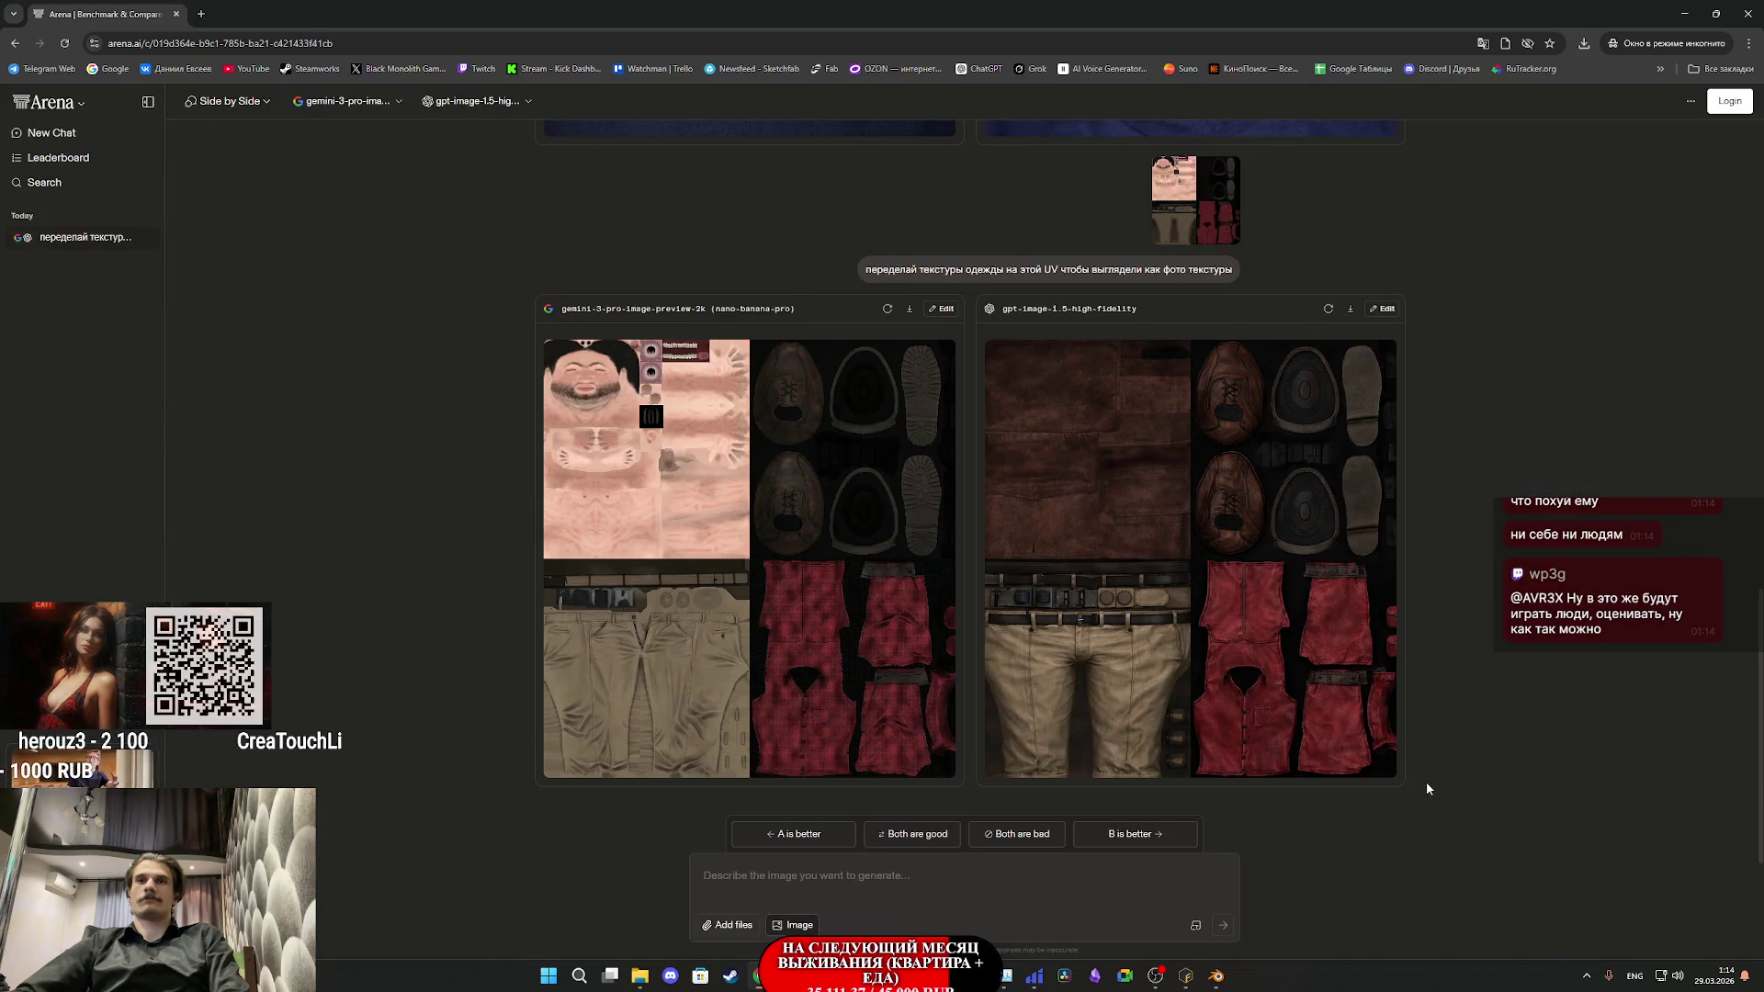
{"action": "left_click", "coordinate": [1314, 674]}
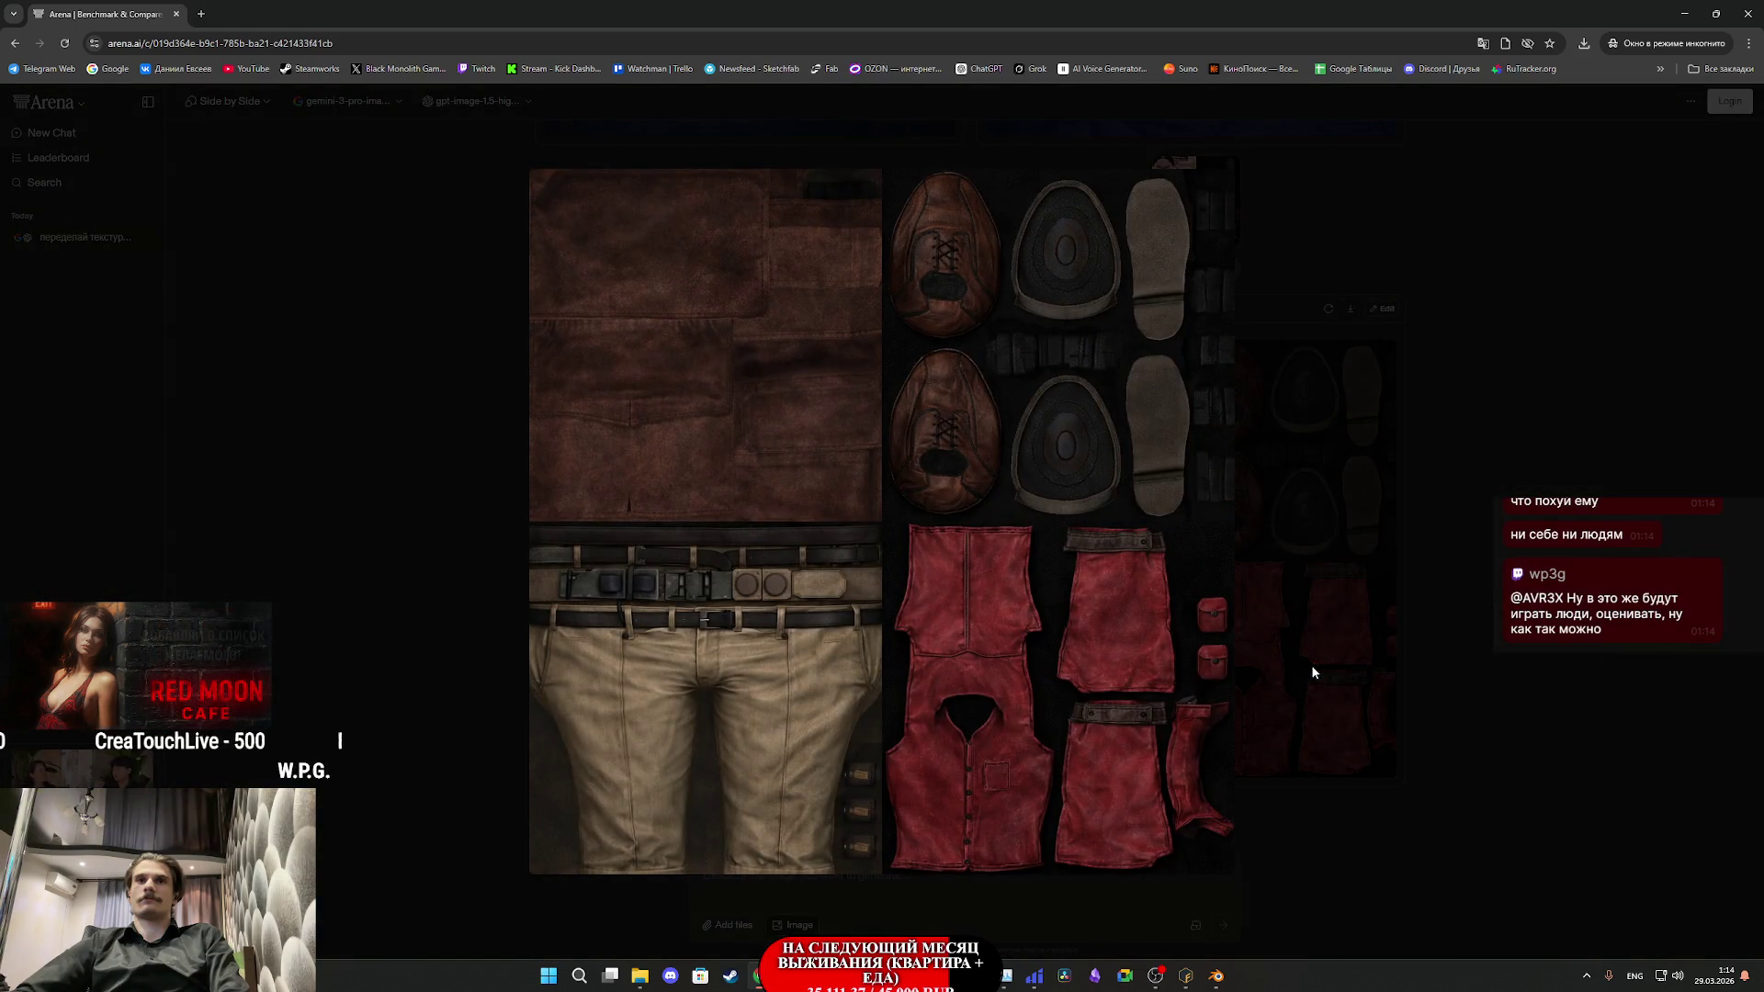
{"action": "left_click", "coordinate": [1264, 641]}
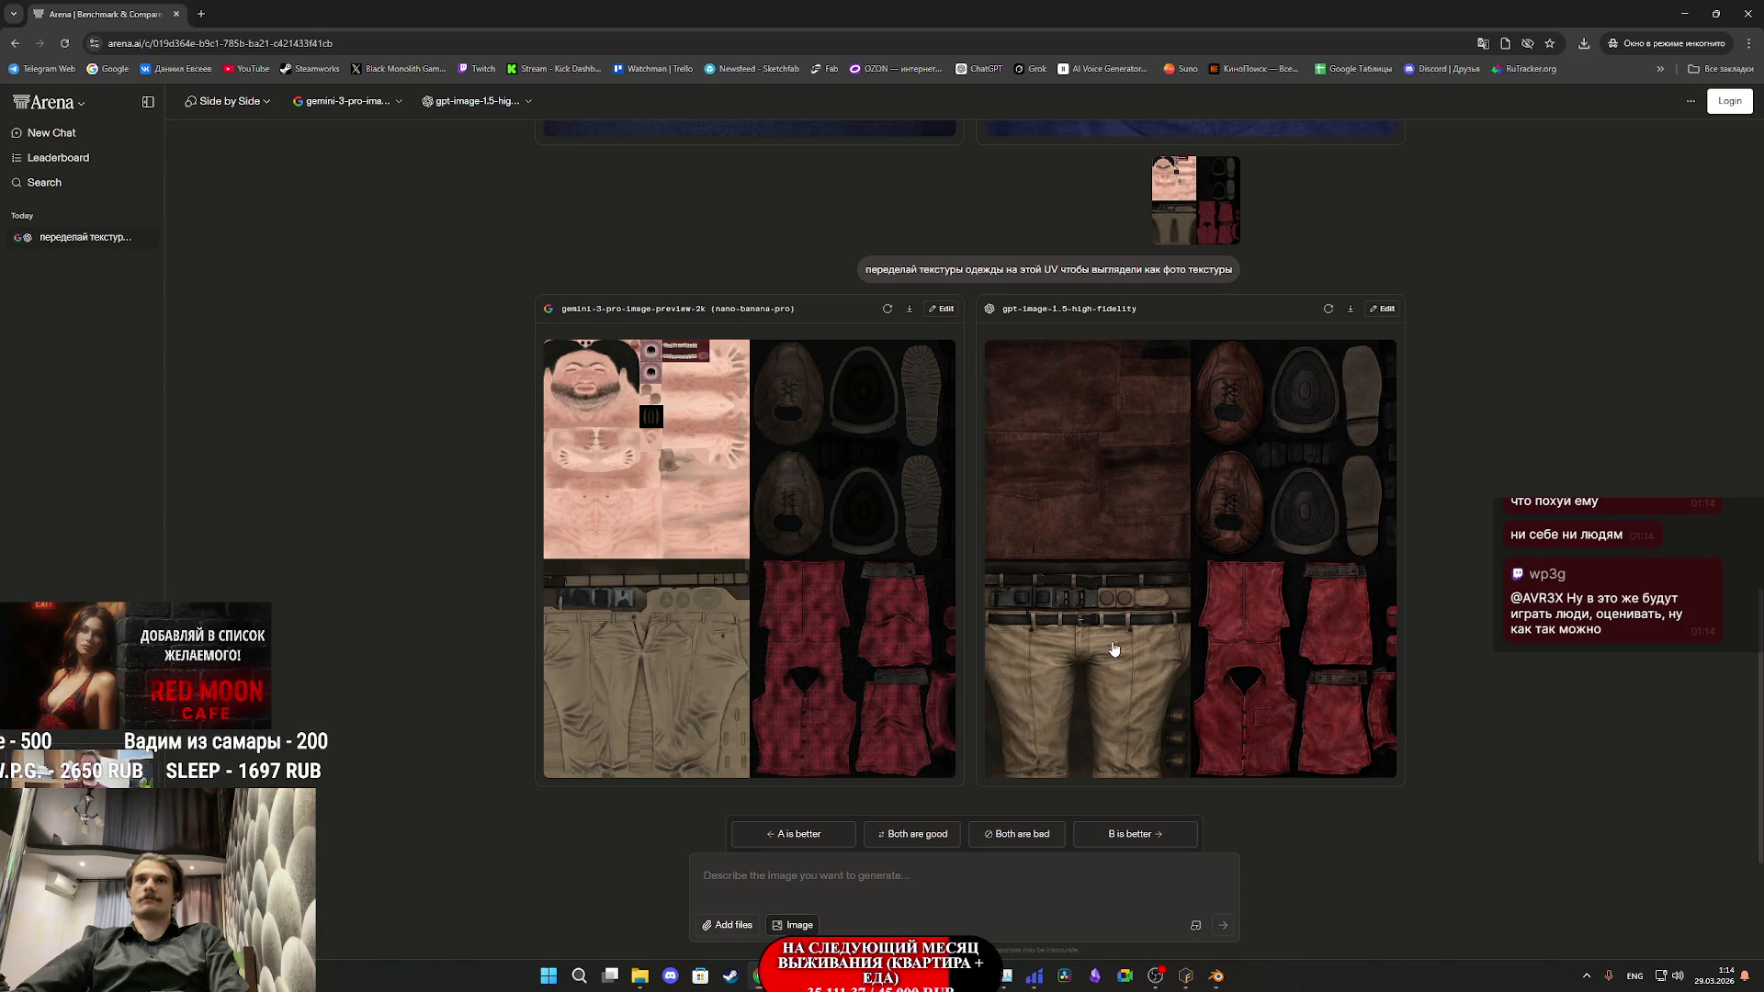
{"action": "left_click", "coordinate": [1114, 649]}
- Save the enlarged gpt-image texture as a PNG in Downloads, retrying after a cancelled first attempt
{"action": "right_click", "coordinate": [1066, 617]}
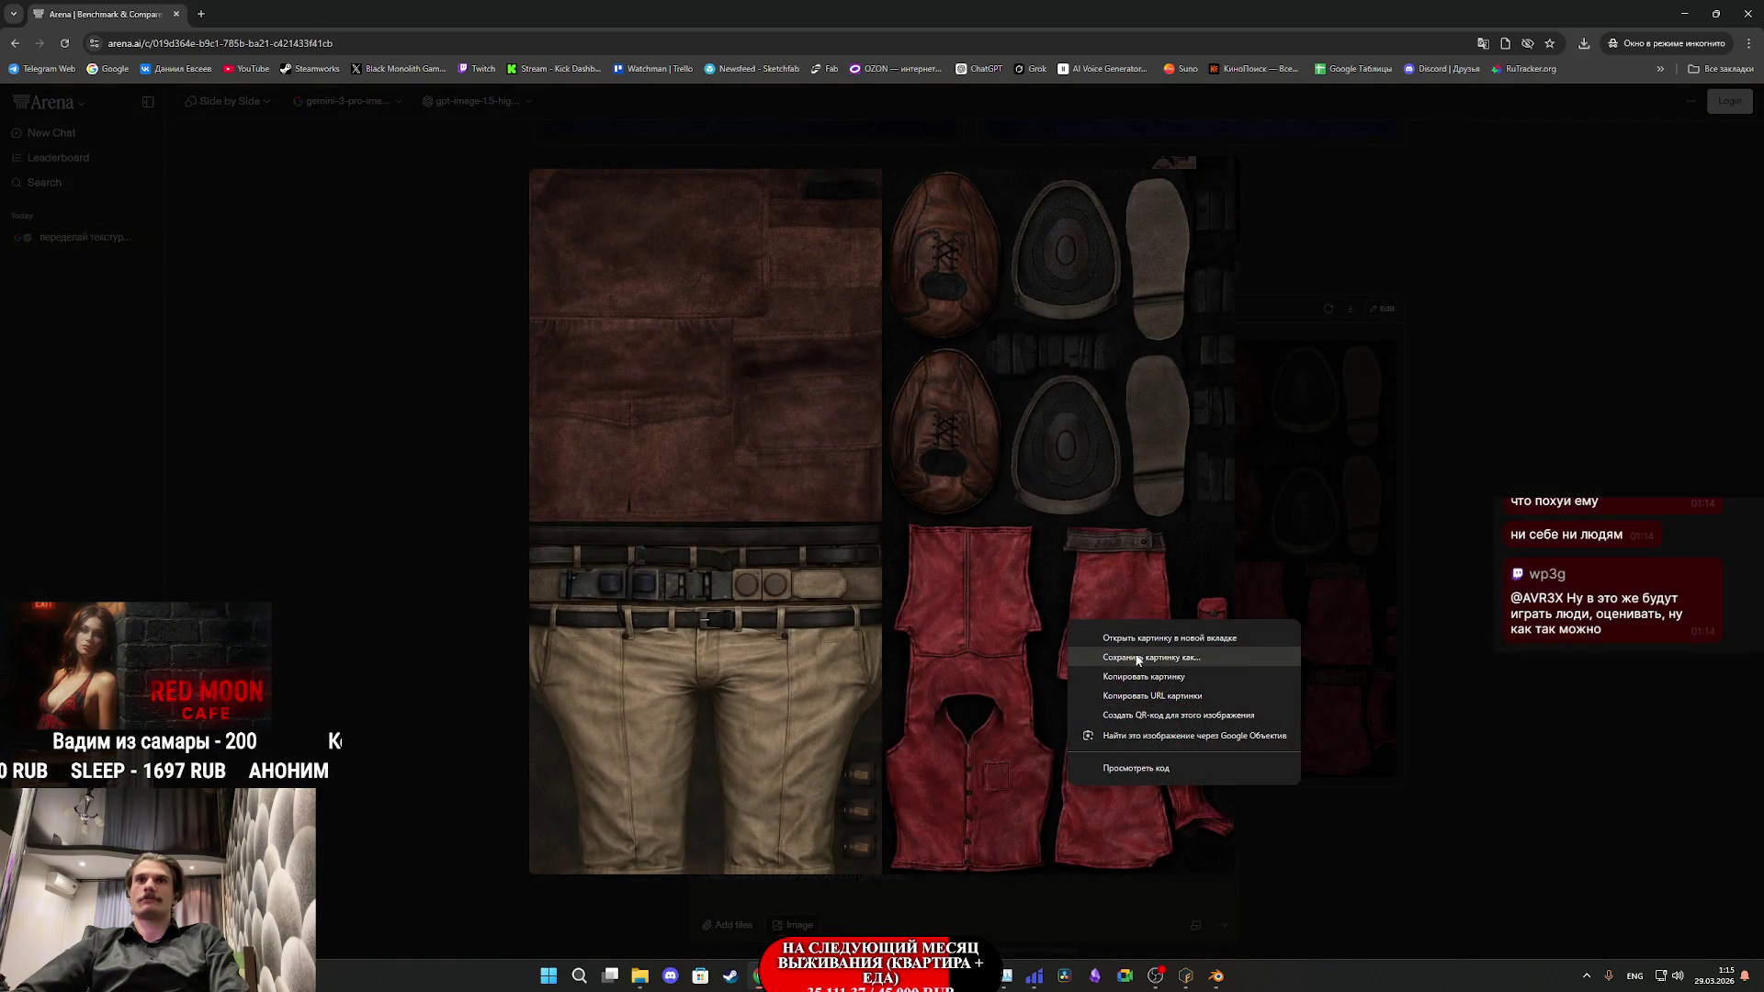
{"action": "left_click", "coordinate": [1049, 614]}
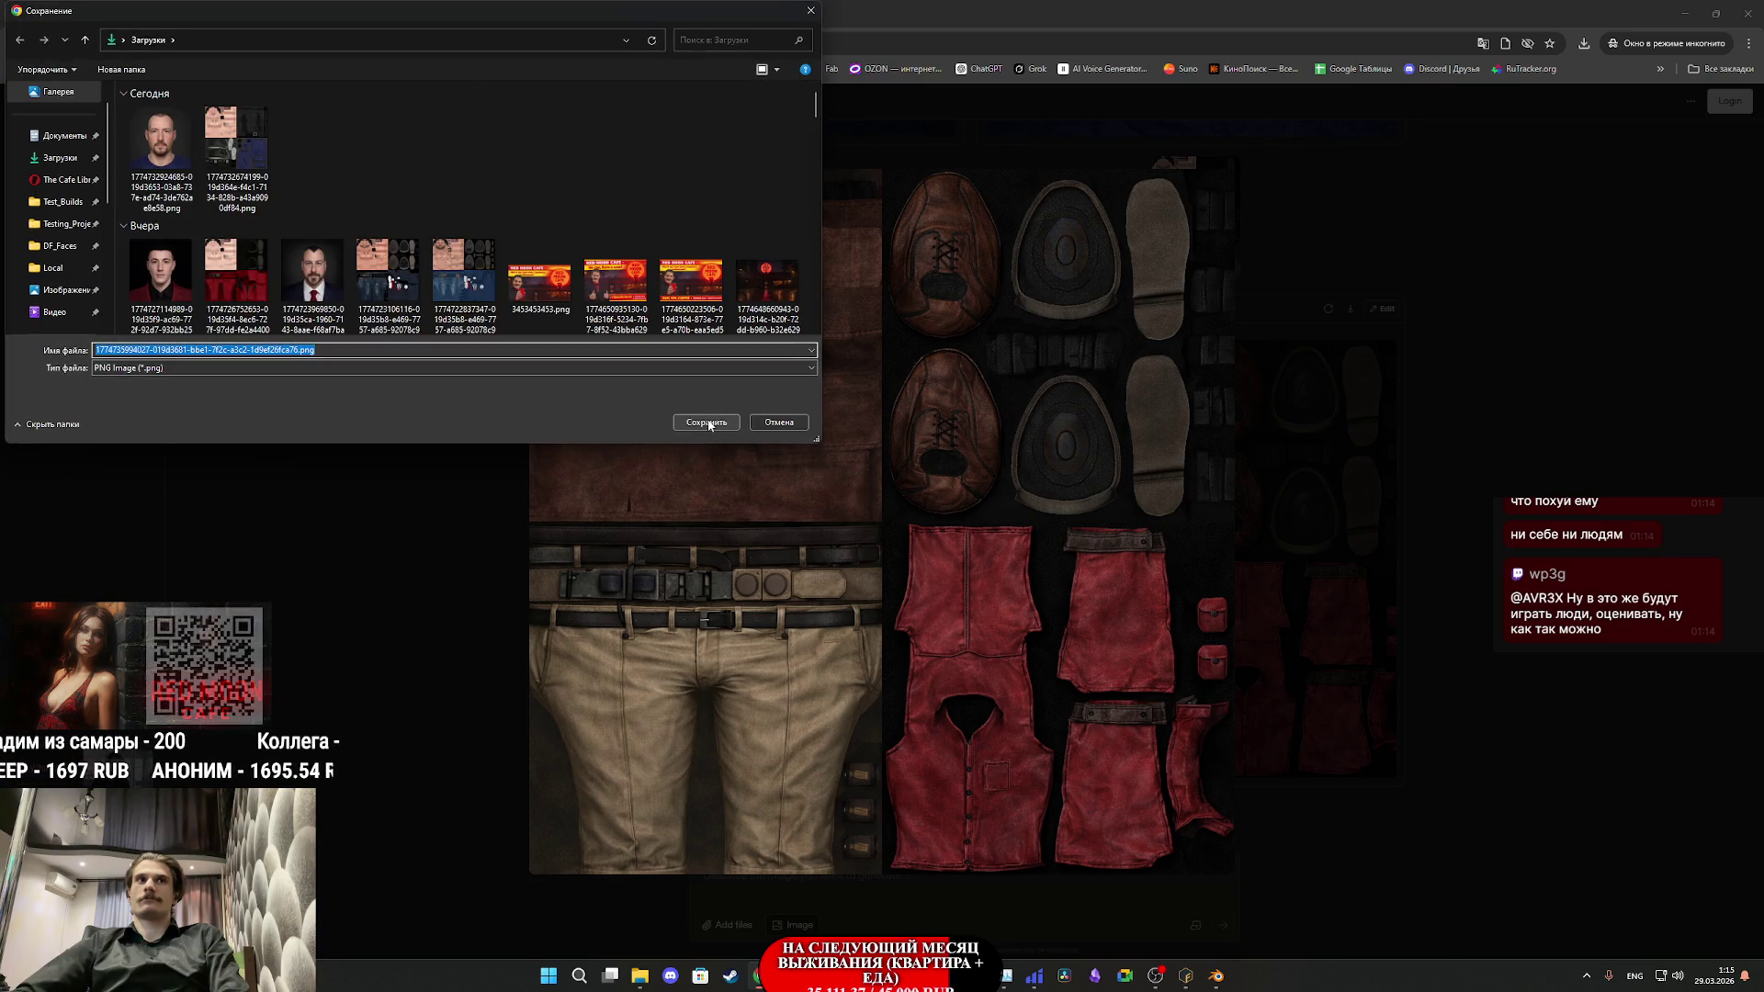
{"action": "left_click", "coordinate": [783, 425]}
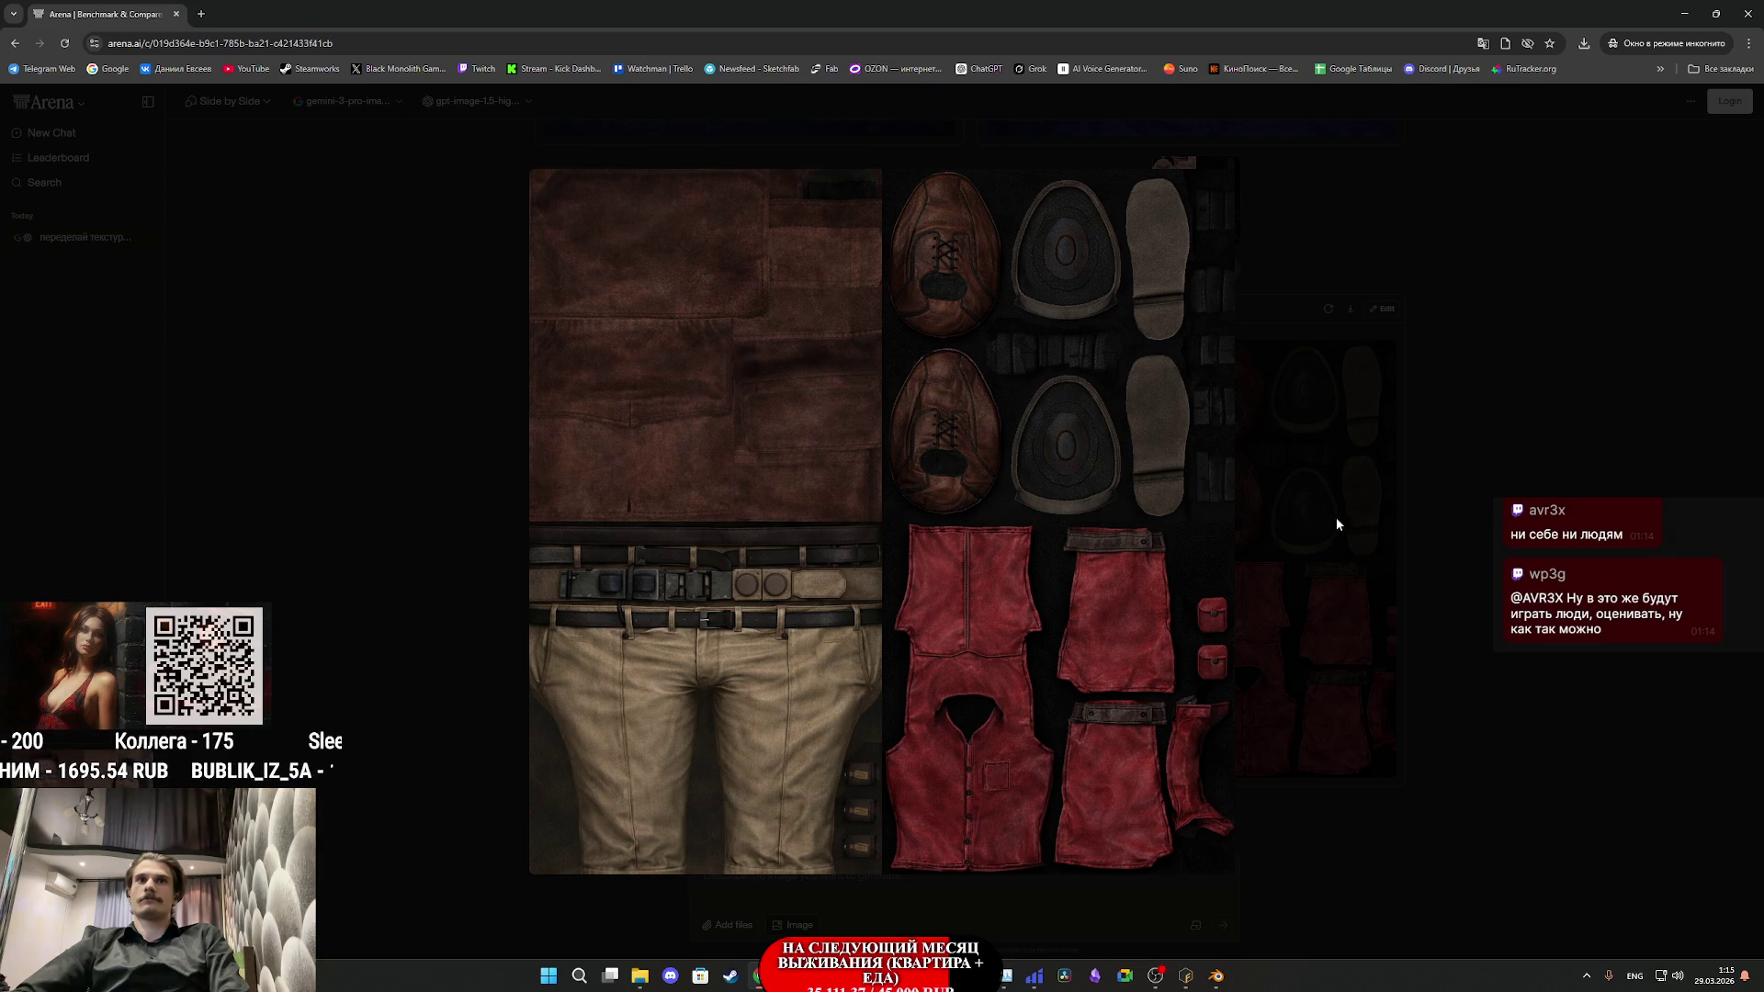
{"action": "right_click", "coordinate": [1128, 511]}
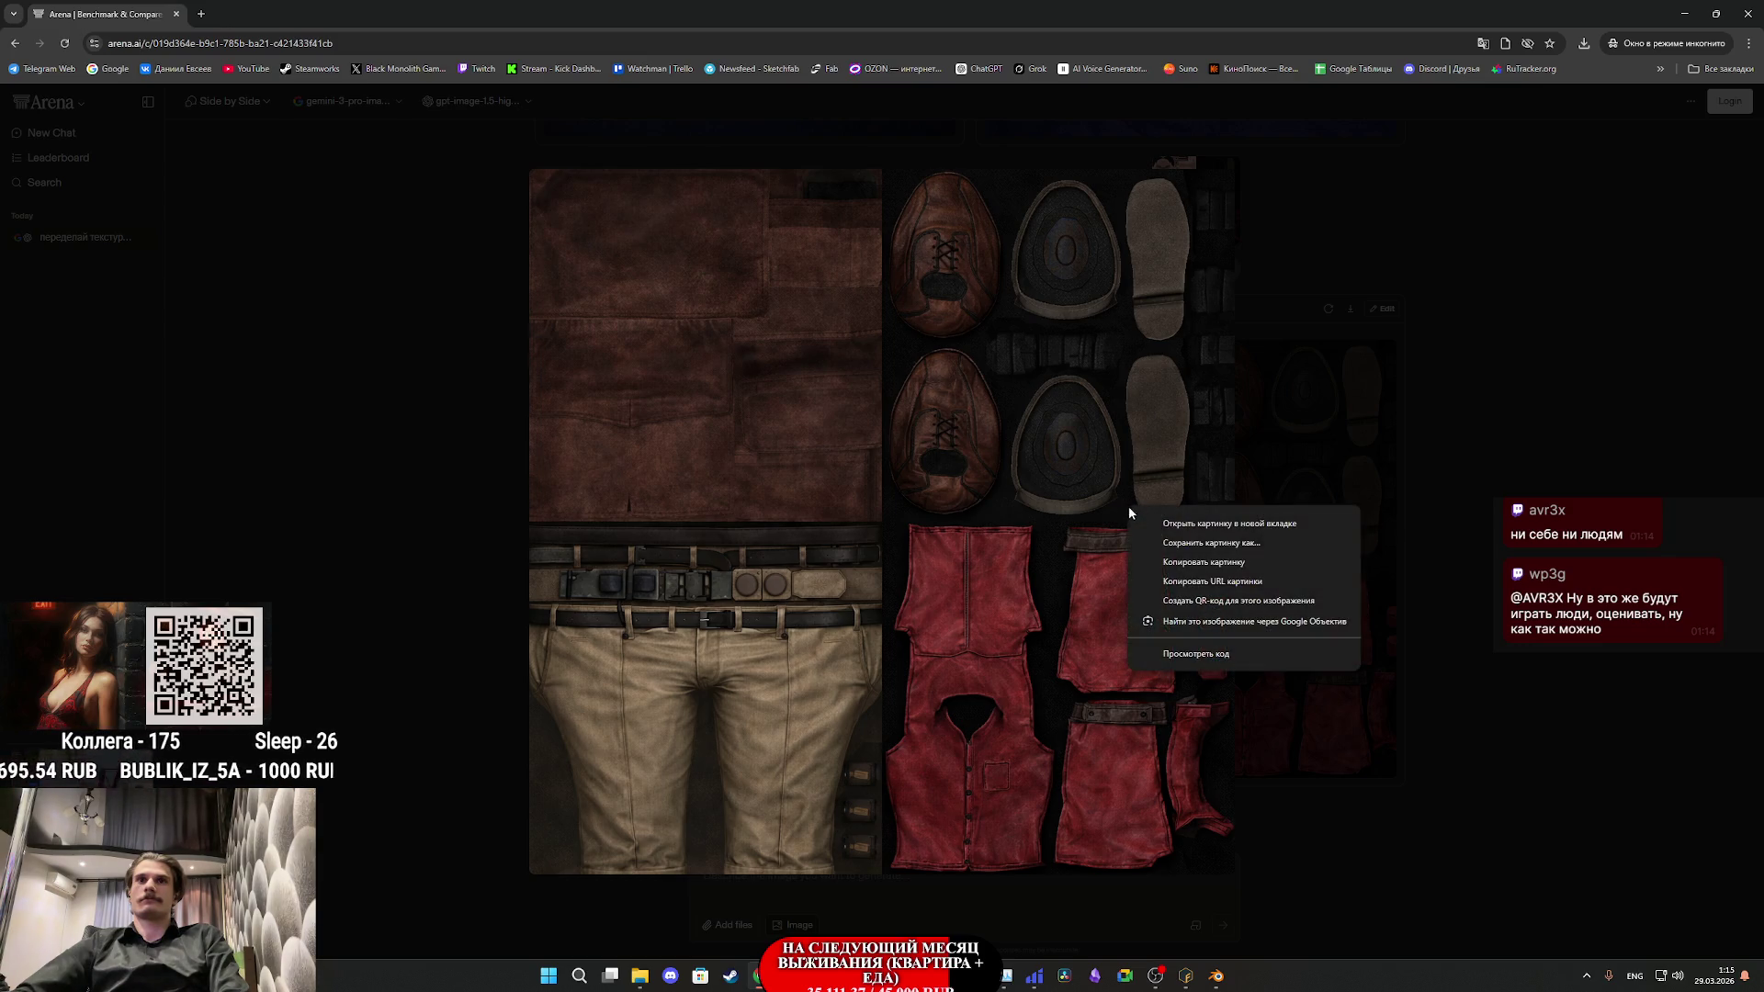
{"action": "left_click", "coordinate": [1227, 546]}
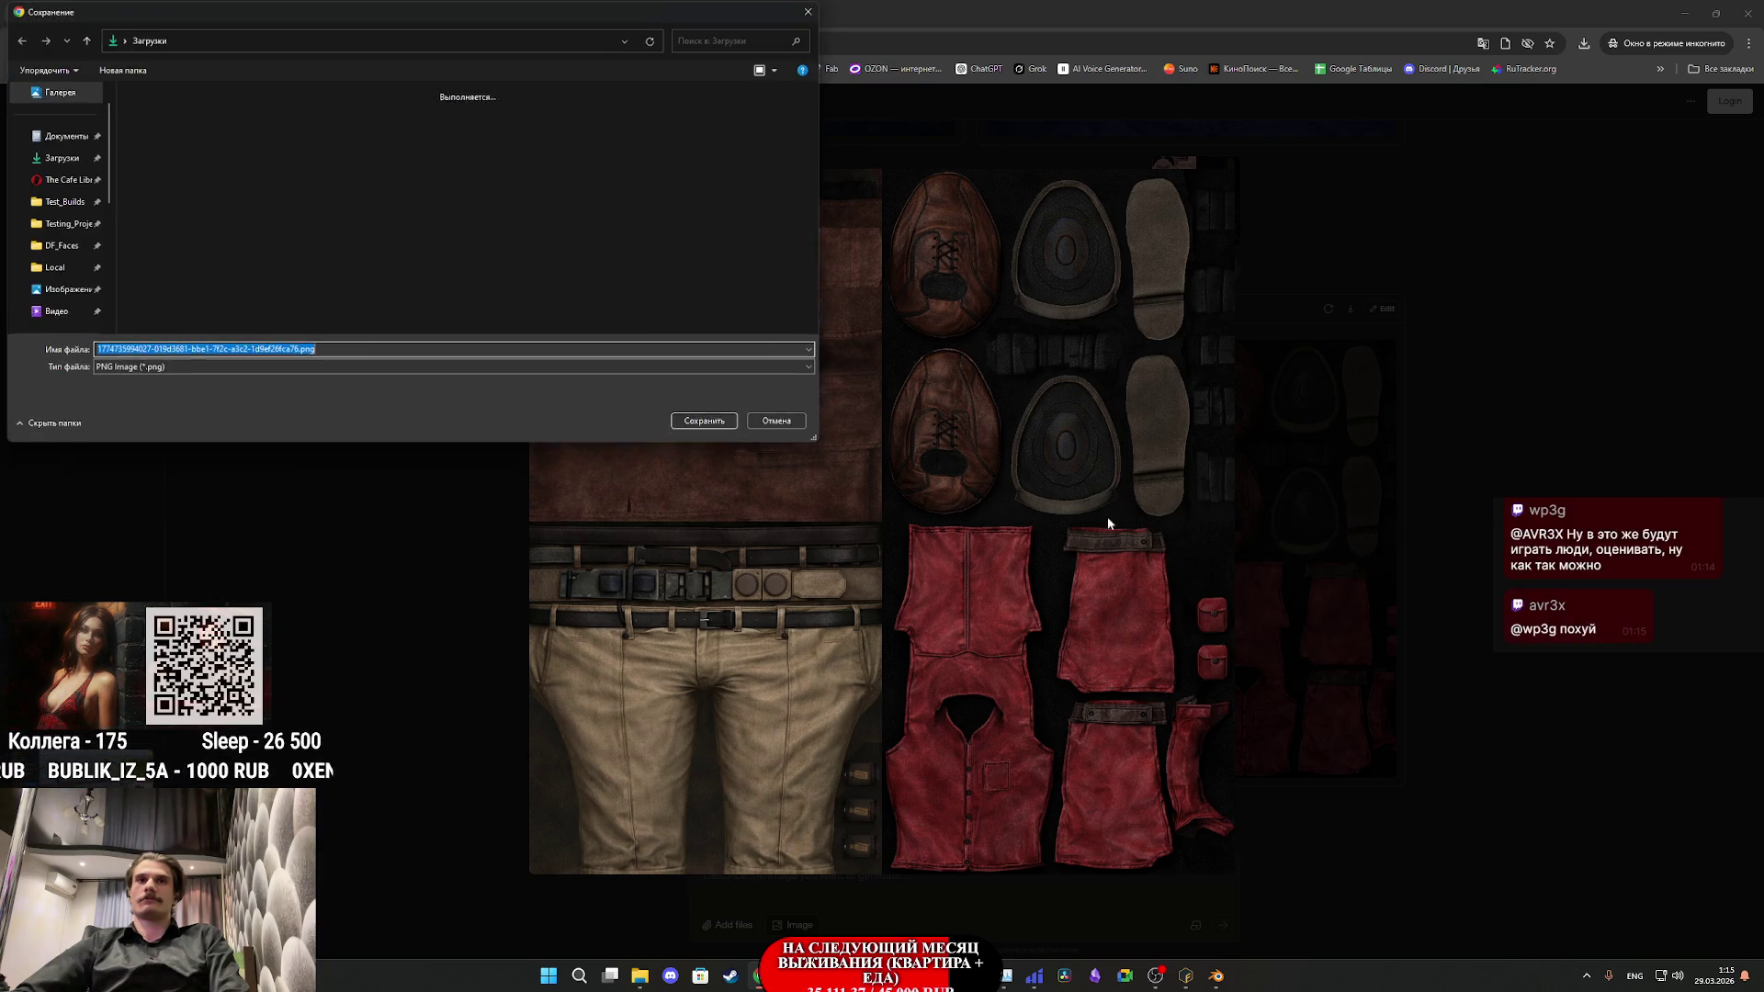
{"action": "left_click", "coordinate": [732, 421]}
- Switch back to Substance 3D Painter from the taskbar
{"action": "mouse_move", "coordinate": [820, 975]}
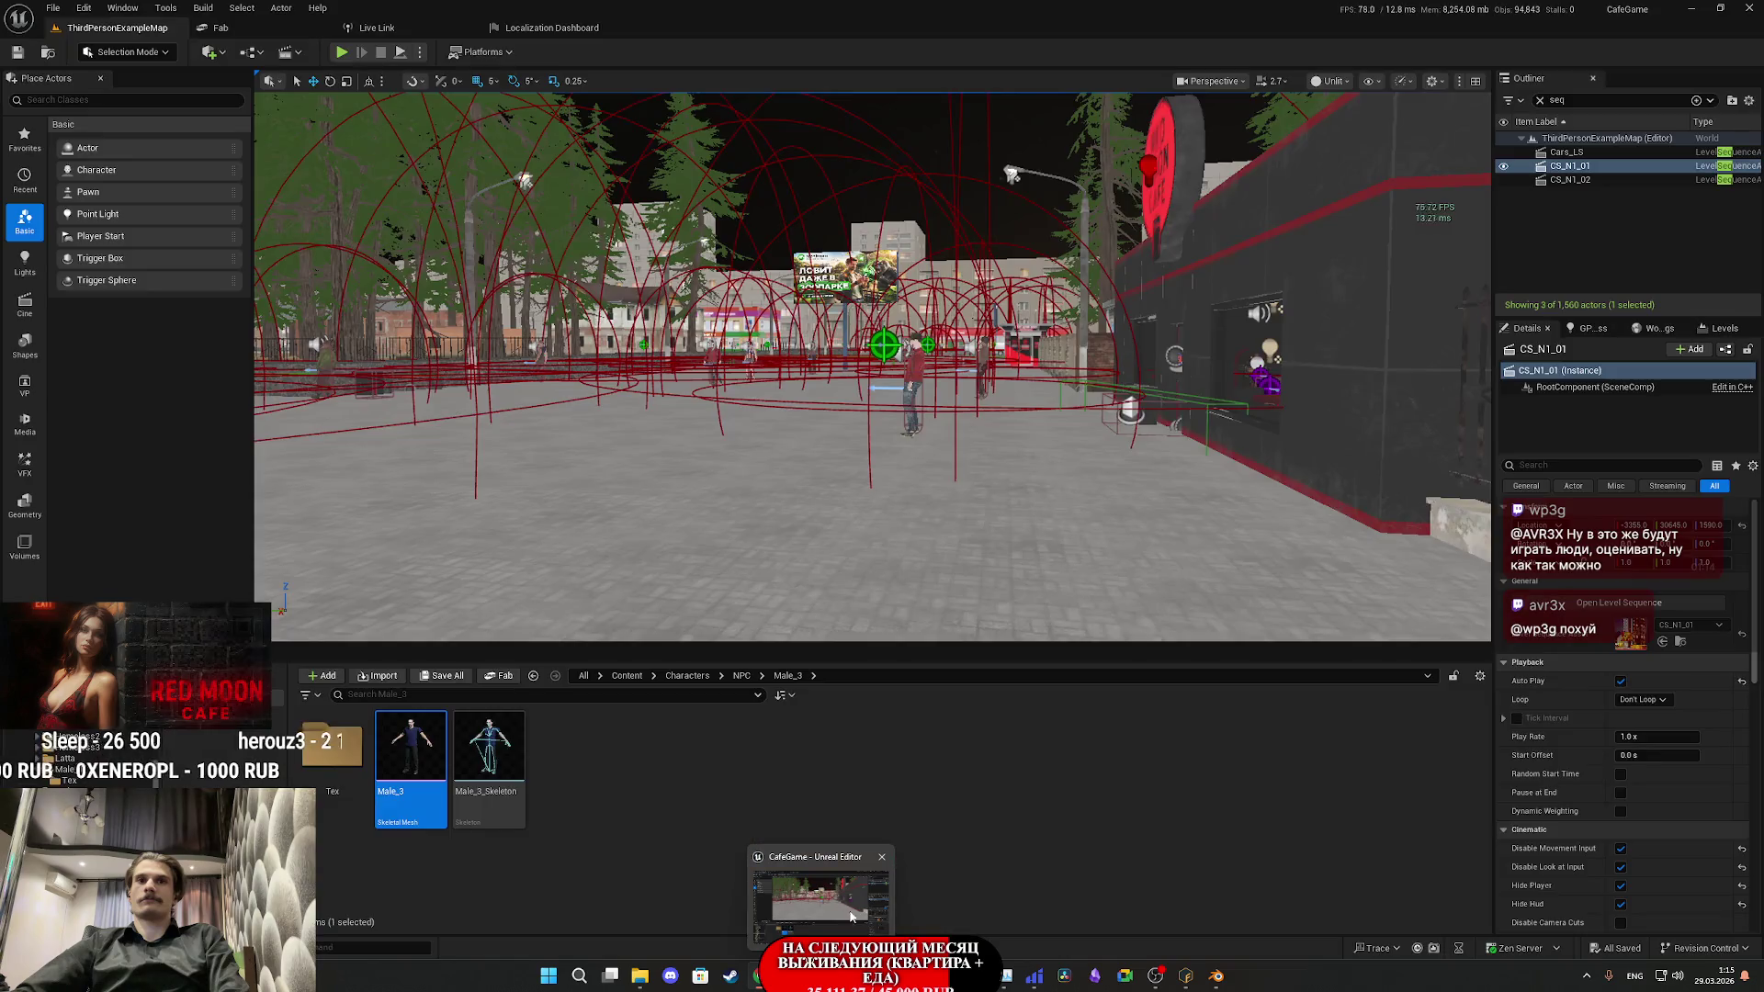
{"action": "mouse_move", "coordinate": [912, 976]}
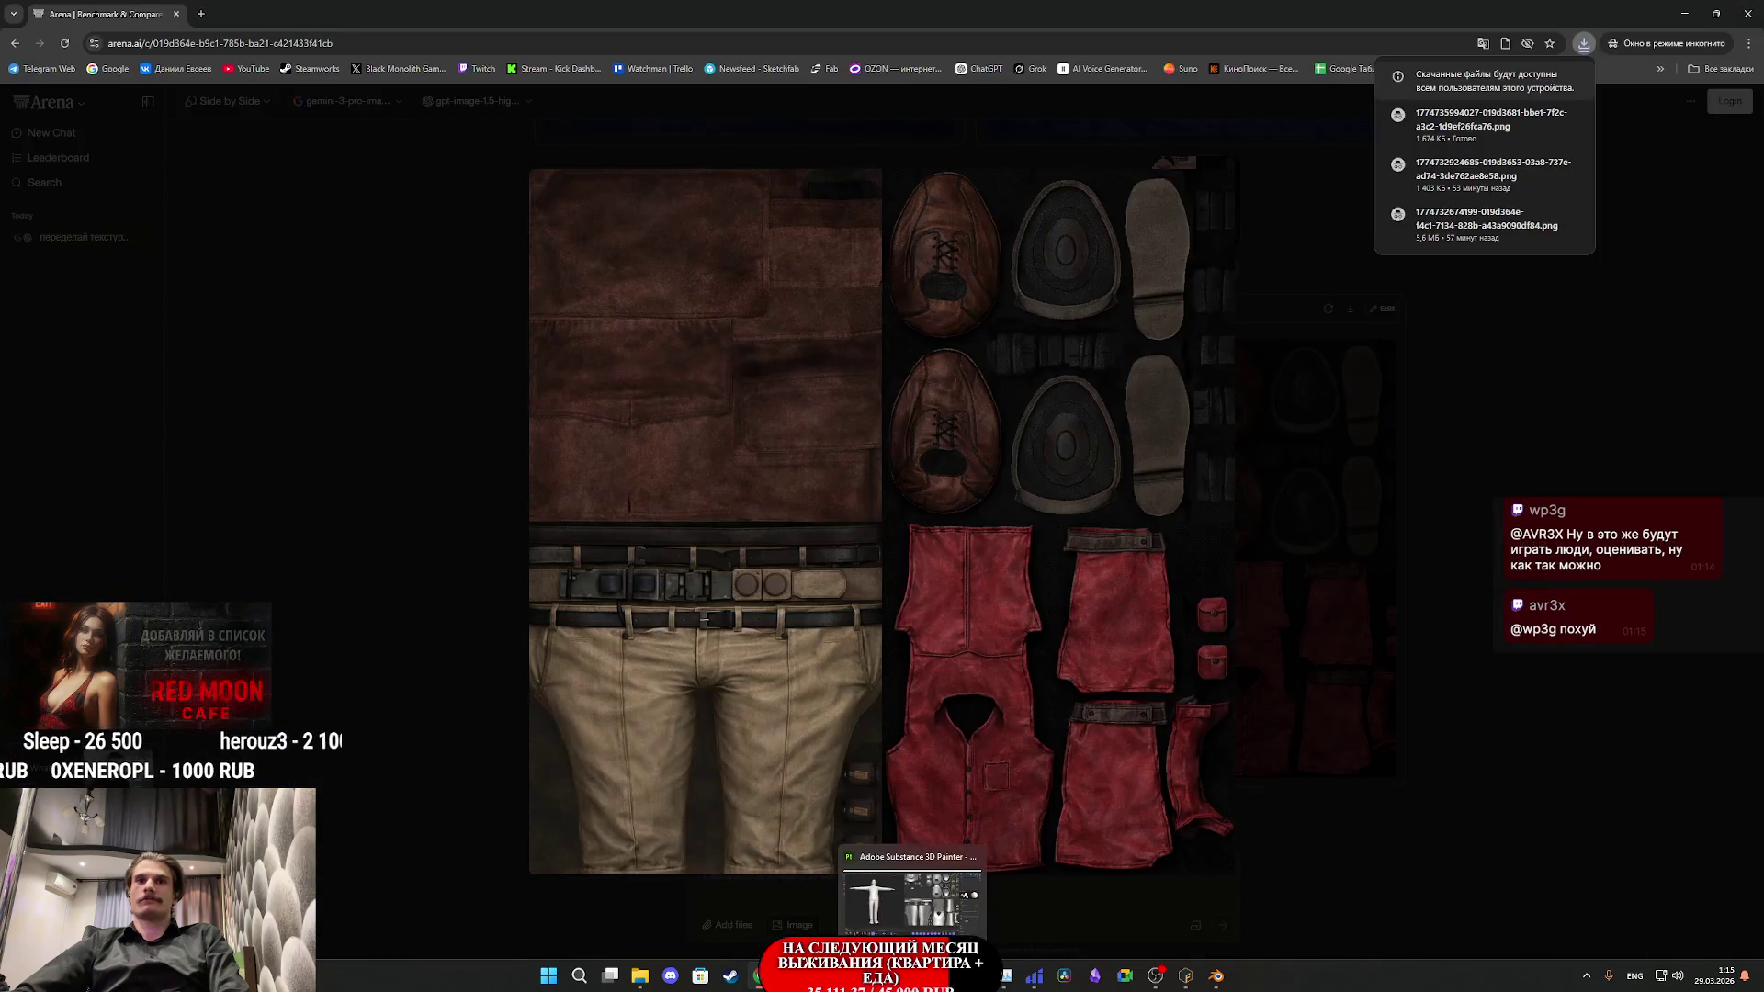
{"action": "left_click", "coordinate": [912, 896]}
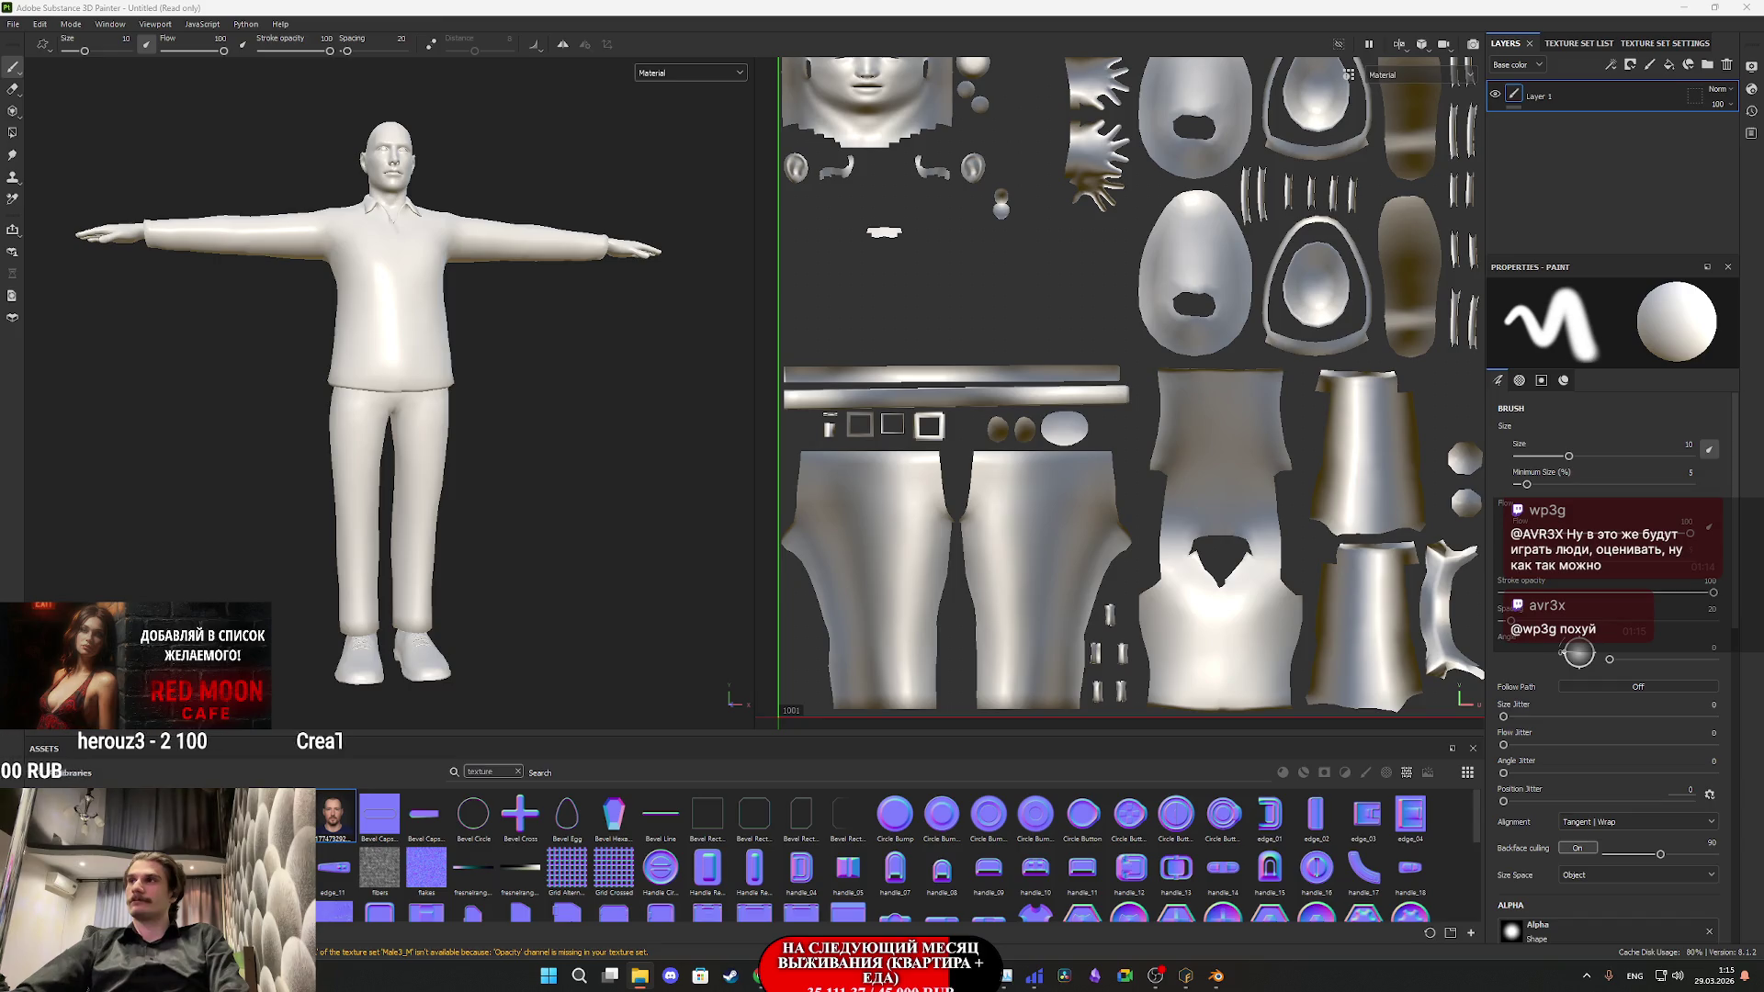
- Import the downloaded PNG into the current project as a texture, then delete the empty Layer 1
{"action": "left_click_drag", "start_coordinate": [1350, 781], "coordinate": [1231, 841]}
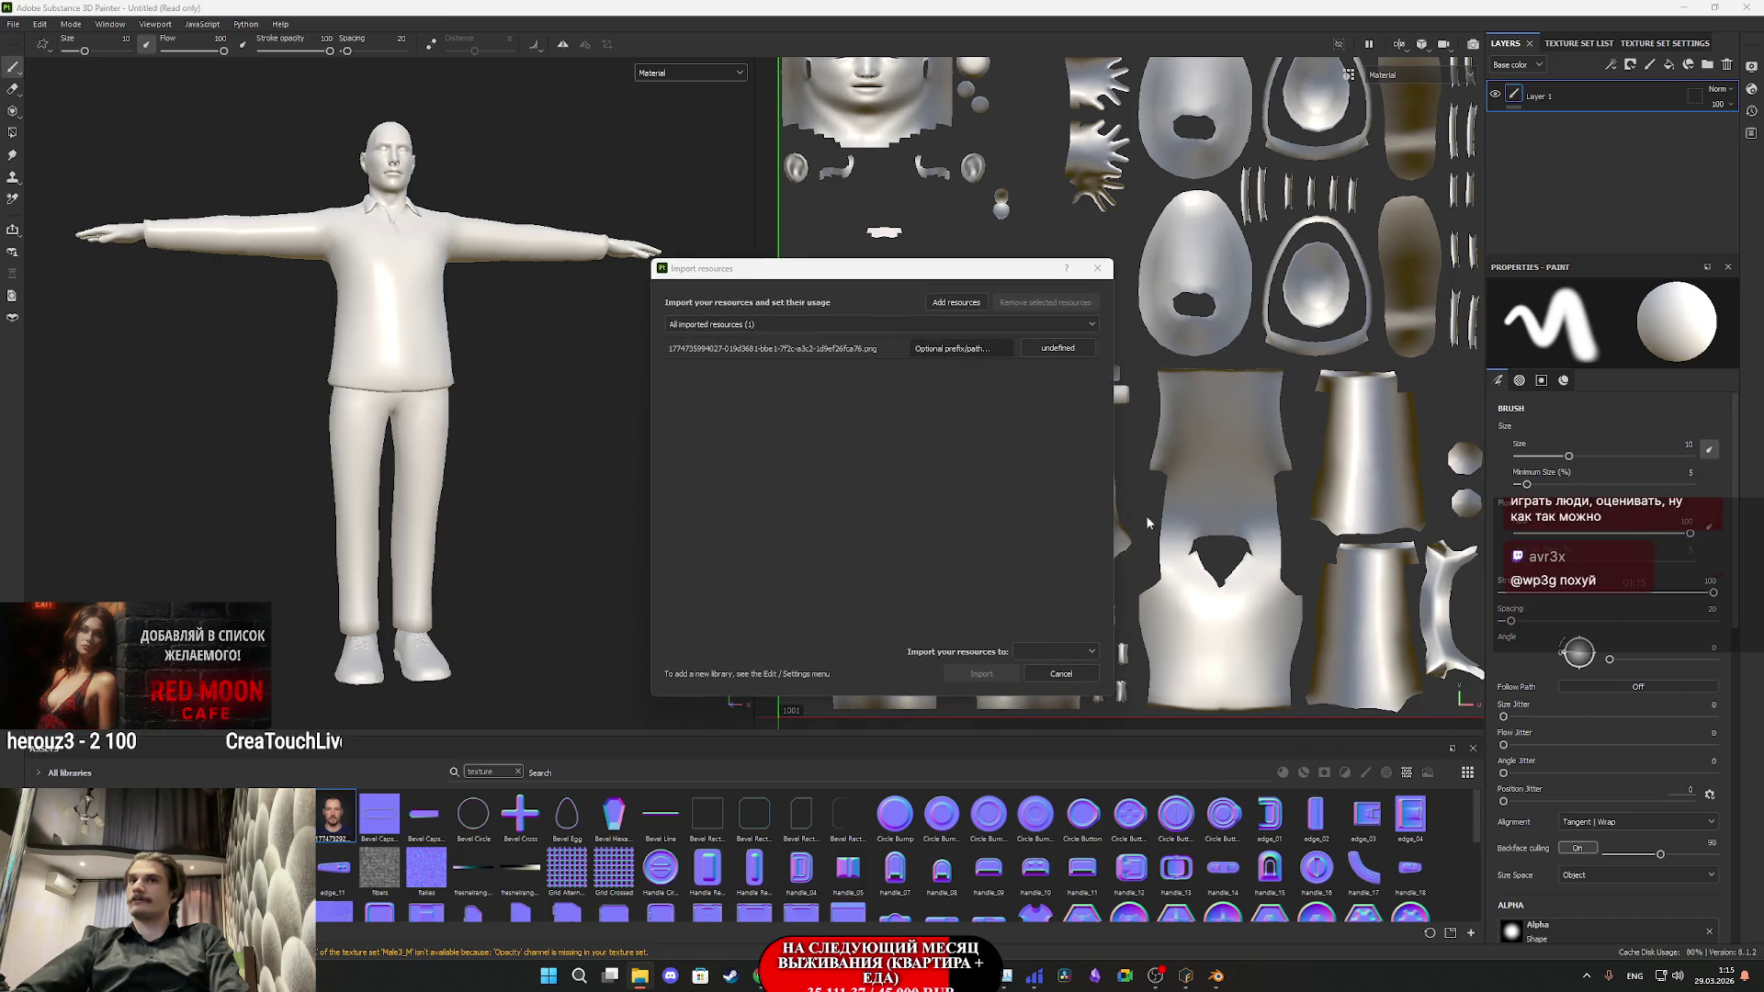
{"action": "left_click", "coordinate": [1057, 348]}
{"action": "left_click", "coordinate": [1088, 397]}
{"action": "left_click", "coordinate": [1055, 652]}
{"action": "left_click", "coordinate": [1049, 684]}
{"action": "left_click", "coordinate": [981, 673]}
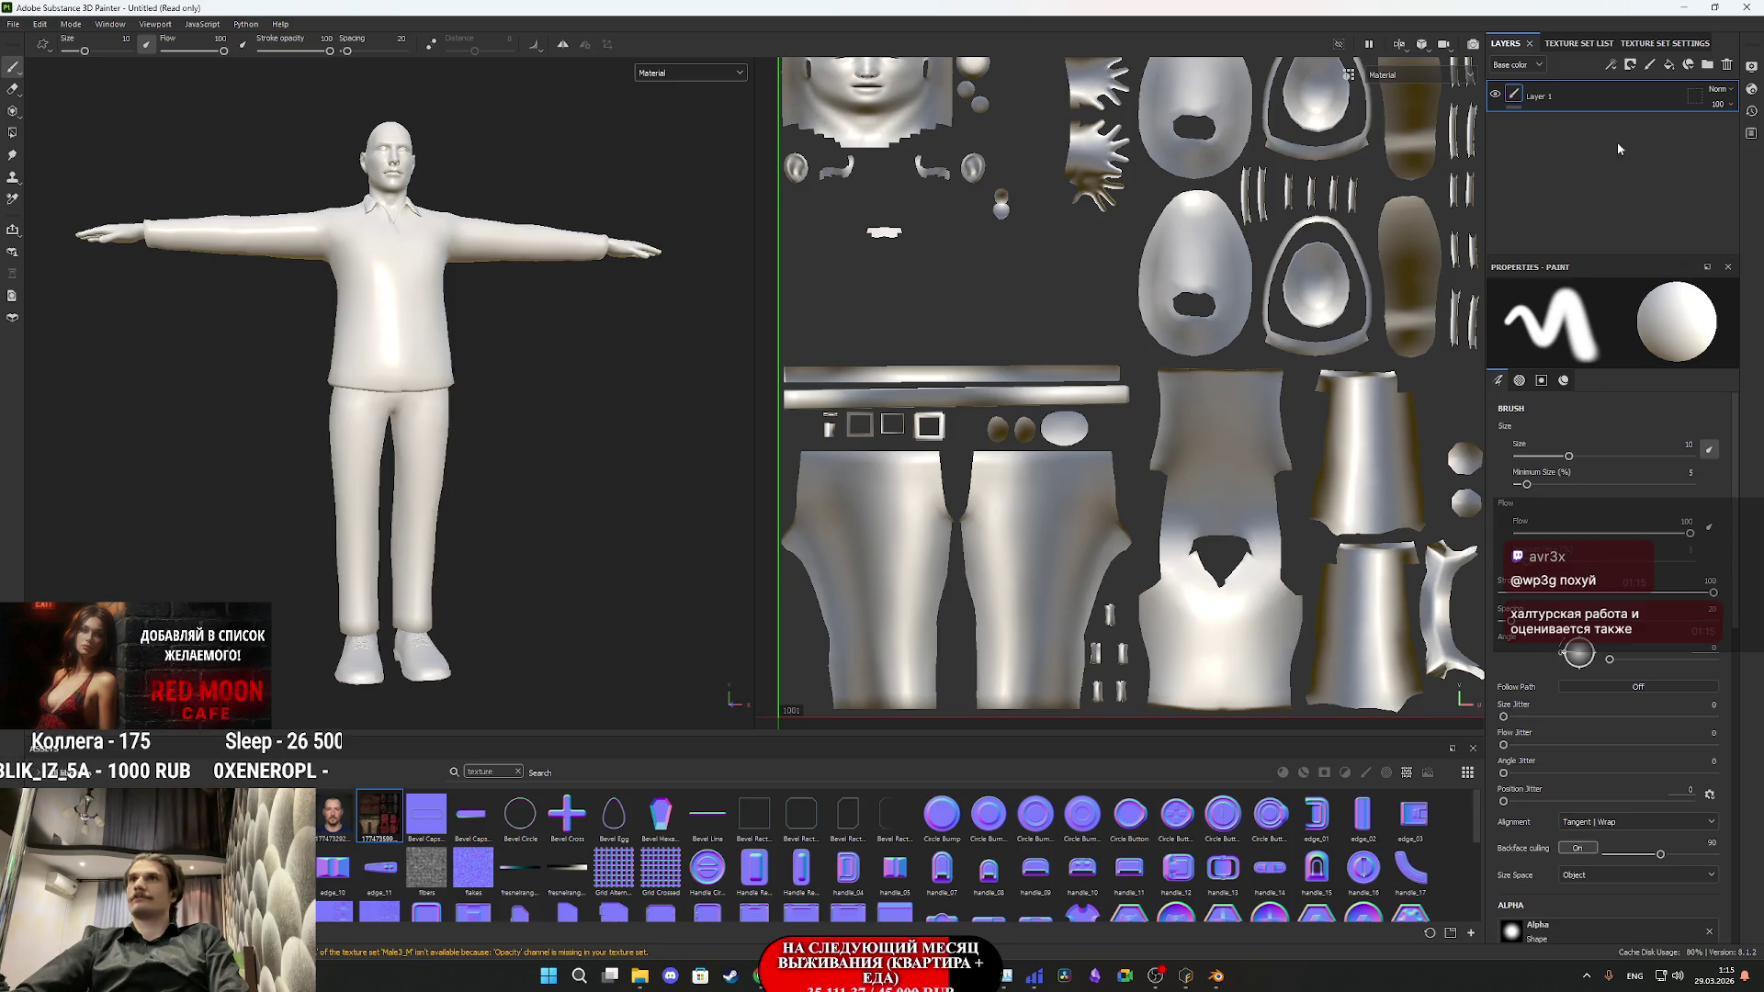
{"action": "left_click", "coordinate": [1726, 64]}
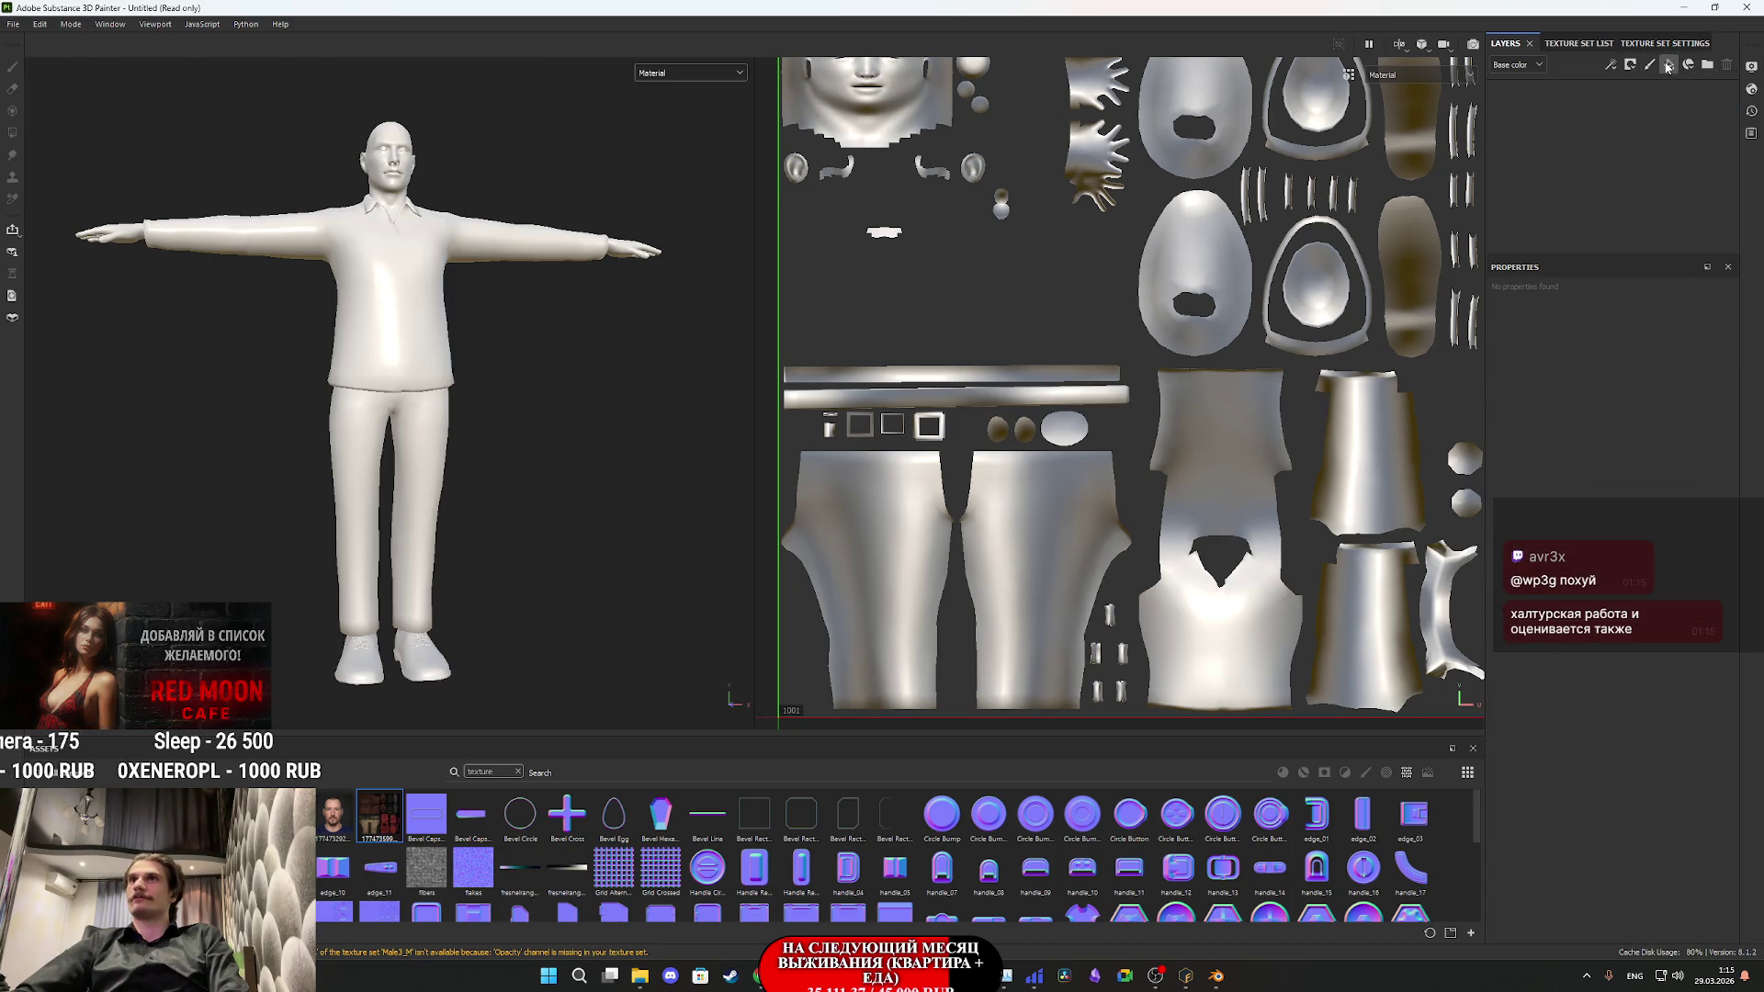
- Add a fill layer that uses the imported clothing texture on the Male4_M character
{"action": "left_click", "coordinate": [1668, 64]}
{"action": "left_click_drag", "start_coordinate": [377, 822], "coordinate": [1543, 670]}
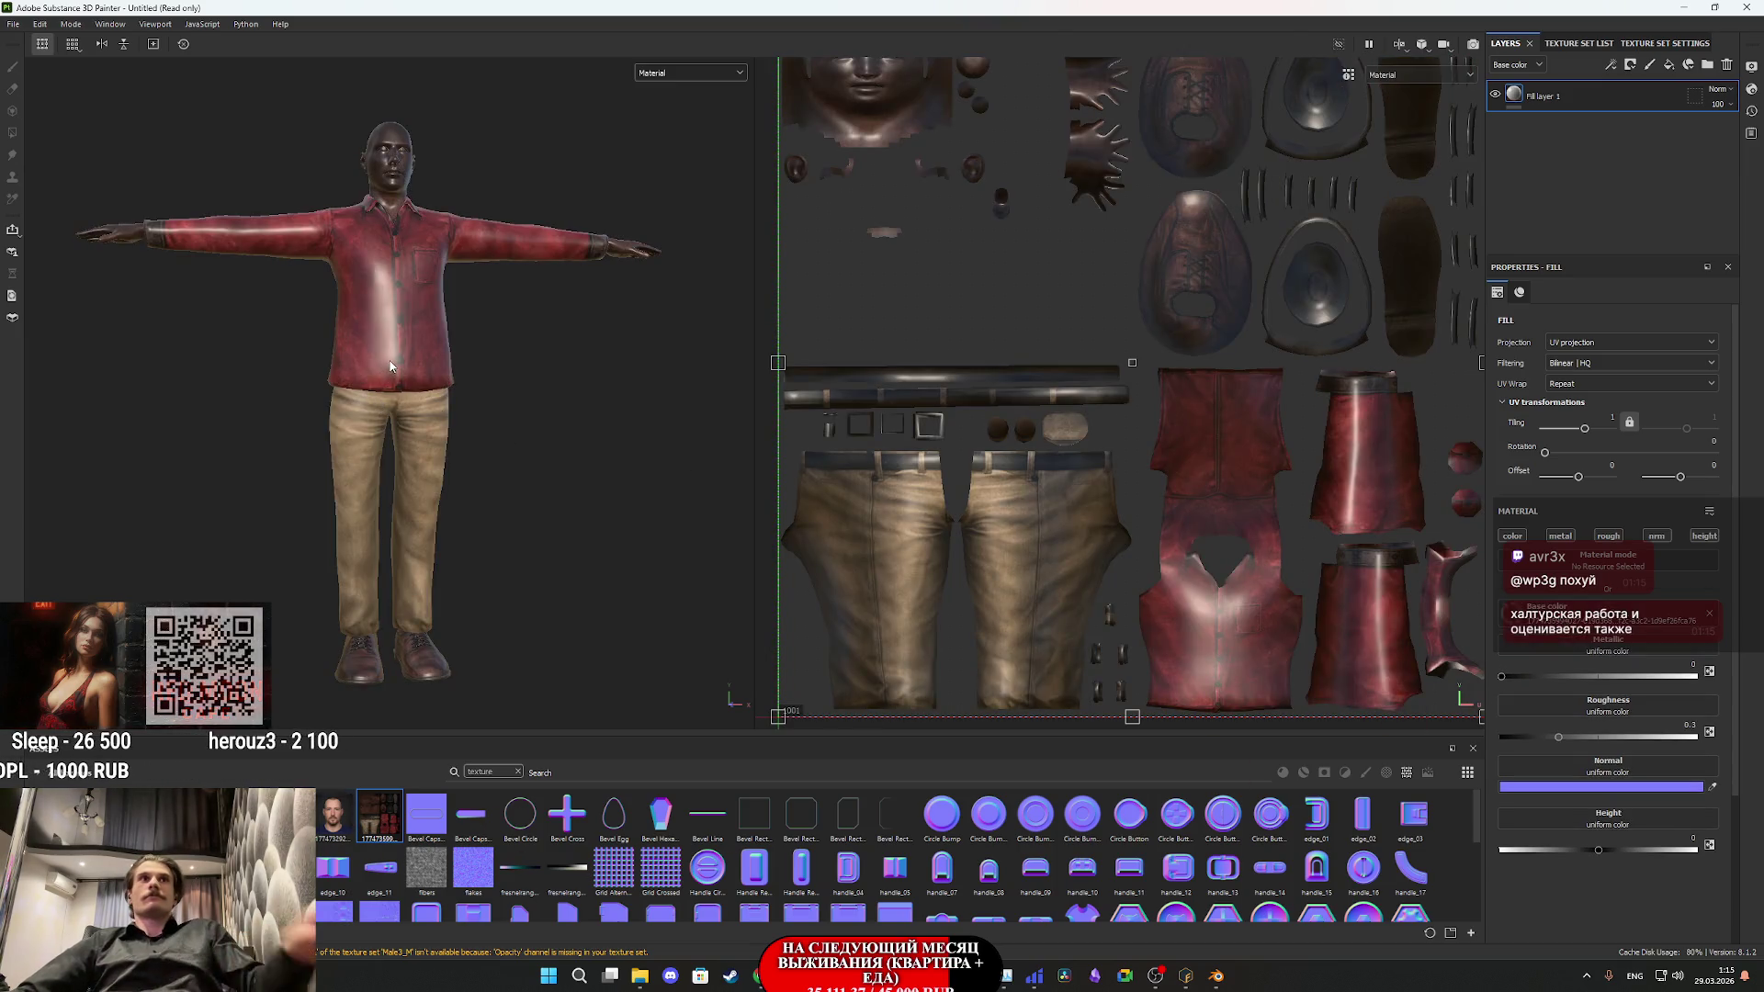
{"action": "scroll", "coordinate": [395, 486], "scroll_direction": "up", "scroll_amount": 5}
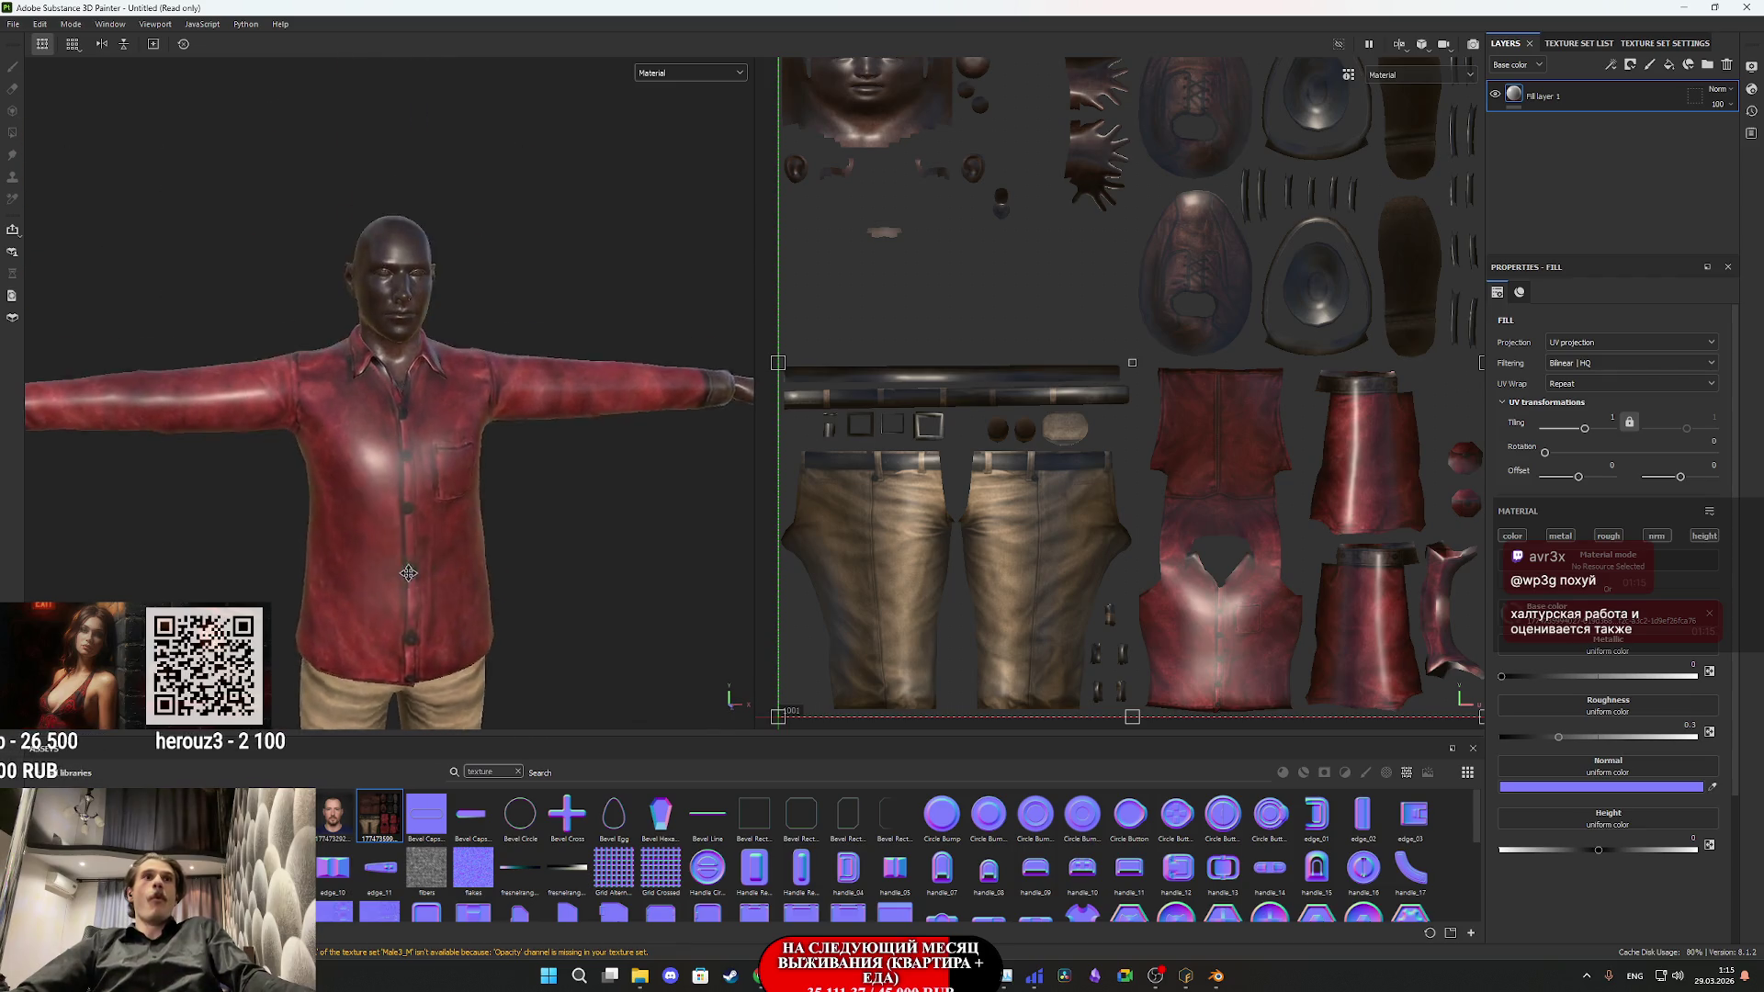
{"action": "scroll", "coordinate": [362, 366], "scroll_direction": "up", "scroll_amount": 5}
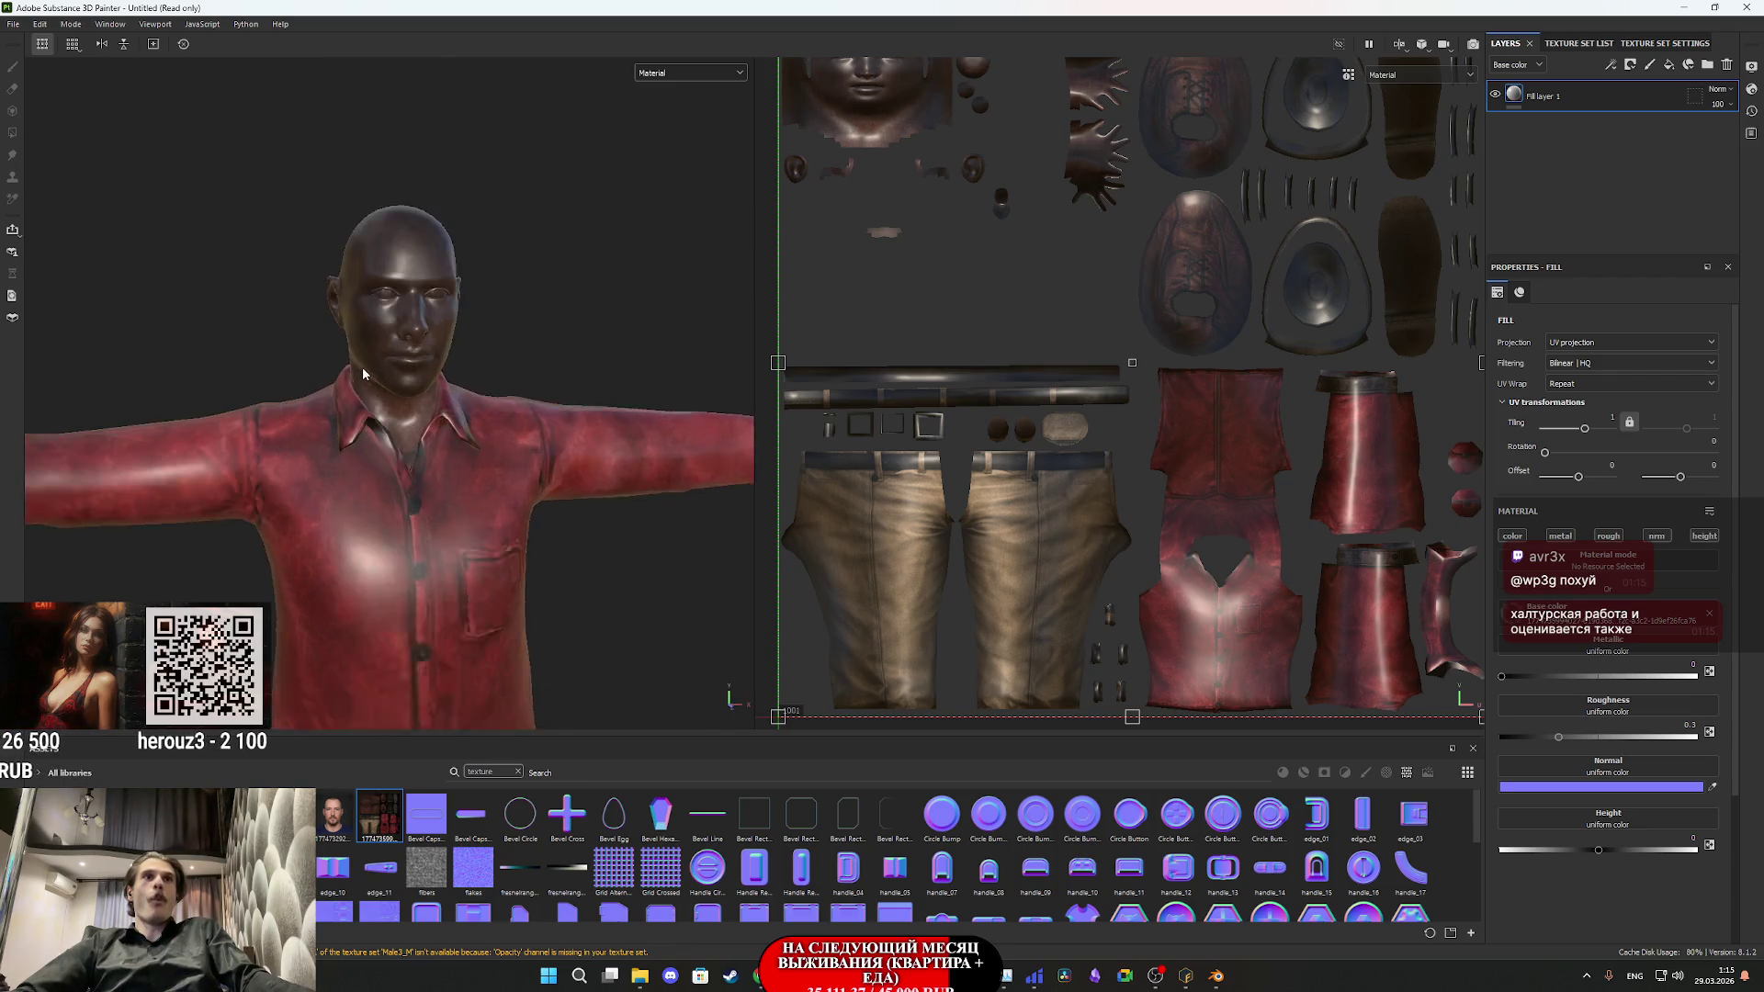
{"action": "mouse_move", "coordinate": [378, 345]}
{"action": "left_mouse_down"}
{"action": "mouse_move", "coordinate": [503, 343]}
{"action": "mouse_move", "coordinate": [395, 343]}
{"action": "left_mouse_up"}
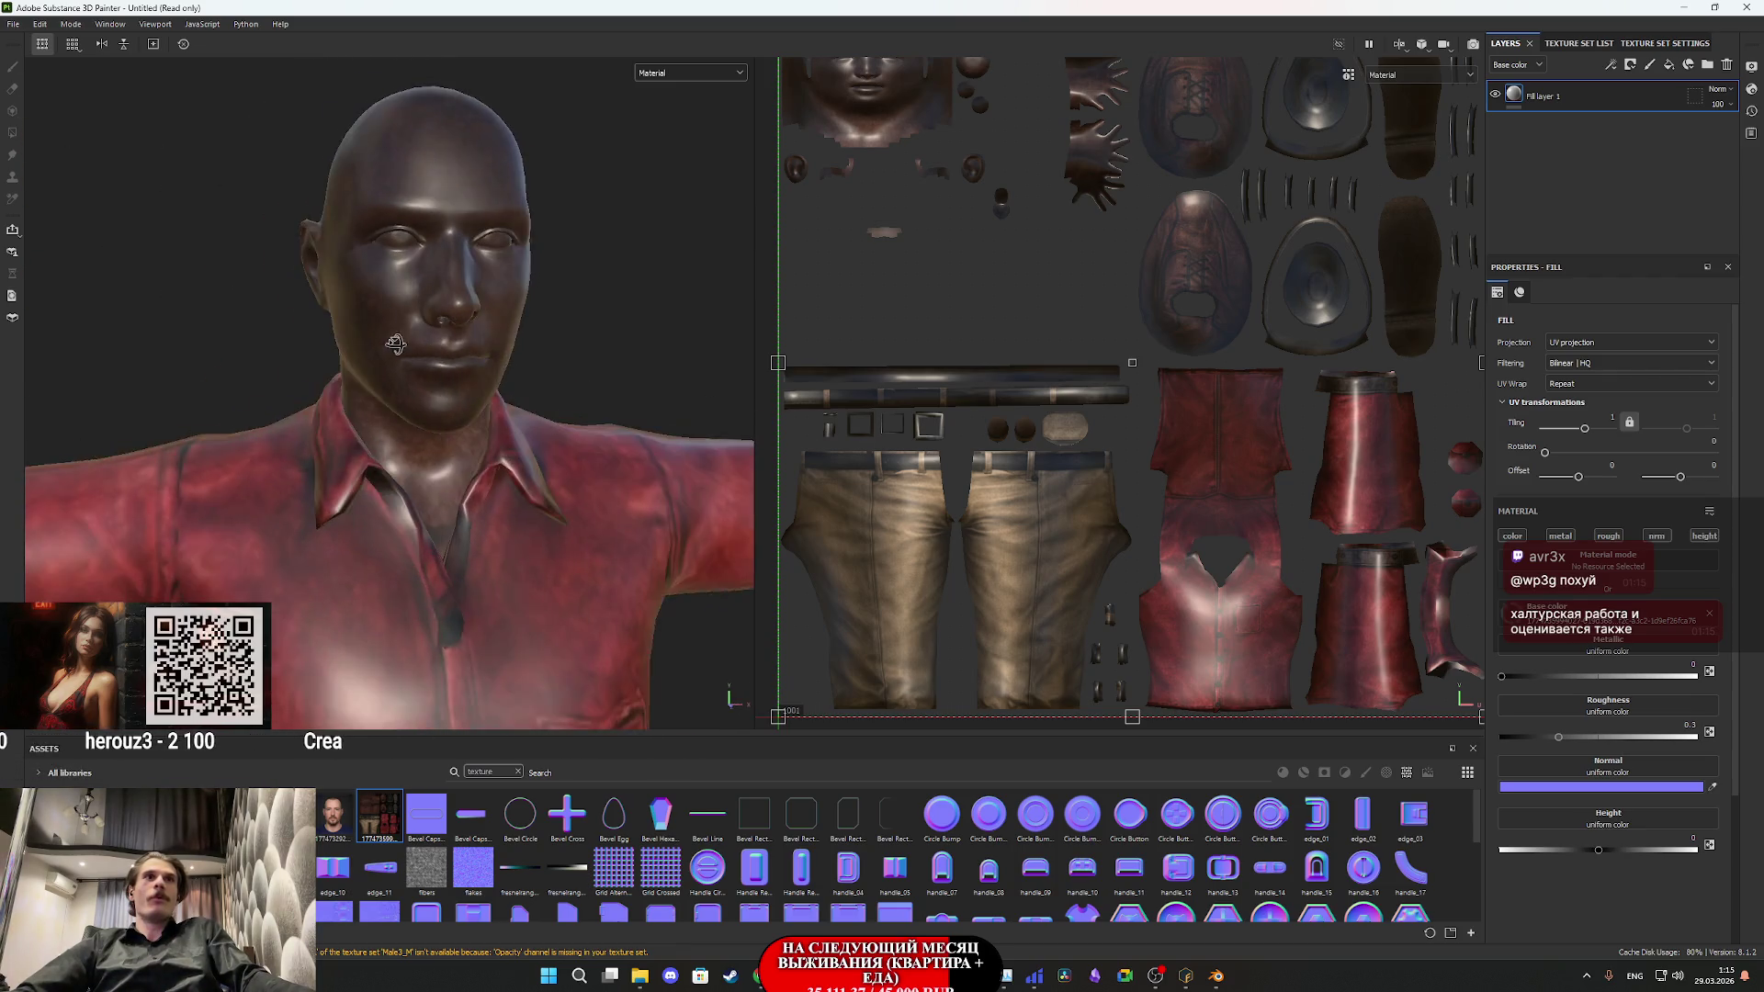
{"action": "scroll", "coordinate": [405, 368], "scroll_direction": "down", "scroll_amount": 6}
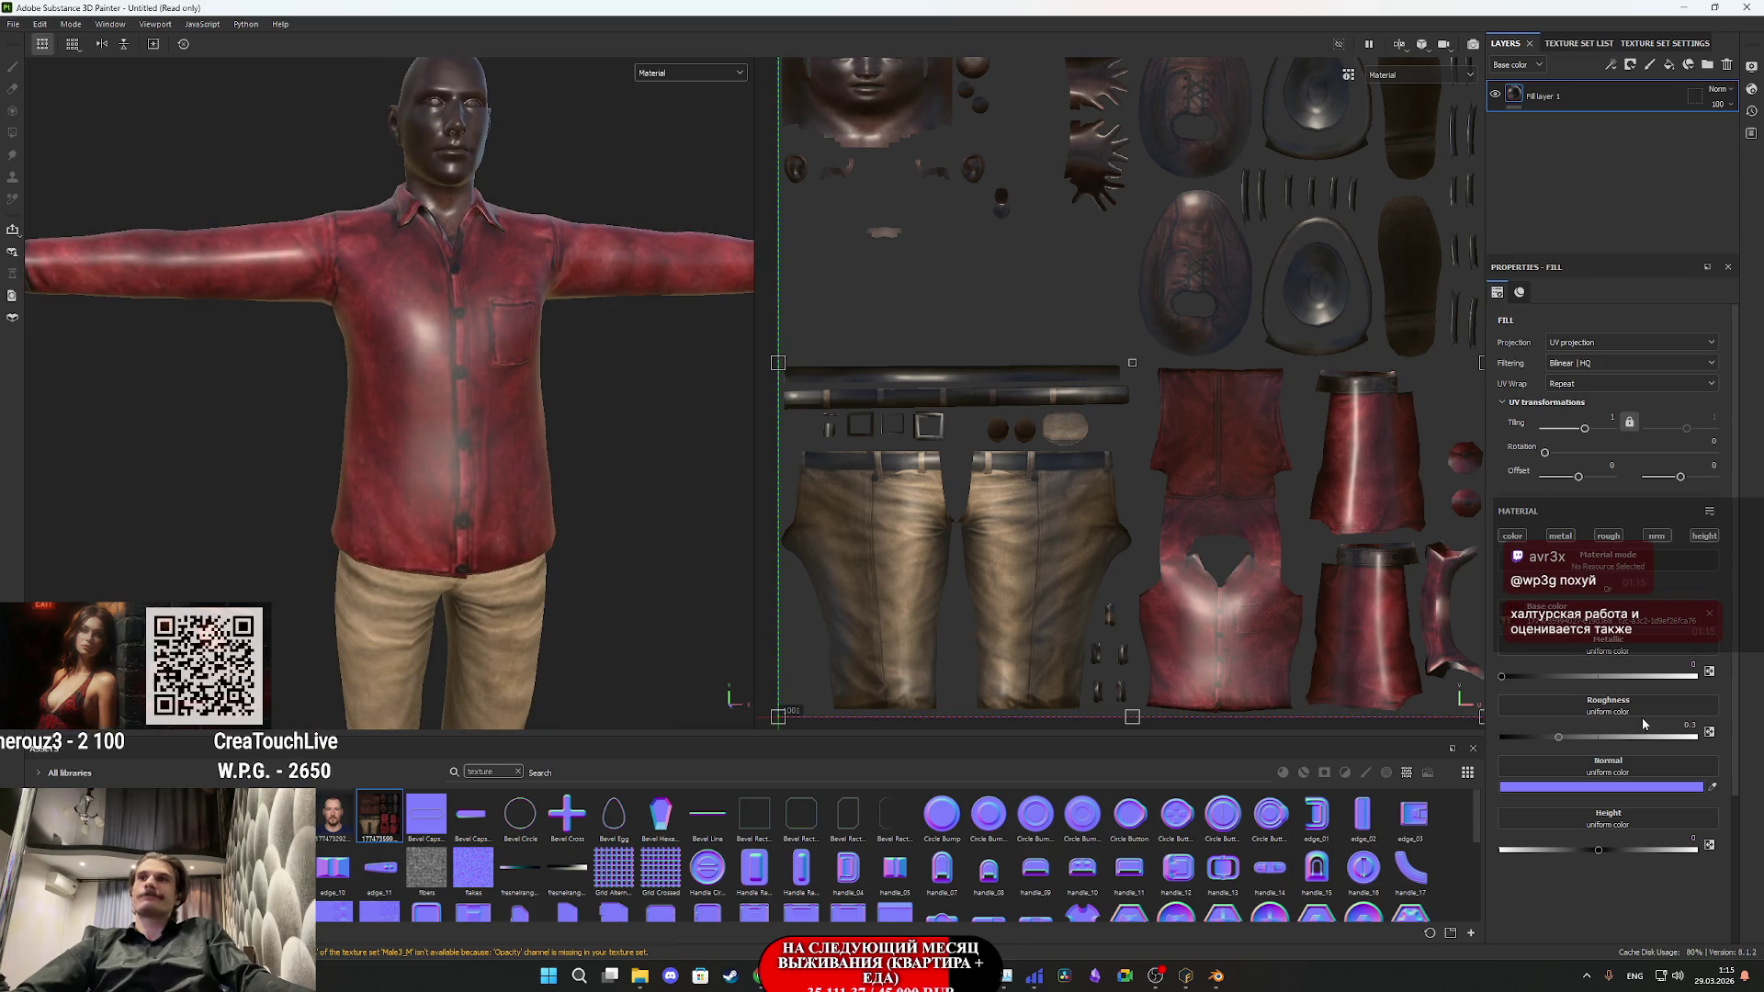
- Set the fill's roughness to 1 for a matte finish and inspect the shirt and trousers
{"action": "left_click_drag", "start_coordinate": [1607, 738], "coordinate": [1725, 735]}
{"action": "mouse_move", "coordinate": [620, 560]}
{"action": "left_mouse_down"}
{"action": "mouse_move", "coordinate": [610, 443]}
{"action": "mouse_move", "coordinate": [713, 437]}
{"action": "mouse_move", "coordinate": [467, 440]}
{"action": "mouse_move", "coordinate": [260, 535]}
{"action": "mouse_move", "coordinate": [346, 539]}
{"action": "mouse_move", "coordinate": [477, 504]}
{"action": "mouse_move", "coordinate": [548, 532]}
{"action": "mouse_move", "coordinate": [382, 477]}
{"action": "mouse_move", "coordinate": [432, 441]}
{"action": "mouse_move", "coordinate": [532, 465]}
{"action": "mouse_move", "coordinate": [452, 397]}
{"action": "mouse_move", "coordinate": [441, 410]}
{"action": "mouse_move", "coordinate": [488, 303]}
{"action": "mouse_move", "coordinate": [490, 695]}
{"action": "mouse_move", "coordinate": [670, 477]}
{"action": "mouse_move", "coordinate": [701, 465]}
{"action": "mouse_move", "coordinate": [701, 426]}
{"action": "mouse_move", "coordinate": [720, 431]}
{"action": "mouse_move", "coordinate": [498, 349]}
{"action": "mouse_move", "coordinate": [406, 255]}
{"action": "mouse_move", "coordinate": [514, 321]}
{"action": "mouse_move", "coordinate": [726, 385]}
{"action": "left_mouse_up"}
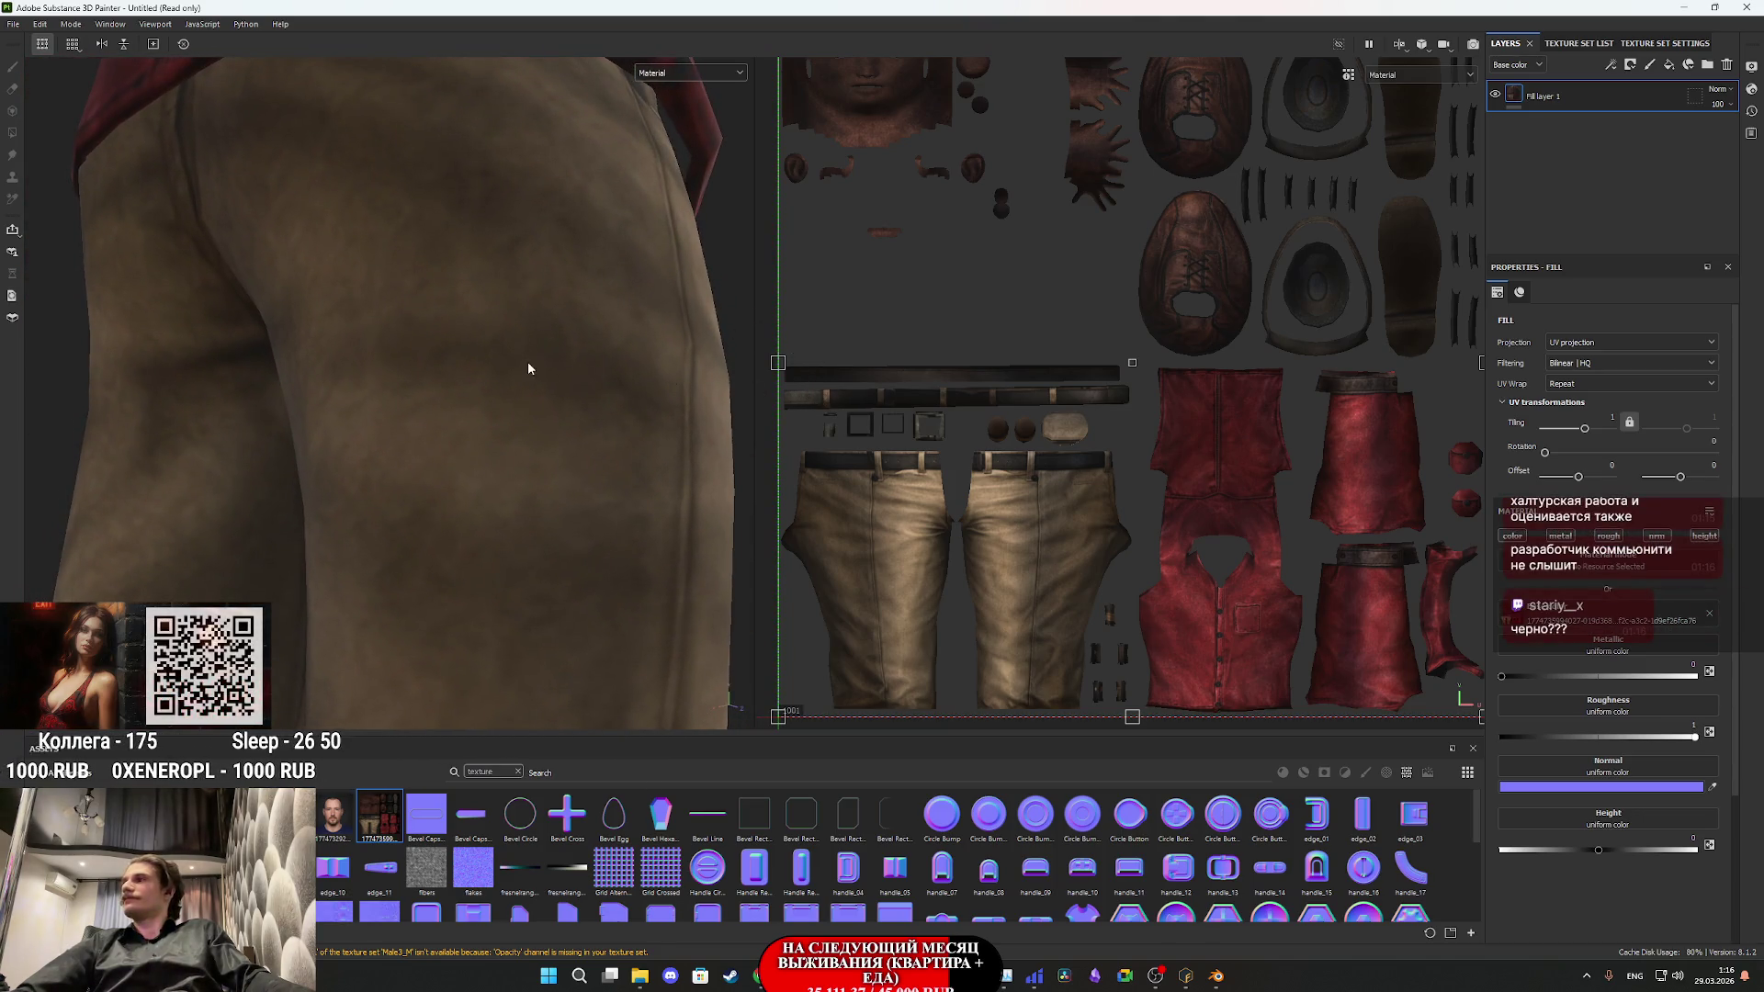
{"action": "mouse_move", "coordinate": [529, 368]}
{"action": "left_mouse_down"}
{"action": "mouse_move", "coordinate": [496, 350]}
{"action": "mouse_move", "coordinate": [459, 418]}
{"action": "mouse_move", "coordinate": [432, 496]}
{"action": "mouse_move", "coordinate": [437, 573]}
{"action": "mouse_move", "coordinate": [465, 512]}
{"action": "mouse_move", "coordinate": [444, 472]}
{"action": "mouse_move", "coordinate": [321, 584]}
{"action": "mouse_move", "coordinate": [422, 568]}
{"action": "mouse_move", "coordinate": [395, 606]}
{"action": "mouse_move", "coordinate": [650, 453]}
{"action": "mouse_move", "coordinate": [468, 512]}
{"action": "mouse_move", "coordinate": [606, 414]}
{"action": "mouse_move", "coordinate": [492, 445]}
{"action": "mouse_move", "coordinate": [492, 484]}
{"action": "mouse_move", "coordinate": [267, 446]}
{"action": "mouse_move", "coordinate": [472, 515]}
{"action": "mouse_move", "coordinate": [385, 409]}
{"action": "mouse_move", "coordinate": [150, 382]}
{"action": "mouse_move", "coordinate": [677, 406]}
{"action": "left_mouse_up"}
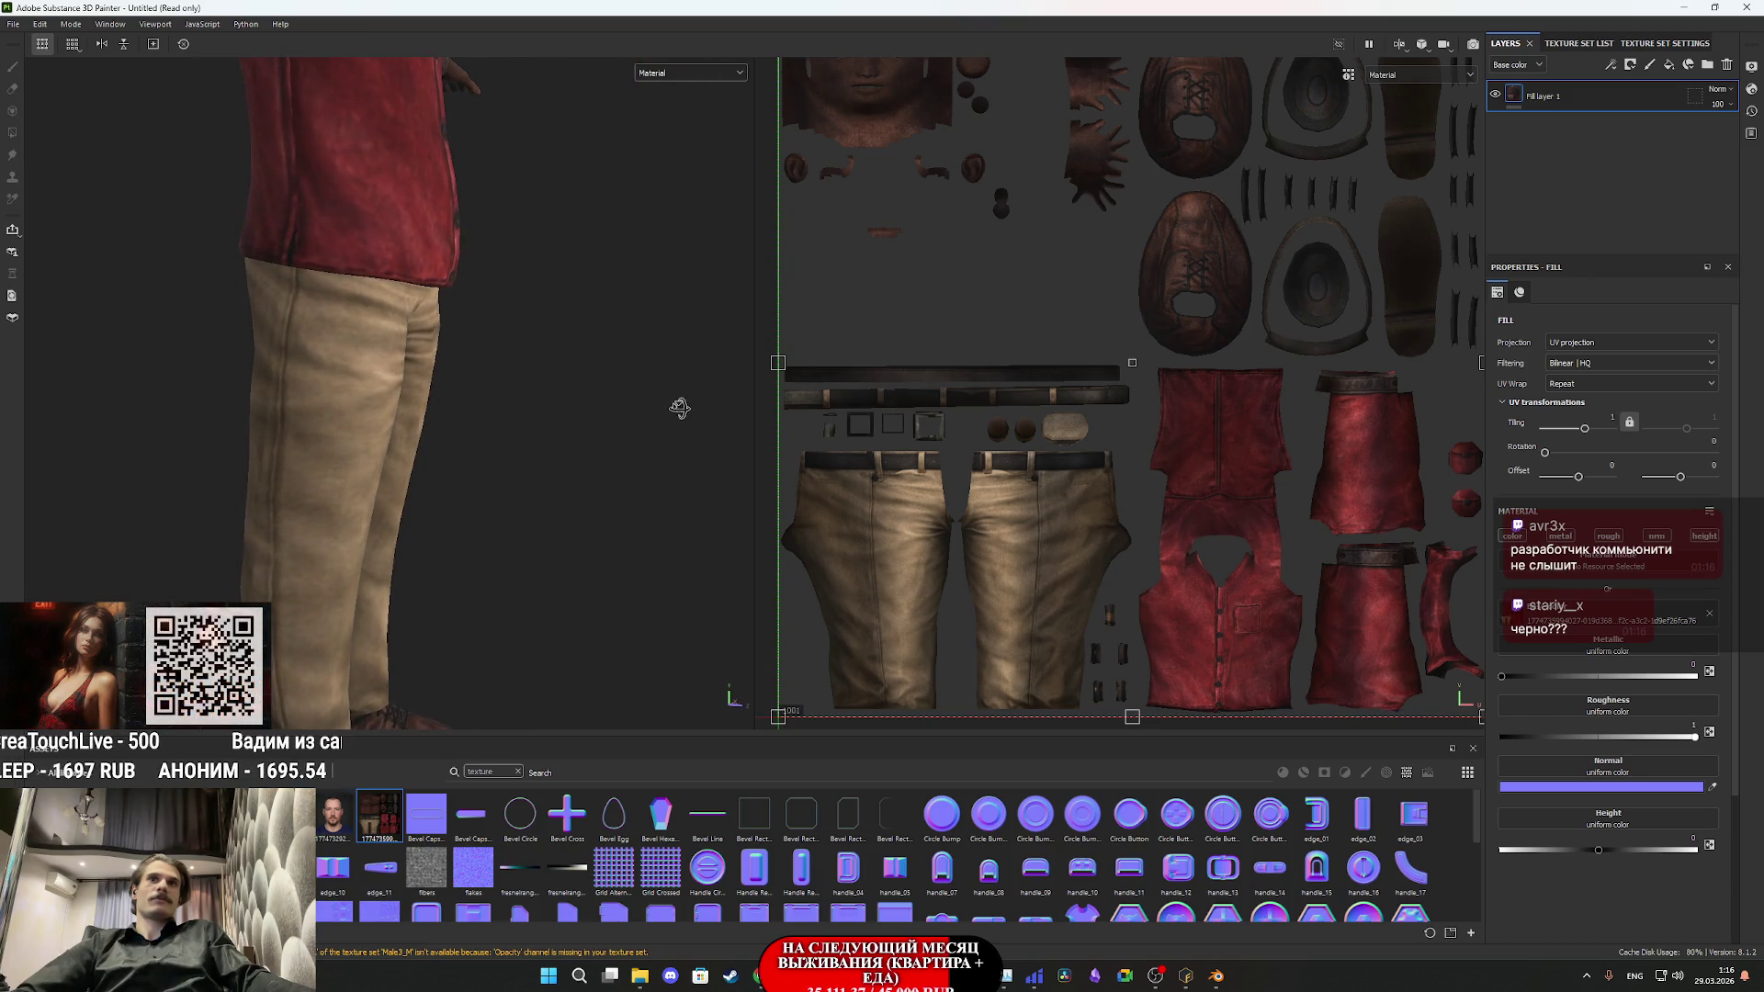
{"action": "scroll", "coordinate": [1029, 510], "scroll_direction": "up", "scroll_amount": 3}
{"action": "mouse_move", "coordinate": [326, 351]}
{"action": "left_mouse_down"}
{"action": "mouse_move", "coordinate": [245, 330]}
{"action": "mouse_move", "coordinate": [449, 366]}
{"action": "mouse_move", "coordinate": [322, 419]}
{"action": "left_mouse_up"}
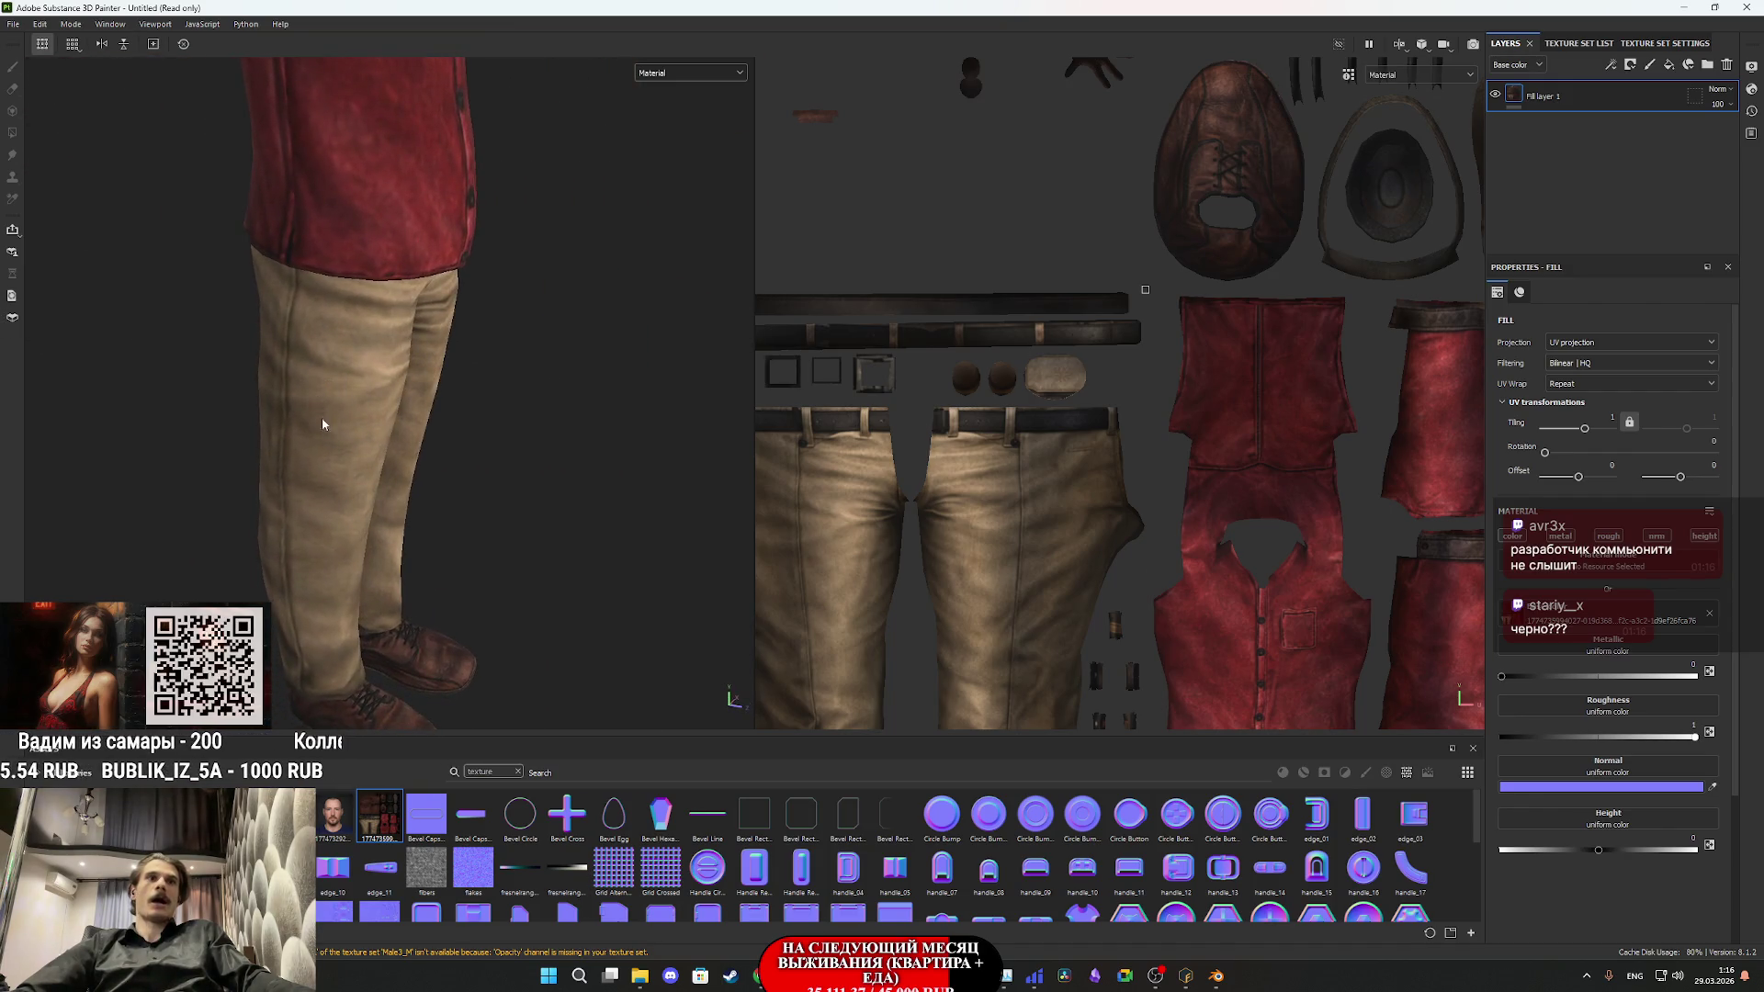
{"action": "scroll", "coordinate": [325, 436], "scroll_direction": "down", "scroll_amount": 2}
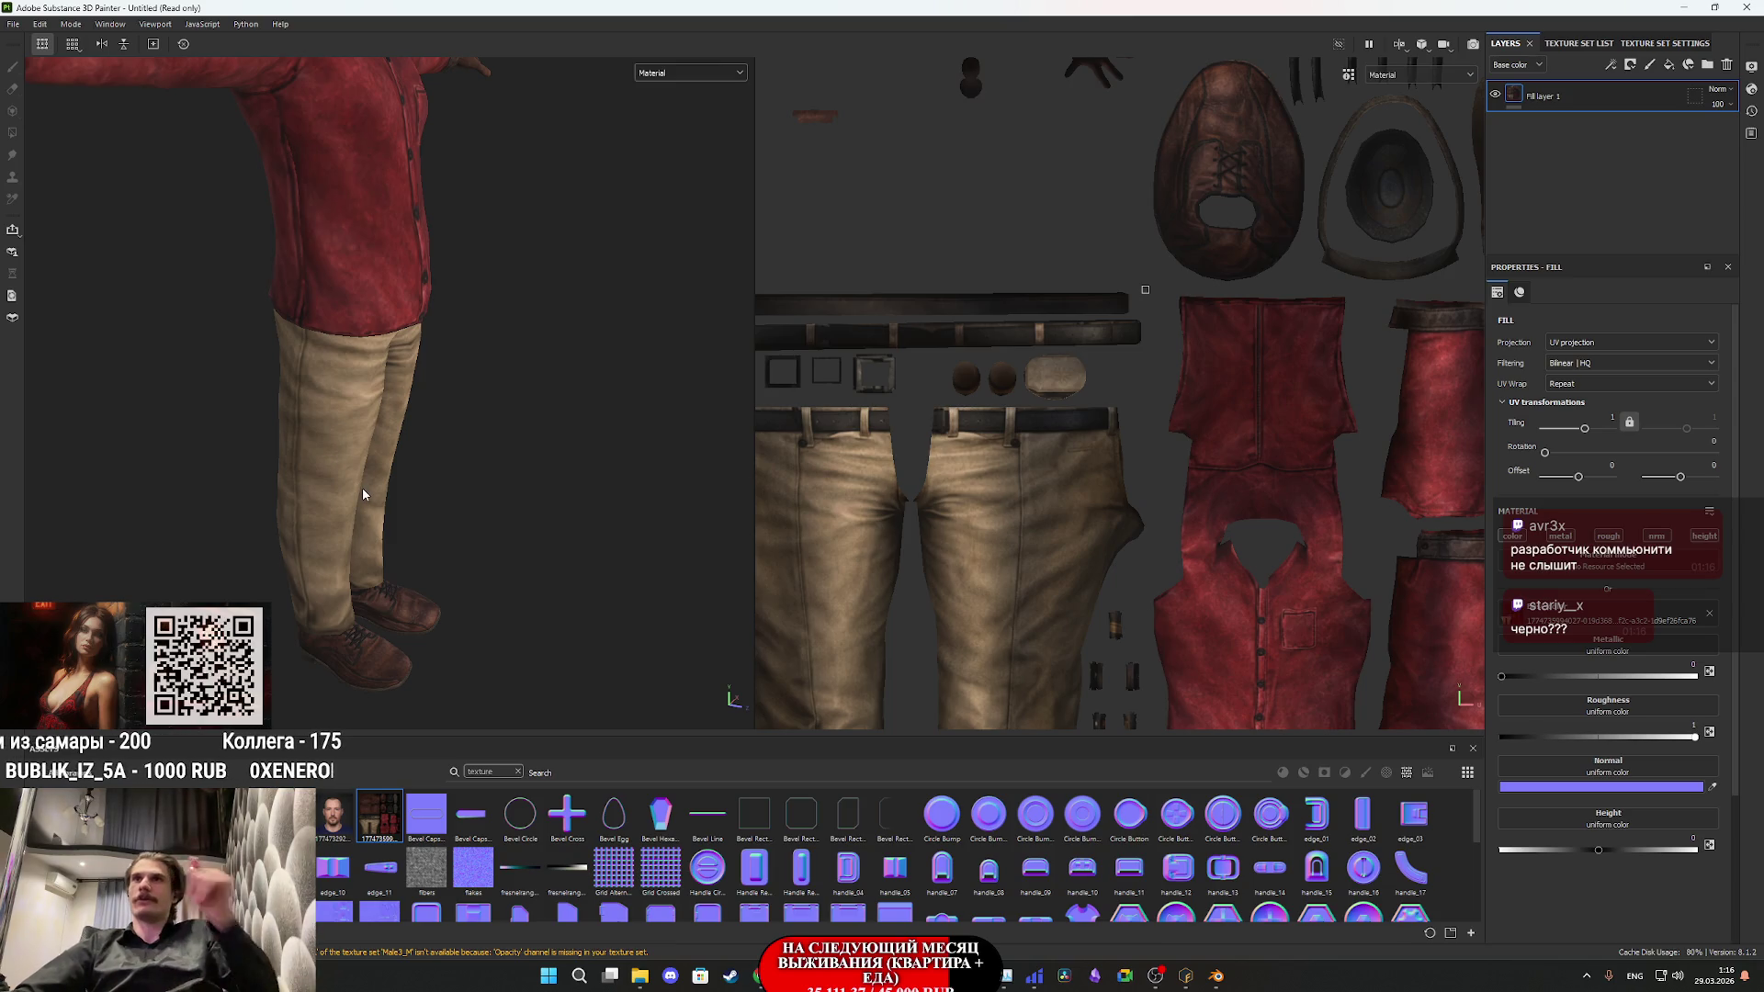
- Return to the LMArena texture comparison in Chrome and close the enlarged image
{"action": "mouse_move", "coordinate": [759, 975]}
{"action": "left_click", "coordinate": [698, 891]}
{"action": "left_click", "coordinate": [912, 673]}
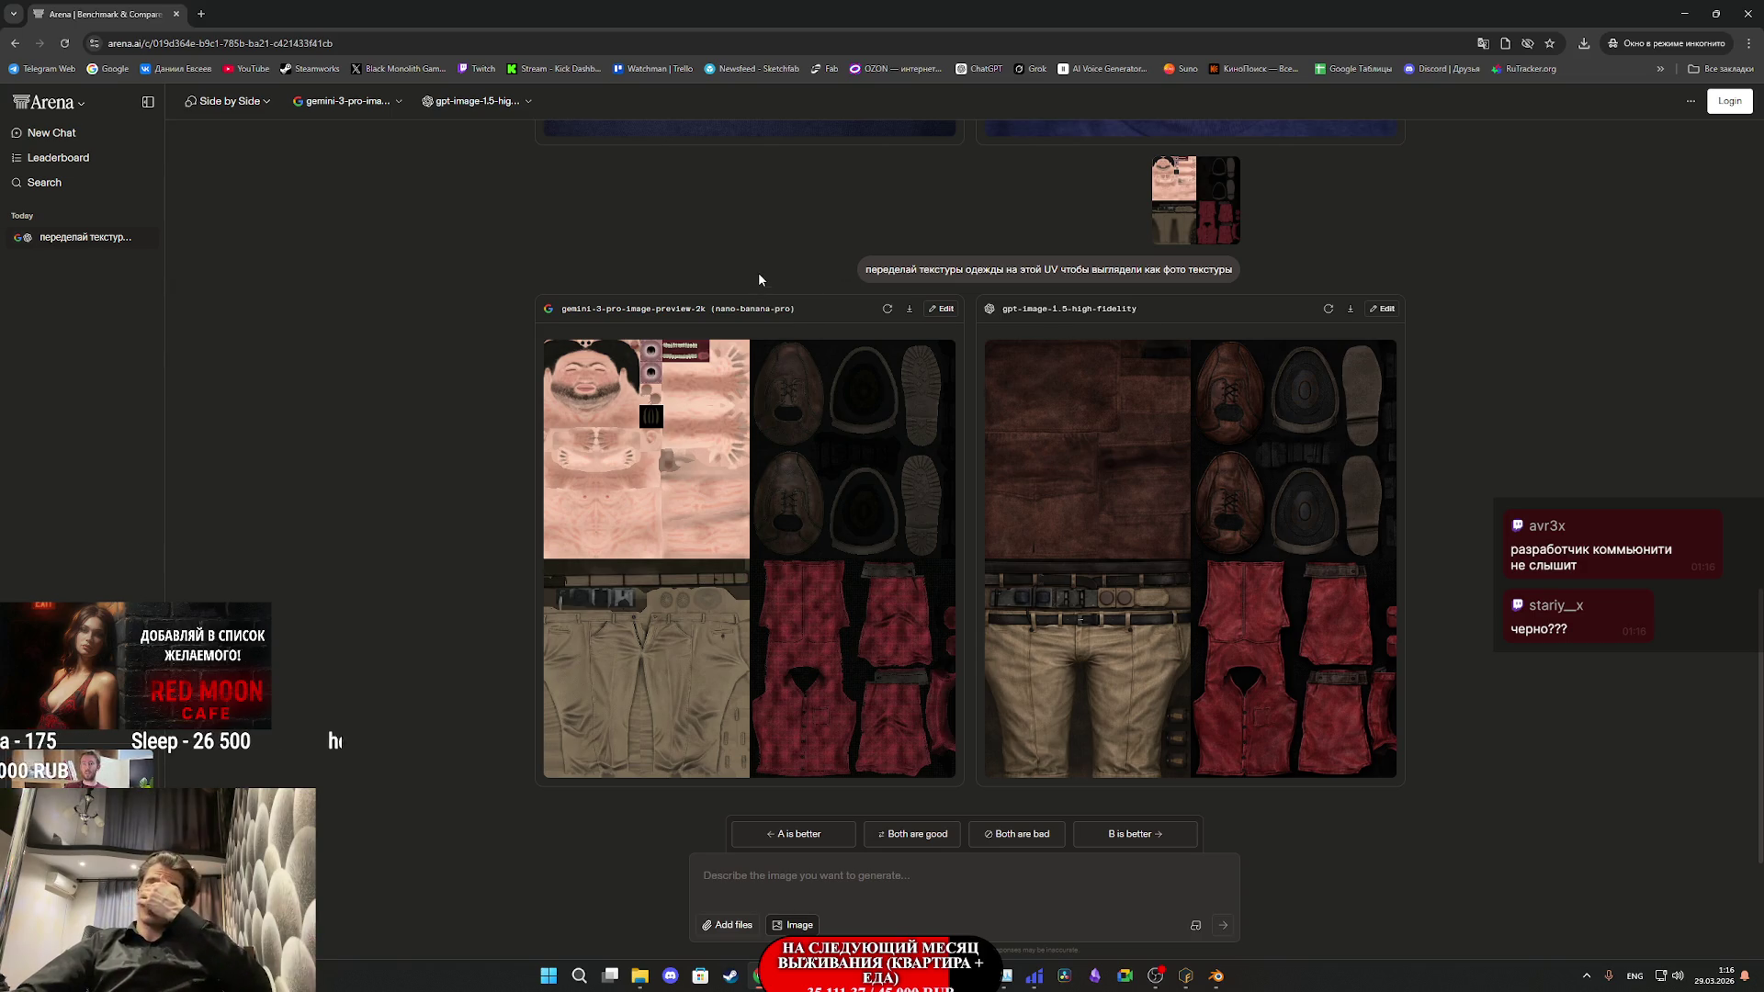
- Open LMArena from bookmarks in a new incognito window and accept its cookies
{"action": "left_click", "coordinate": [1745, 10]}
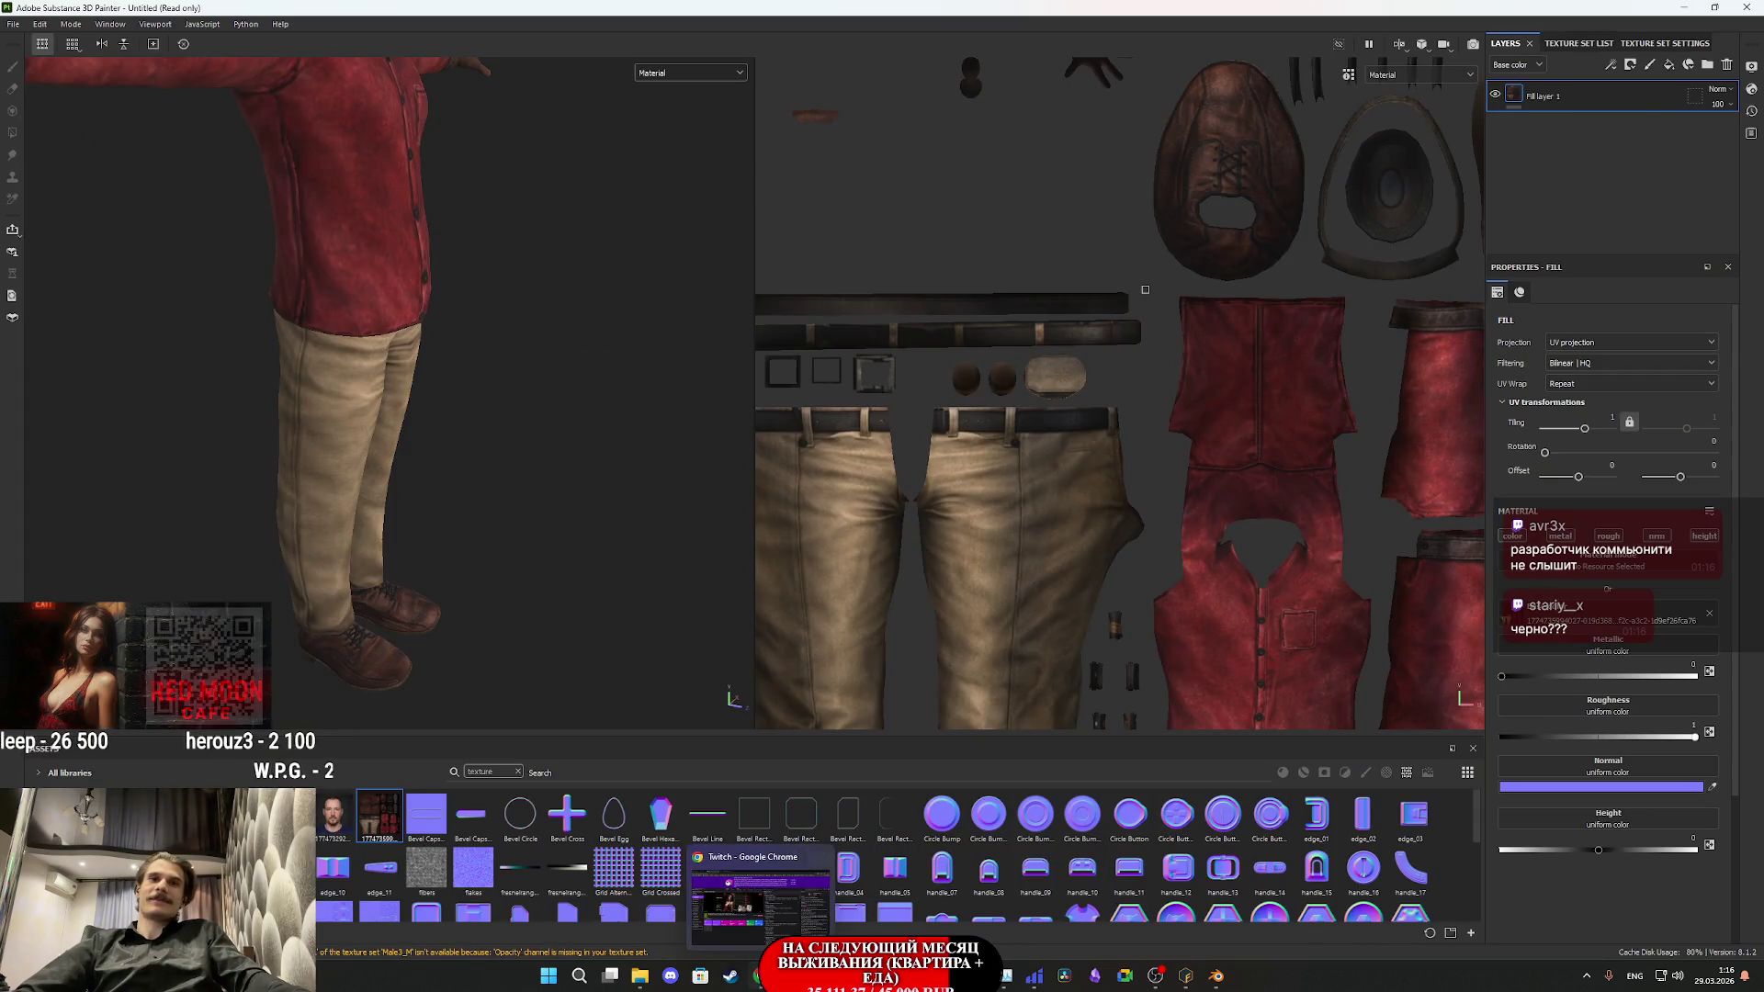
{"action": "key", "text": "alt+Tab"}
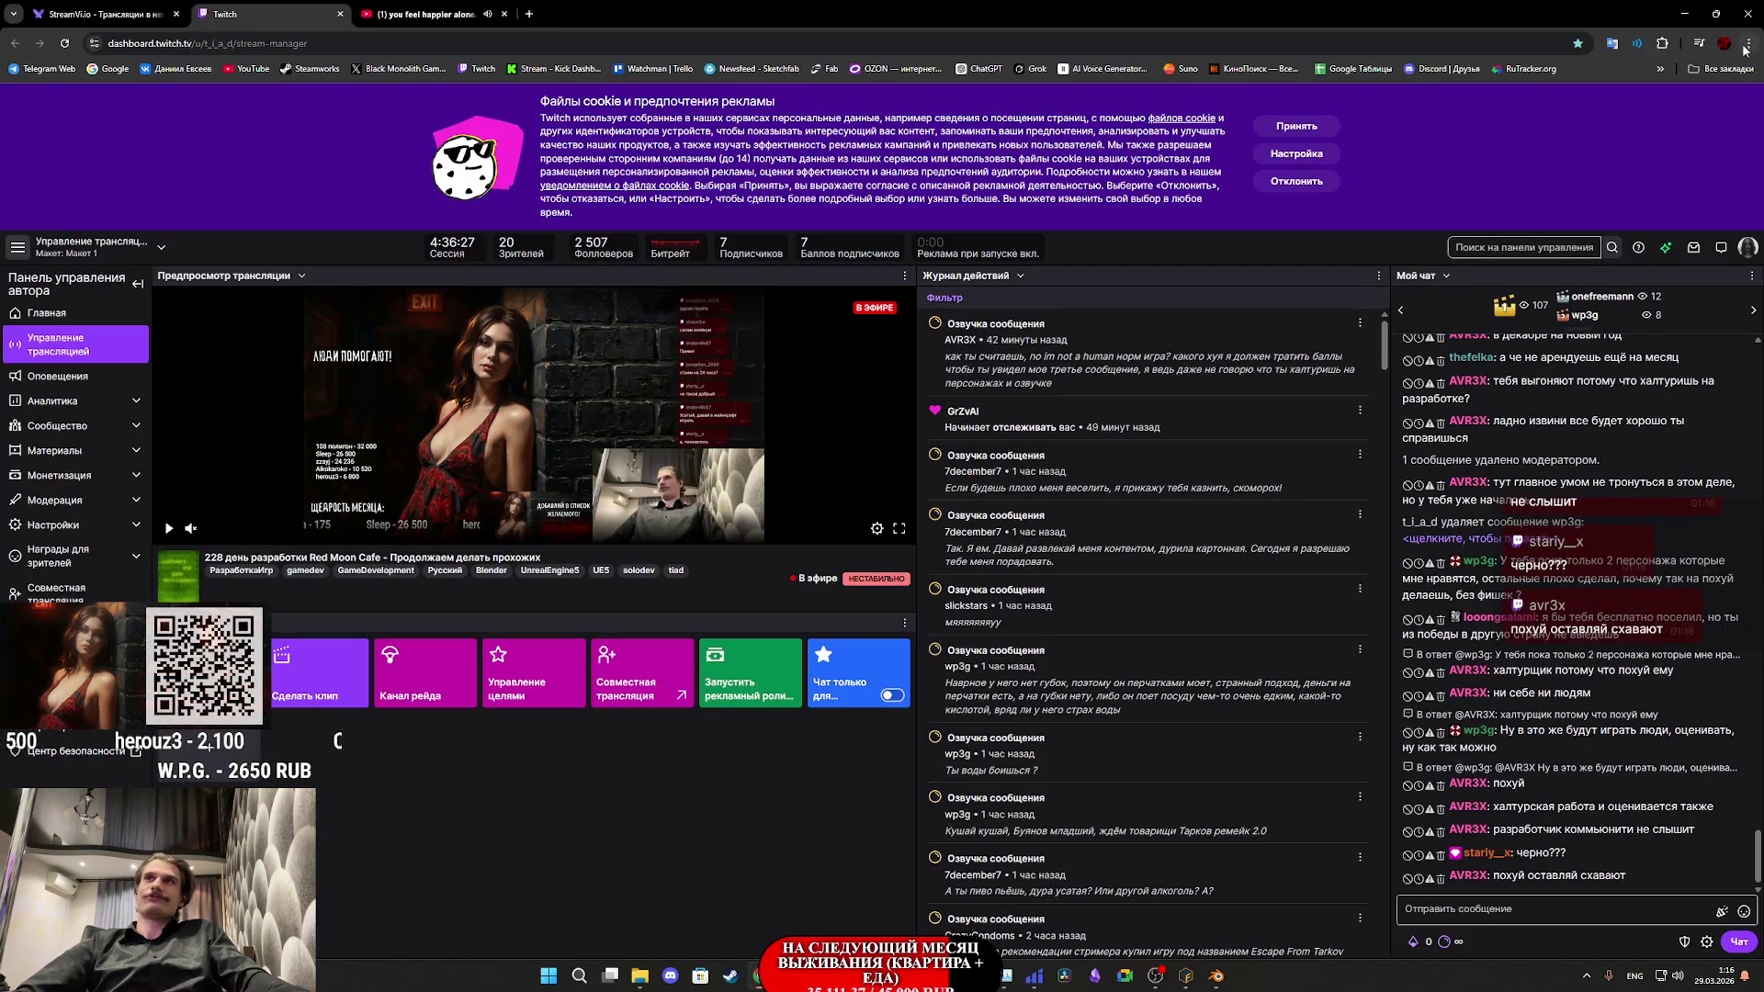
{"action": "left_click", "coordinate": [1748, 43]}
{"action": "left_click", "coordinate": [1507, 112]}
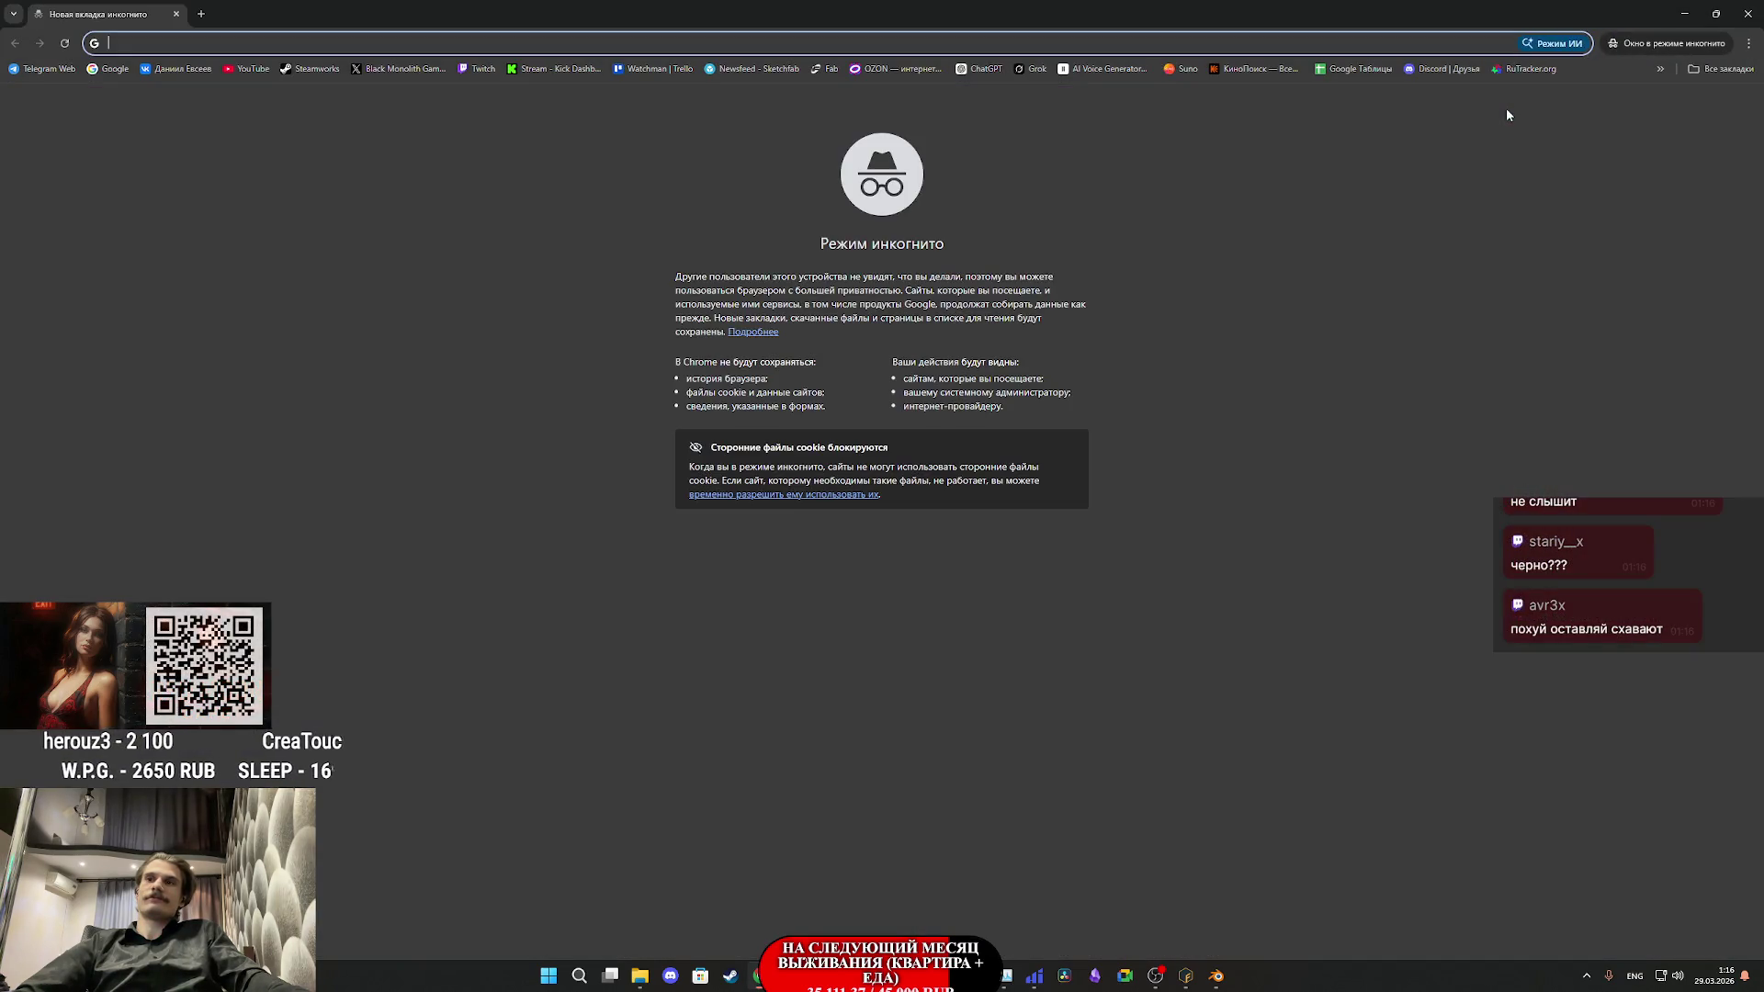
{"action": "left_click", "coordinate": [1668, 66]}
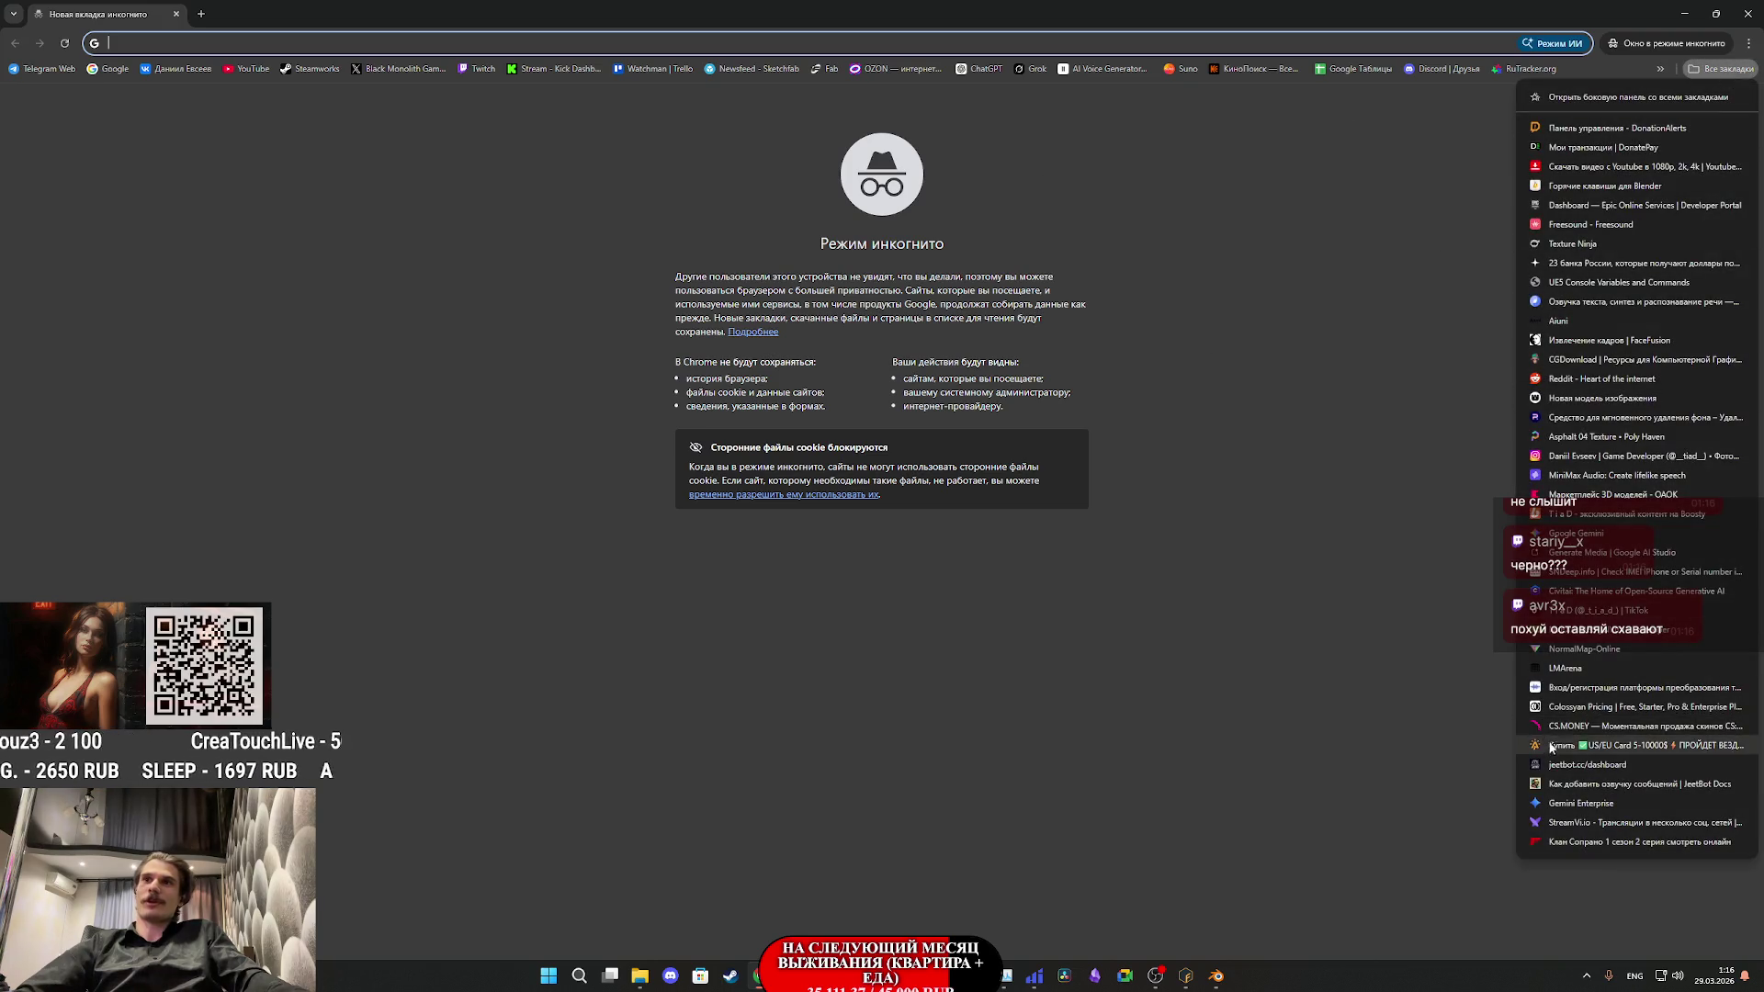
{"action": "left_click", "coordinate": [1569, 671]}
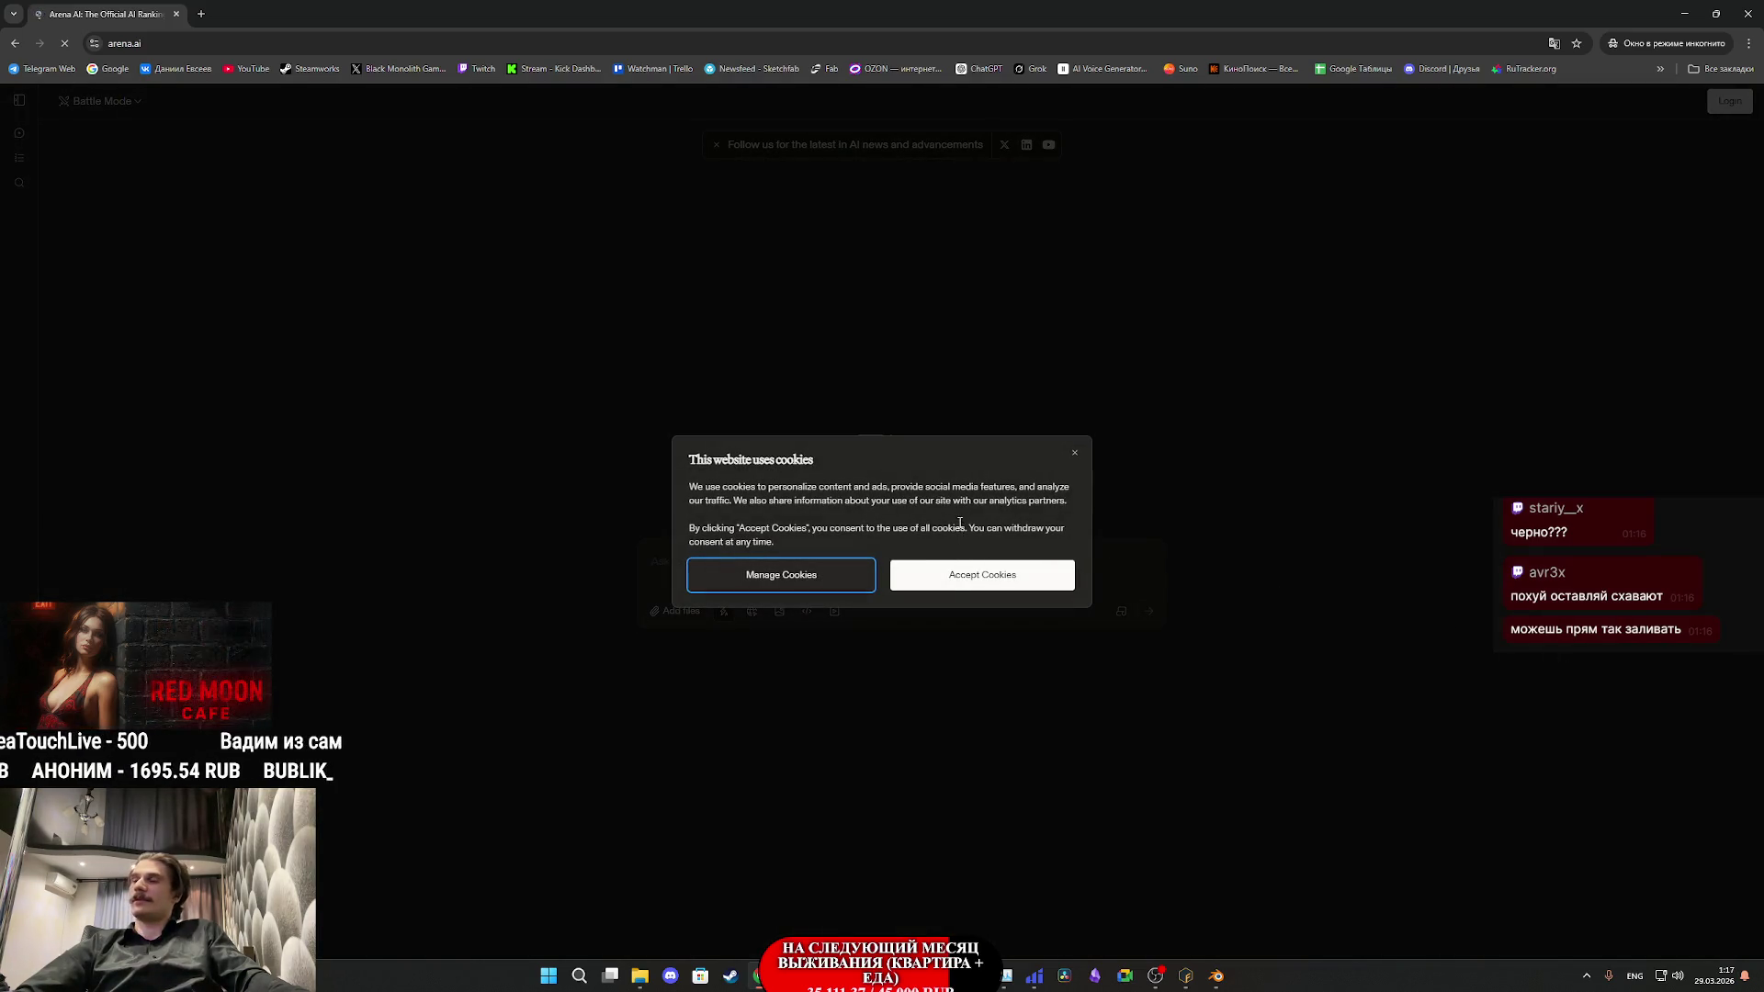
{"action": "left_click", "coordinate": [981, 577]}
- Switch to Image mode, enter the prompt 'переделай текстуры одежды на этой UV чтобы выглядели как фото текстуры', choose Side by Side
{"action": "left_click", "coordinate": [779, 610]}
{"action": "type", "text": "переделай текстуры одежды на этой UV чтобы выглядели как фото текстуры"}
{"action": "left_click", "coordinate": [101, 101]}
{"action": "left_click", "coordinate": [130, 184]}
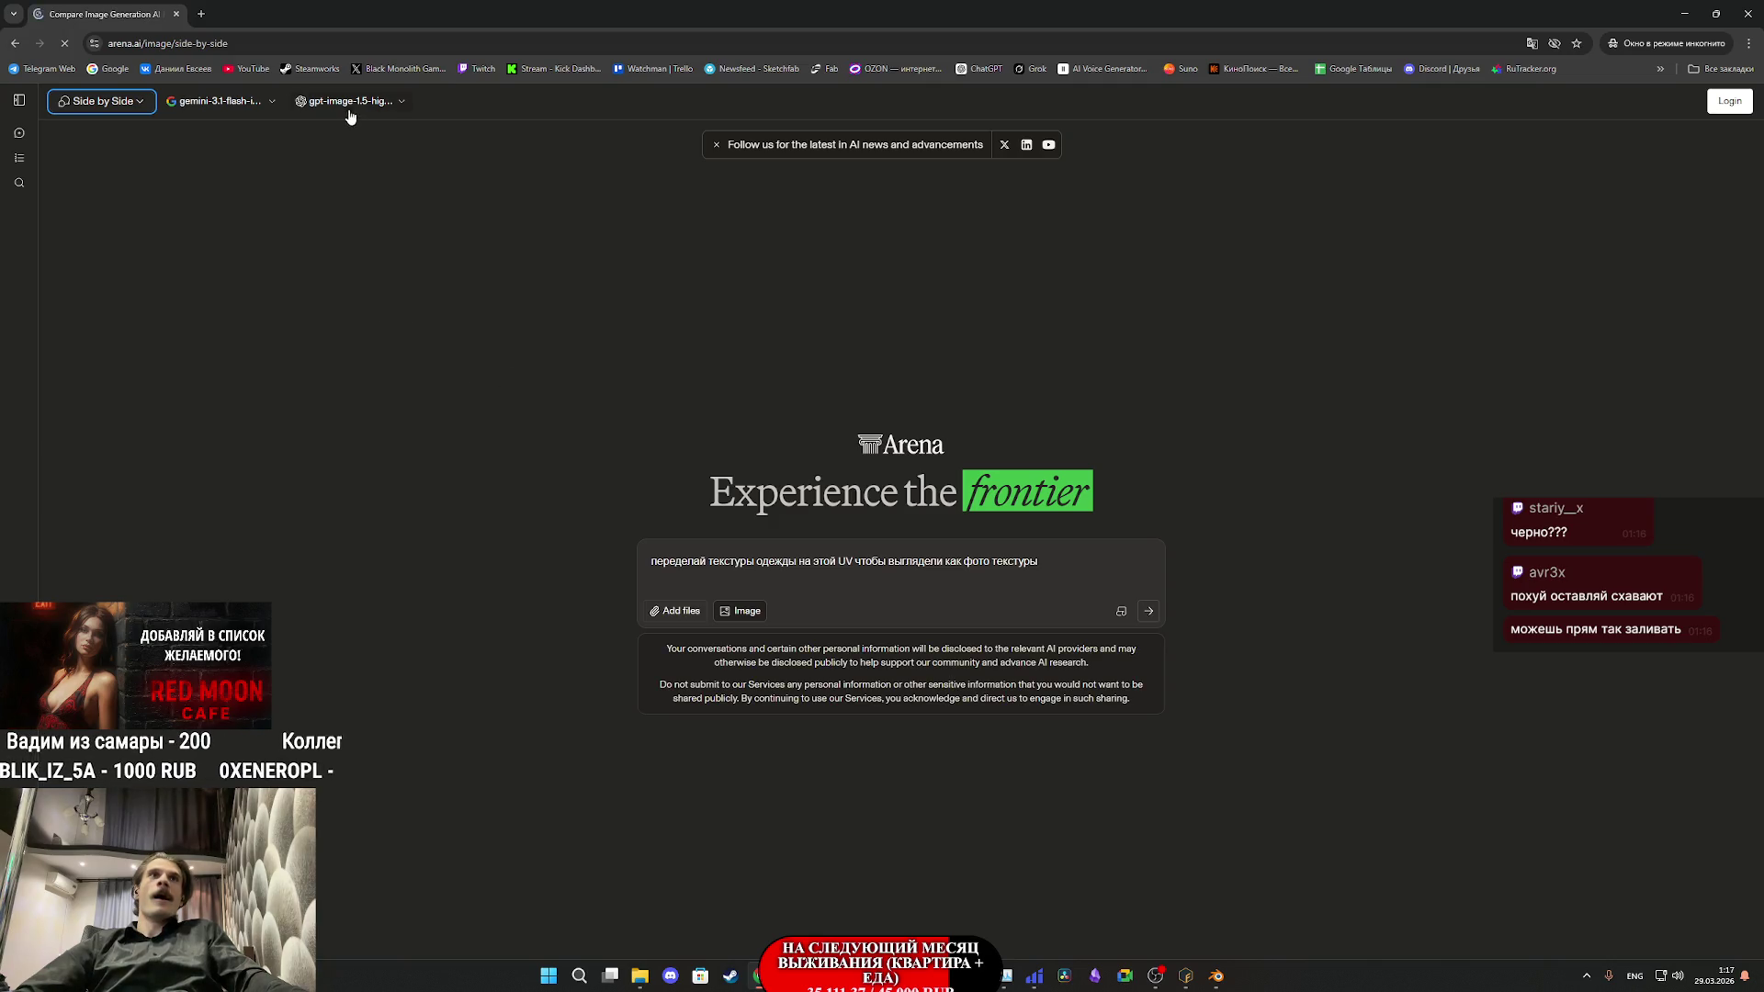
- Pick gemini-3-pro-image-preview-2k and gemini-3.1-flash-image-preview as models and attach the UV texture image
{"action": "left_click", "coordinate": [266, 103]}
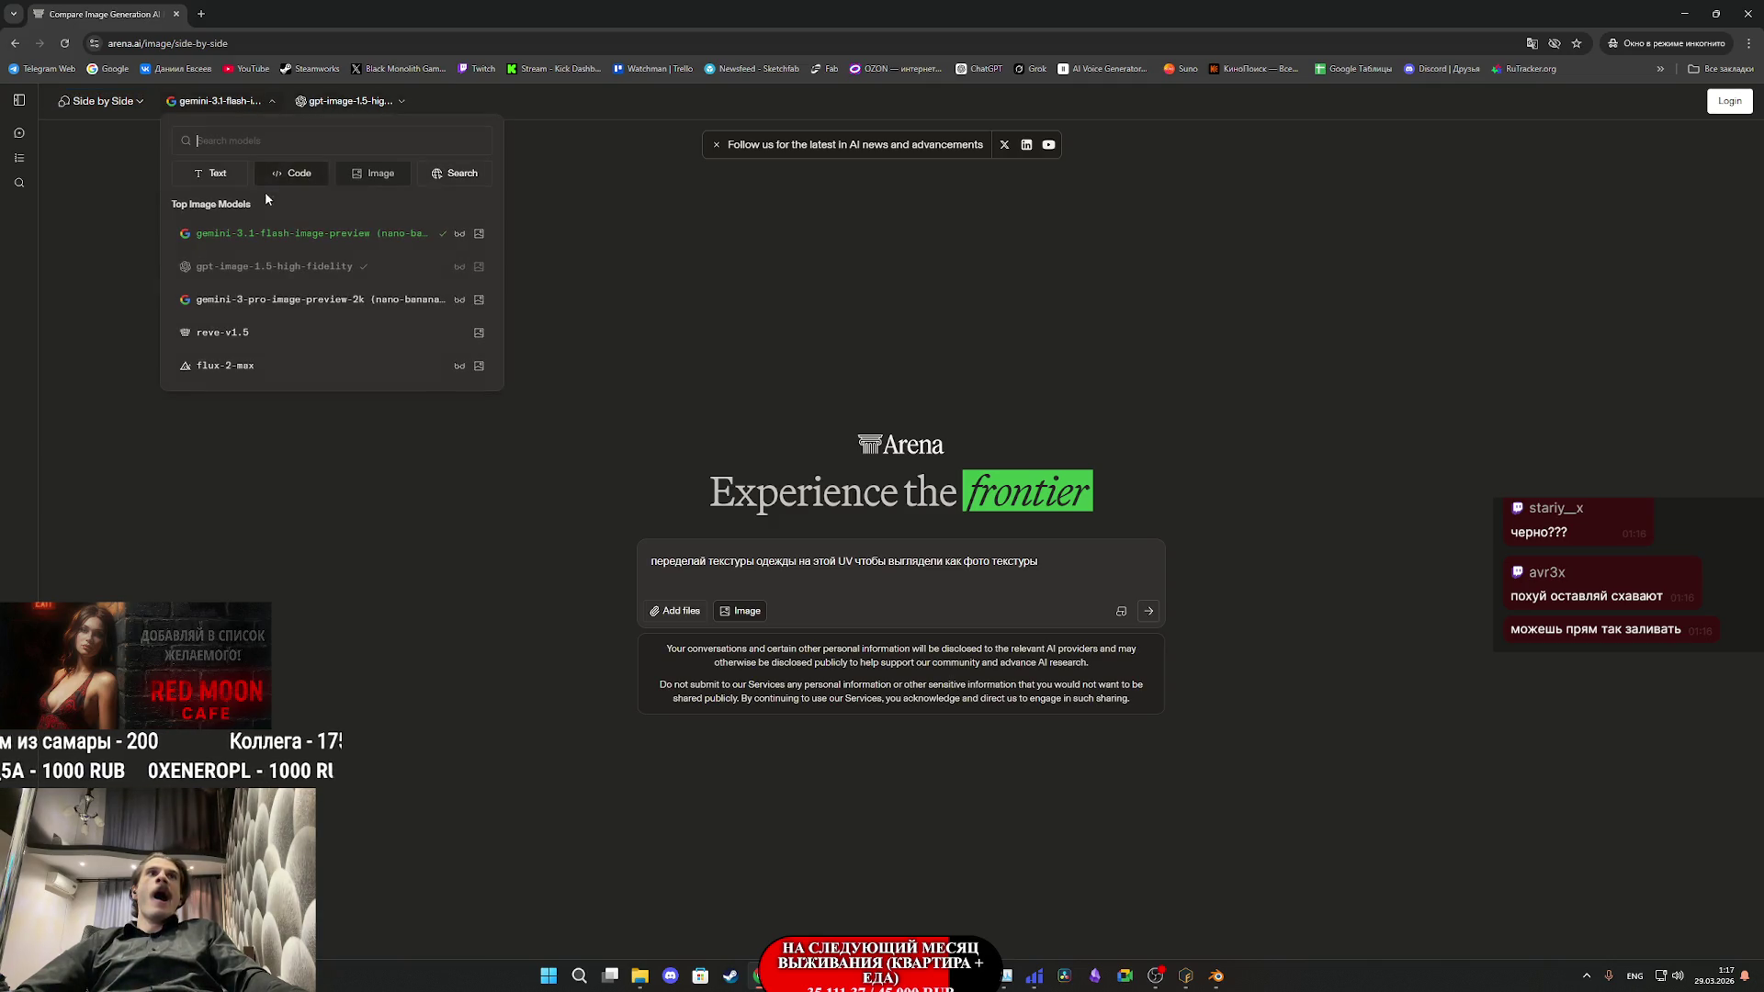
{"action": "left_click", "coordinate": [290, 305]}
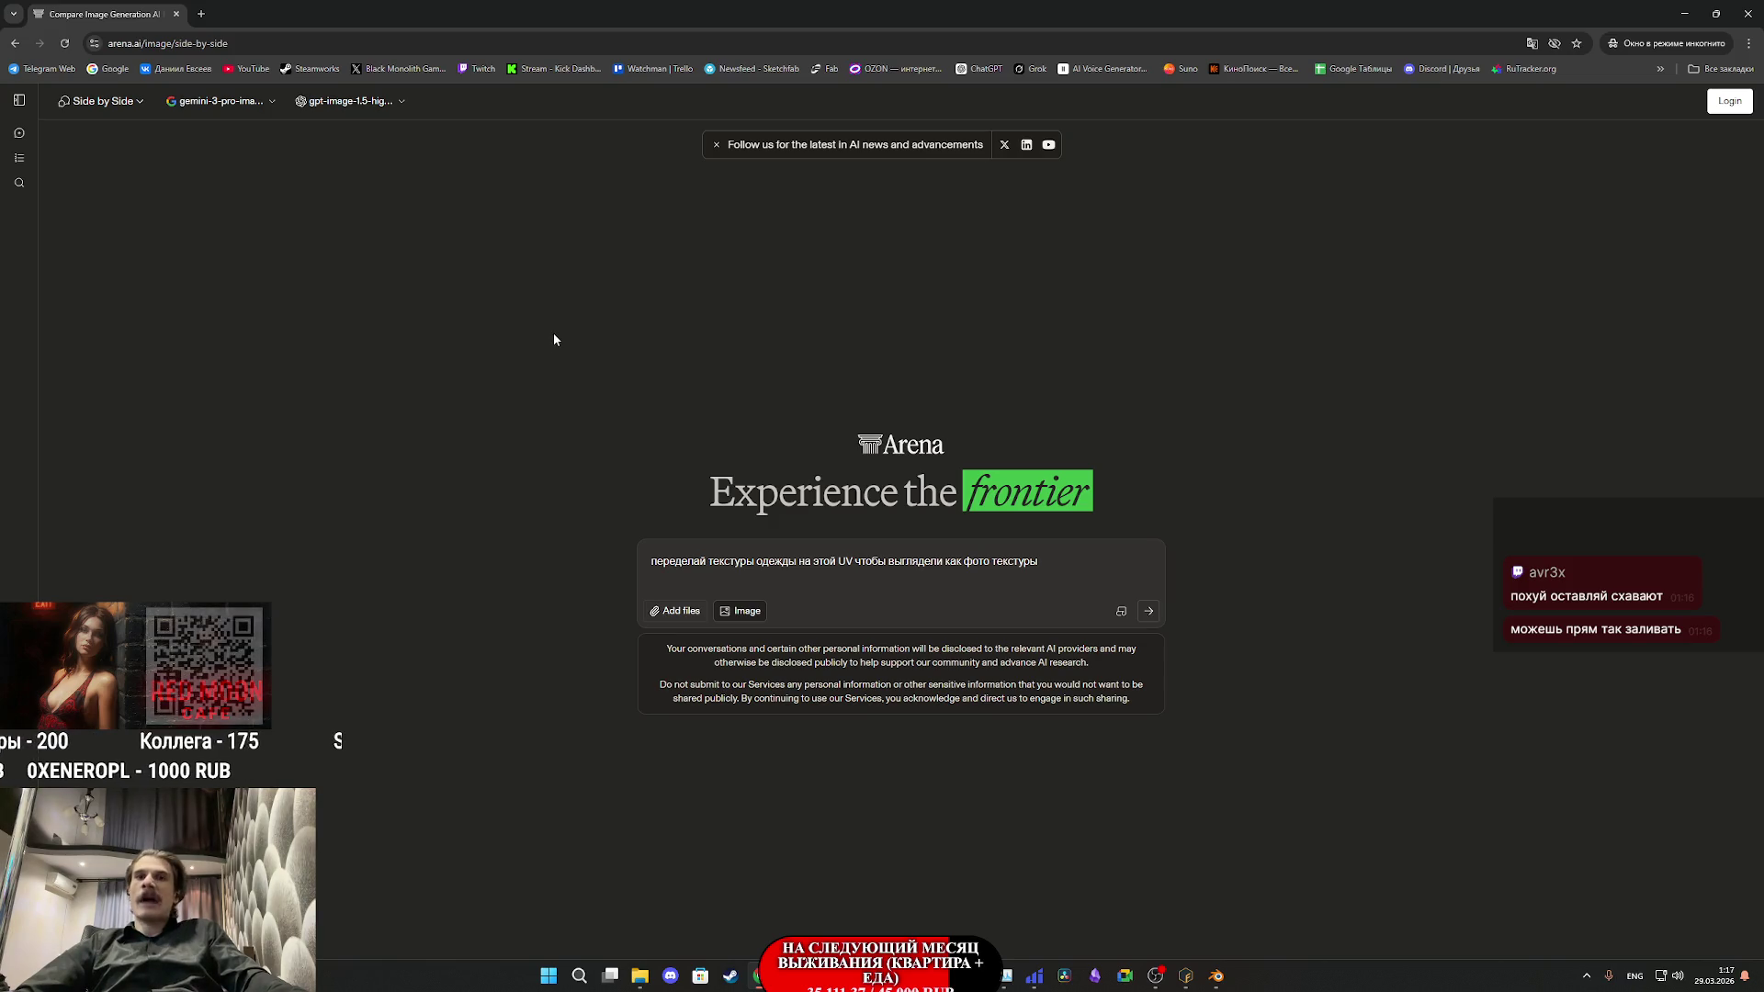
{"action": "left_click", "coordinate": [333, 110]}
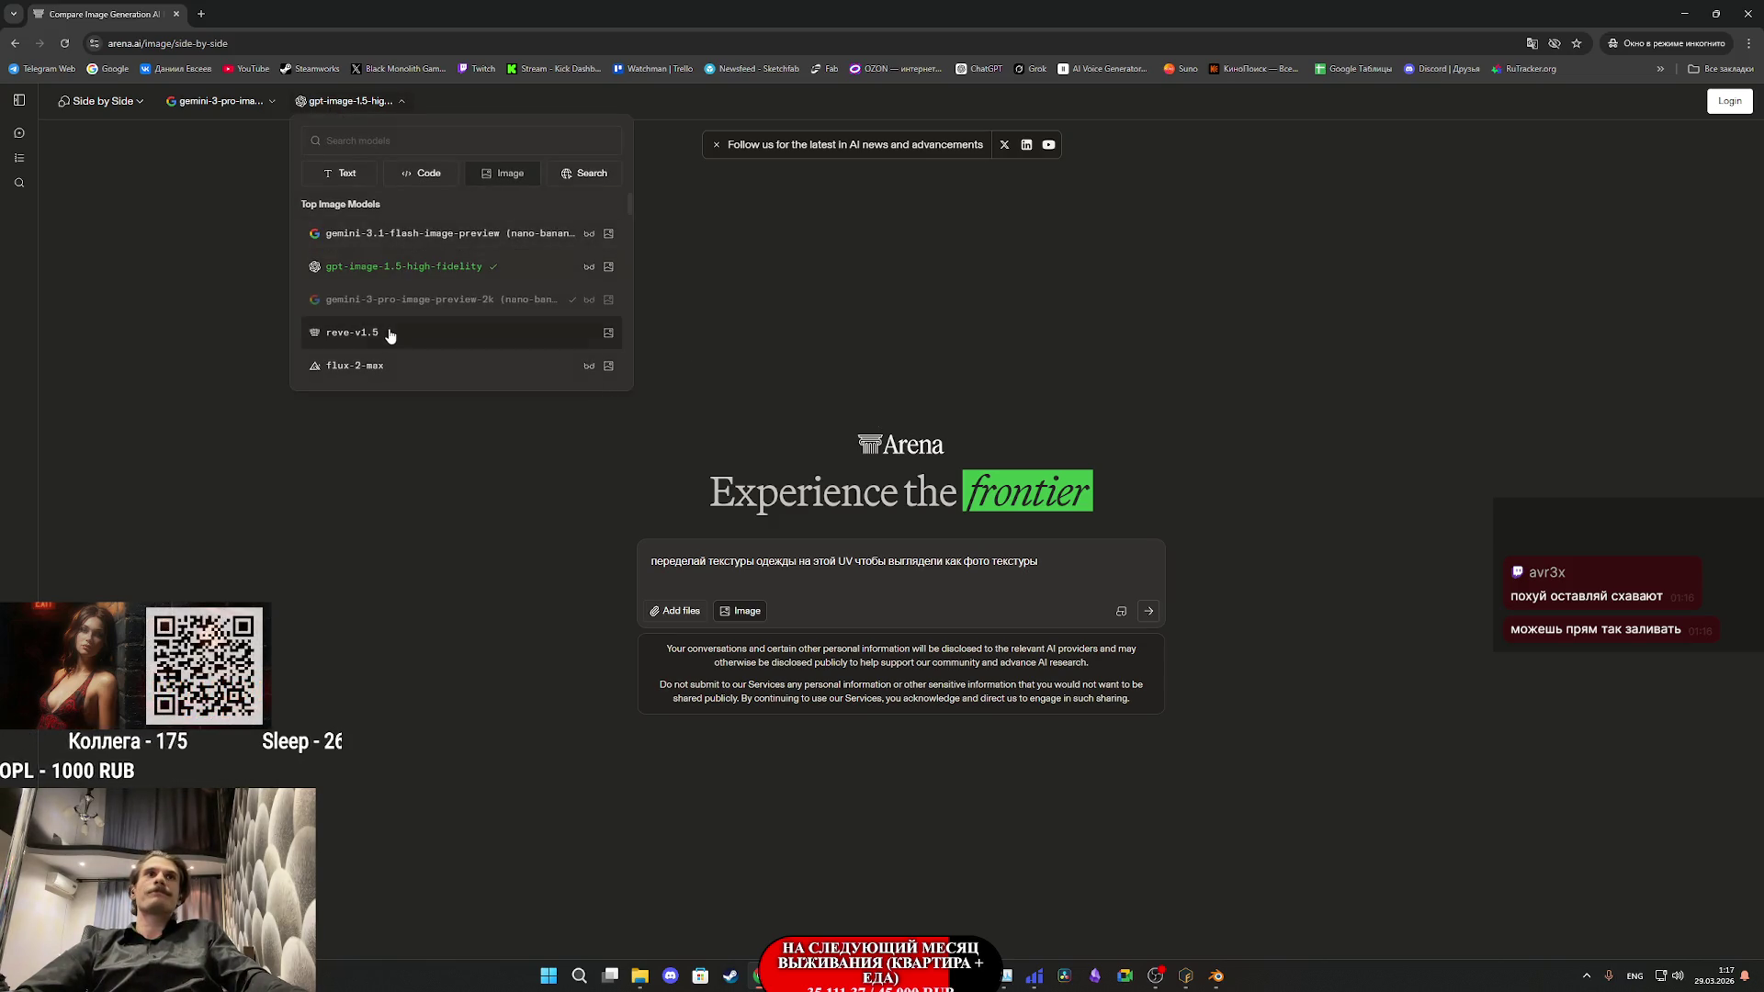
{"action": "left_click", "coordinate": [418, 236]}
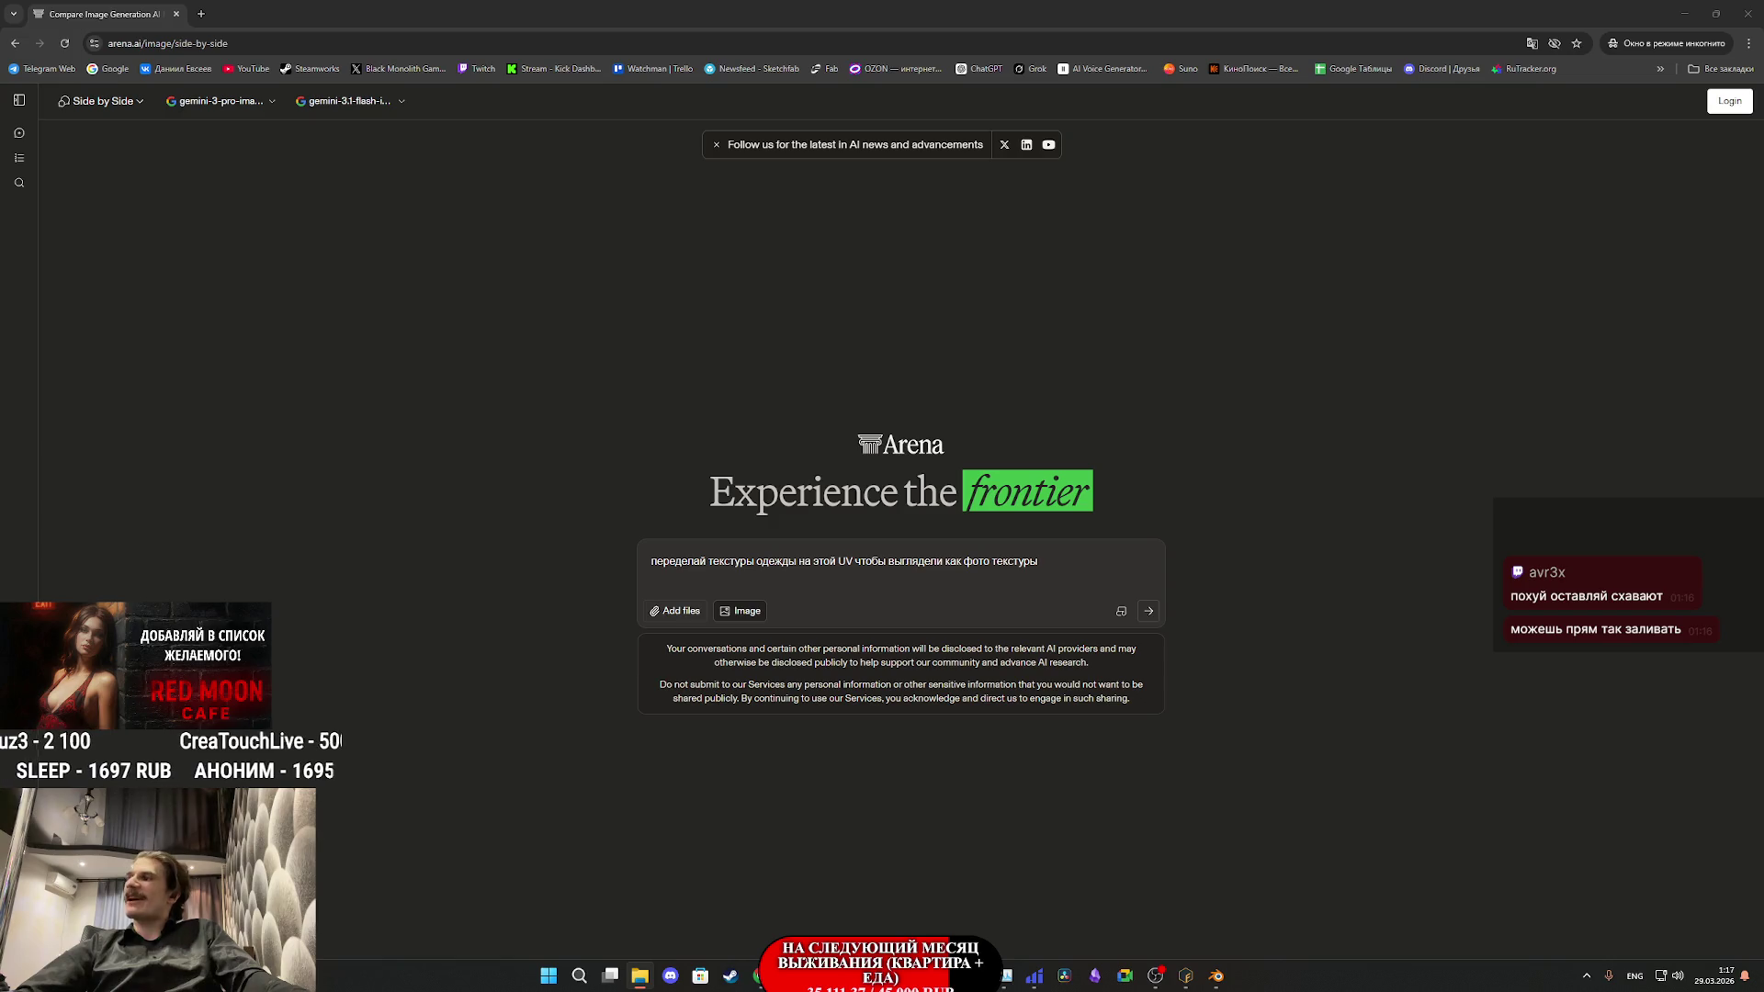
{"action": "mouse_move", "coordinate": [1762, 607]}
{"action": "left_mouse_down"}
{"action": "mouse_move", "coordinate": [1052, 601]}
{"action": "mouse_move", "coordinate": [1164, 639]}
{"action": "left_mouse_up"}
- Send the prompt and accept the terms, dismissing the login request that blocks it twice
{"action": "left_click", "coordinate": [1154, 638]}
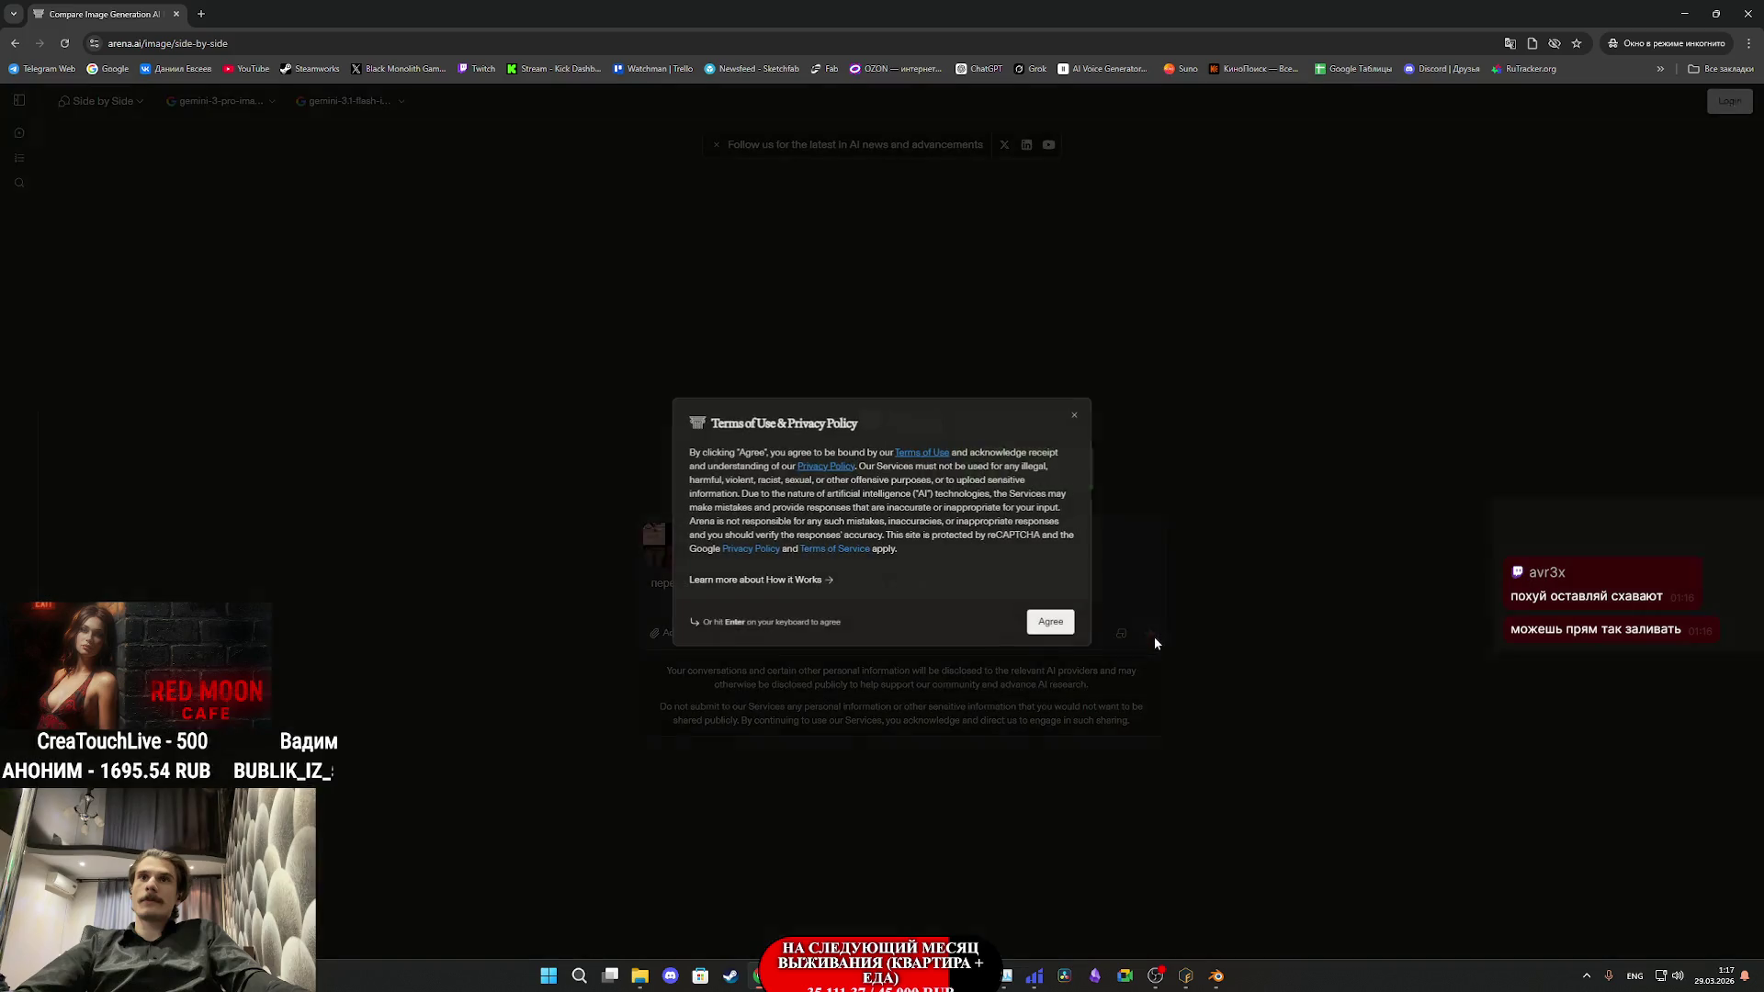
{"action": "left_click", "coordinate": [1047, 625]}
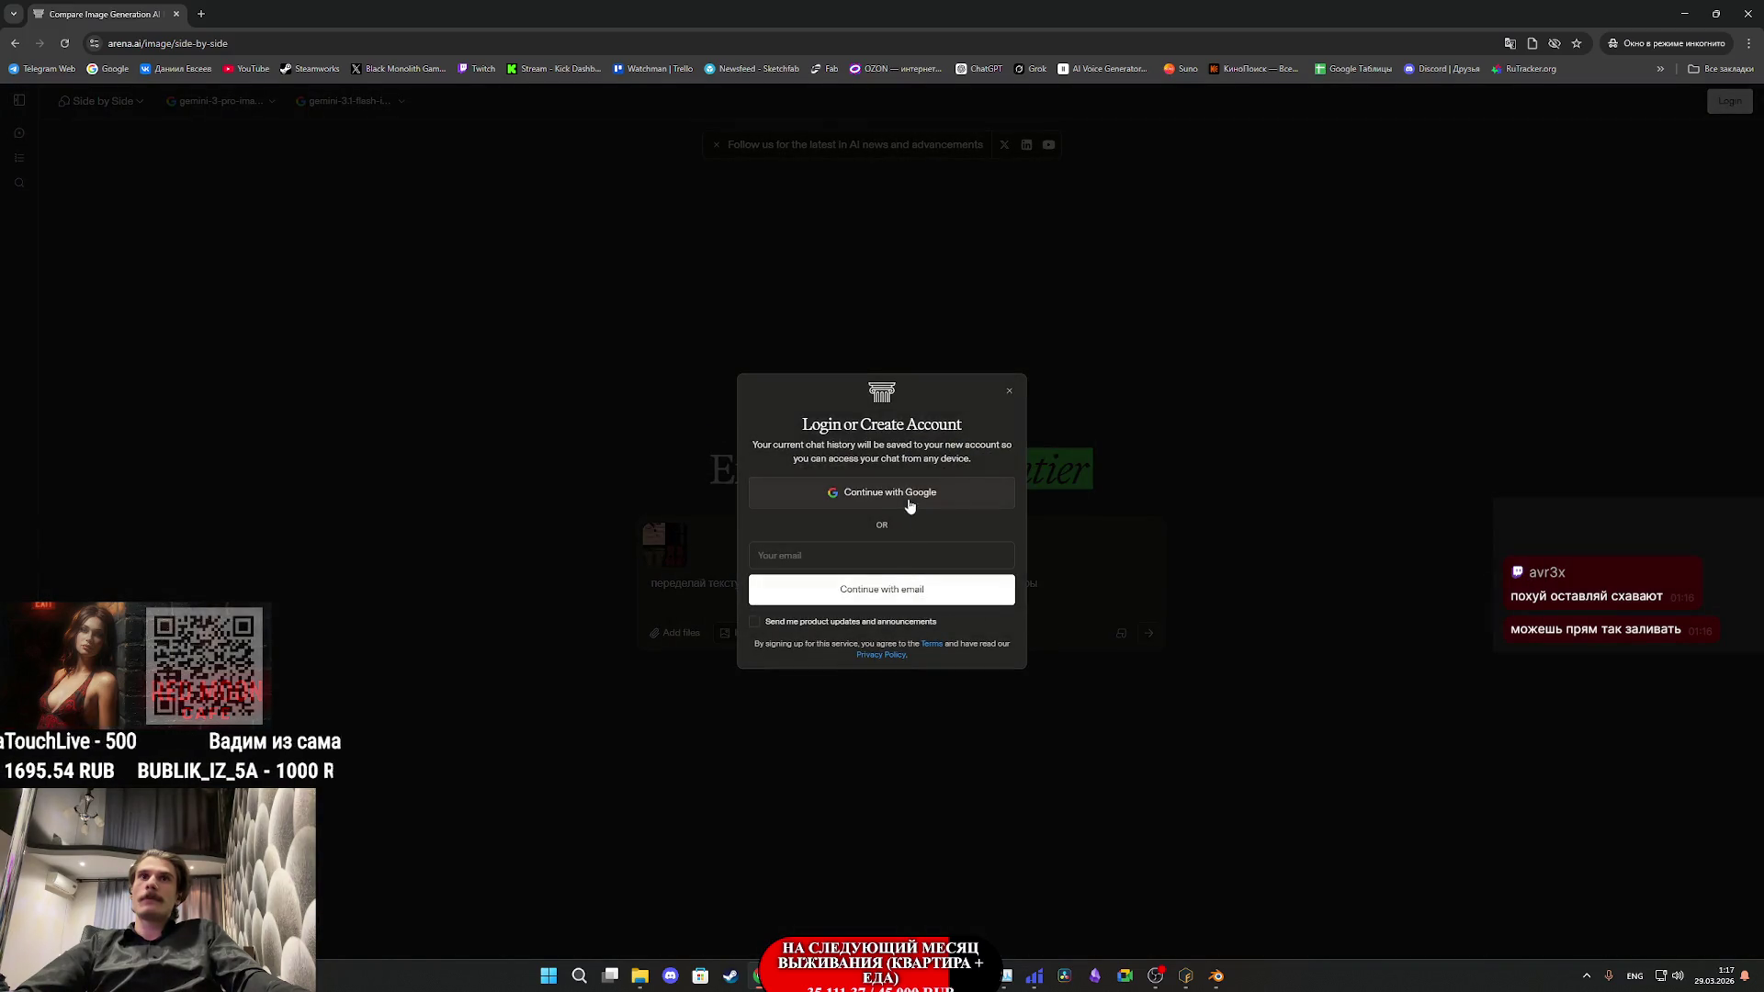
{"action": "left_click", "coordinate": [1009, 390]}
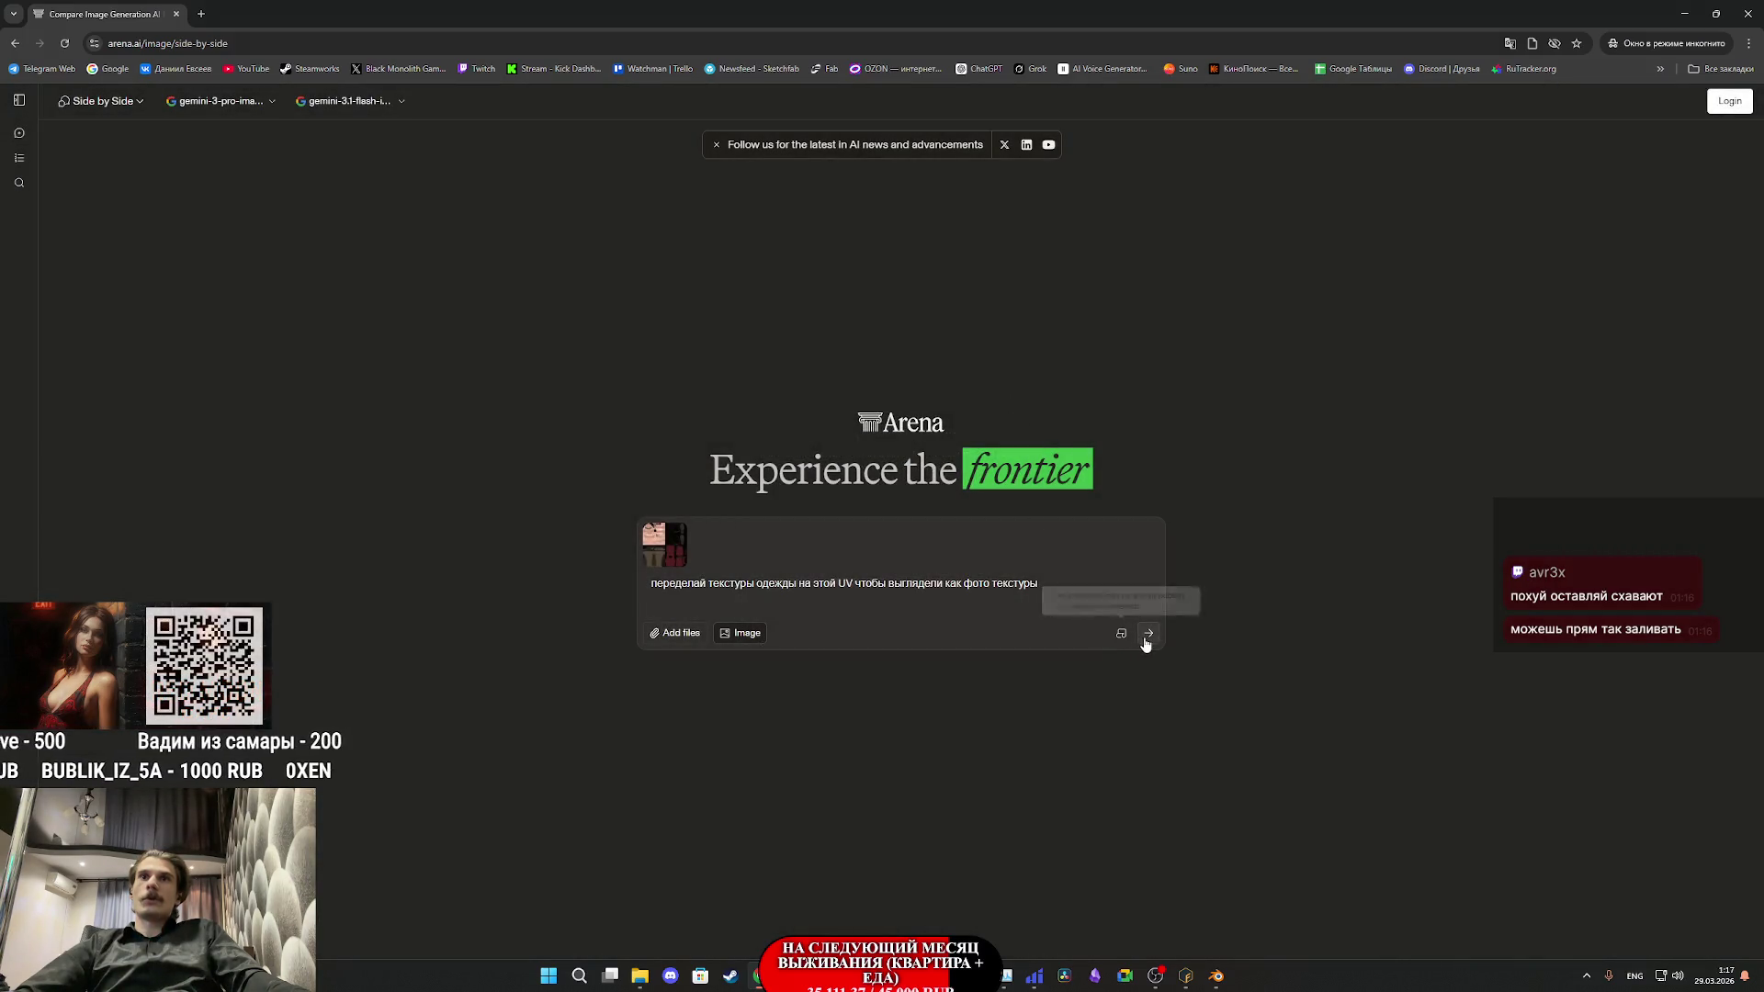
{"action": "left_click", "coordinate": [1148, 633]}
{"action": "left_click", "coordinate": [1010, 392]}
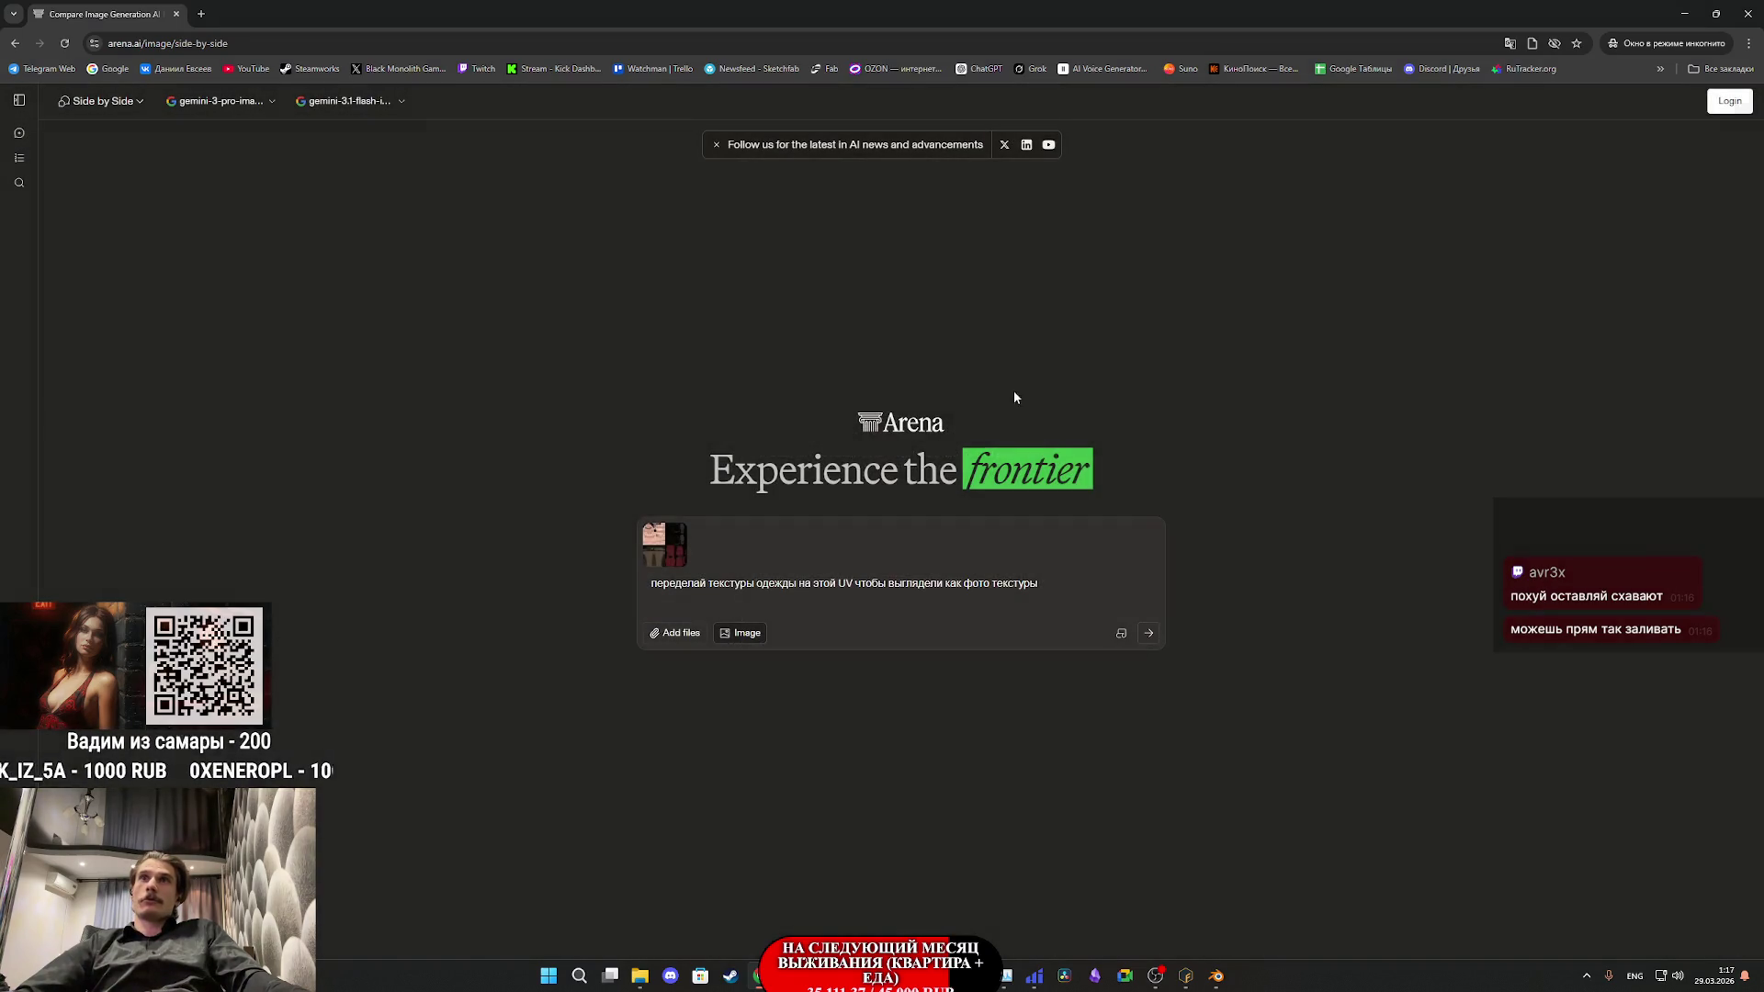
- Copy the prompt text and open a new incognito window
{"action": "left_click_drag", "start_coordinate": [1045, 579], "coordinate": [608, 586]}
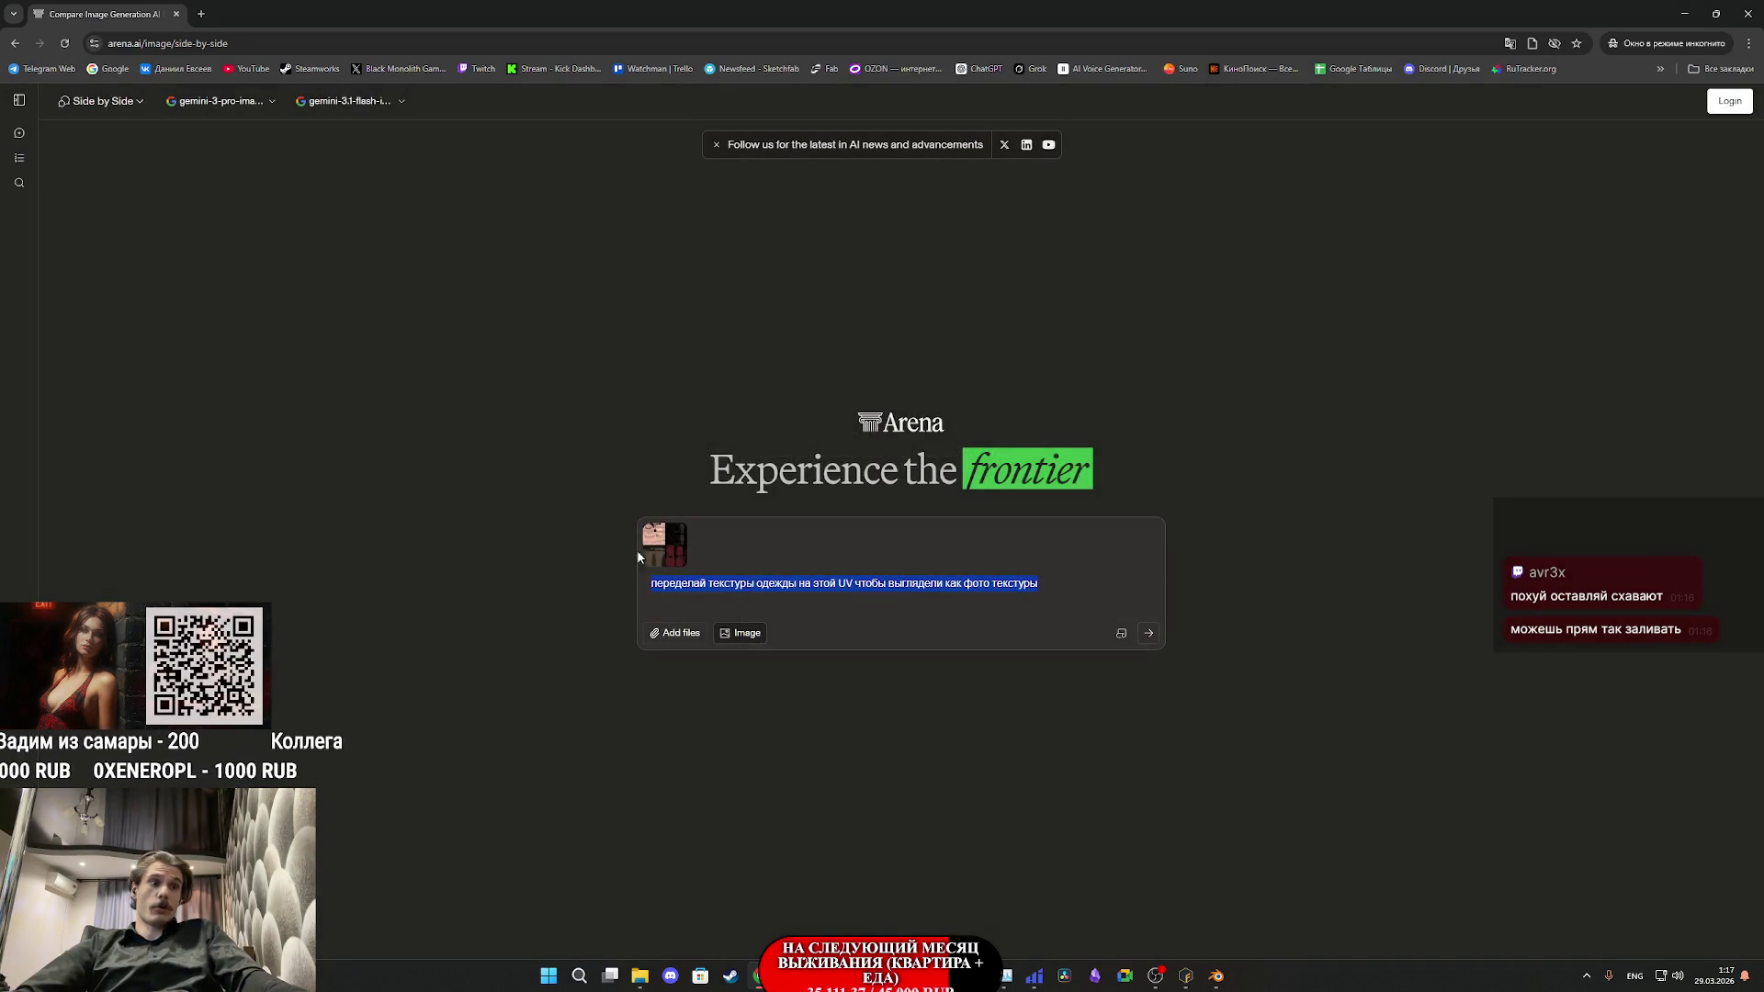
{"action": "key", "text": "alt+Tab"}
{"action": "left_click", "coordinate": [1748, 44]}
{"action": "left_click", "coordinate": [1713, 95]}
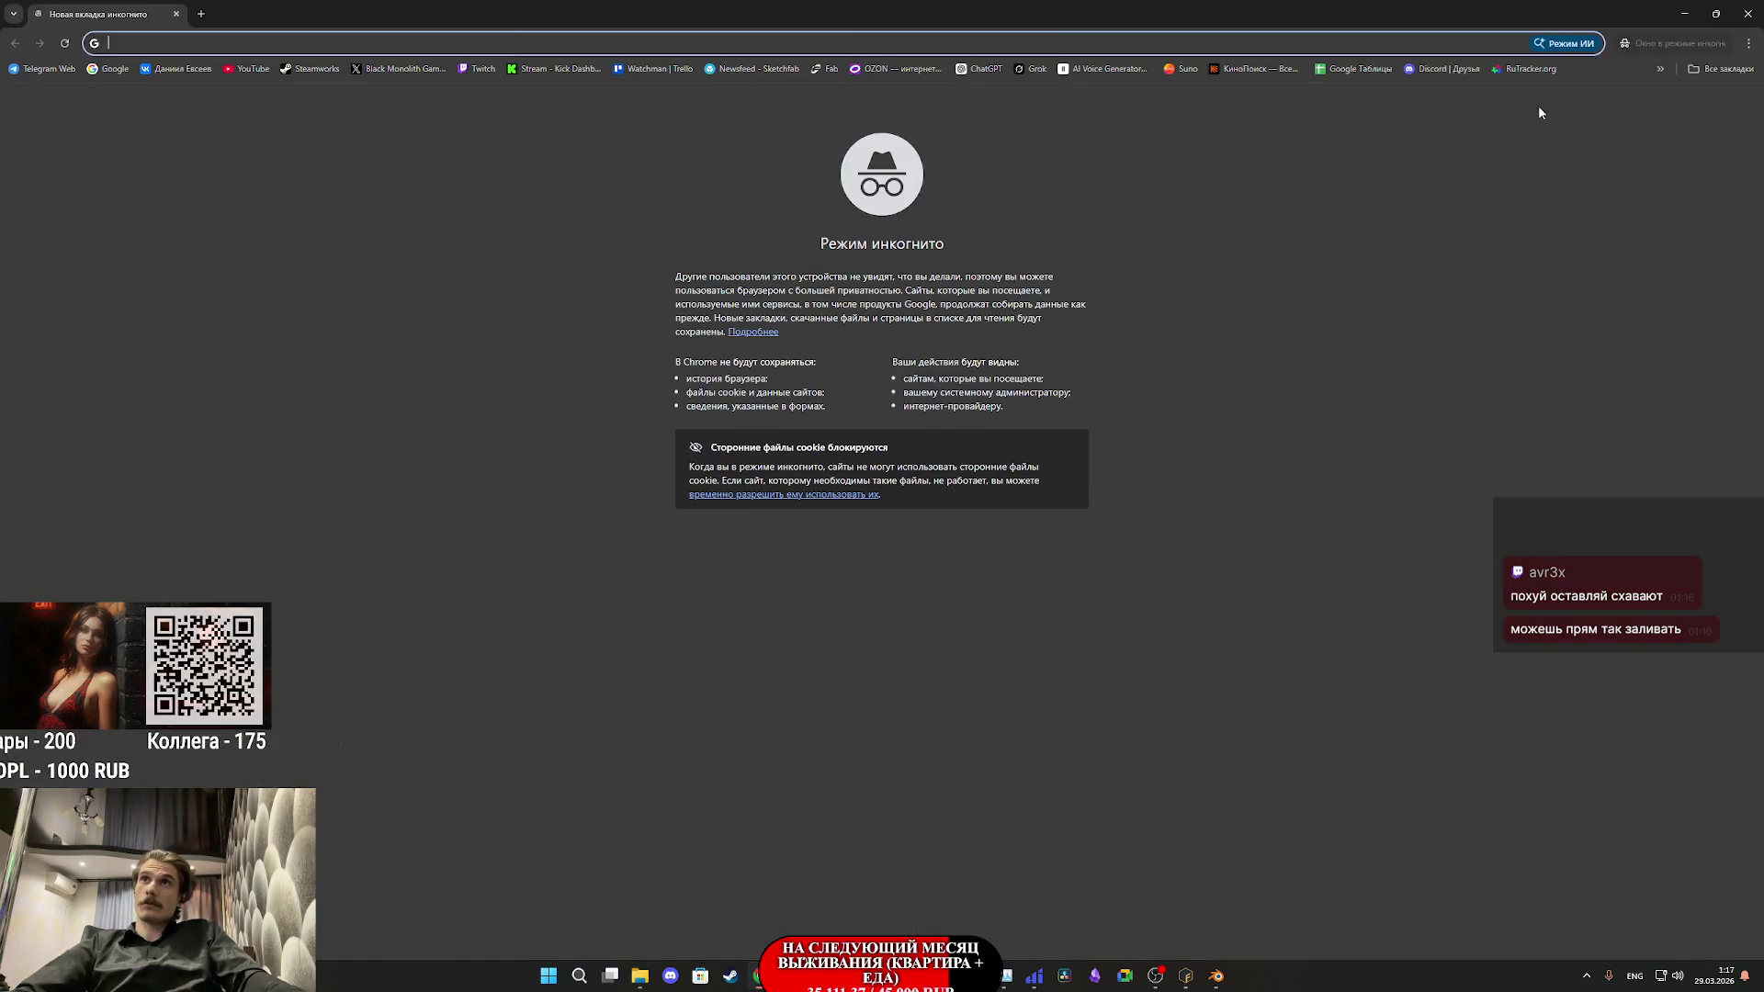
- Open the NormalMap-Online bookmark, then the LMArena bookmark in the incognito tab
{"action": "left_click", "coordinate": [1720, 69]}
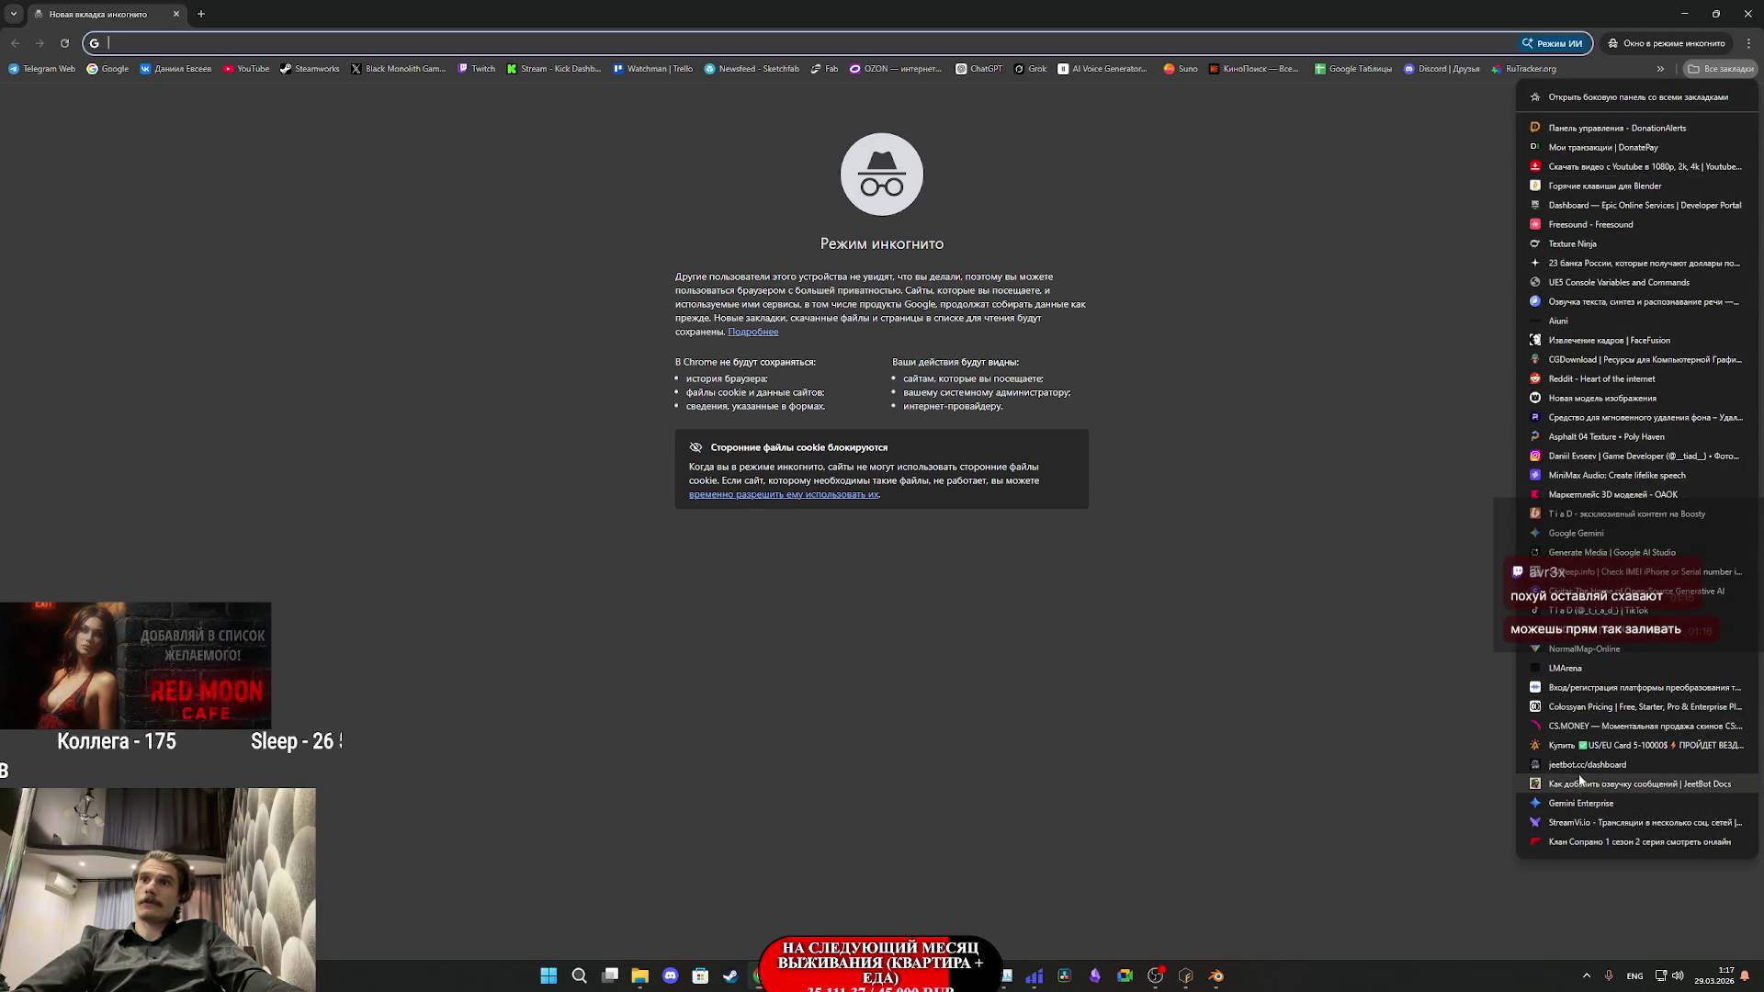
{"action": "left_click", "coordinate": [1562, 650]}
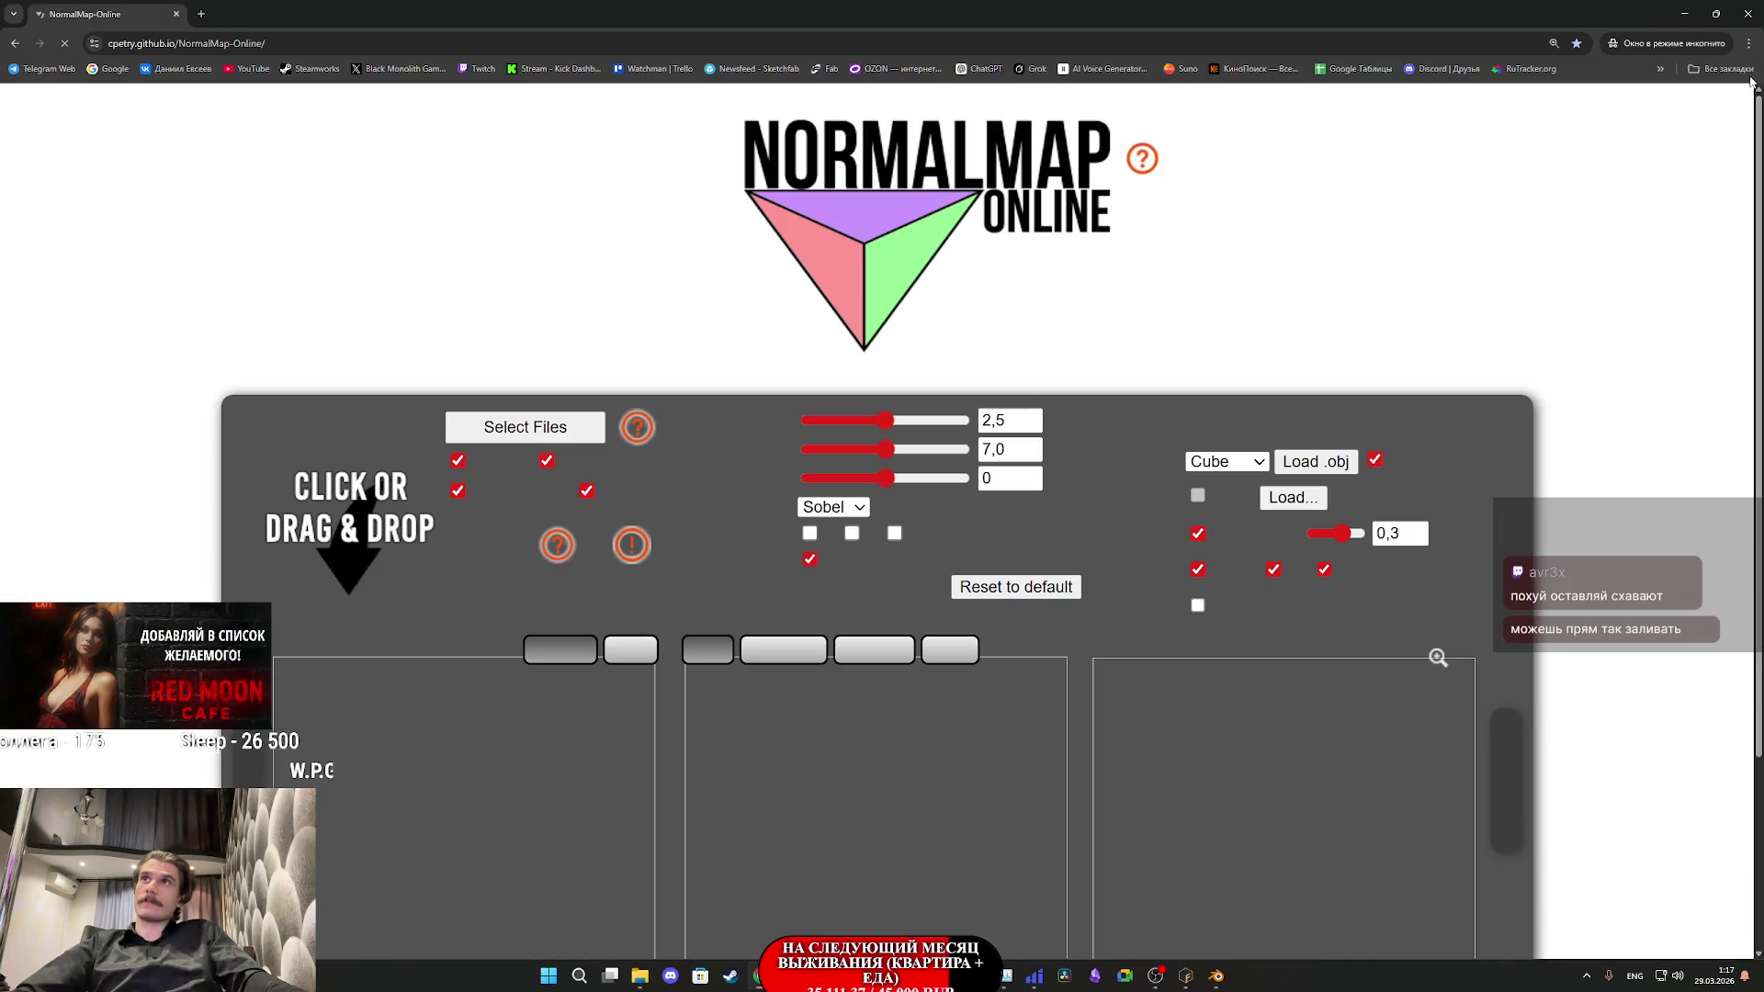
{"action": "left_click", "coordinate": [1736, 71]}
{"action": "left_click", "coordinate": [1574, 673]}
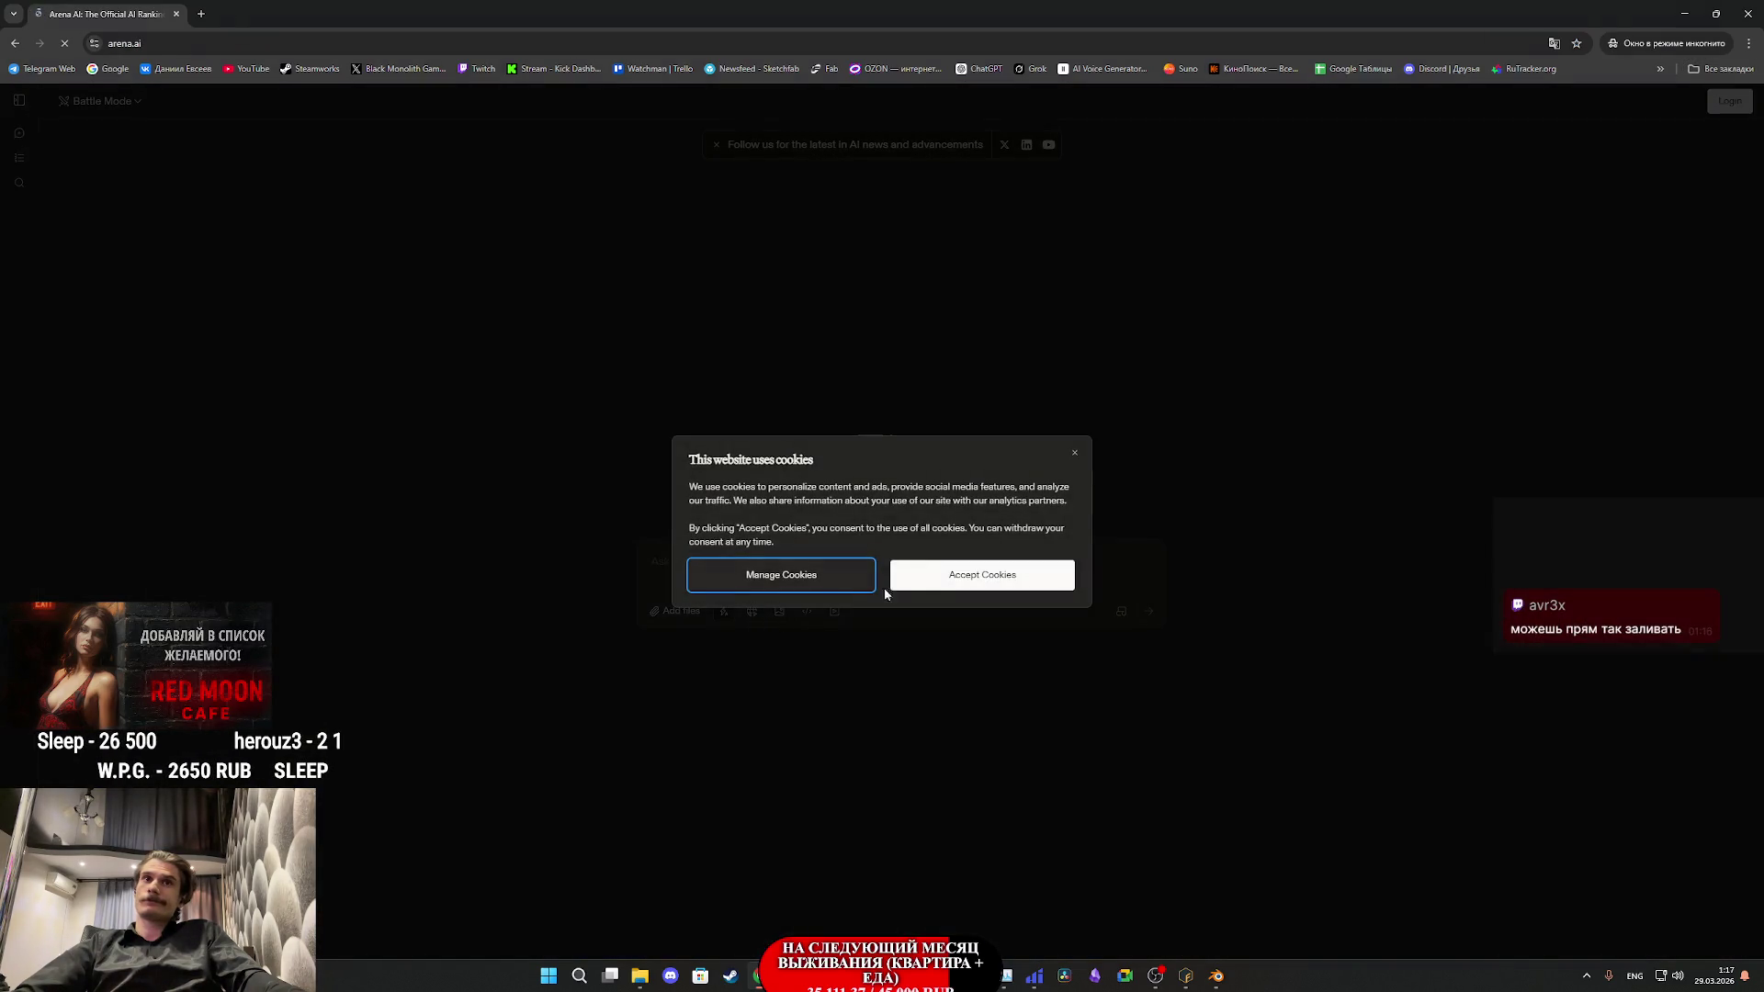
- Accept cookies and set up an Image side-by-side battle with gemini-3-pro-image-preview-2k as the second model
{"action": "left_click", "coordinate": [854, 577]}
{"action": "left_click", "coordinate": [778, 611]}
{"action": "left_click", "coordinate": [101, 101]}
{"action": "left_click", "coordinate": [101, 171]}
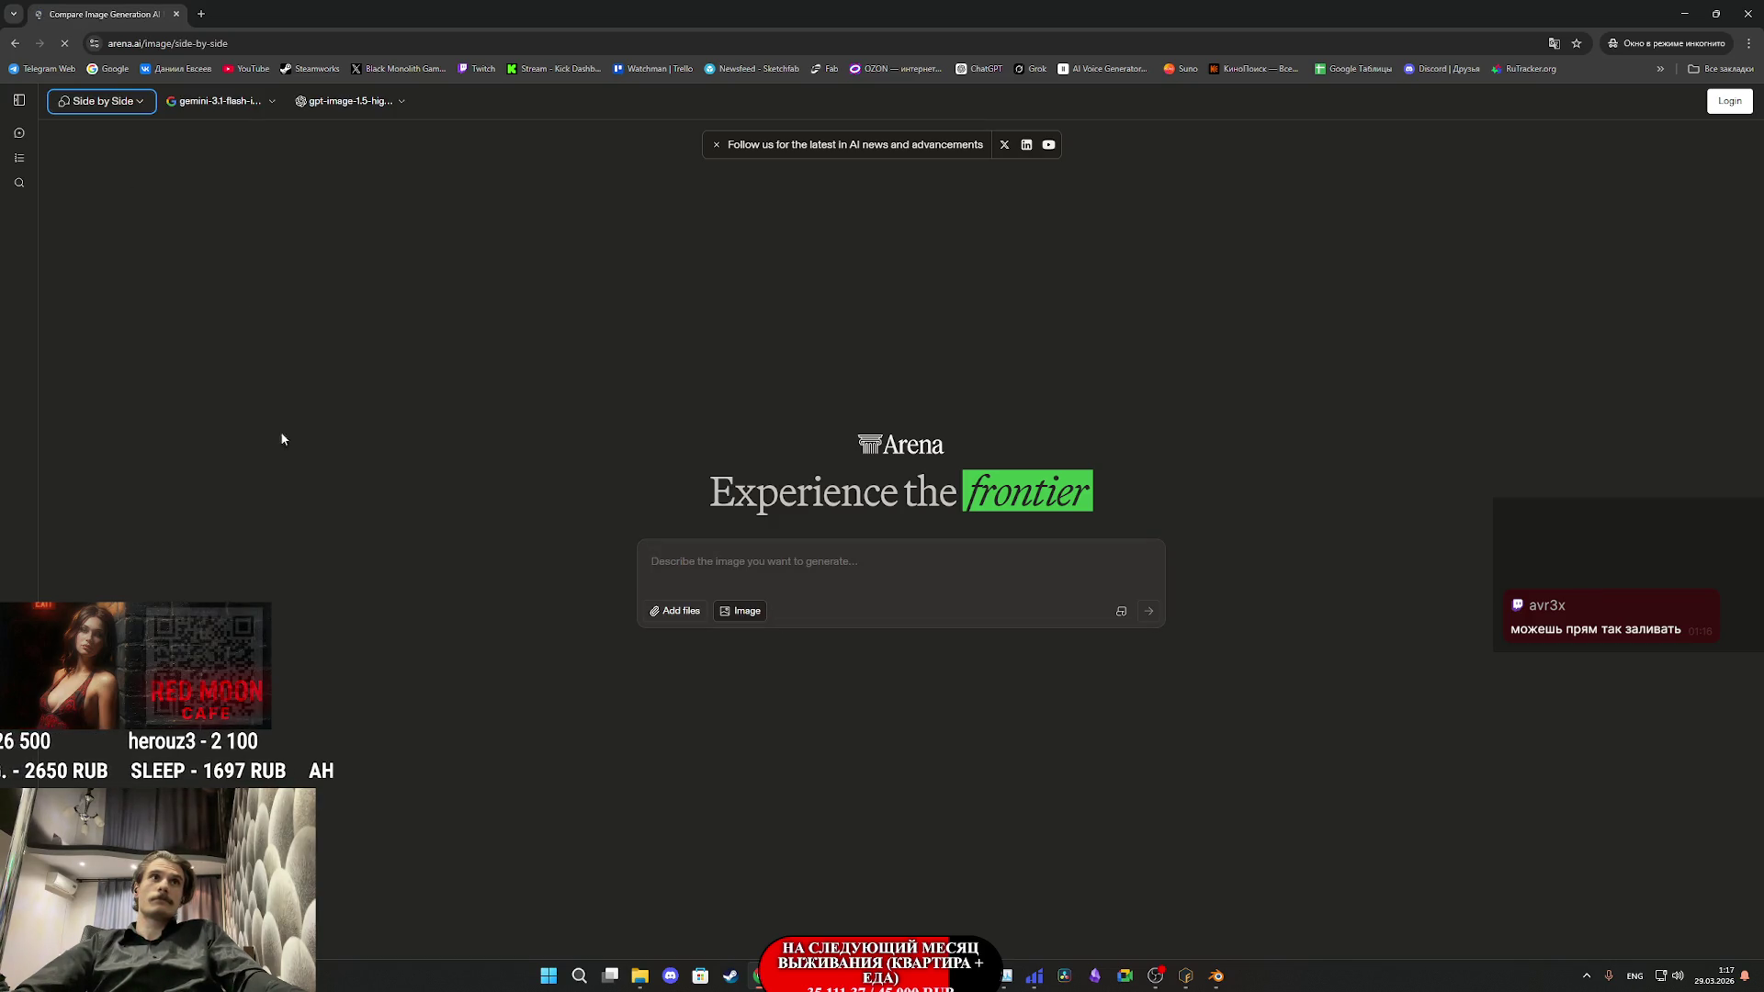
{"action": "left_click", "coordinate": [336, 103]}
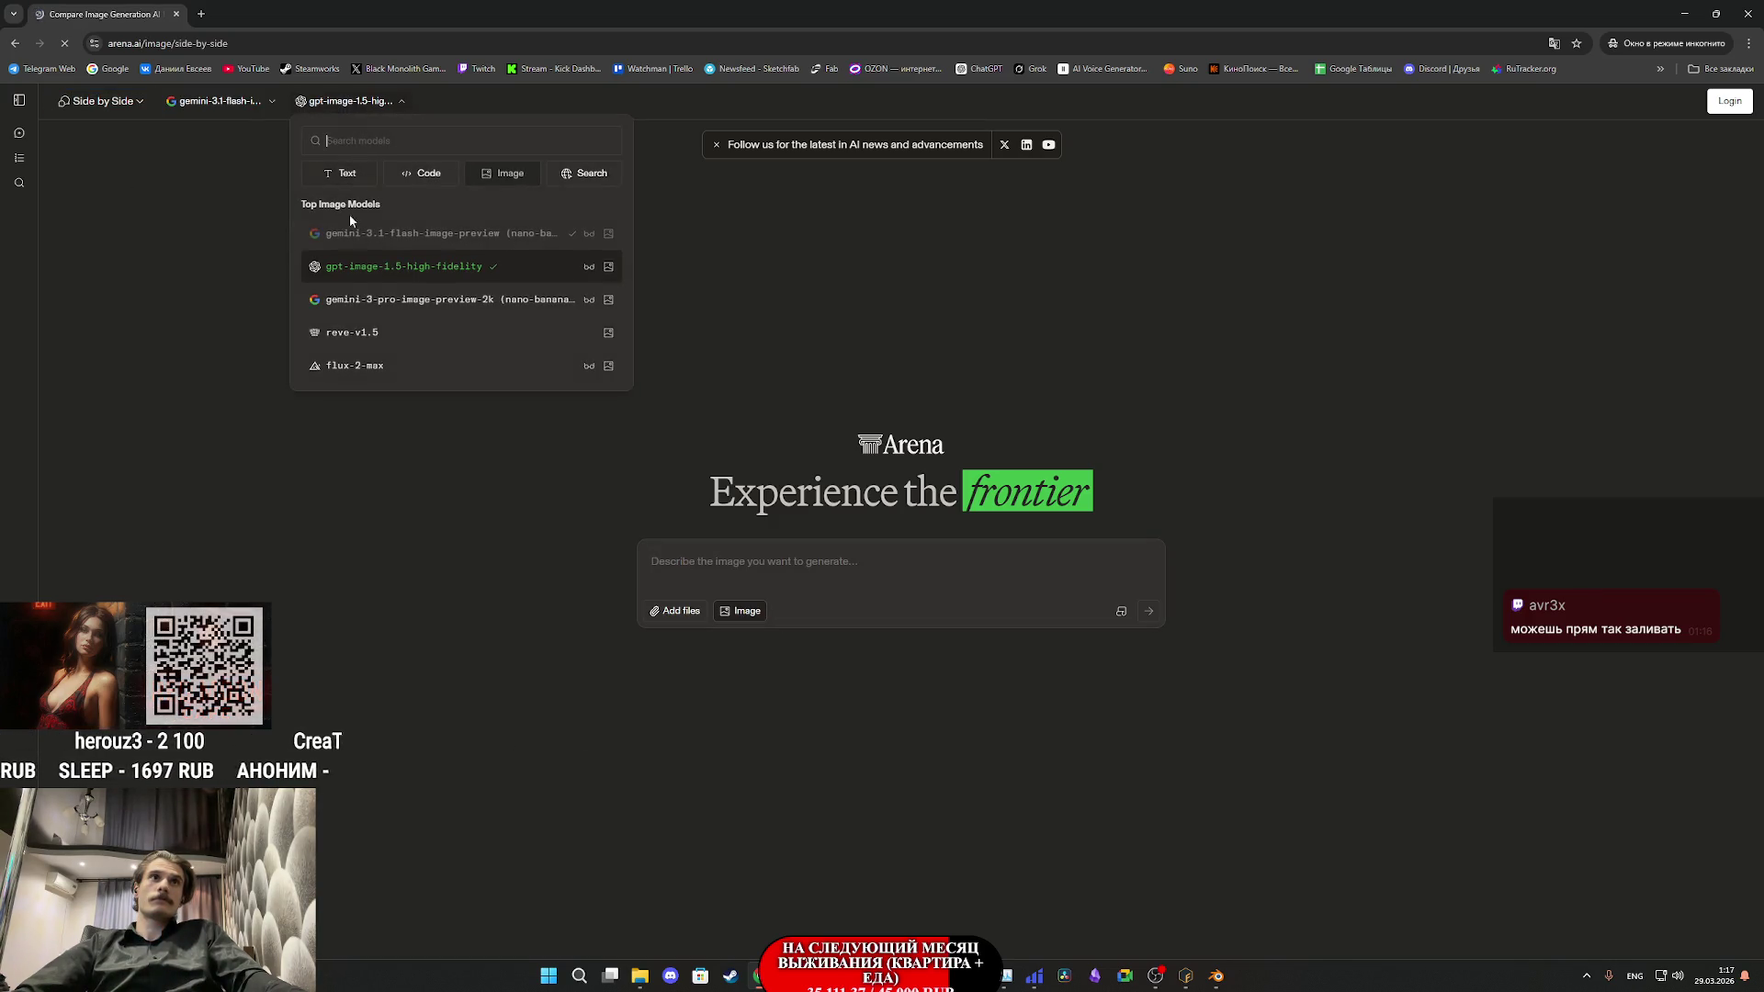
{"action": "left_click", "coordinate": [391, 302]}
- Paste the photo-texture prompt, attach the UV image, send it and agree to the terms
{"action": "type", "text": "переделай текстуры одежды на этой UV чтобы выглядели как фото текстуры"}
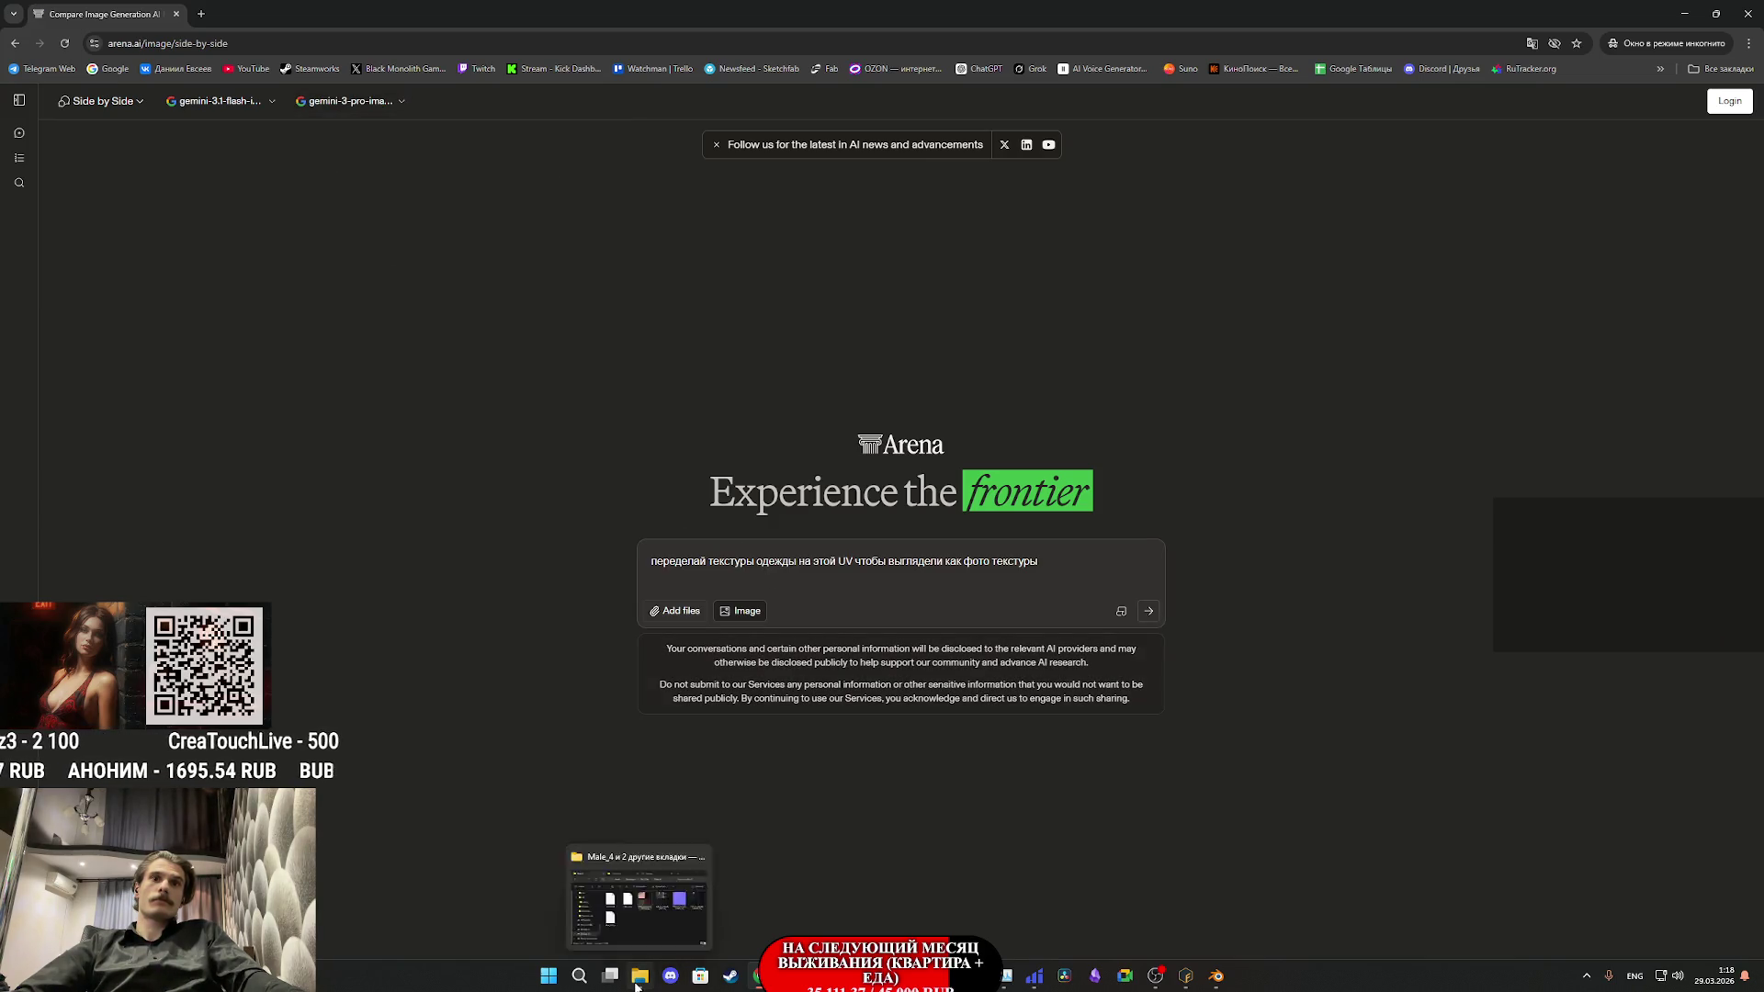
{"action": "left_click_drag", "start_coordinate": [1745, 551], "coordinate": [809, 569]}
{"action": "left_click", "coordinate": [1151, 633]}
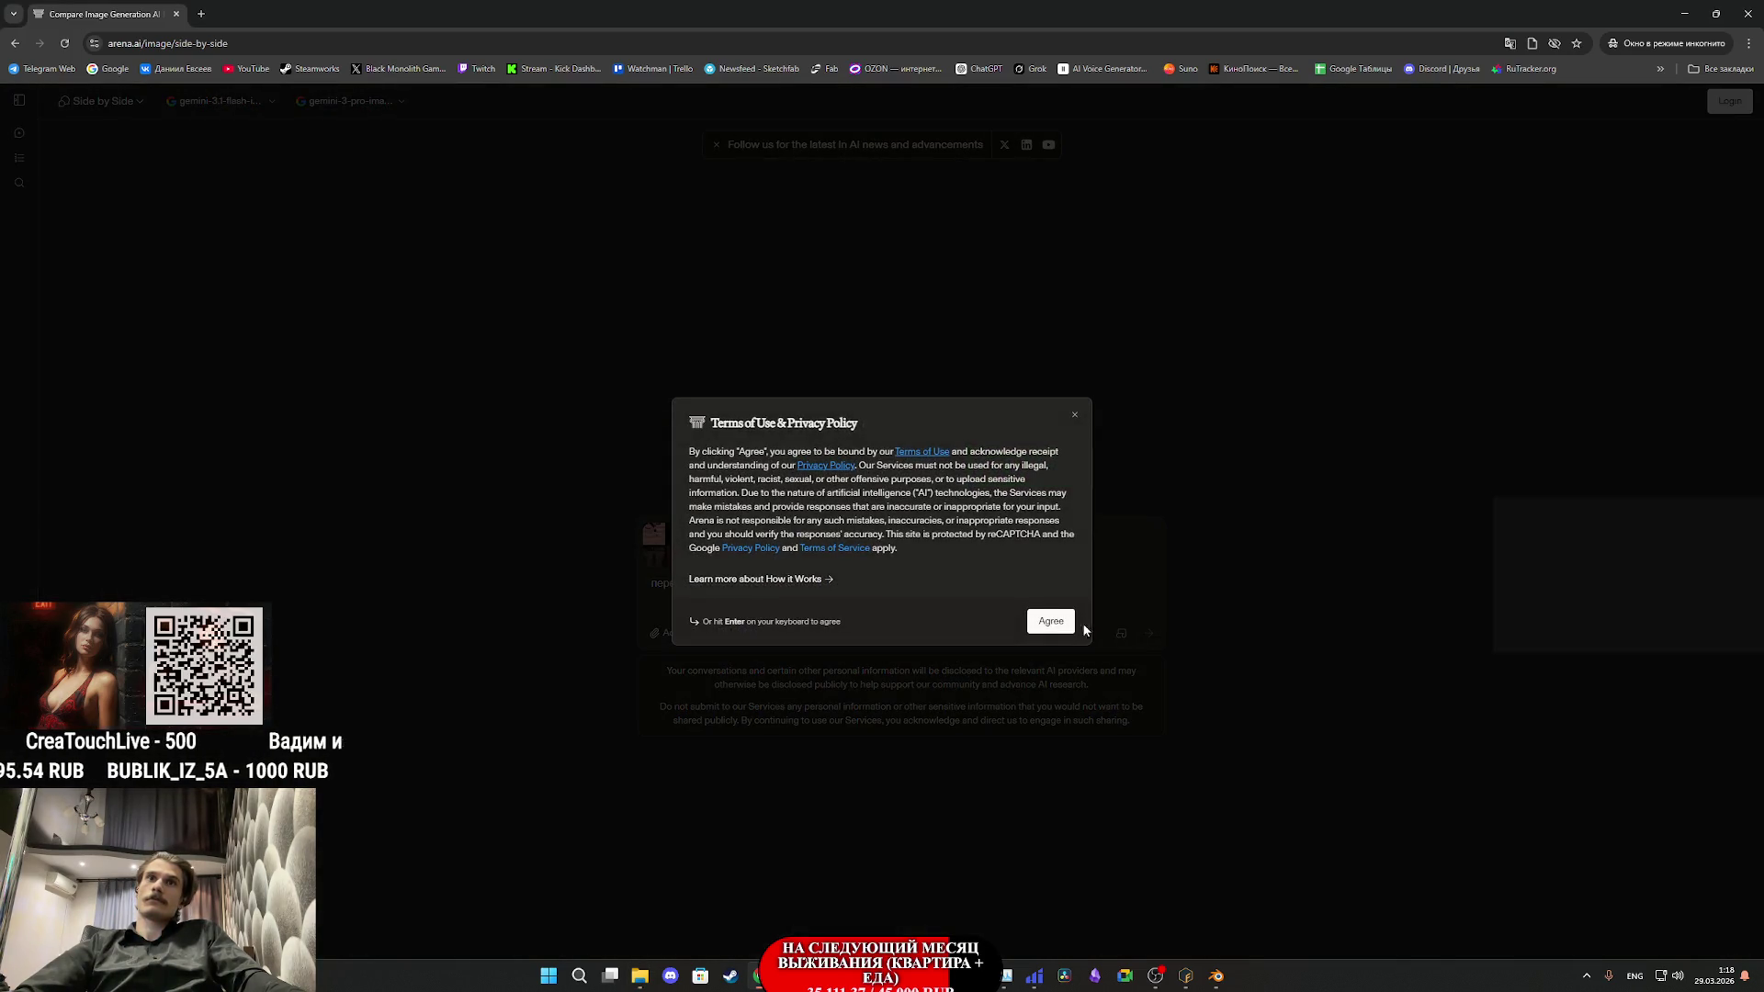
{"action": "left_click", "coordinate": [1049, 626]}
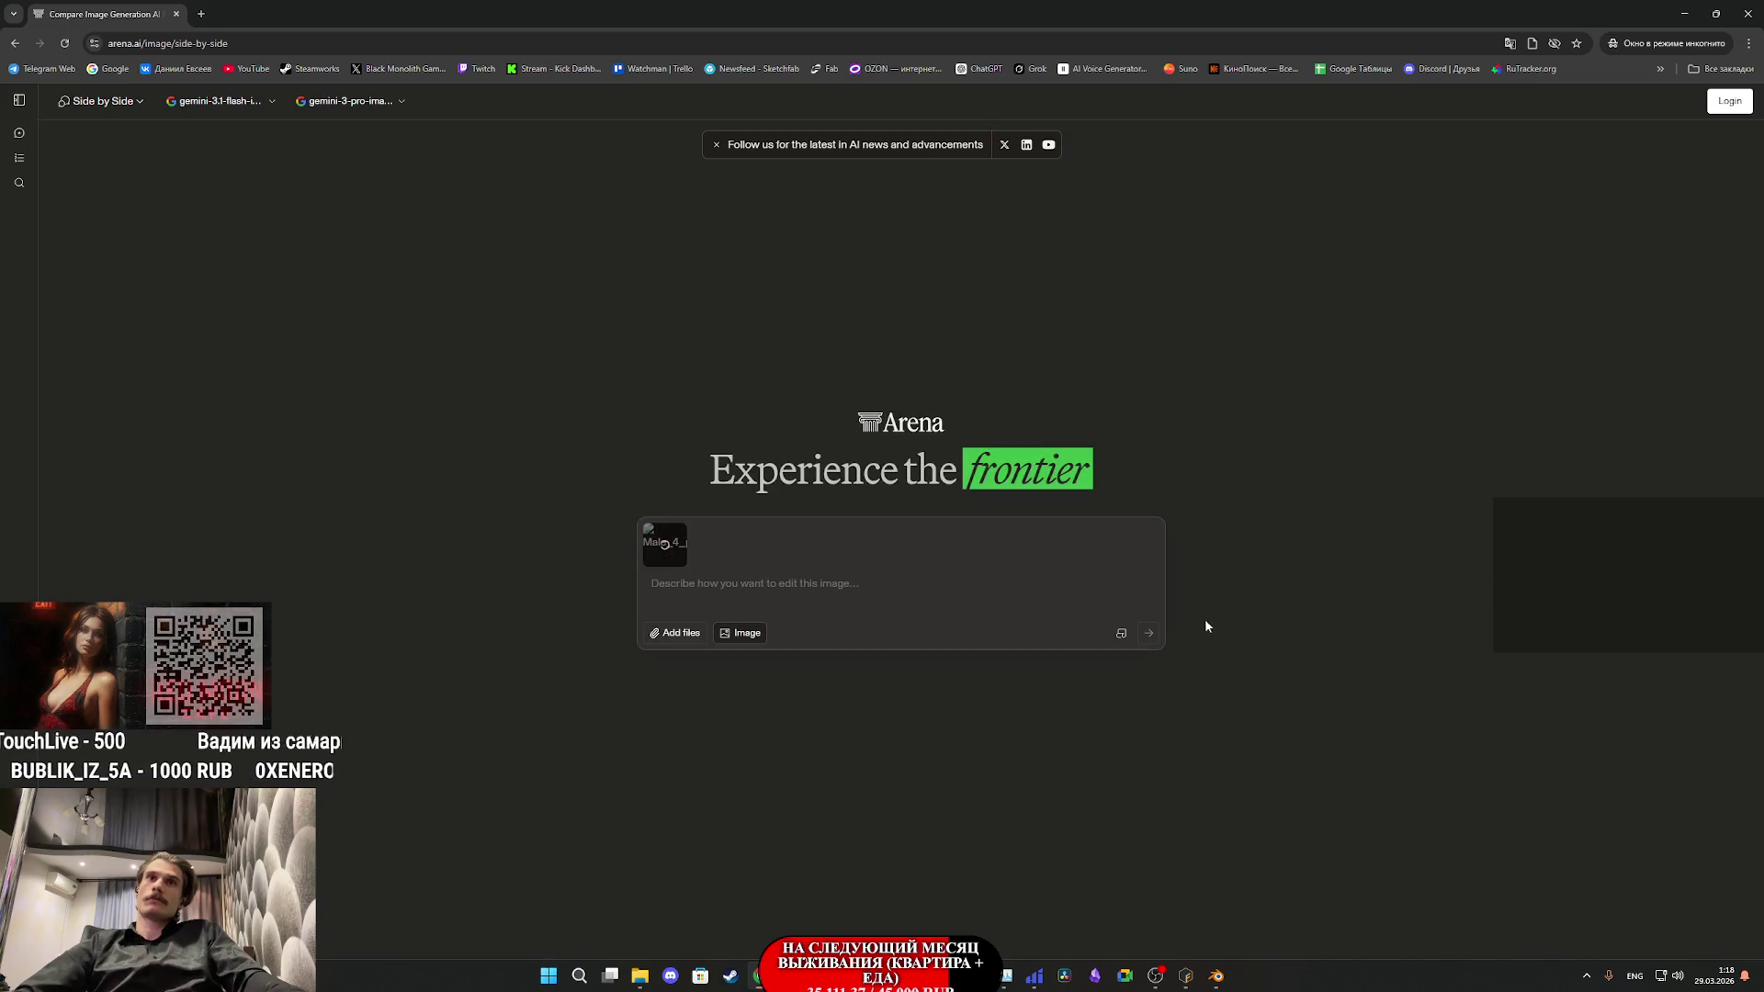
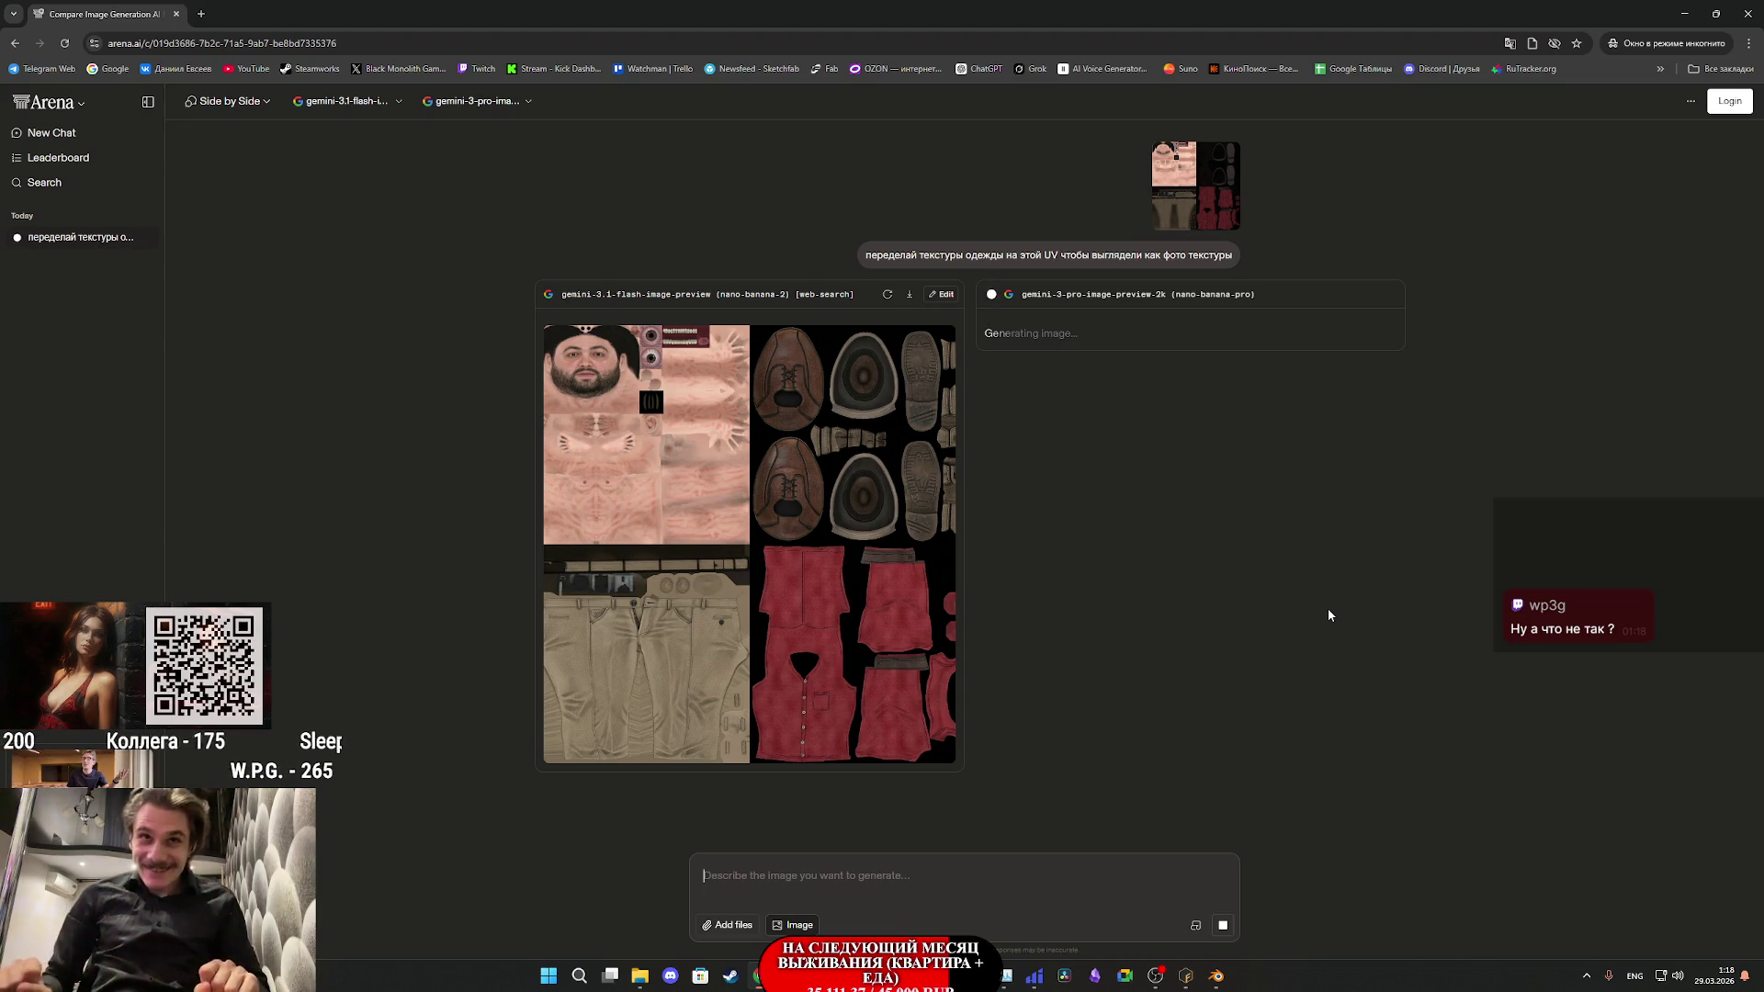
- Inspect both generated UV textures enlarged, then restore the clothing prompt and regenerate
{"action": "left_click", "coordinate": [716, 540]}
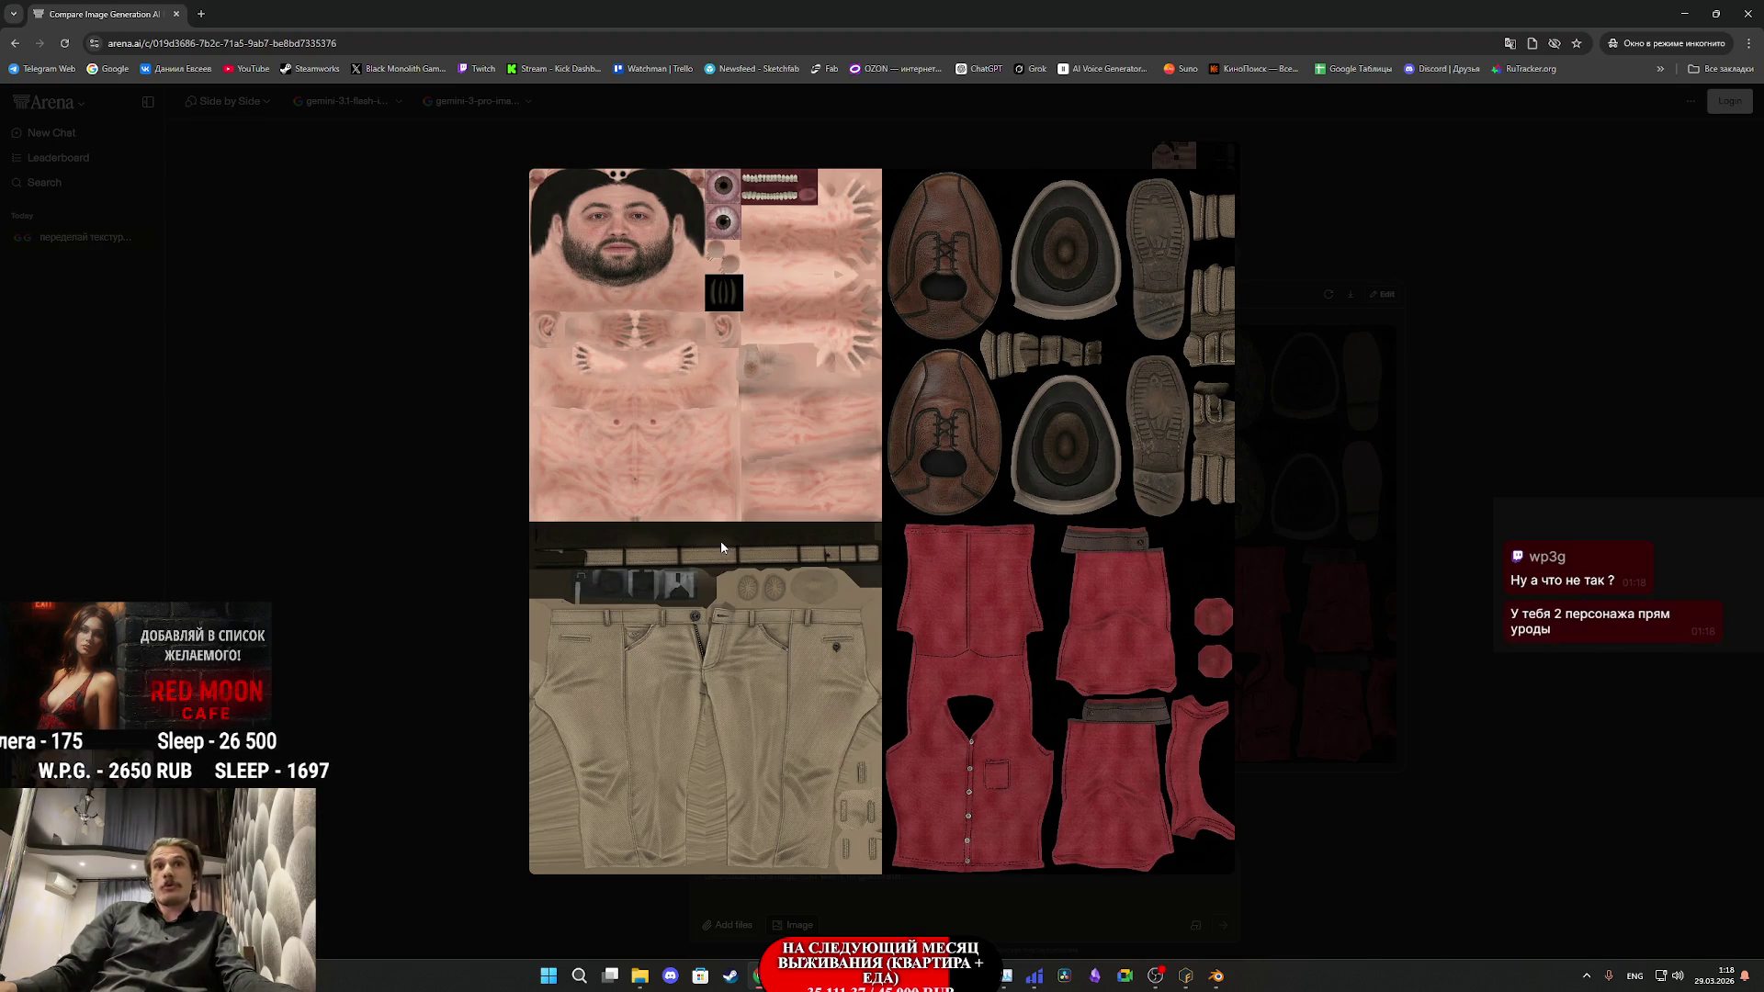
{"action": "left_click", "coordinate": [1256, 603]}
{"action": "left_click", "coordinate": [1287, 626]}
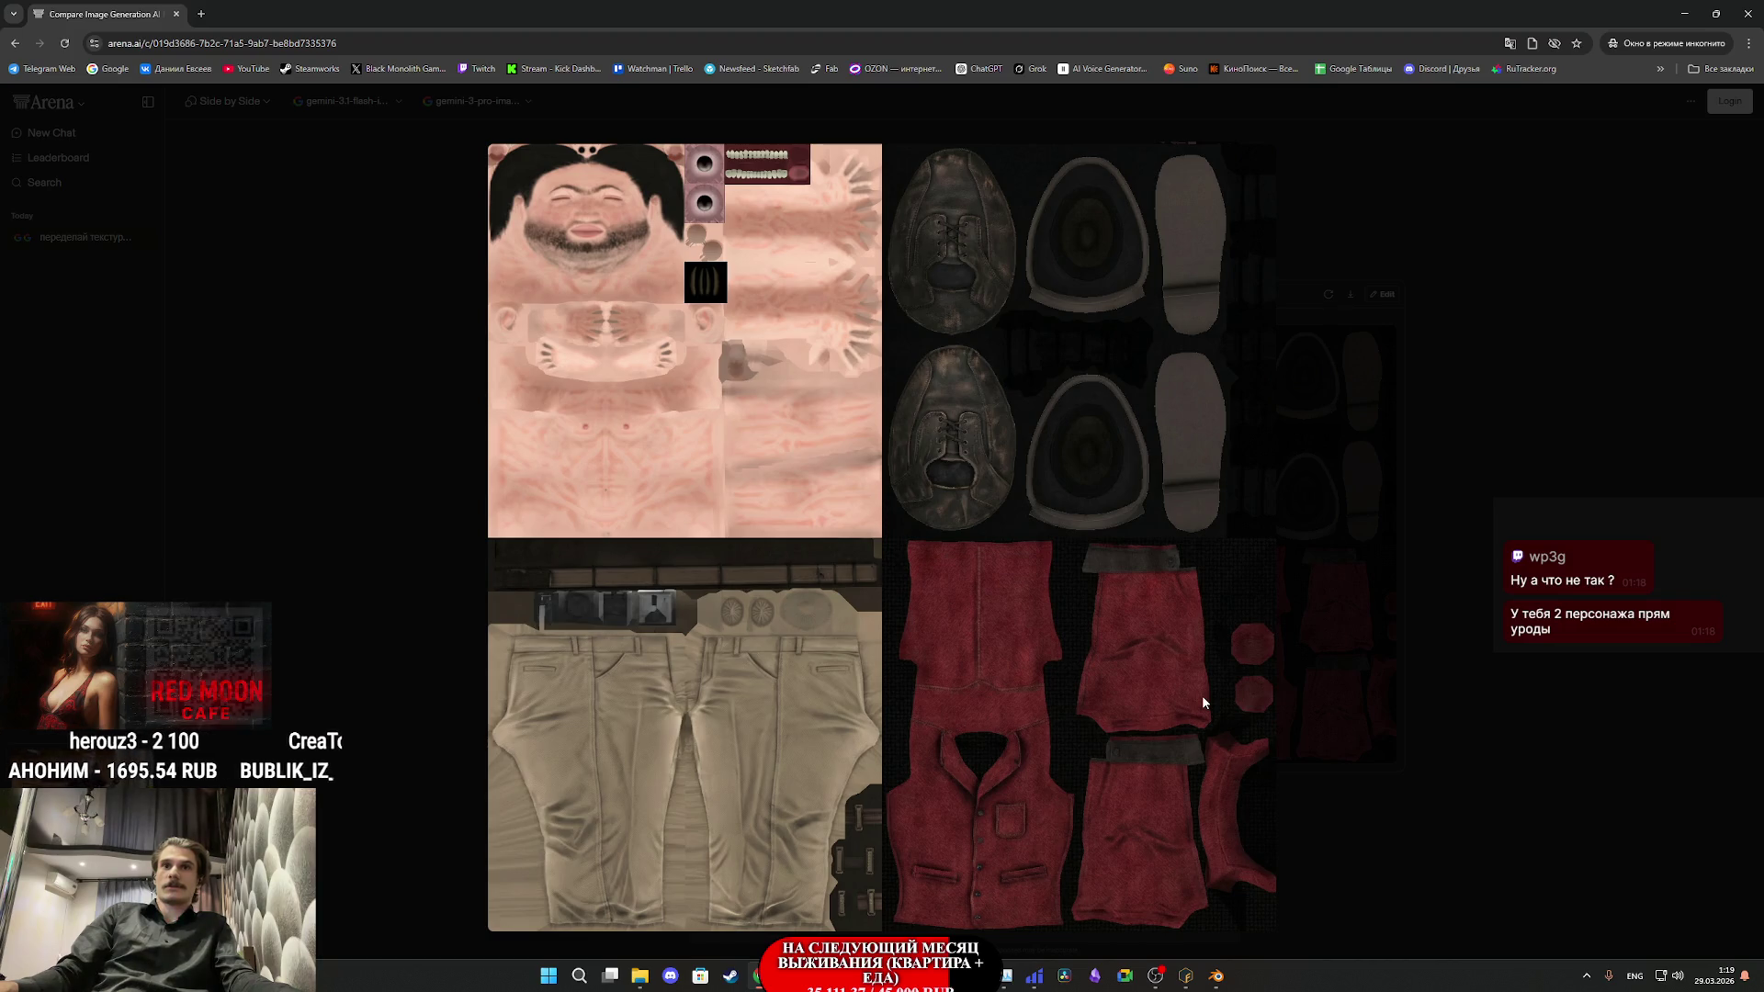
{"action": "left_click", "coordinate": [1356, 654]}
{"action": "left_click", "coordinate": [891, 665]}
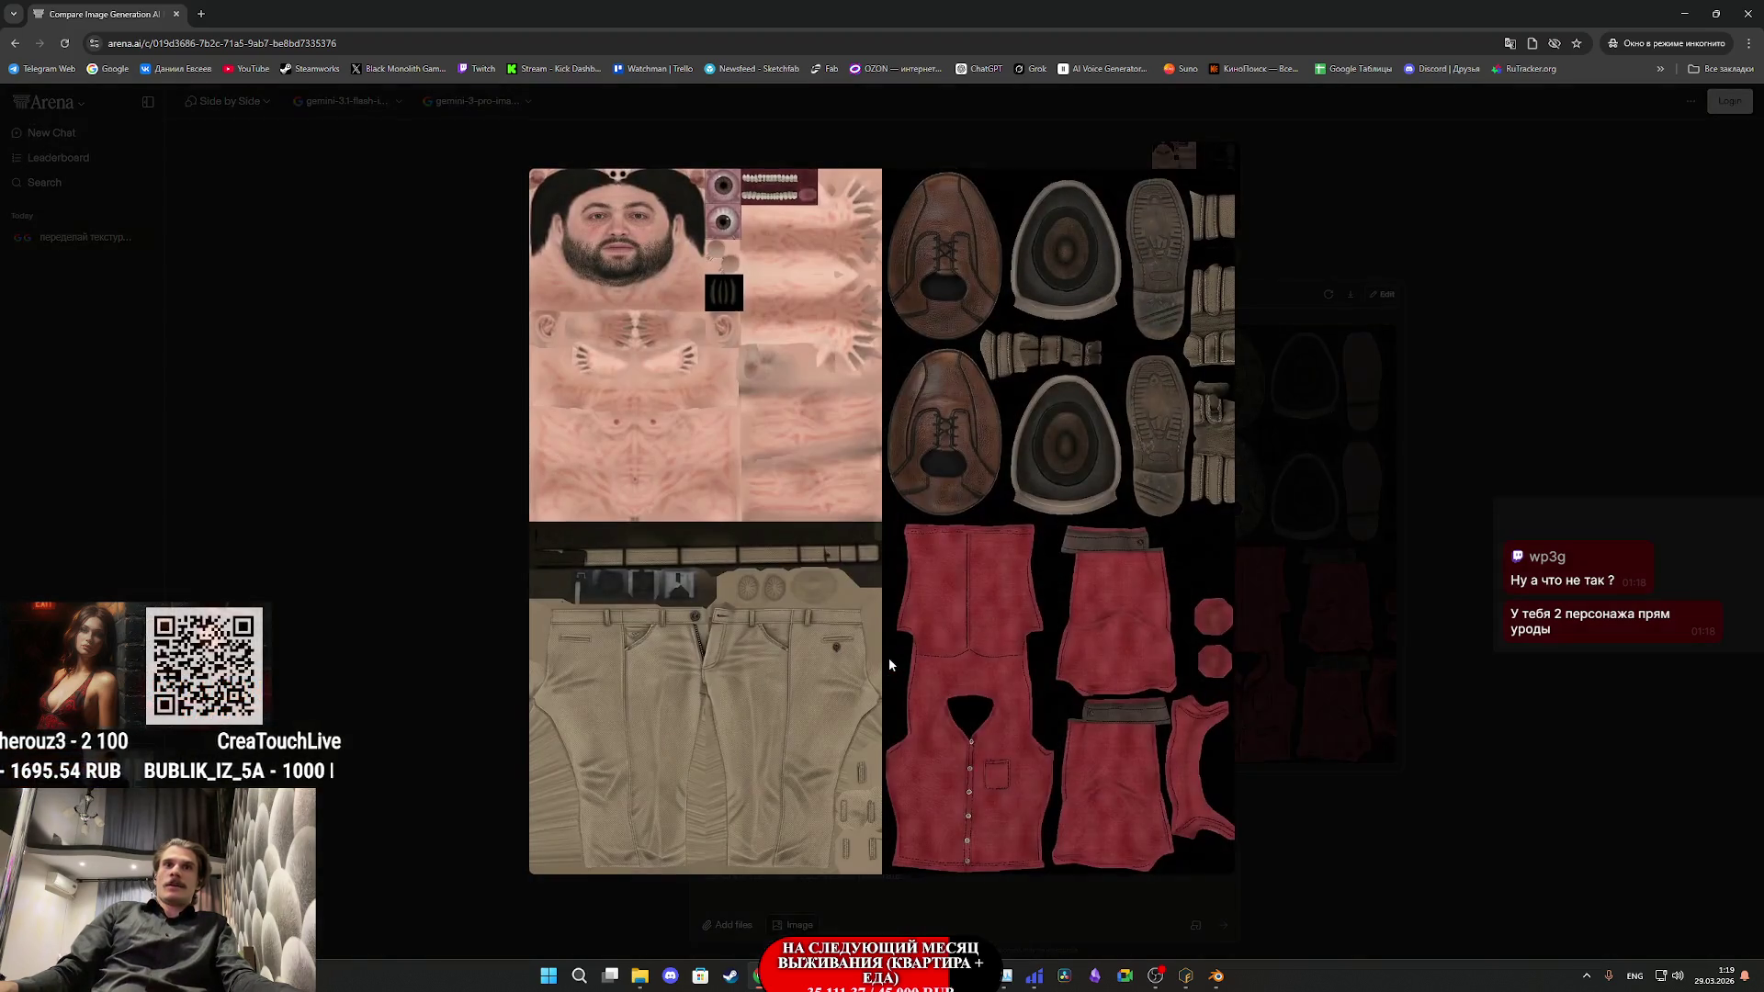
{"action": "left_click", "coordinate": [1389, 608]}
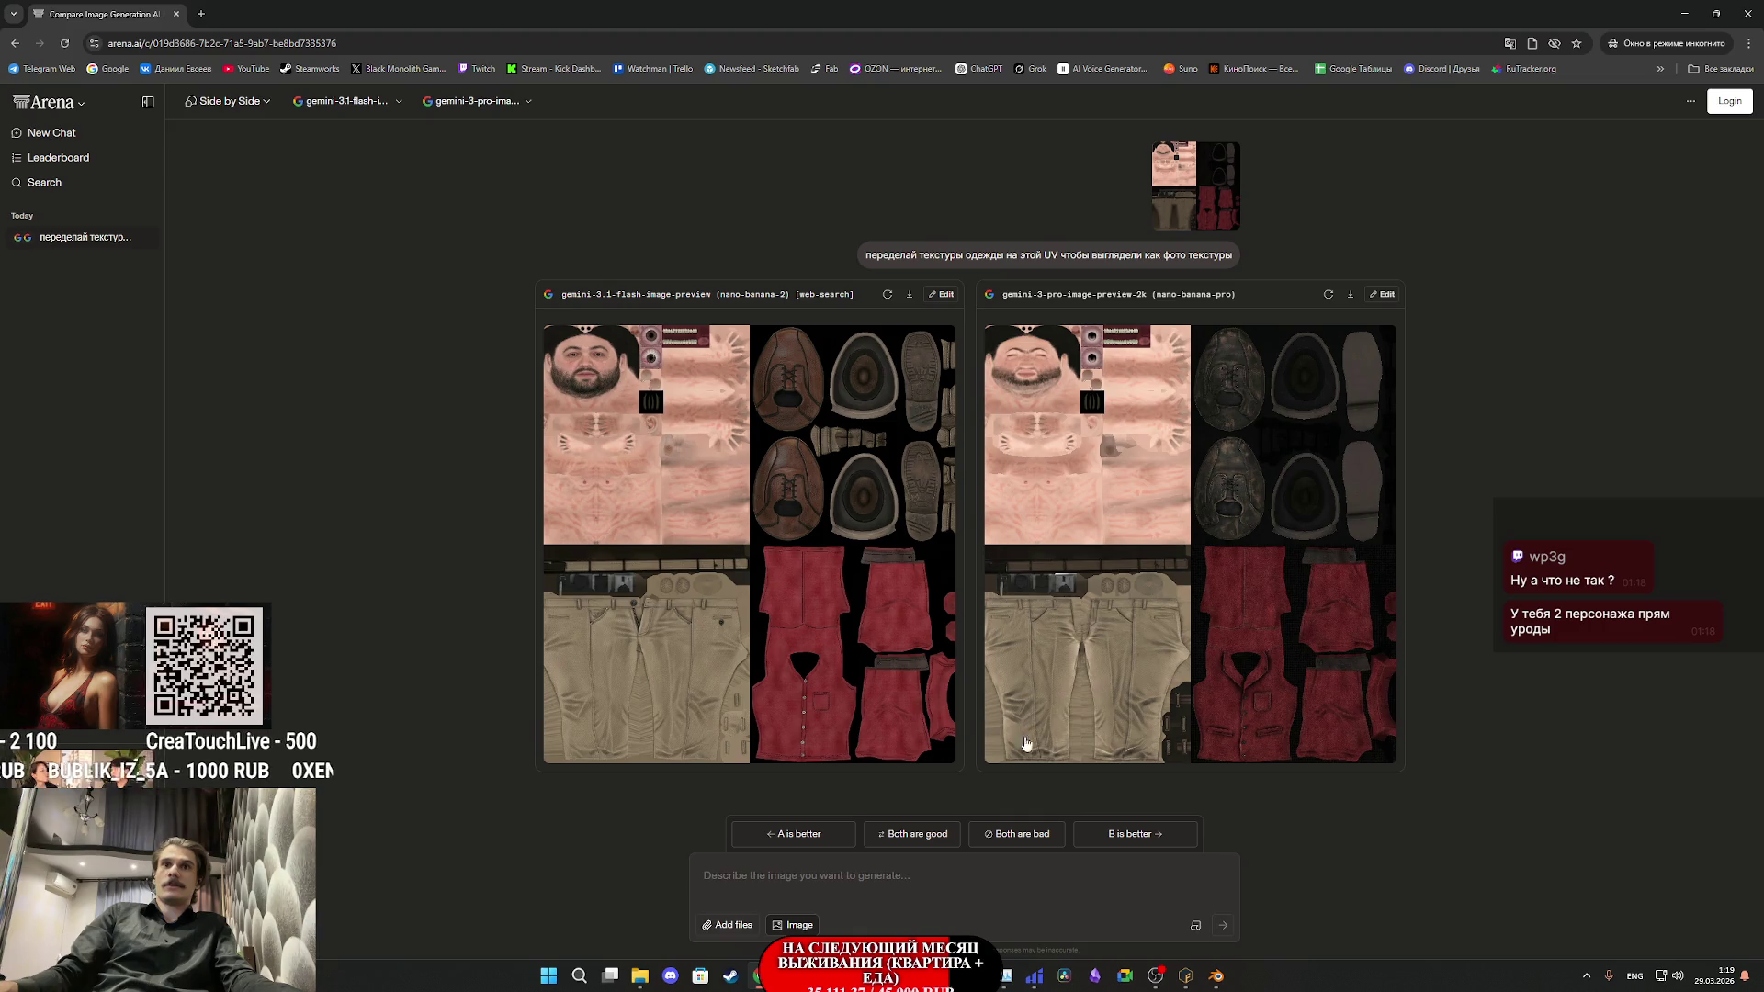
{"action": "type", "text": "переделай текстуры одежды на этой UV чтобы выглядели как фото текстуры"}
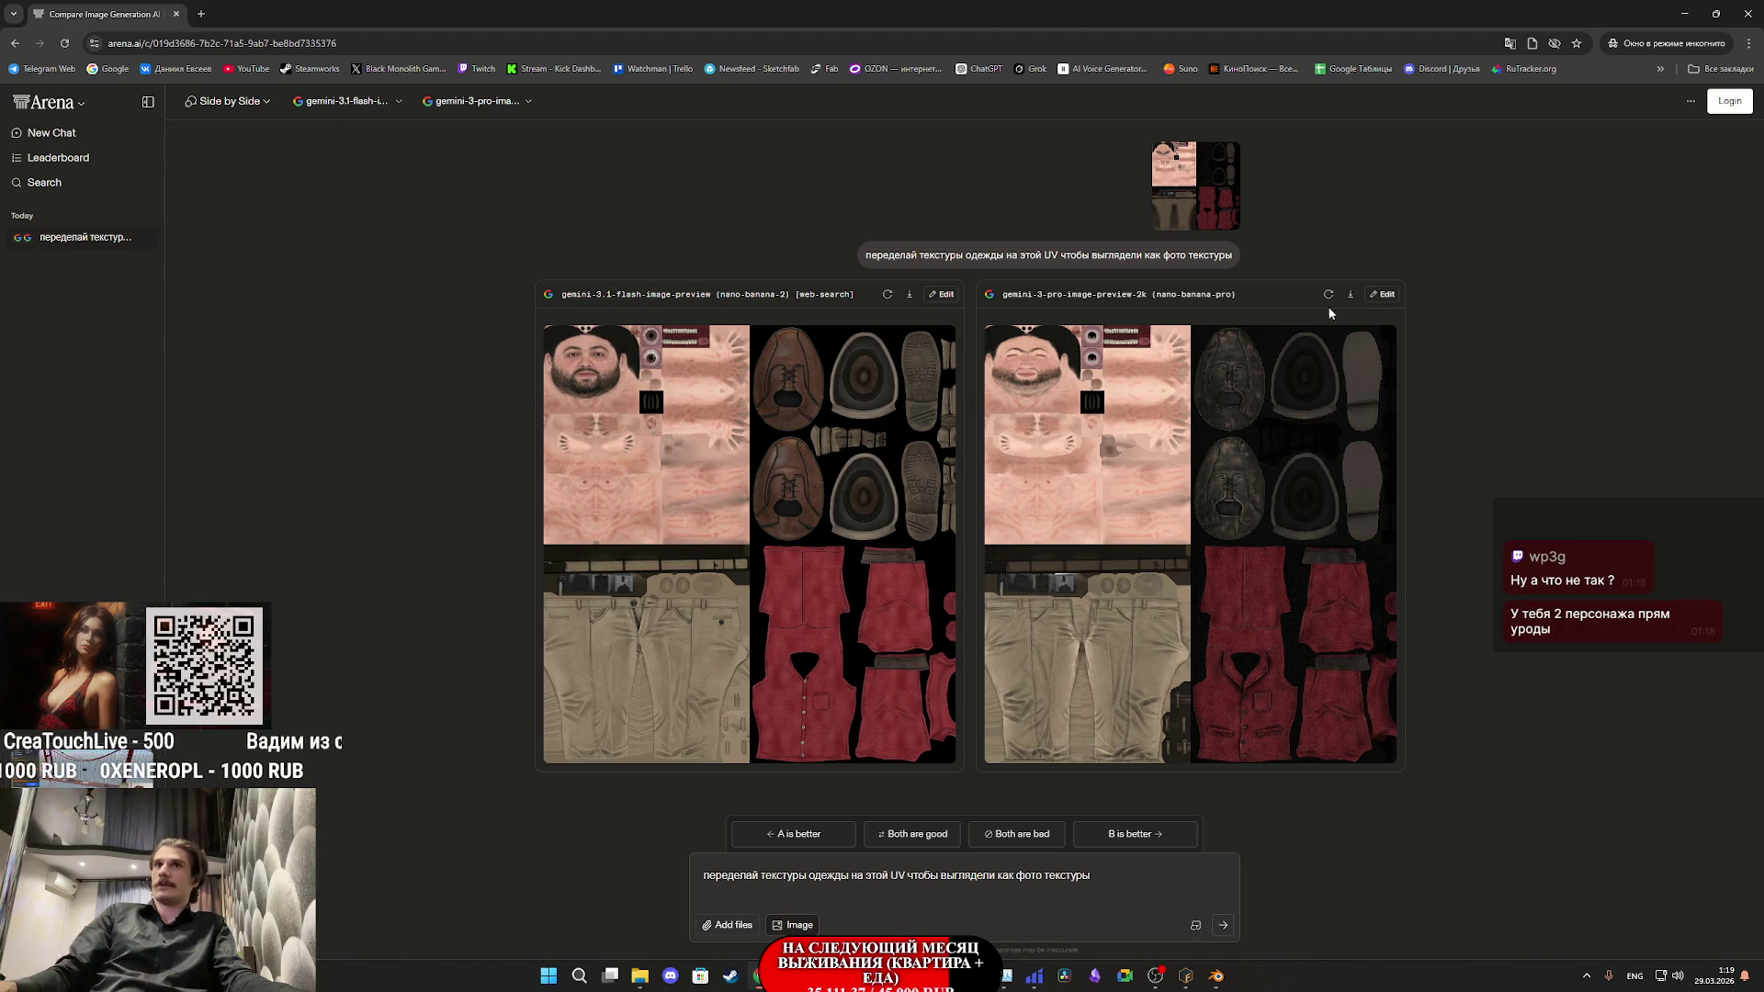
{"action": "left_click", "coordinate": [888, 295]}
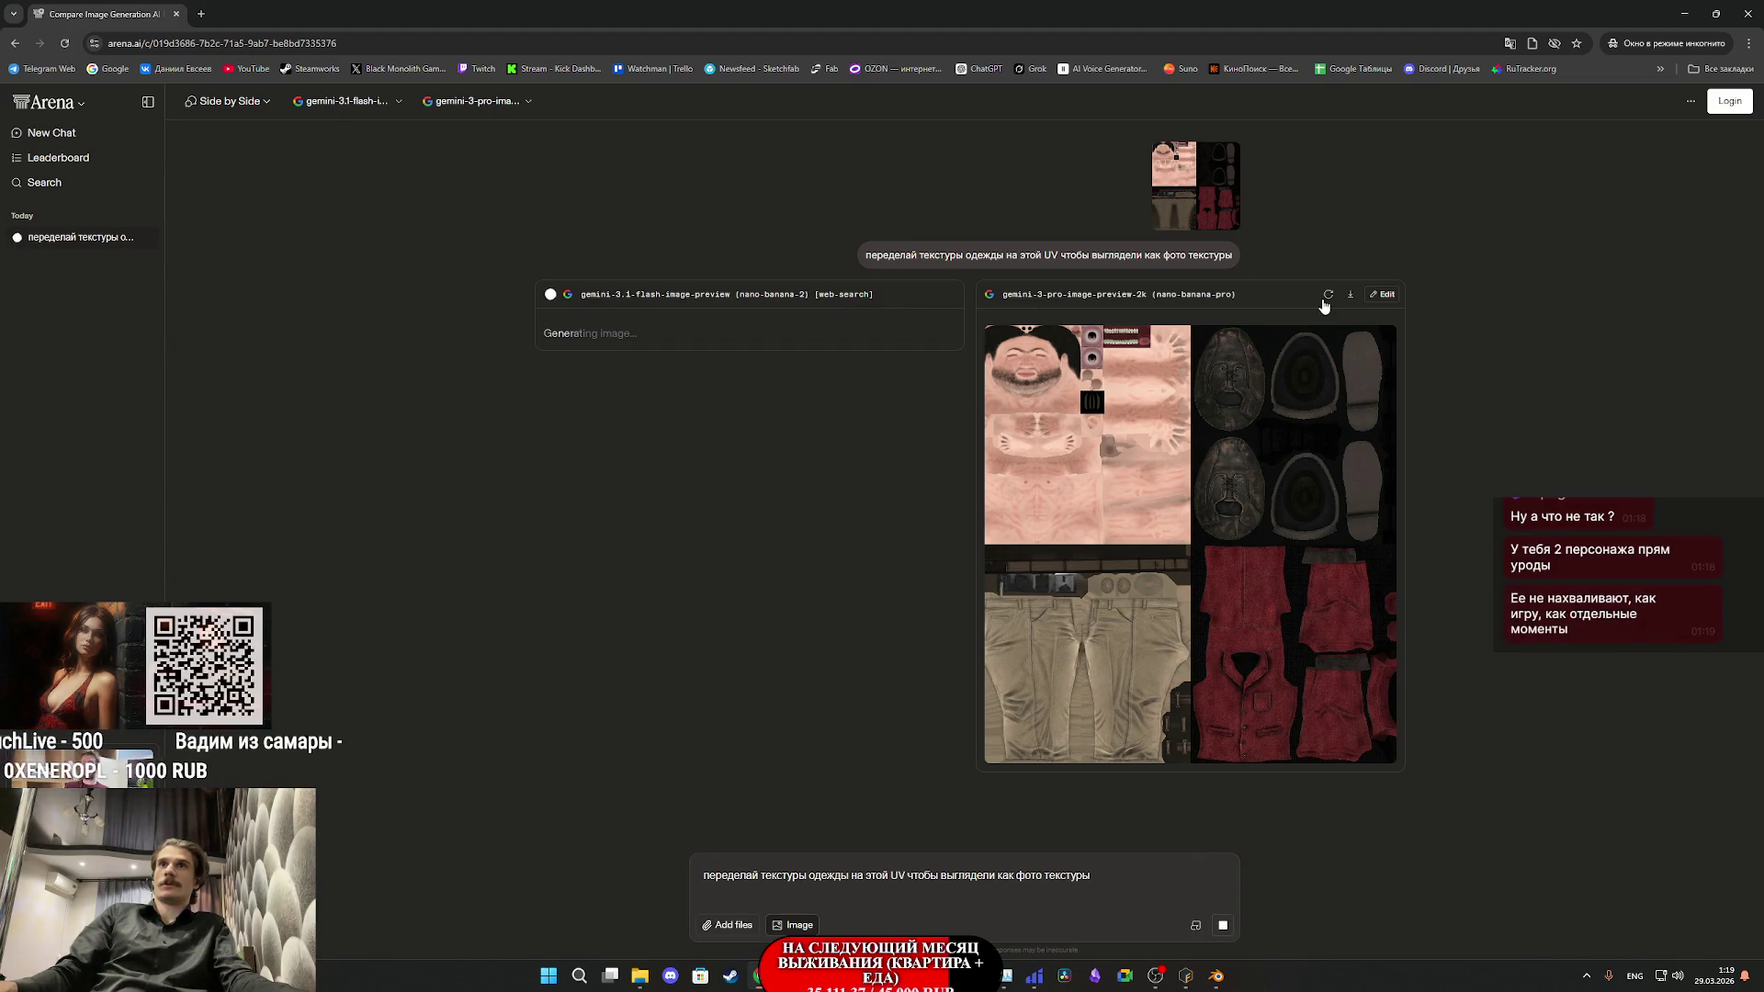
- Regenerate the right result, then enlarge and inspect both new UV textures
{"action": "left_click", "coordinate": [1325, 296]}
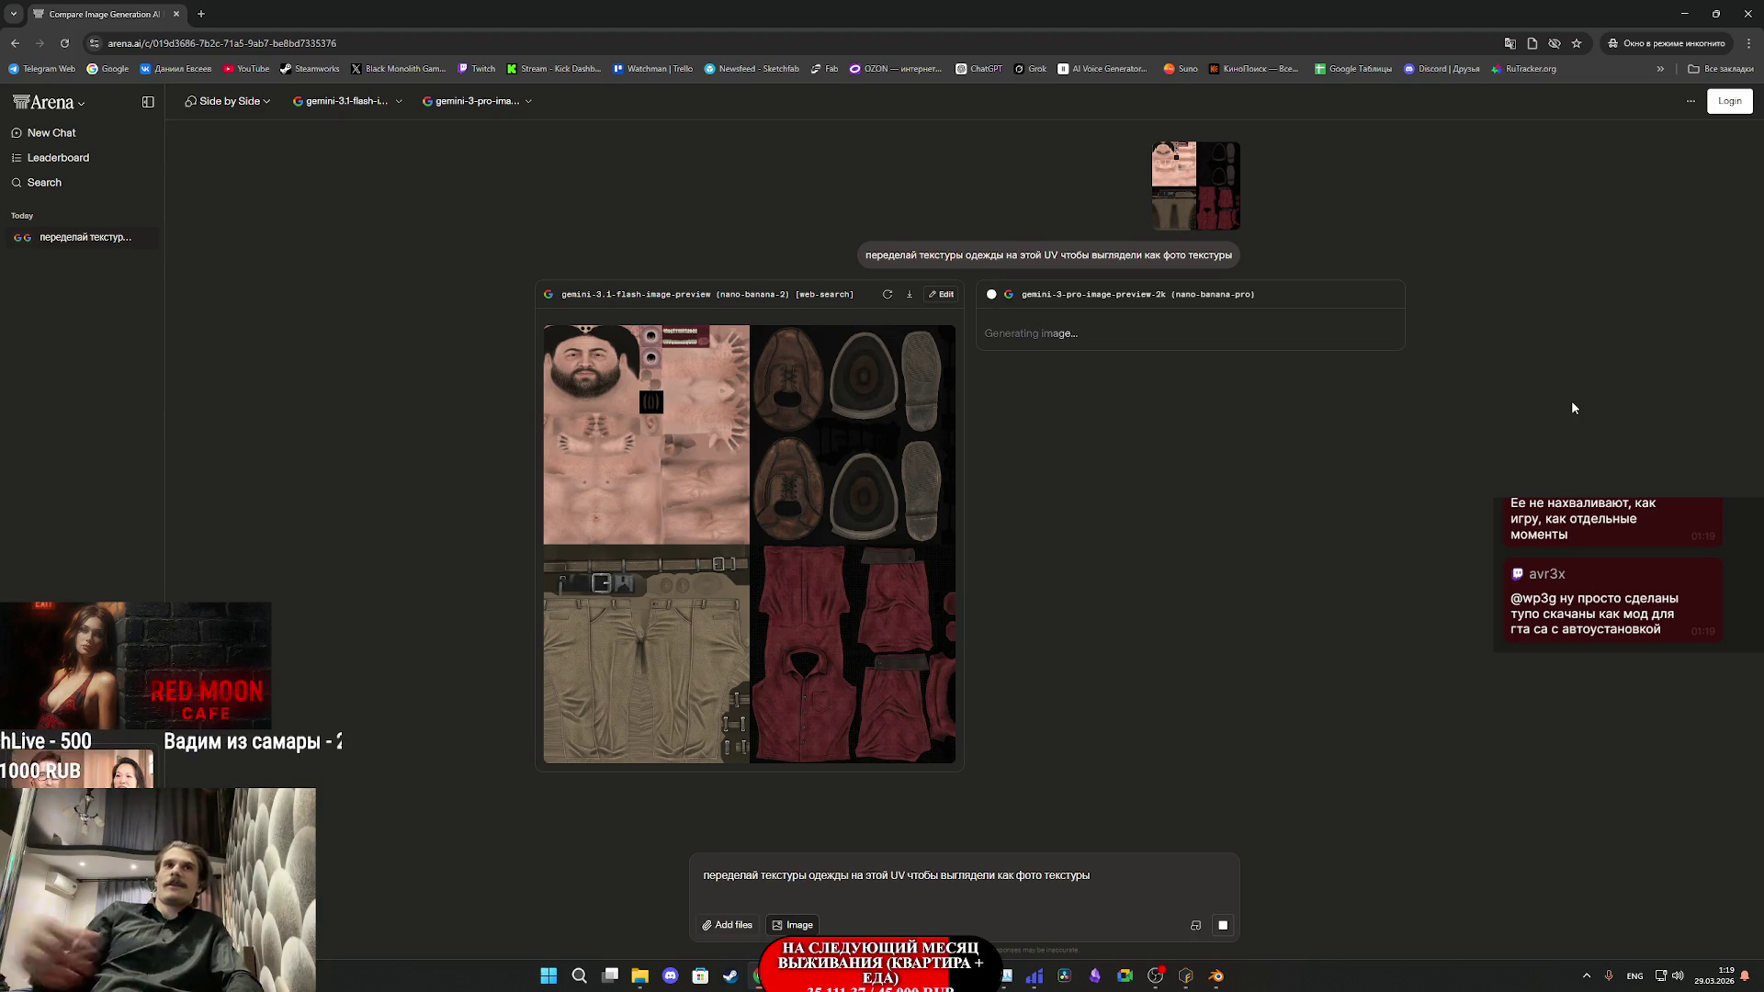
{"action": "left_click", "coordinate": [700, 561]}
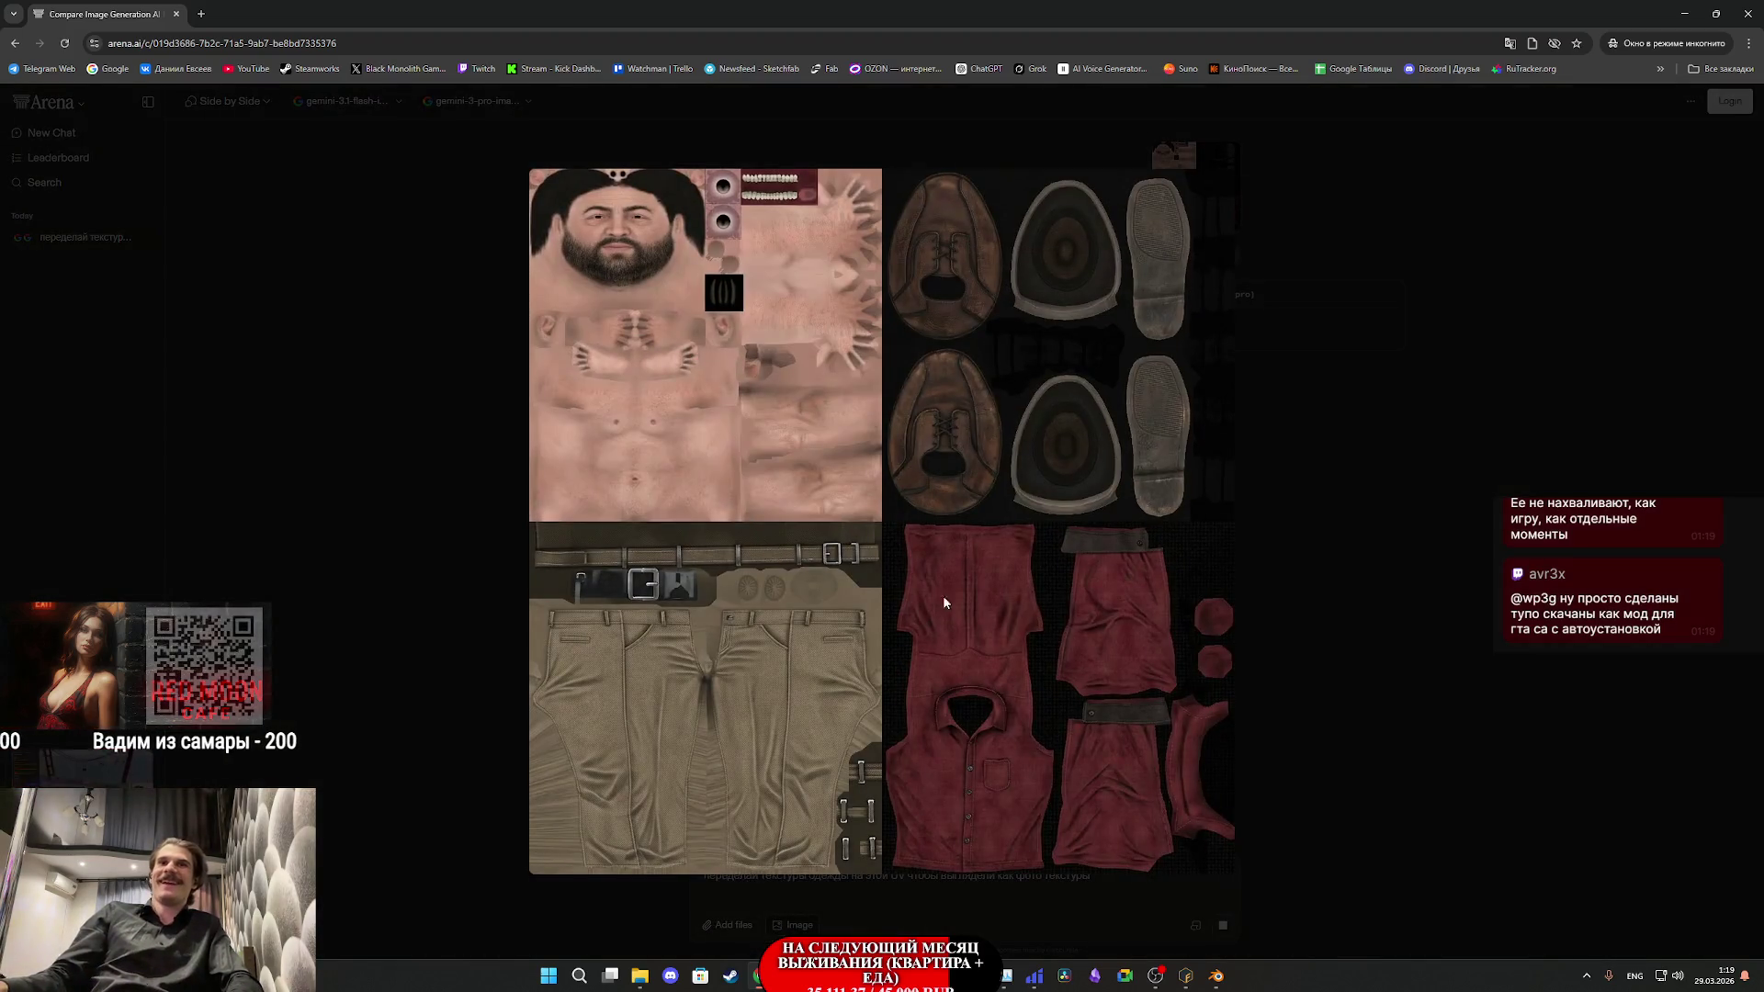
{"action": "left_click", "coordinate": [1040, 618]}
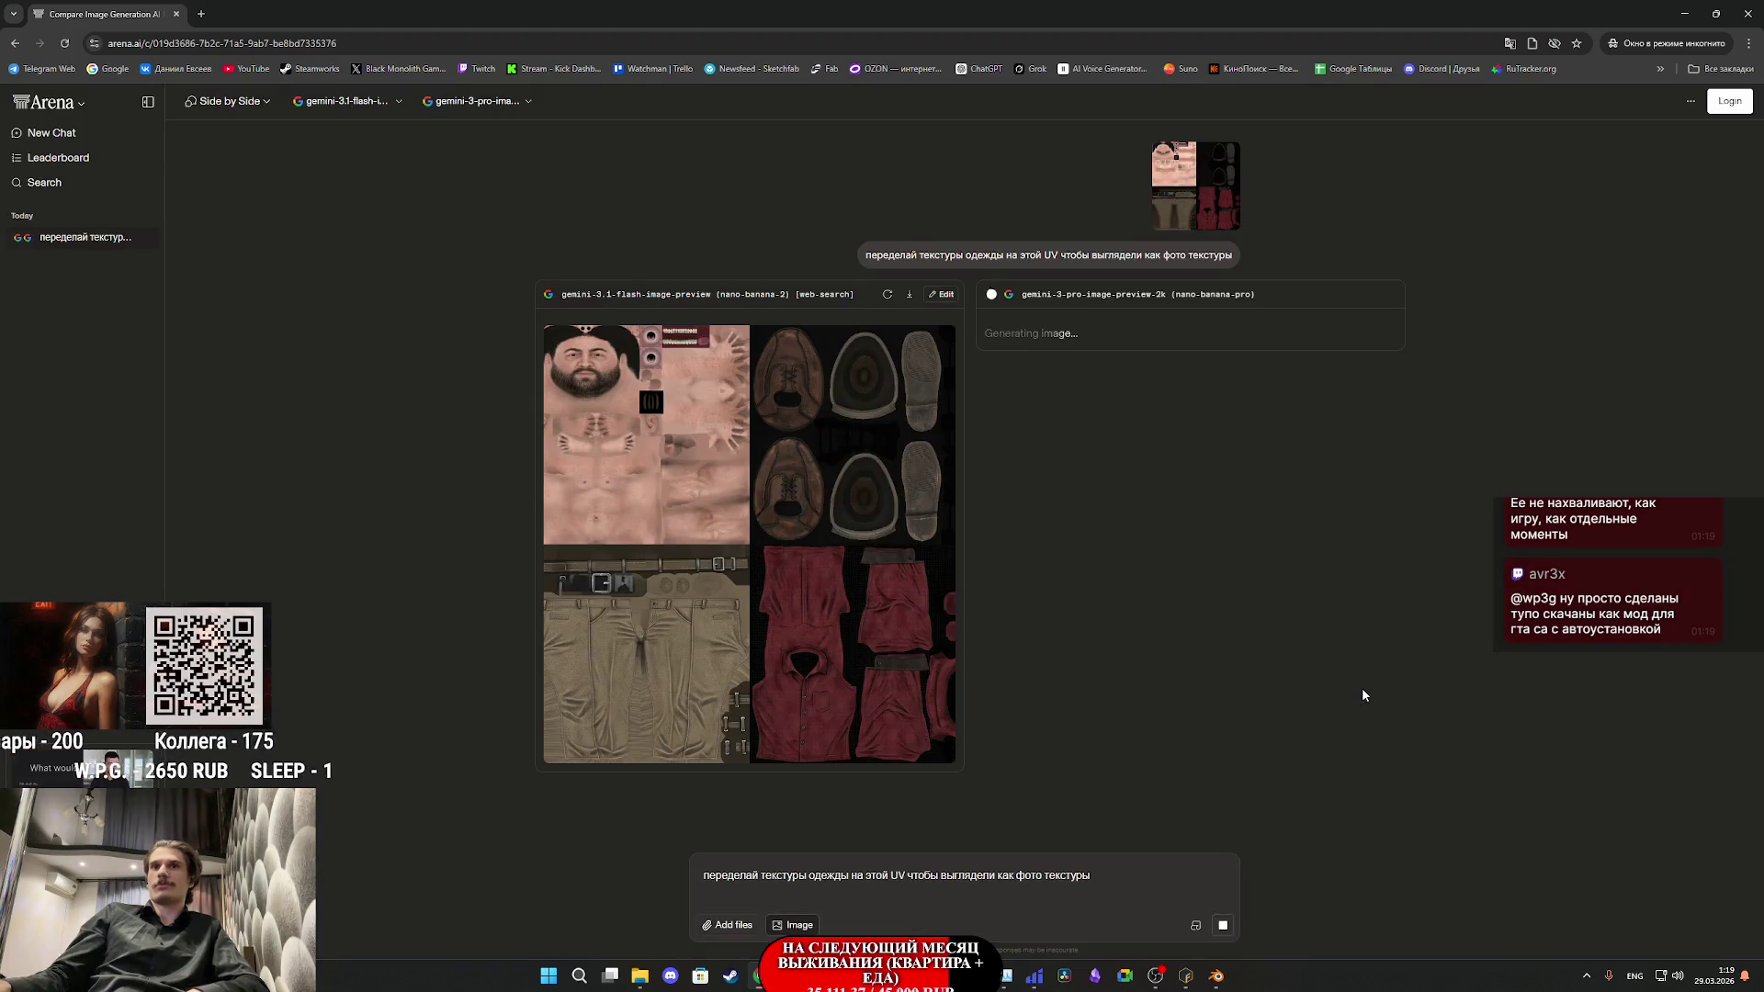
{"action": "left_click", "coordinate": [798, 468]}
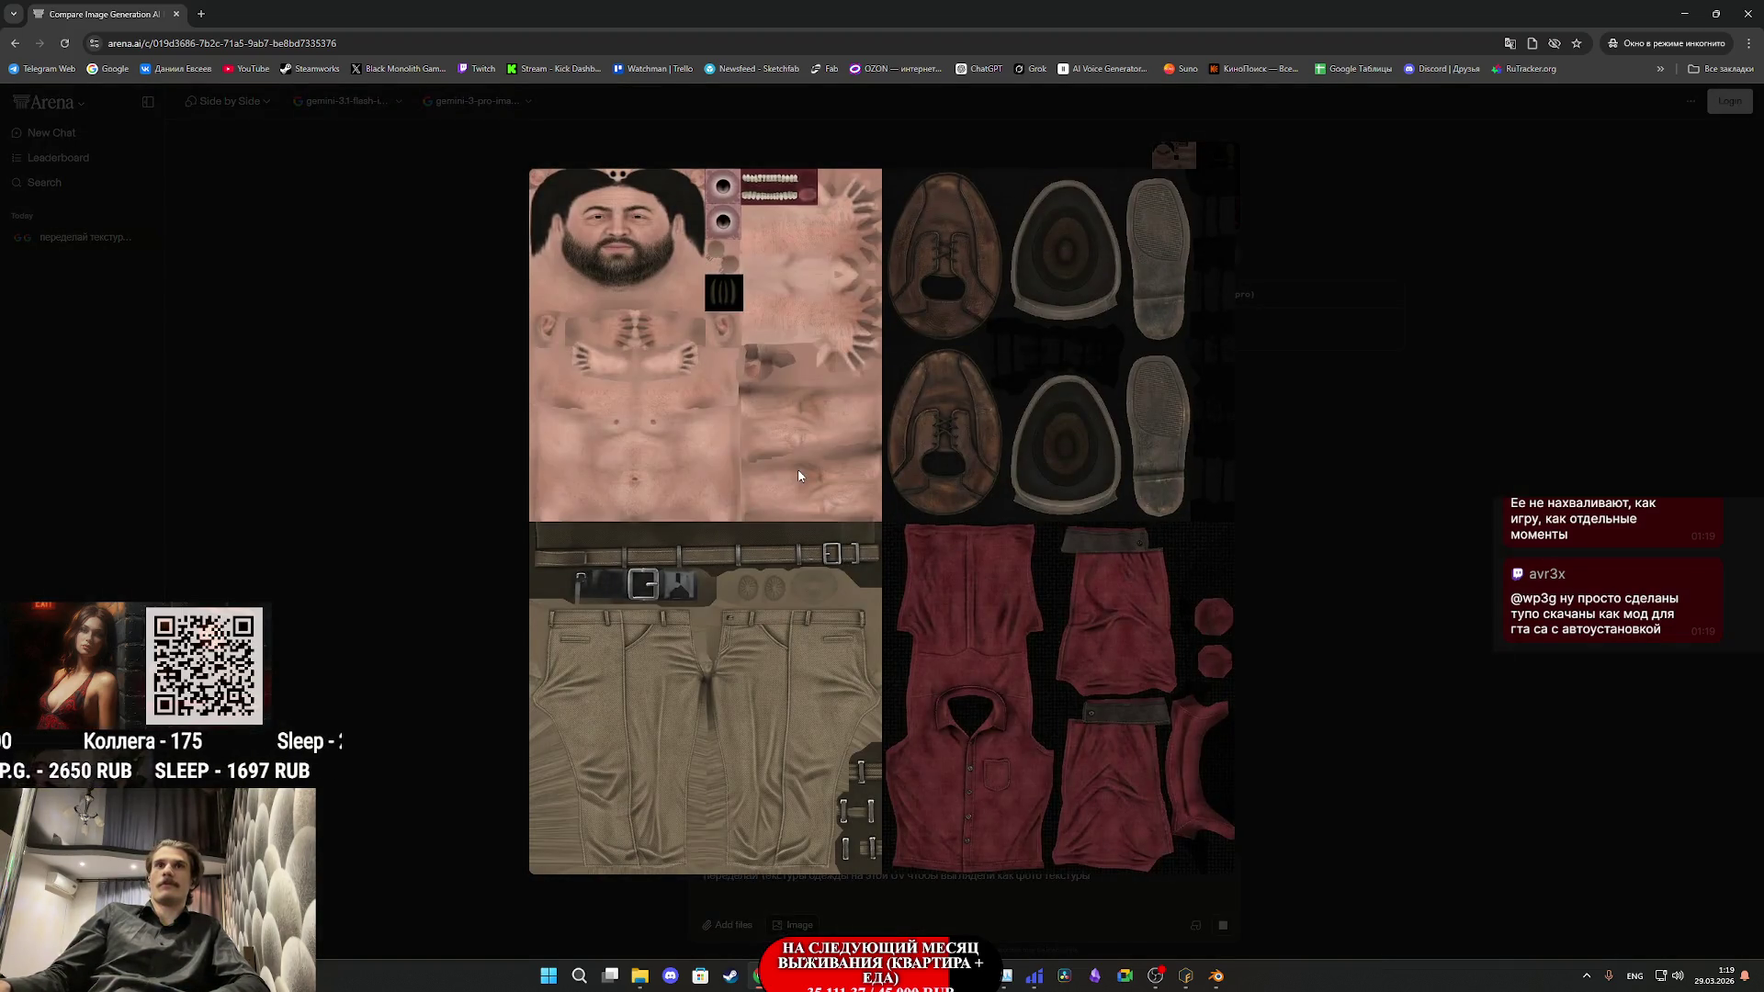
{"action": "left_click", "coordinate": [1353, 650]}
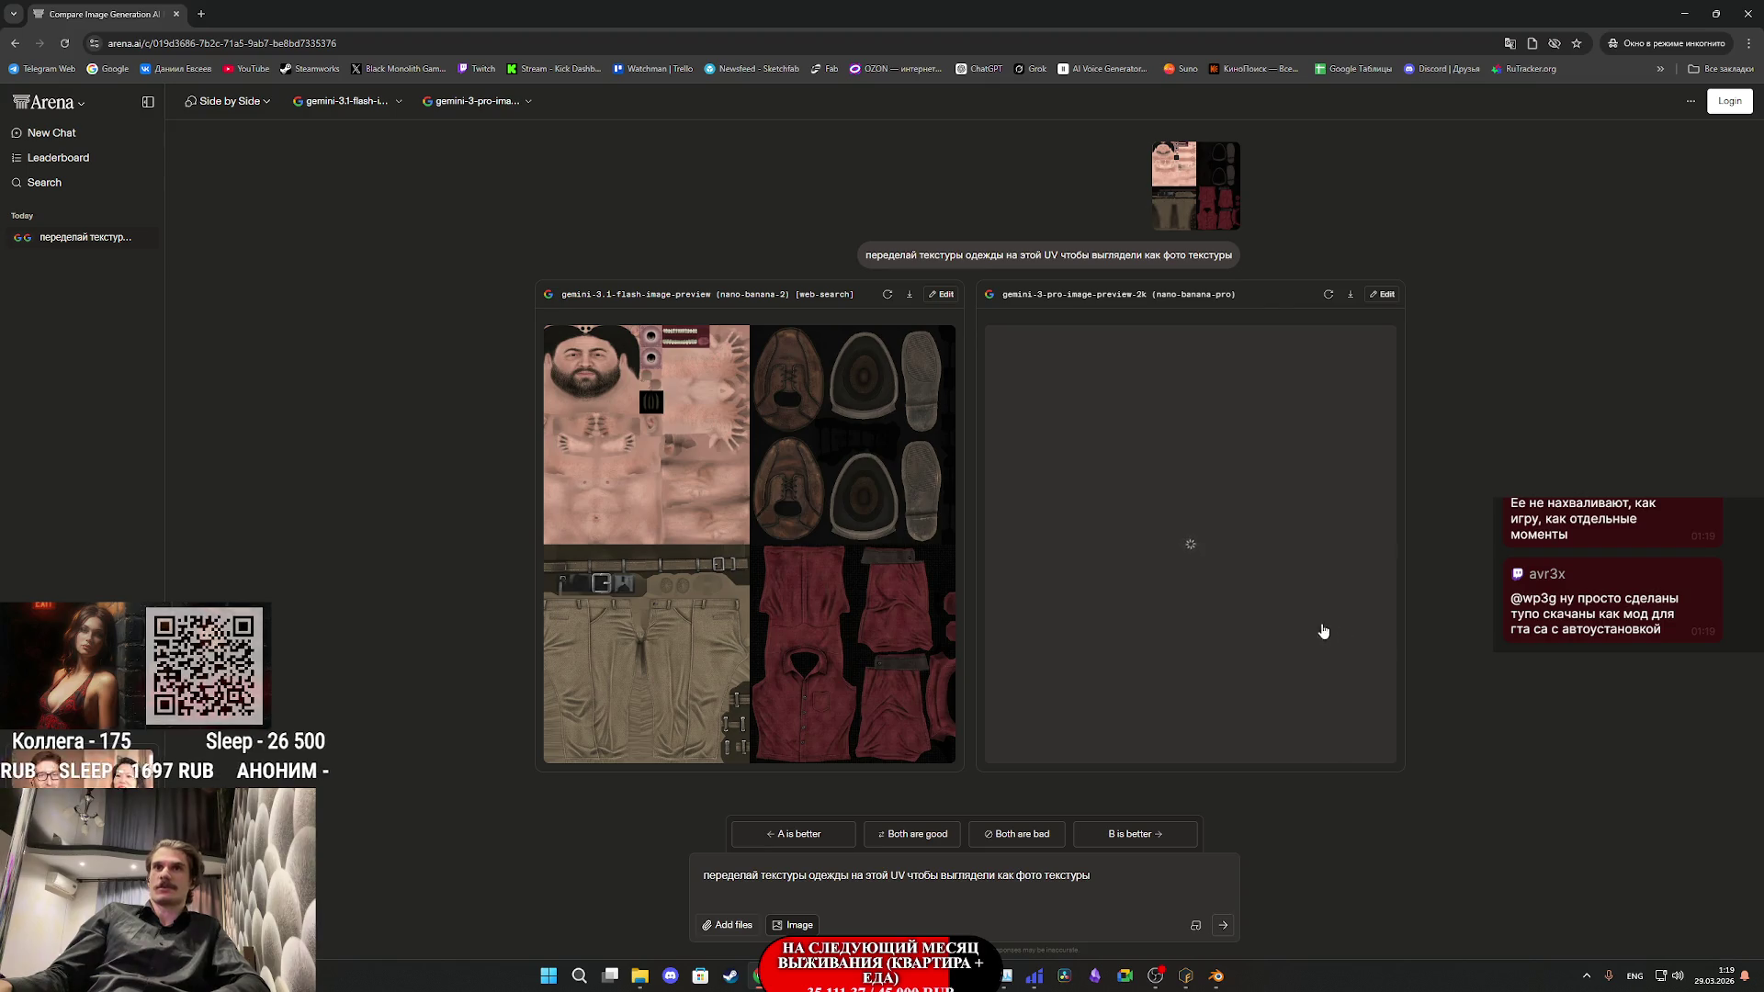
{"action": "left_click", "coordinate": [1263, 575]}
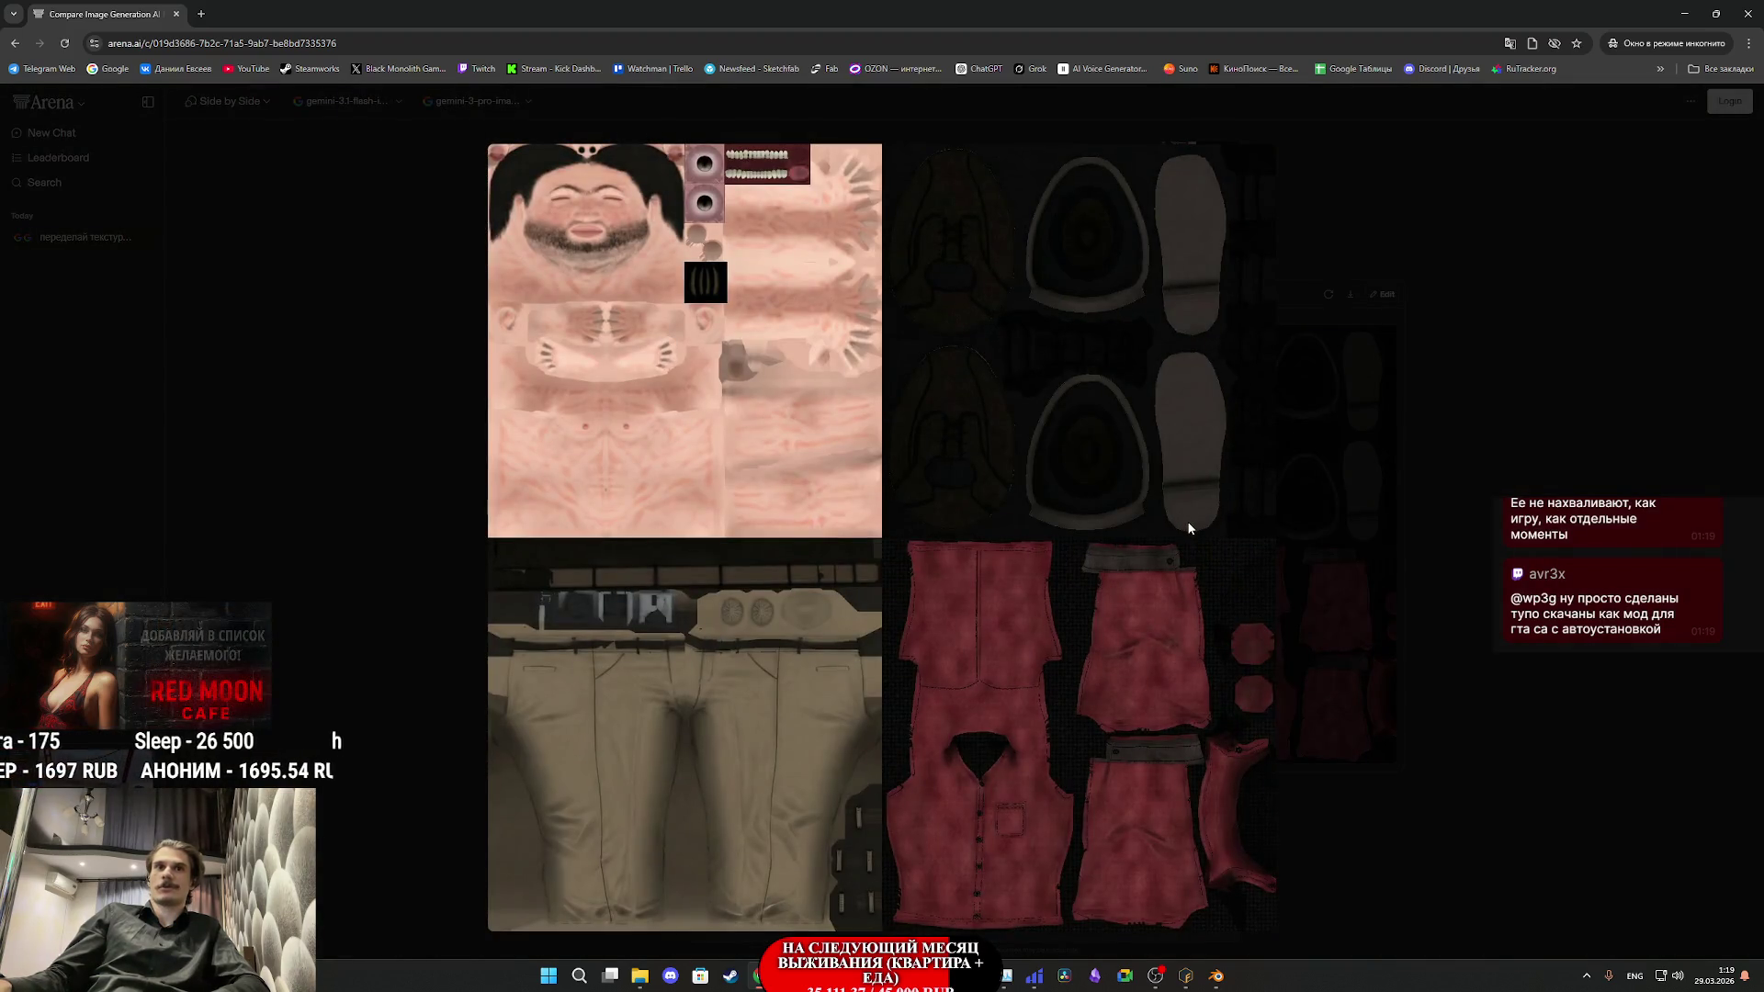
{"action": "left_click", "coordinate": [1439, 583]}
{"action": "left_click", "coordinate": [1148, 558]}
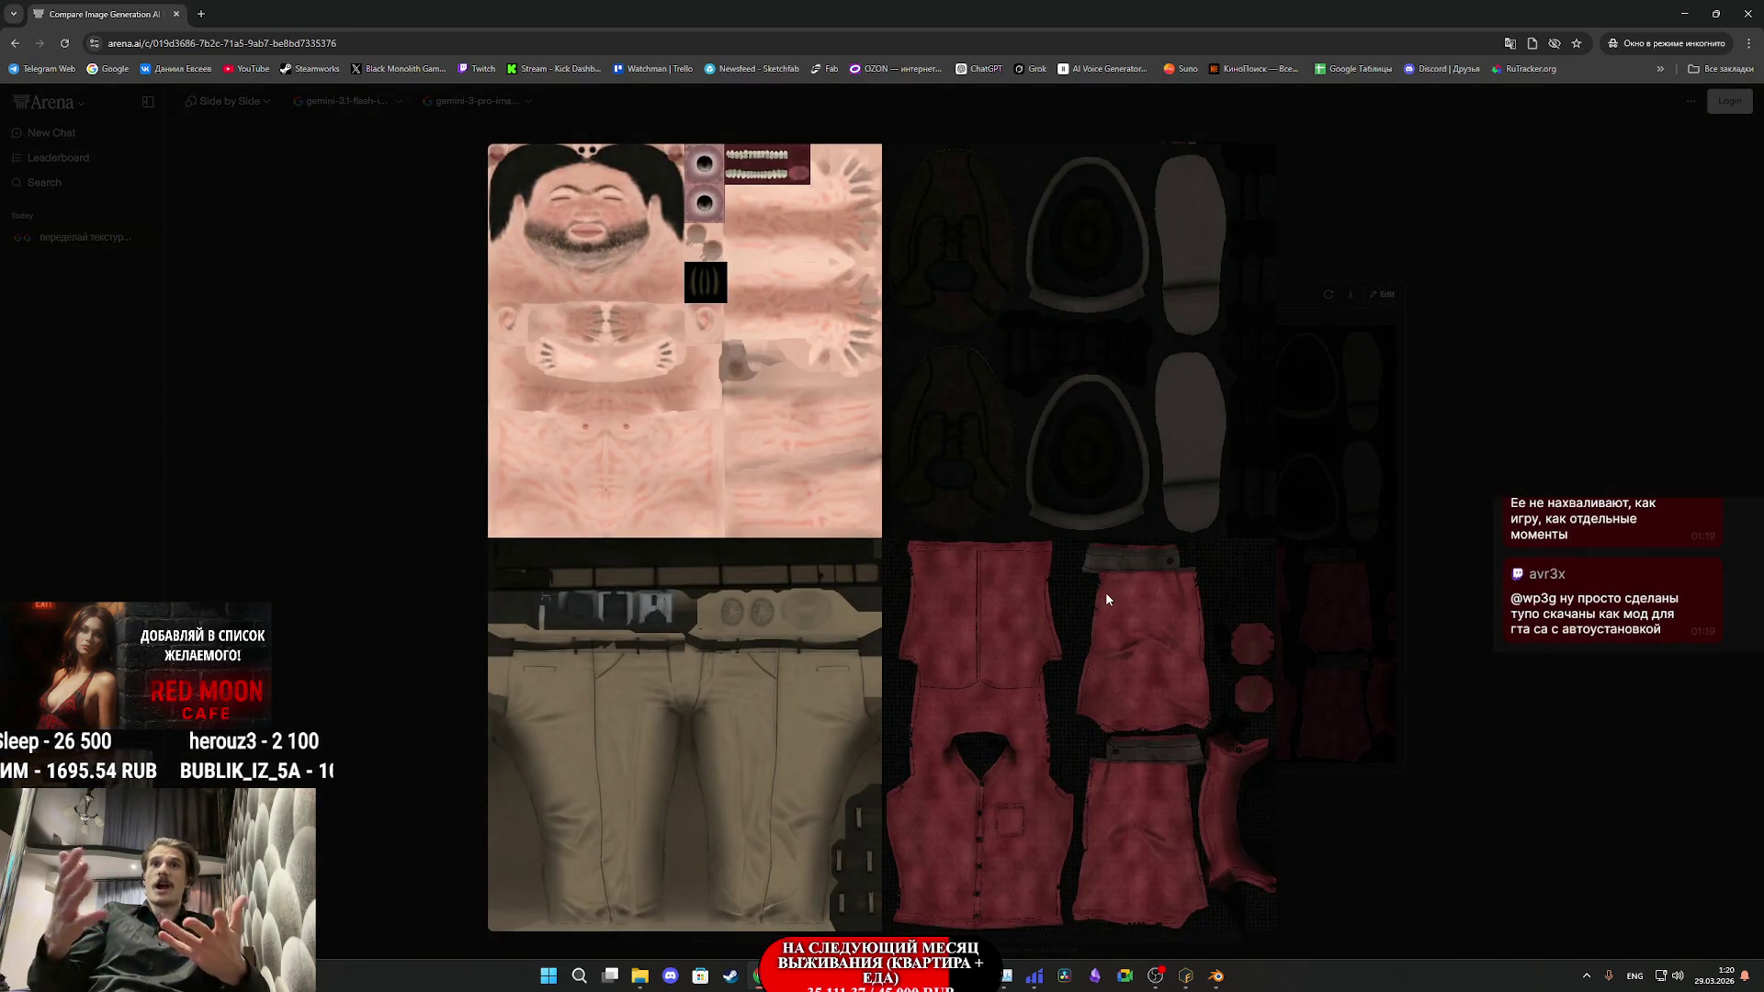
{"action": "left_click", "coordinate": [1303, 646]}
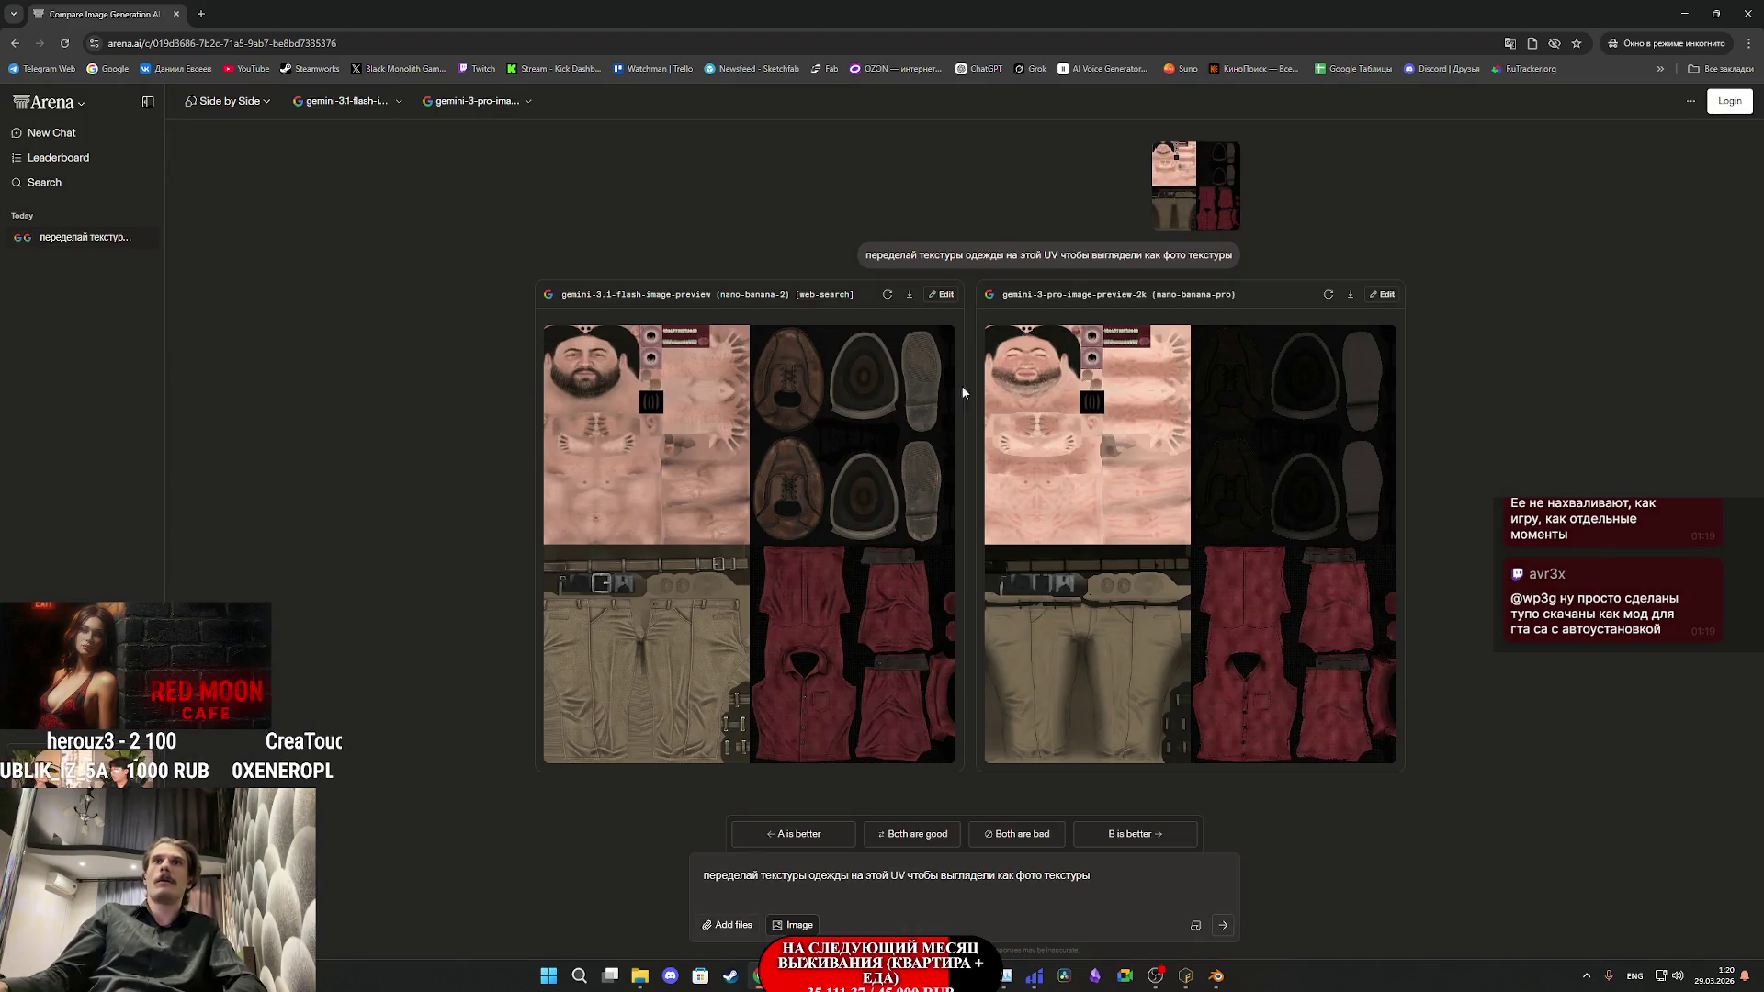
- Regenerate both results again, dismiss the login prompt and close the incognito window
{"action": "left_click", "coordinate": [886, 294]}
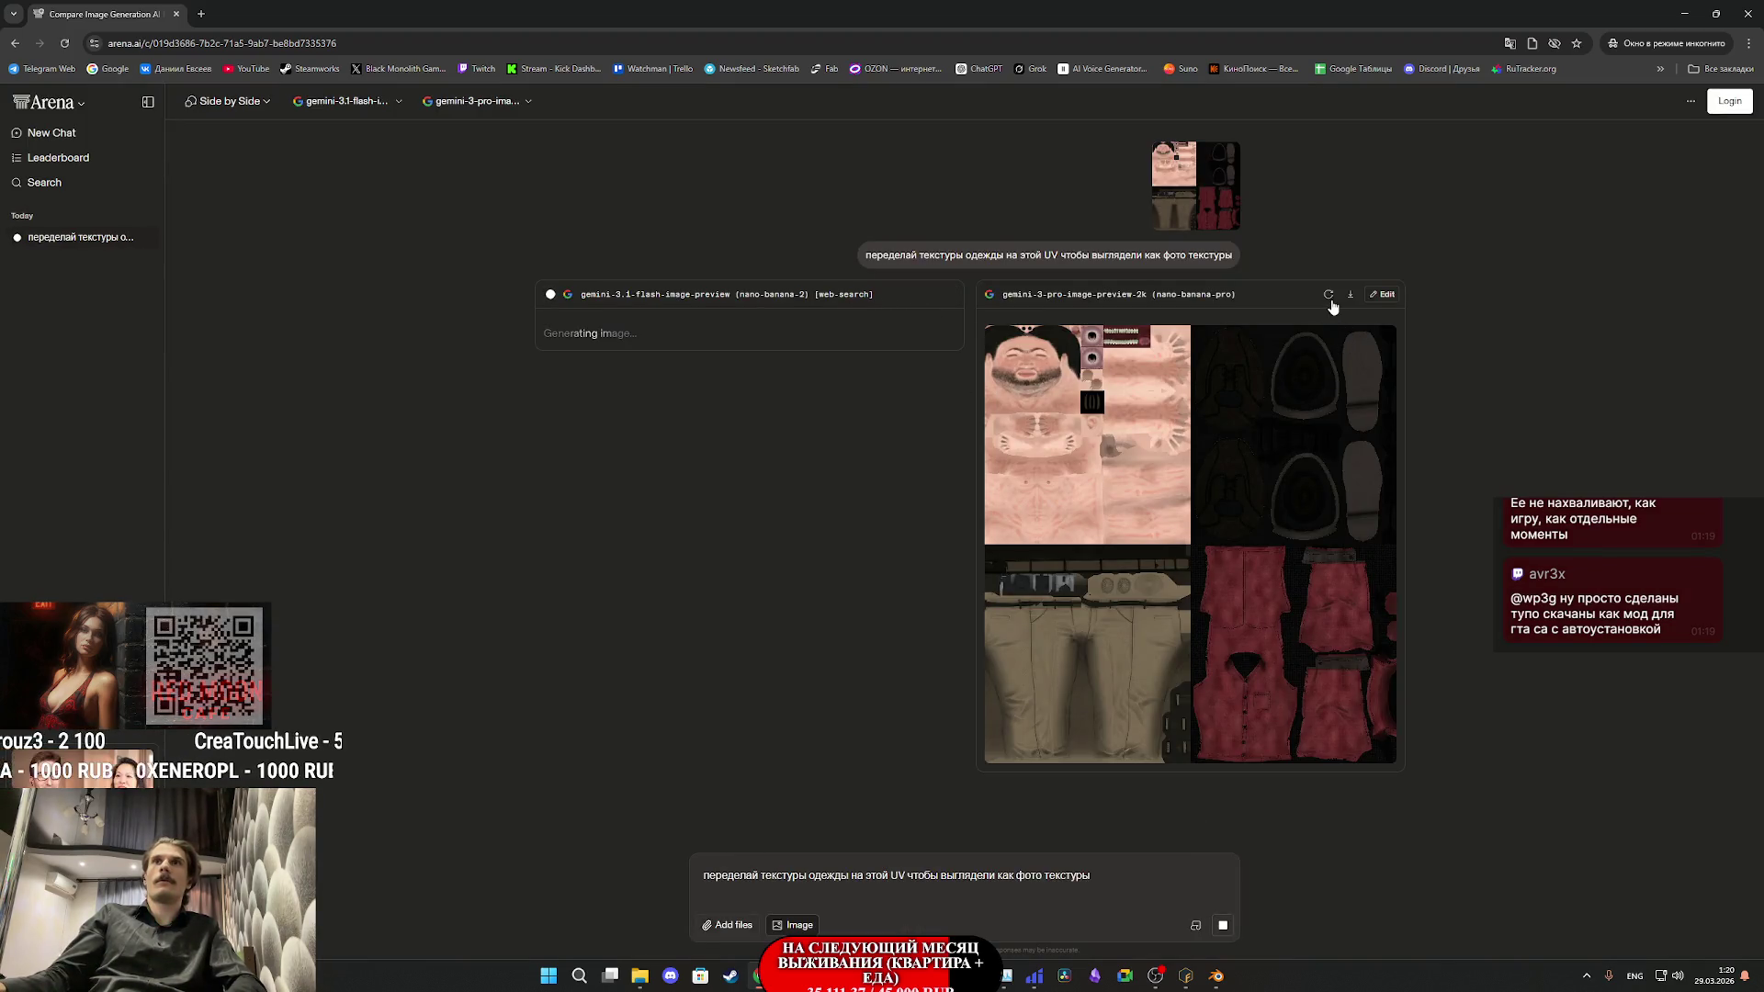
{"action": "left_click", "coordinate": [1328, 294]}
{"action": "left_click", "coordinate": [1010, 371]}
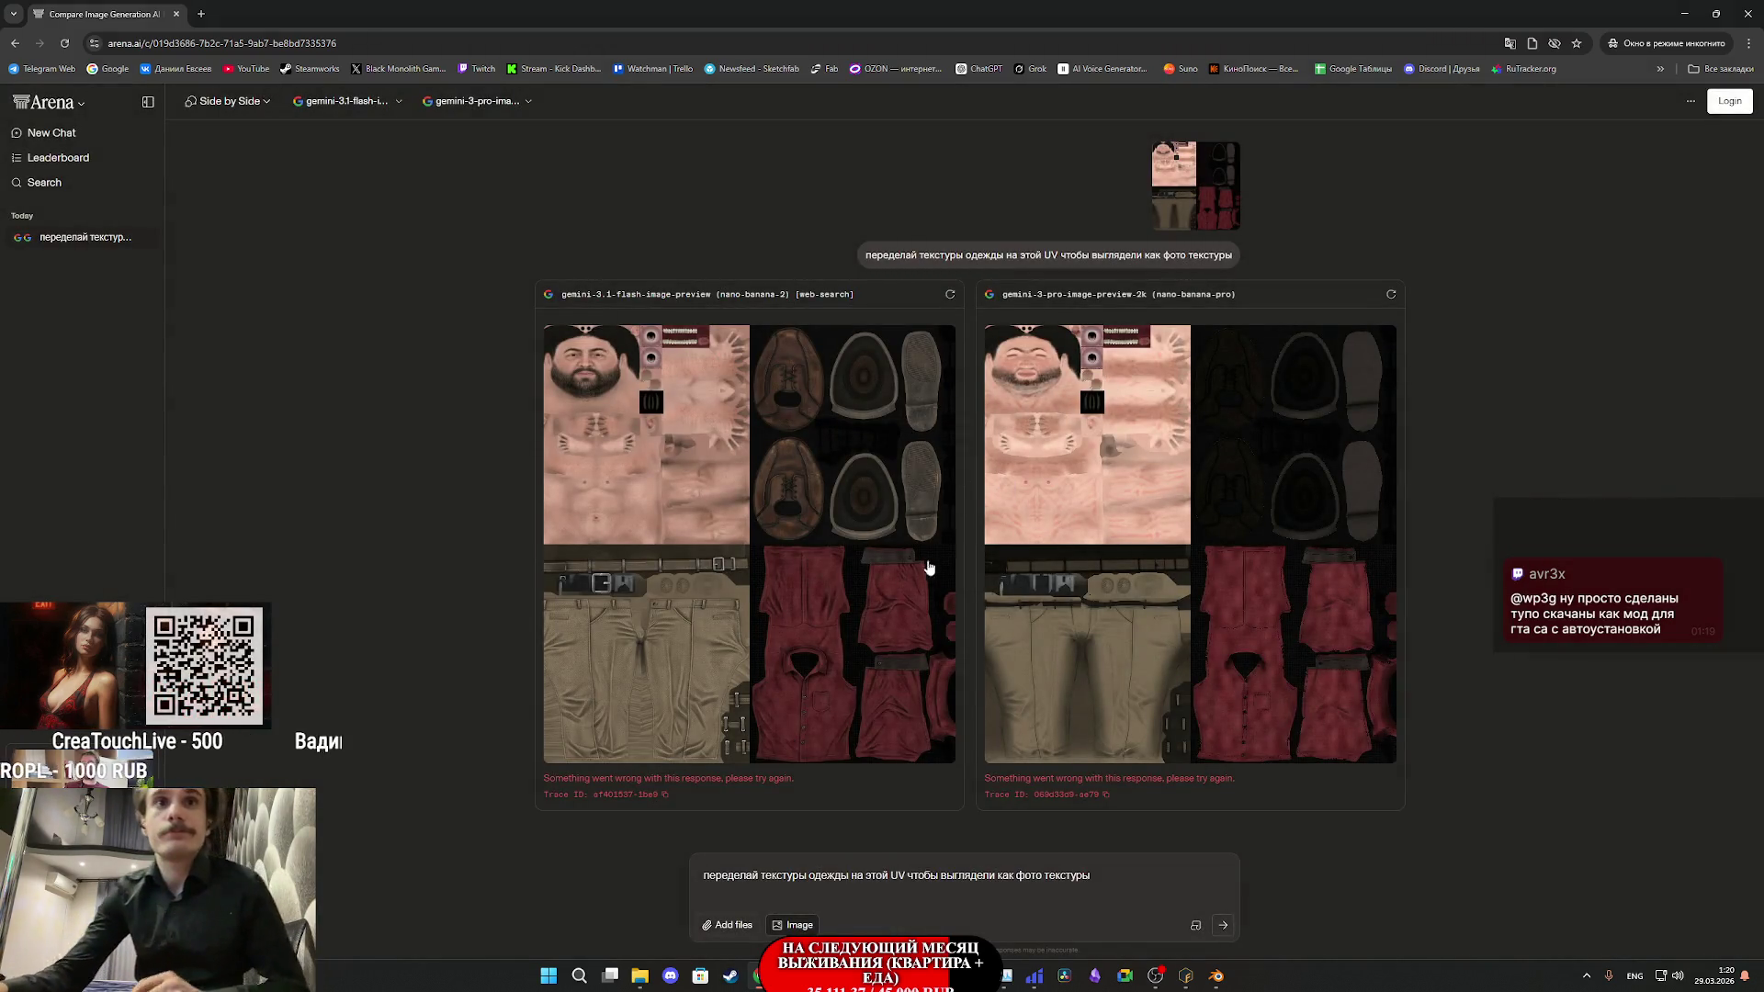
{"action": "left_click", "coordinate": [1748, 14]}
{"action": "left_click", "coordinate": [1748, 43]}
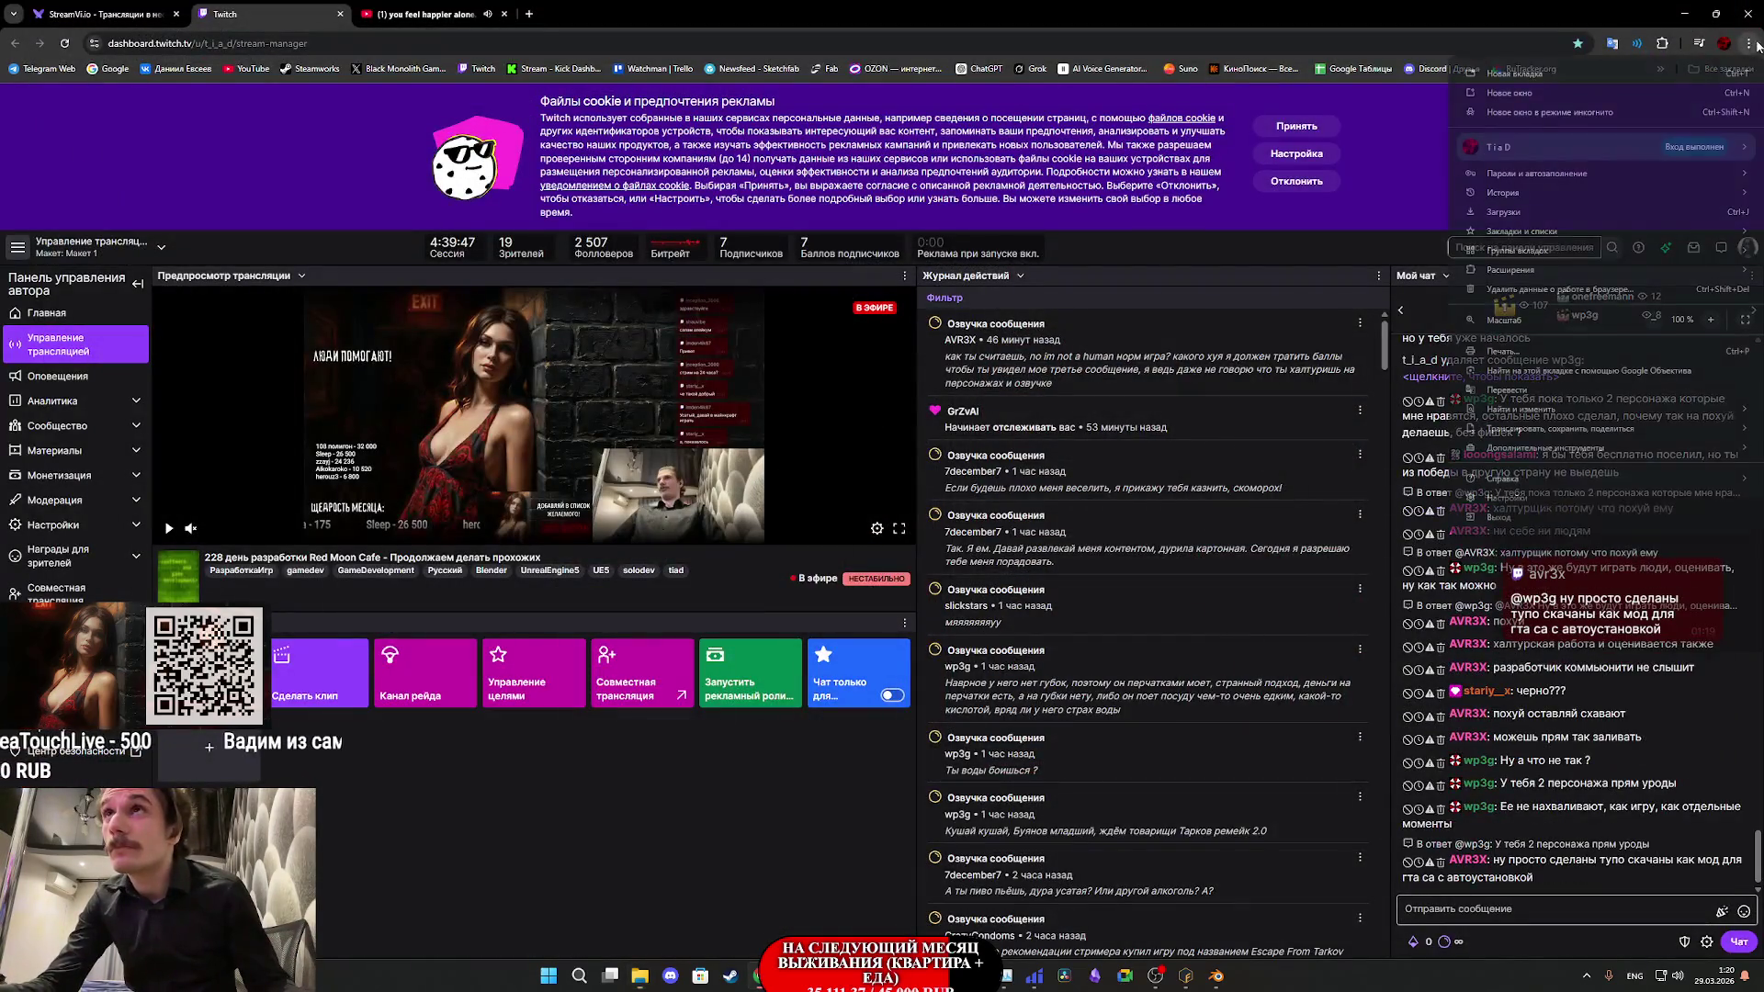
- Open LMArena from bookmarks in a new incognito window, in Image Side by Side mode
{"action": "left_click", "coordinate": [1573, 113]}
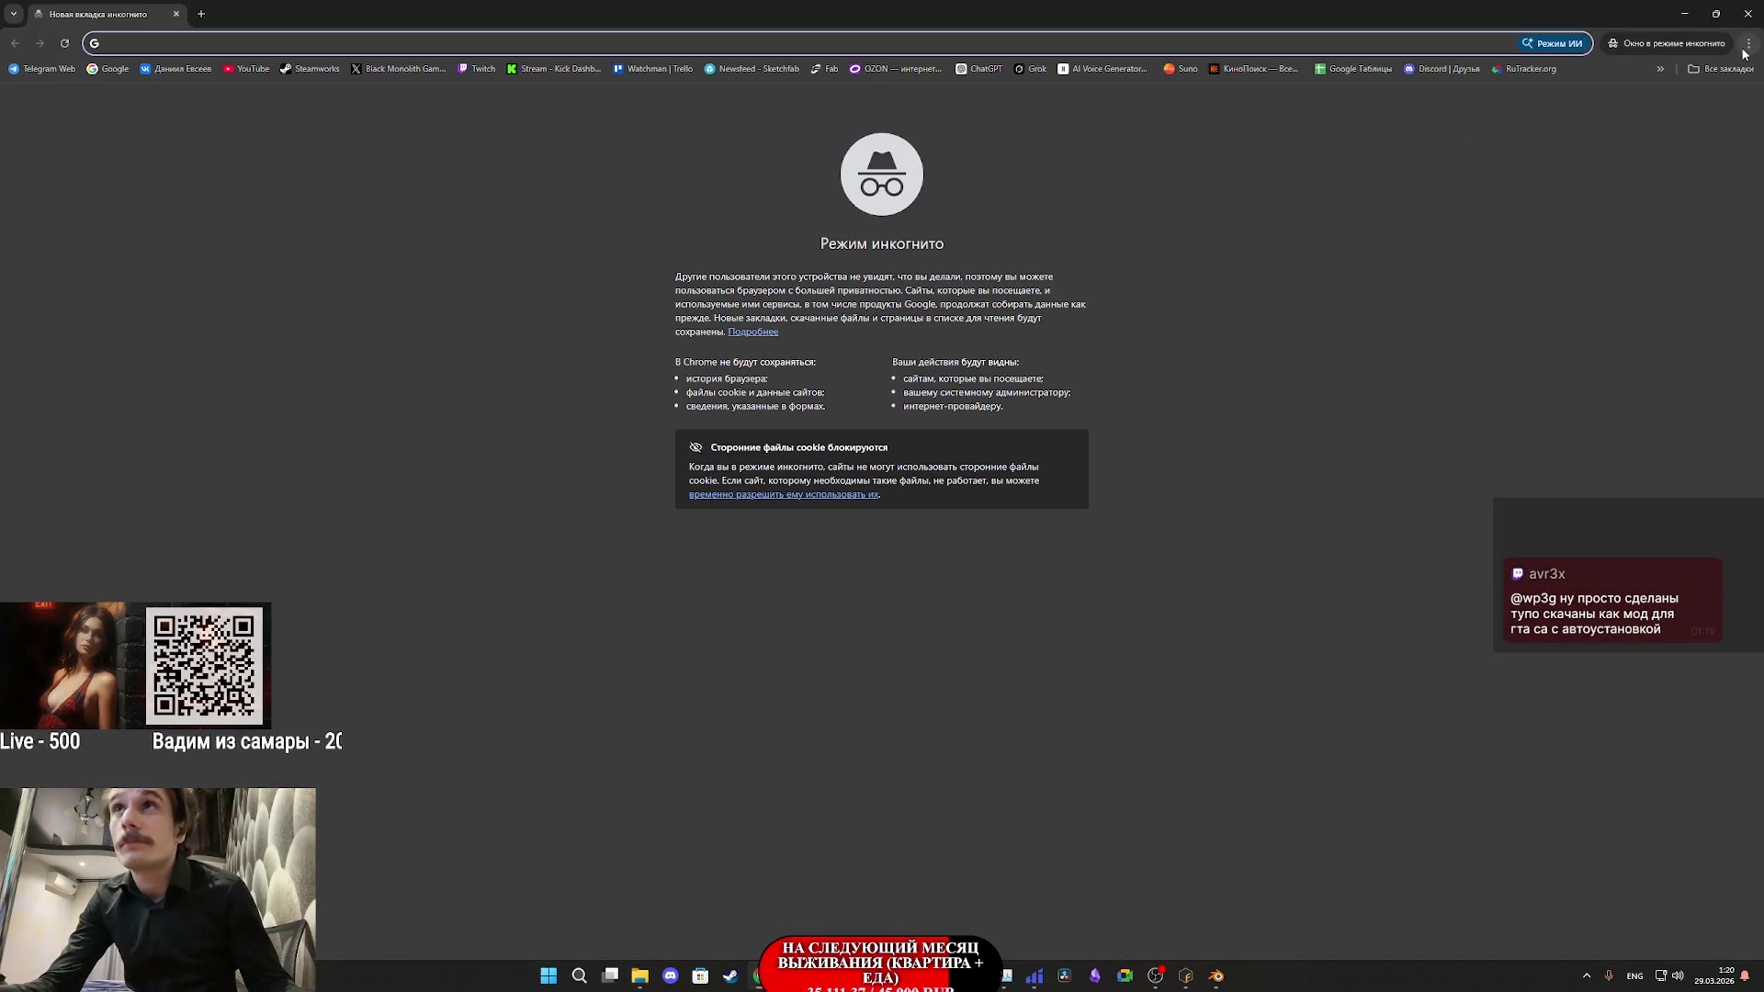
{"action": "left_click", "coordinate": [1720, 69]}
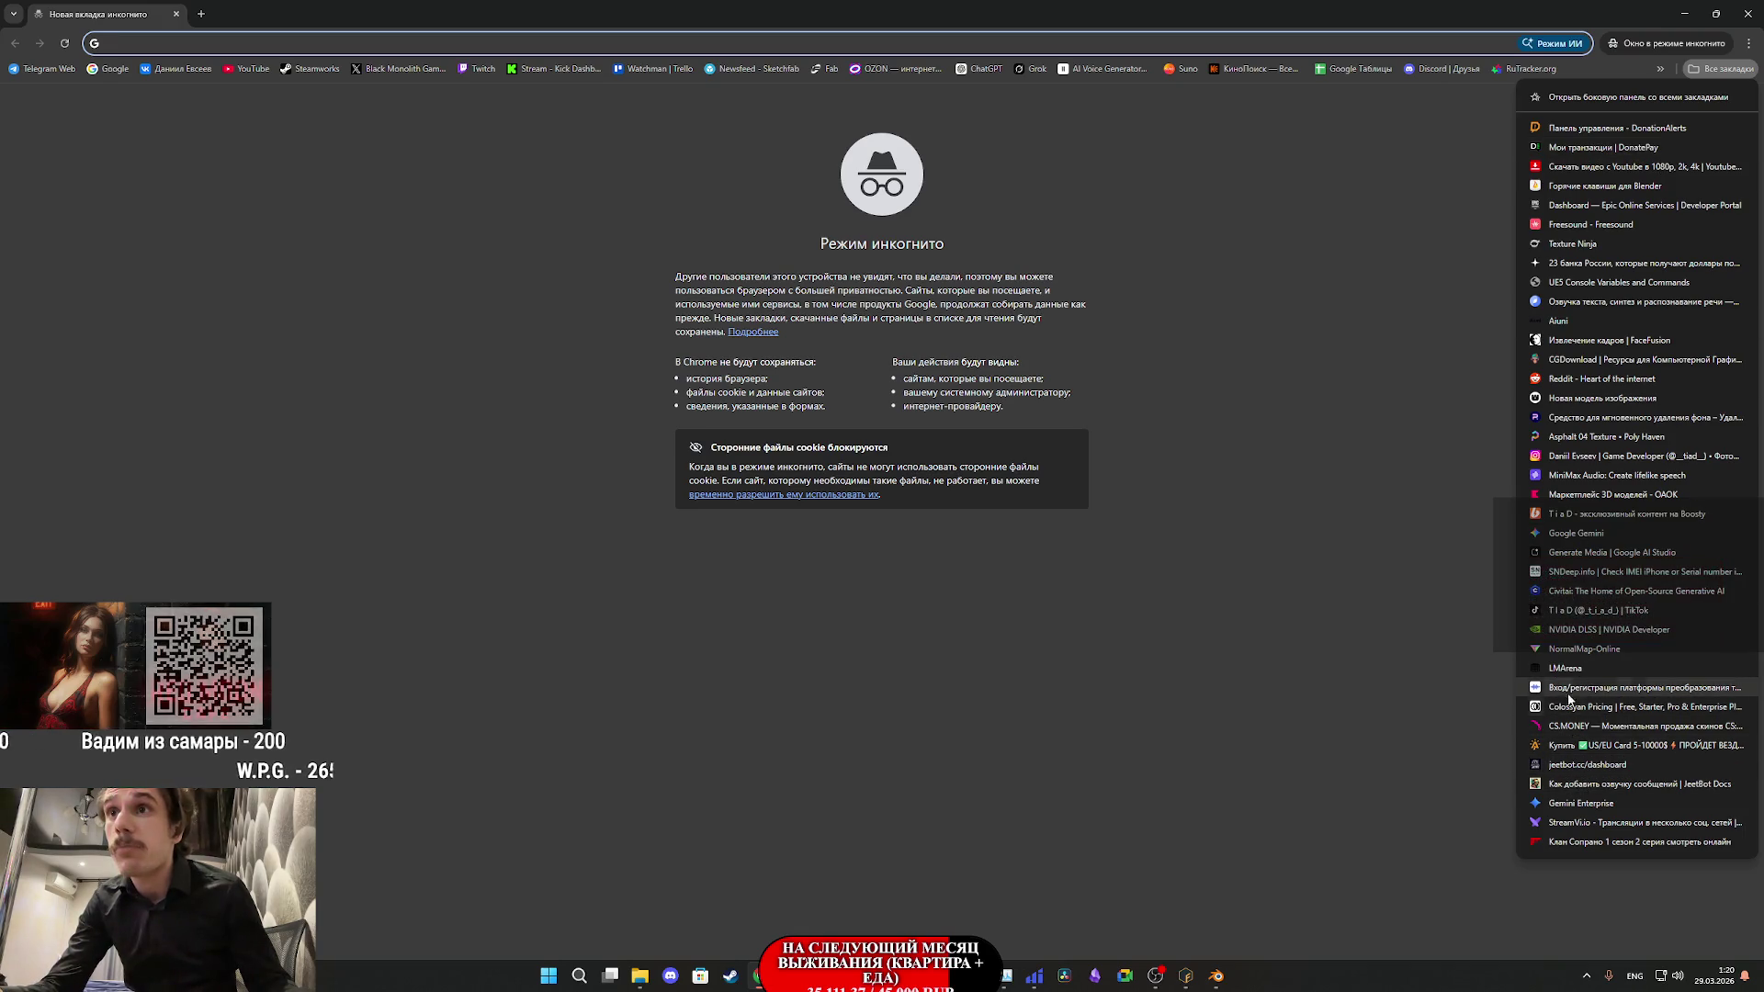
{"action": "left_click", "coordinate": [1562, 668]}
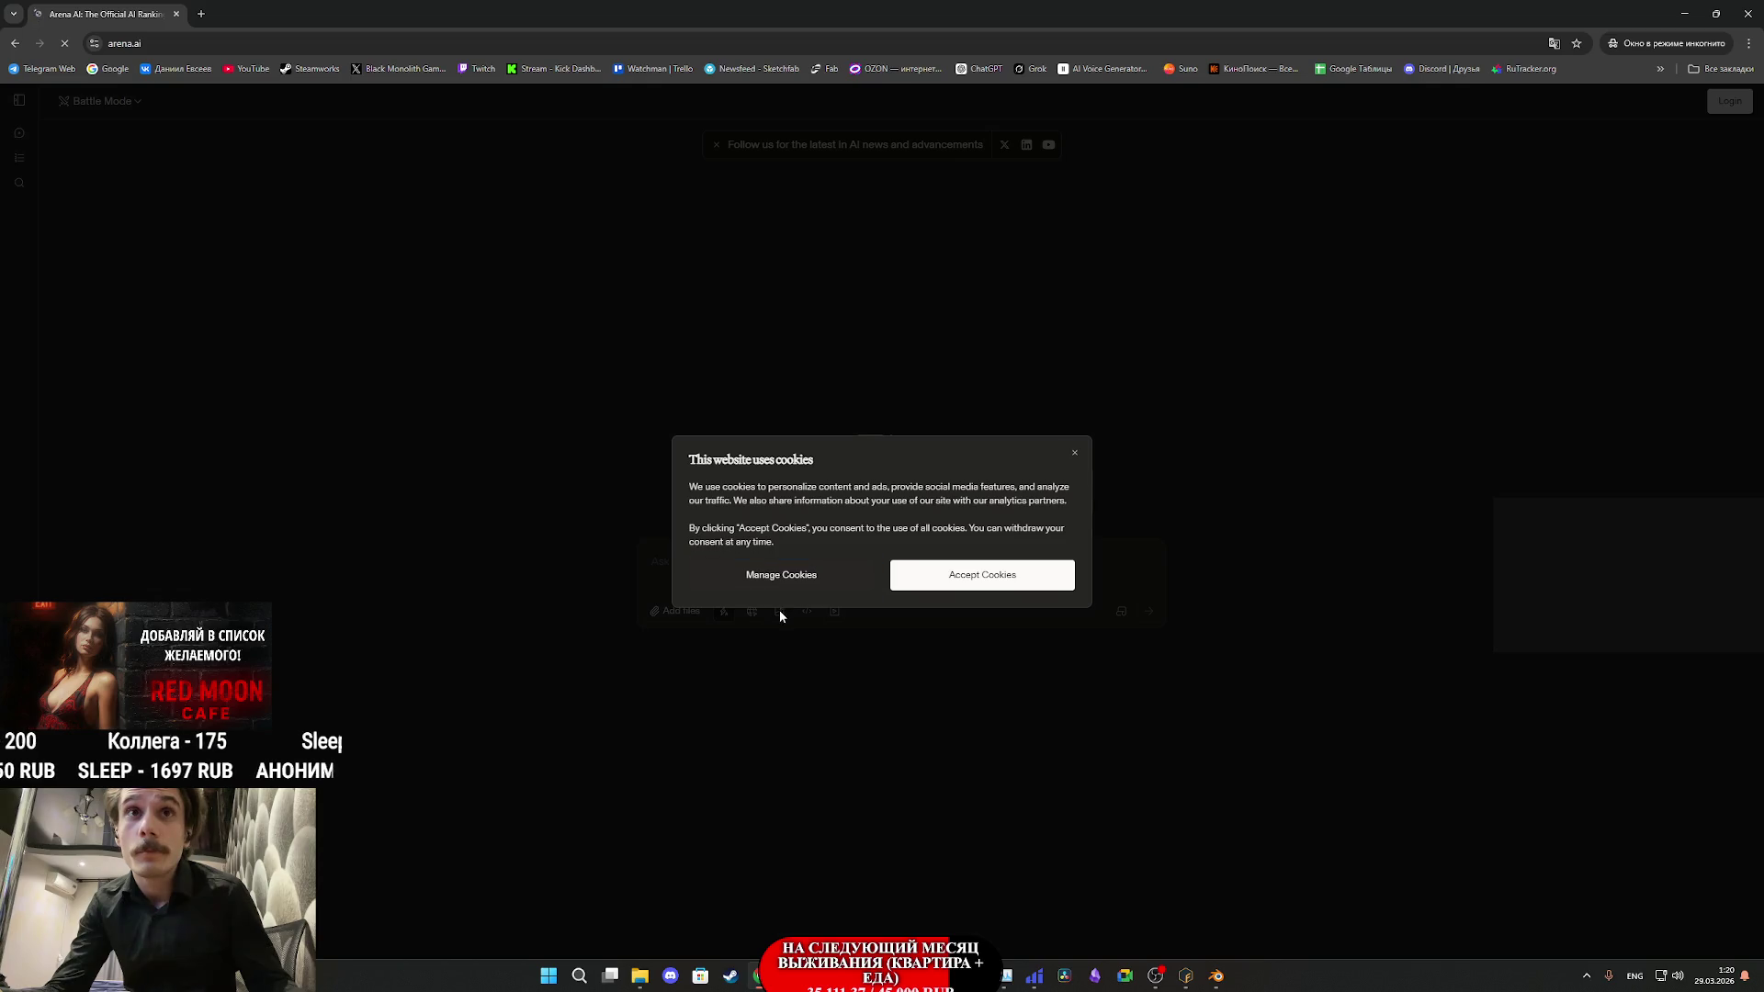
{"action": "left_click", "coordinate": [974, 579]}
{"action": "left_click", "coordinate": [779, 611]}
{"action": "left_click", "coordinate": [129, 103]}
{"action": "left_click", "coordinate": [130, 180]}
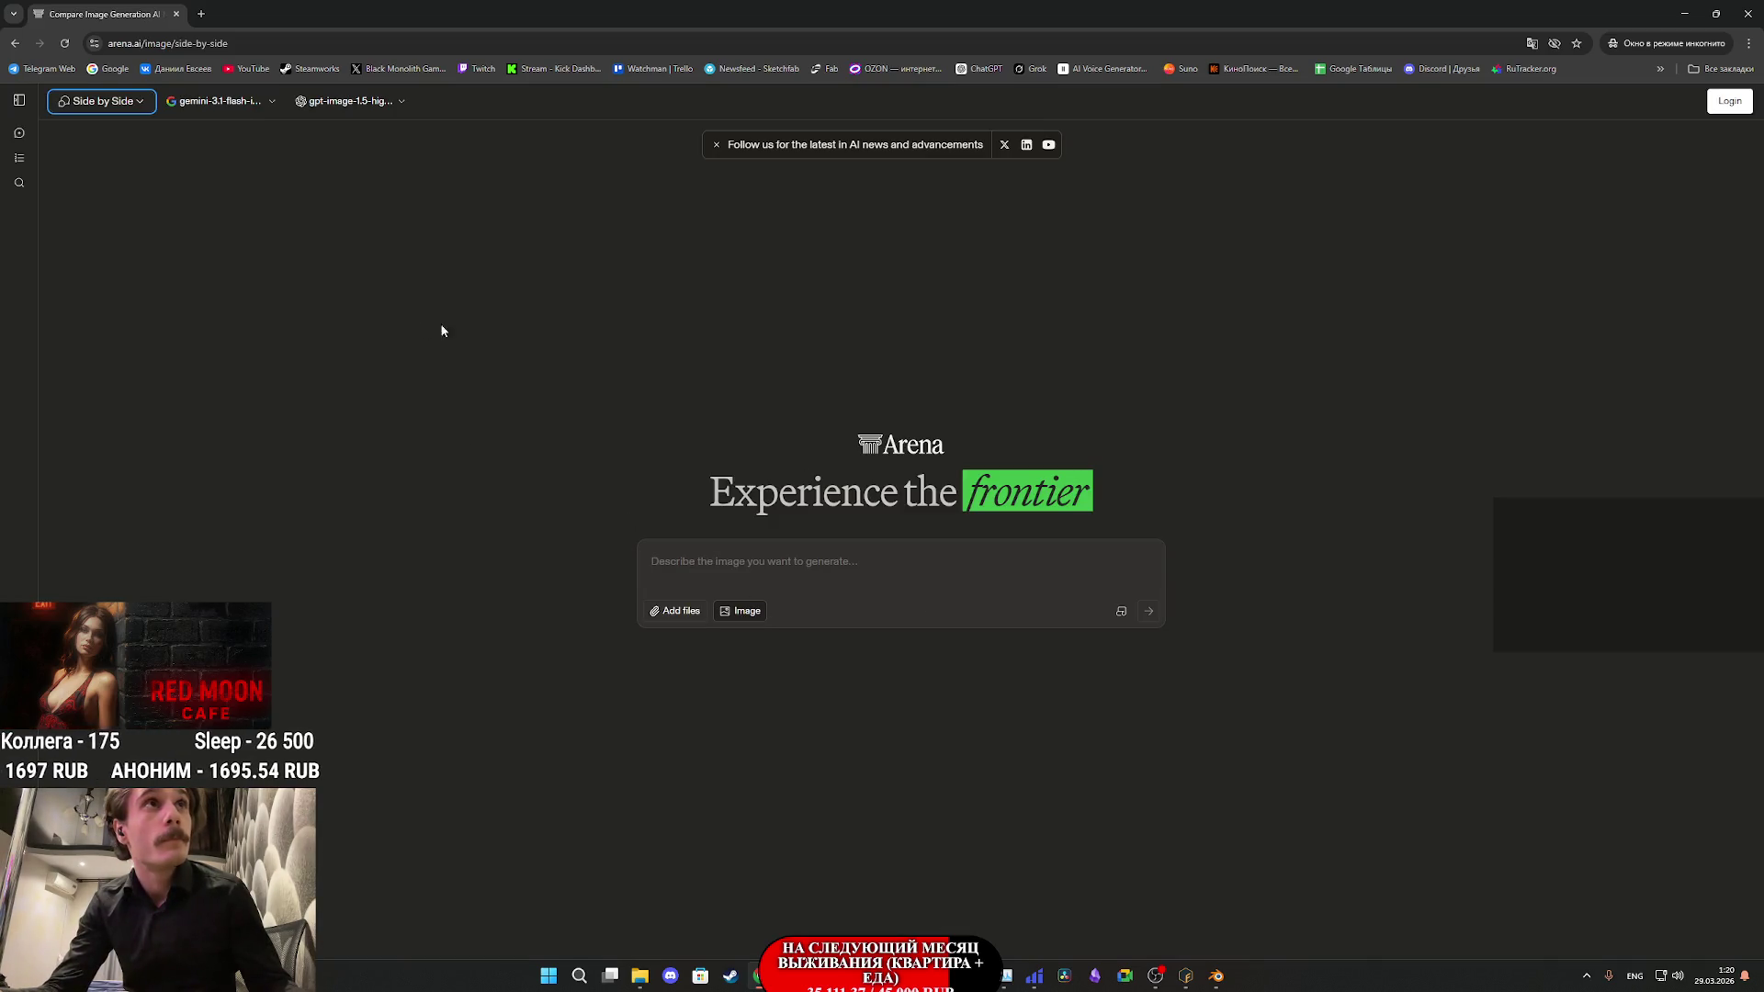
- Choose gemini-3-pro, send the clothing prompt with the UV texture, and accept the terms
{"action": "left_click", "coordinate": [223, 102]}
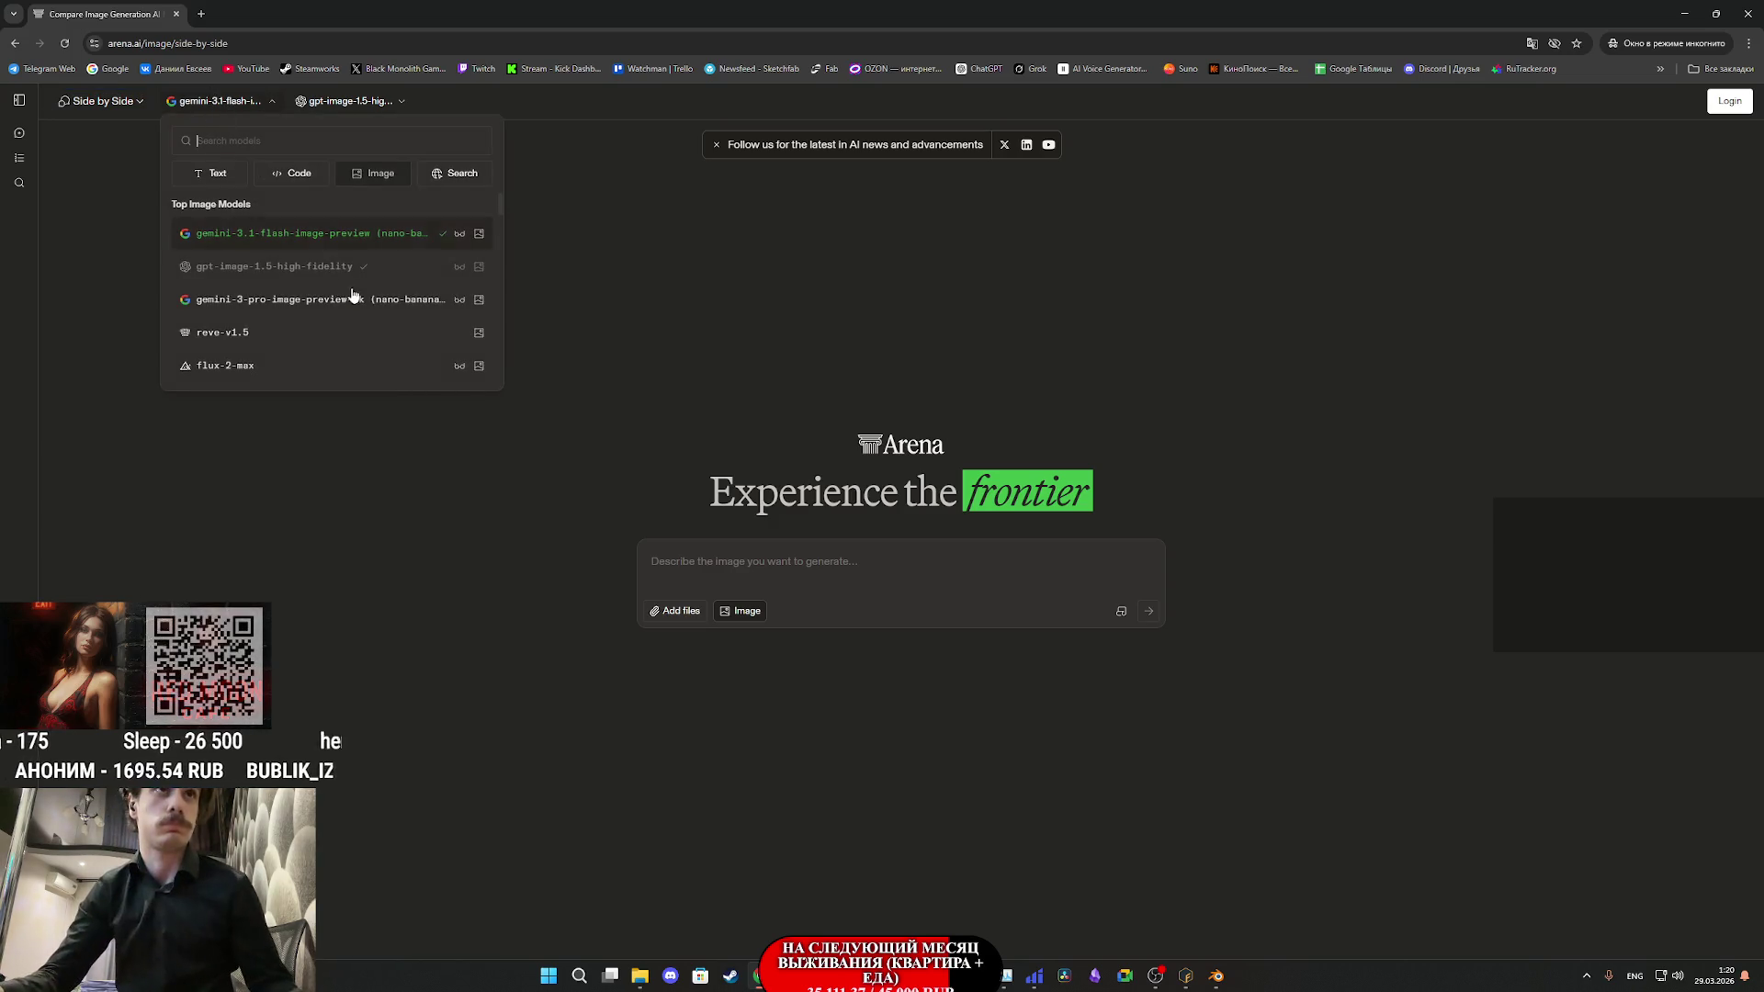
{"action": "left_click", "coordinate": [351, 310]}
{"action": "type", "text": "переделай текстуры одежды на этой UV чтобы выглядели как фото текстуры"}
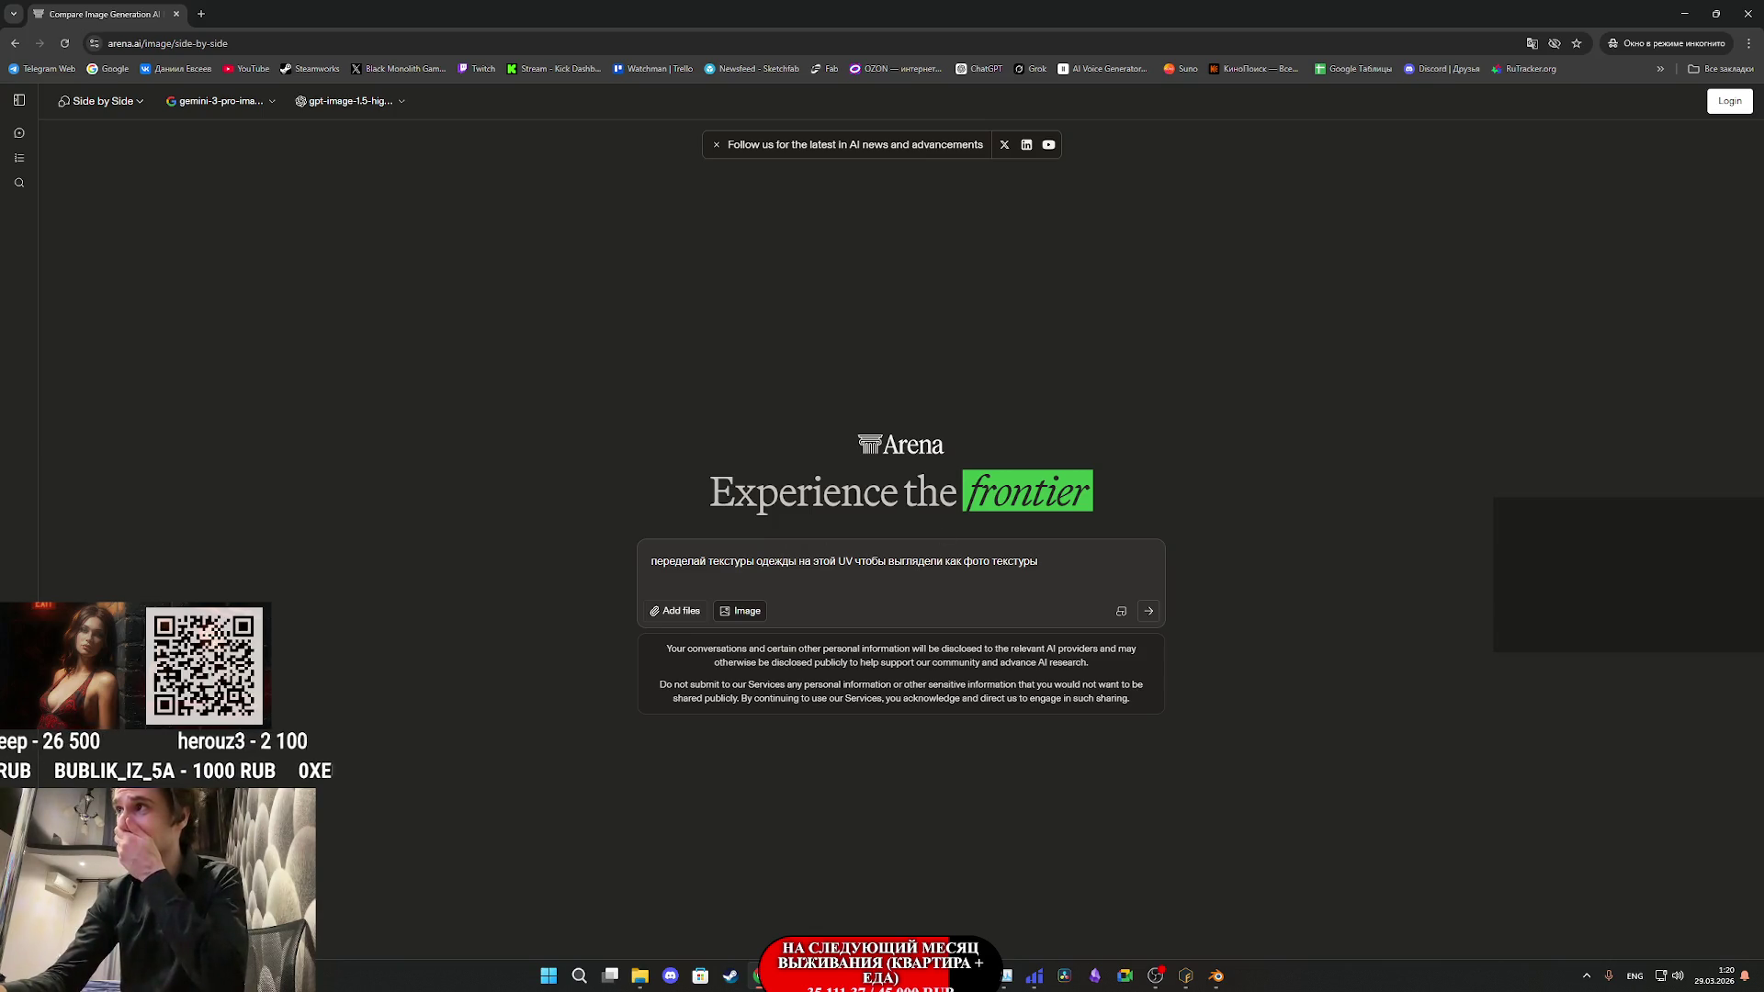
{"action": "left_click_drag", "start_coordinate": [1763, 644], "coordinate": [1012, 607]}
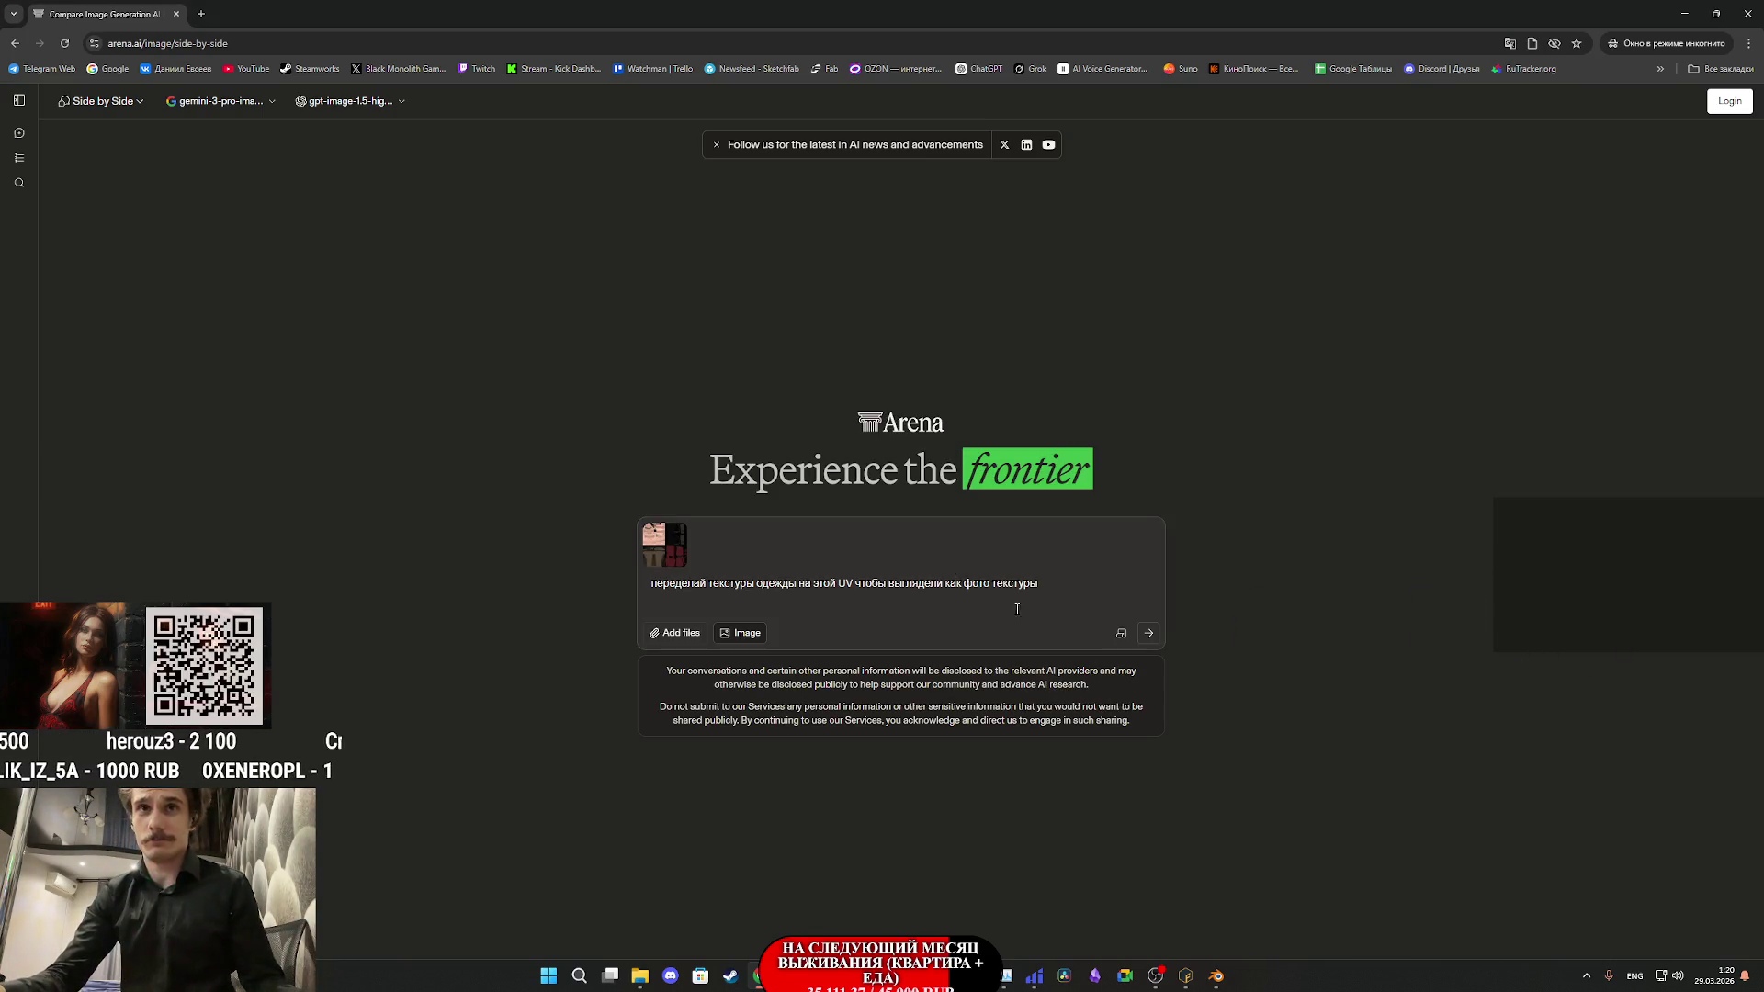
{"action": "left_click", "coordinate": [1149, 634]}
{"action": "left_click", "coordinate": [1056, 619]}
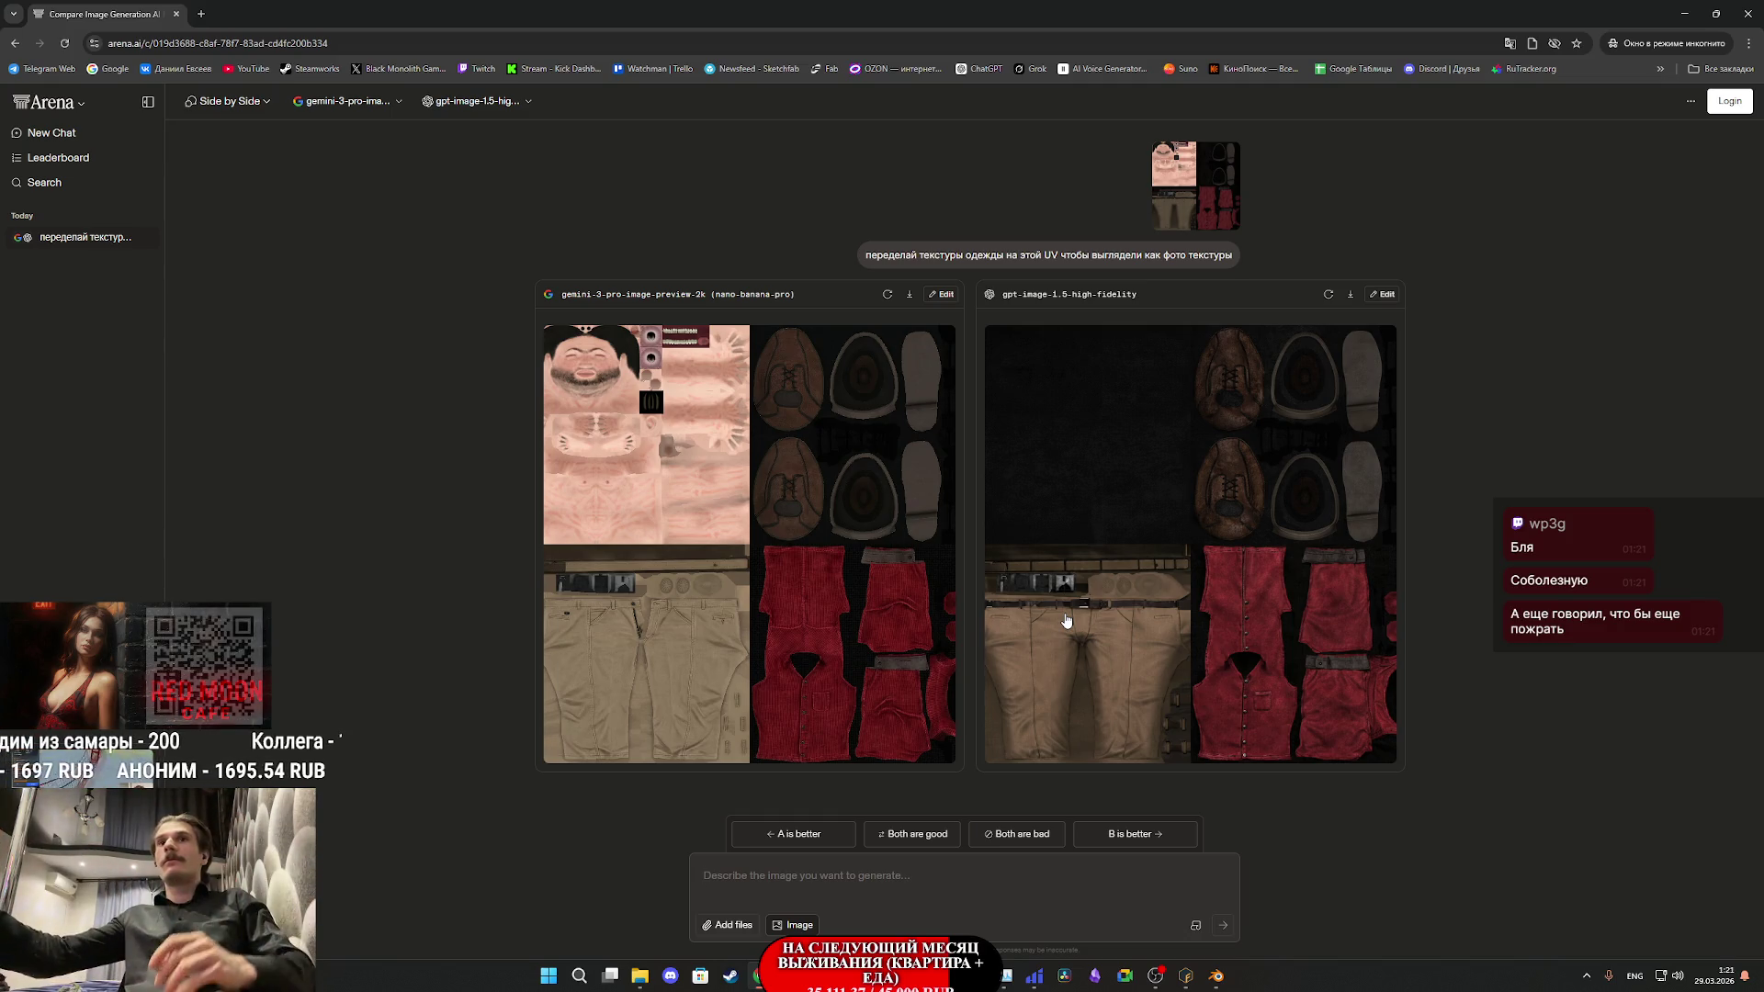
- View the gpt-image-1.5 clothing texture full size, then close it
{"action": "left_click", "coordinate": [1122, 562]}
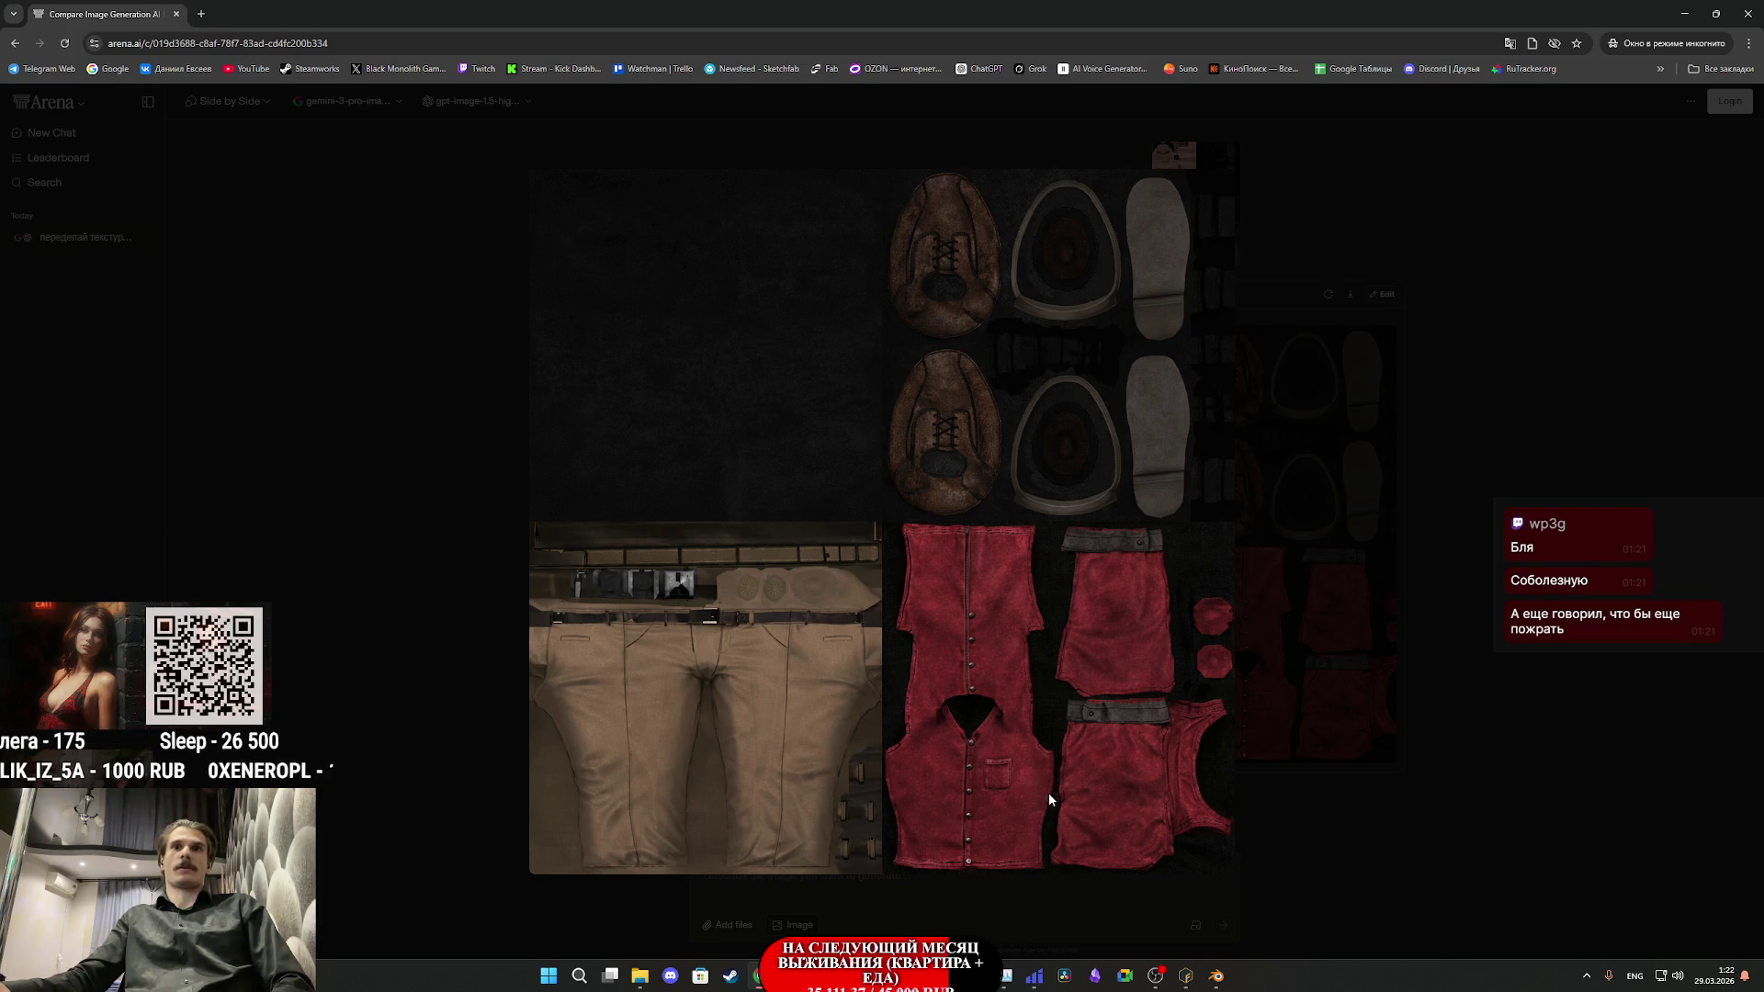
{"action": "left_click", "coordinate": [1363, 725]}
- Enlarge the gemini texture result and save the image to disk
{"action": "left_click", "coordinate": [845, 636]}
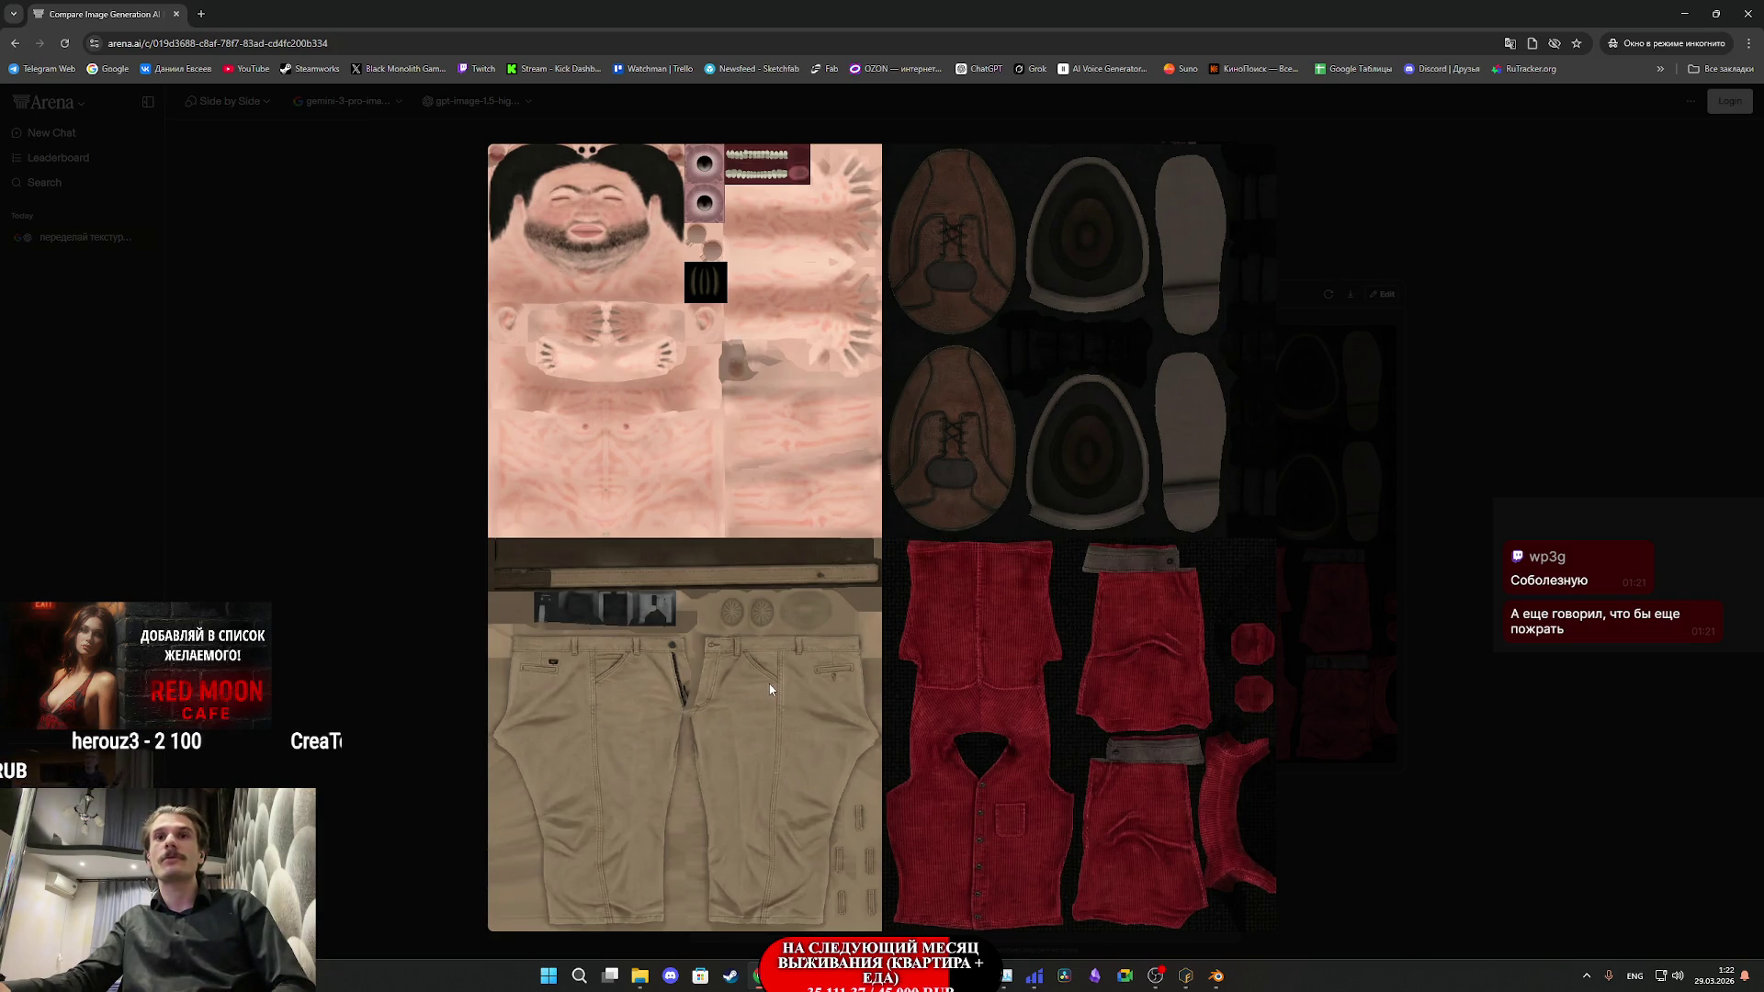
{"action": "right_click", "coordinate": [1261, 329]}
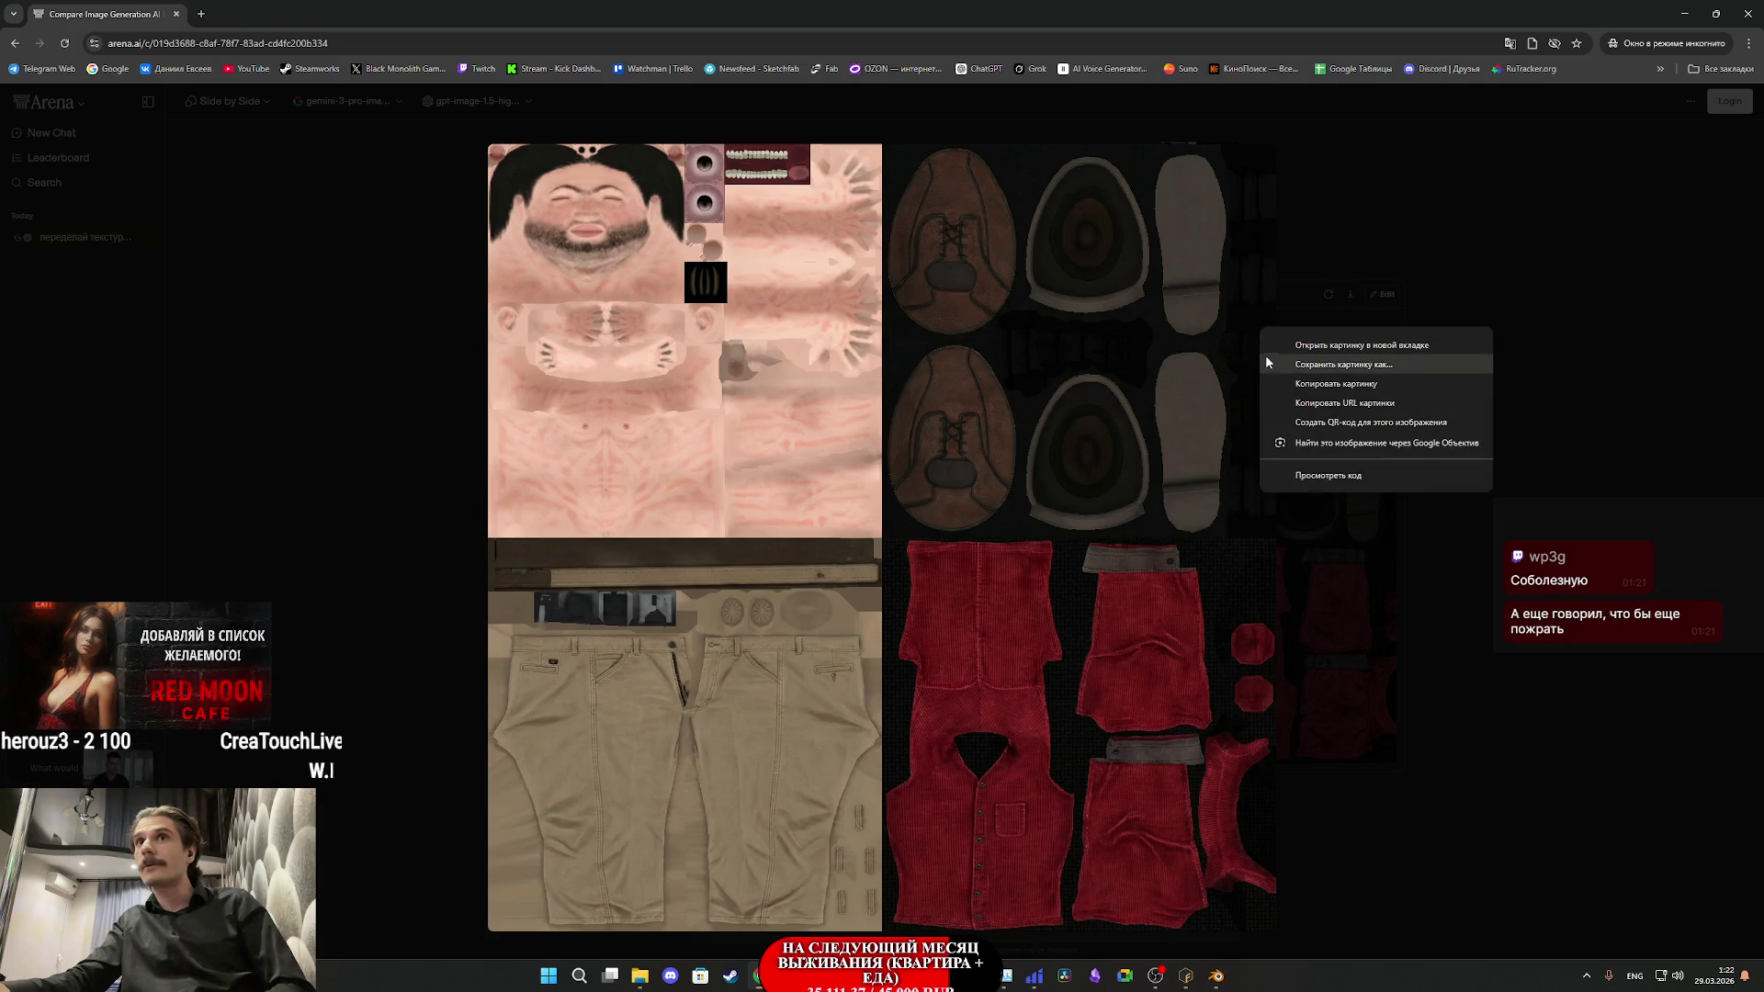
{"action": "left_click", "coordinate": [1001, 375]}
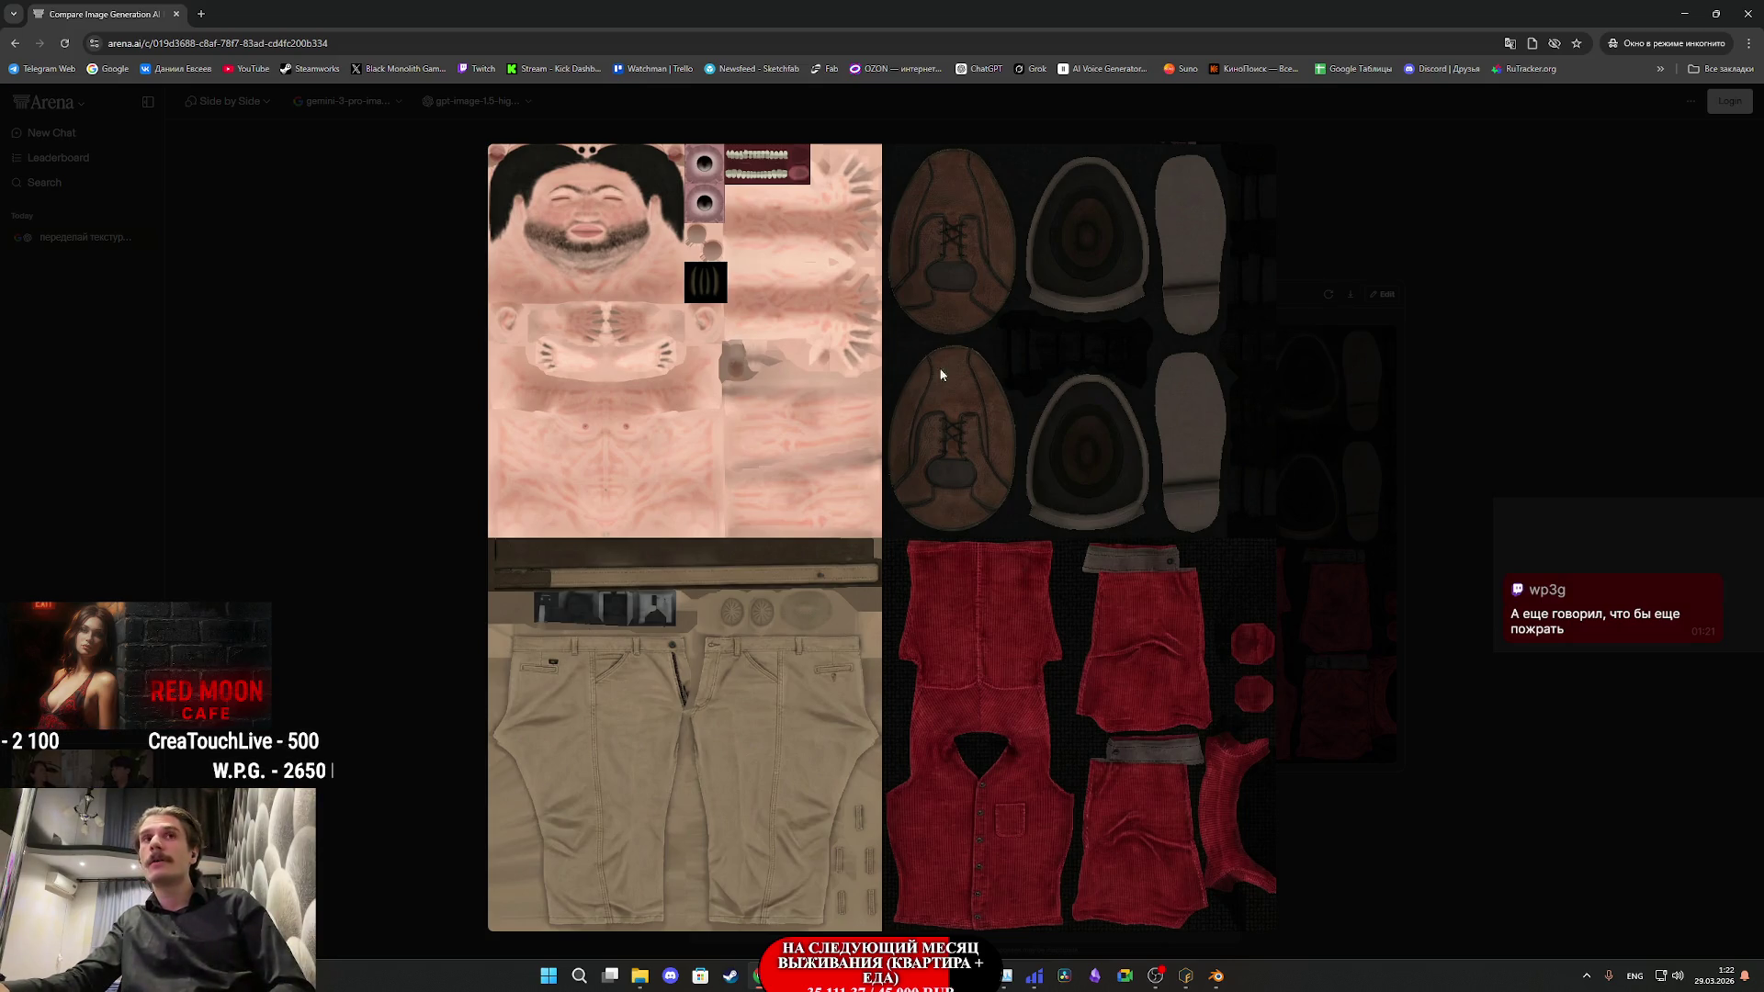
{"action": "left_click", "coordinate": [710, 430]}
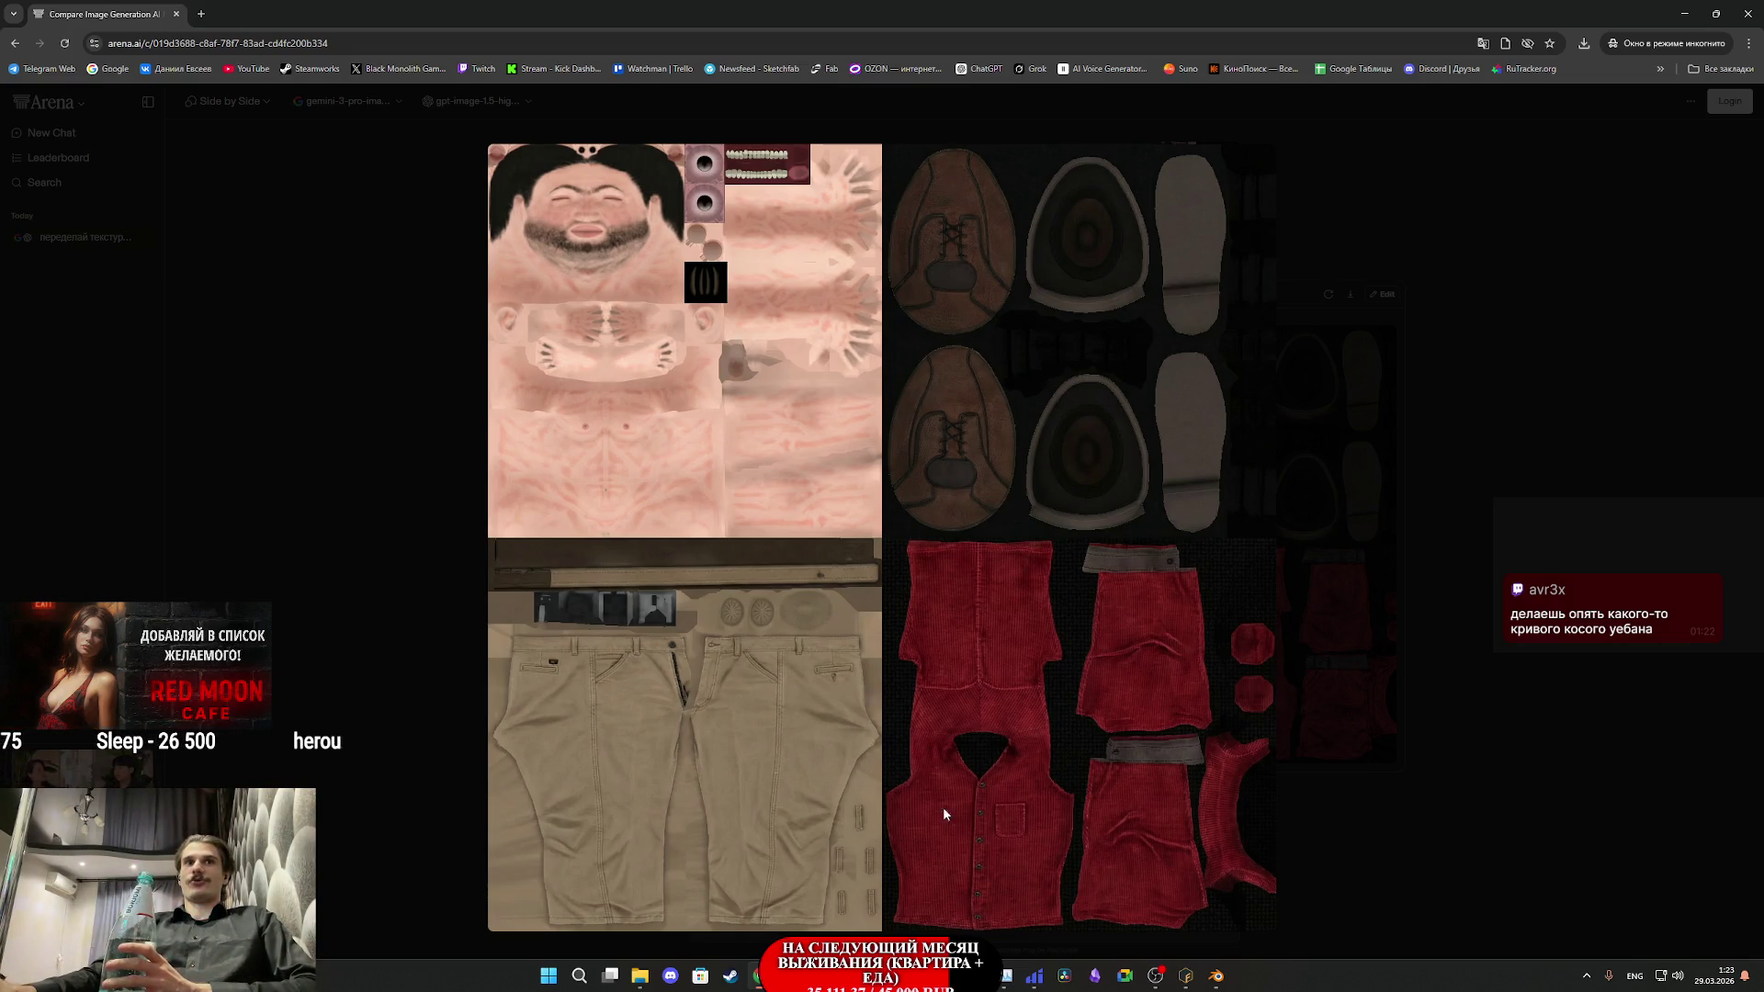
{"action": "mouse_move", "coordinate": [912, 975]}
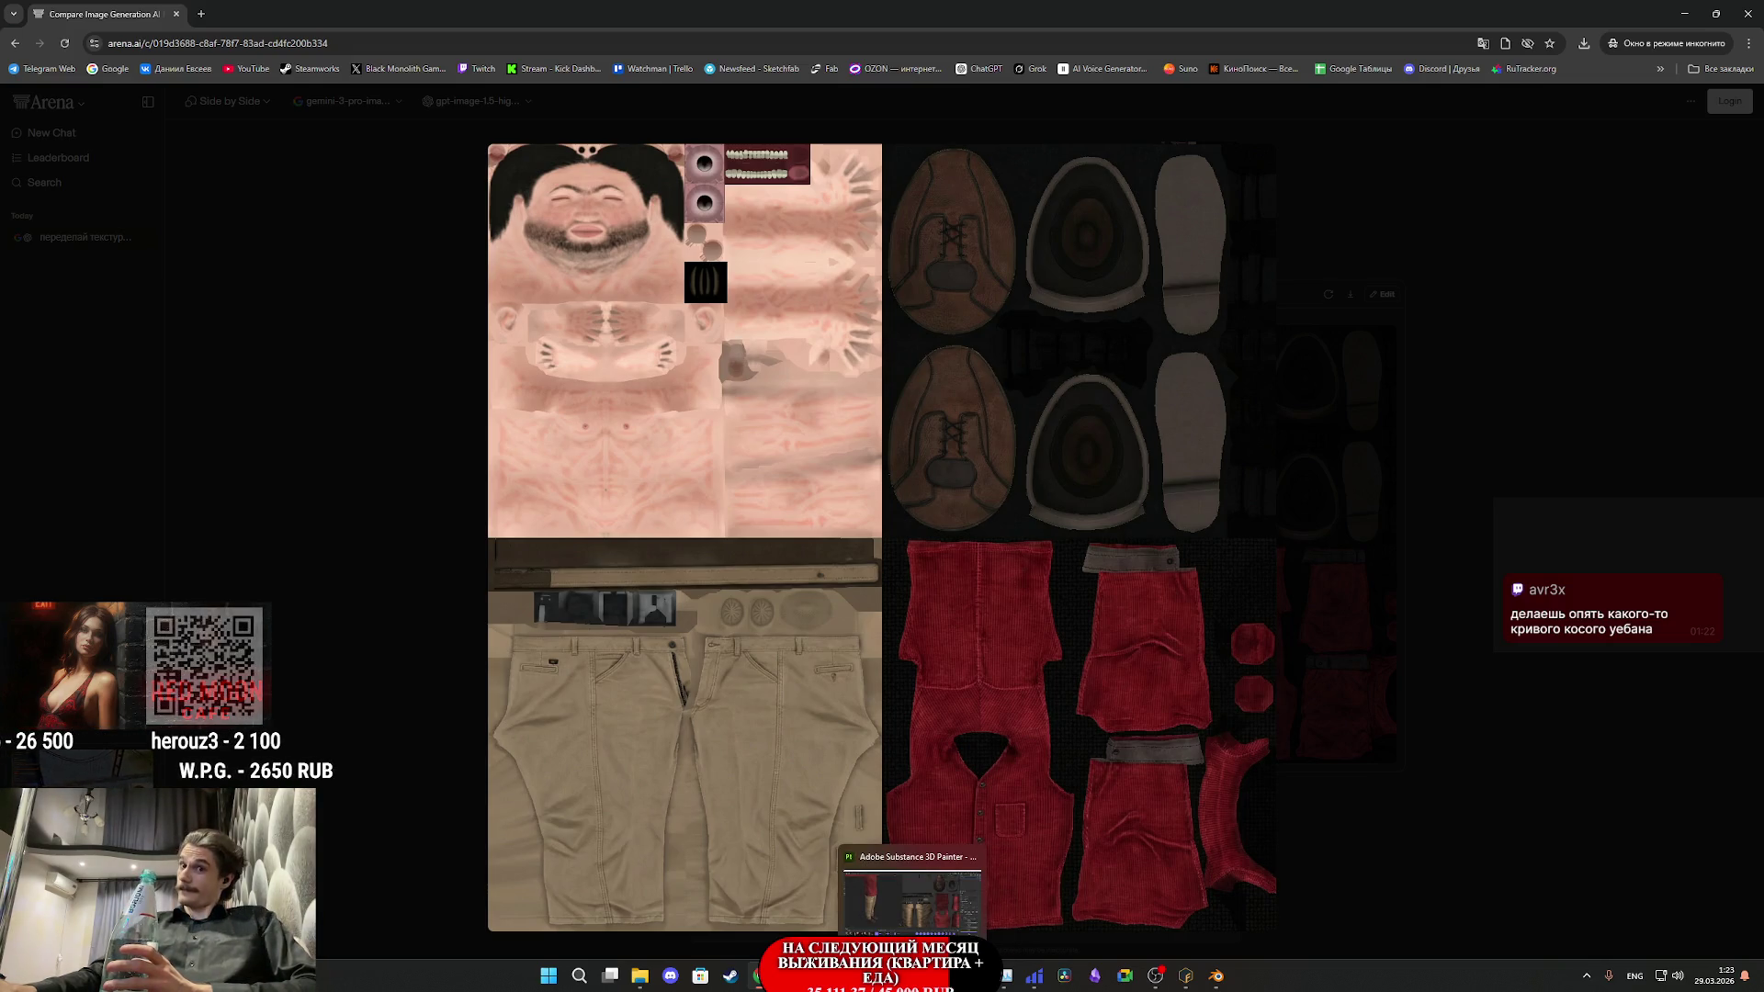
- Check the textured character in Substance Painter, then open Watchman's Steam store page
{"action": "left_click", "coordinate": [913, 896]}
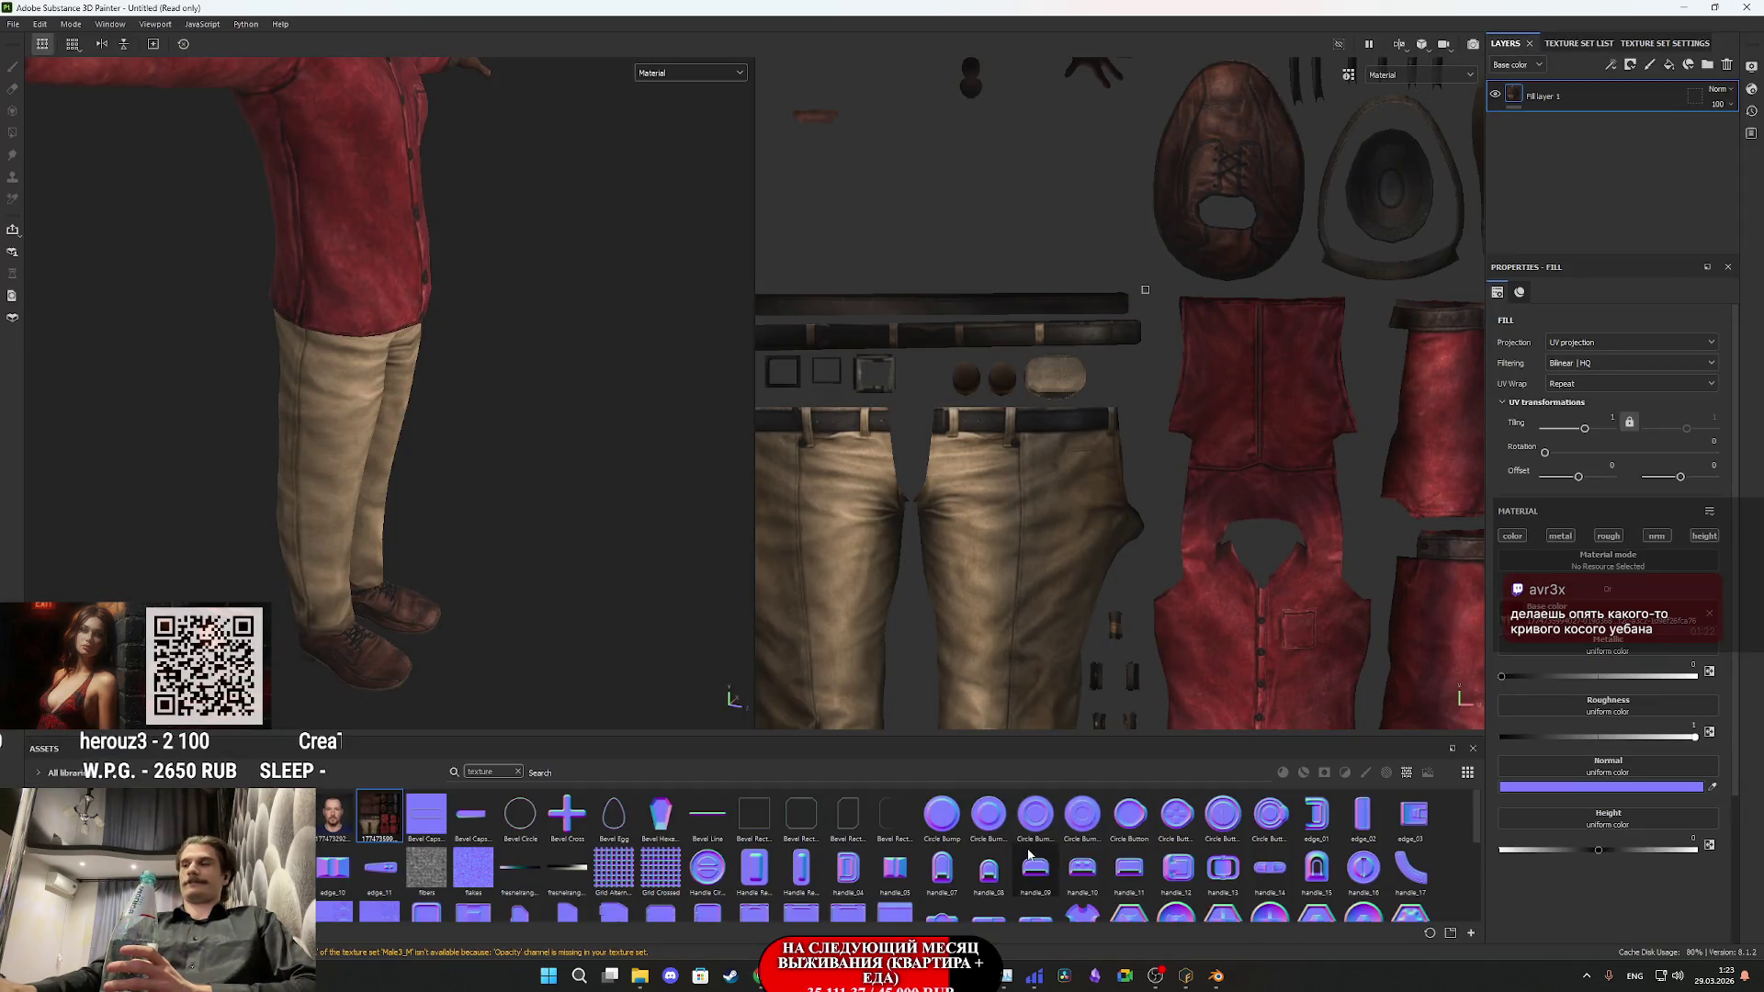
{"action": "mouse_move", "coordinate": [1028, 855]}
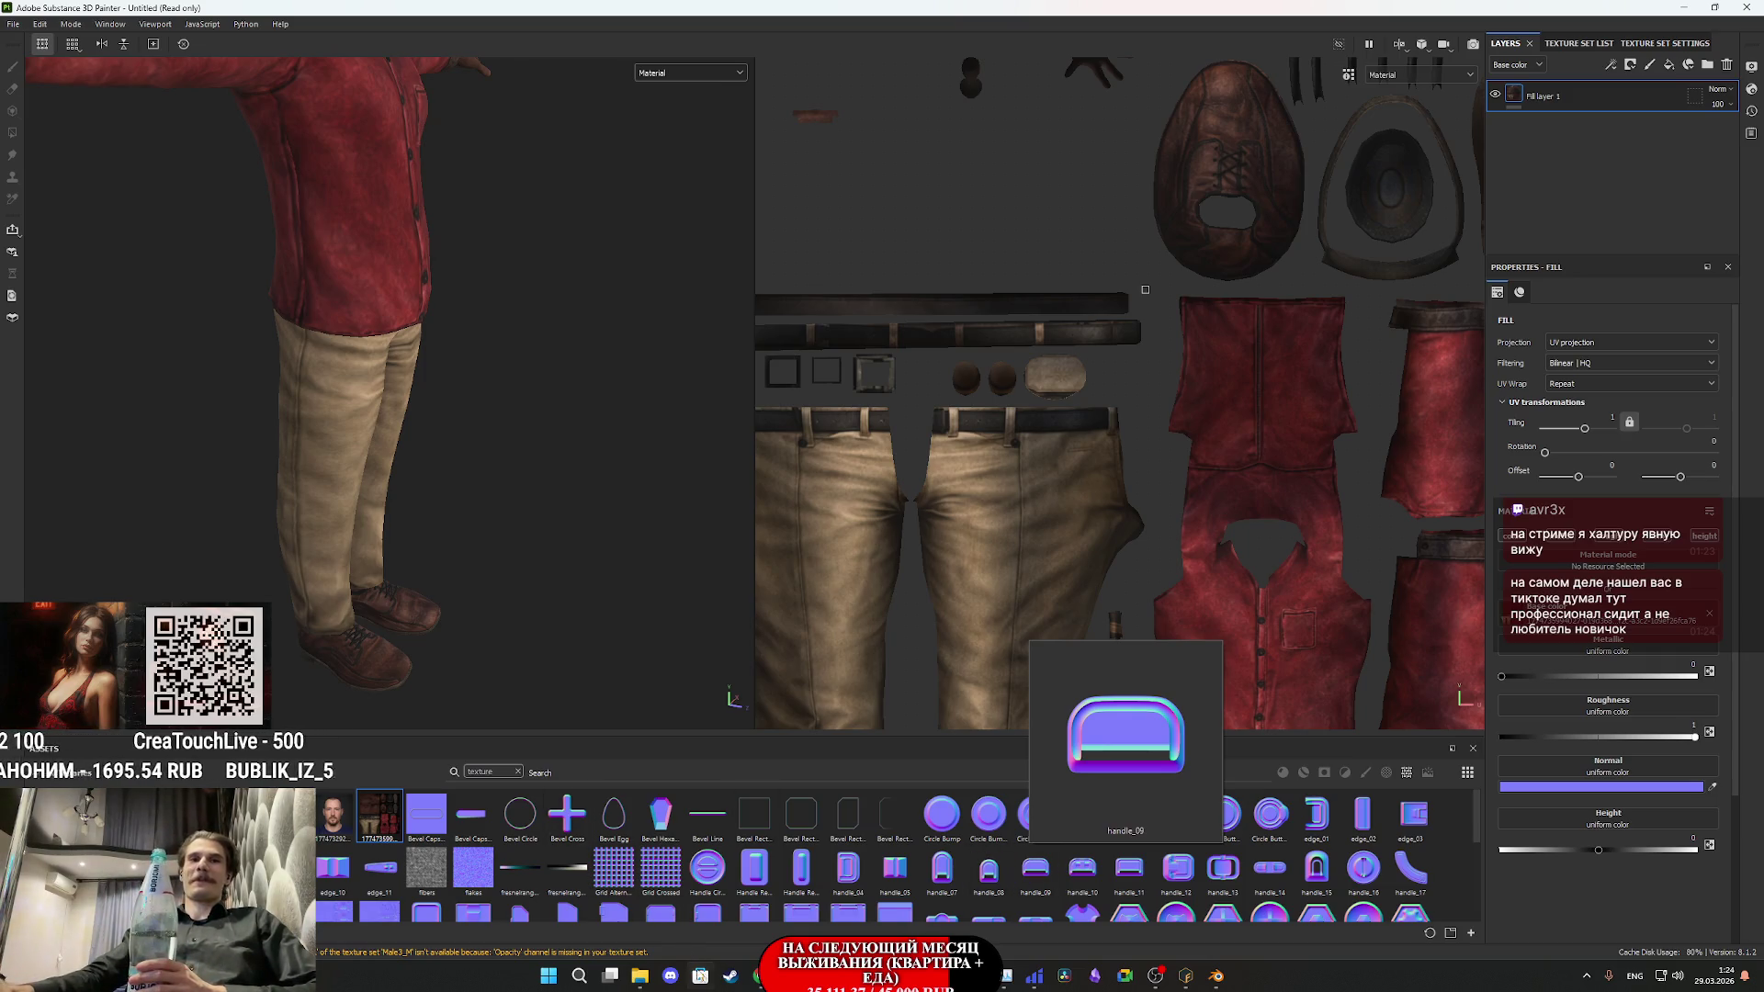
{"action": "left_click", "coordinate": [730, 976]}
{"action": "left_click", "coordinate": [55, 348]}
{"action": "left_click", "coordinate": [262, 340]}
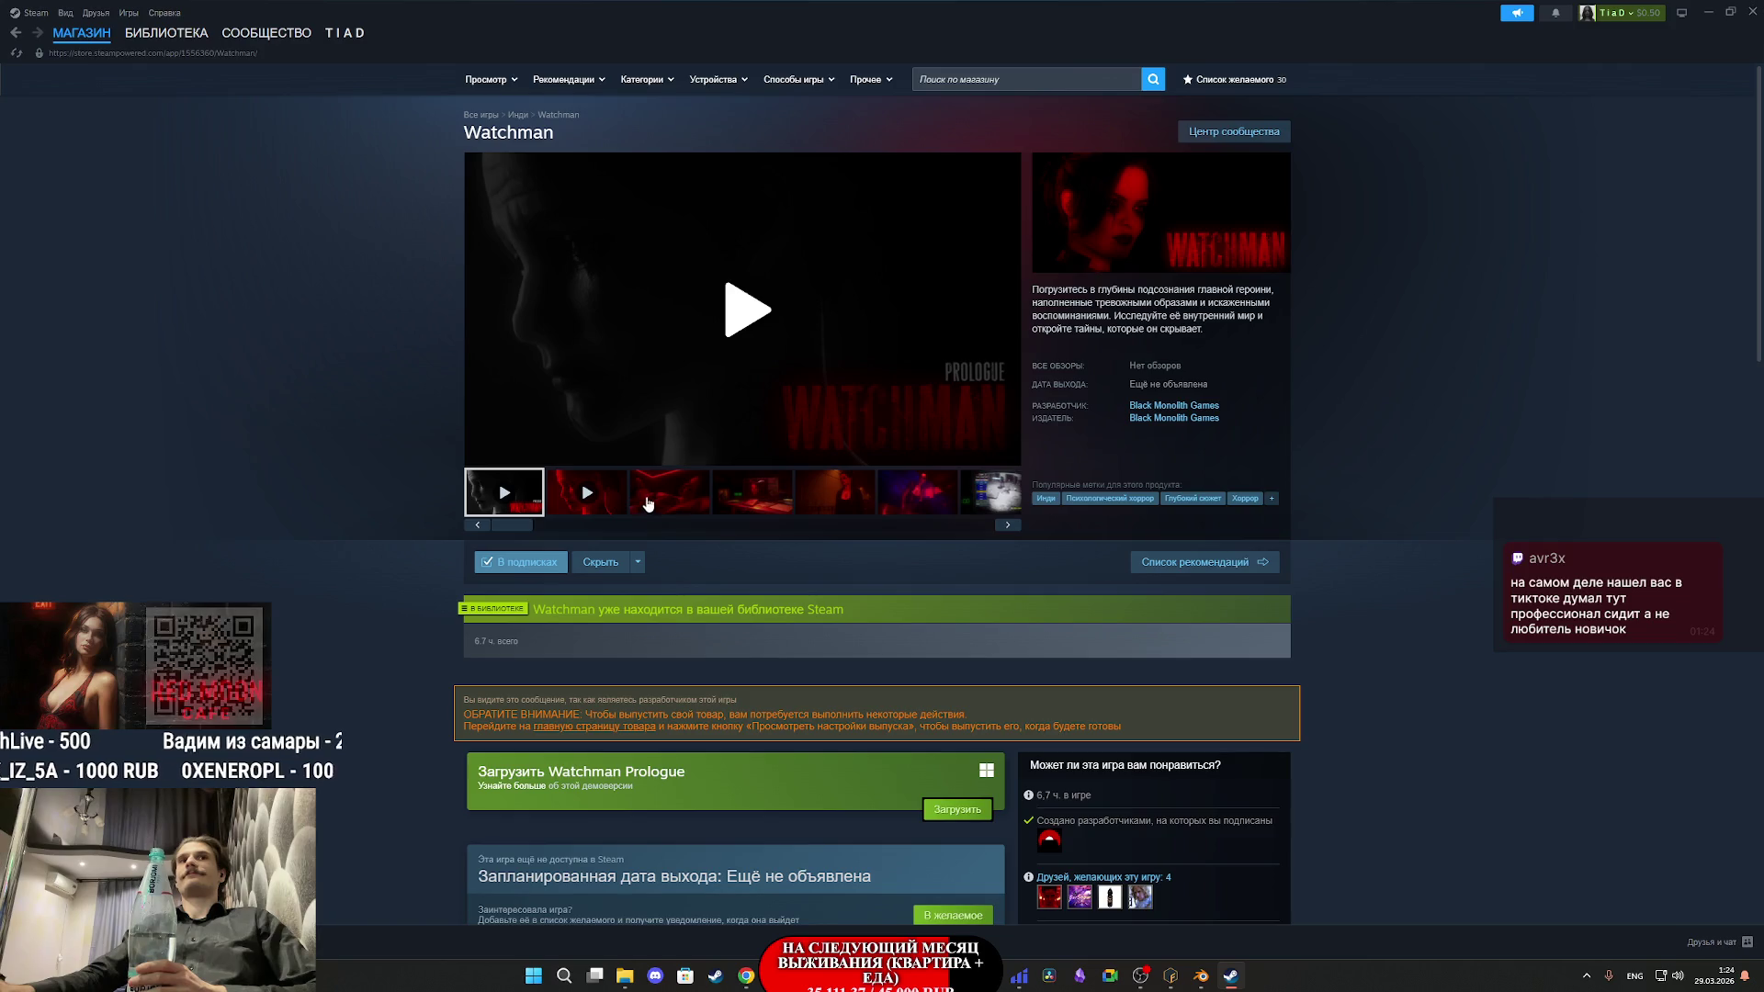
- Open the third Watchman screenshot in the viewer and advance to screenshot 5 of 11
{"action": "left_click", "coordinate": [648, 503]}
{"action": "left_click", "coordinate": [811, 382]}
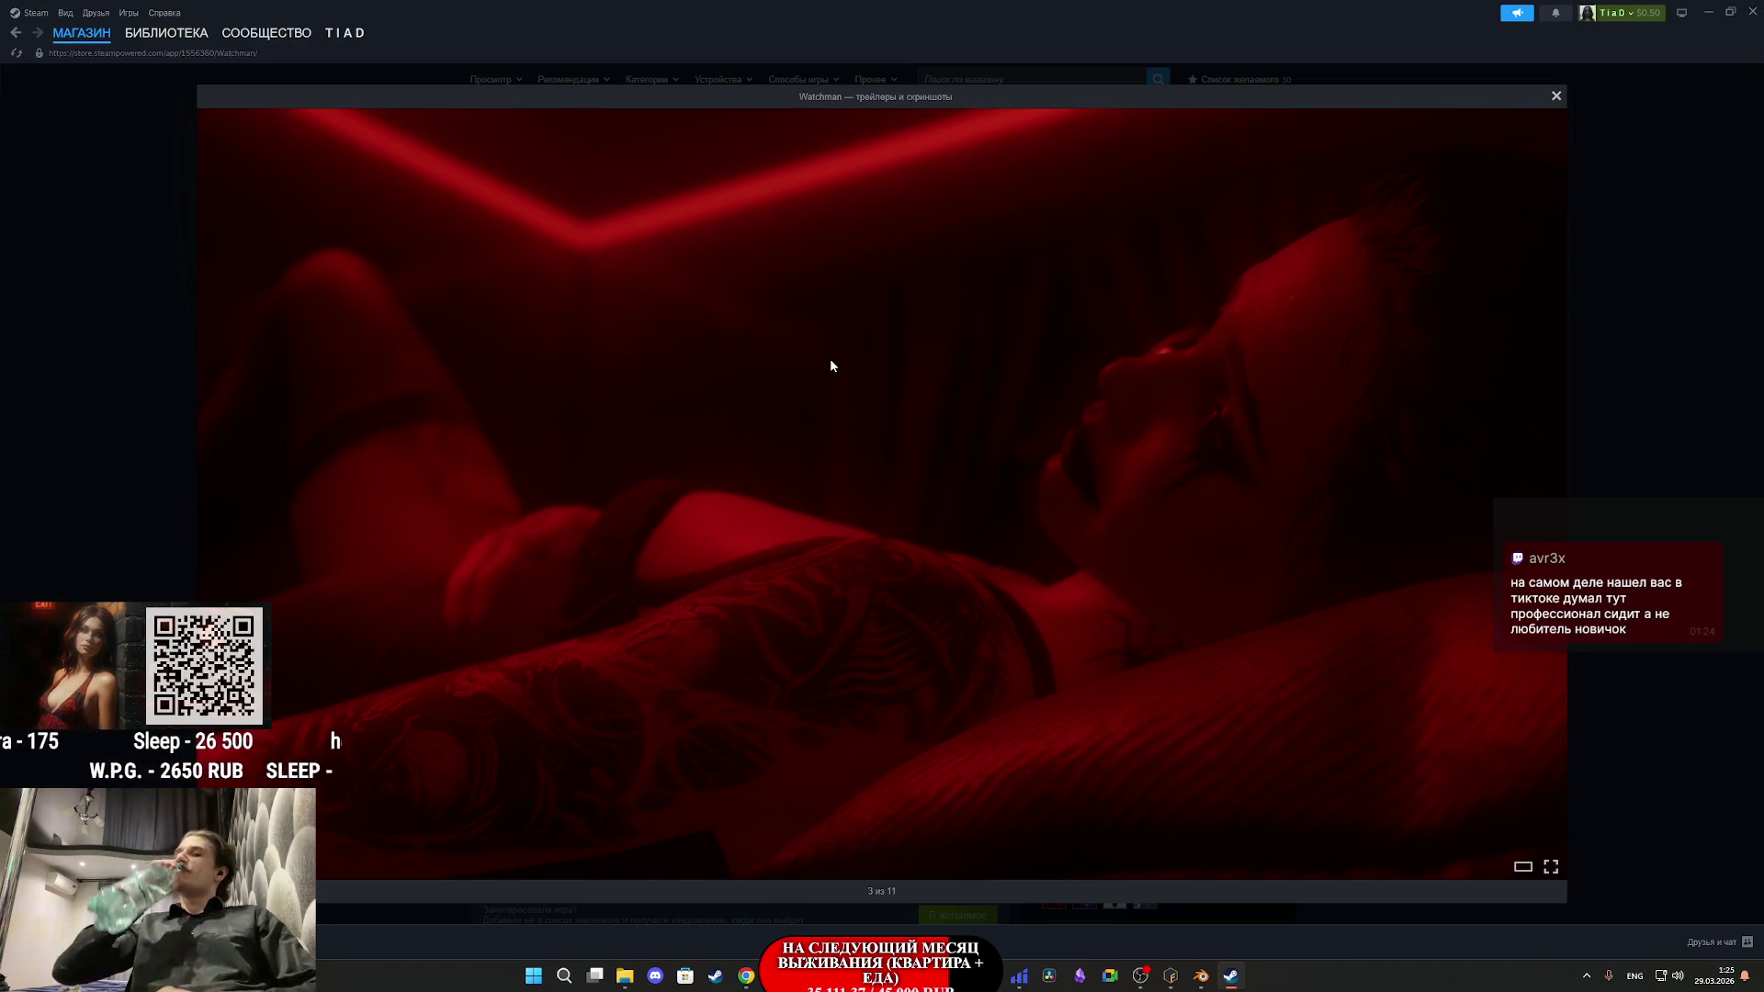
{"action": "key", "text": "Right"}
{"action": "key", "text": "Right"}
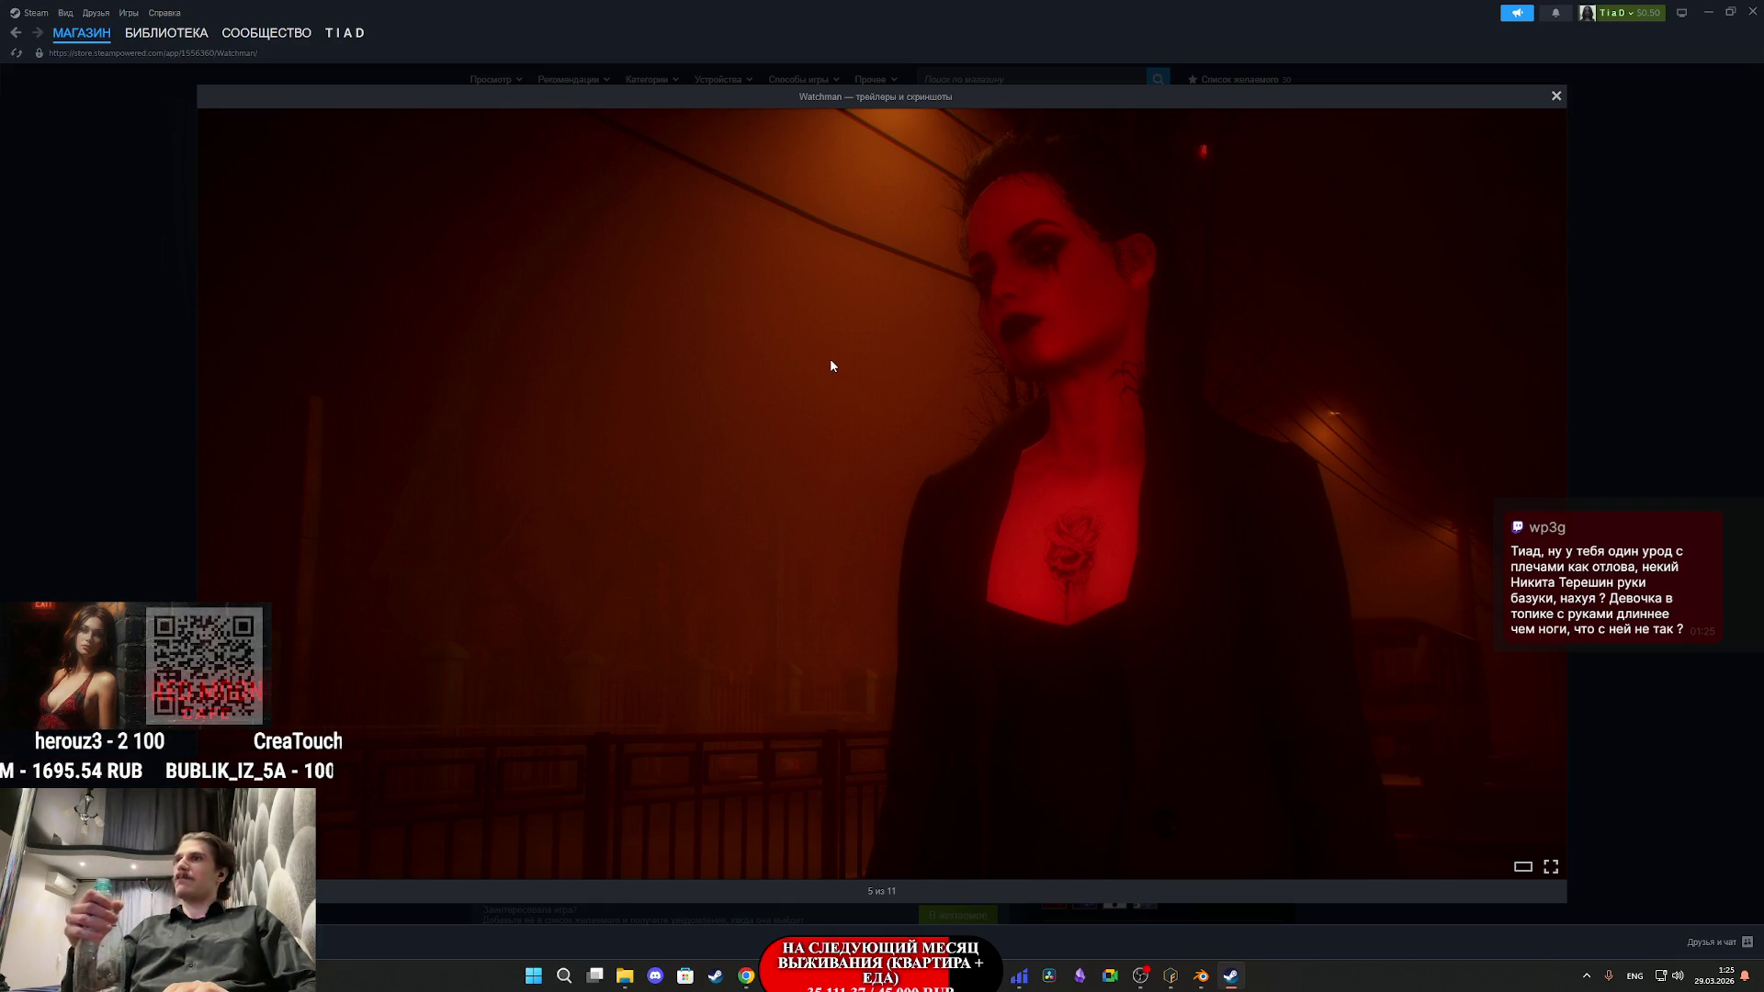
{"action": "key", "text": "Right"}
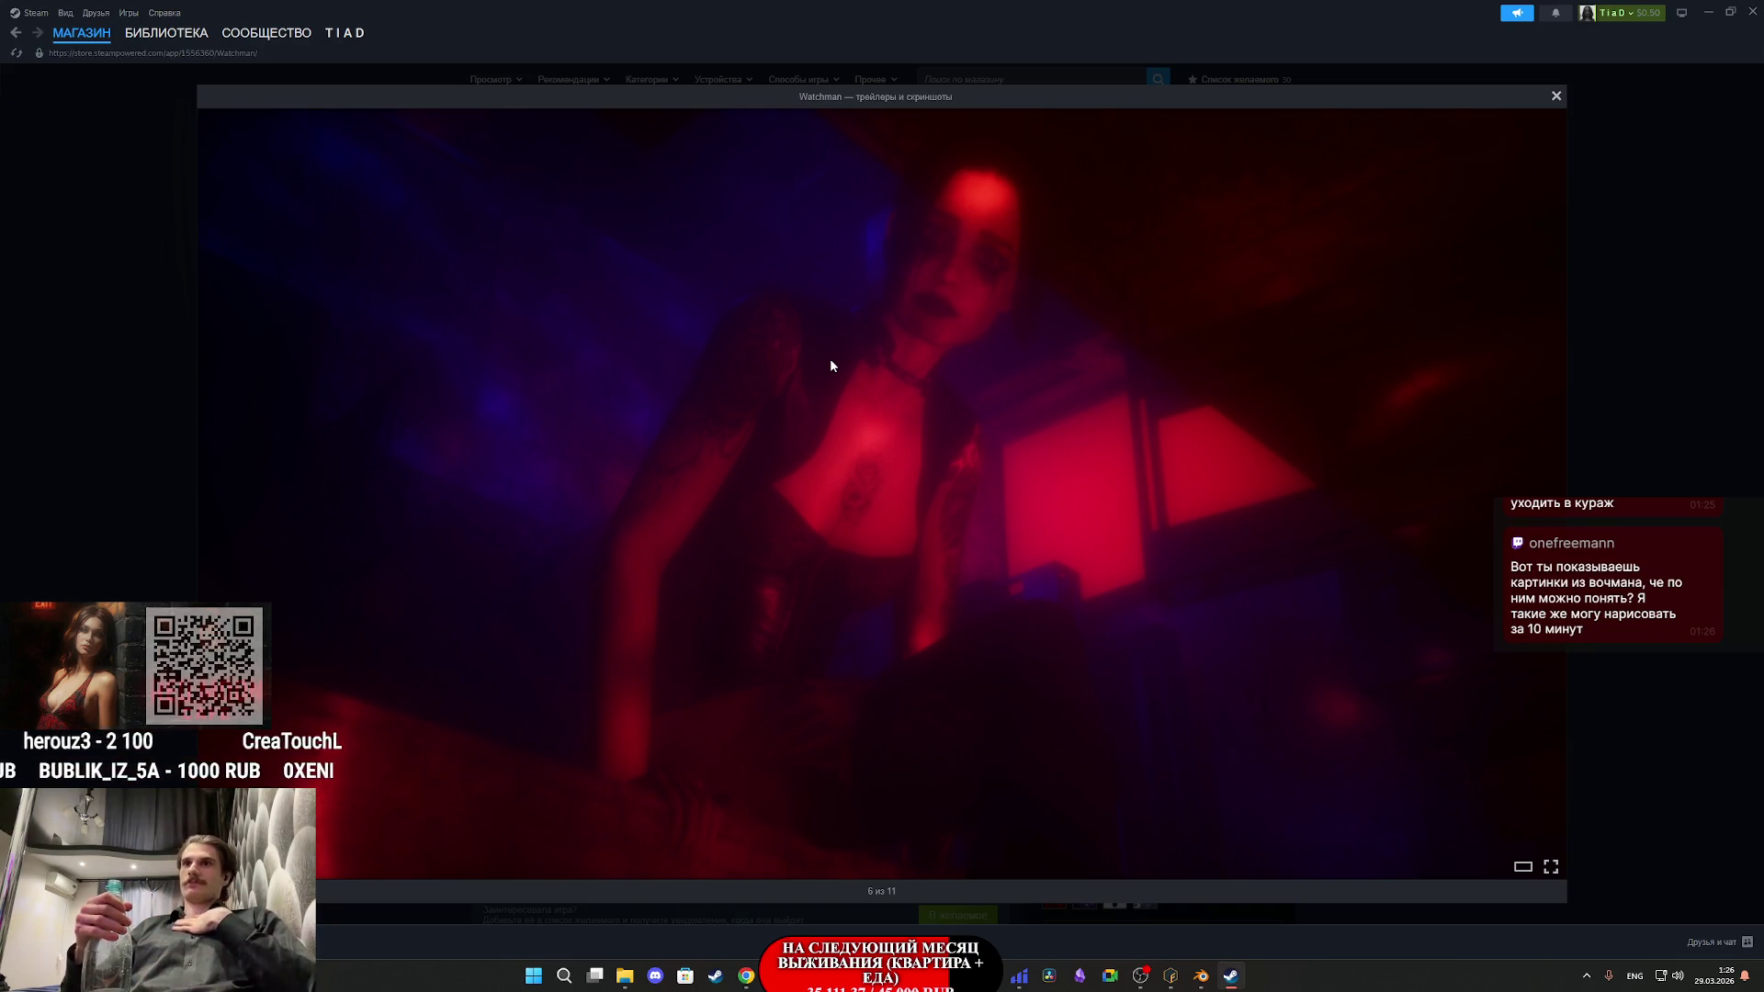
- Step through Watchman screenshots 6–11 and loop back to the teaser trailer
{"action": "key", "text": "Right"}
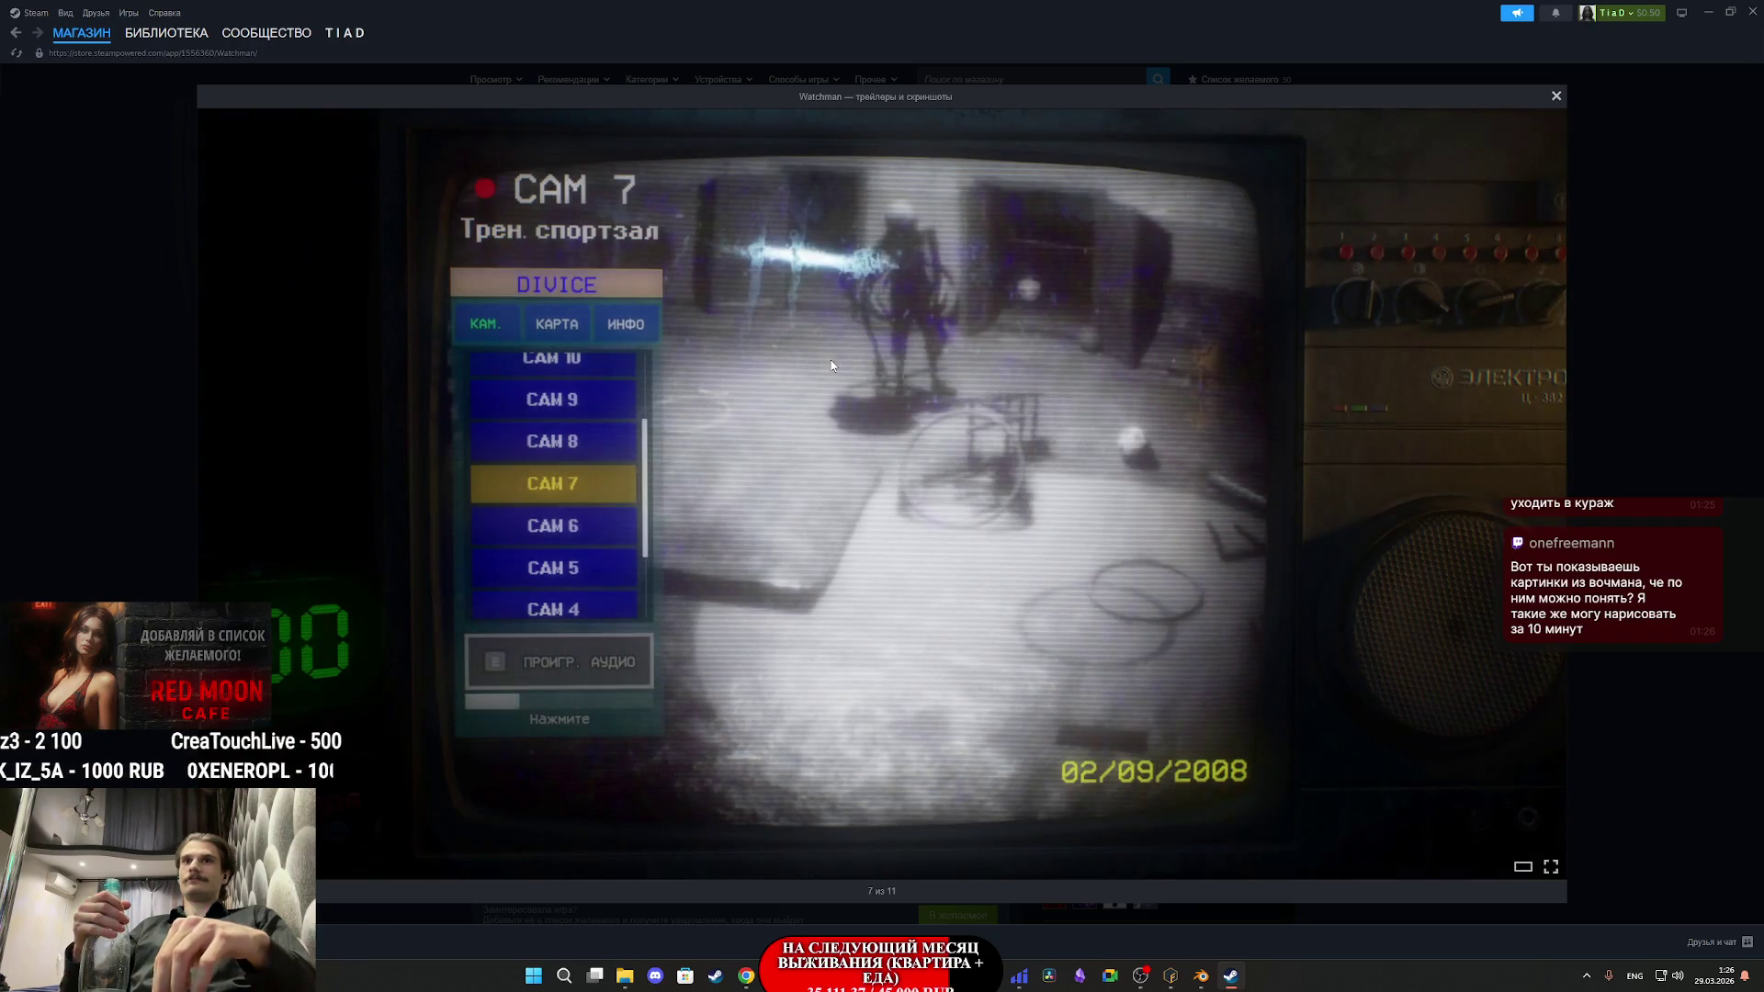
{"action": "key", "text": "Right"}
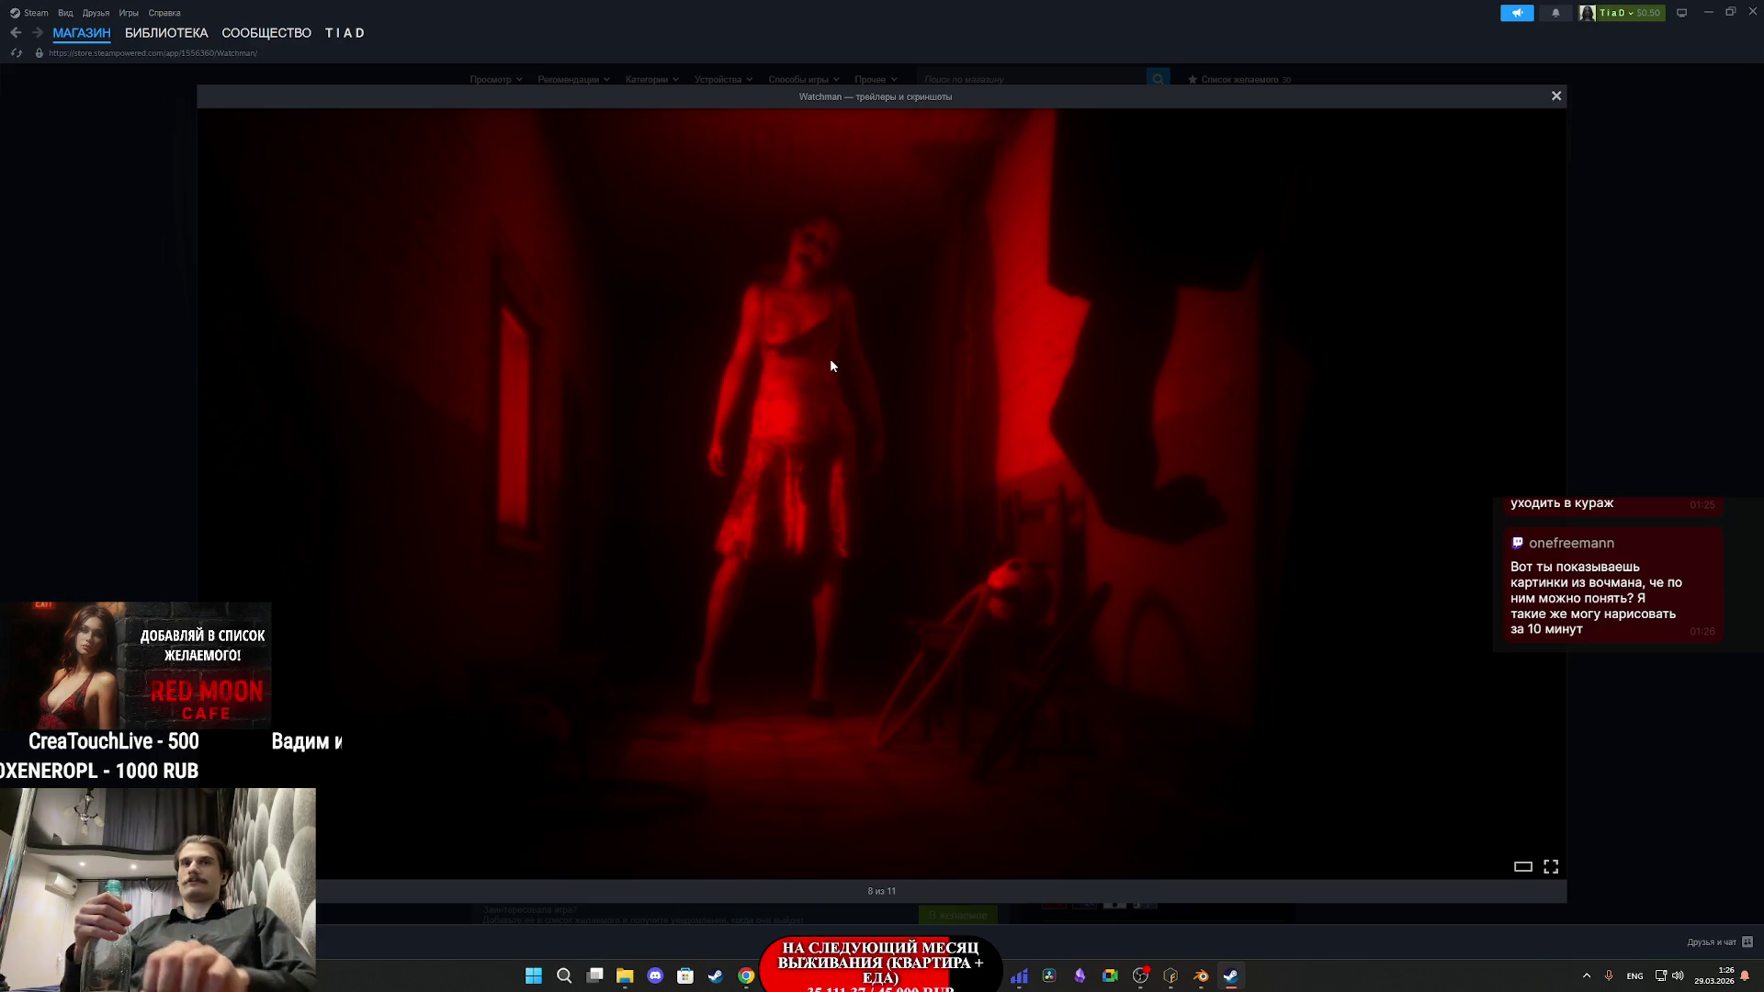
{"action": "key", "text": "Right"}
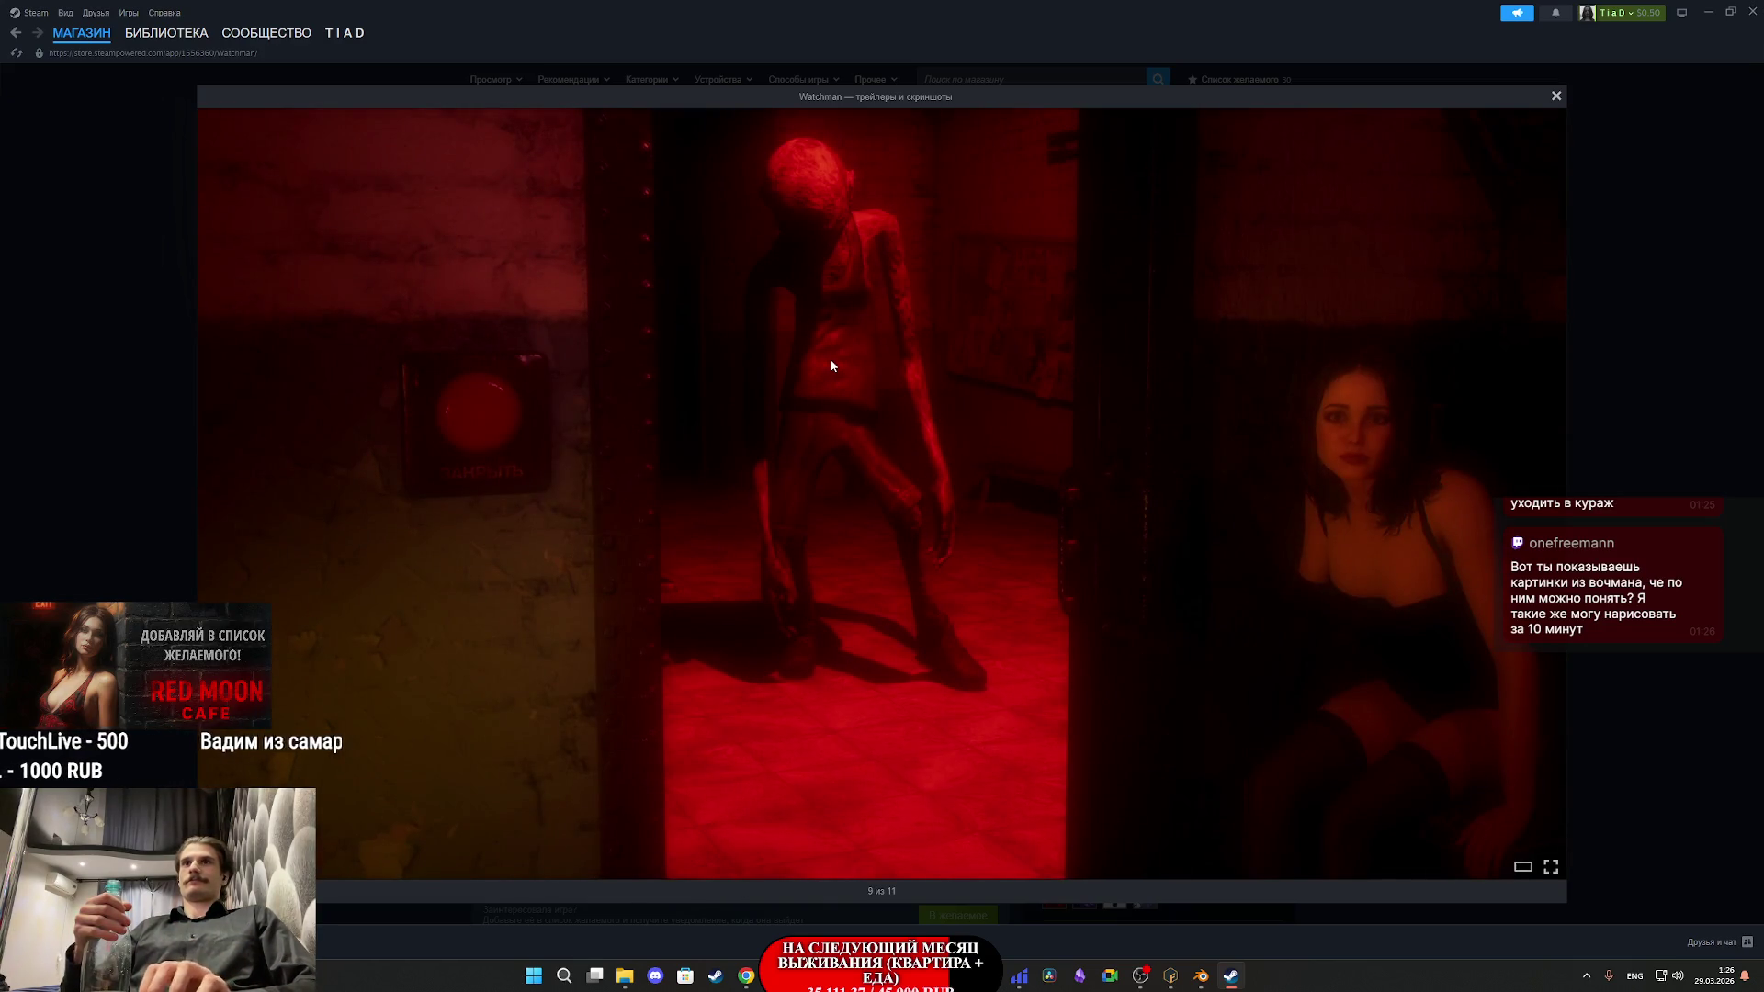
{"action": "key", "text": "Right"}
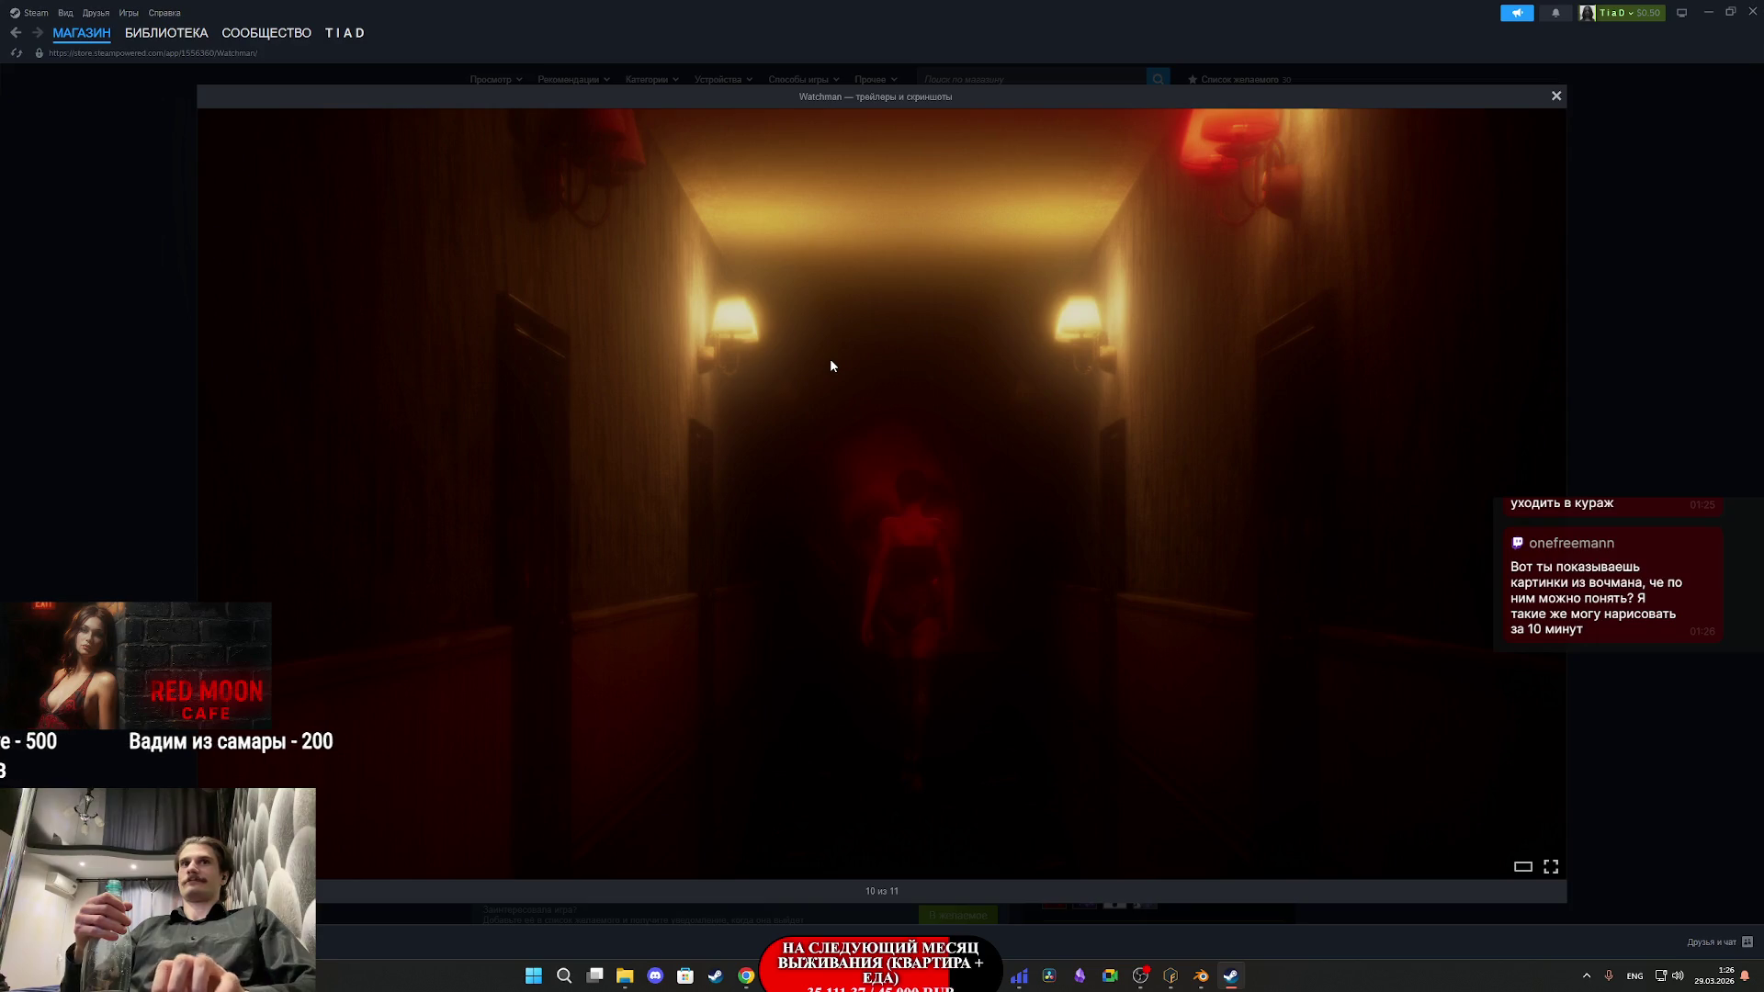
{"action": "key", "text": "Right"}
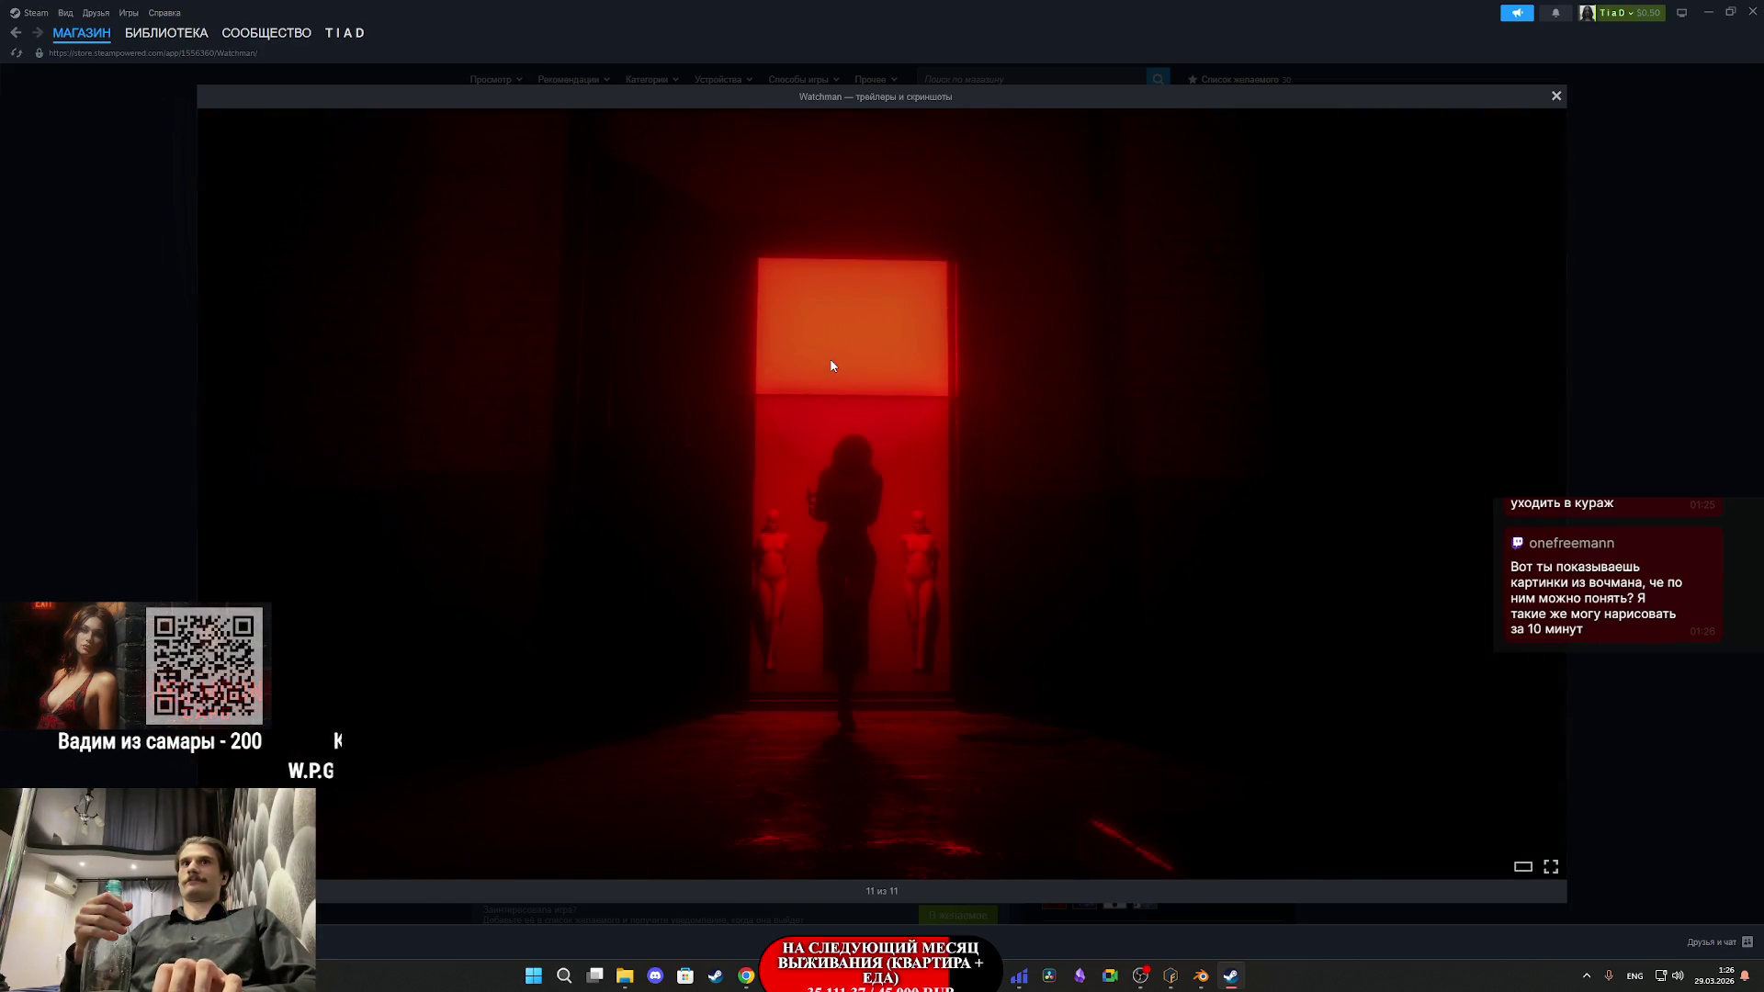
{"action": "key", "text": "Right"}
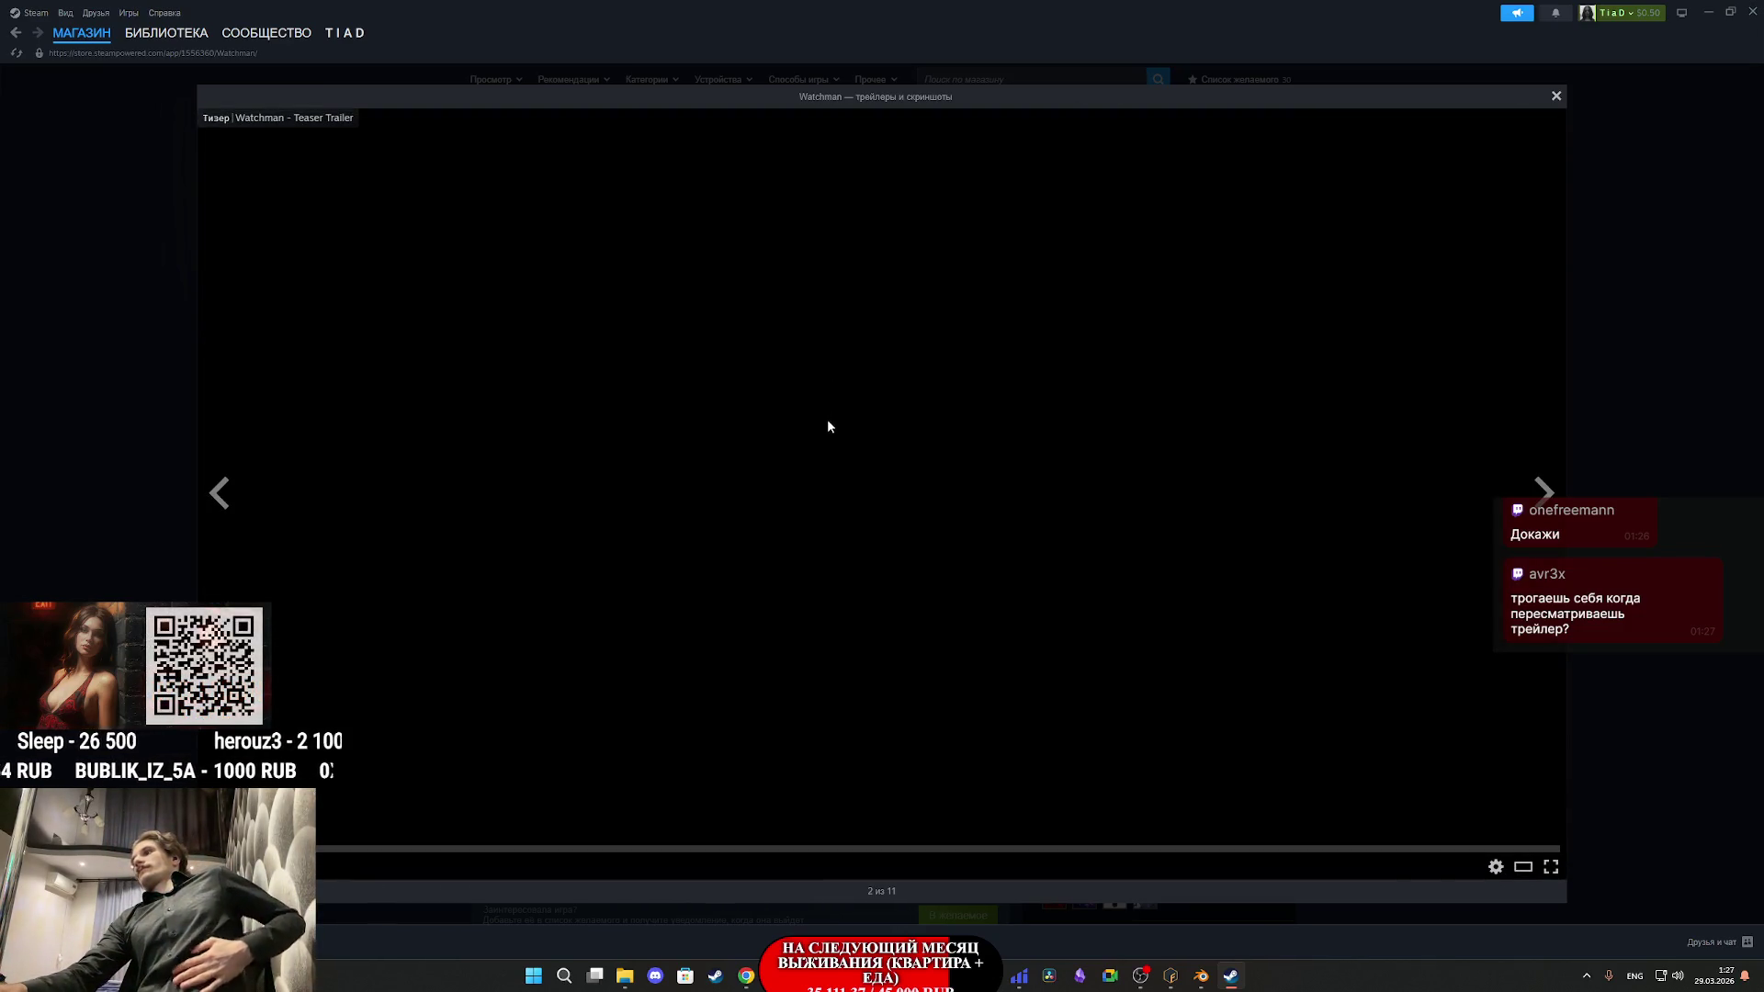
- Close the media viewer, show Watchman in the library, and exit Steam
{"action": "left_click", "coordinate": [1625, 429]}
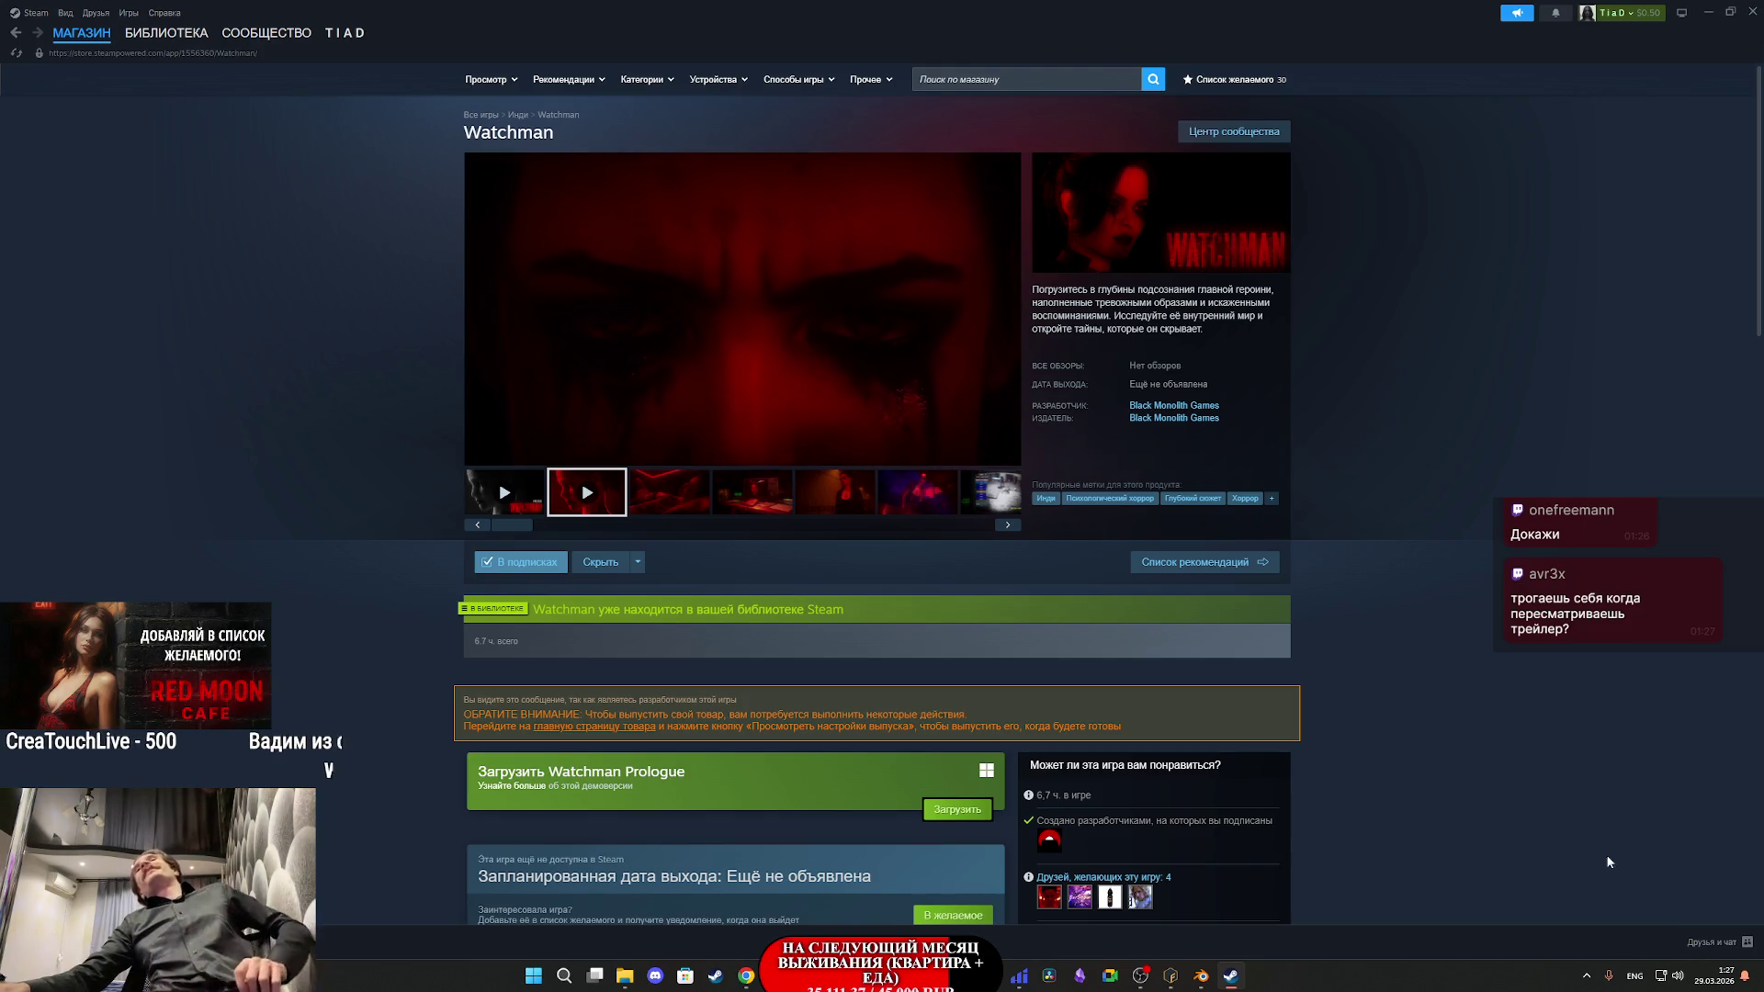
{"action": "mouse_move", "coordinate": [622, 461]}
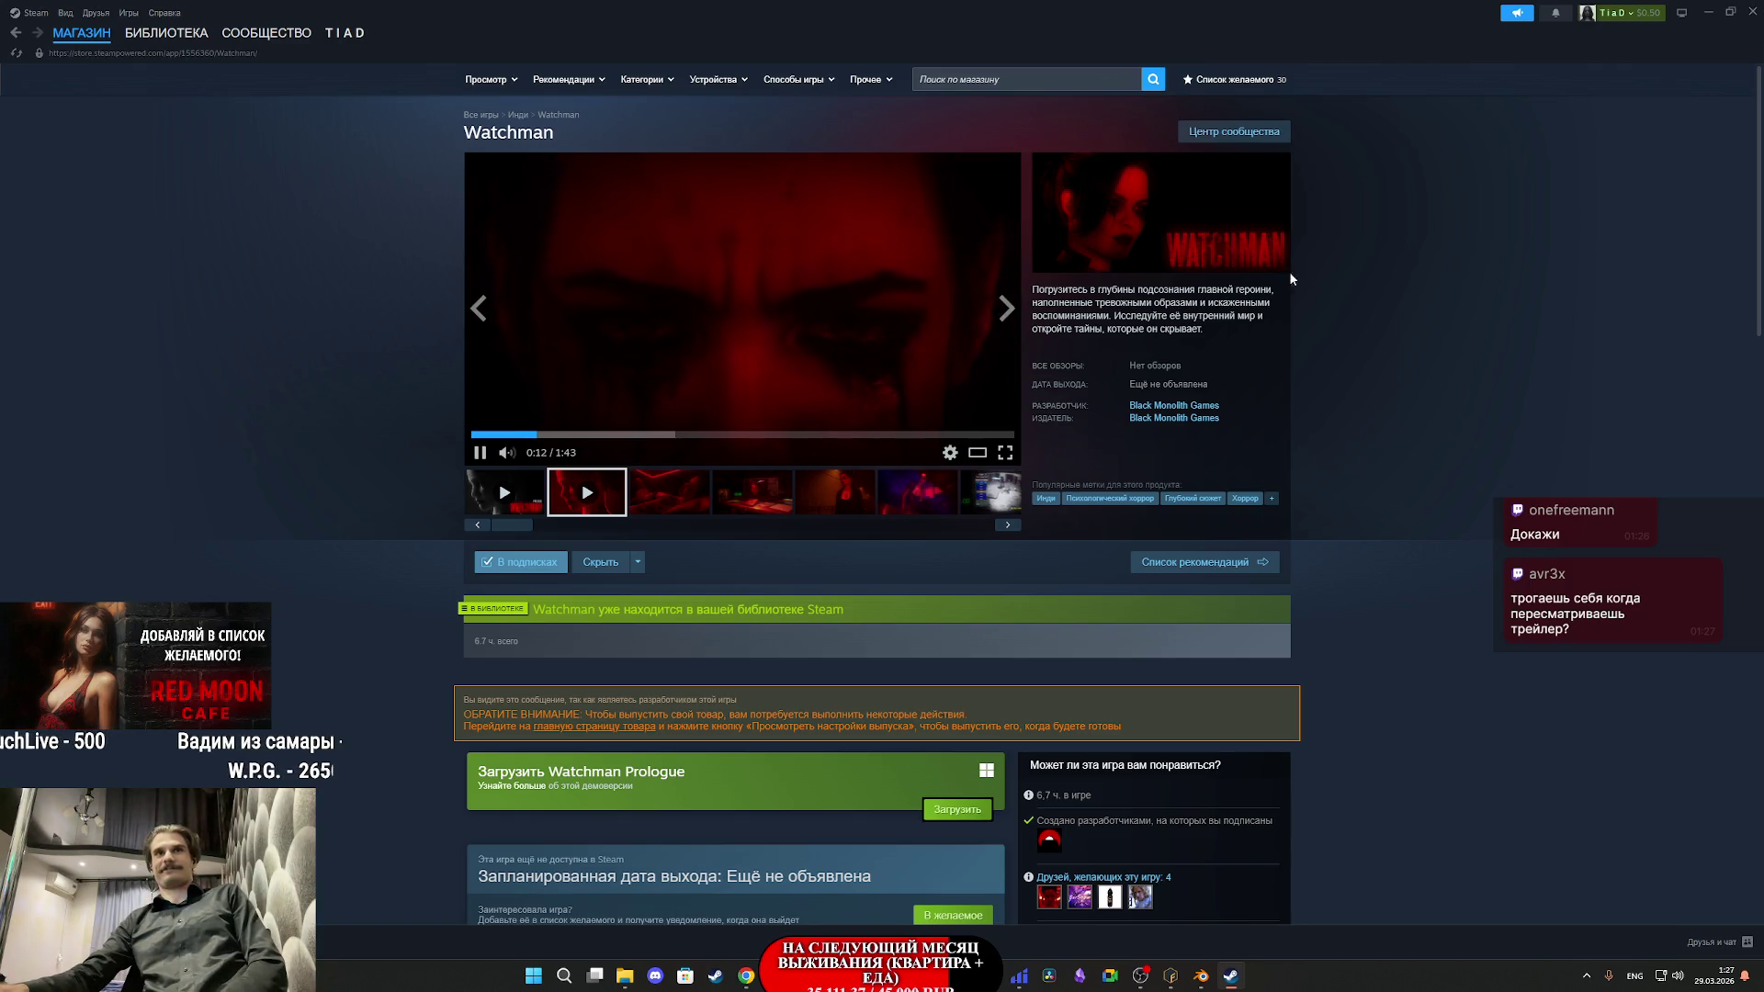
{"action": "left_click", "coordinate": [183, 35]}
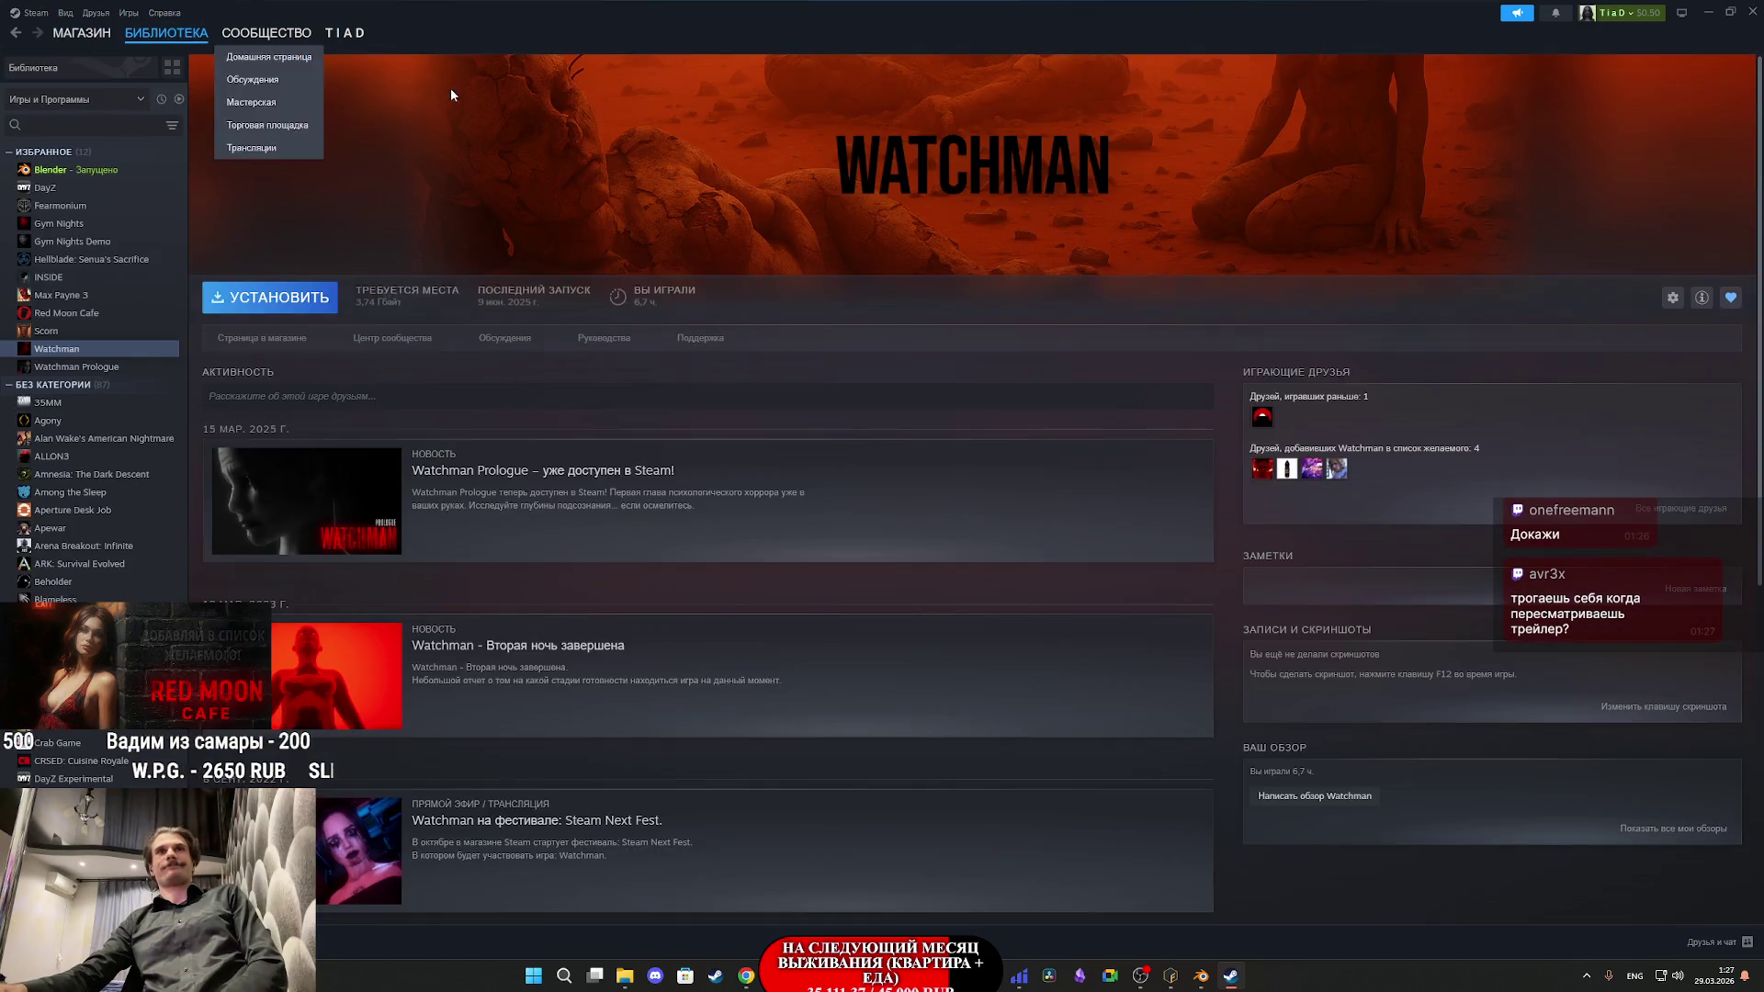
{"action": "left_click", "coordinate": [1751, 11]}
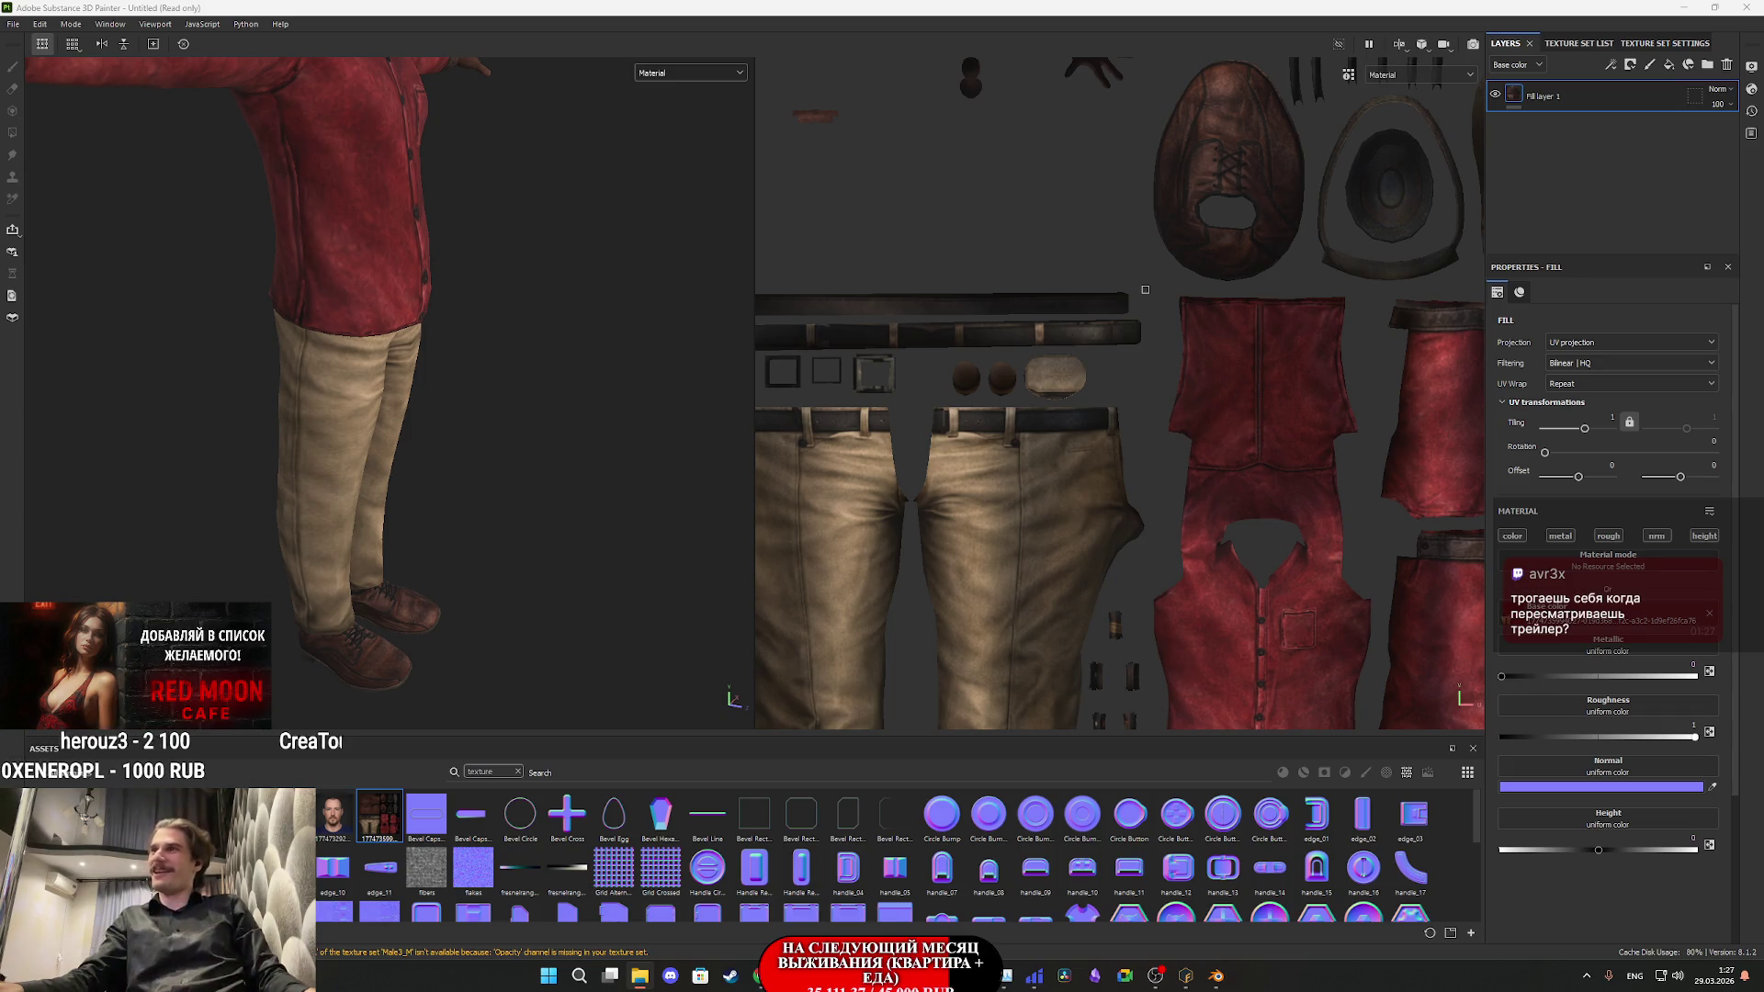
- Import the generated clothing texture into the Assets shelf as a texture
{"action": "mouse_move", "coordinate": [1763, 735]}
{"action": "left_mouse_down"}
{"action": "mouse_move", "coordinate": [1727, 768]}
{"action": "mouse_move", "coordinate": [1278, 893]}
{"action": "left_mouse_up"}
{"action": "left_click", "coordinate": [1056, 348]}
{"action": "left_click", "coordinate": [1093, 404]}
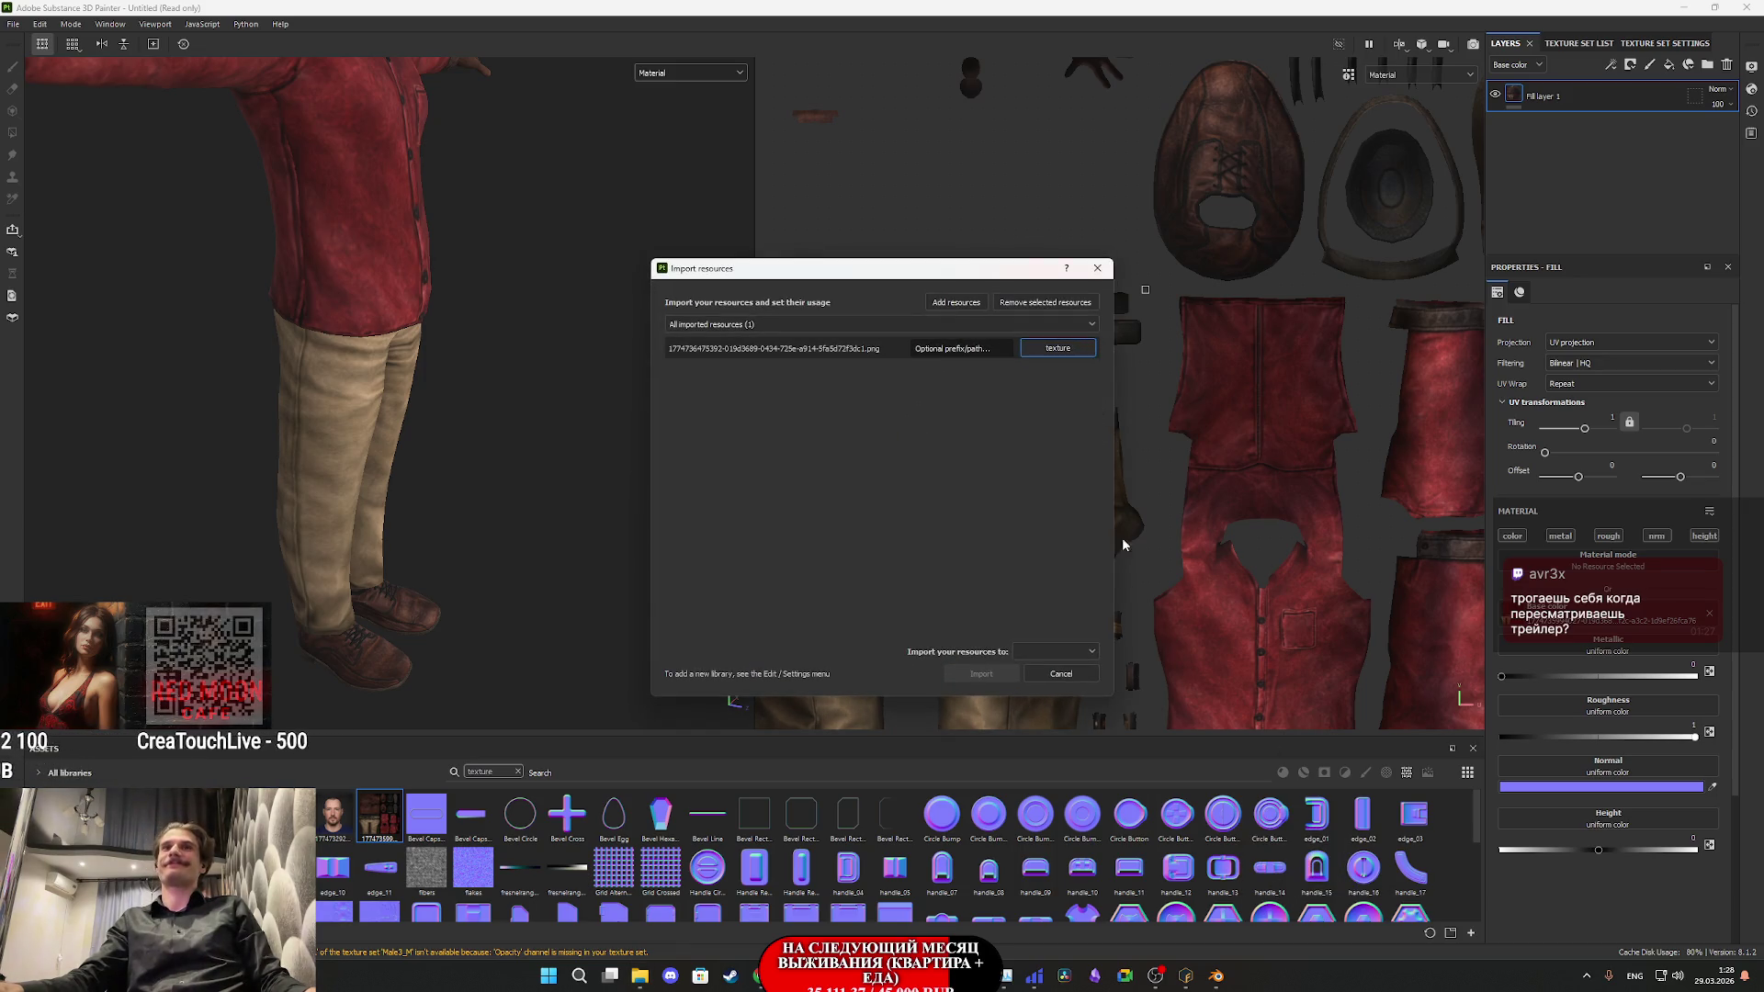
{"action": "left_click", "coordinate": [1054, 651]}
{"action": "left_click", "coordinate": [1047, 684]}
{"action": "left_click", "coordinate": [981, 673]}
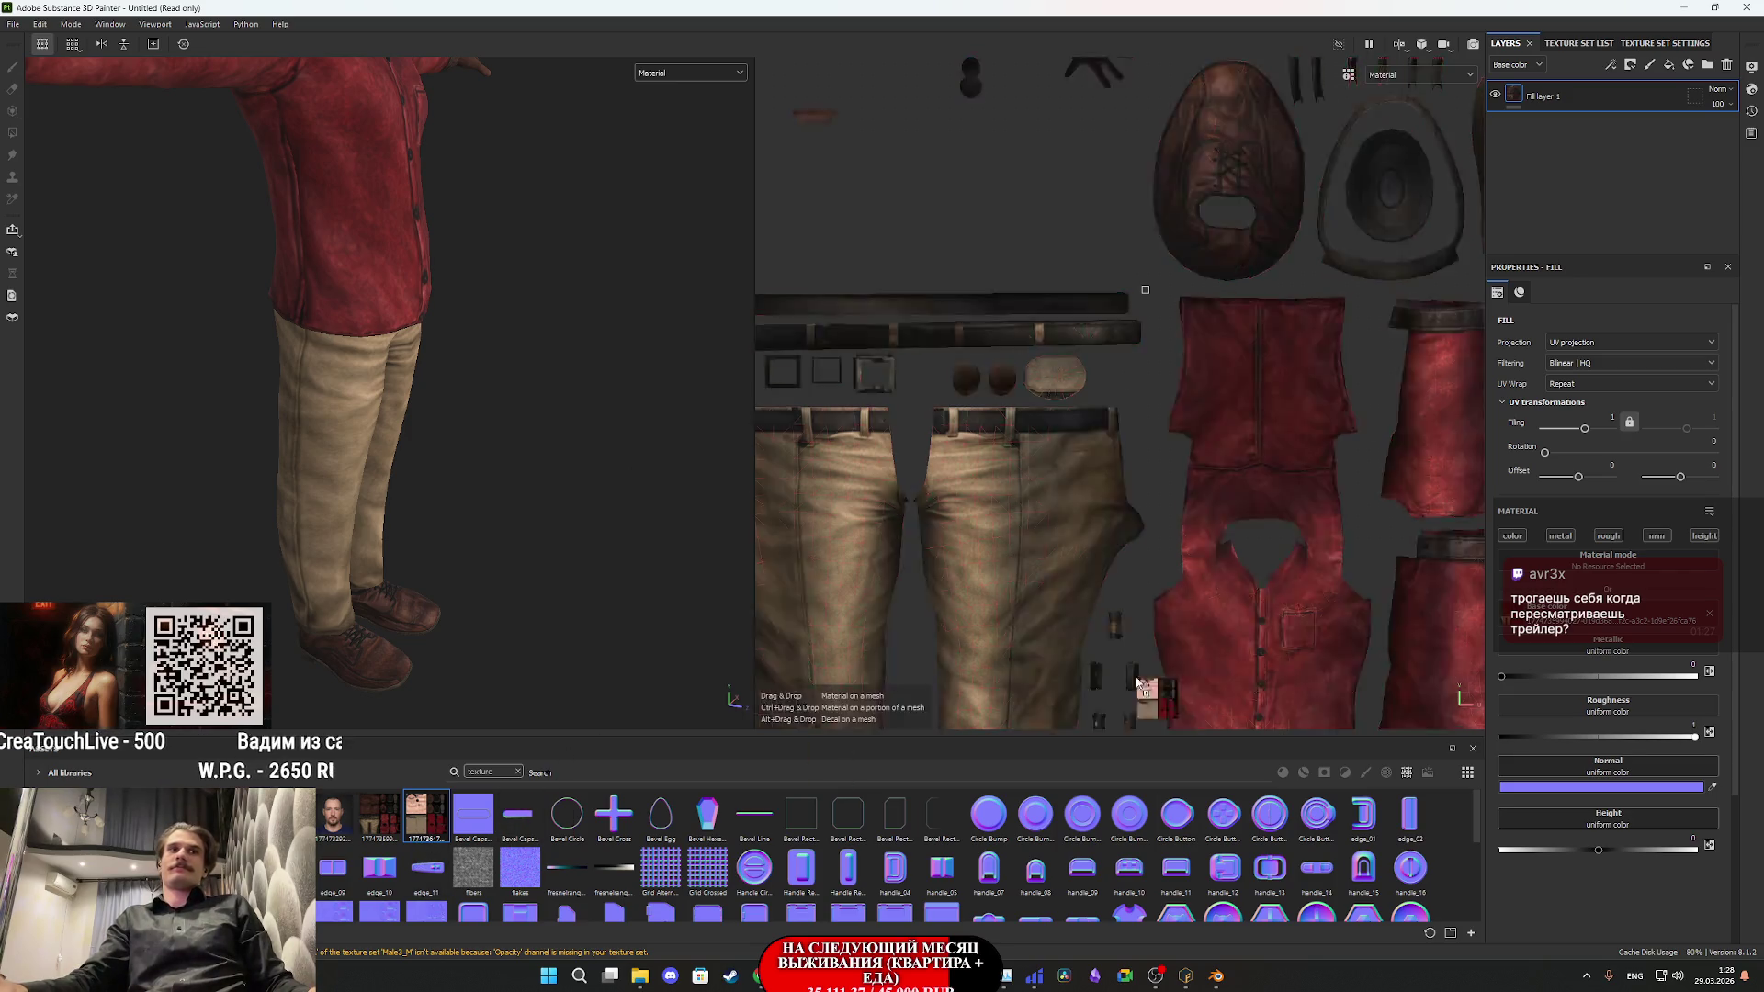
{"action": "scroll", "coordinate": [581, 447], "scroll_direction": "down", "scroll_amount": 3}
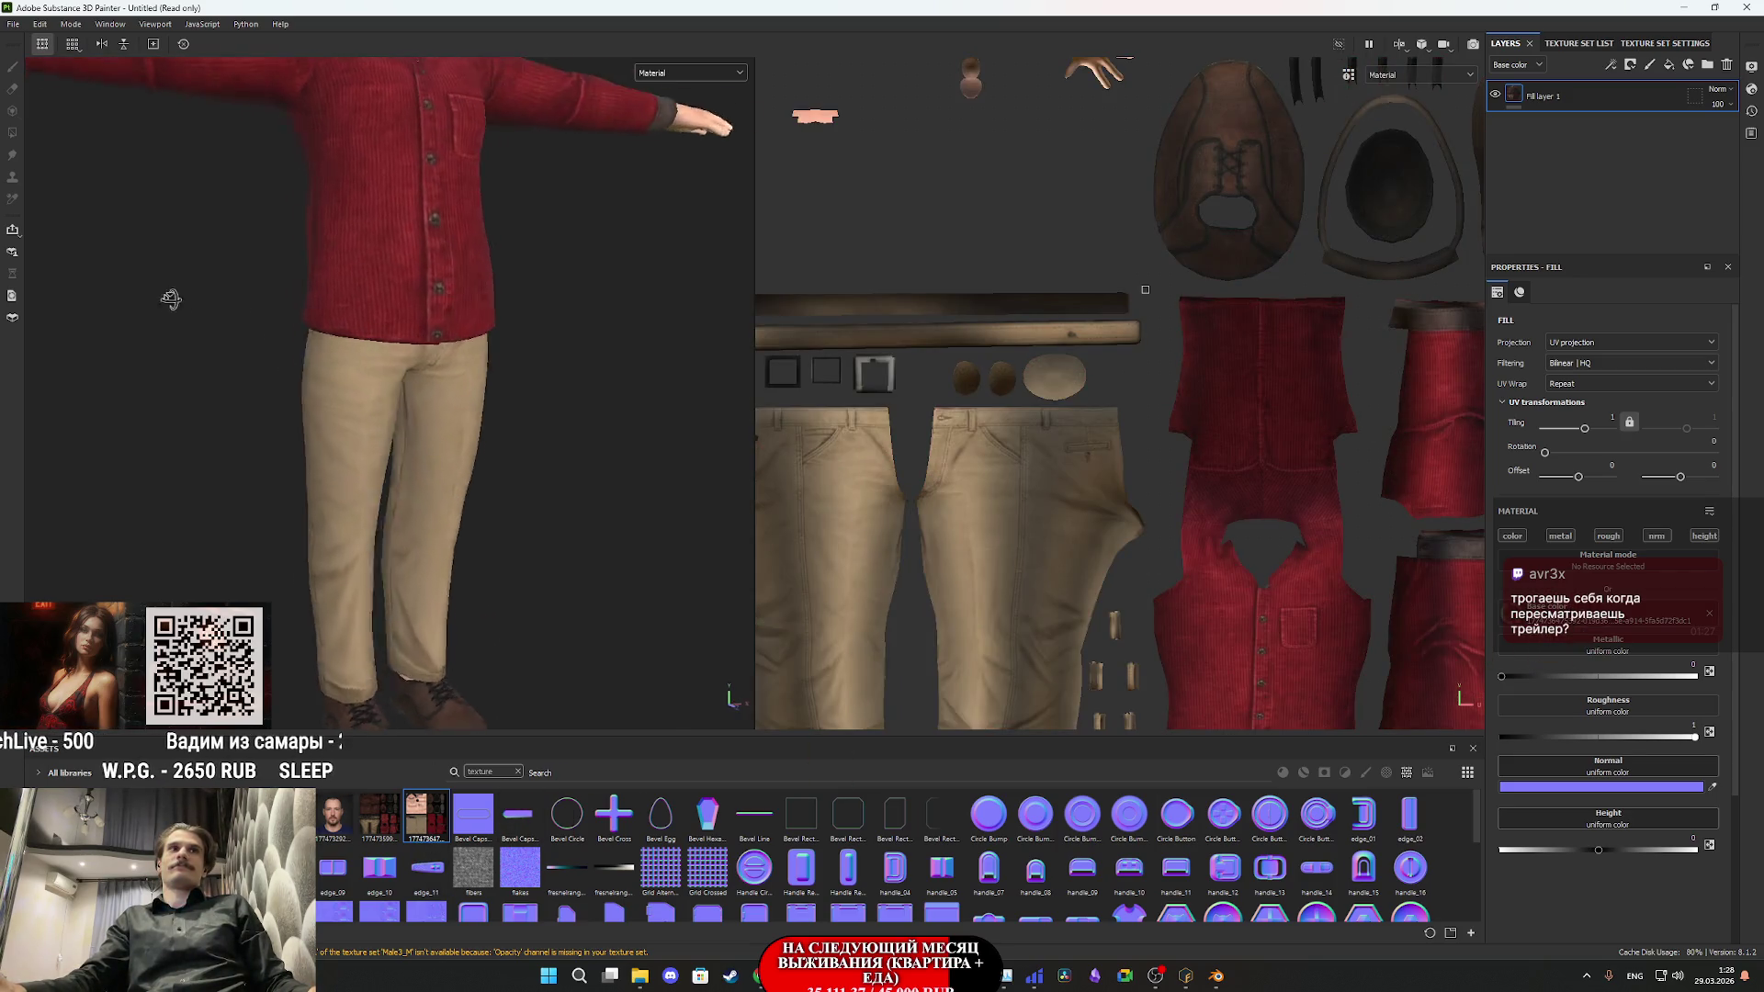
{"action": "left_click_drag", "start_coordinate": [150, 294], "coordinate": [363, 507]}
{"action": "mouse_move", "coordinate": [410, 495]}
{"action": "left_mouse_down"}
{"action": "mouse_move", "coordinate": [372, 231]}
{"action": "mouse_move", "coordinate": [536, 362]}
{"action": "mouse_move", "coordinate": [587, 346]}
{"action": "mouse_move", "coordinate": [158, 352]}
{"action": "mouse_move", "coordinate": [514, 581]}
{"action": "mouse_move", "coordinate": [582, 539]}
{"action": "mouse_move", "coordinate": [575, 582]}
{"action": "mouse_move", "coordinate": [465, 551]}
{"action": "mouse_move", "coordinate": [496, 483]}
{"action": "mouse_move", "coordinate": [467, 531]}
{"action": "mouse_move", "coordinate": [418, 508]}
{"action": "mouse_move", "coordinate": [484, 471]}
{"action": "mouse_move", "coordinate": [485, 554]}
{"action": "left_mouse_up"}
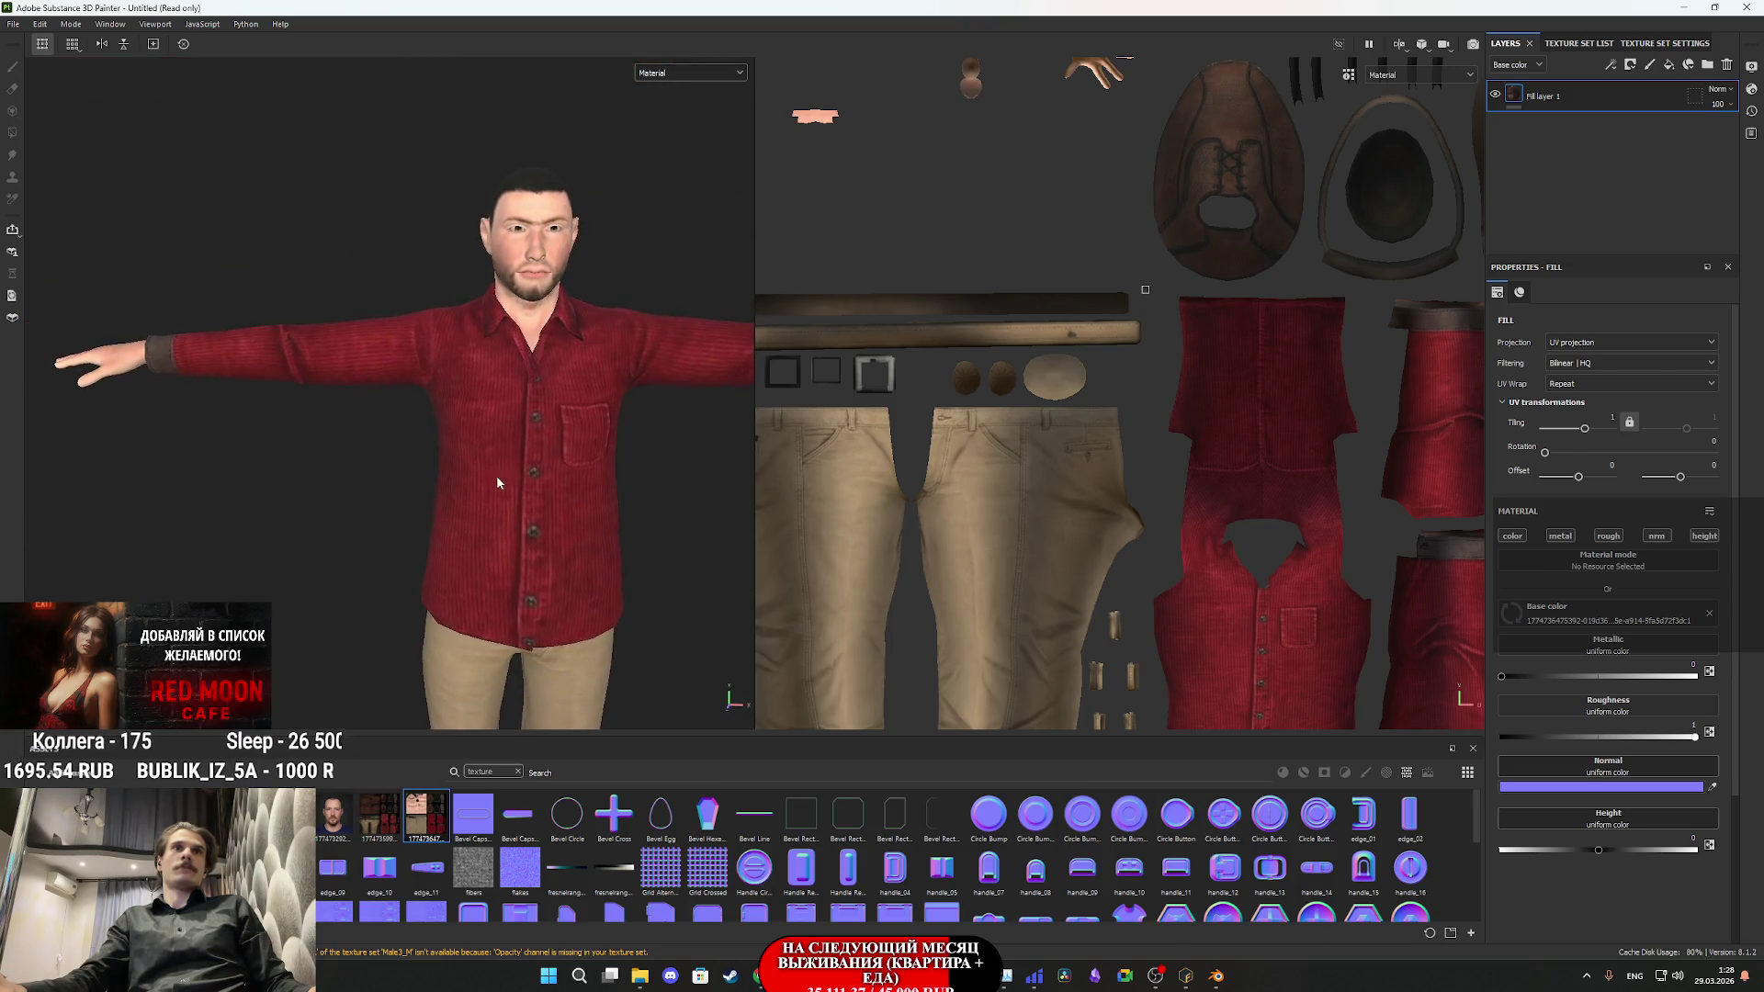
{"action": "scroll", "coordinate": [421, 505], "scroll_direction": "up", "scroll_amount": 5}
{"action": "scroll", "coordinate": [469, 482], "scroll_direction": "up", "scroll_amount": 3}
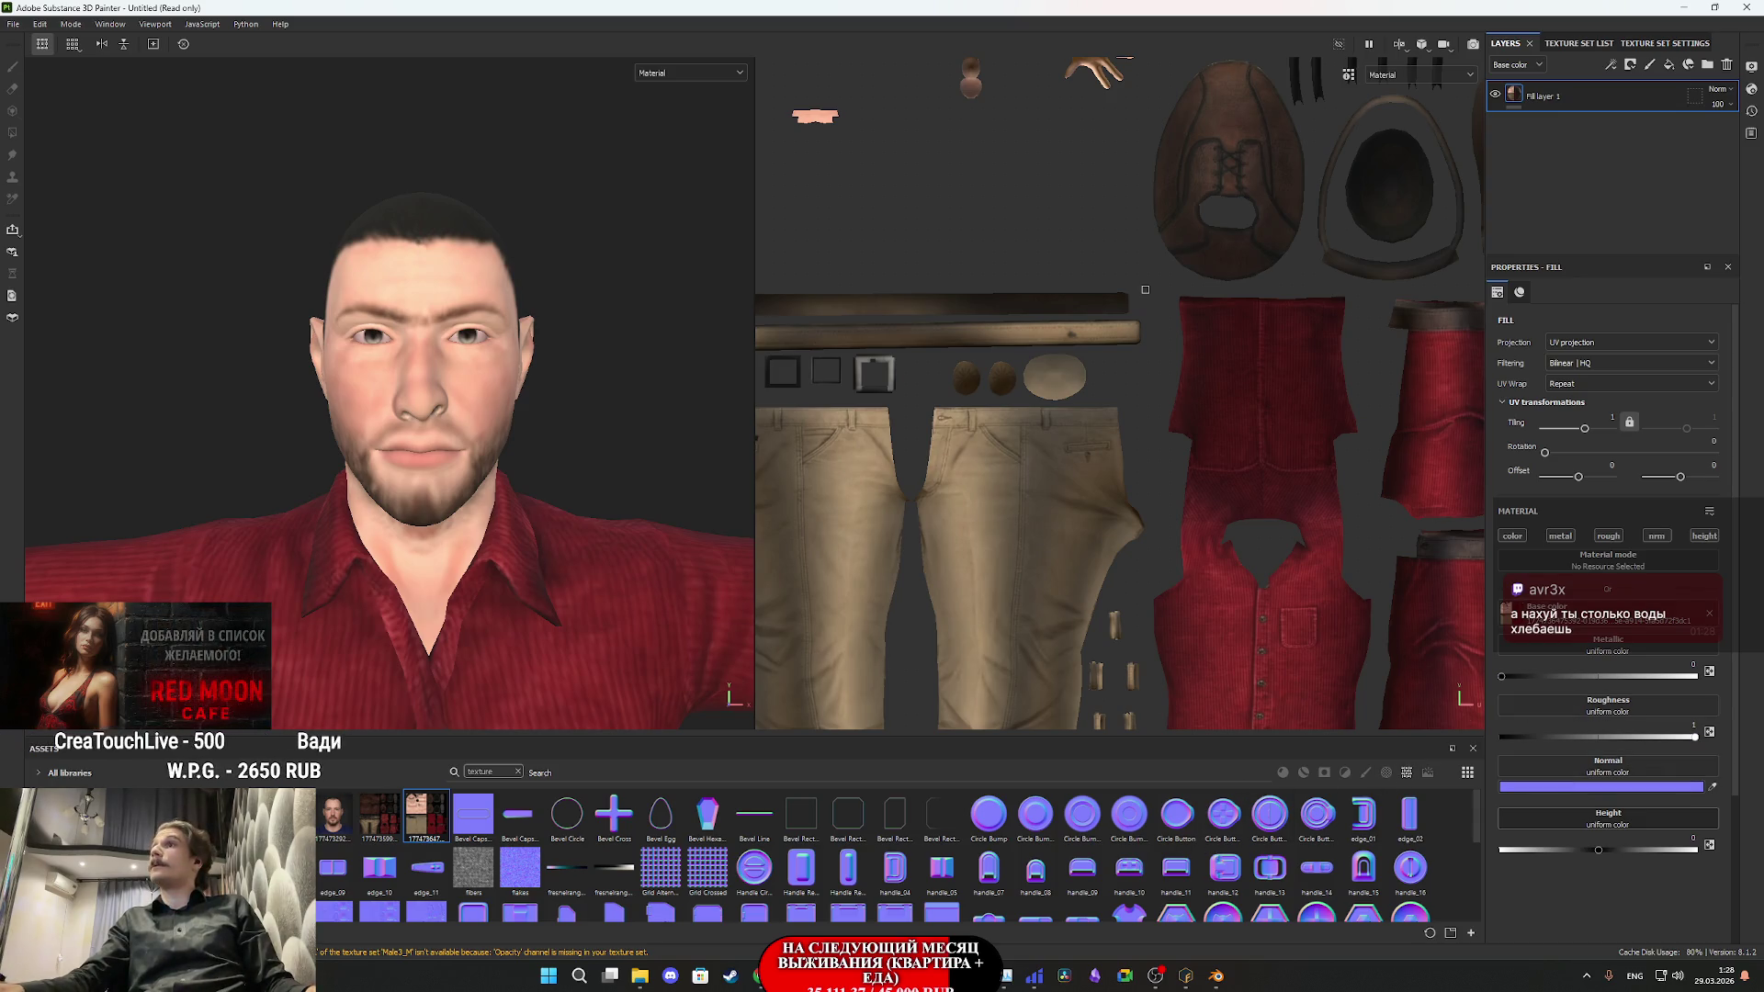
- Import the Male_4 normal map as a texture and assign it to the Normal channel
{"action": "left_click_drag", "start_coordinate": [1082, 897], "coordinate": [1082, 898]}
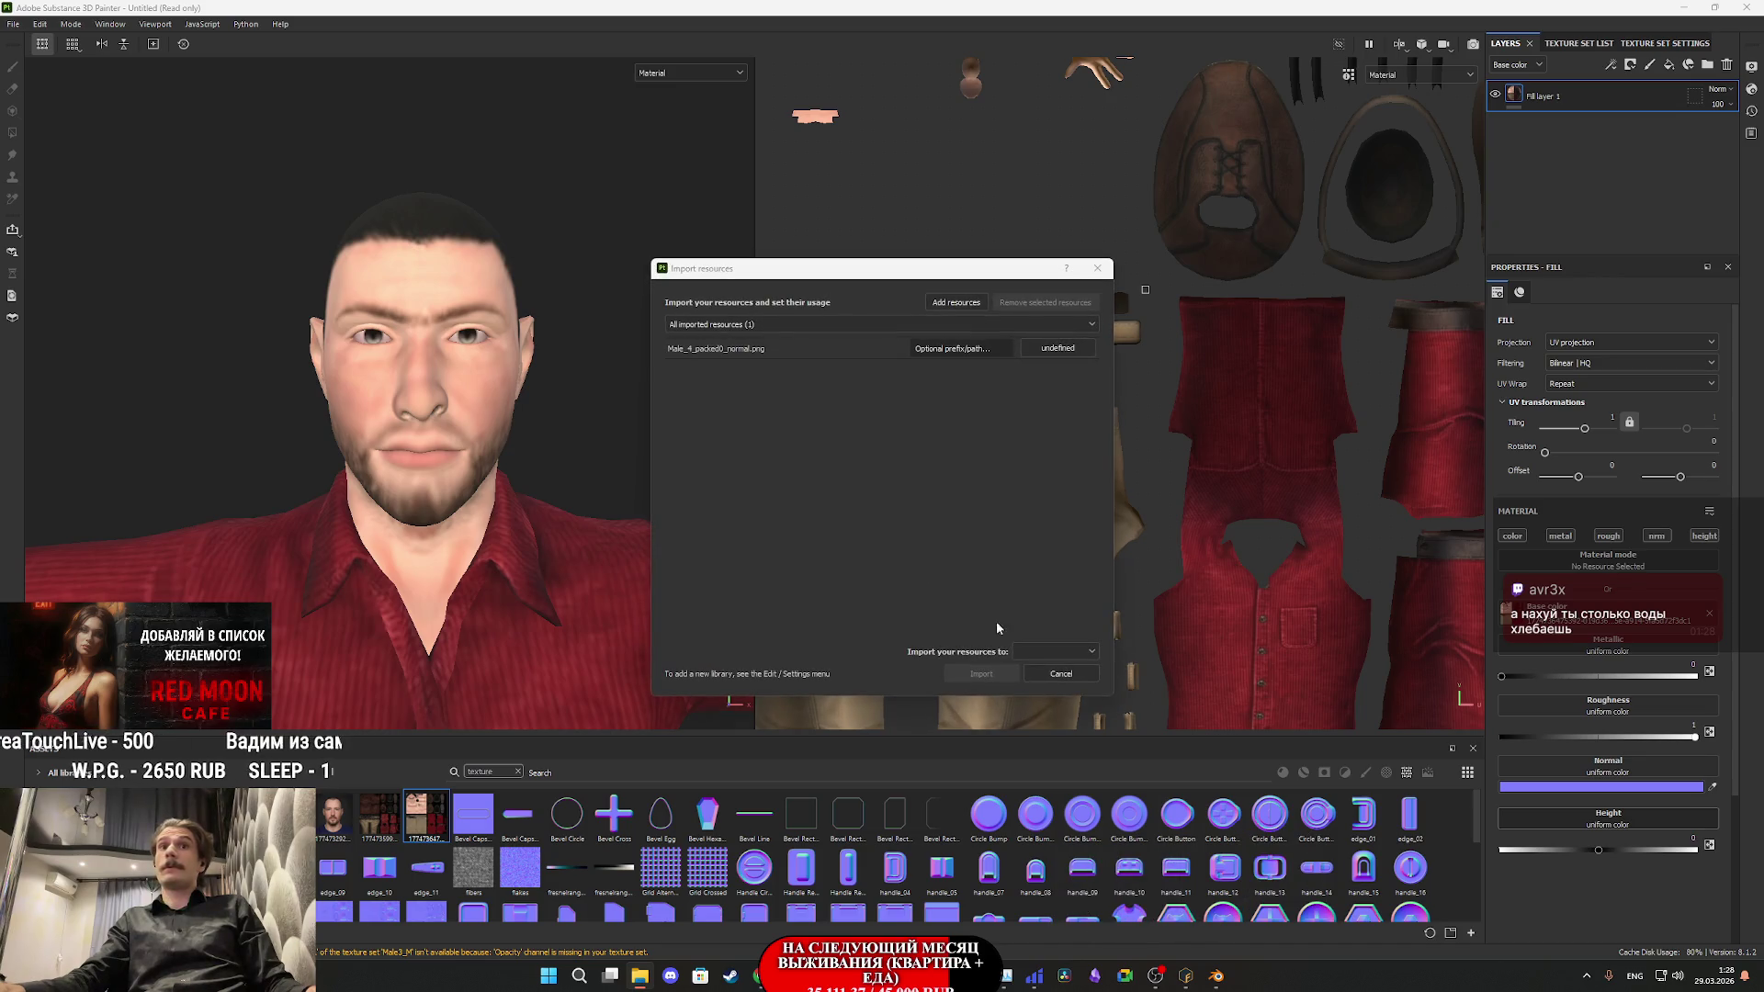
{"action": "left_click", "coordinate": [1057, 348]}
{"action": "left_click", "coordinate": [1082, 401]}
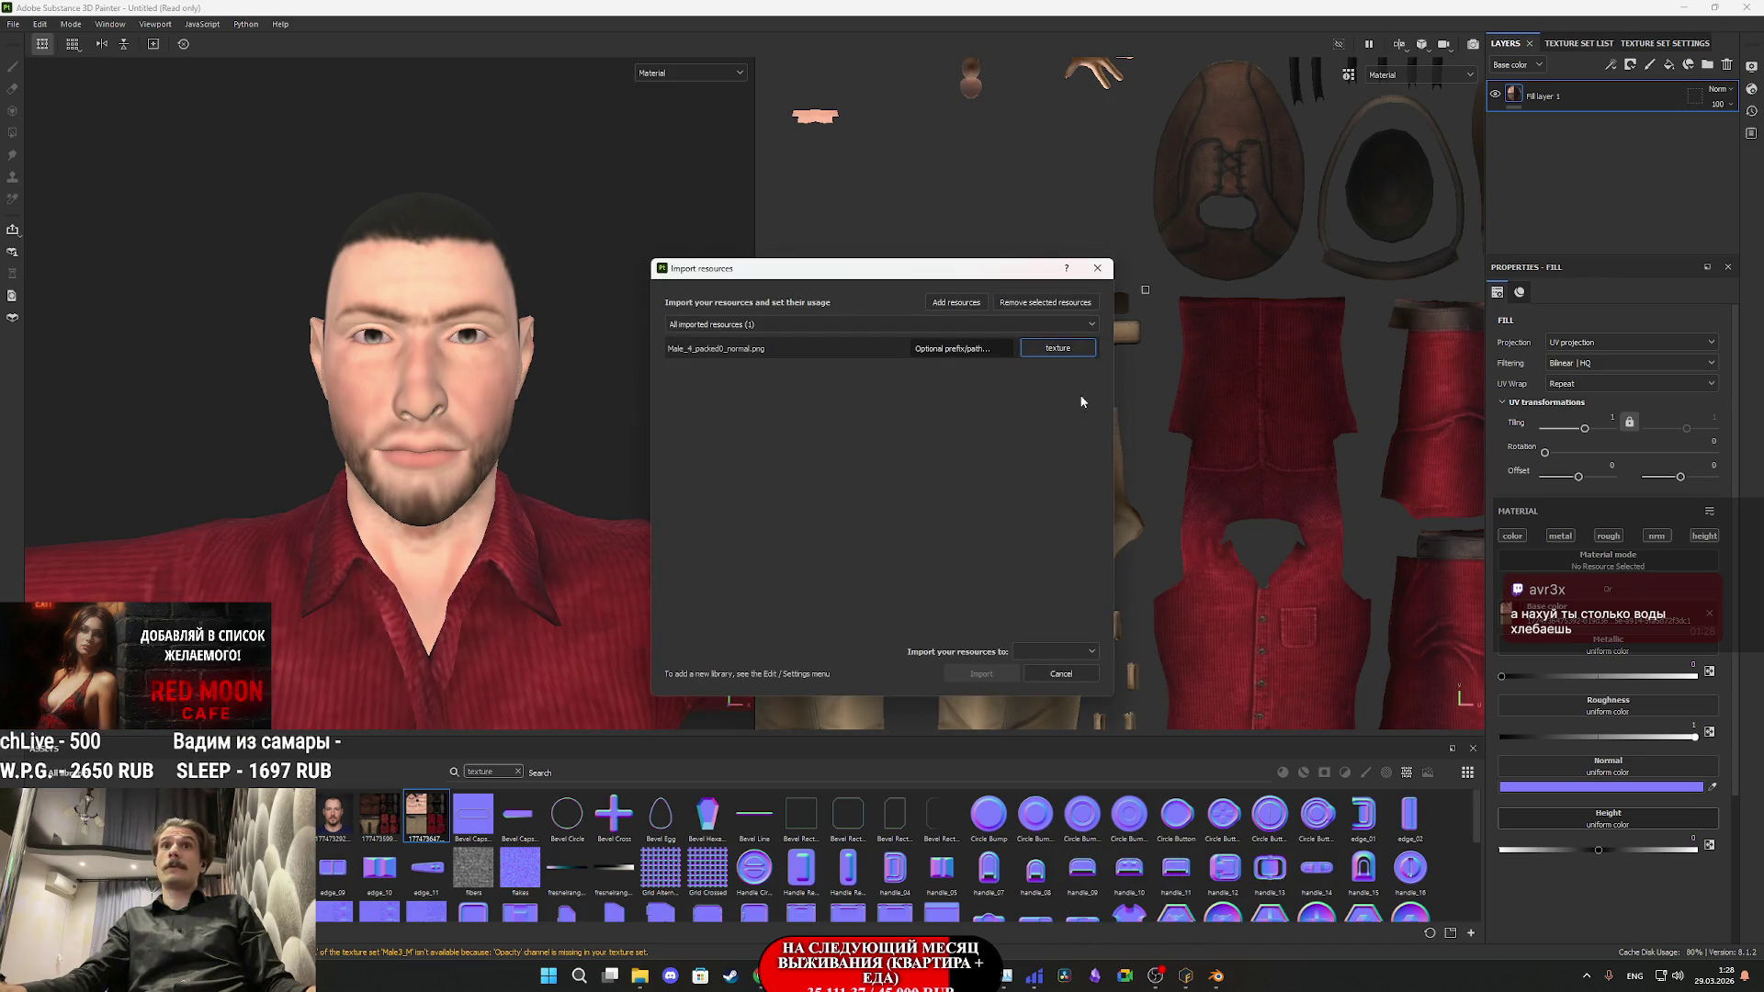
{"action": "left_click", "coordinate": [1054, 651]}
{"action": "left_click", "coordinate": [1015, 681]}
{"action": "left_click", "coordinate": [981, 674]}
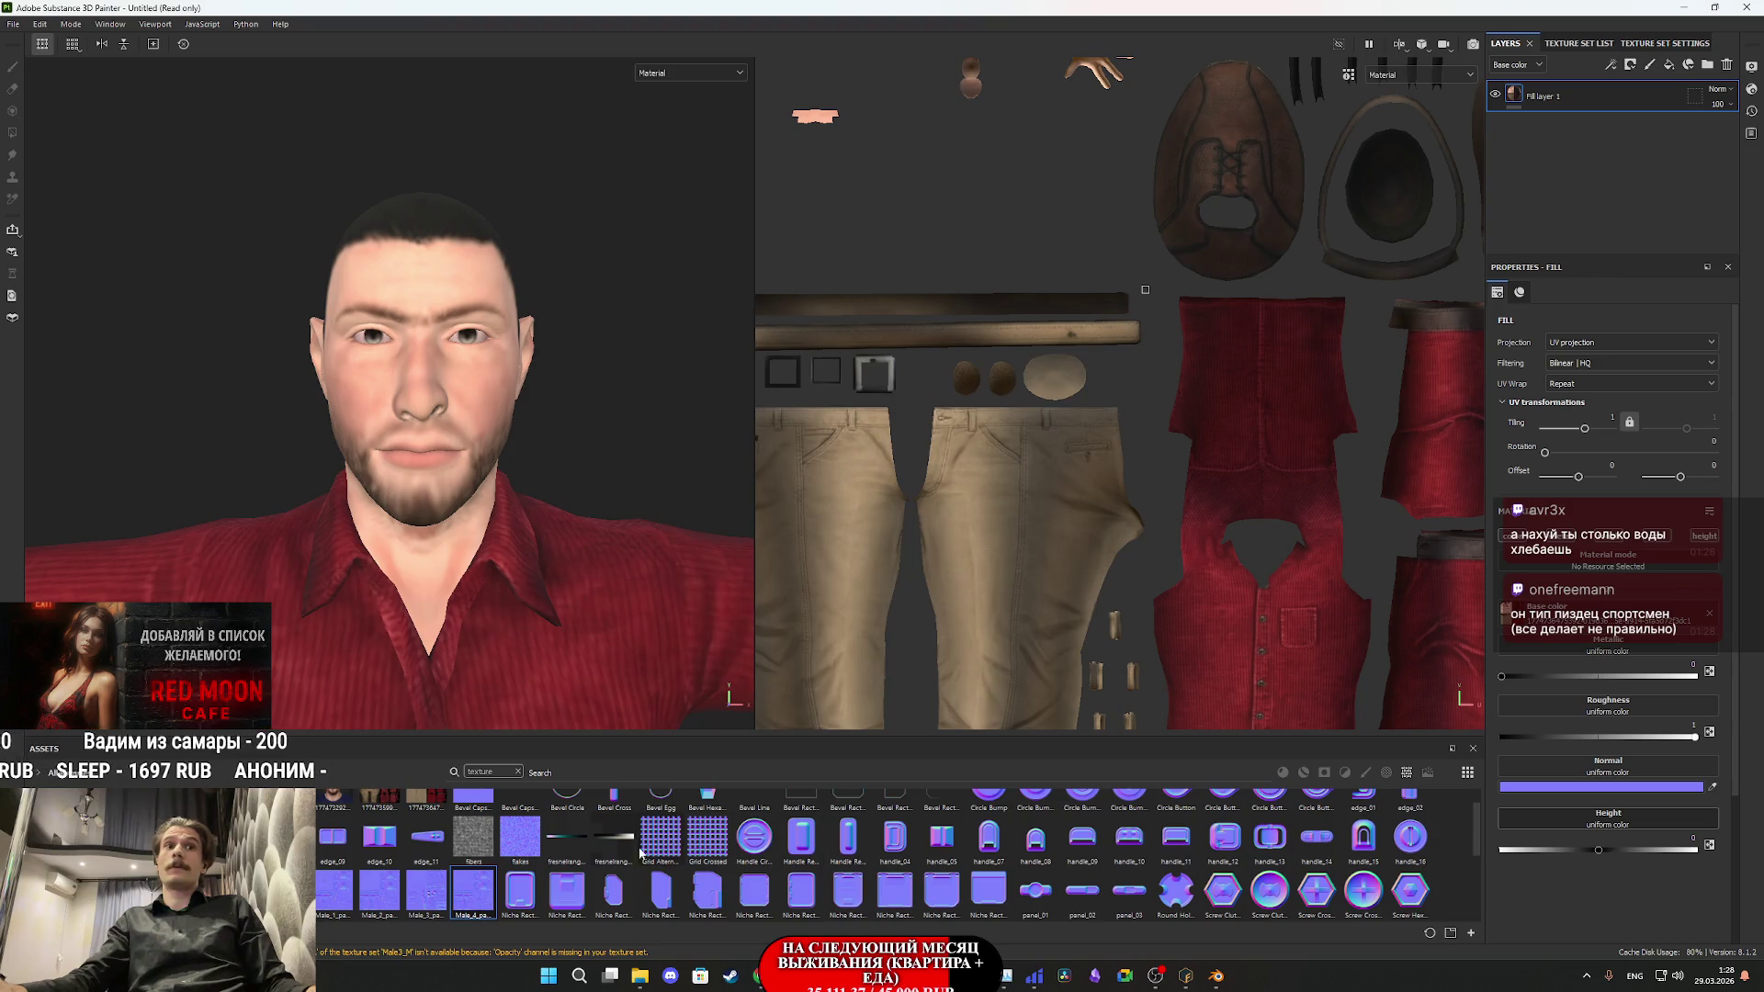
{"action": "mouse_move", "coordinate": [473, 891]}
{"action": "left_mouse_down"}
{"action": "mouse_move", "coordinate": [1286, 755]}
{"action": "mouse_move", "coordinate": [1597, 772]}
{"action": "left_mouse_up"}
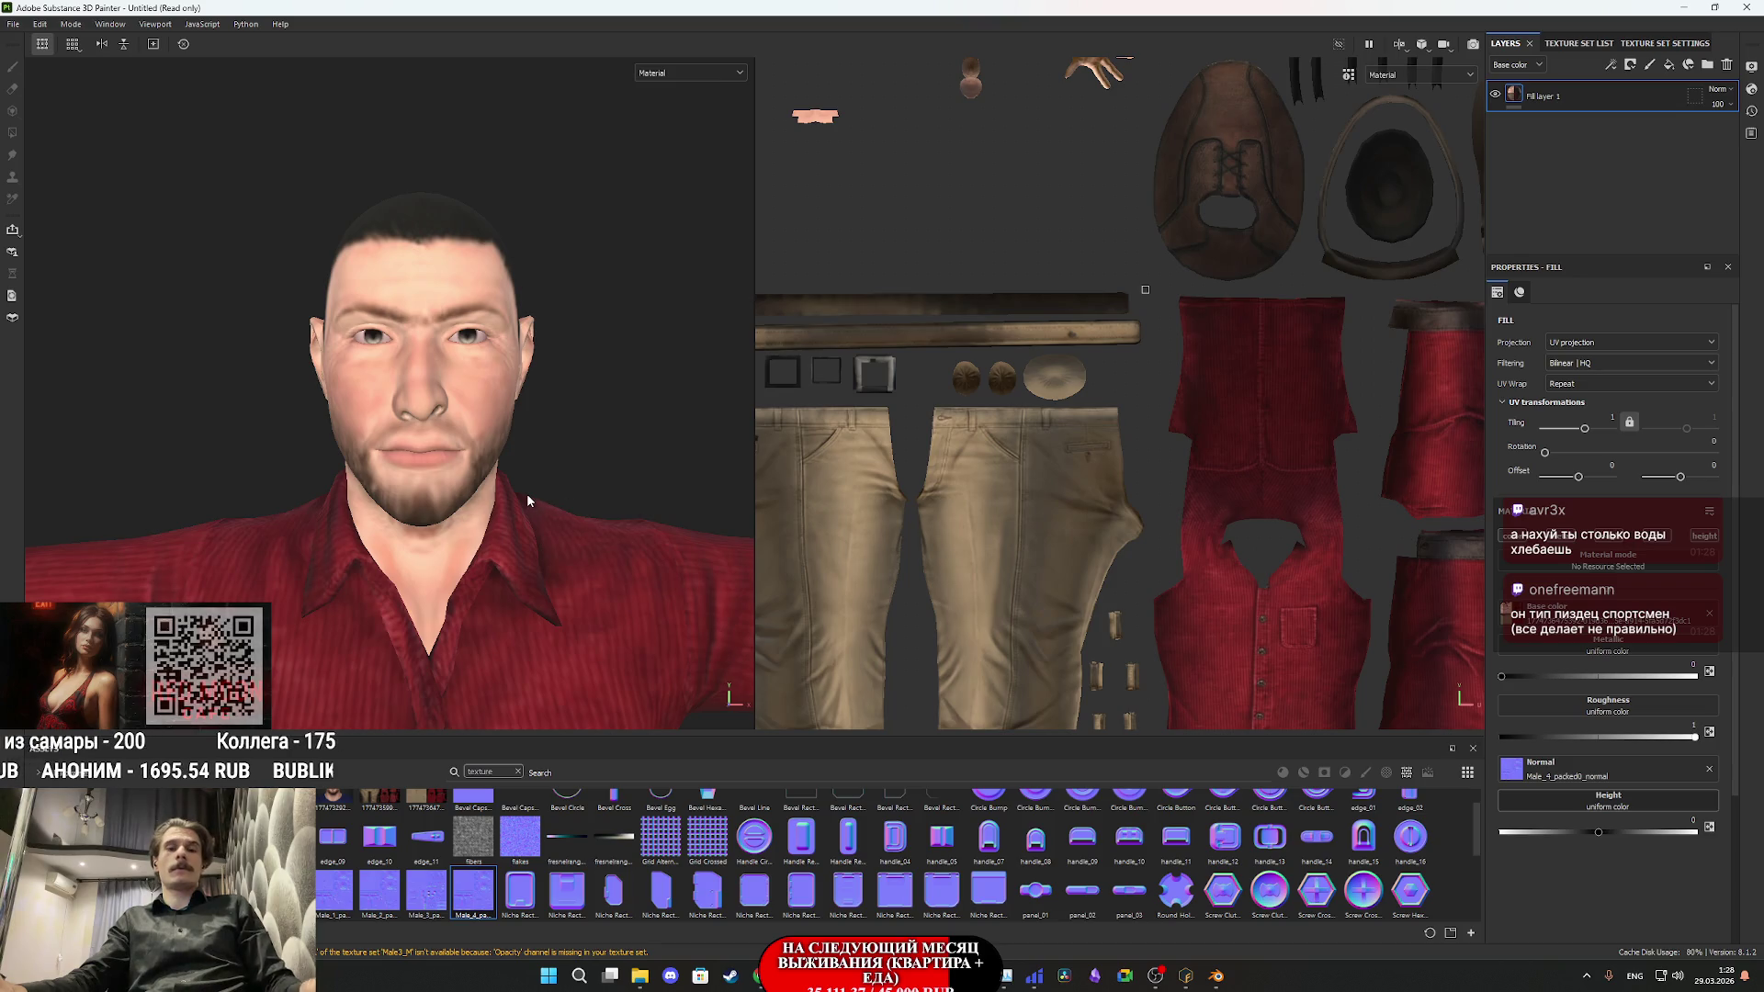
- Snip a screenshot of the character's face and return to the Arena browser
{"action": "key", "text": "super+shift+s"}
{"action": "mouse_move", "coordinate": [174, 144]}
{"action": "left_mouse_down"}
{"action": "mouse_move", "coordinate": [626, 520]}
{"action": "mouse_move", "coordinate": [690, 630]}
{"action": "mouse_move", "coordinate": [681, 646]}
{"action": "left_mouse_up"}
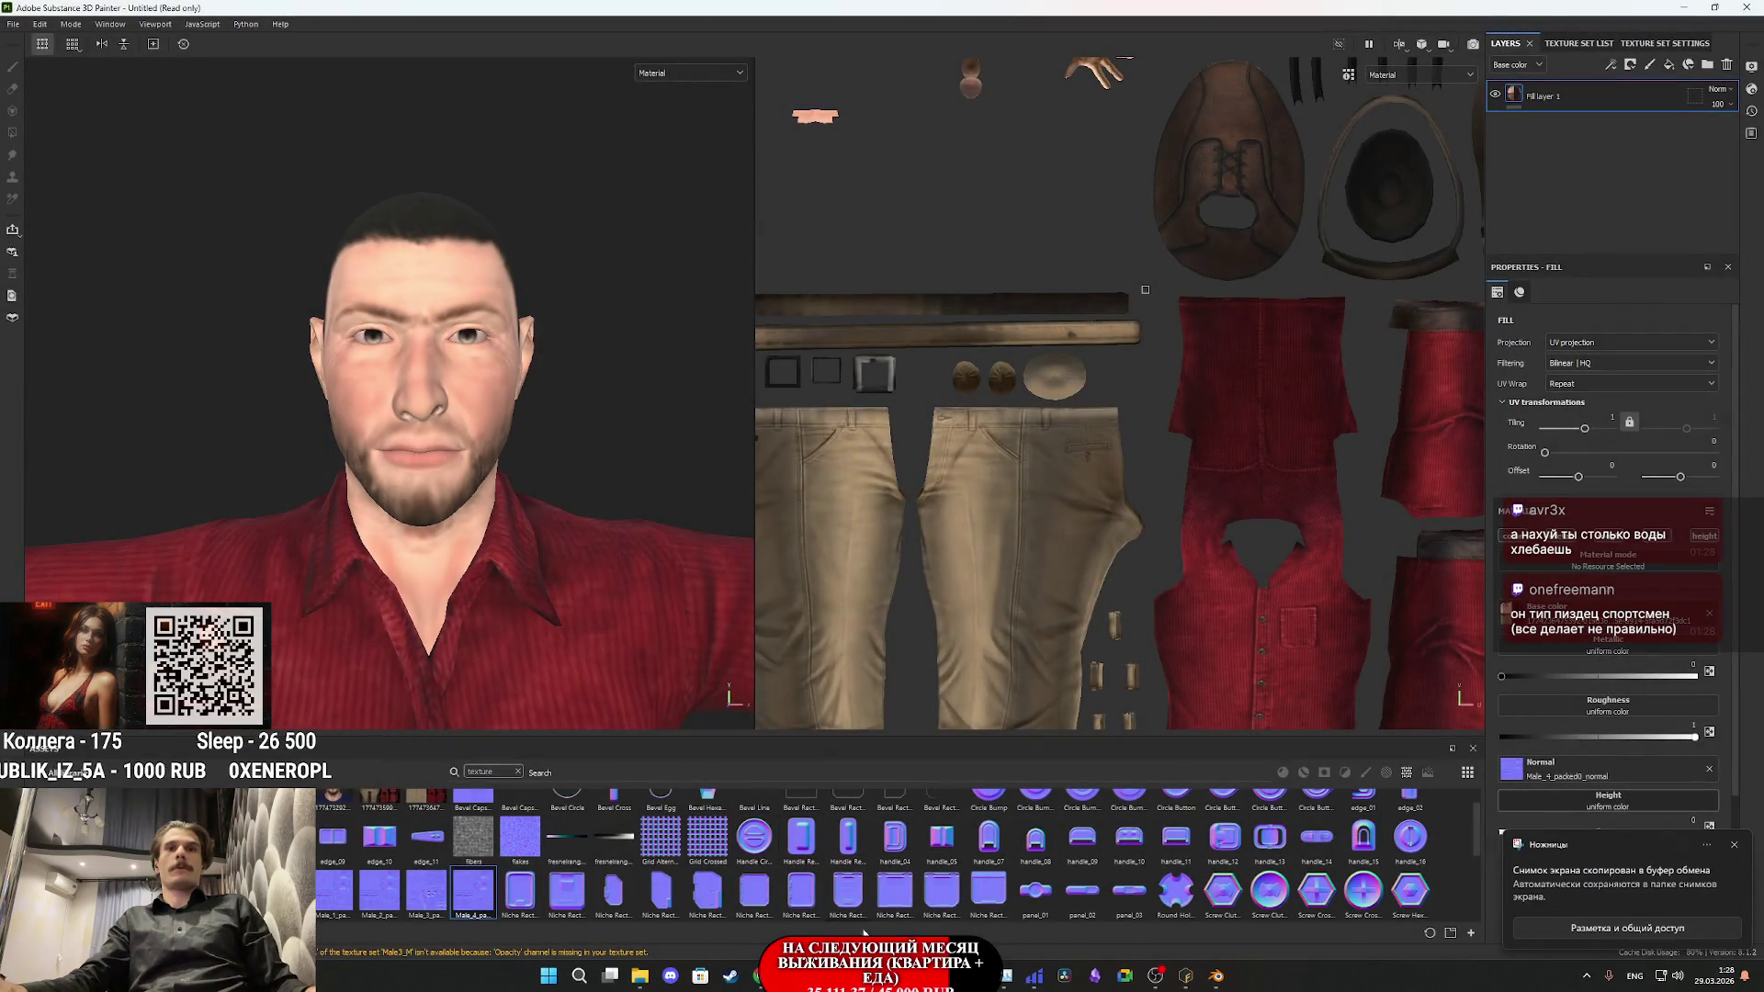
{"action": "key", "text": "alt+Tab"}
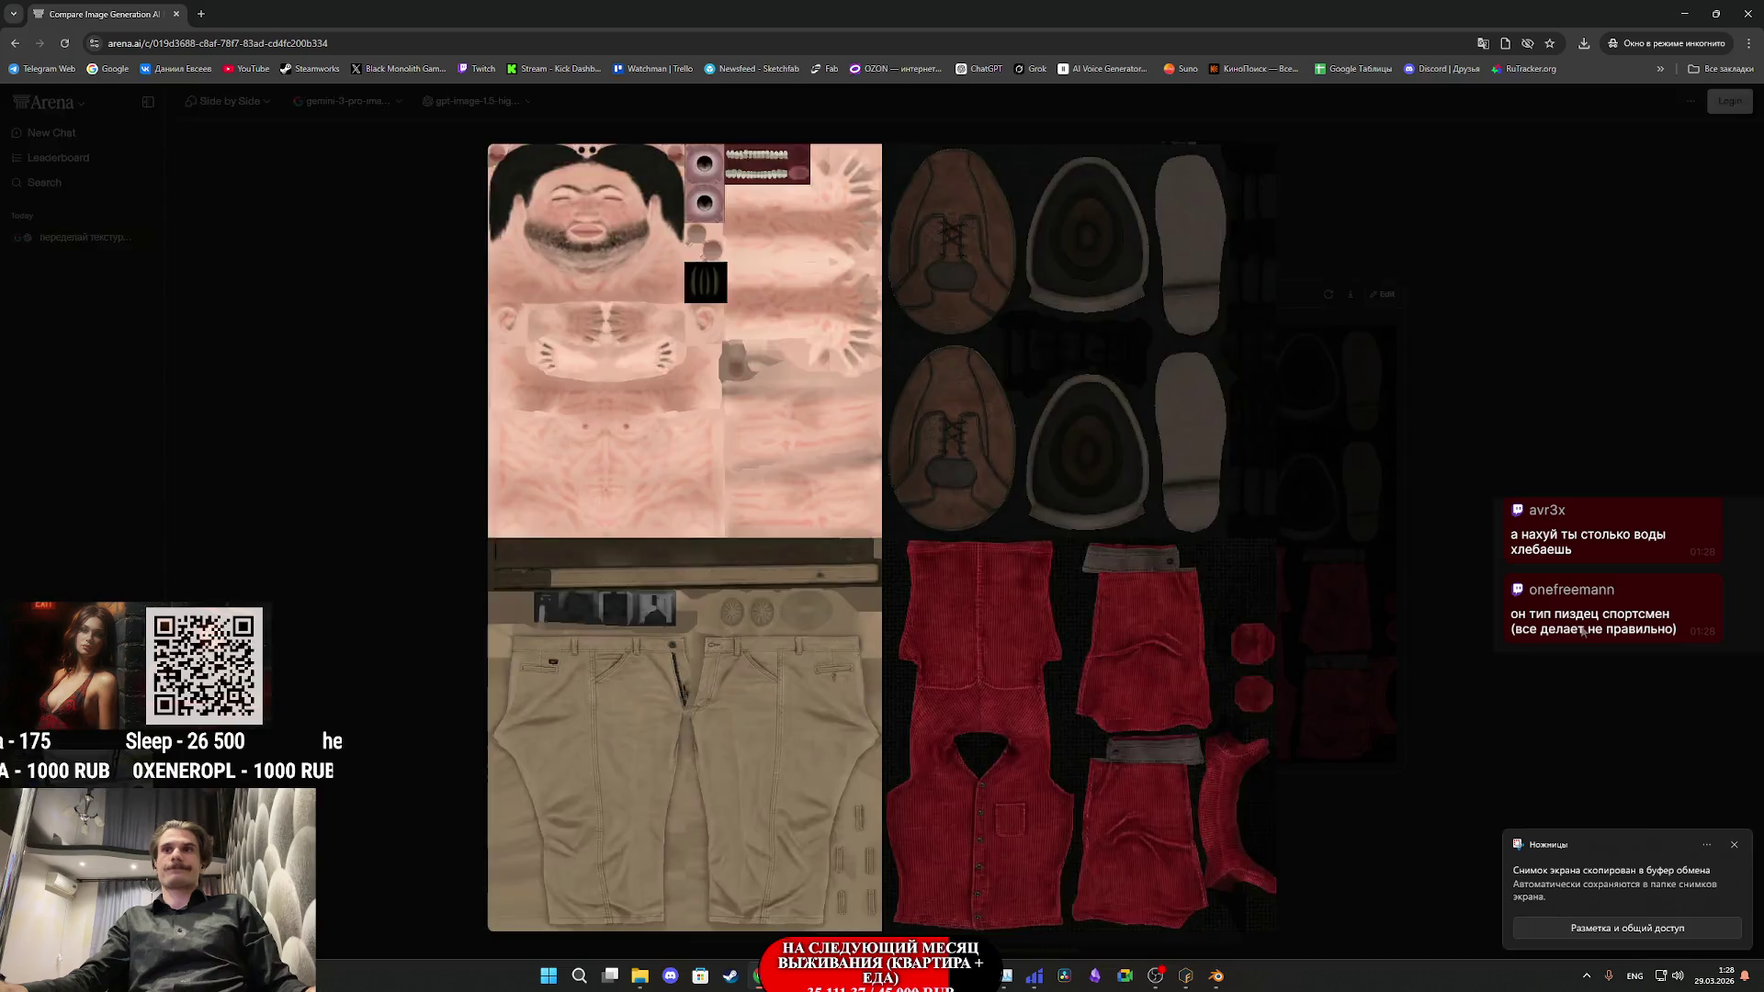
- Attach the captured face screenshot to the LMArena prompt and type the portrait request
{"action": "left_click", "coordinate": [1181, 550]}
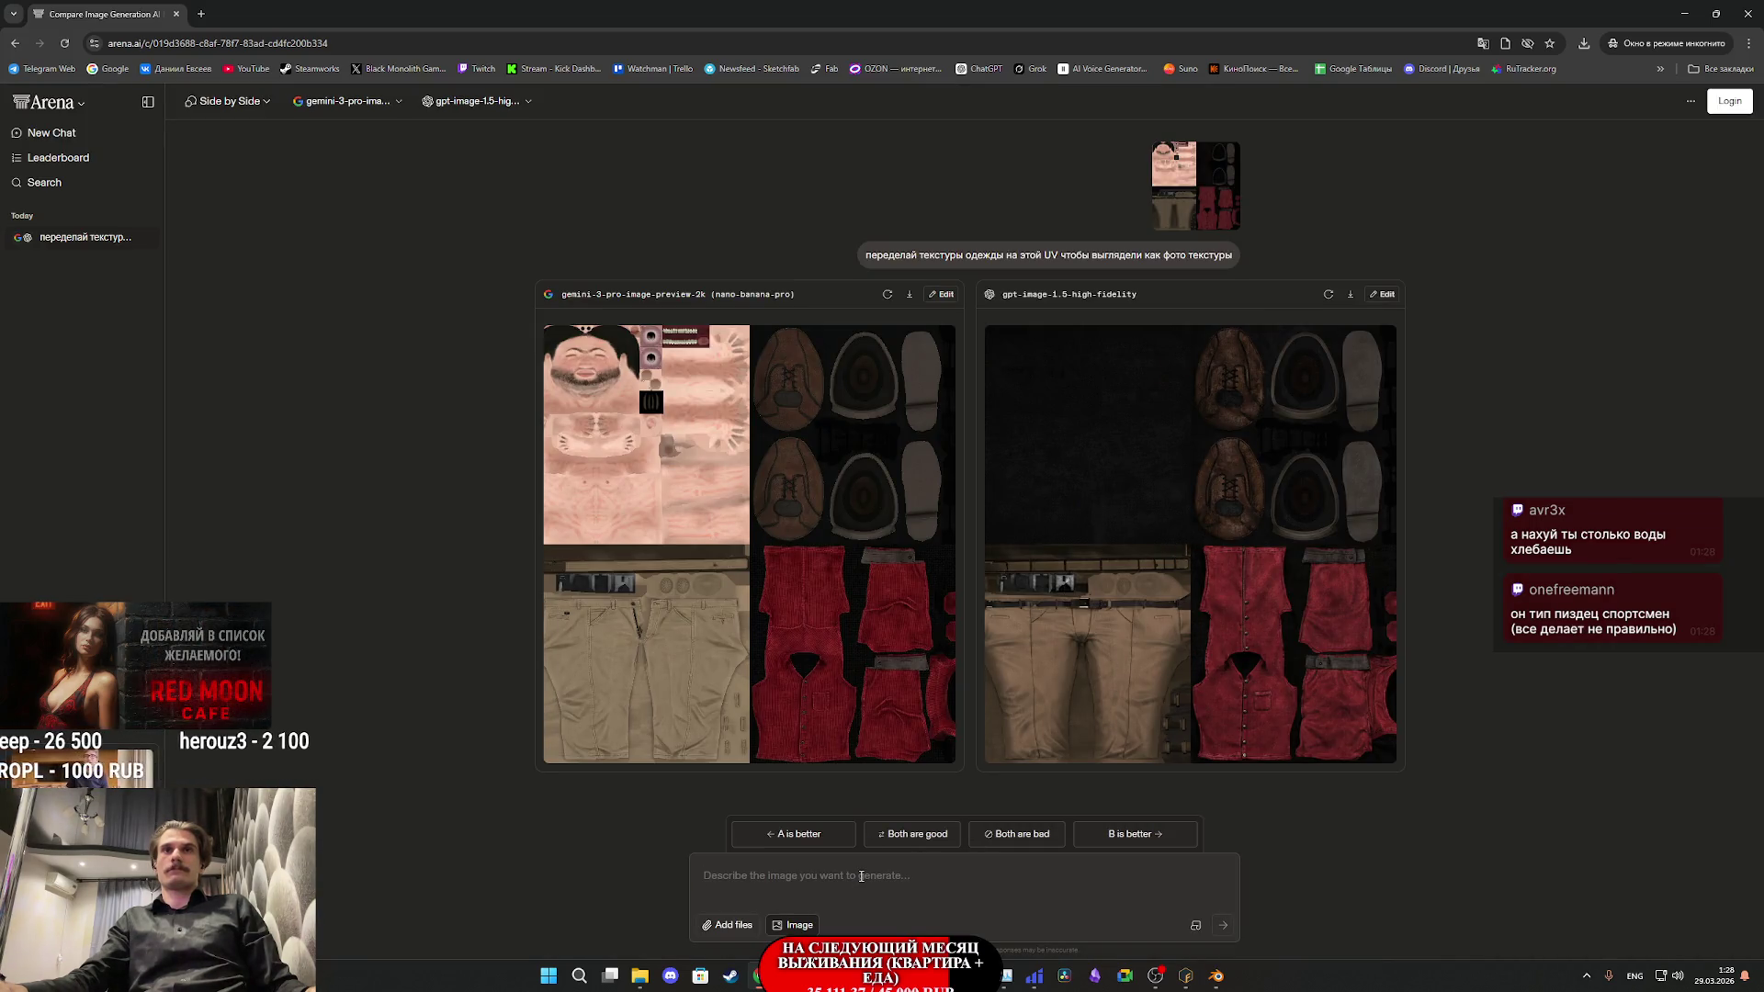
{"action": "key", "text": "ctrl+v"}
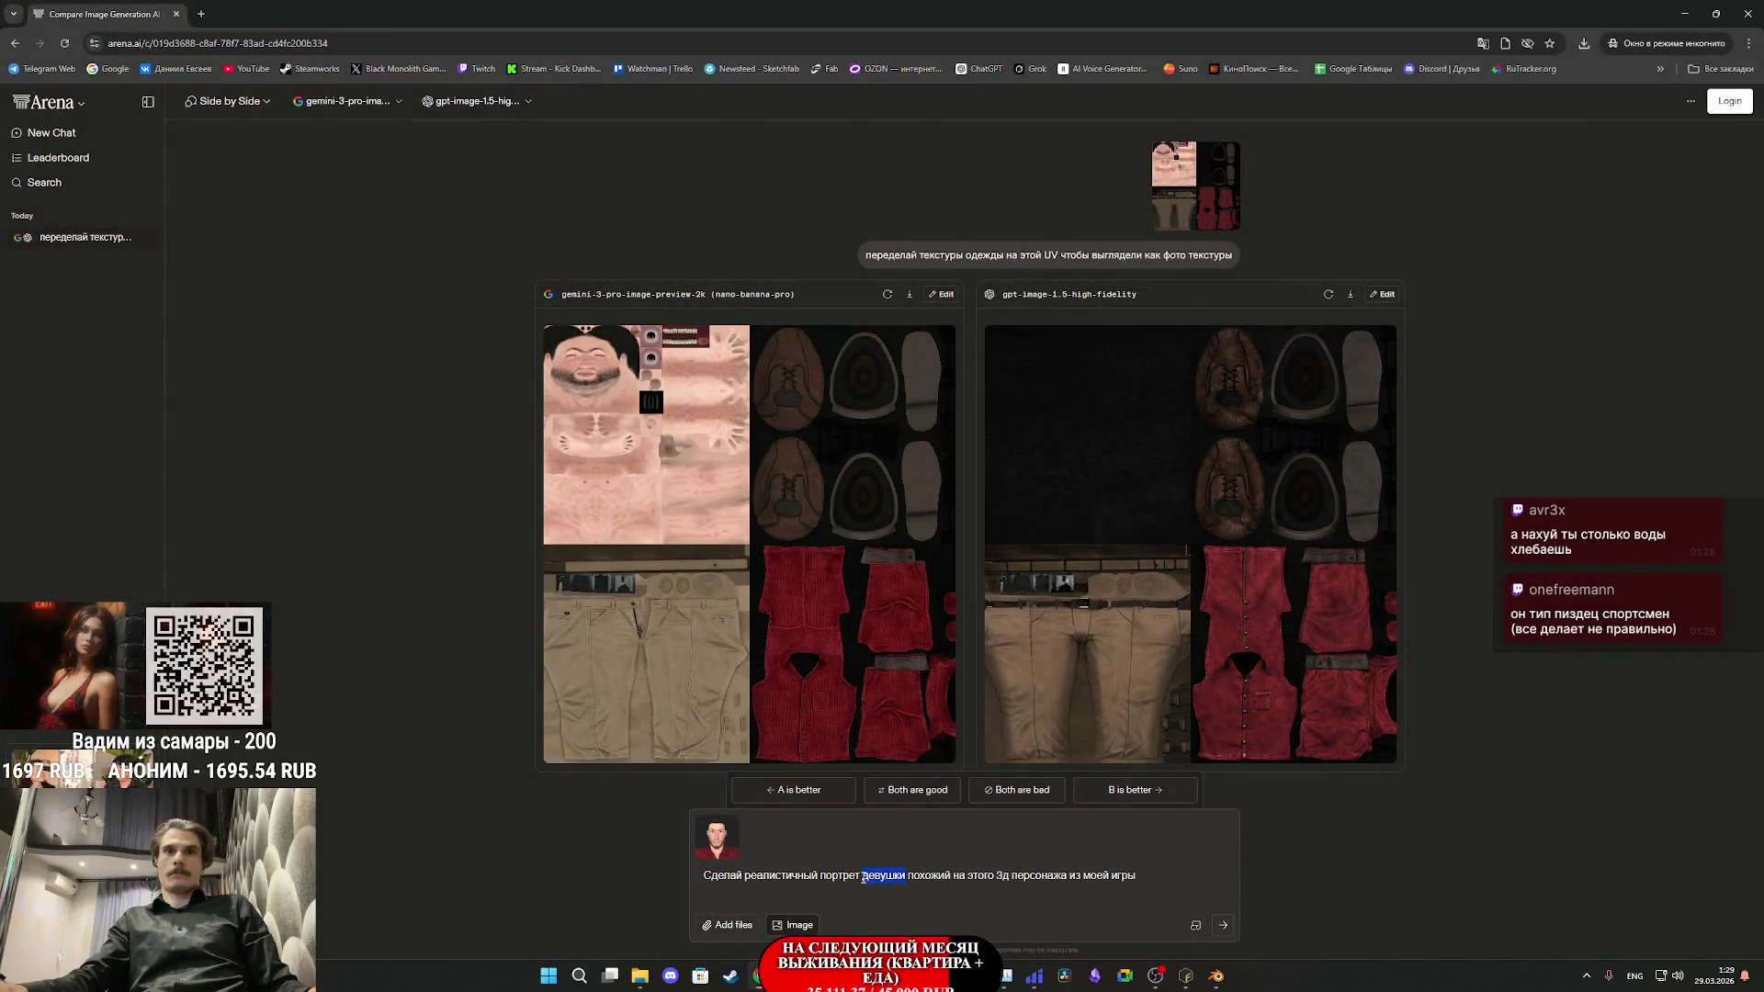
{"action": "type", "text": "рет ve"}
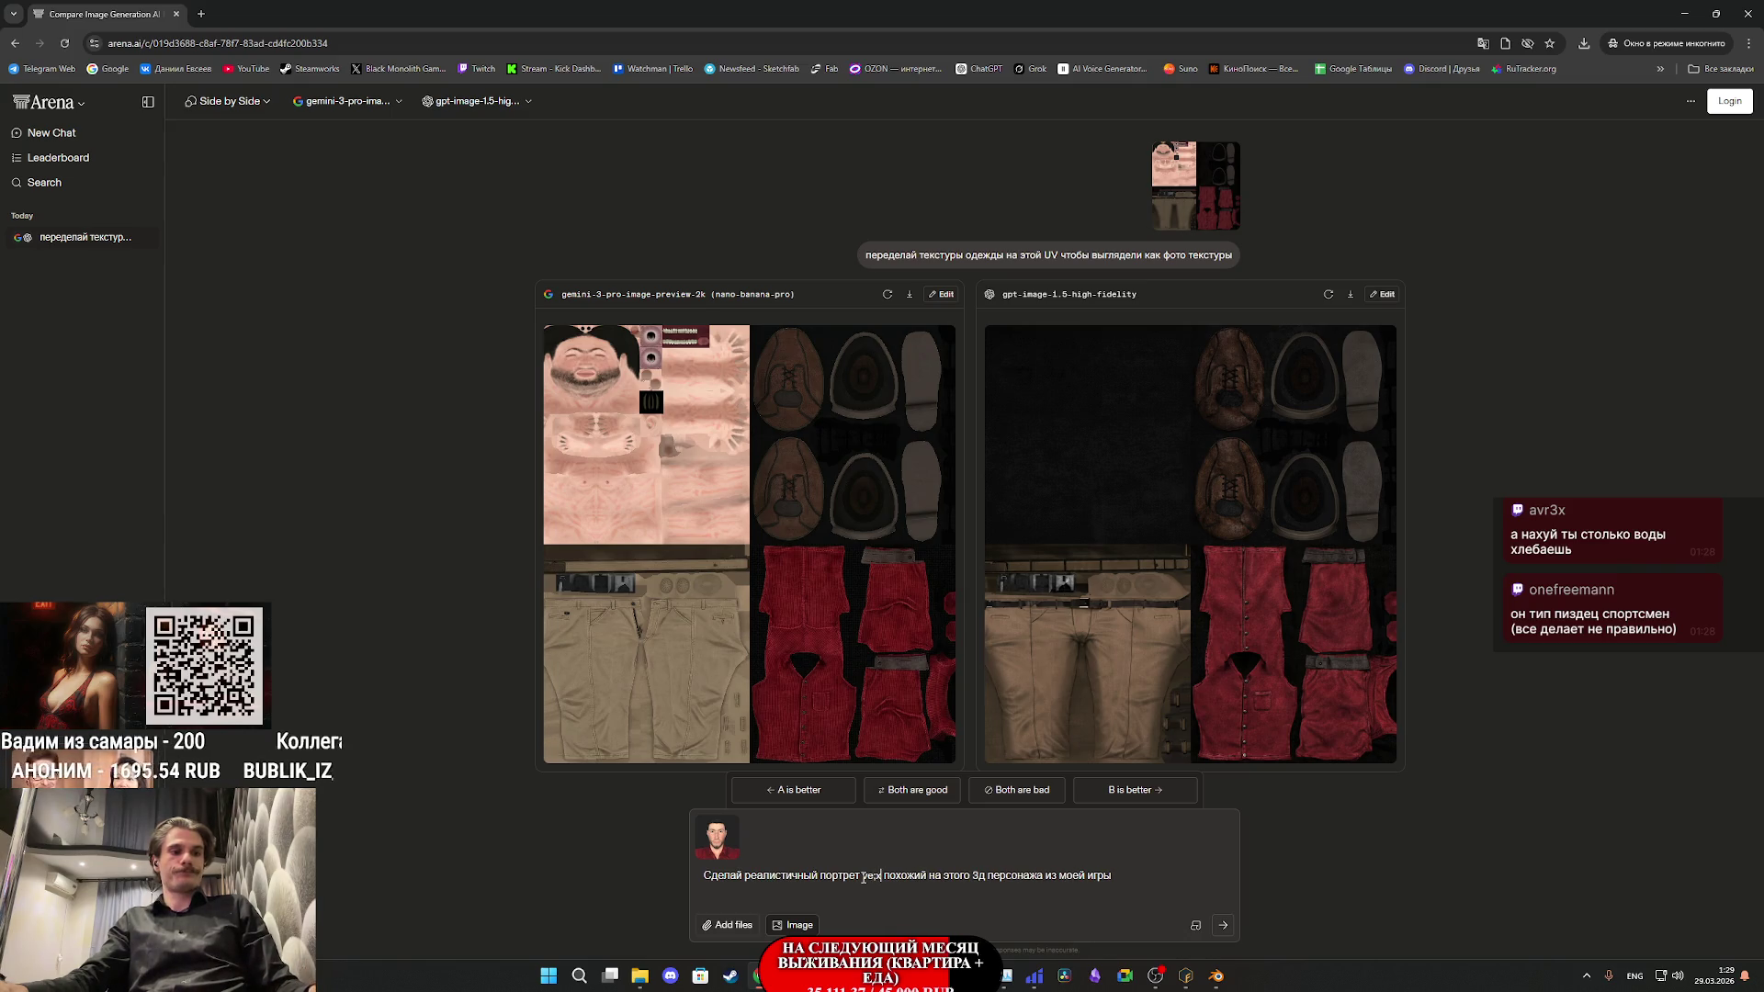
{"action": "type", "text": ";xbys"}
- Replace the garbled word with 'мужчины' in Russian layout and send the request to both models
{"action": "double_click", "coordinate": [884, 877]}
{"action": "key", "text": "alt+shift"}
{"action": "type", "text": "мужчины"}
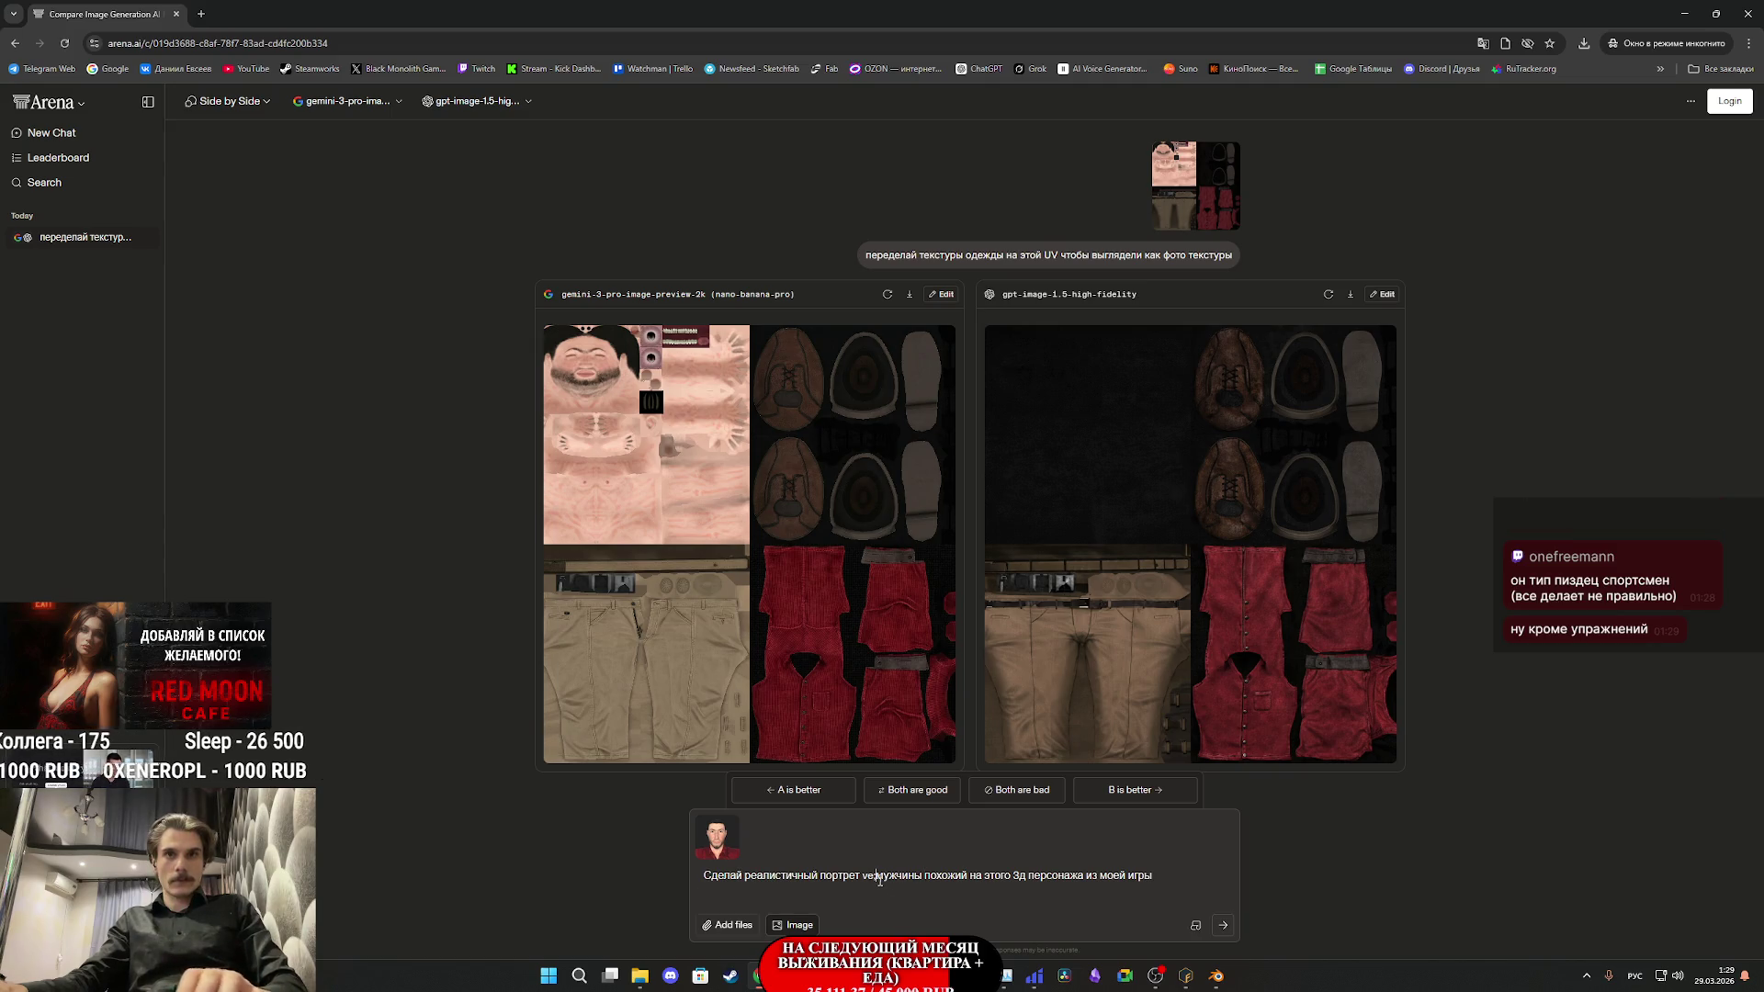
{"action": "key", "text": "BackSpace"}
{"action": "key", "text": "BackSpace"}
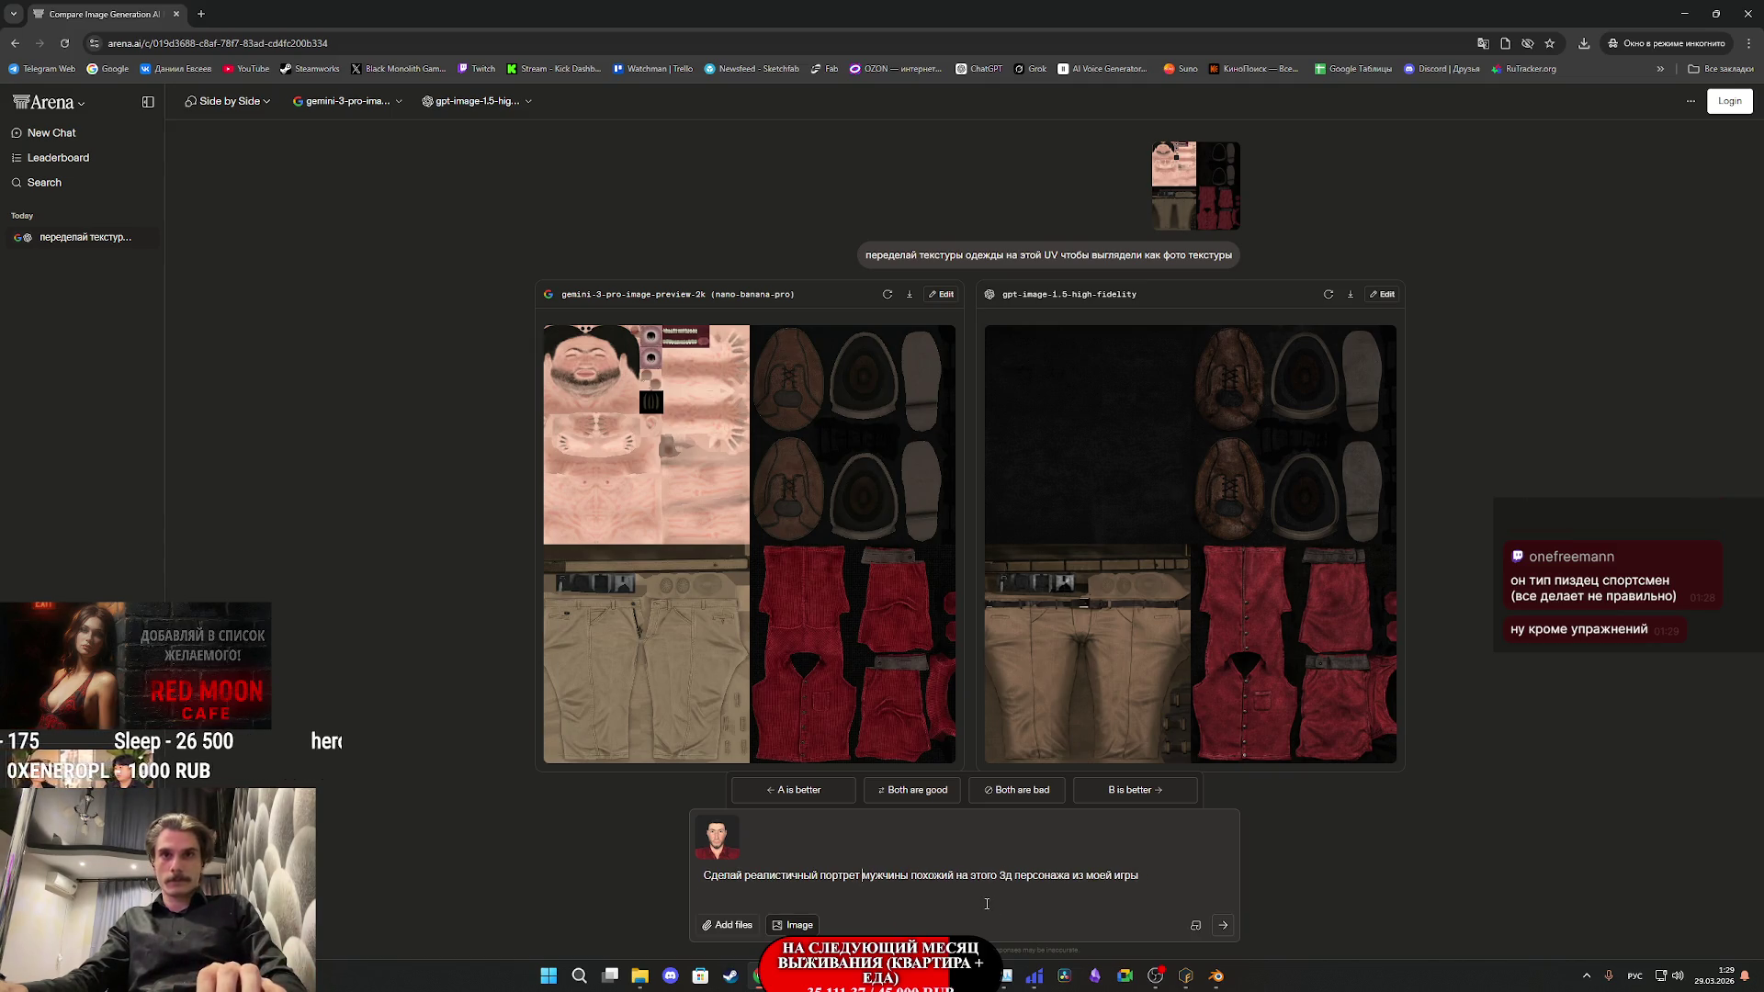
{"action": "left_click", "coordinate": [1224, 928]}
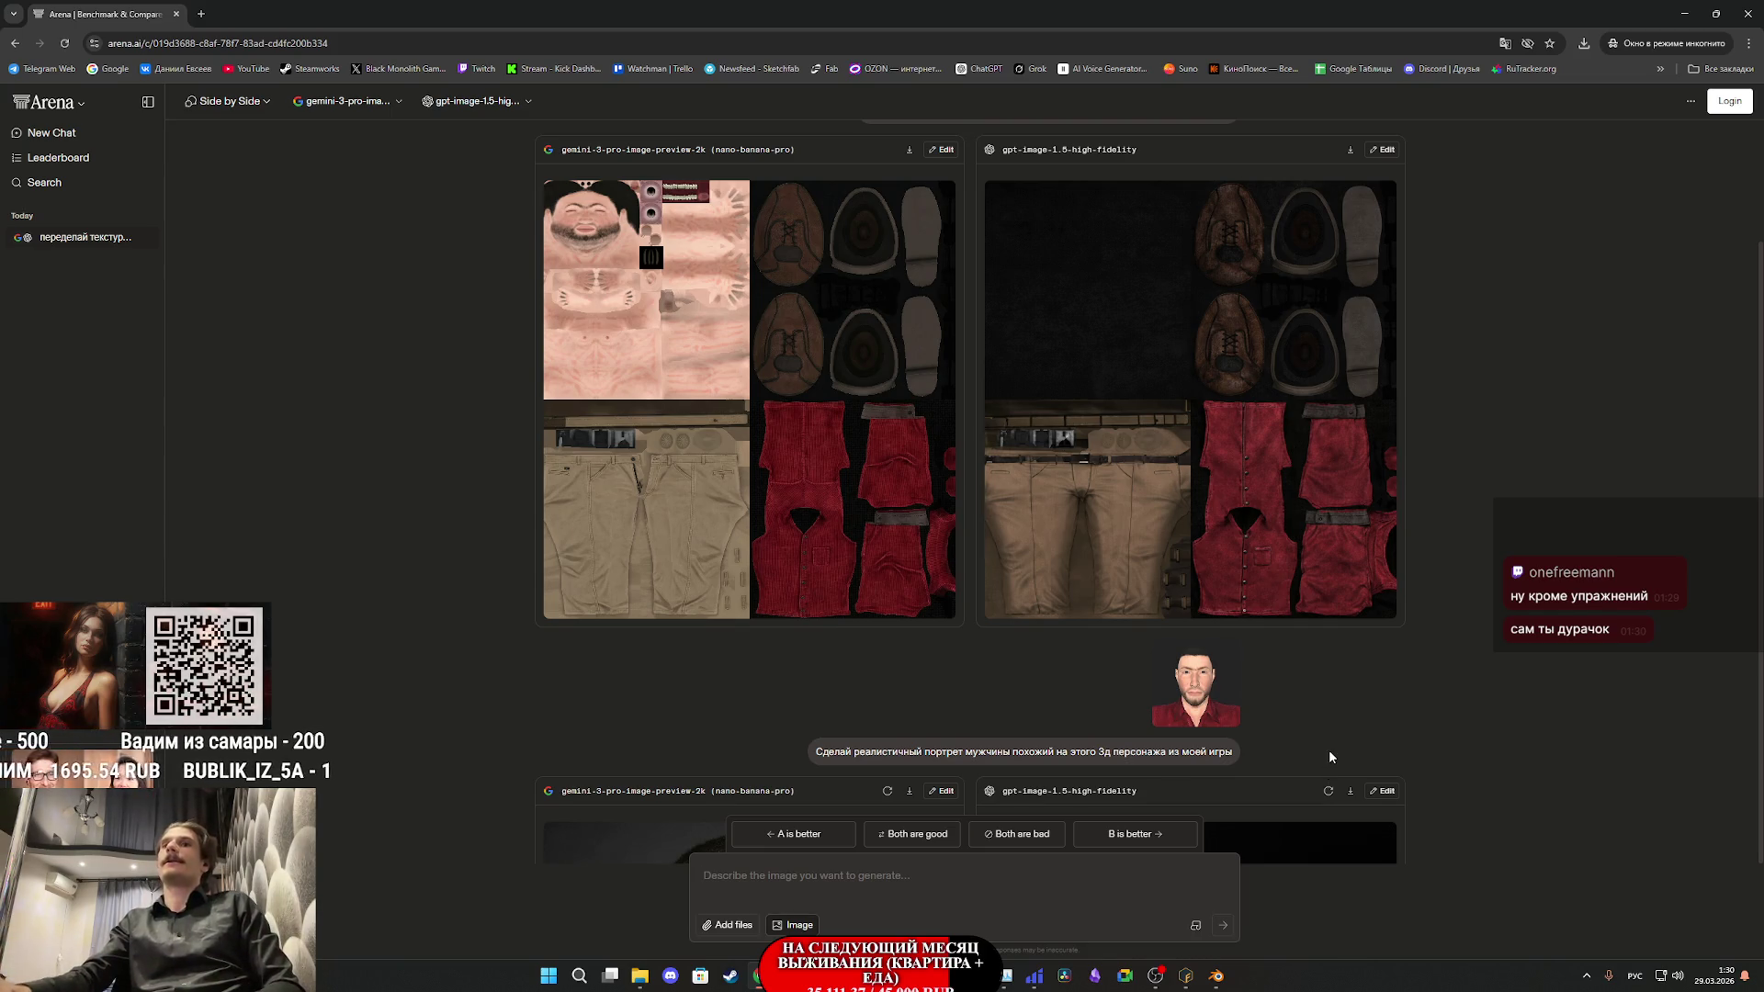
- Save the enlarged gpt-image portrait to disk as a PNG
{"action": "scroll", "coordinate": [1329, 750], "scroll_direction": "down", "scroll_amount": 5}
{"action": "scroll", "coordinate": [1479, 655], "scroll_direction": "down", "scroll_amount": 1}
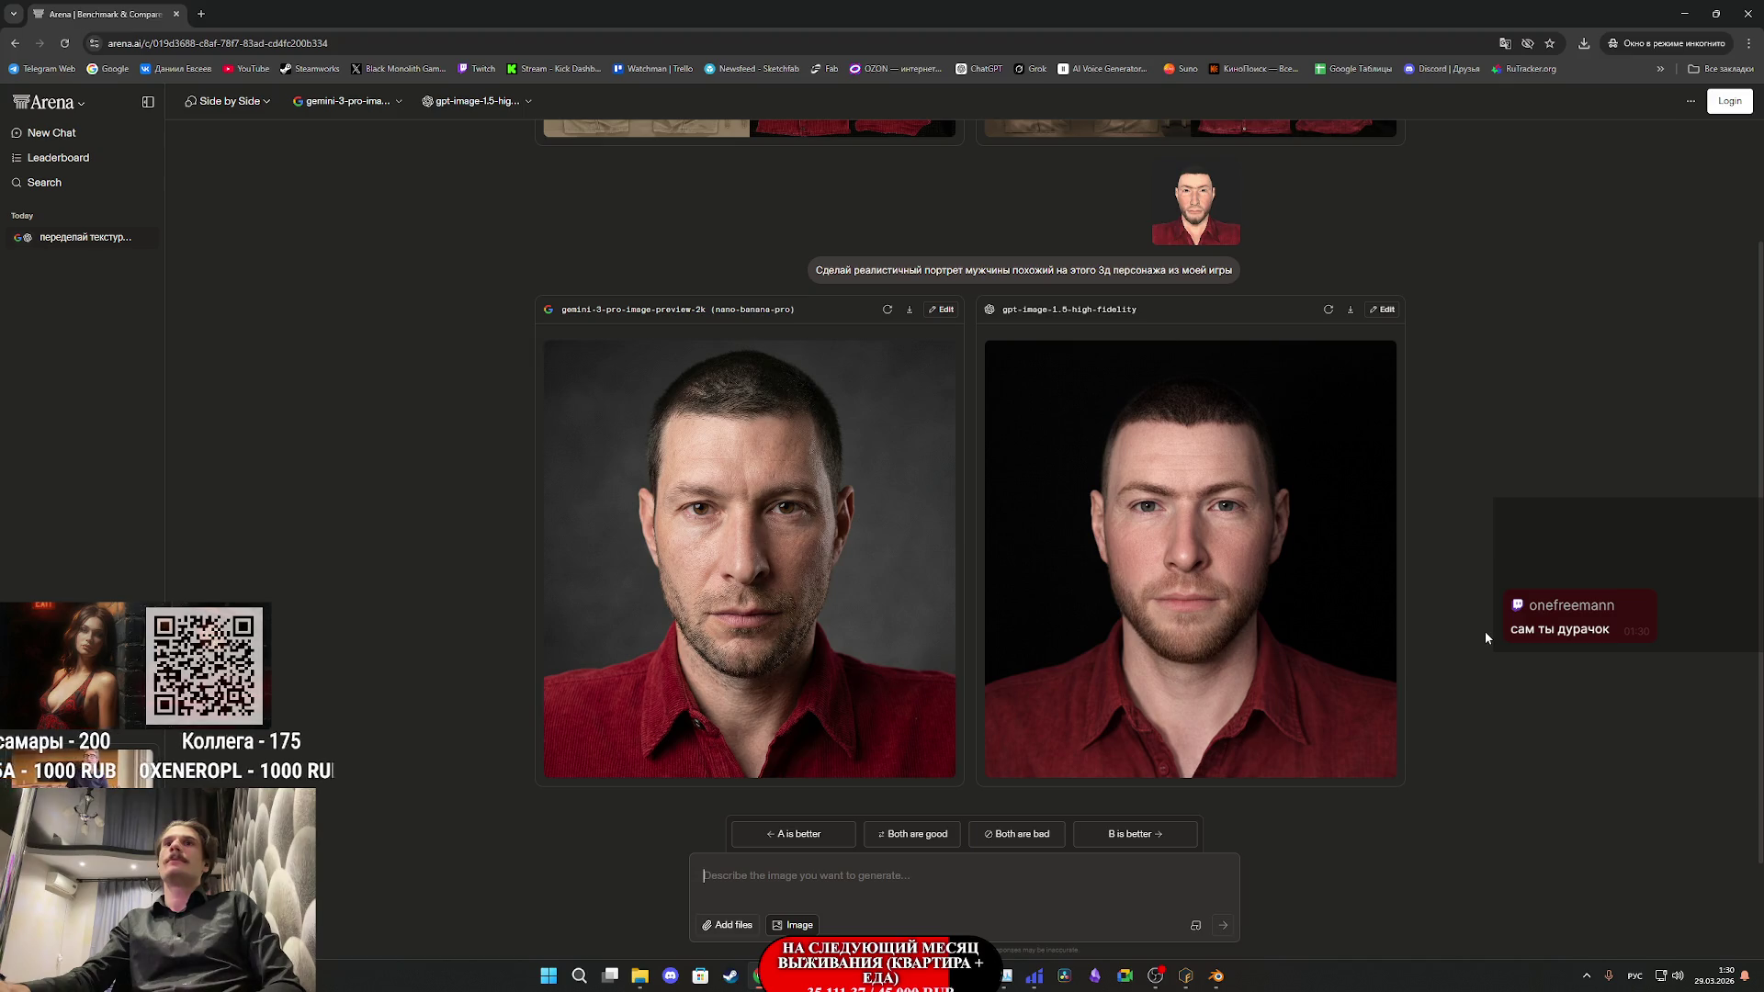
{"action": "scroll", "coordinate": [1261, 518], "scroll_direction": "up", "scroll_amount": 3}
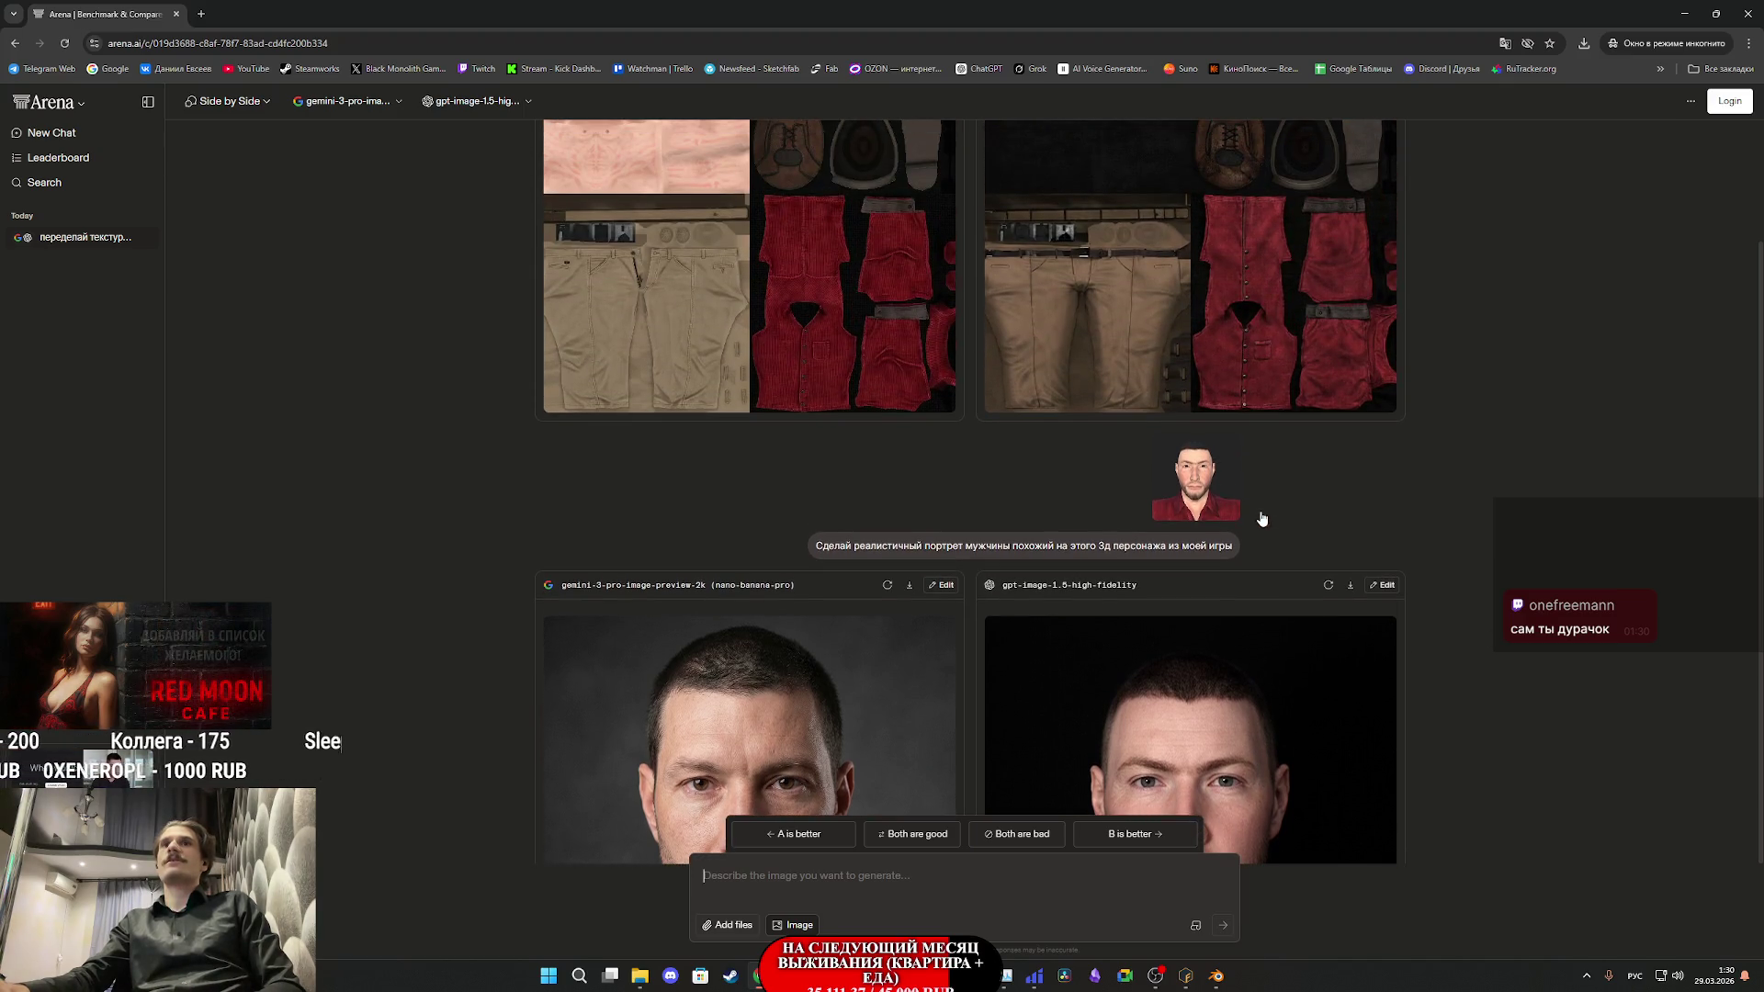
{"action": "scroll", "coordinate": [1219, 396], "scroll_direction": "down", "scroll_amount": 2}
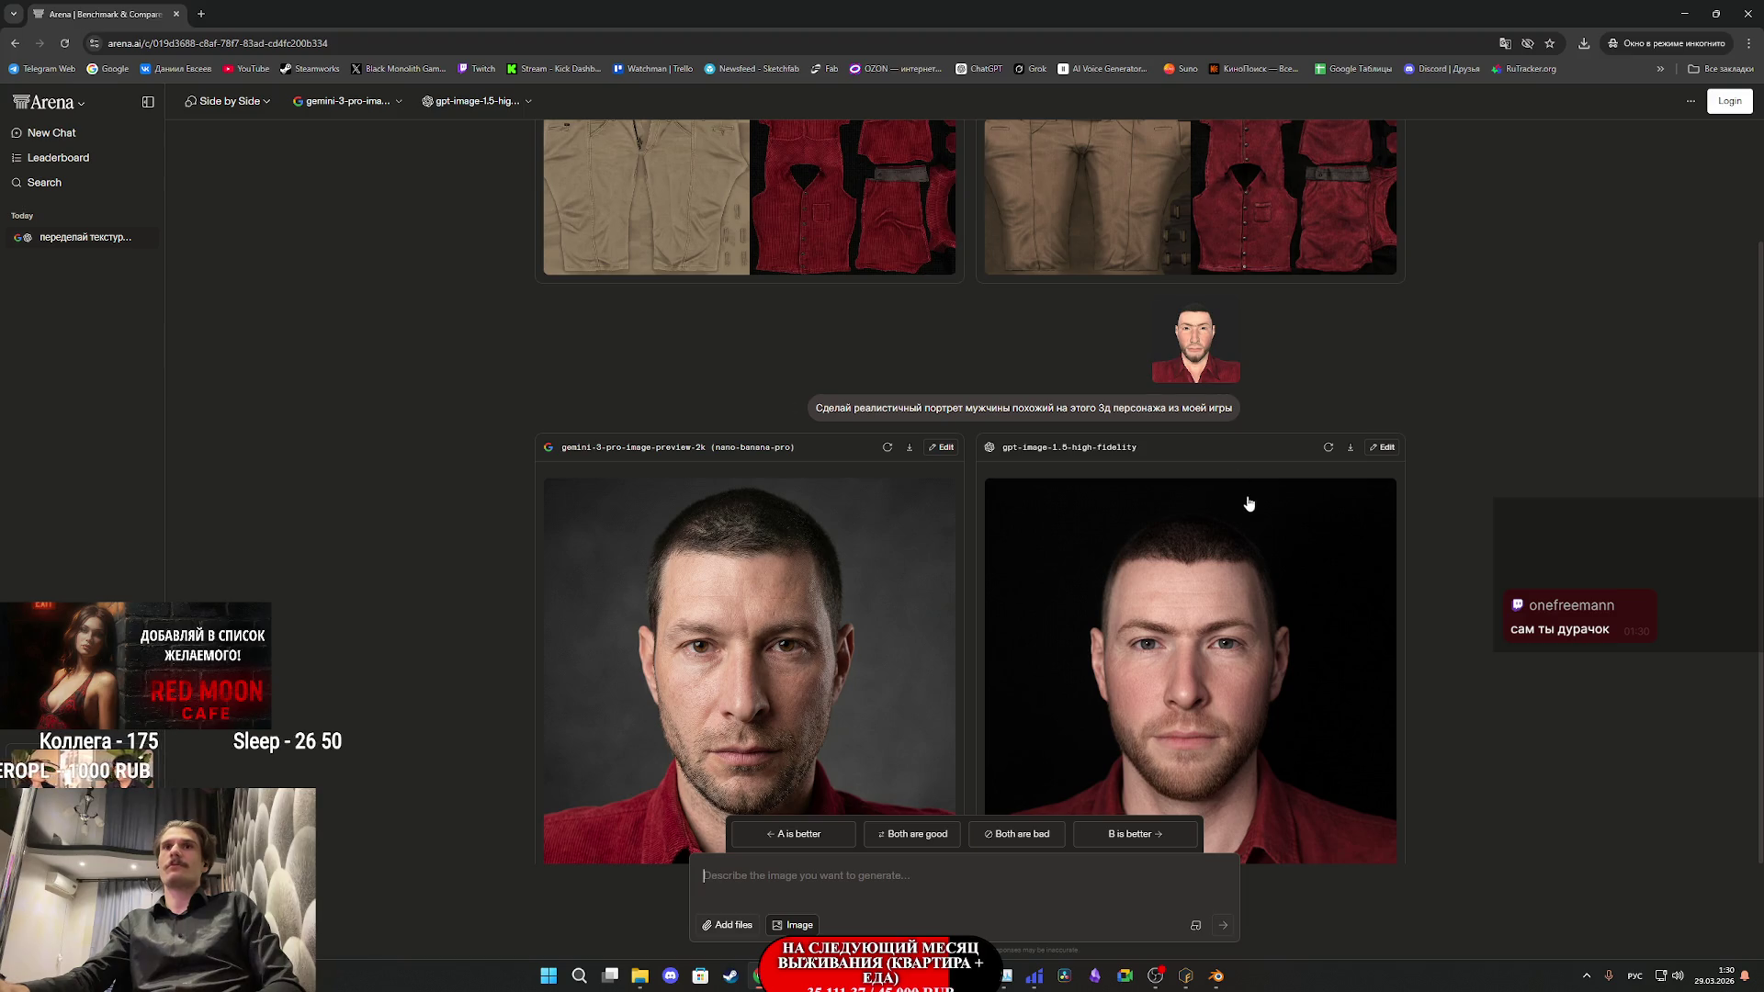
{"action": "scroll", "coordinate": [1250, 503], "scroll_direction": "down", "scroll_amount": 2}
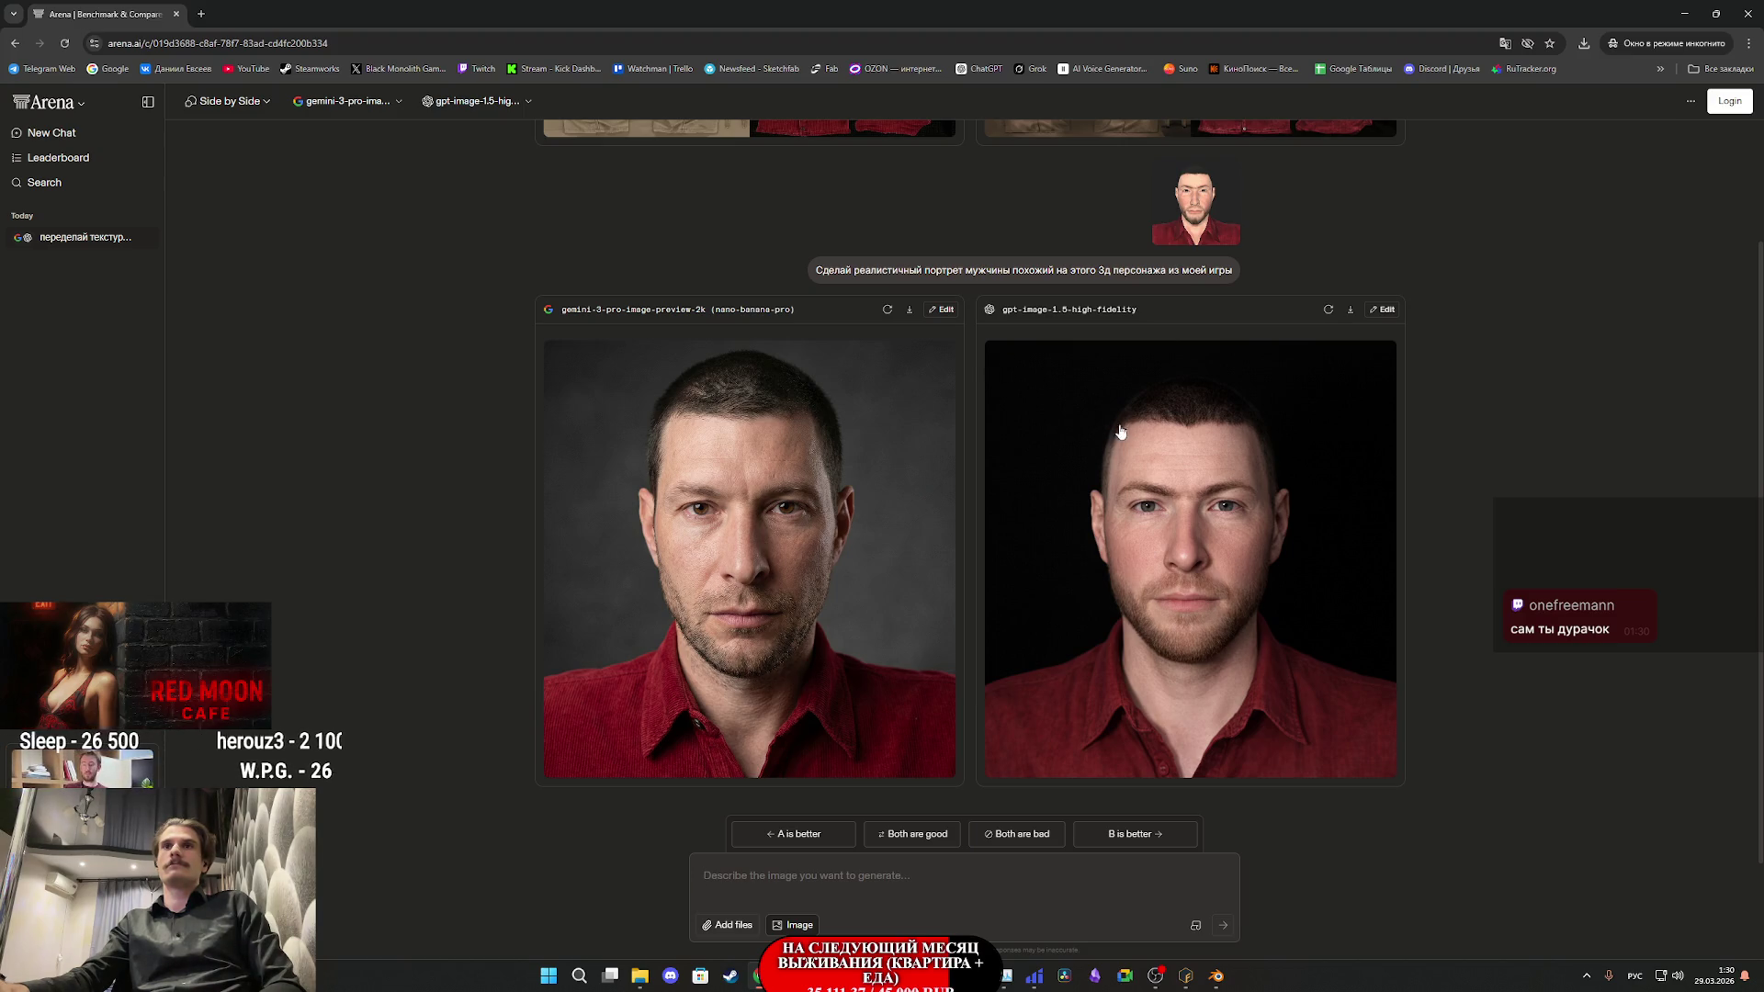
{"action": "left_click", "coordinate": [1160, 487]}
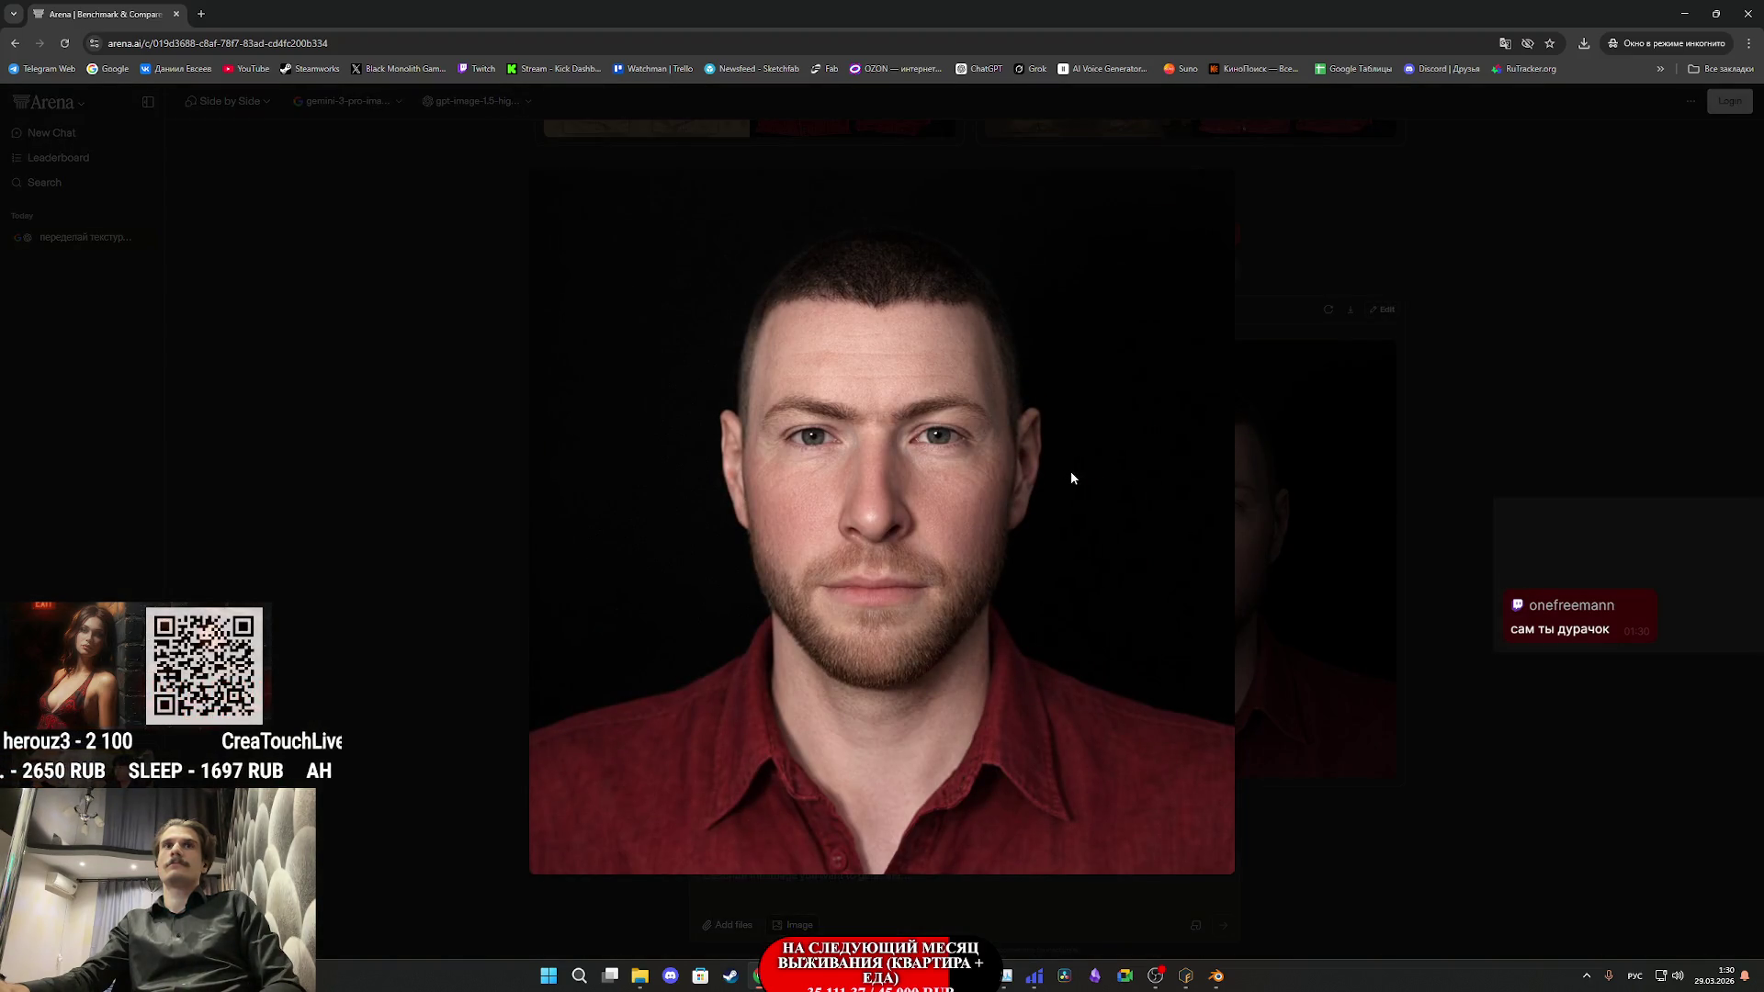
{"action": "right_click", "coordinate": [1071, 471]}
{"action": "left_click", "coordinate": [1157, 511]}
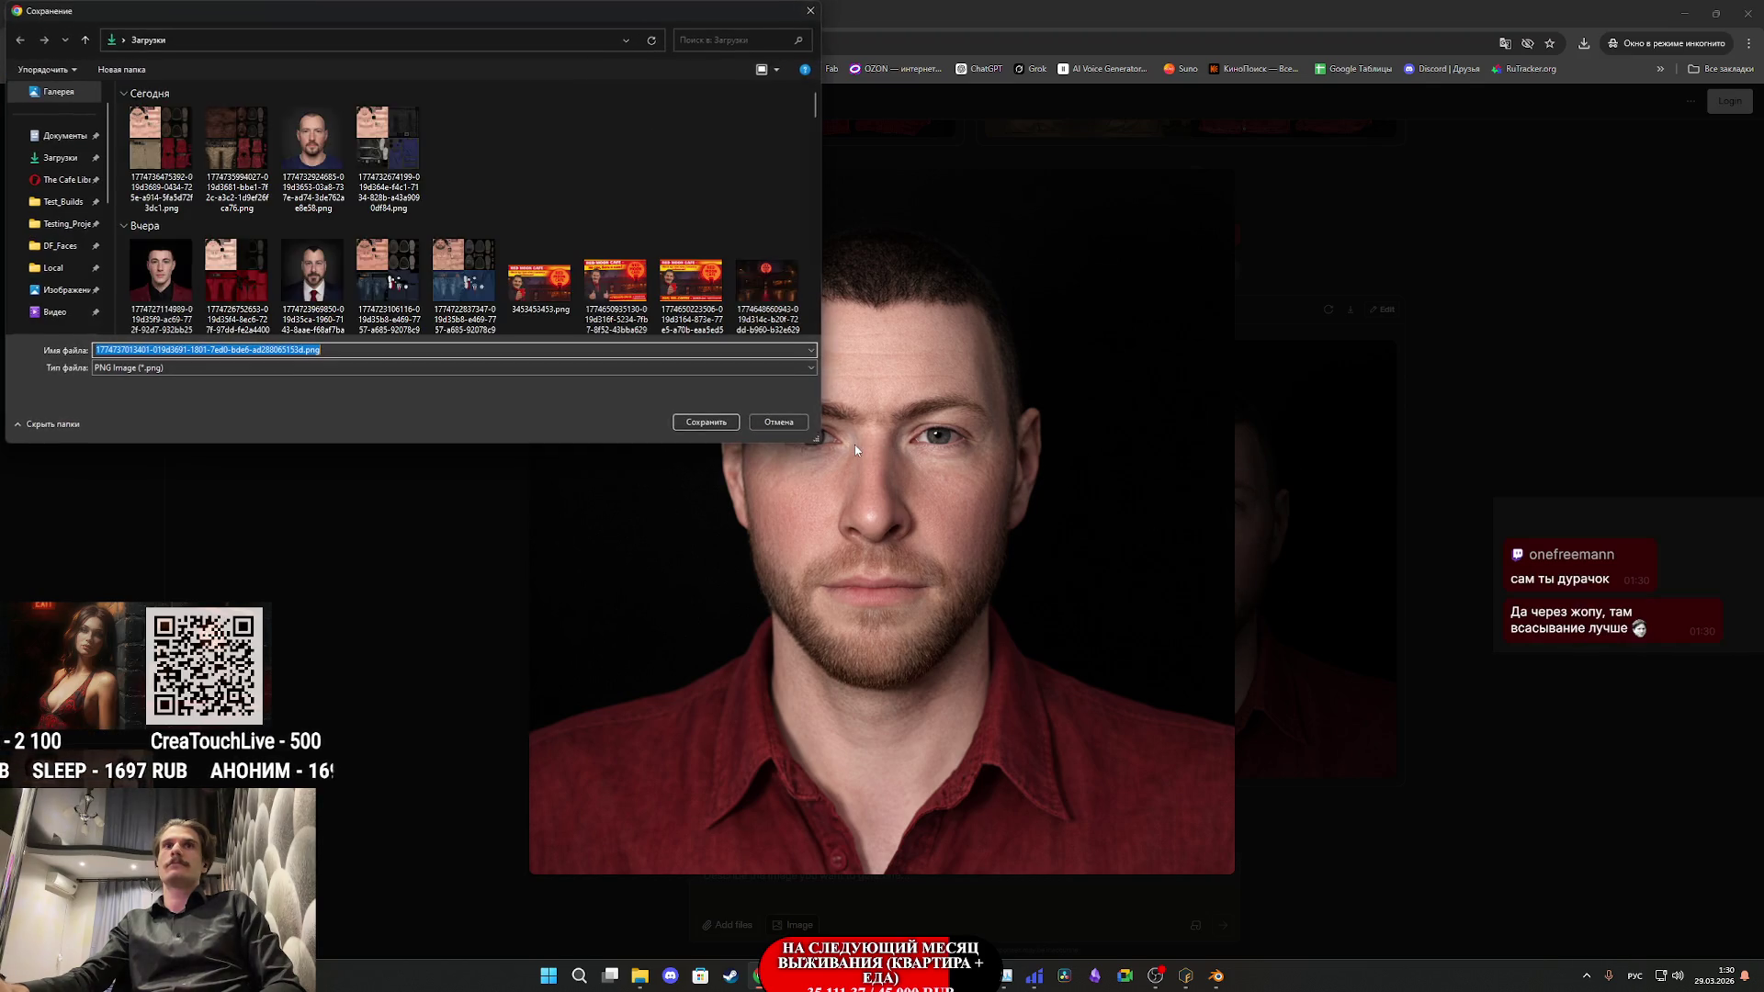
{"action": "left_click", "coordinate": [684, 420]}
- Close the enlarged view and regenerate both the gpt-image and gemini portraits
{"action": "left_click", "coordinate": [1309, 512]}
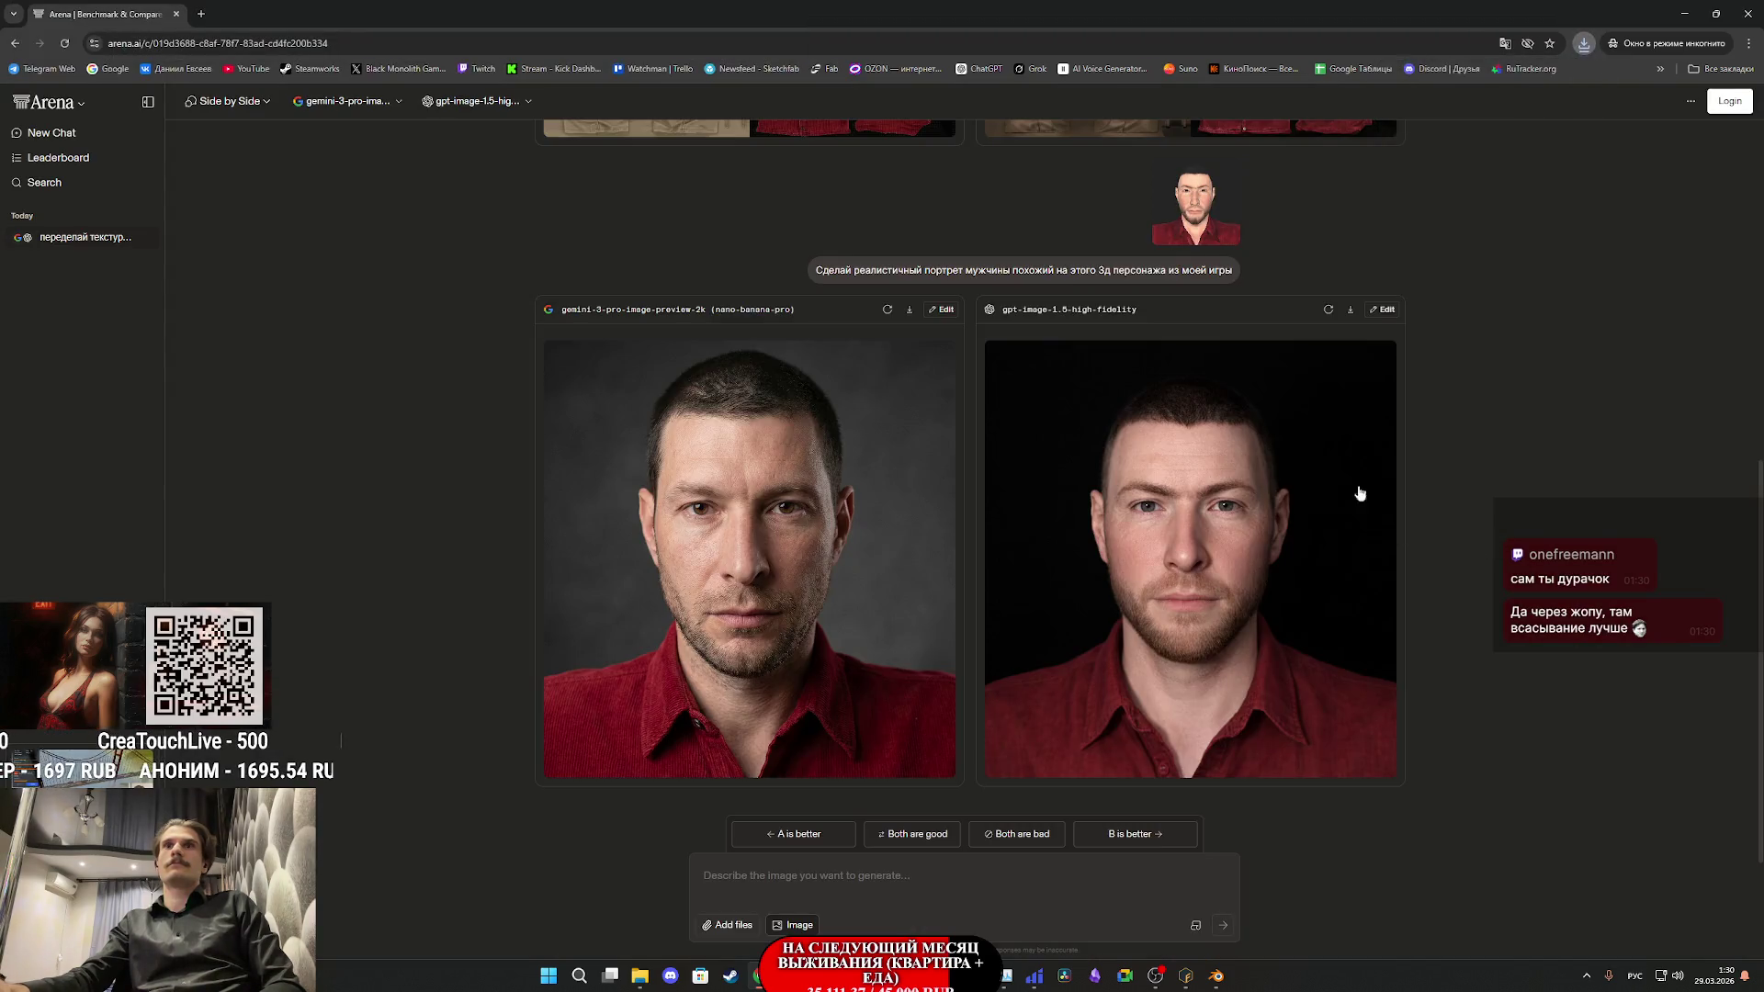
{"action": "left_click", "coordinate": [1337, 311]}
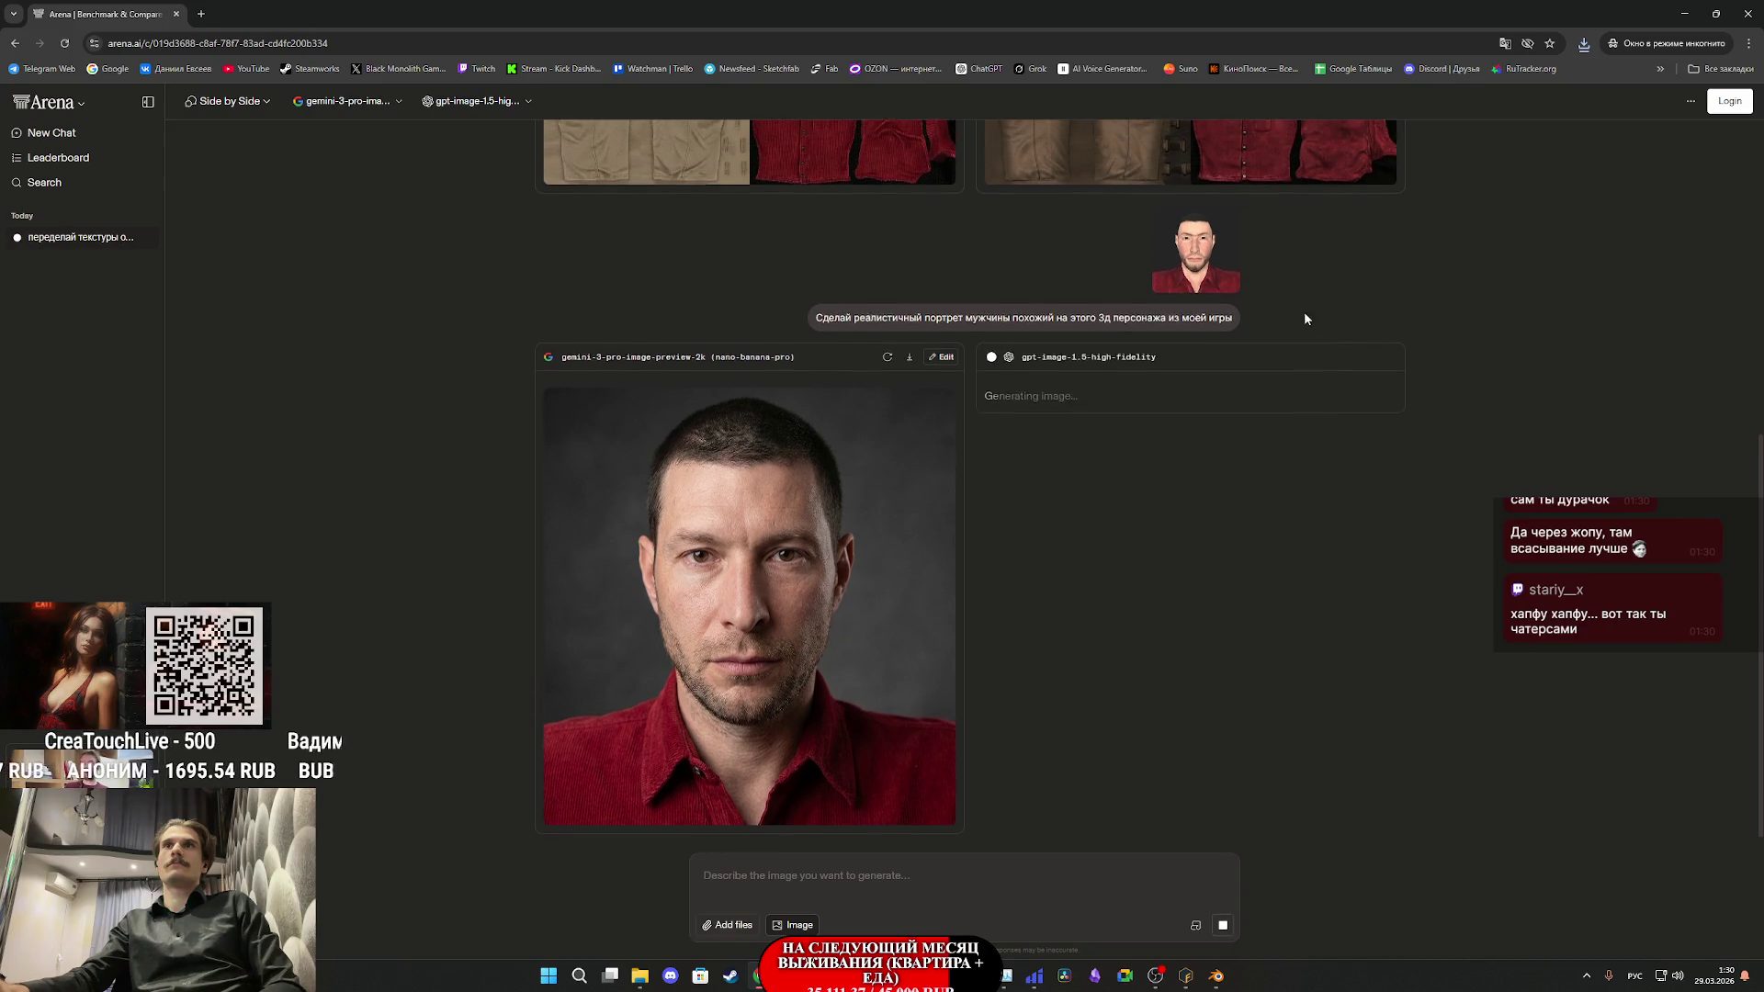
{"action": "left_click", "coordinate": [886, 357]}
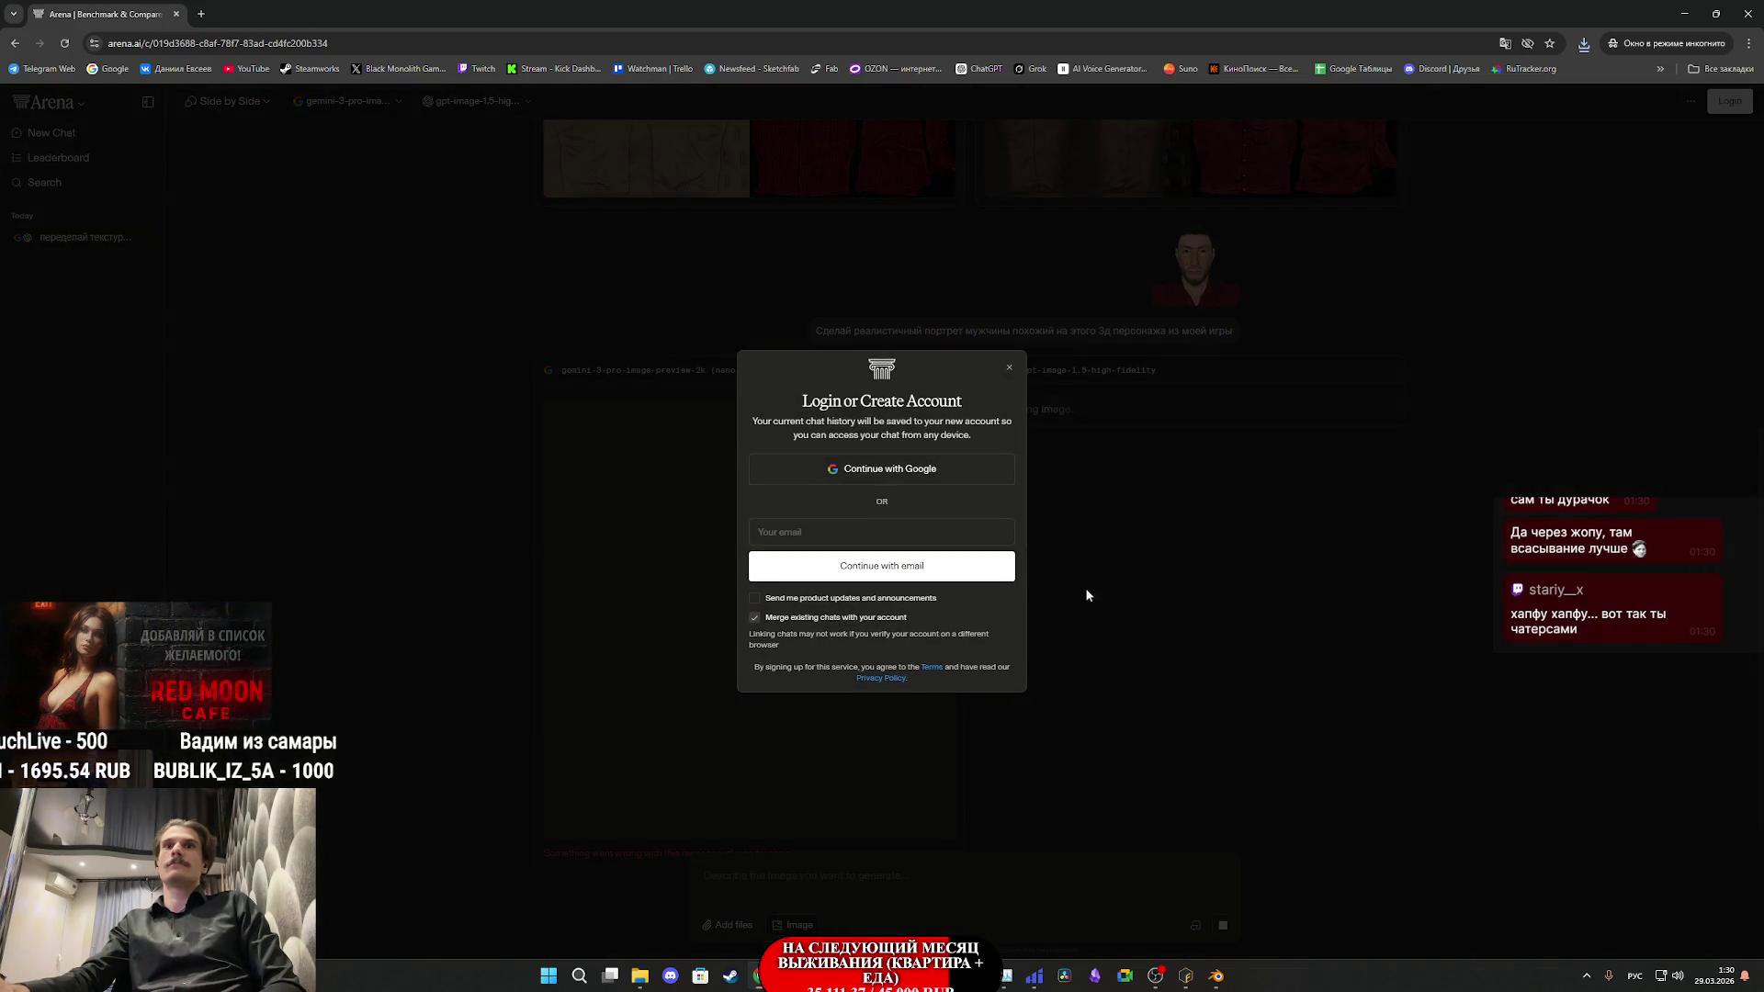
- Dismiss the login prompt and save the regenerated gpt-image portrait as a PNG
{"action": "left_click", "coordinate": [1009, 372]}
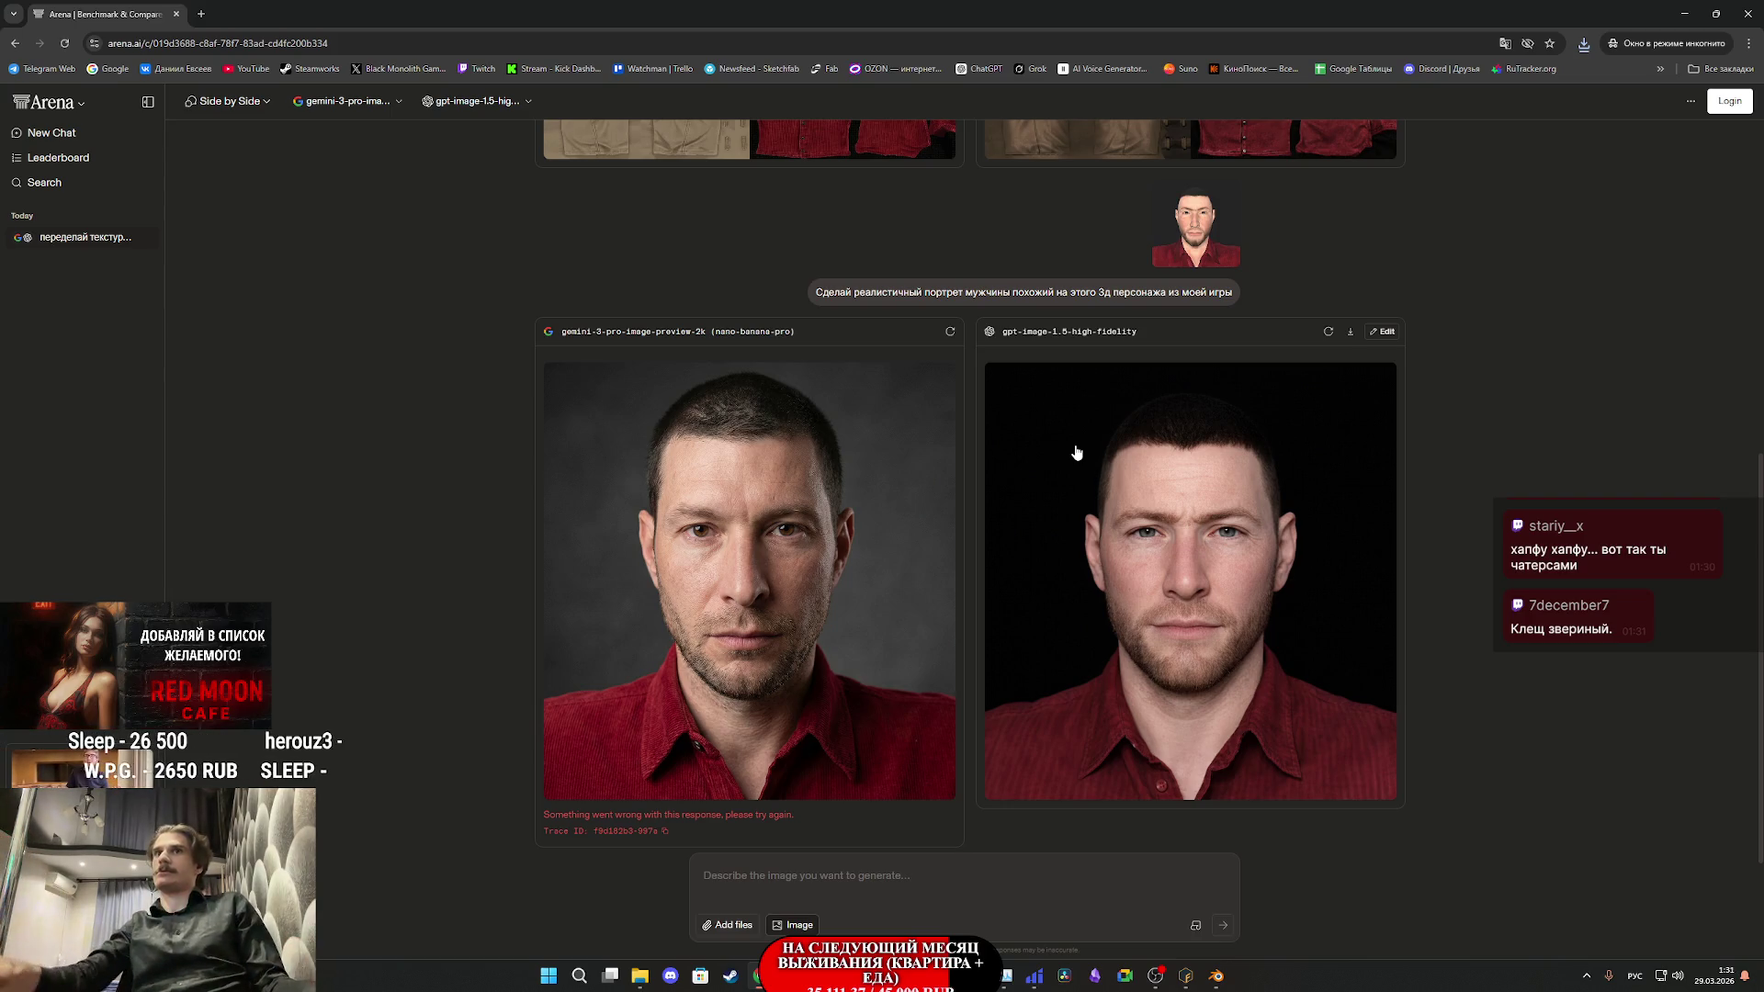
{"action": "left_click", "coordinate": [1211, 562]}
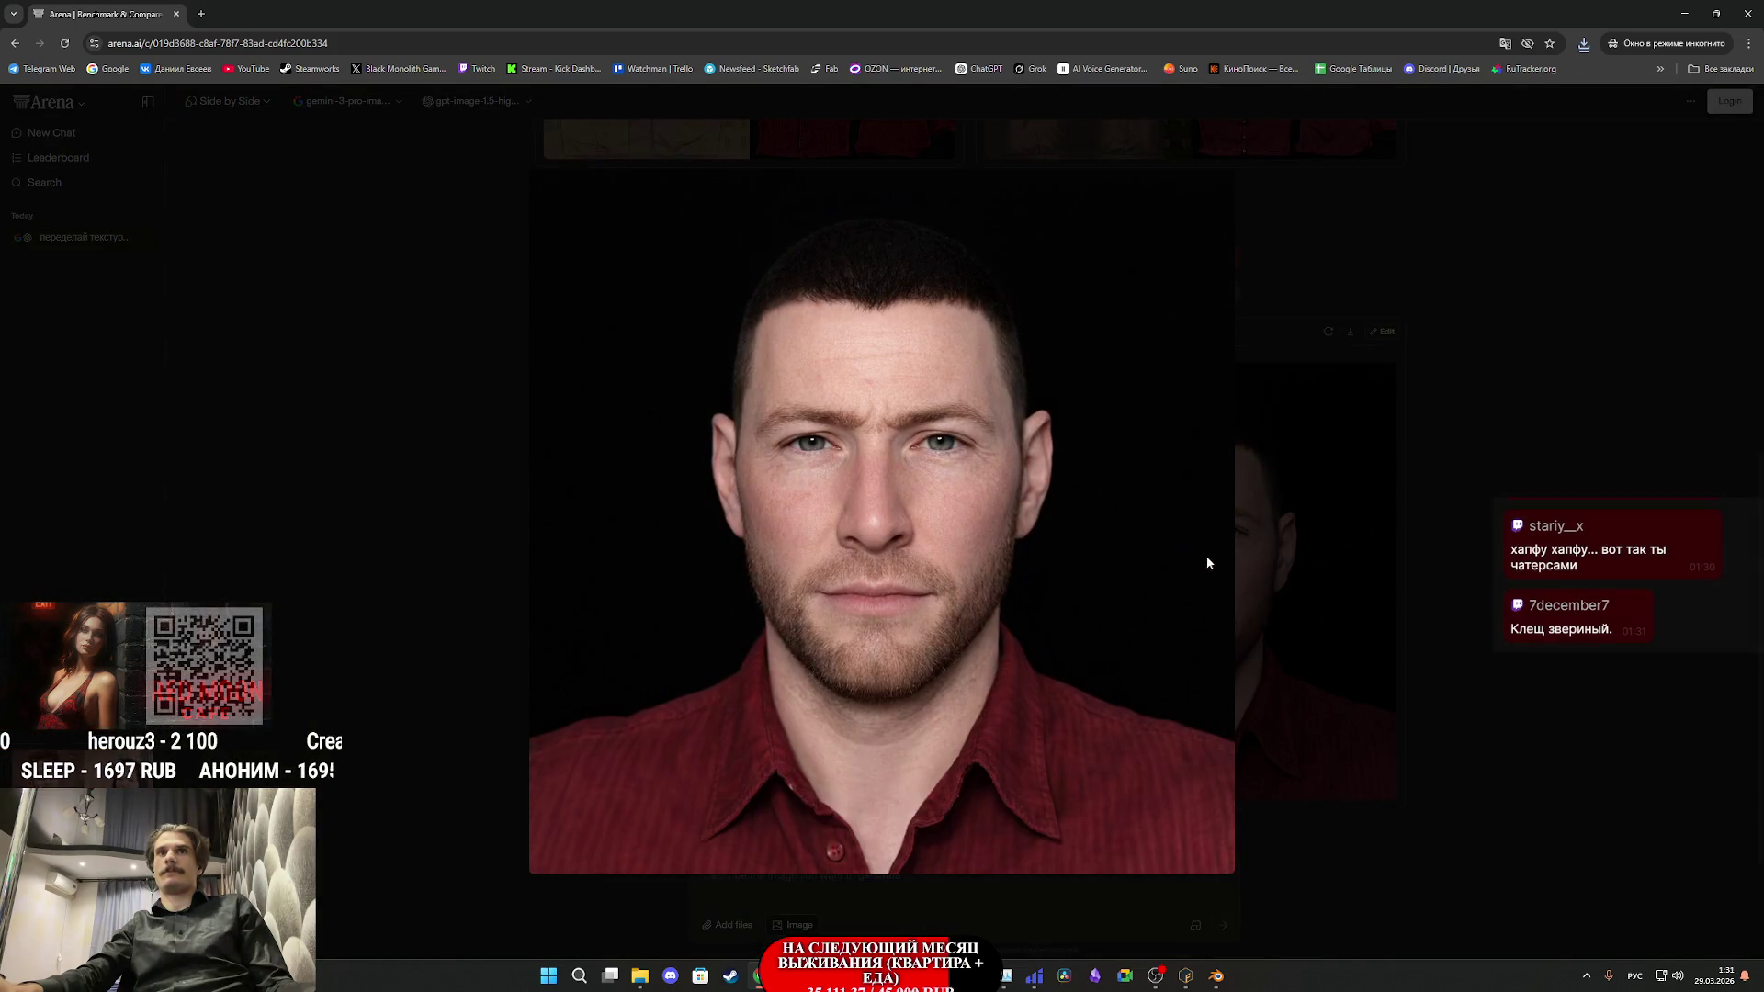
{"action": "right_click", "coordinate": [1088, 533]}
{"action": "left_click", "coordinate": [1095, 558]}
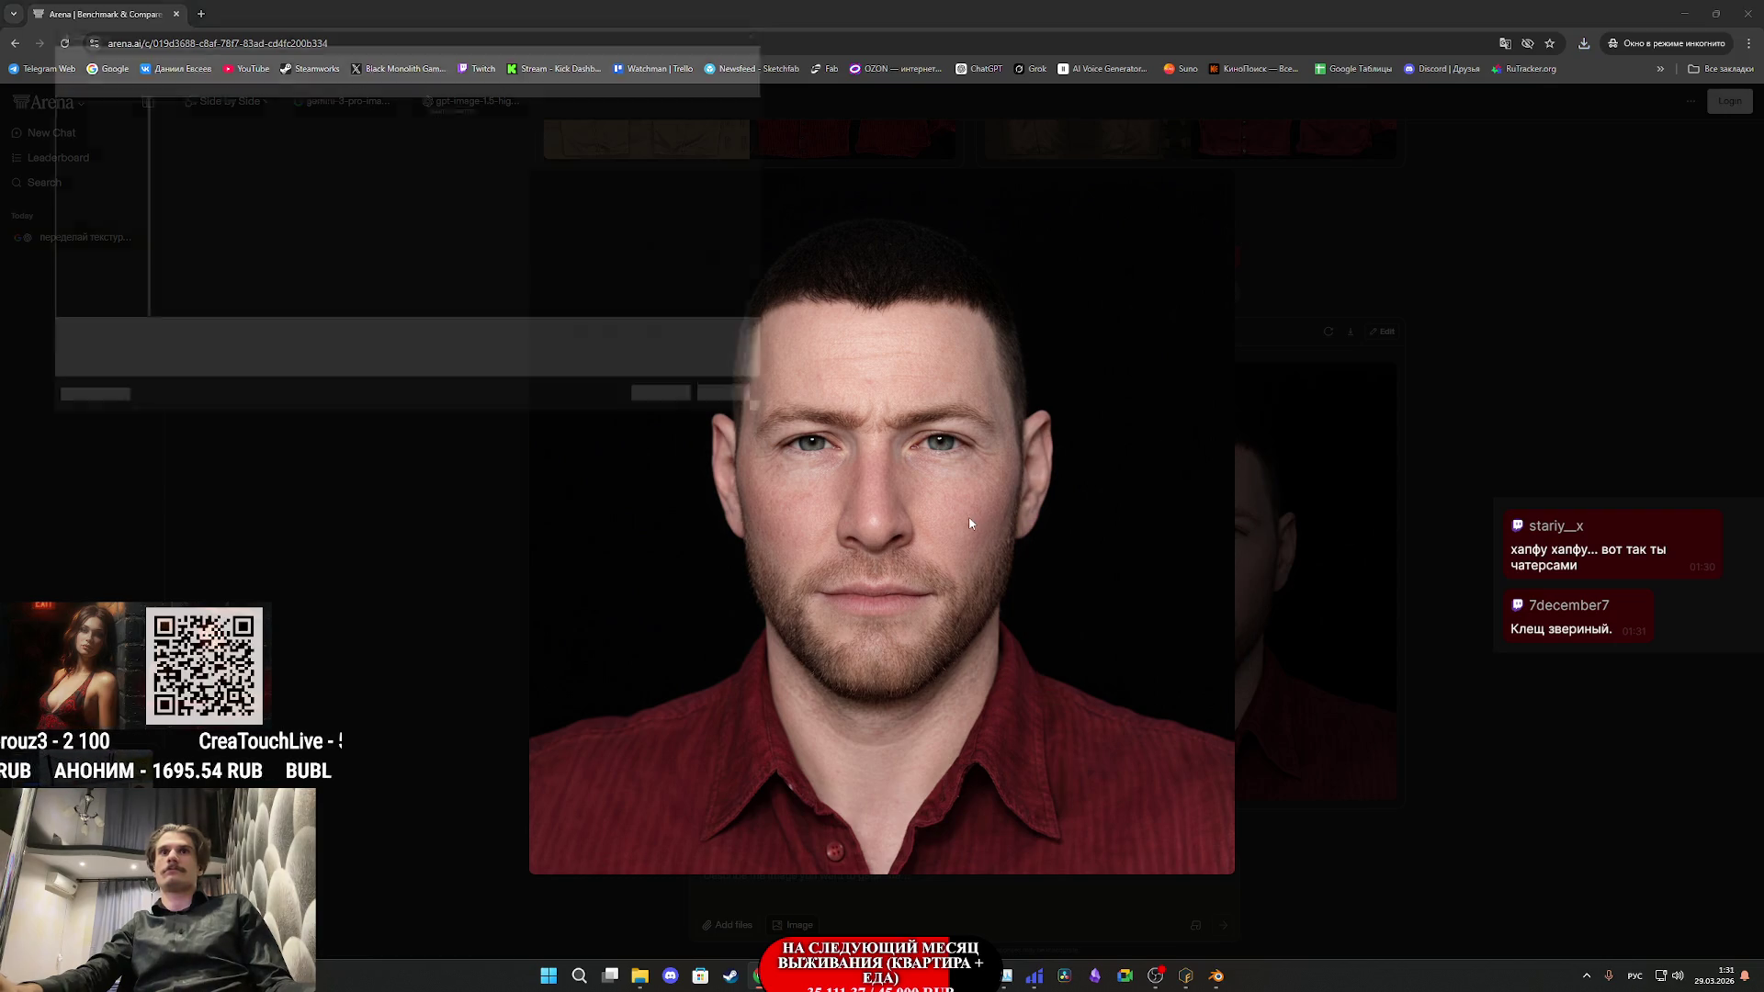
{"action": "left_click", "coordinate": [696, 422]}
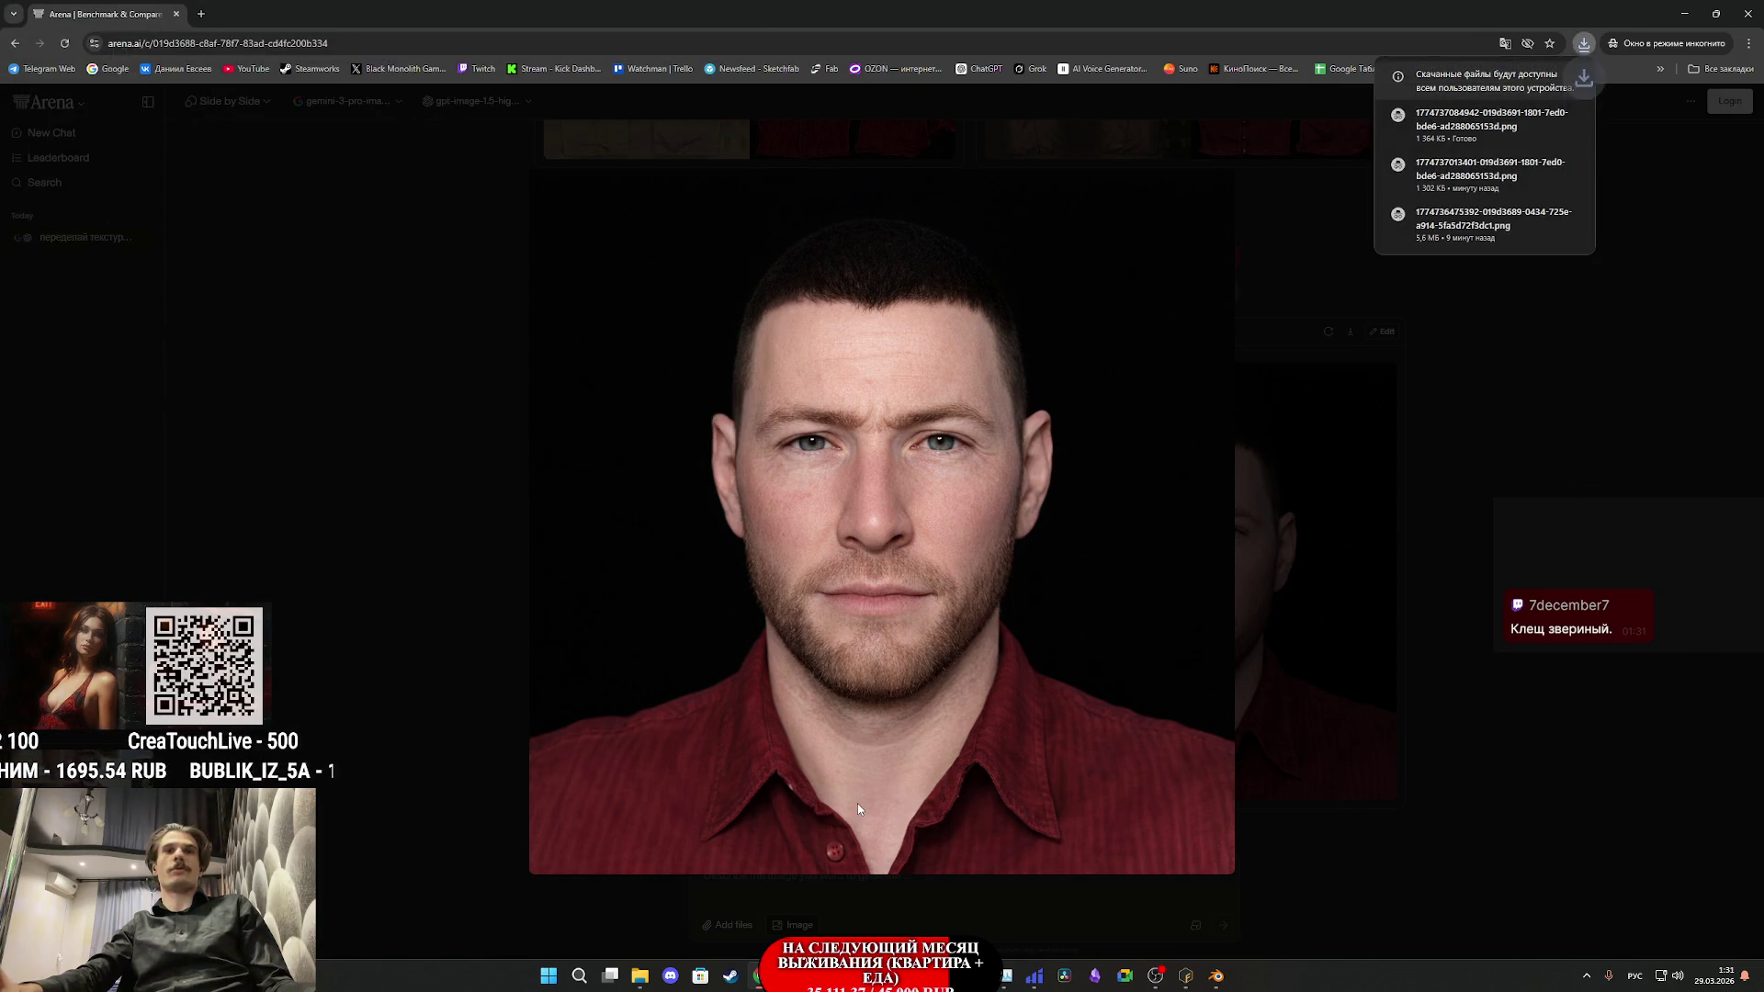
- Drag the downloaded portrait PNG into Substance 3D Painter's Assets panel
{"action": "key", "text": "alt+Tab"}
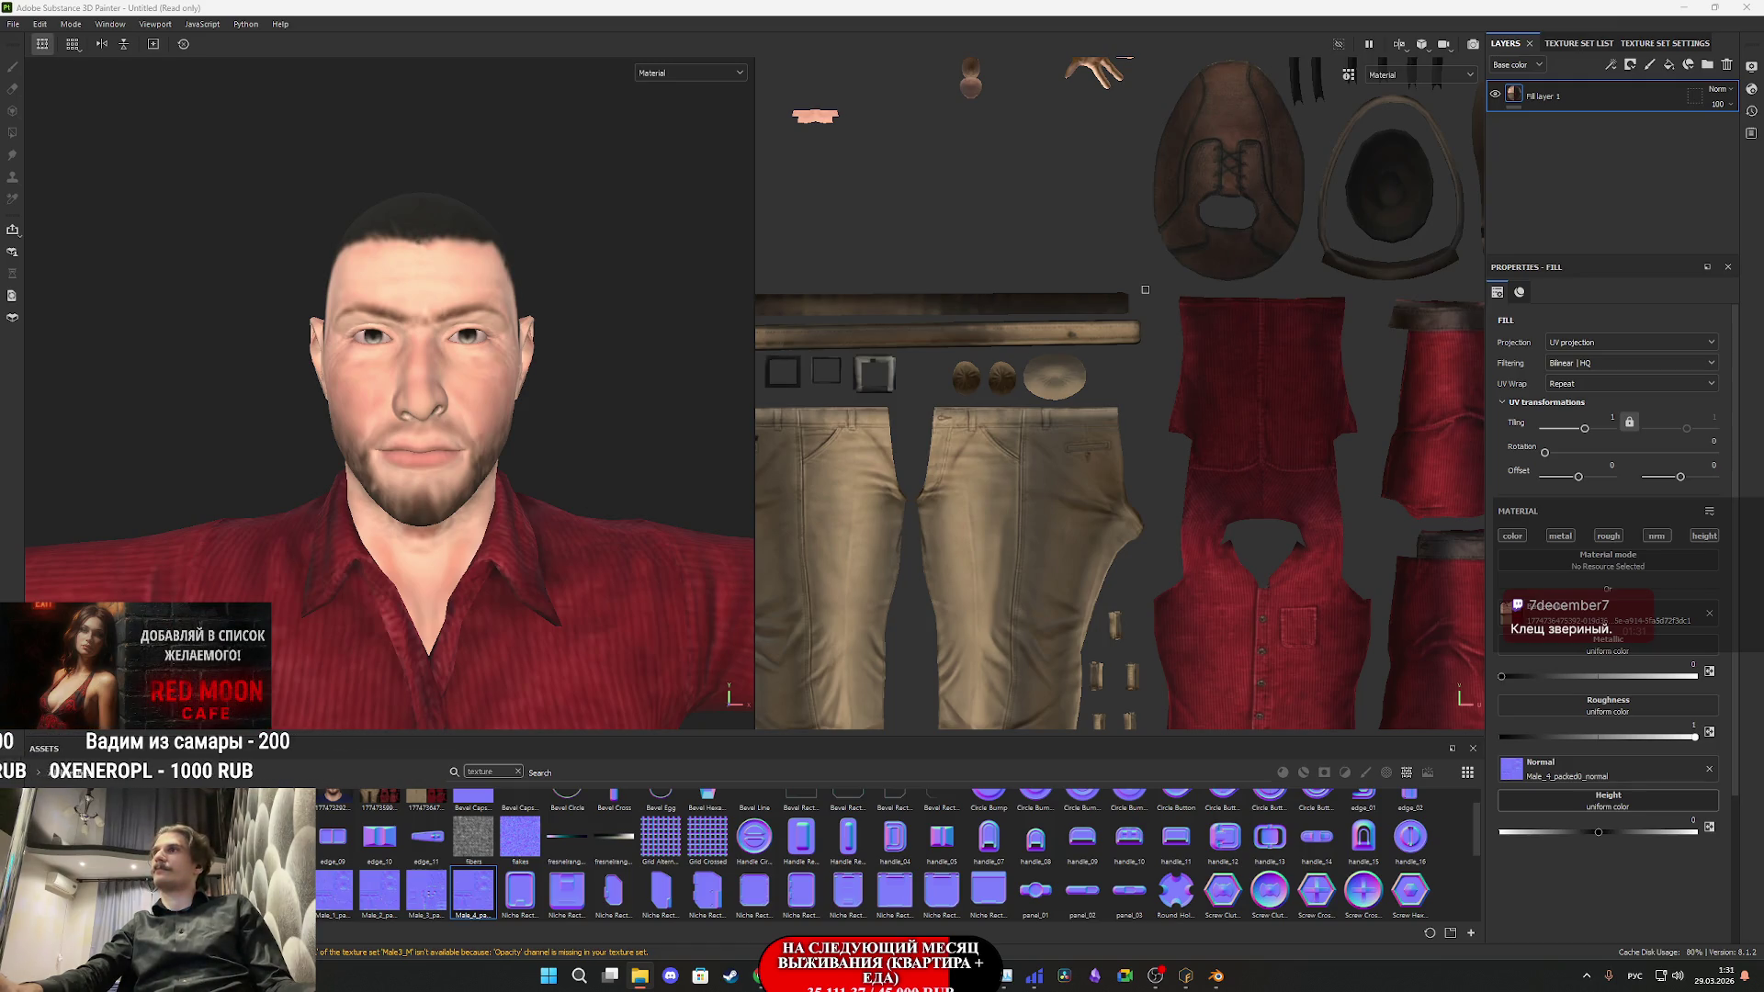
{"action": "left_click_drag", "start_coordinate": [1192, 807], "coordinate": [1185, 832]}
{"action": "left_click", "coordinate": [1056, 348]}
- Import the portrait into the Untitled project and use it as a new fill layer's base colour
{"action": "left_click", "coordinate": [1078, 682]}
{"action": "left_click", "coordinate": [981, 673]}
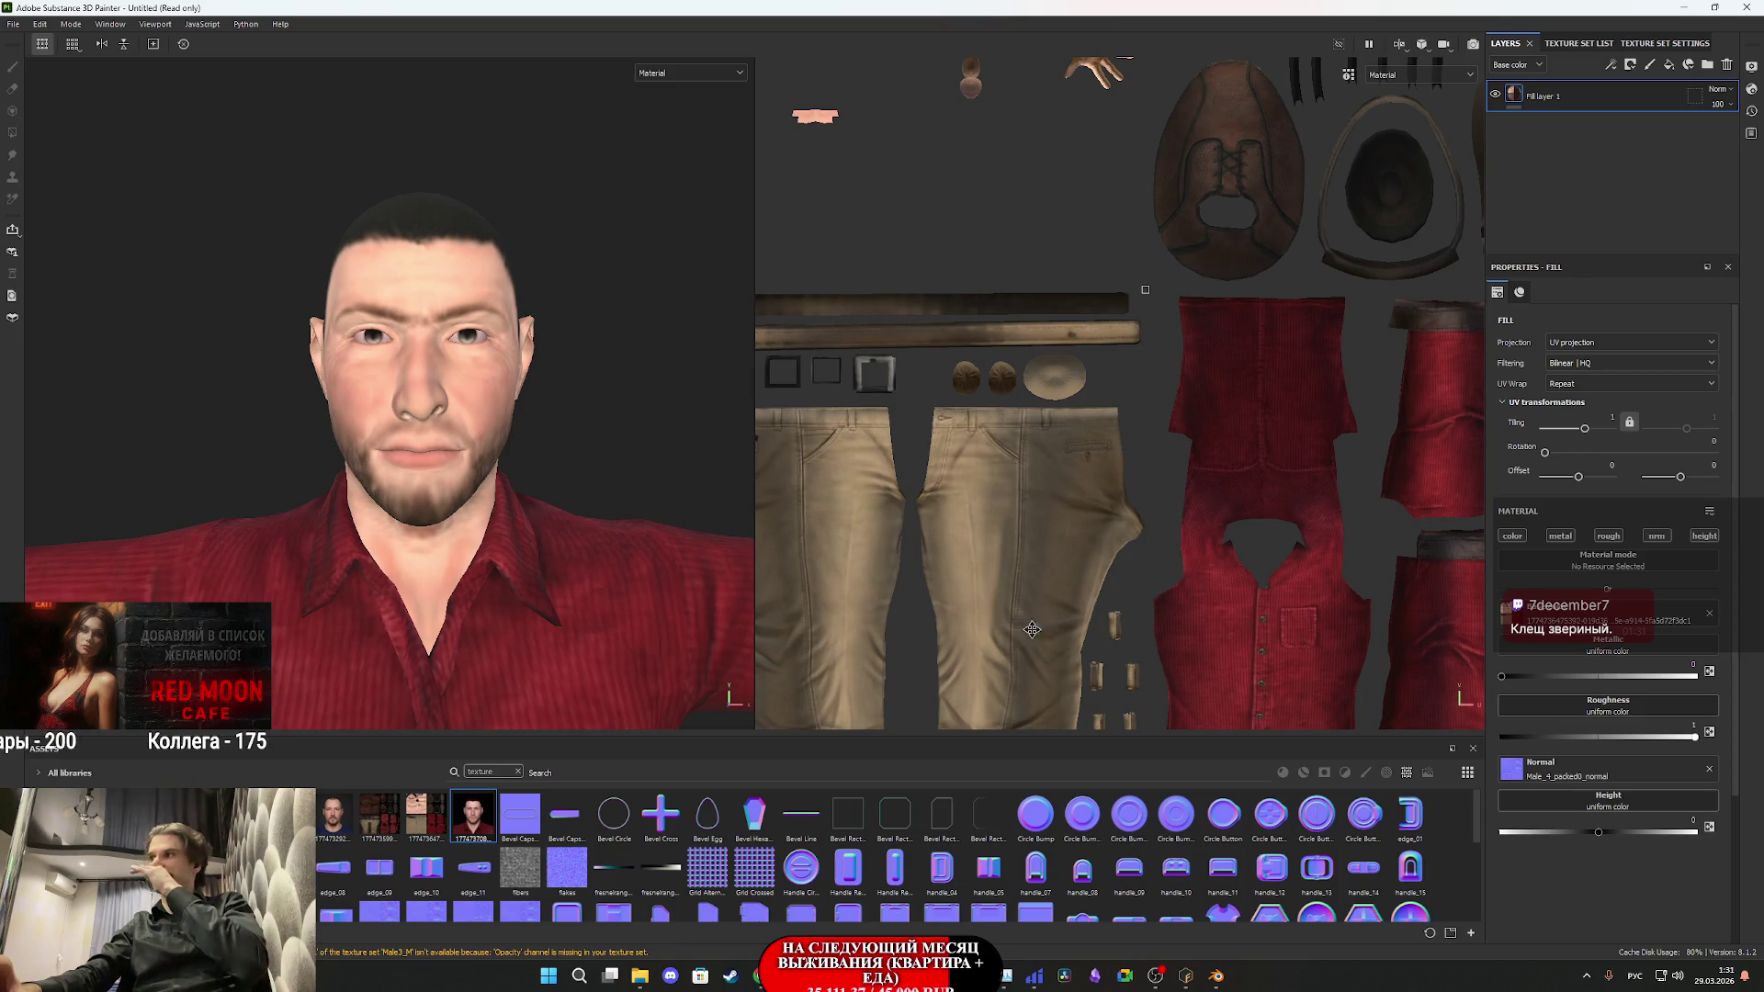
{"action": "left_click", "coordinate": [1670, 65]}
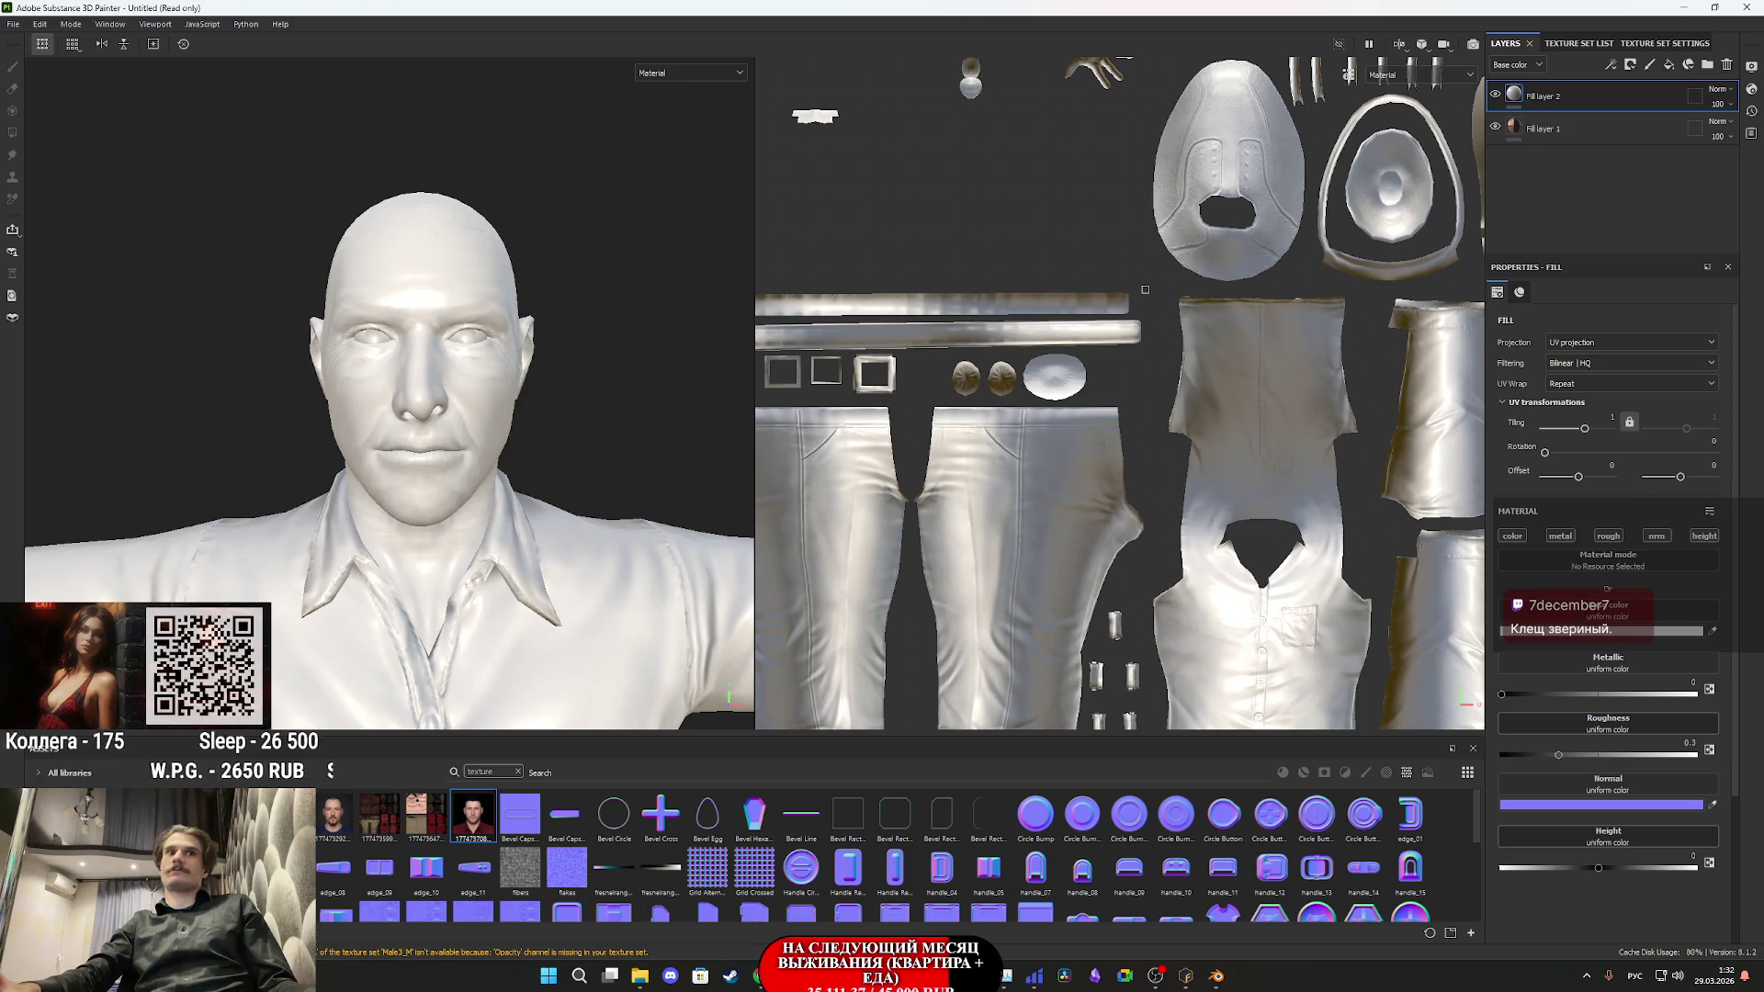
{"action": "left_click_drag", "start_coordinate": [473, 820], "coordinate": [1607, 614]}
- Disable the fill layer's normal, height and roughness channels and set Warp projection
{"action": "left_click", "coordinate": [1656, 535]}
{"action": "left_click", "coordinate": [1699, 536]}
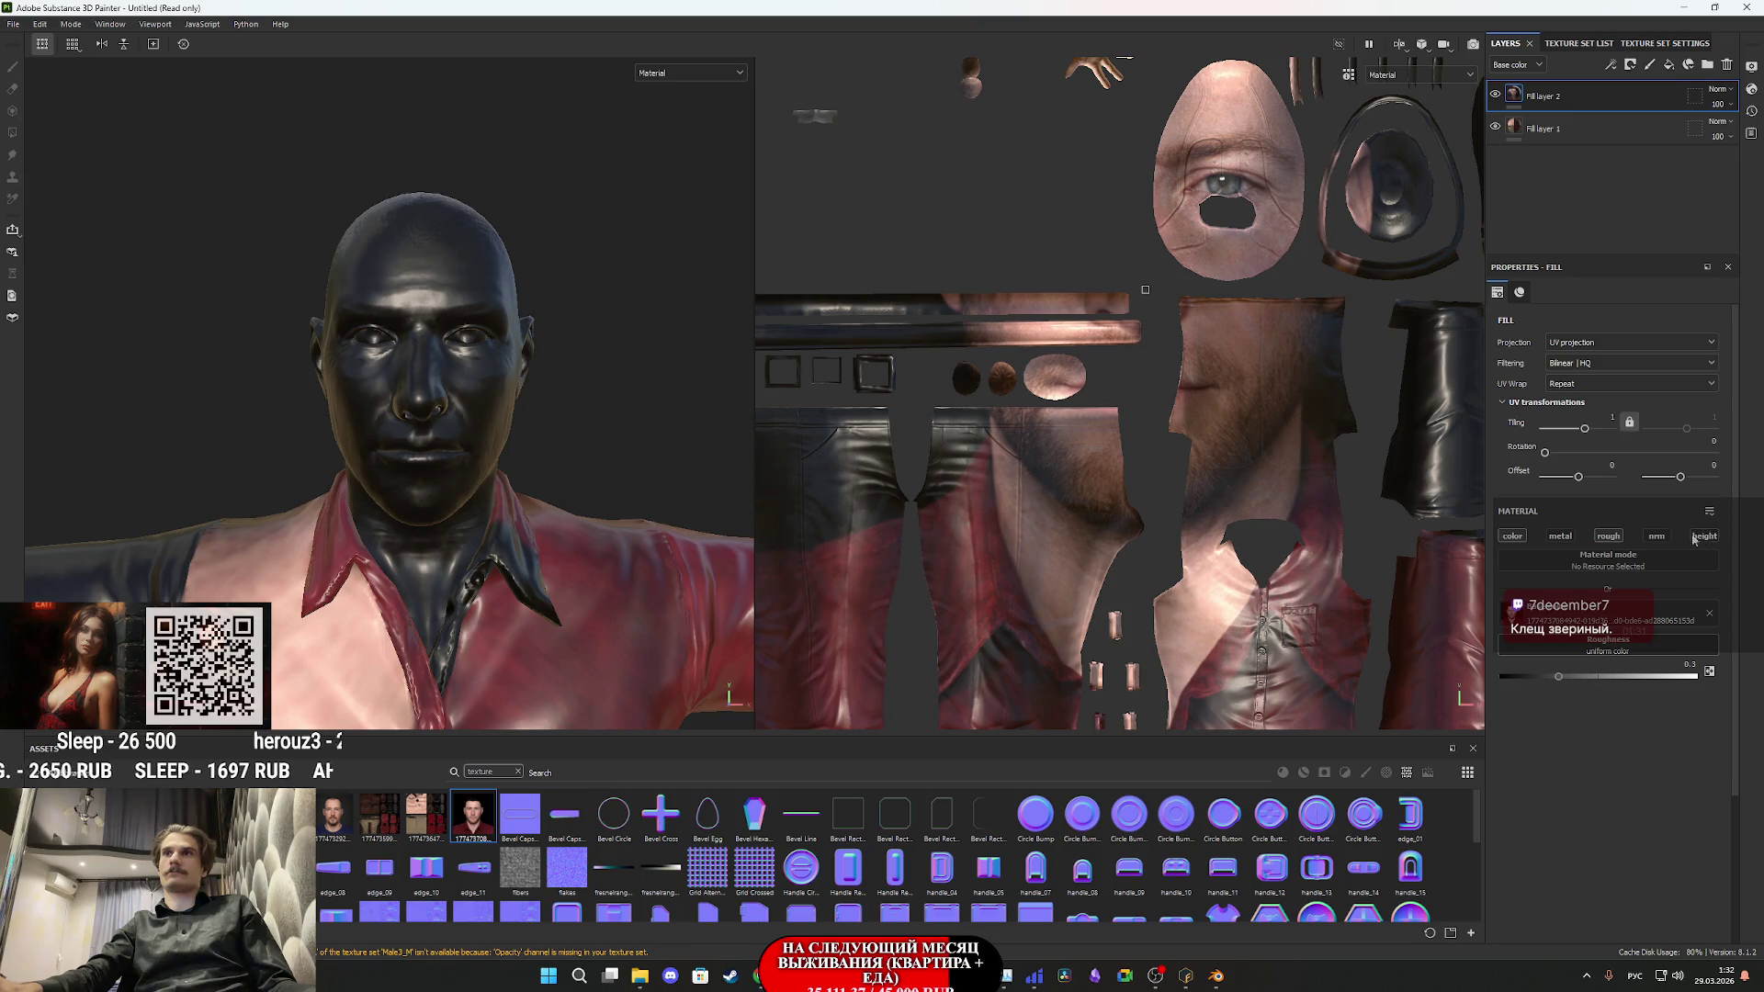
{"action": "left_click", "coordinate": [1608, 535]}
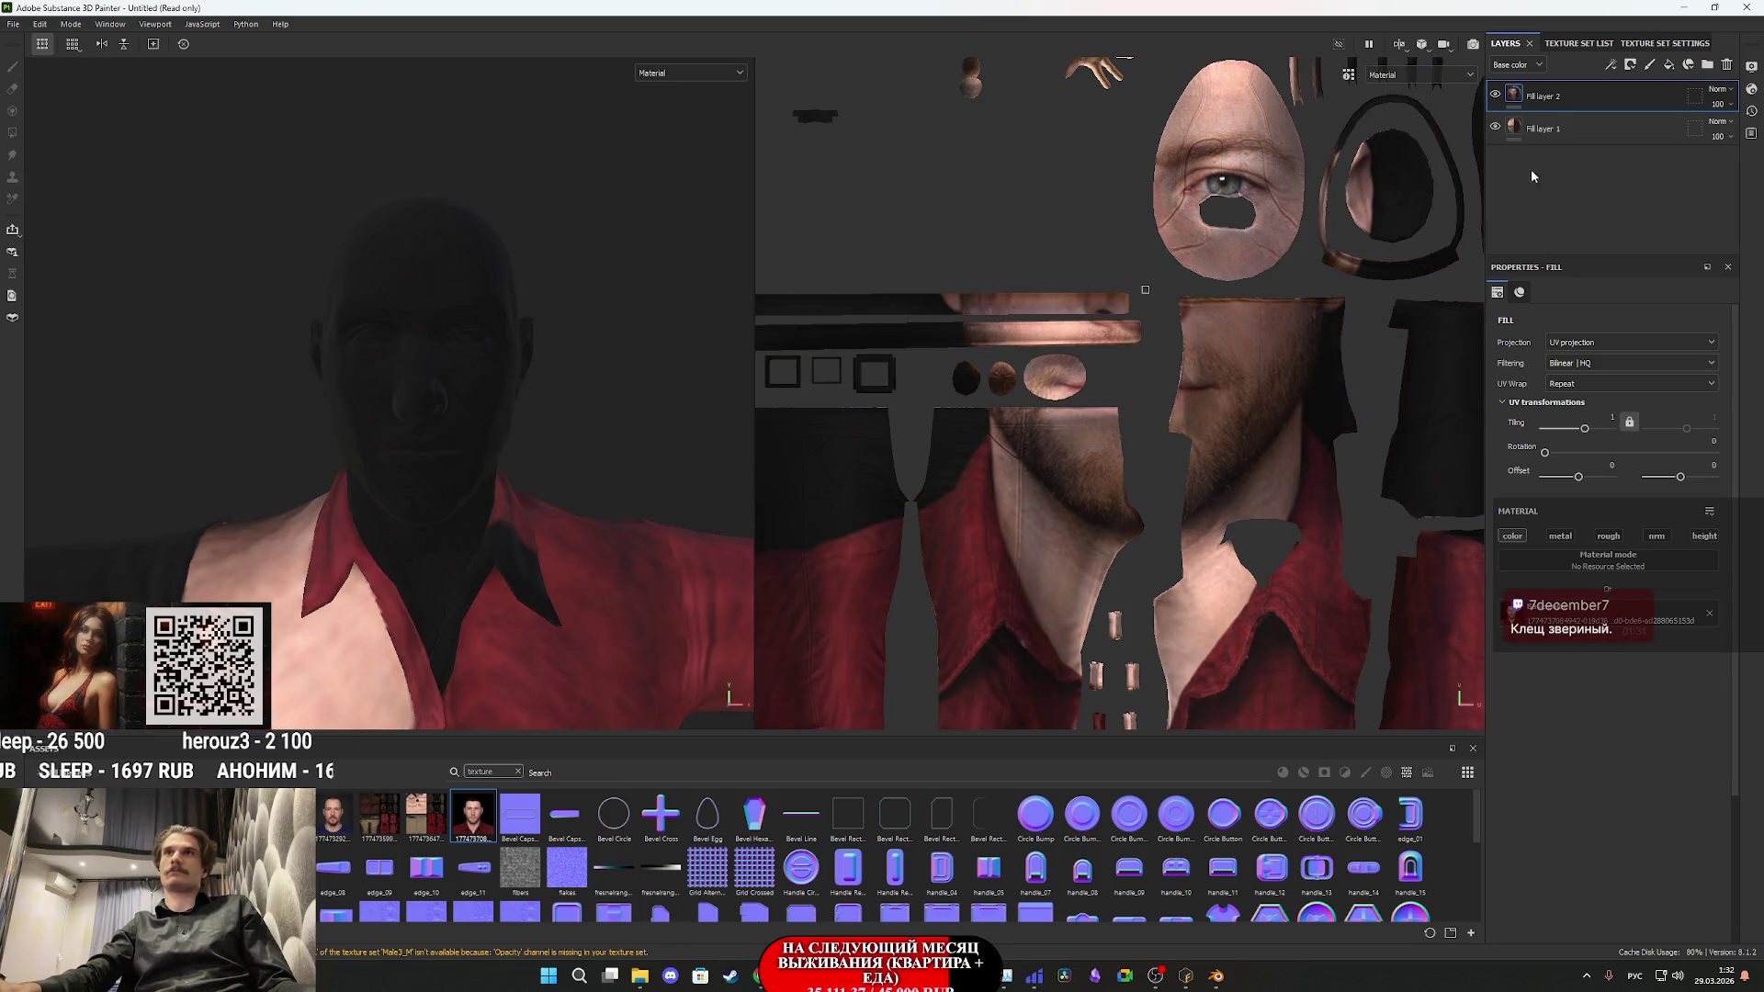
{"action": "left_click", "coordinate": [1582, 347]}
{"action": "left_click", "coordinate": [1588, 445]}
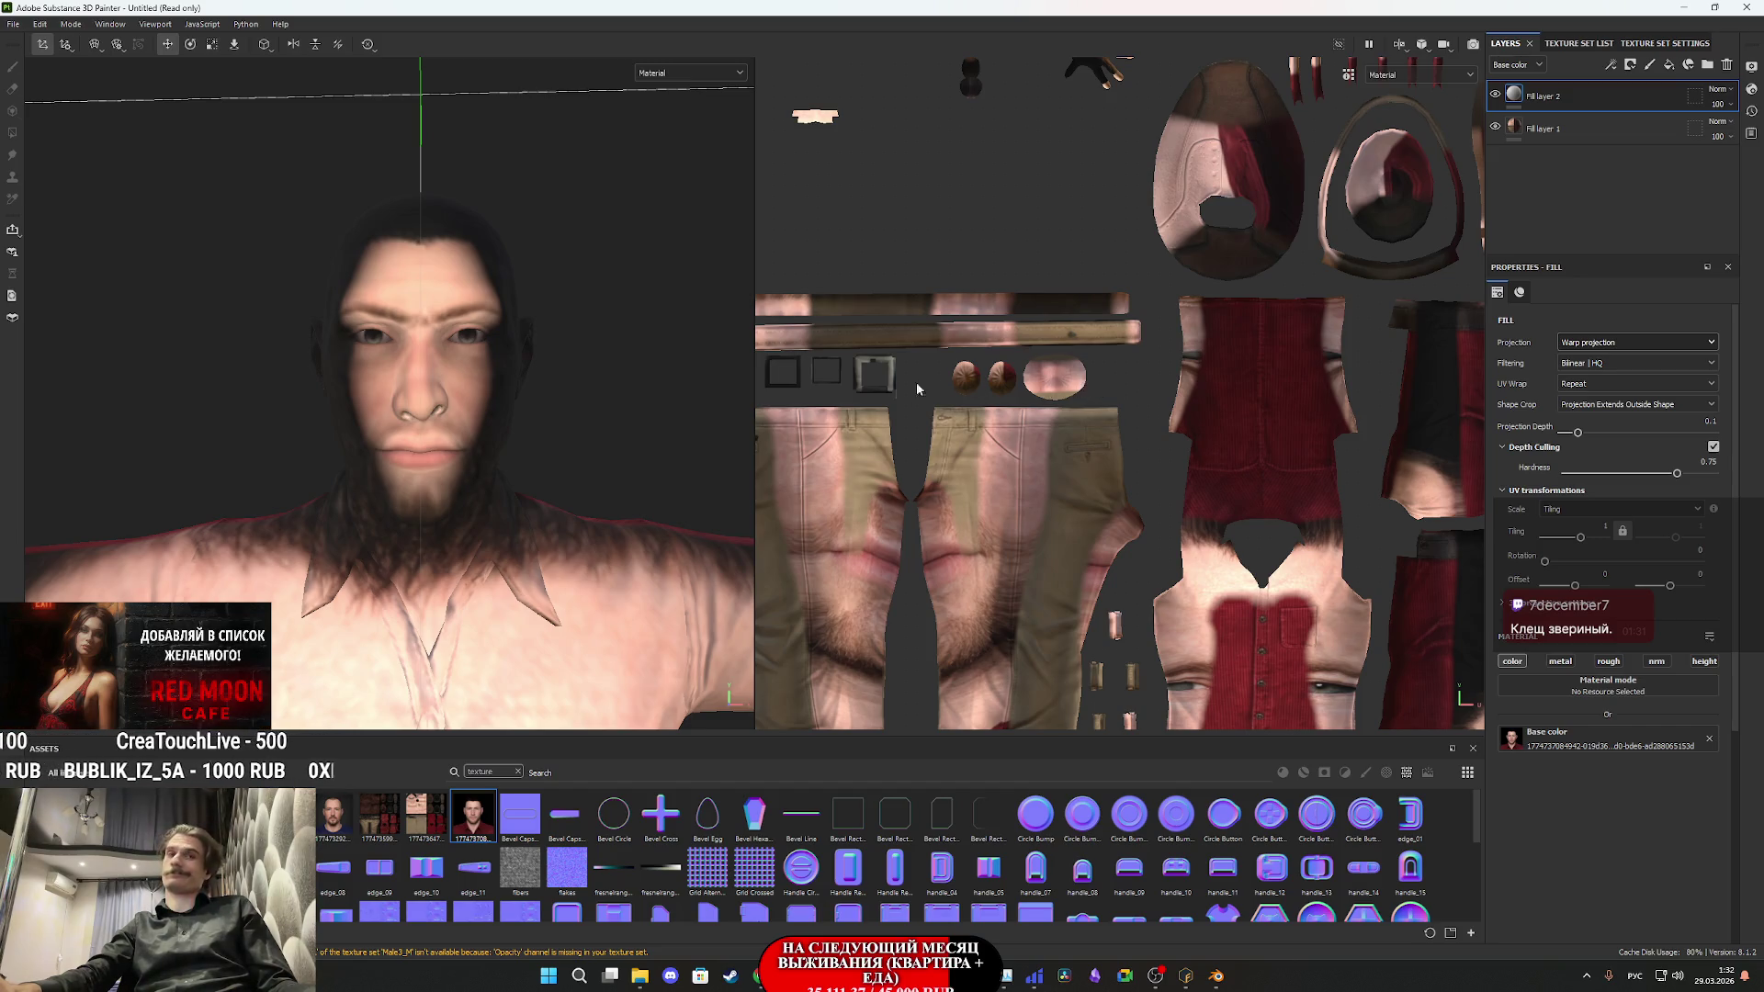
- Orbit around the head and stretch the warp-projected face texture to fit it
{"action": "scroll", "coordinate": [551, 378], "scroll_direction": "down", "scroll_amount": 6}
{"action": "mouse_move", "coordinate": [524, 378]}
{"action": "left_mouse_down"}
{"action": "mouse_move", "coordinate": [551, 378]}
{"action": "mouse_move", "coordinate": [476, 516]}
{"action": "left_mouse_up"}
{"action": "key", "text": "ctrl+z"}
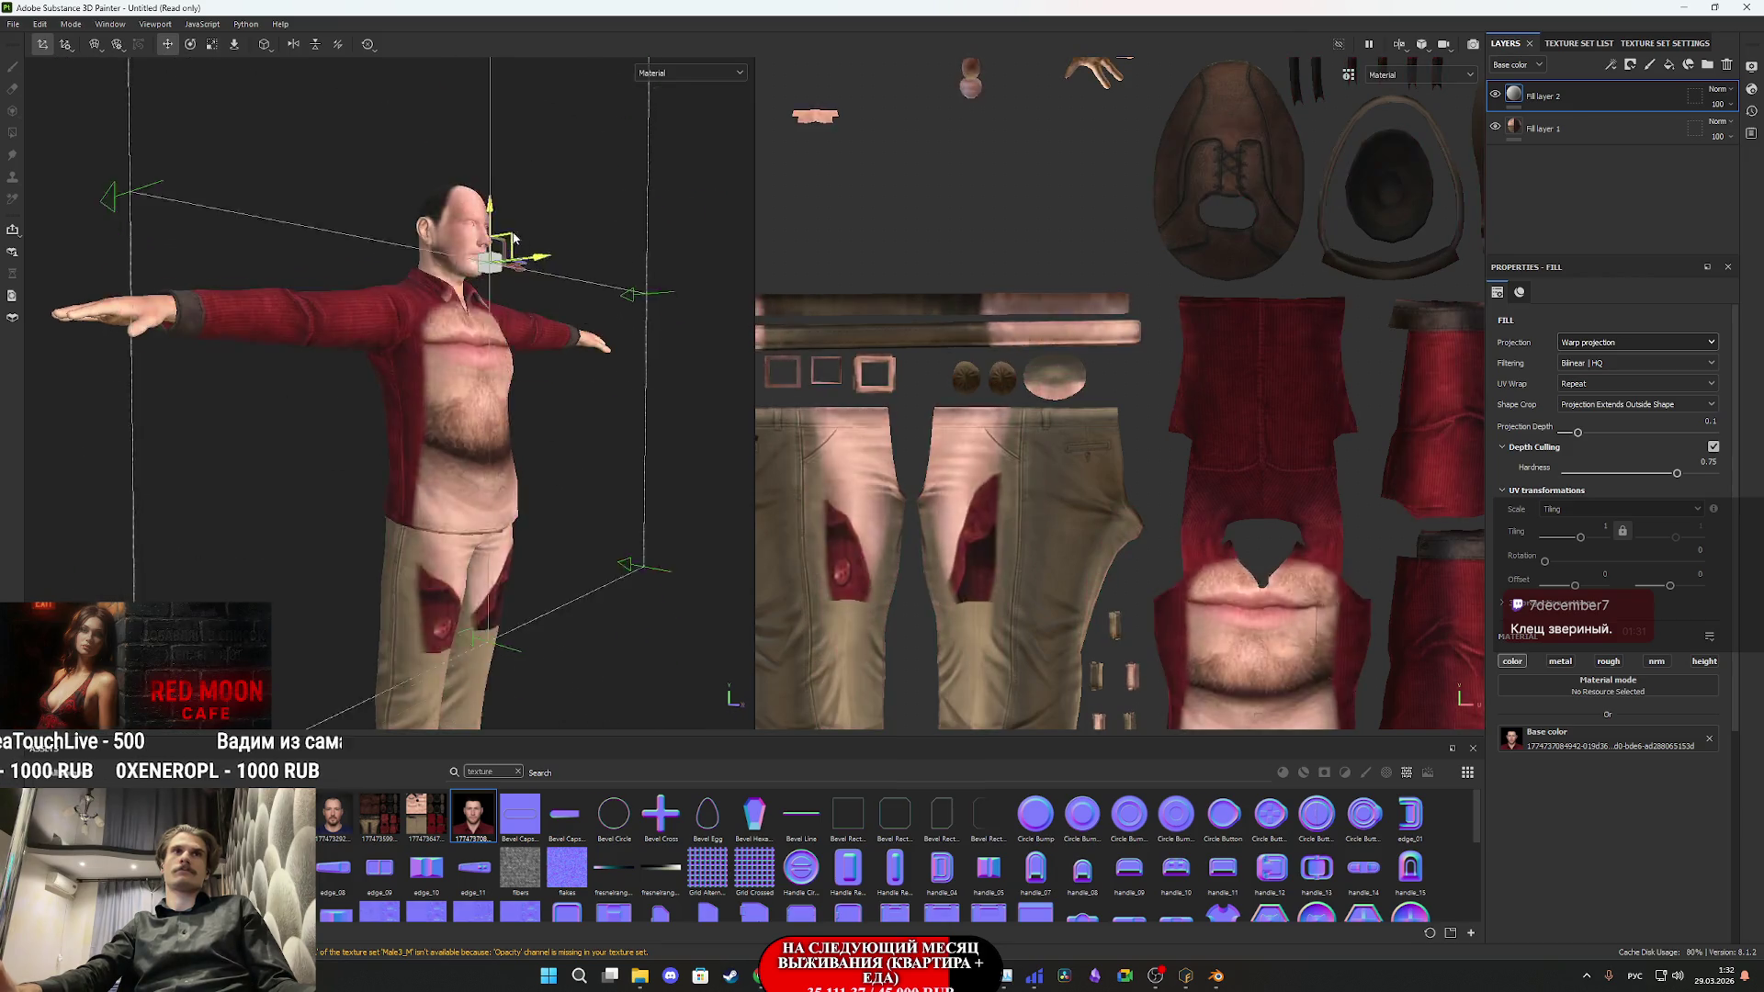
{"action": "scroll", "coordinate": [496, 215], "scroll_direction": "up", "scroll_amount": 3}
{"action": "left_click_drag", "start_coordinate": [496, 215], "coordinate": [503, 275]}
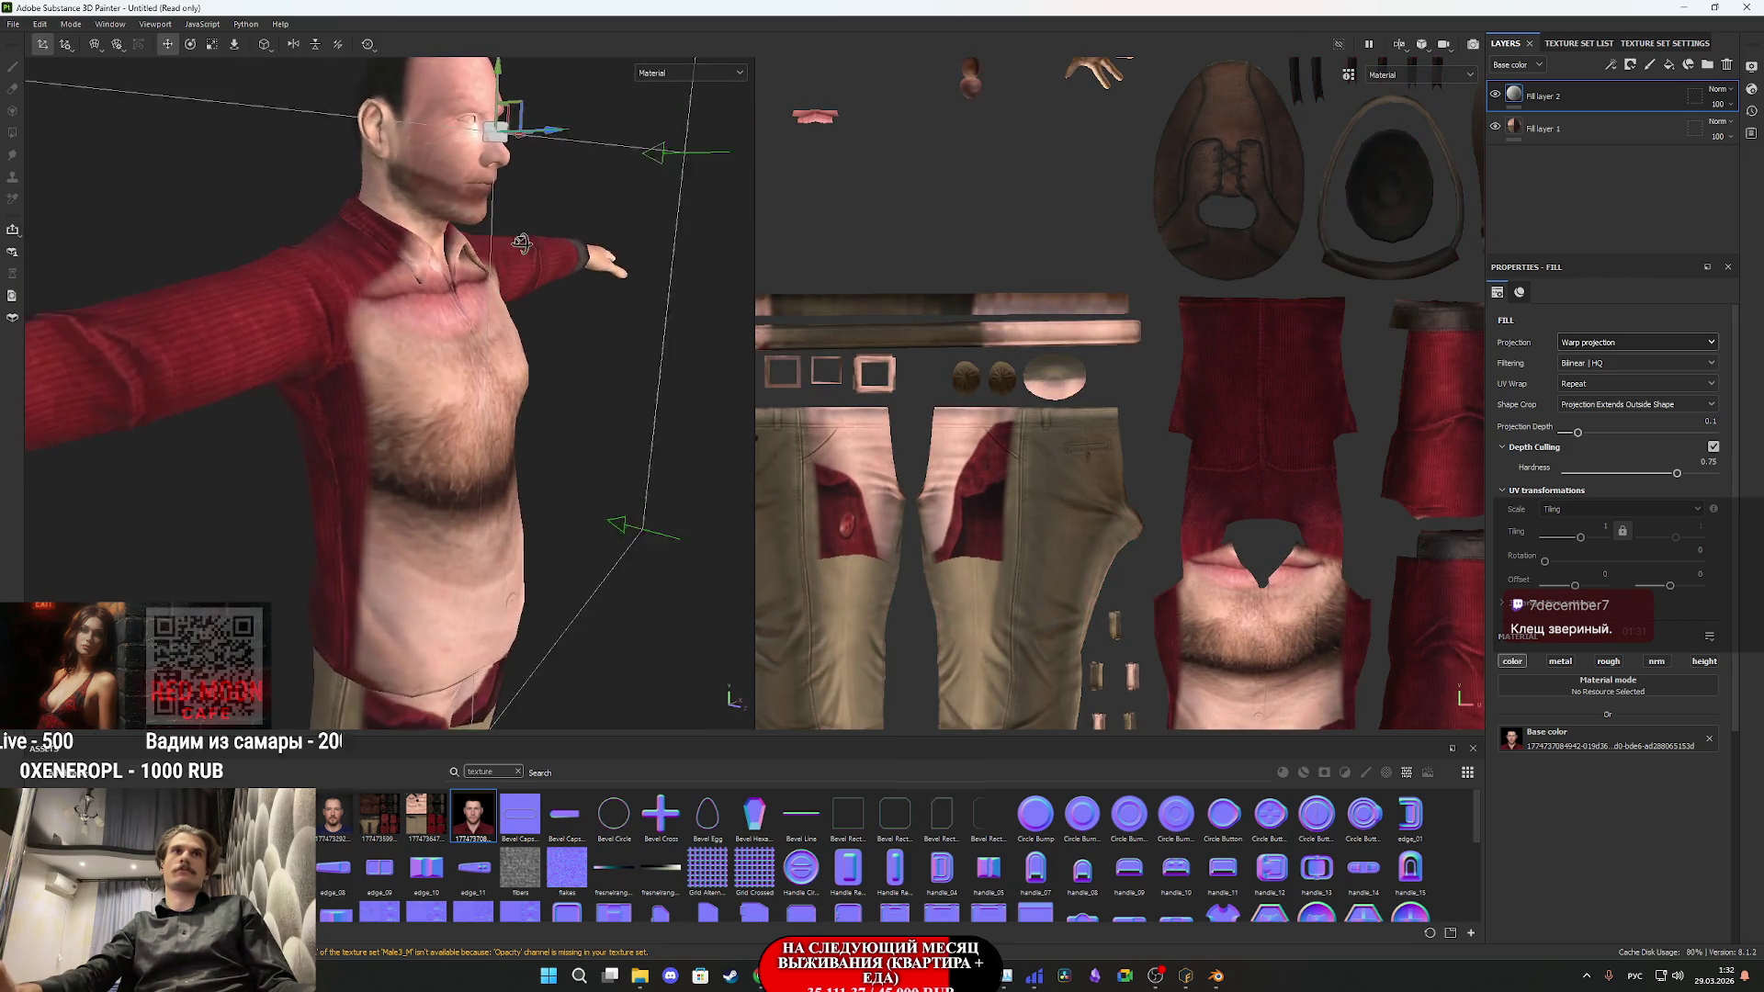
{"action": "scroll", "coordinate": [506, 294], "scroll_direction": "up", "scroll_amount": 5}
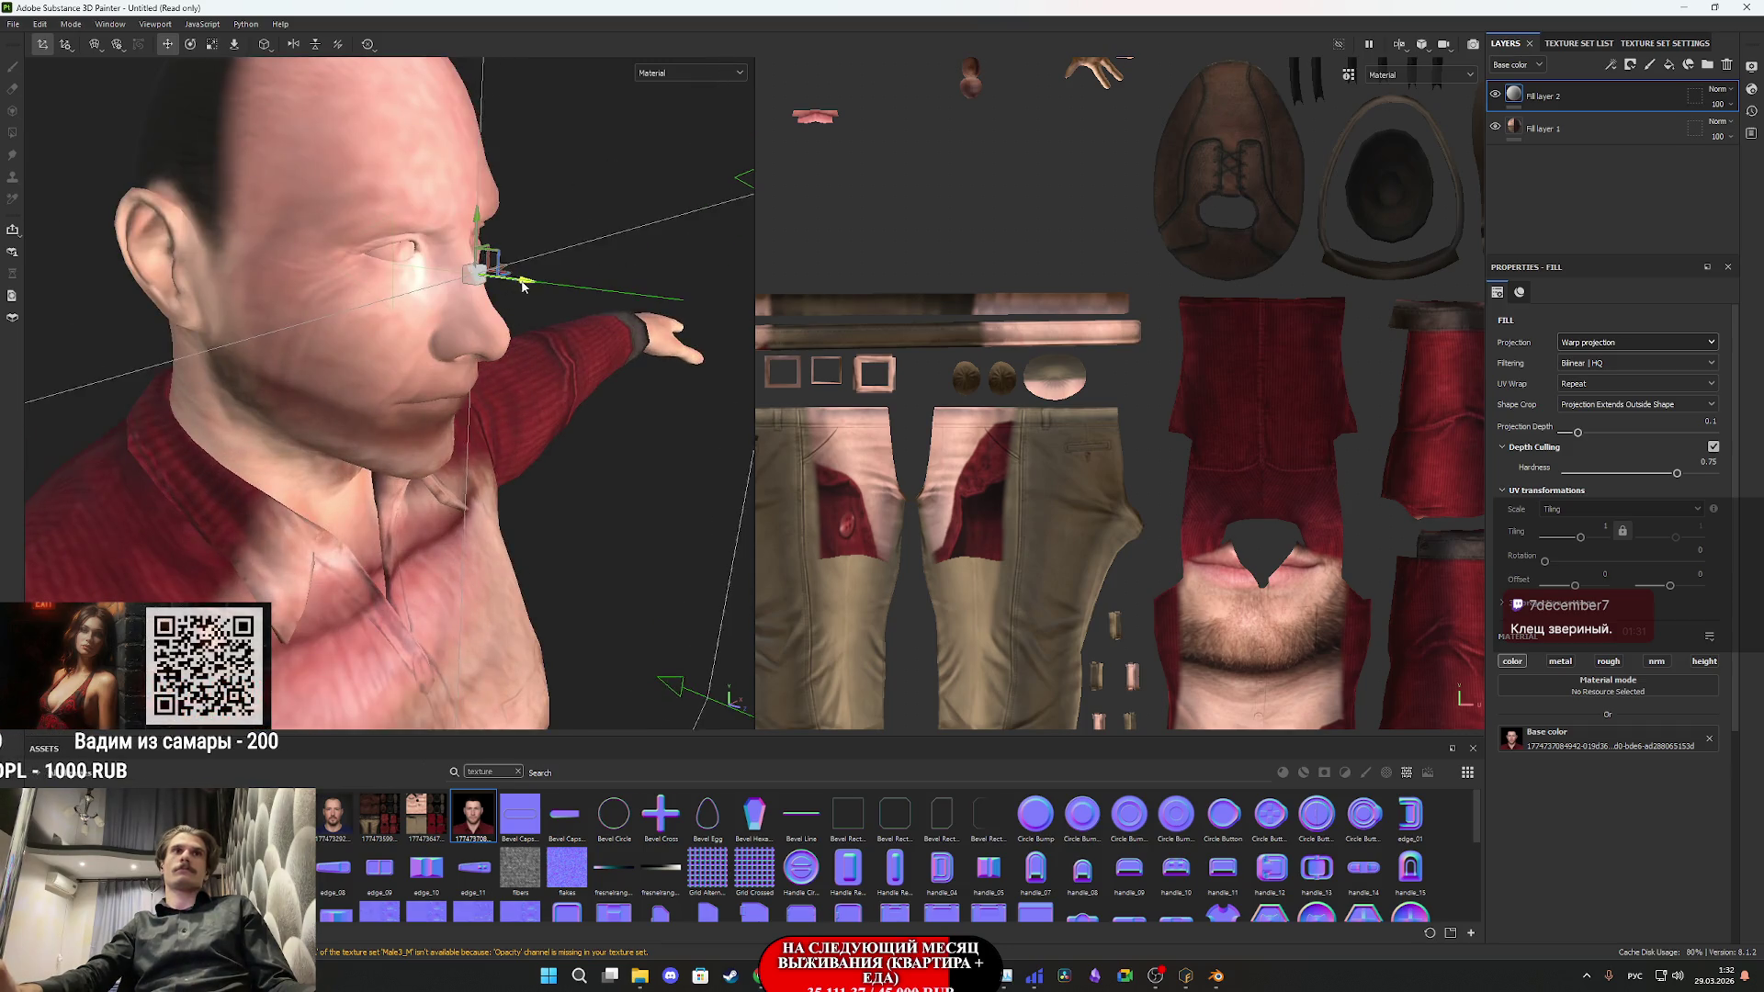
{"action": "mouse_move", "coordinate": [566, 322]}
{"action": "left_mouse_down"}
{"action": "mouse_move", "coordinate": [485, 344]}
{"action": "mouse_move", "coordinate": [555, 478]}
{"action": "left_mouse_up"}
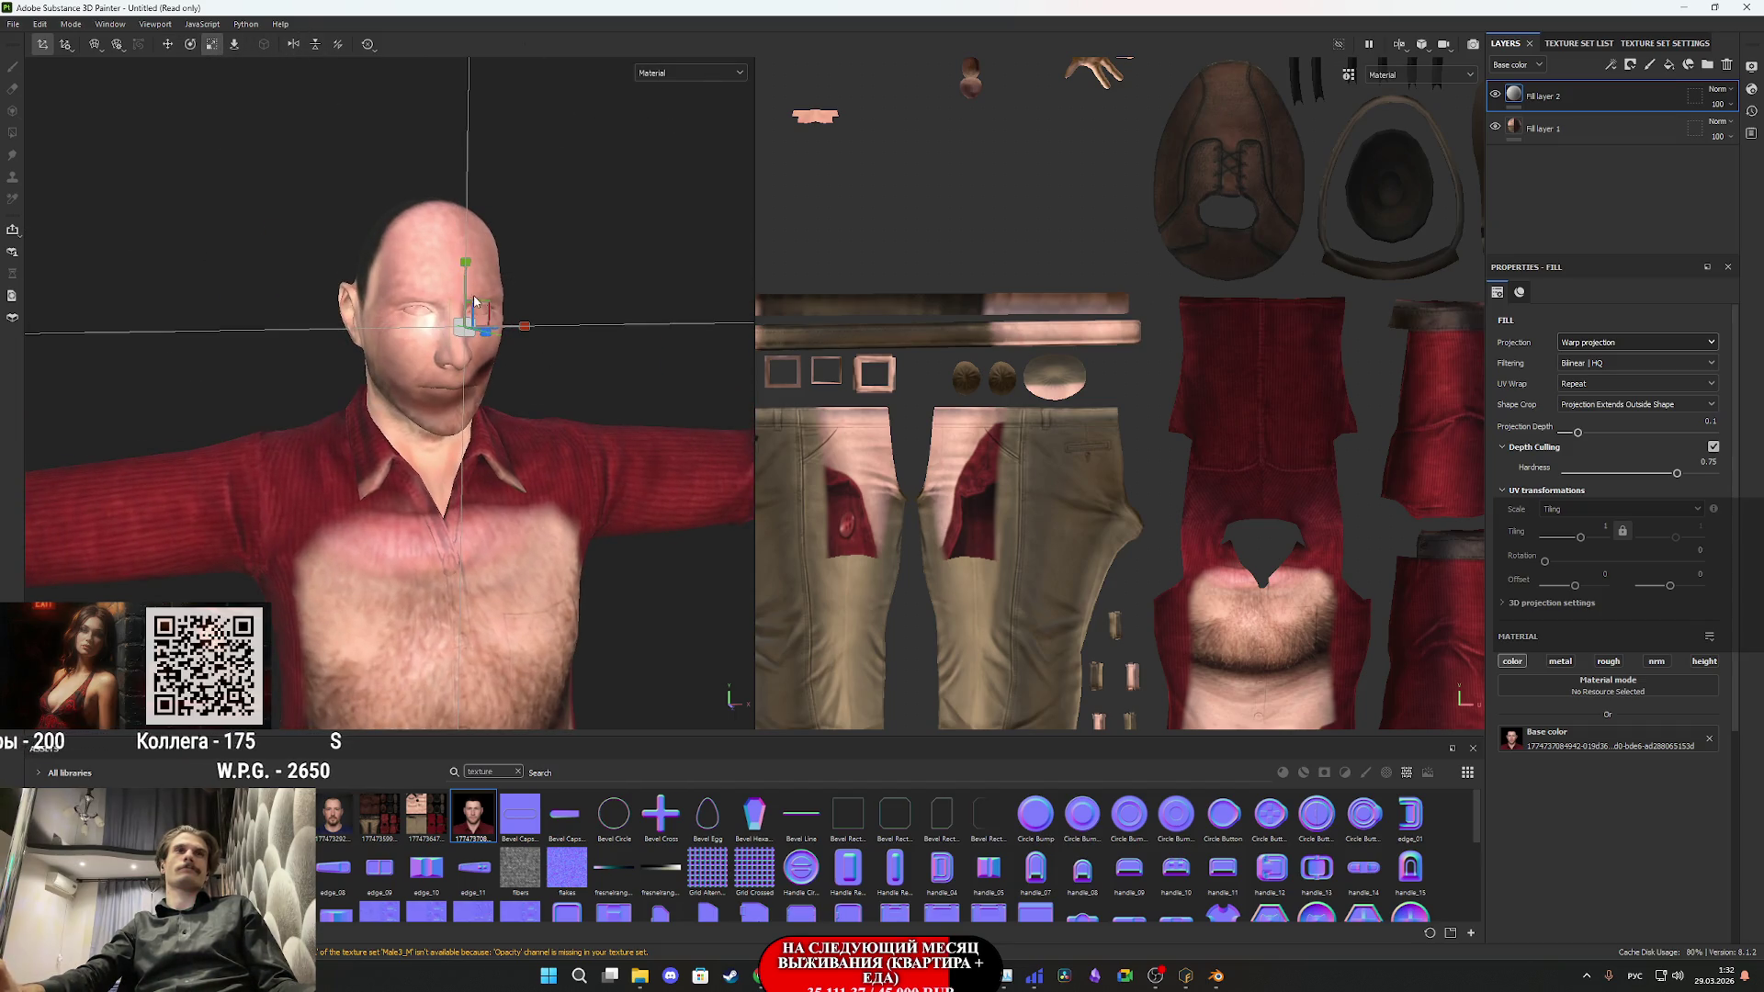
{"action": "mouse_move", "coordinate": [485, 307]}
{"action": "left_mouse_down"}
{"action": "mouse_move", "coordinate": [491, 360]}
{"action": "mouse_move", "coordinate": [569, 387]}
{"action": "mouse_move", "coordinate": [543, 358]}
{"action": "mouse_move", "coordinate": [602, 393]}
{"action": "mouse_move", "coordinate": [515, 342]}
{"action": "mouse_move", "coordinate": [542, 327]}
{"action": "mouse_move", "coordinate": [481, 352]}
{"action": "mouse_move", "coordinate": [490, 366]}
{"action": "left_mouse_up"}
{"action": "scroll", "coordinate": [492, 360], "scroll_direction": "up", "scroll_amount": 3}
{"action": "key", "text": "w"}
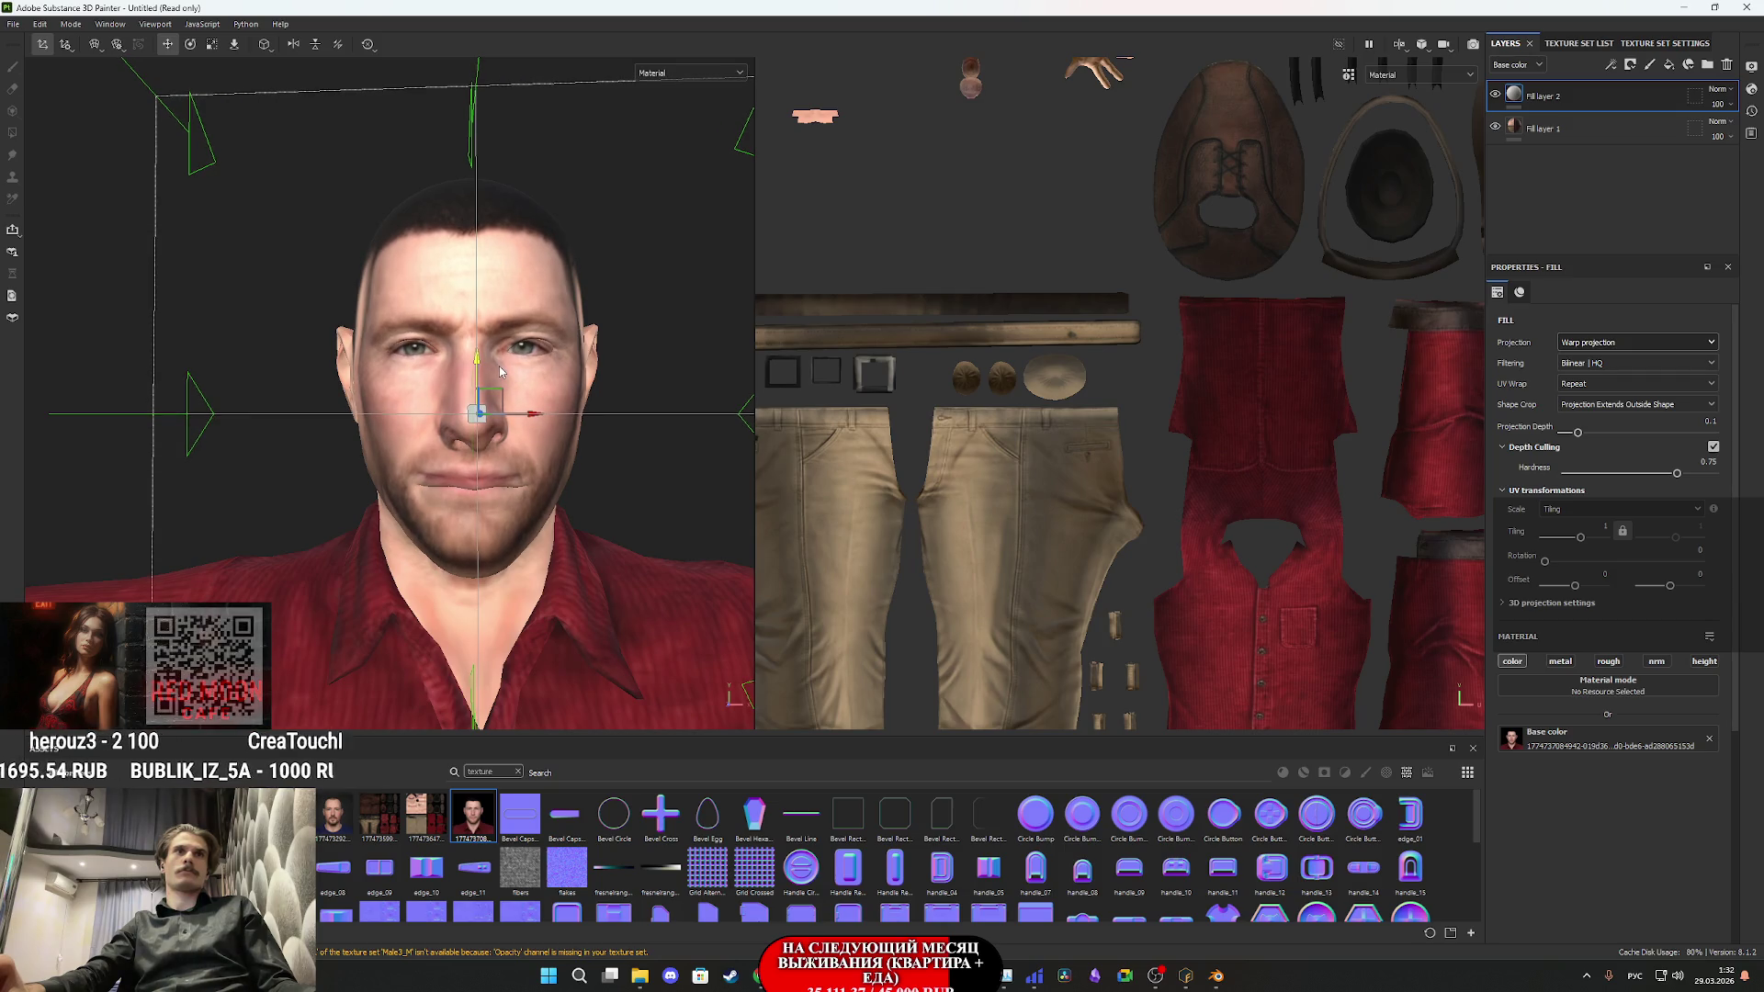
- Scale the projected face taller and nudge it sideways into place on the head
{"action": "scroll", "coordinate": [532, 360], "scroll_direction": "up", "scroll_amount": 4}
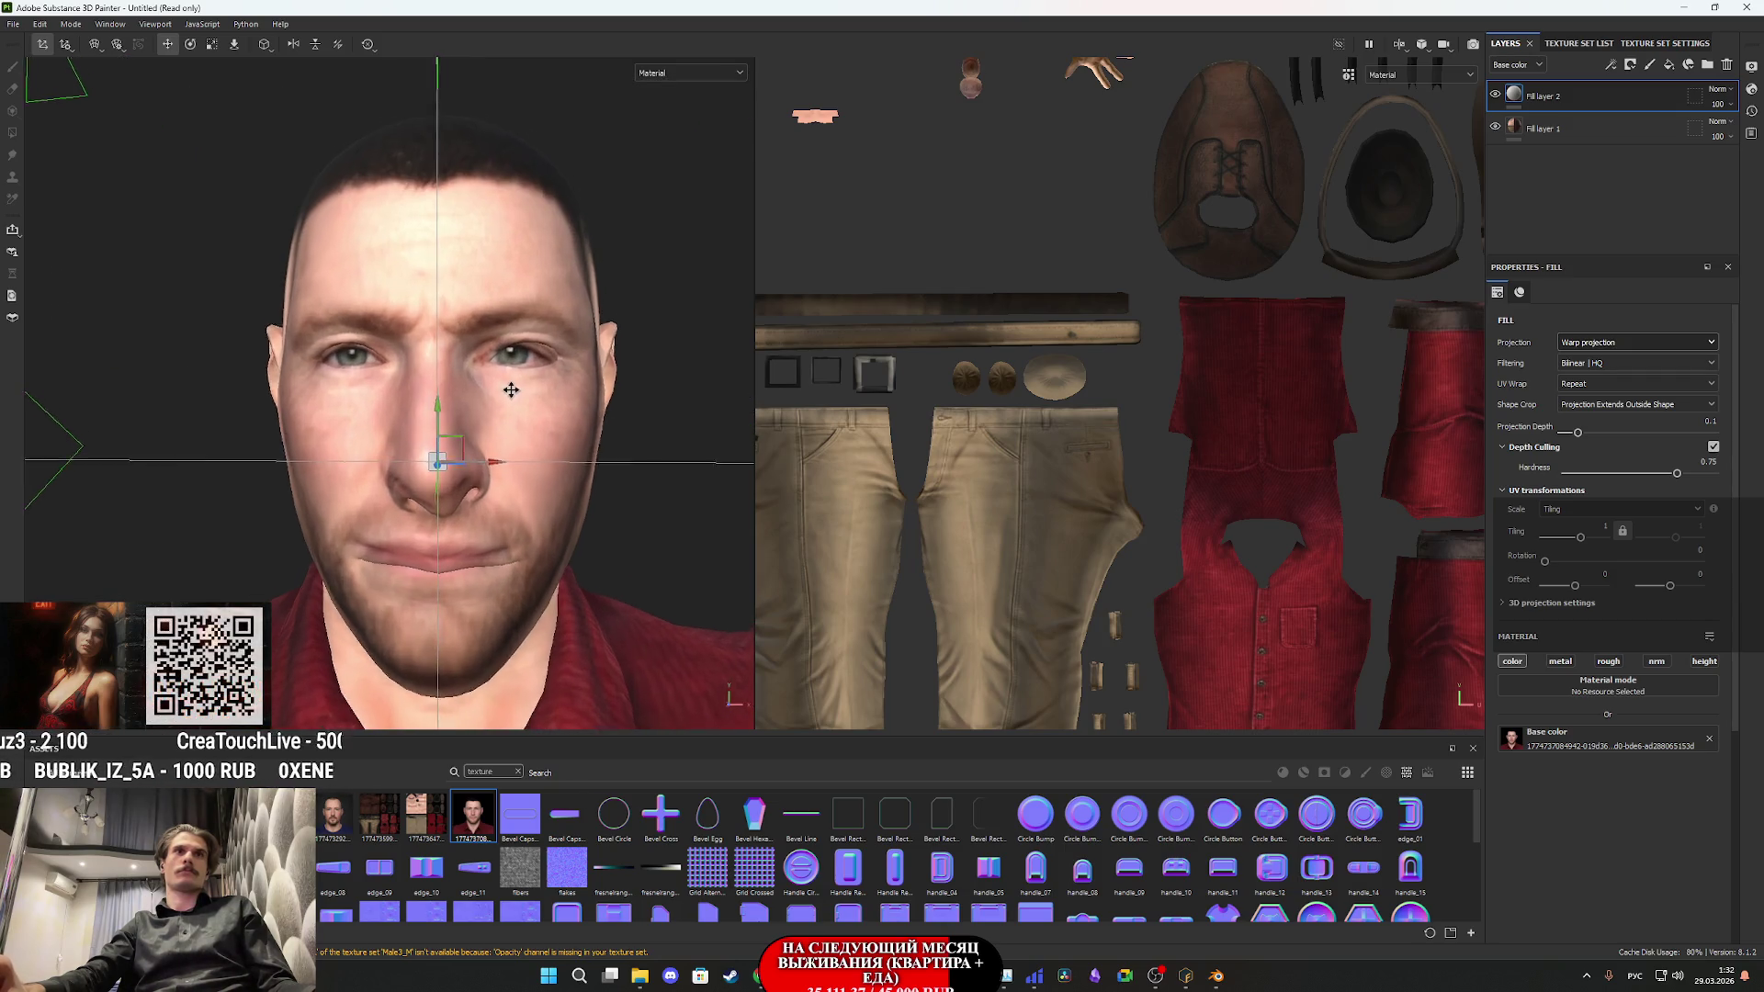
{"action": "left_click_drag", "start_coordinate": [512, 412], "coordinate": [517, 407]}
{"action": "left_click_drag", "start_coordinate": [506, 477], "coordinate": [509, 470]}
{"action": "key", "text": "r"}
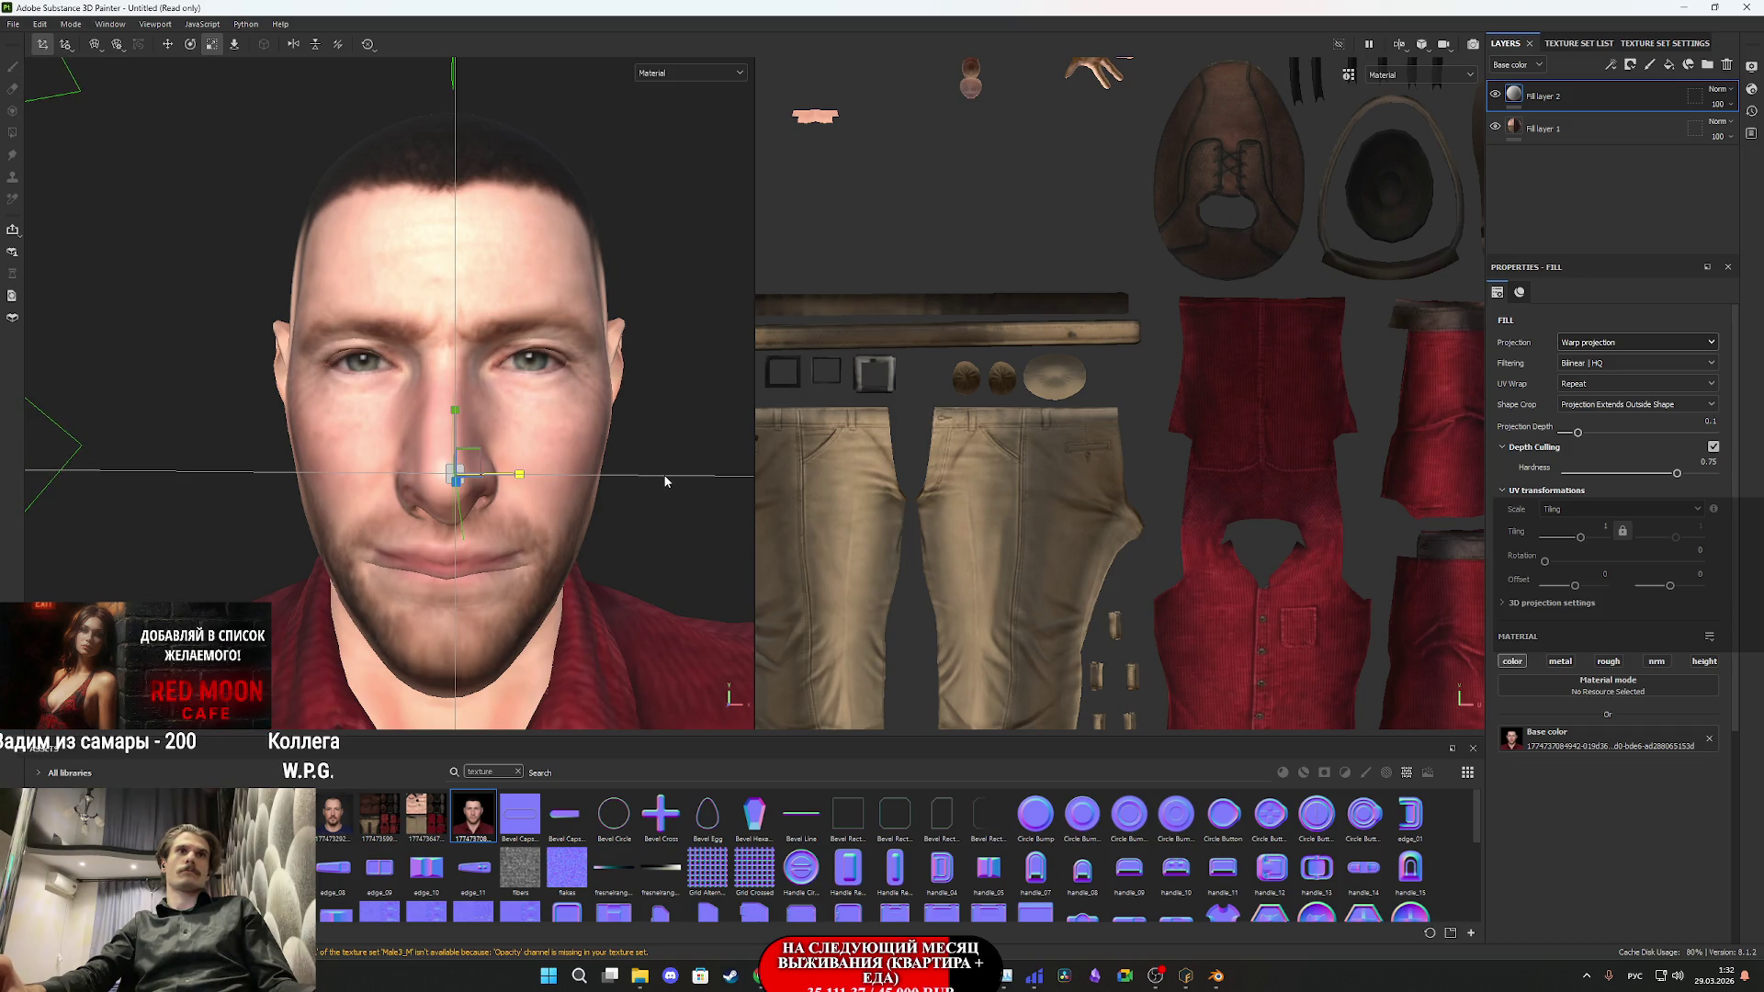
{"action": "left_click_drag", "start_coordinate": [456, 410], "coordinate": [413, 277]}
{"action": "key", "text": "w"}
{"action": "mouse_move", "coordinate": [455, 417]}
{"action": "left_mouse_down"}
{"action": "mouse_move", "coordinate": [512, 400]}
{"action": "mouse_move", "coordinate": [459, 407]}
{"action": "mouse_move", "coordinate": [493, 420]}
{"action": "left_mouse_up"}
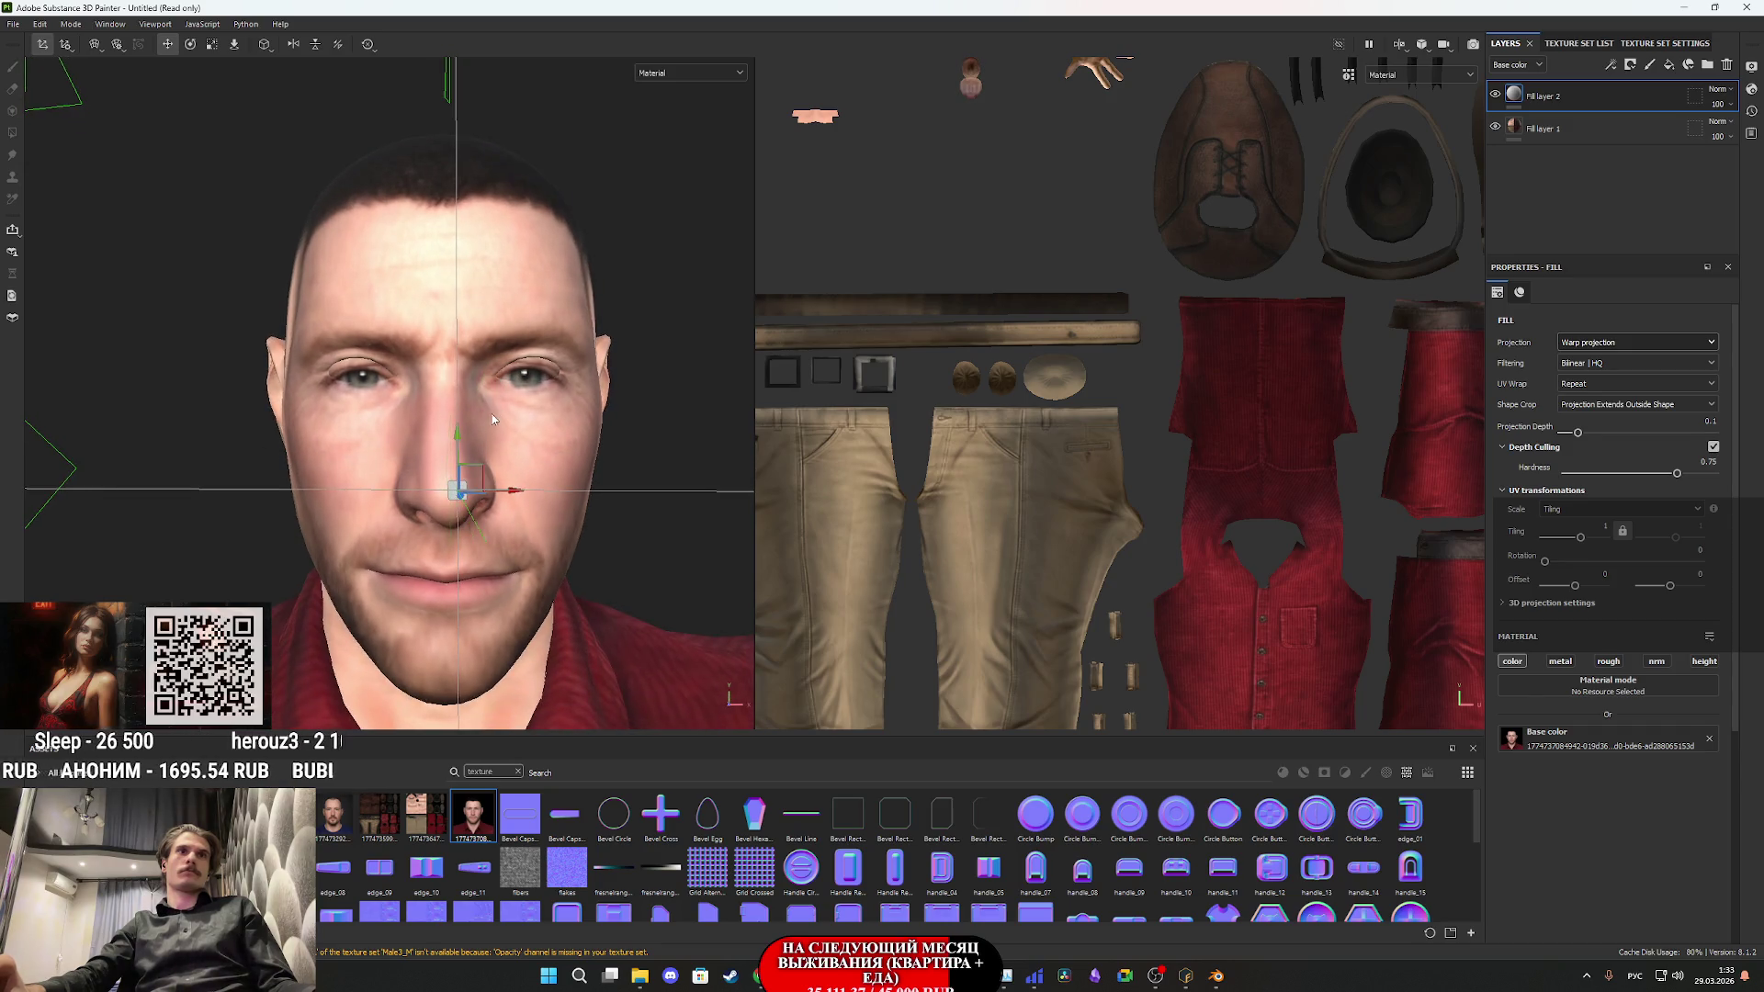
- Raise the projected face slightly and check the alignment from below, front and side
{"action": "left_click", "coordinate": [211, 45]}
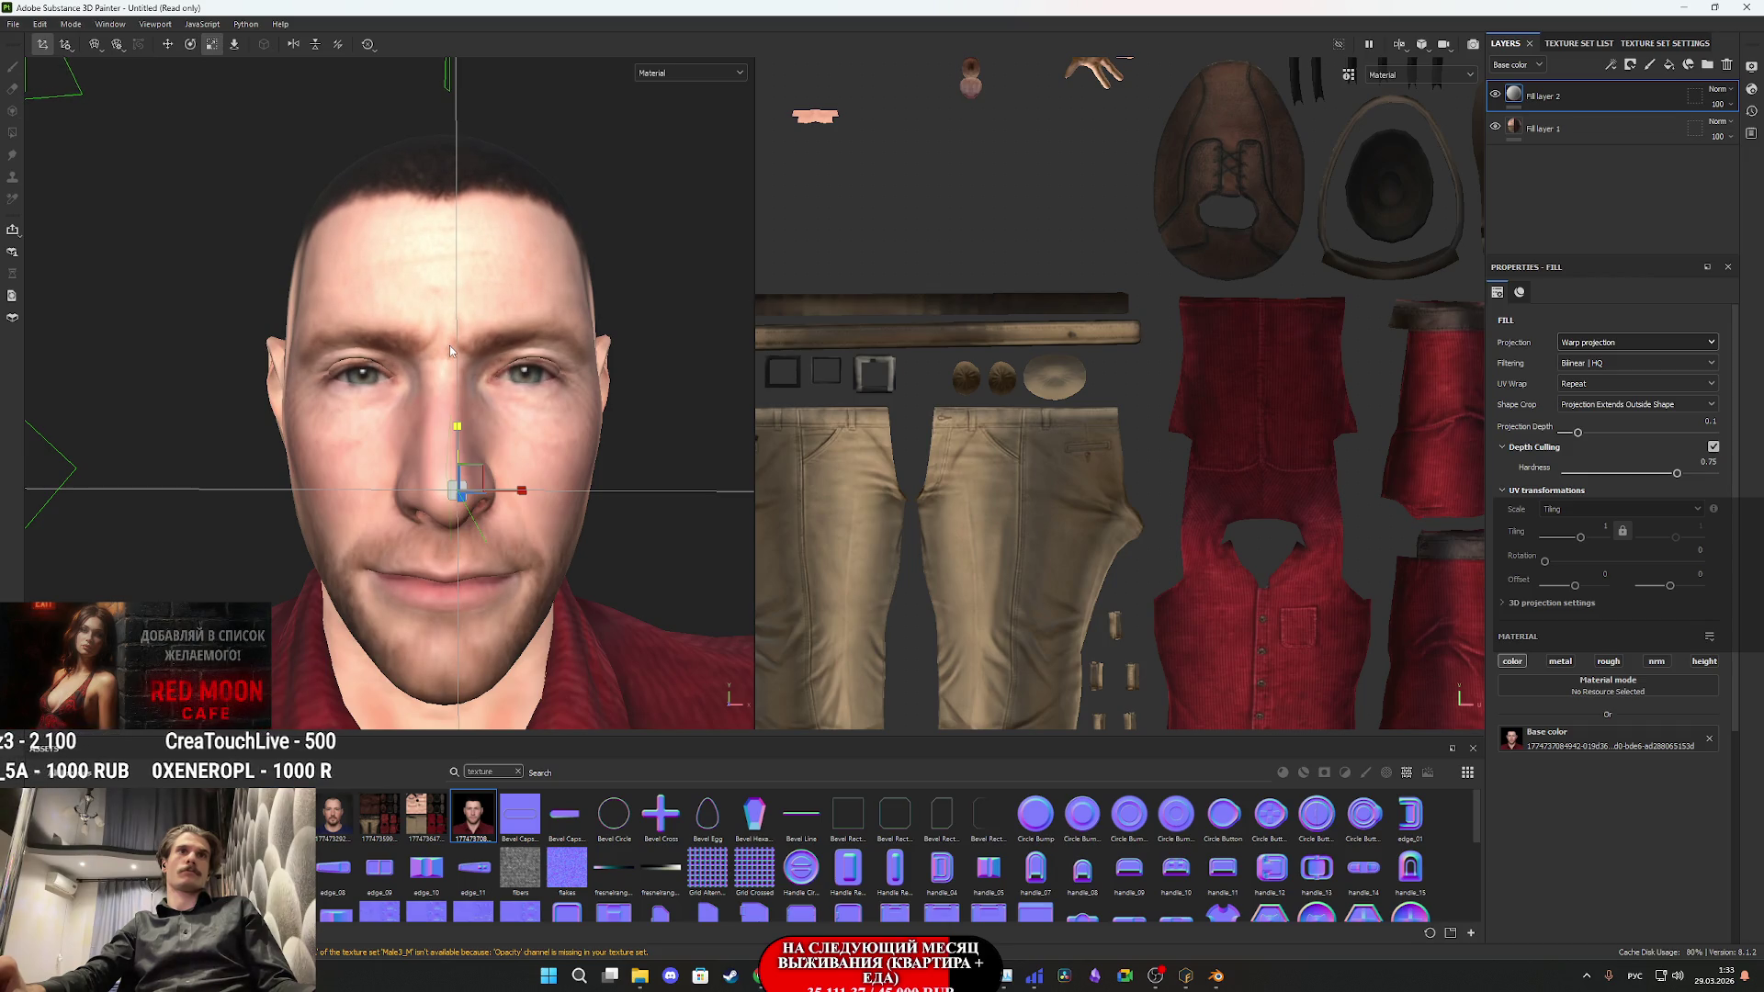
{"action": "key", "text": "w"}
{"action": "mouse_move", "coordinate": [457, 434]}
{"action": "left_mouse_down"}
{"action": "mouse_move", "coordinate": [524, 404]}
{"action": "mouse_move", "coordinate": [529, 286]}
{"action": "mouse_move", "coordinate": [533, 391]}
{"action": "left_mouse_up"}
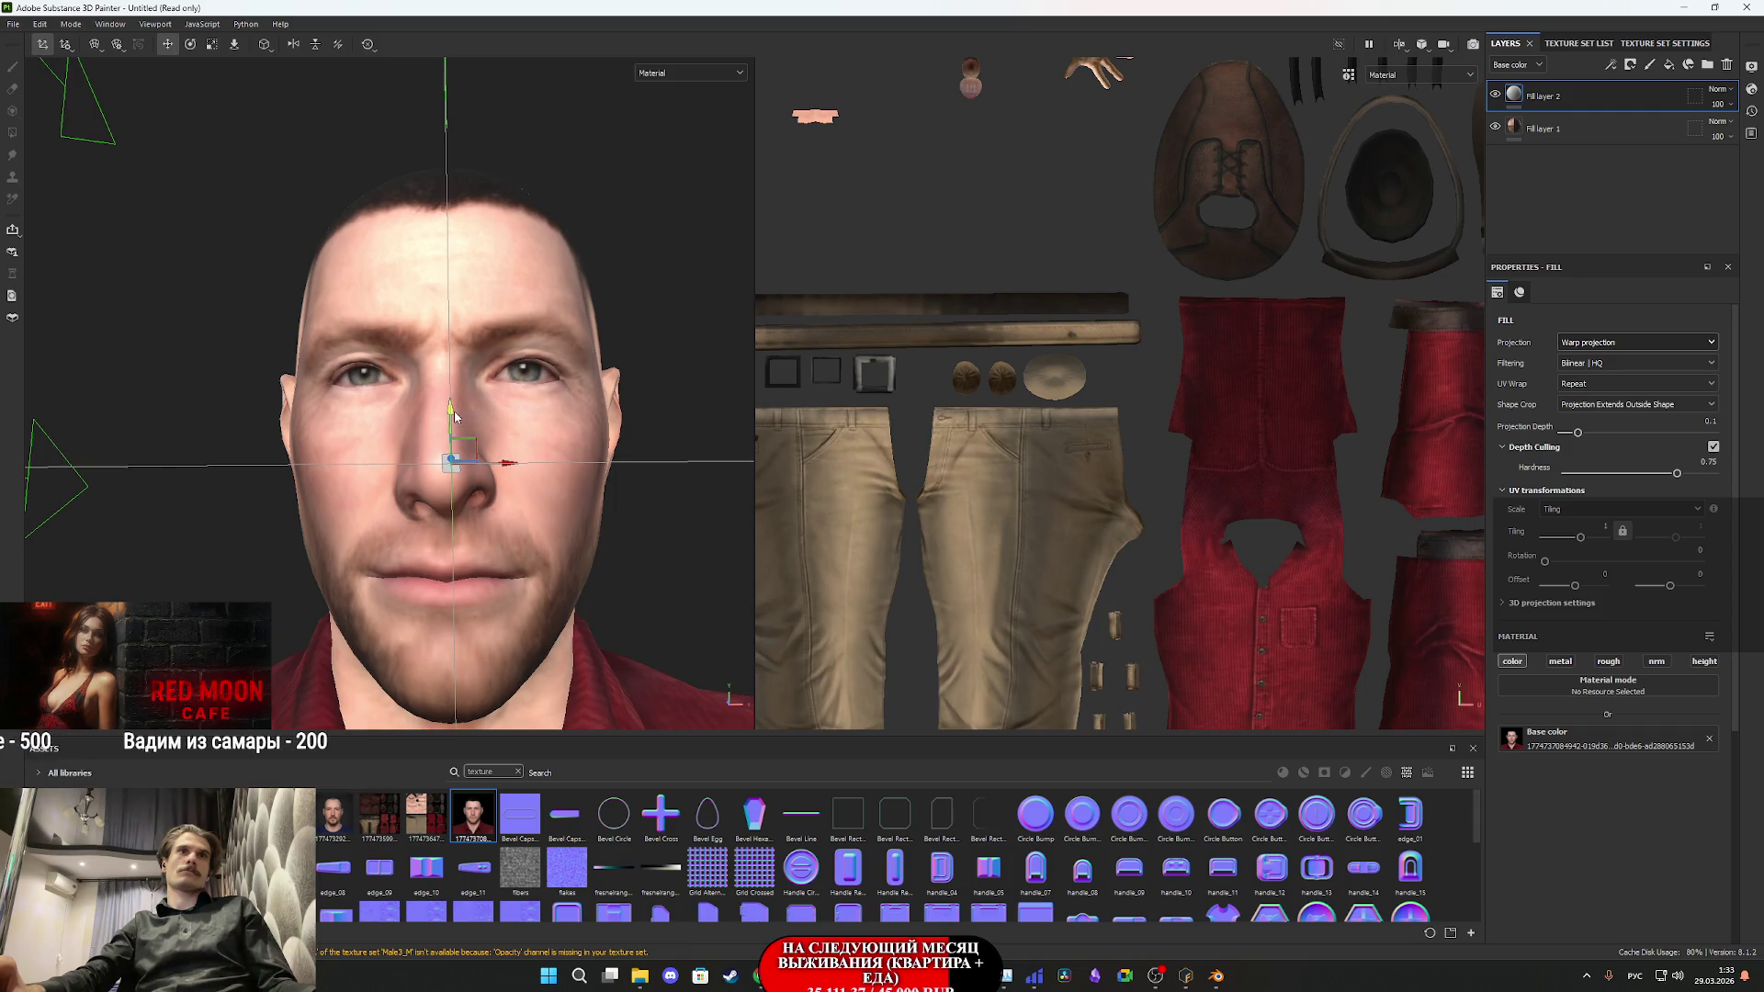
{"action": "left_click", "coordinate": [212, 44]}
{"action": "left_click_drag", "start_coordinate": [496, 432], "coordinate": [494, 368]}
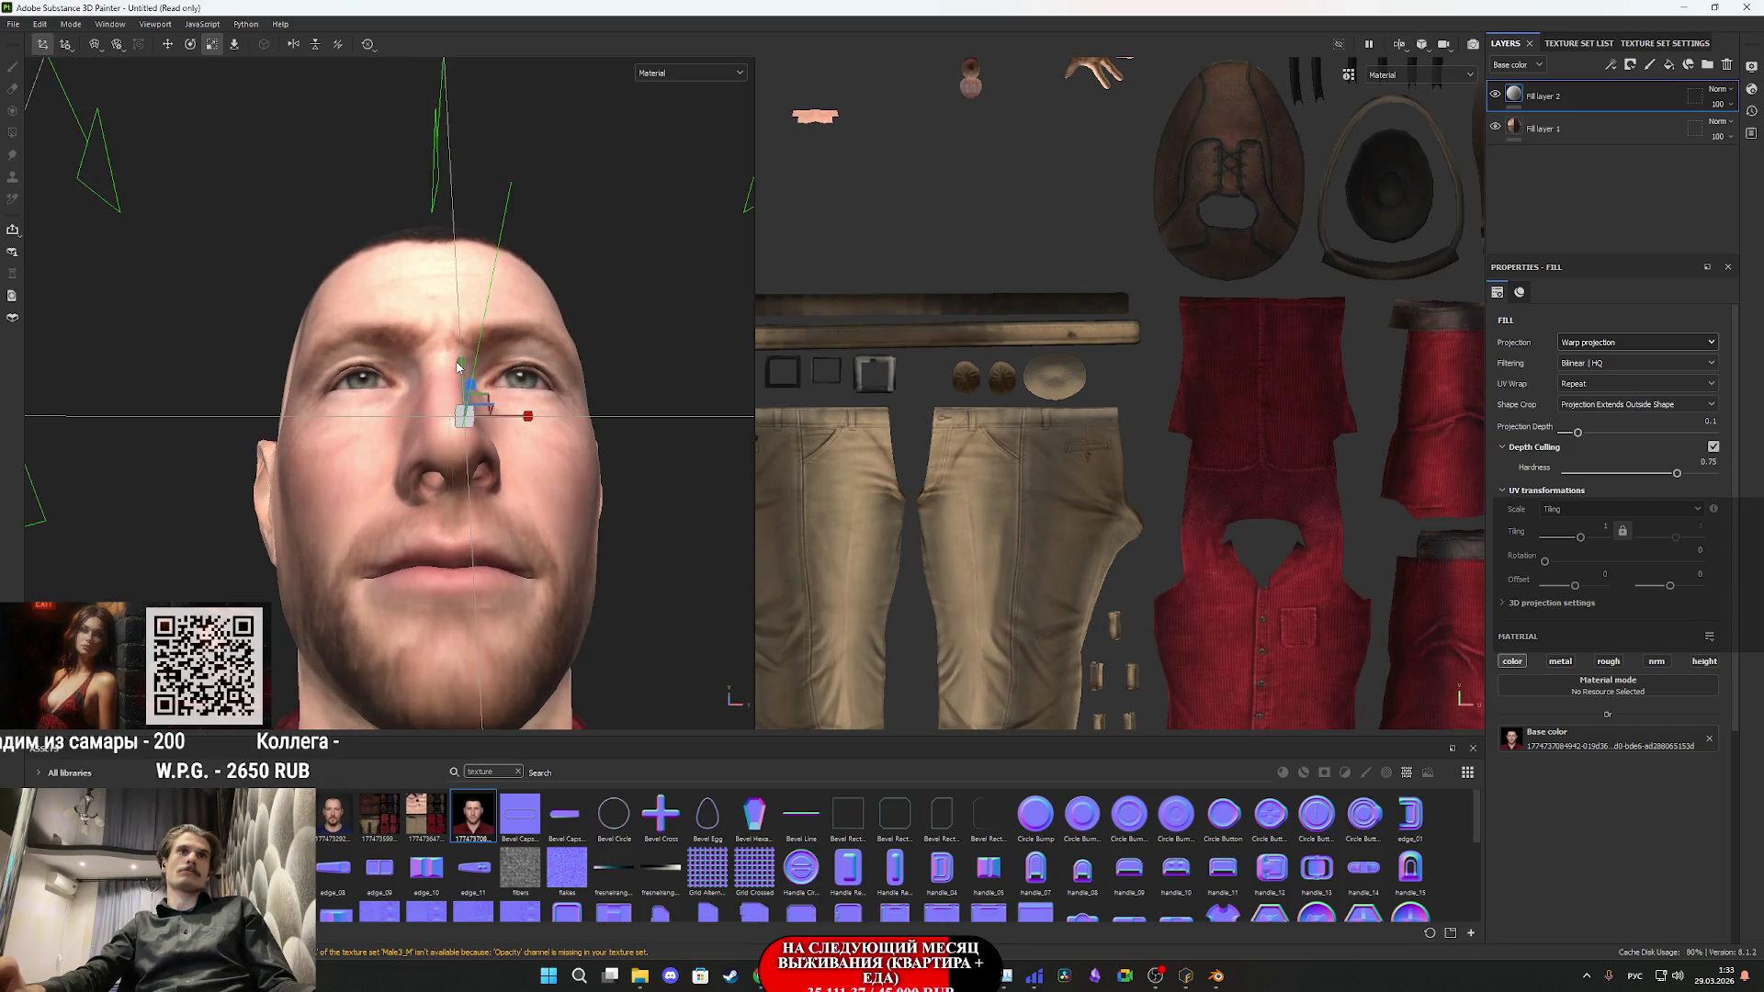
{"action": "mouse_move", "coordinate": [461, 364]}
{"action": "left_mouse_down"}
{"action": "mouse_move", "coordinate": [516, 385]}
{"action": "mouse_move", "coordinate": [498, 382]}
{"action": "left_mouse_up"}
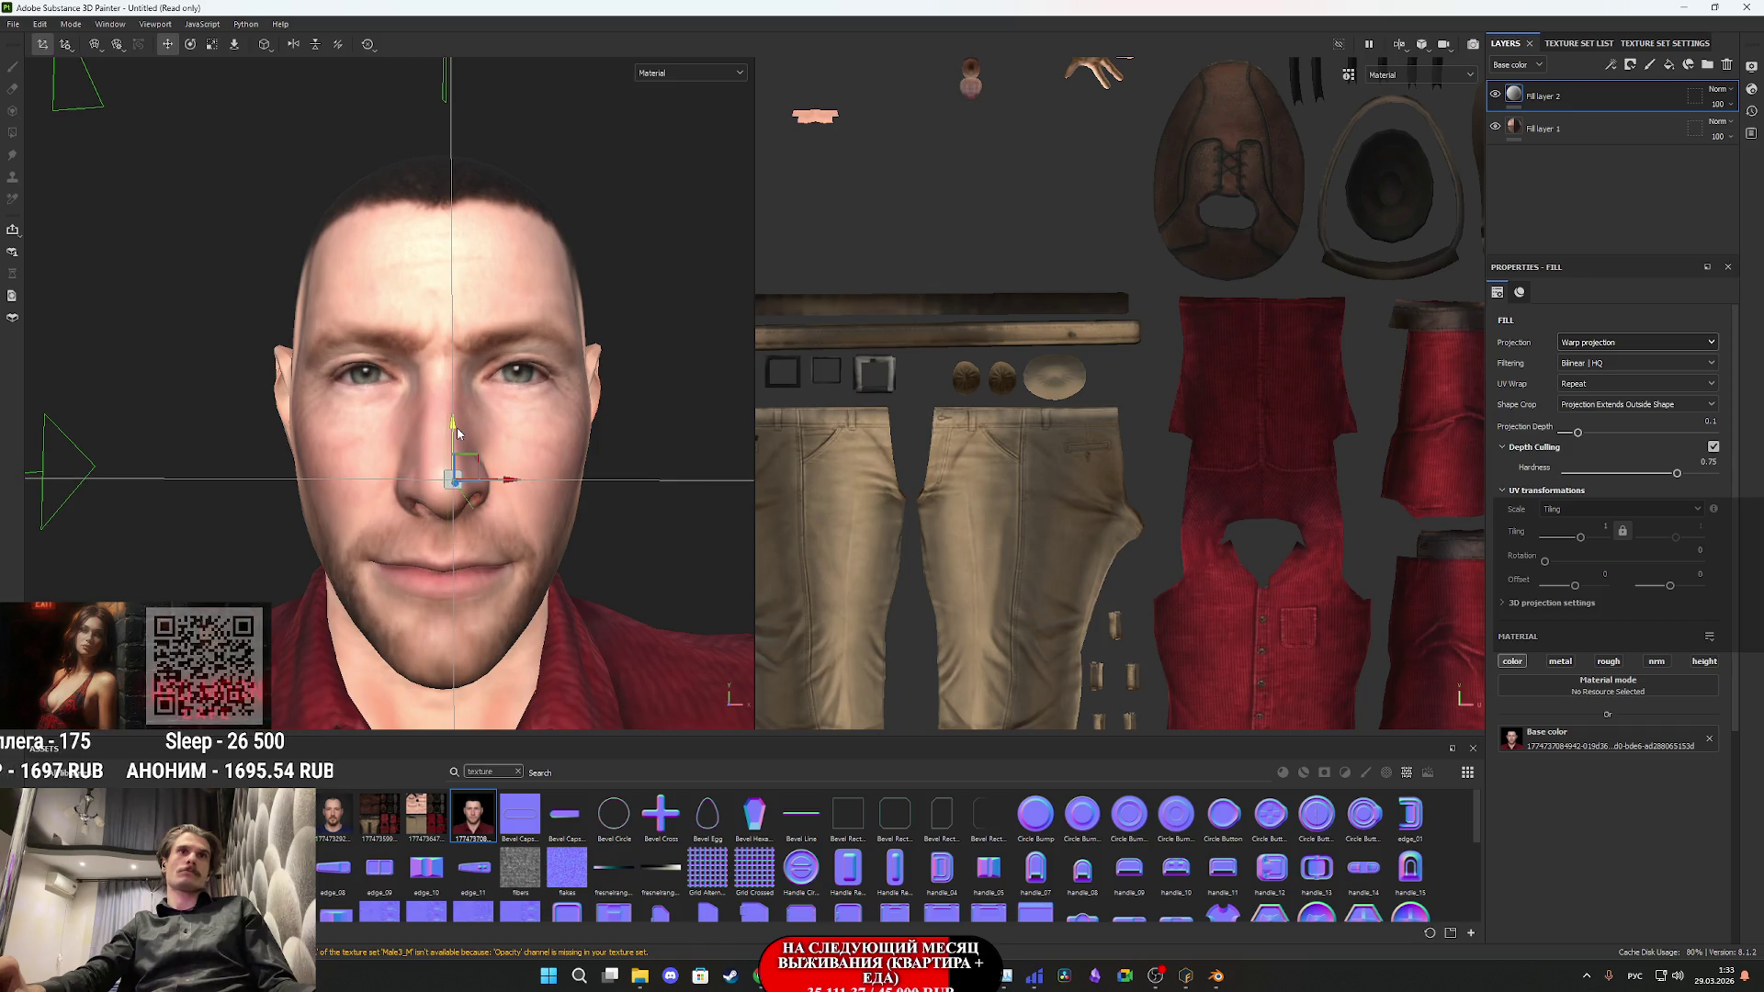
{"action": "mouse_move", "coordinate": [521, 407]}
{"action": "left_mouse_down"}
{"action": "mouse_move", "coordinate": [643, 418]}
{"action": "mouse_move", "coordinate": [567, 428]}
{"action": "left_mouse_up"}
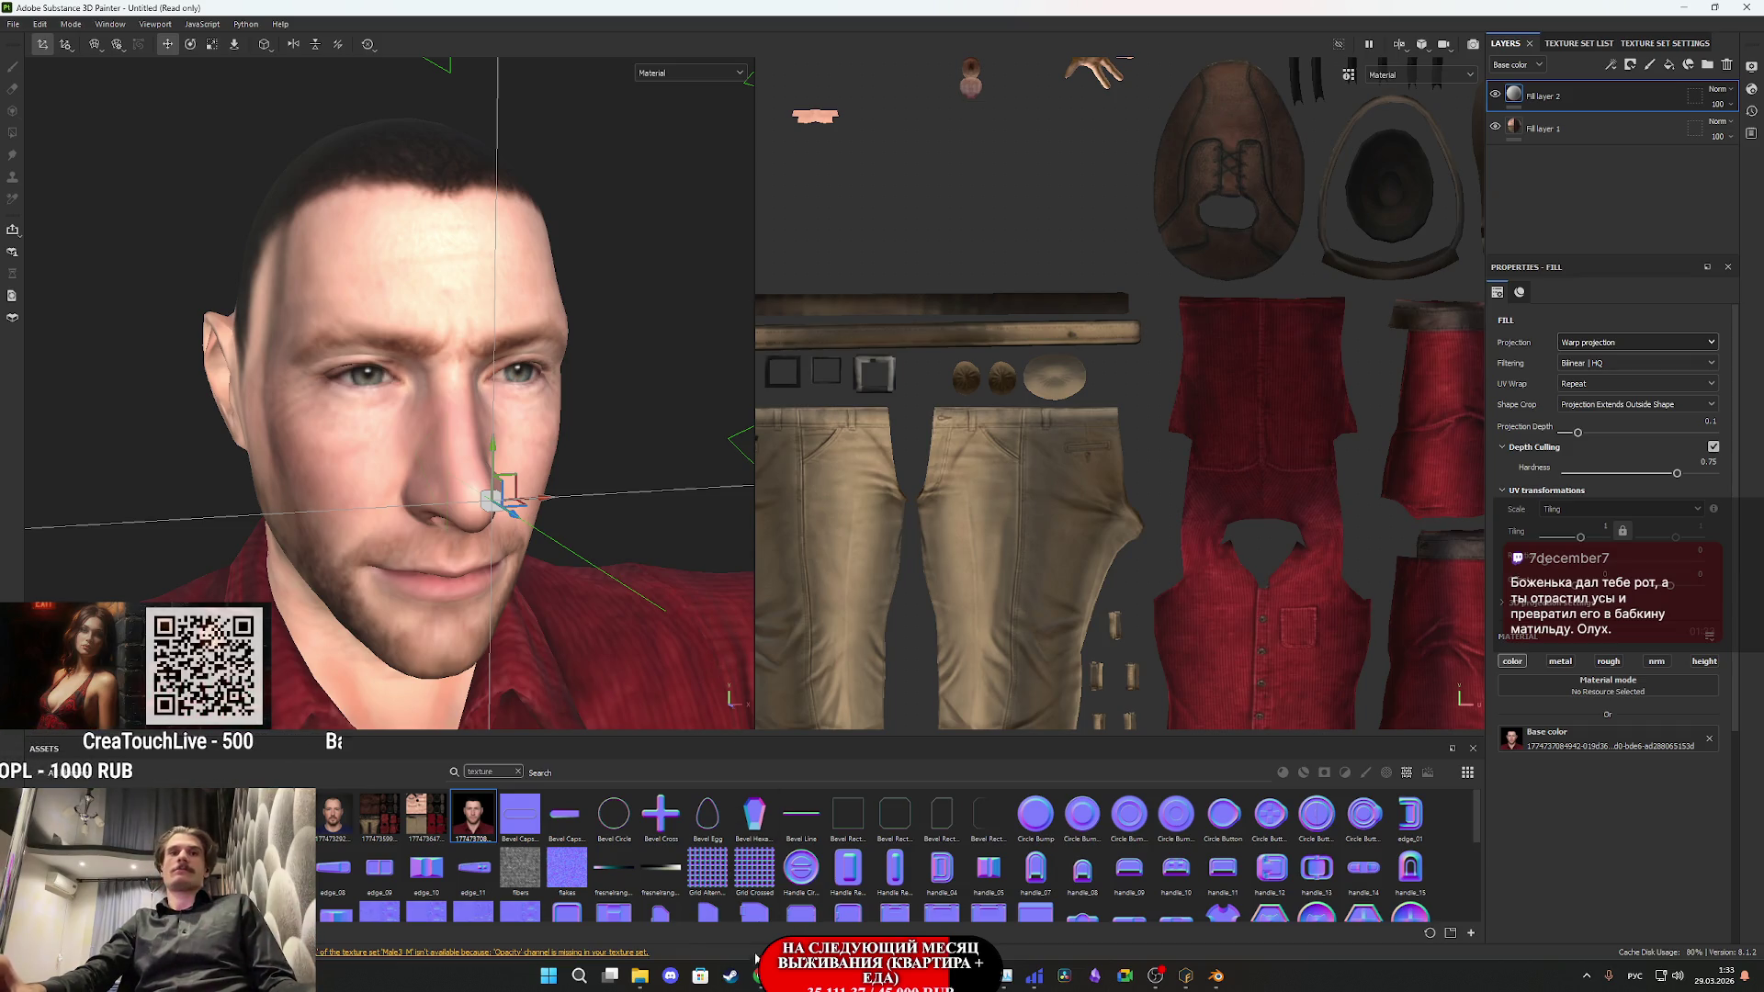
{"action": "left_click", "coordinate": [693, 909]}
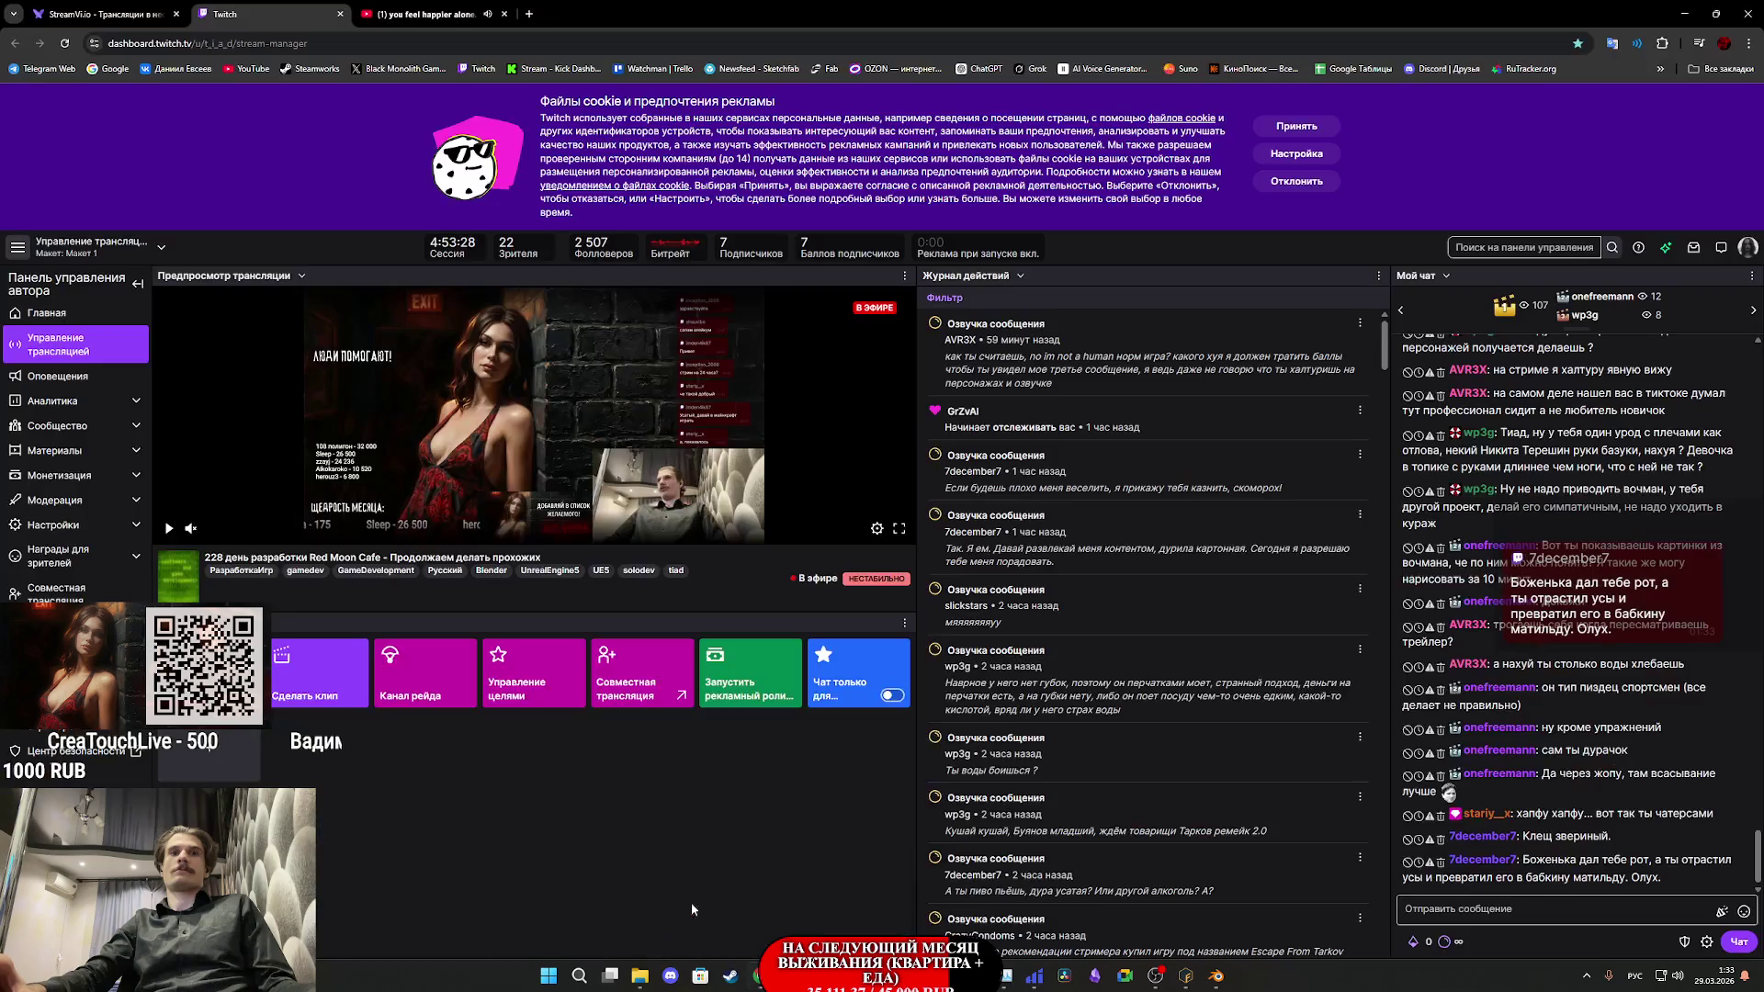
- Trash the offending viewer messages in the Twitch stream chat and switch back to Substance 3D Painter
{"action": "left_click", "coordinate": [1439, 863]}
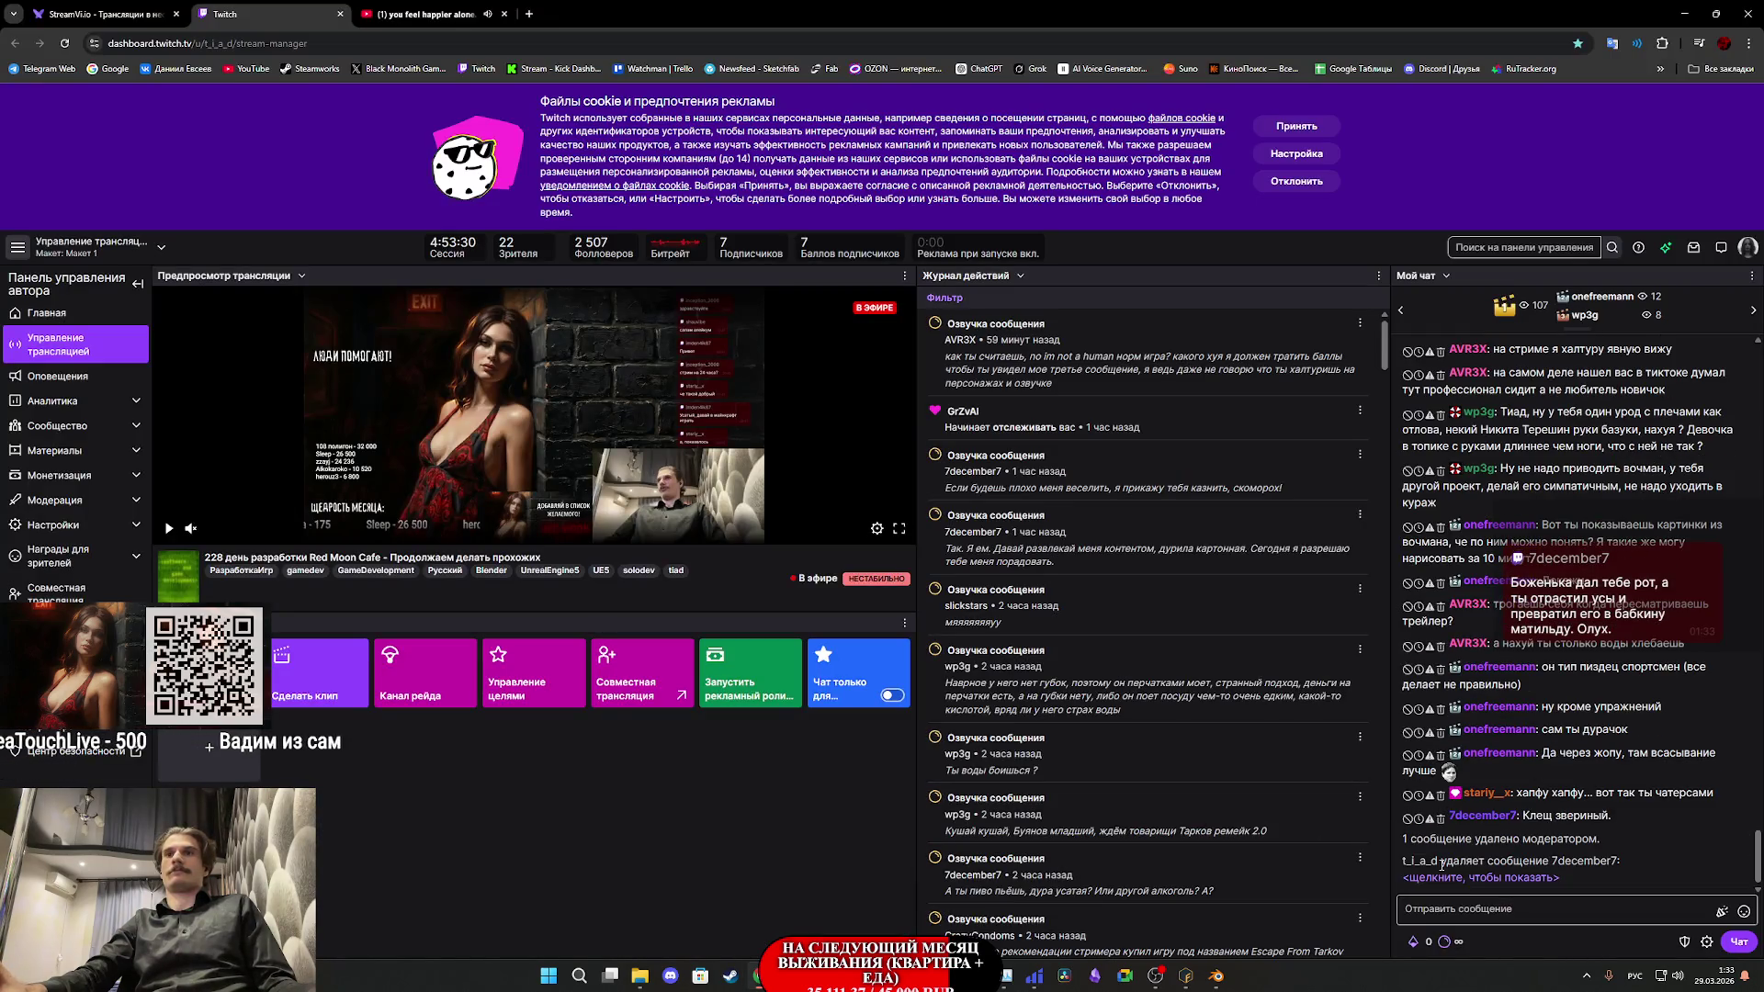
{"action": "left_click", "coordinate": [1439, 816]}
{"action": "left_click", "coordinate": [1449, 838]}
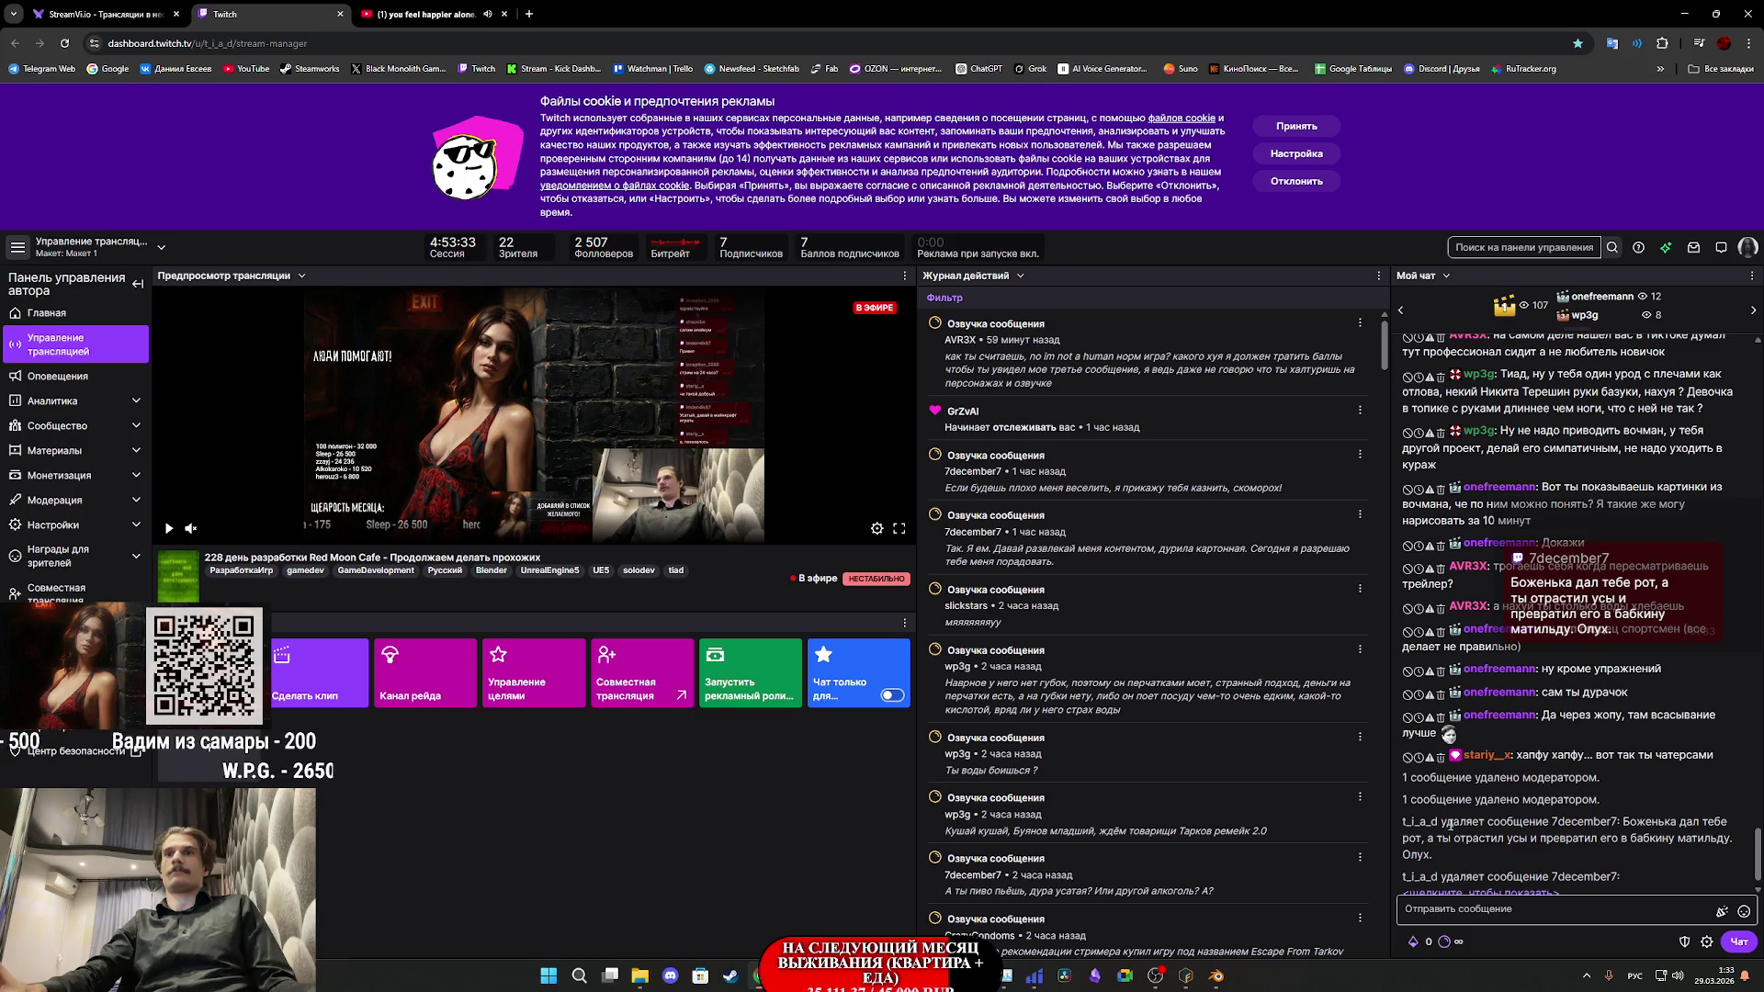
{"action": "left_click", "coordinate": [1439, 757]}
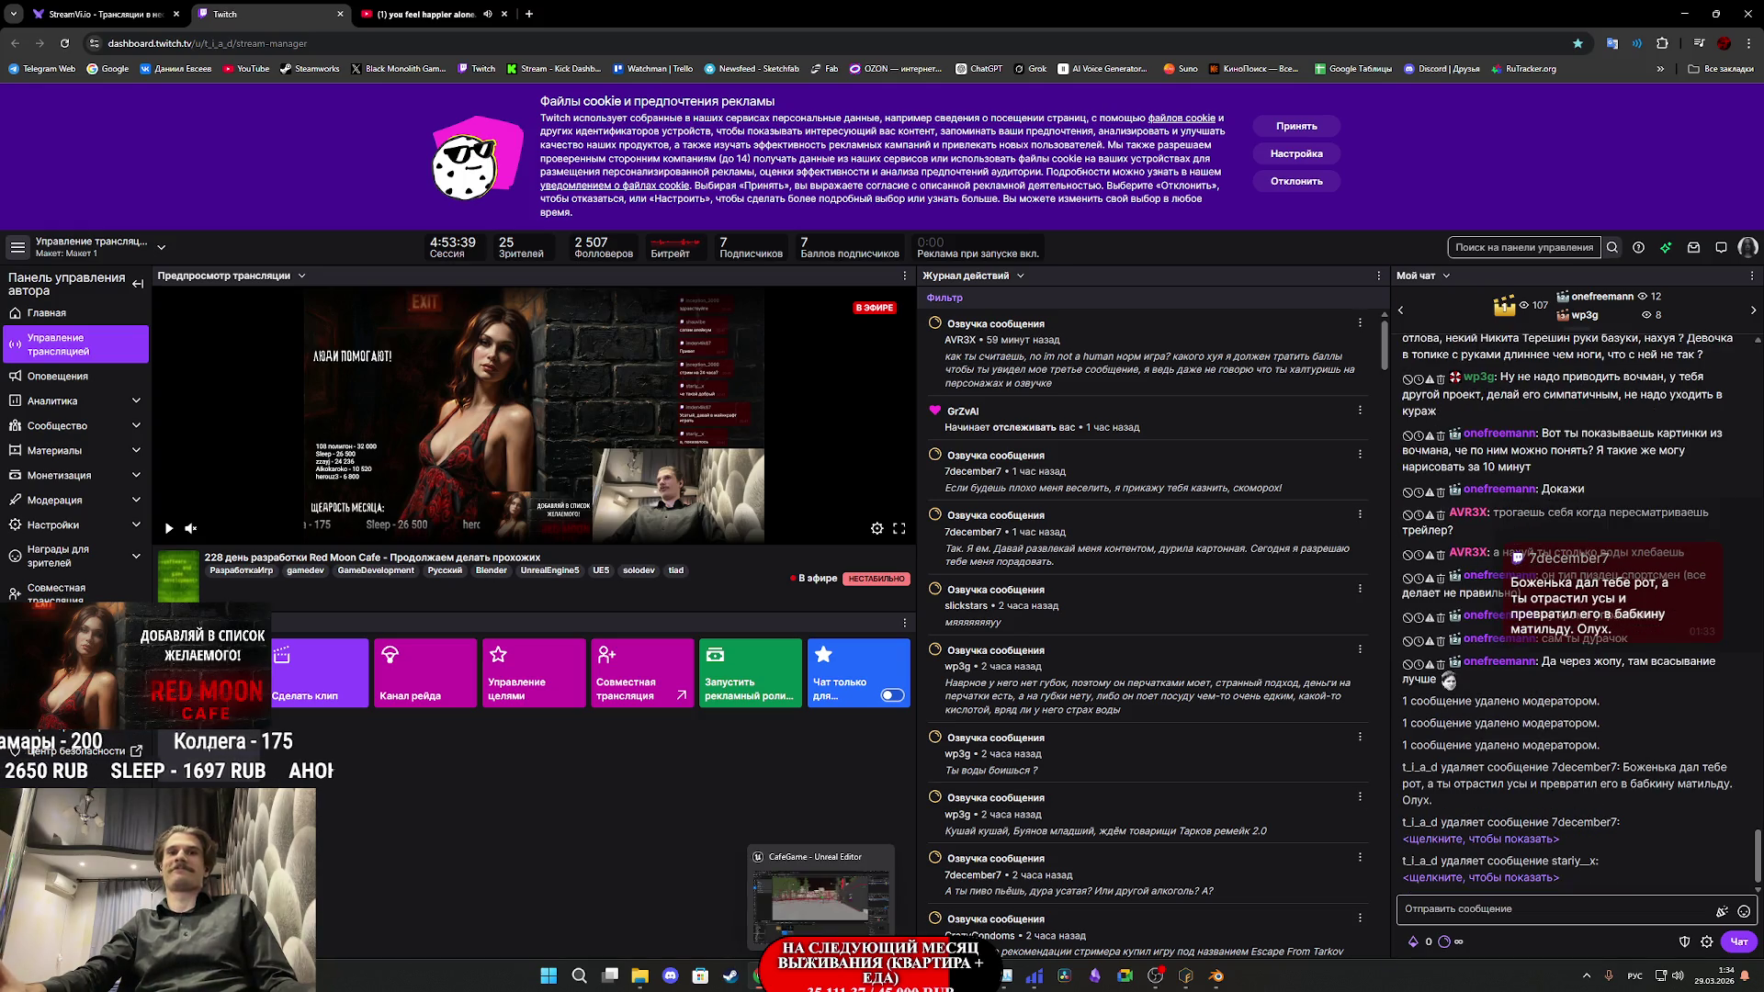
{"action": "left_click", "coordinate": [925, 930]}
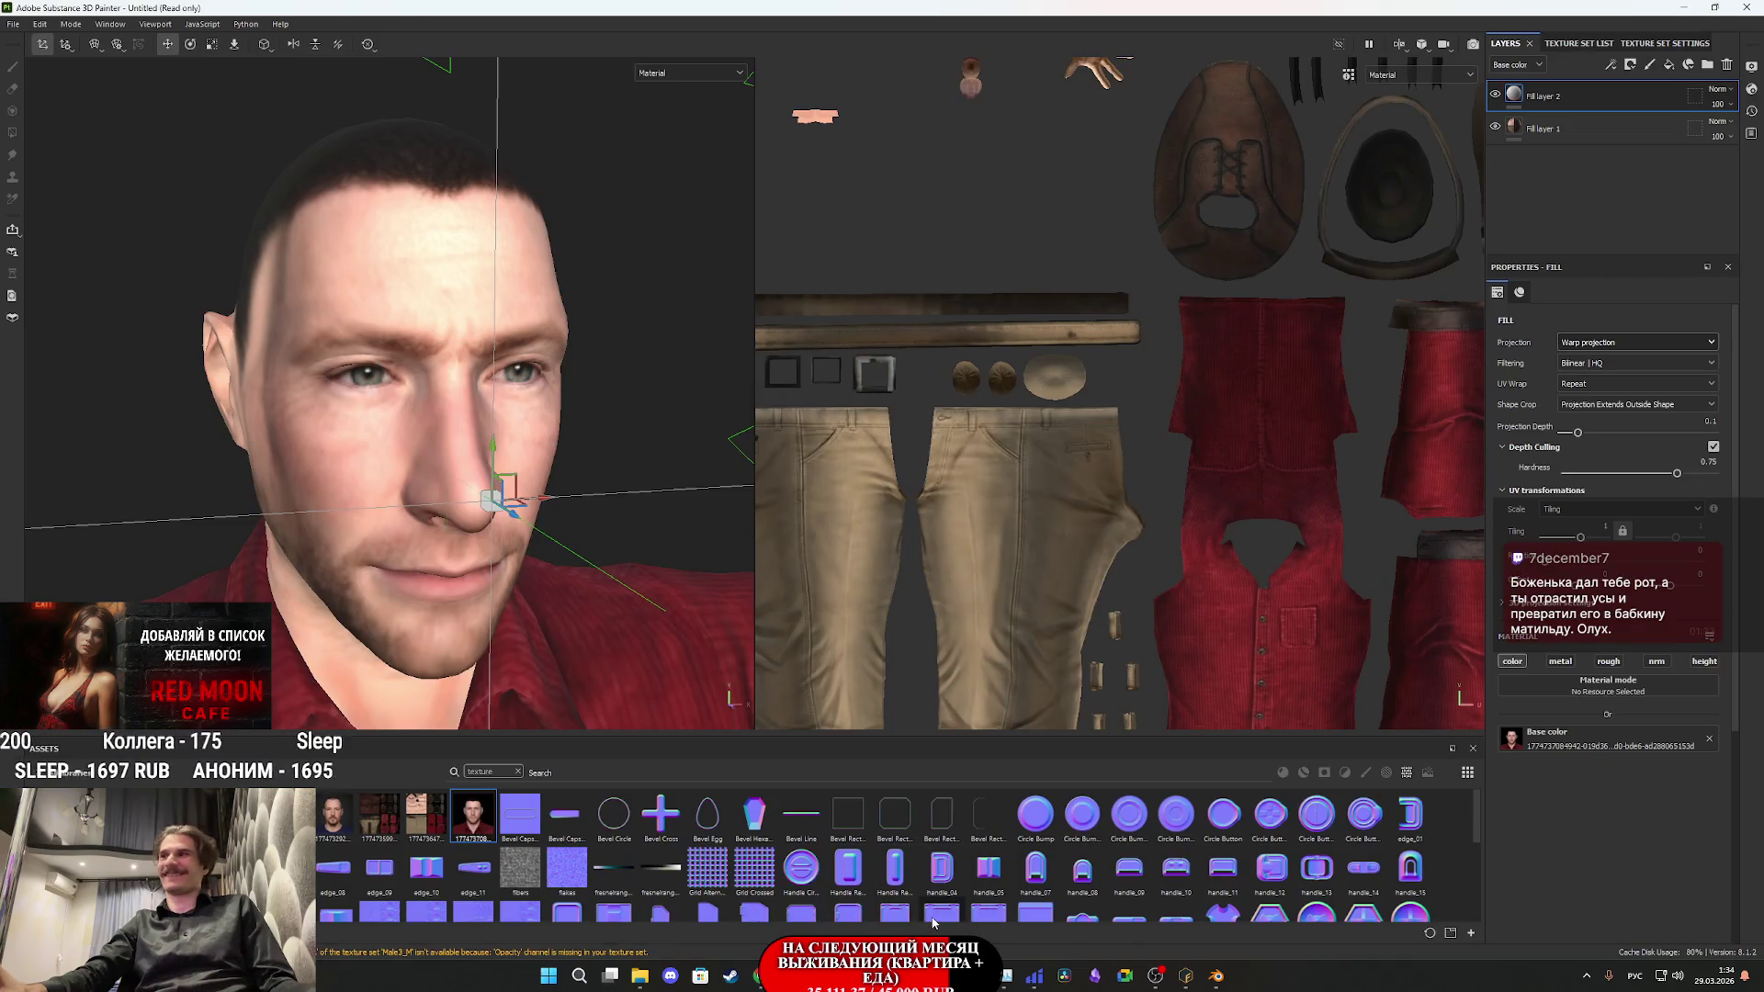
- Set the projection's Depth Culling Hardness to 0.5
{"action": "mouse_move", "coordinate": [933, 921]}
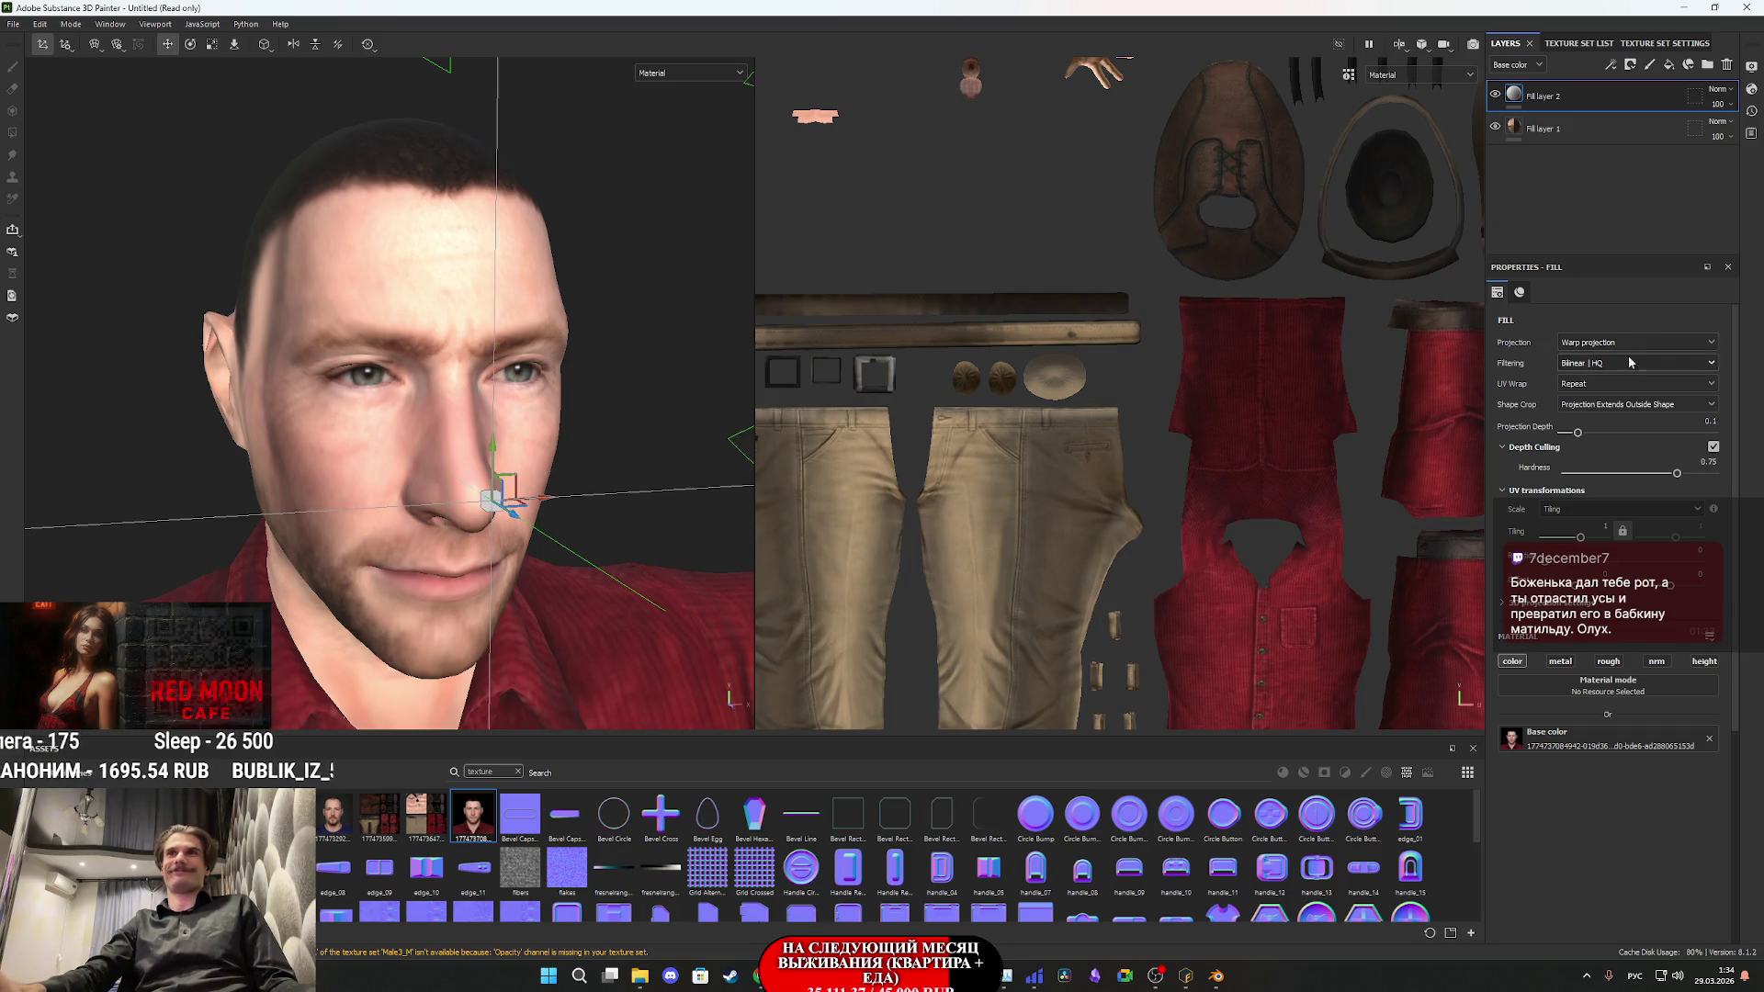
{"action": "left_click", "coordinate": [1709, 461]}
{"action": "type", "text": "0.5"}
{"action": "key", "text": "Return"}
{"action": "left_click_drag", "start_coordinate": [460, 220], "coordinate": [590, 216]}
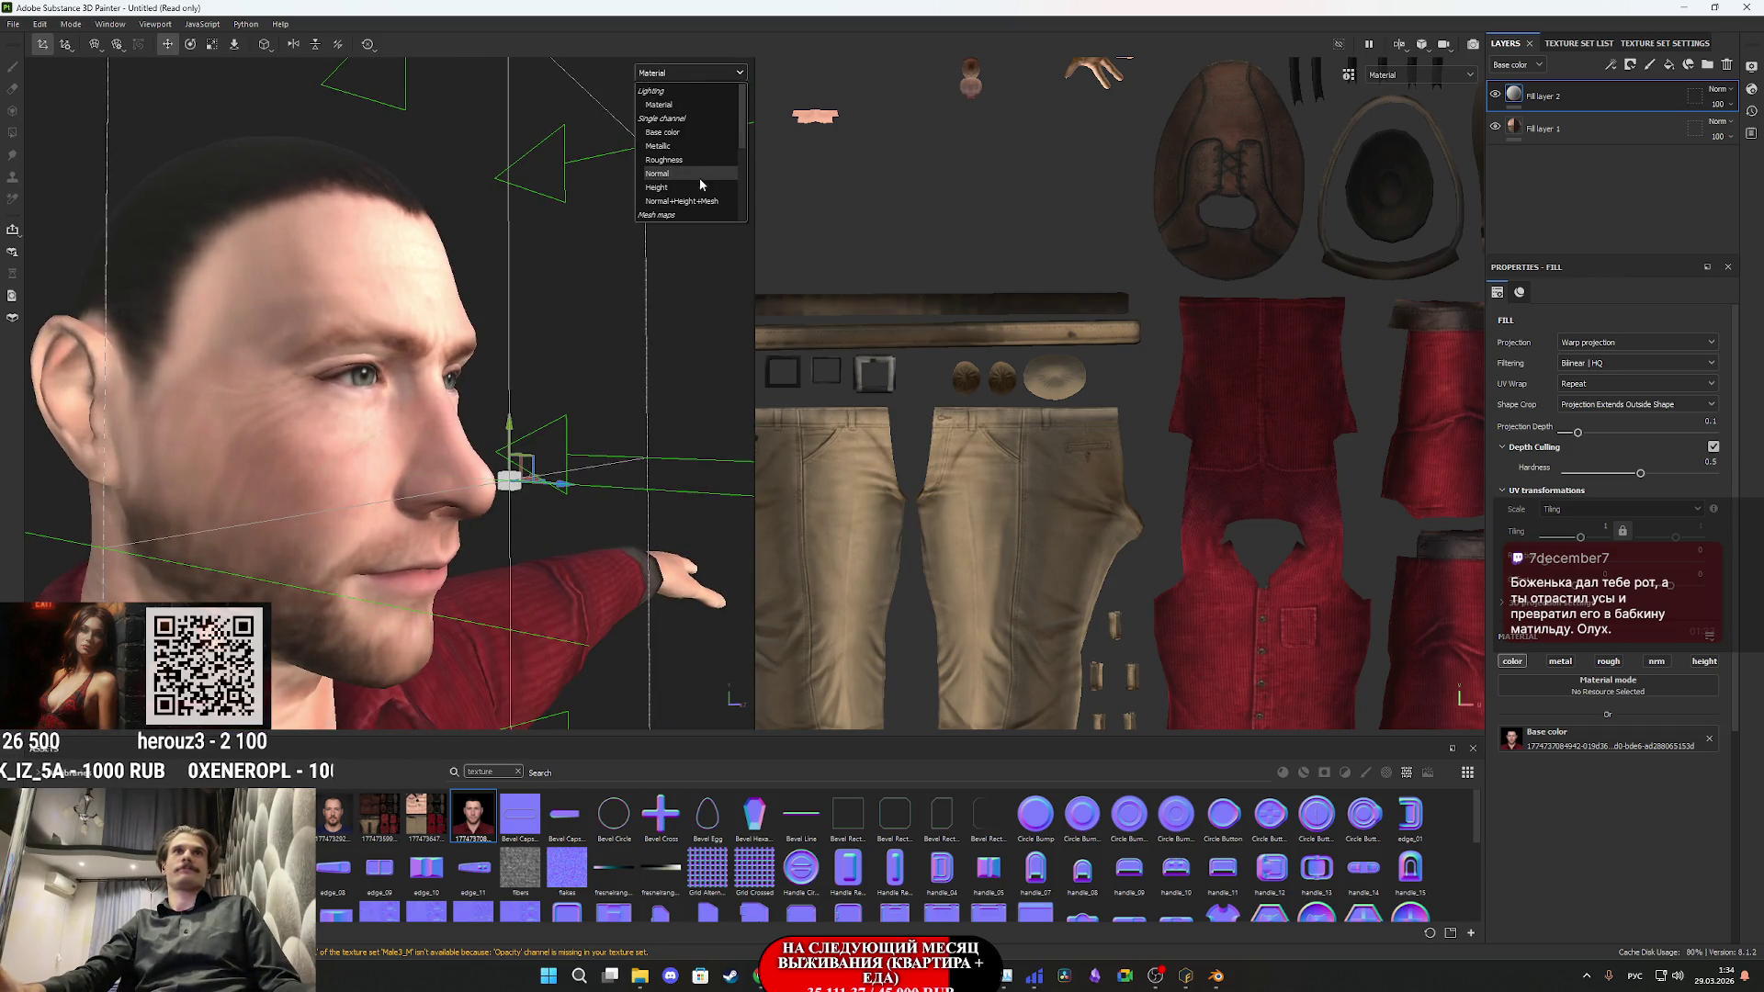
- Show Base color only, shift the face projection slightly left, and inspect the head from several angles
{"action": "left_click", "coordinate": [670, 130]}
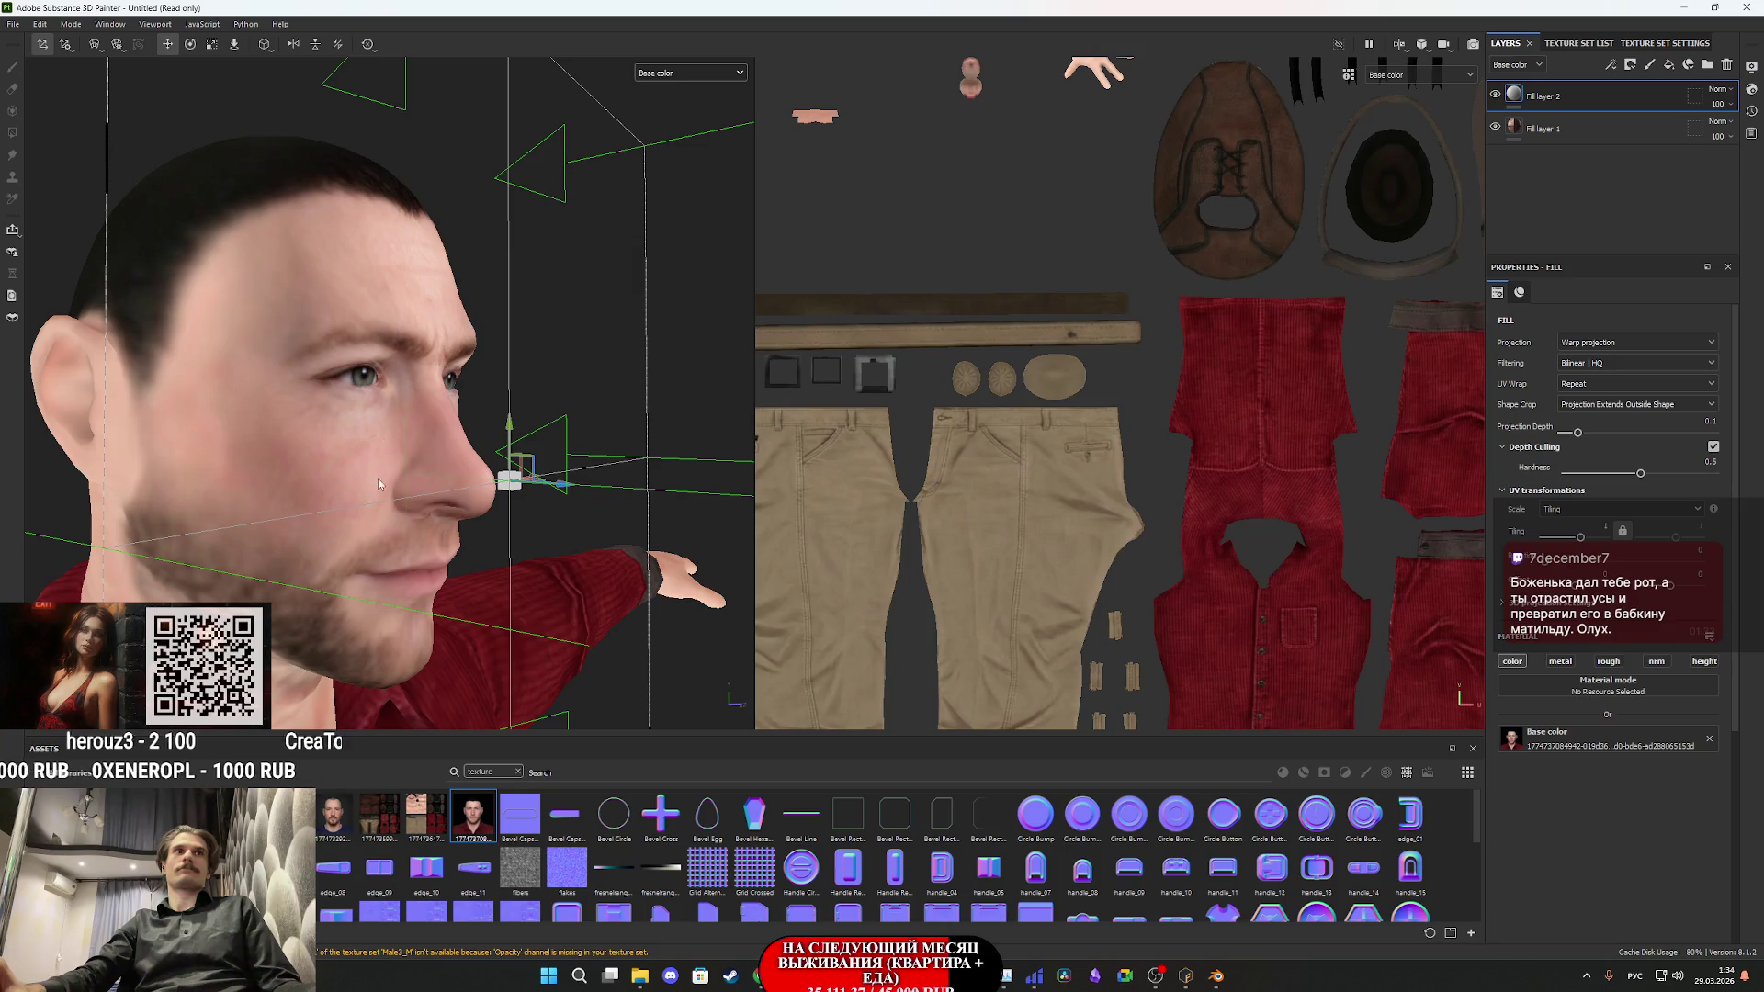
{"action": "left_click_drag", "start_coordinate": [382, 481], "coordinate": [360, 493]}
{"action": "mouse_move", "coordinate": [562, 493]}
{"action": "left_mouse_down"}
{"action": "mouse_move", "coordinate": [541, 491]}
{"action": "mouse_move", "coordinate": [577, 489]}
{"action": "mouse_move", "coordinate": [477, 500]}
{"action": "mouse_move", "coordinate": [464, 487]}
{"action": "mouse_move", "coordinate": [525, 464]}
{"action": "mouse_move", "coordinate": [404, 452]}
{"action": "mouse_move", "coordinate": [579, 478]}
{"action": "left_mouse_up"}
{"action": "left_click_drag", "start_coordinate": [481, 207], "coordinate": [552, 219]}
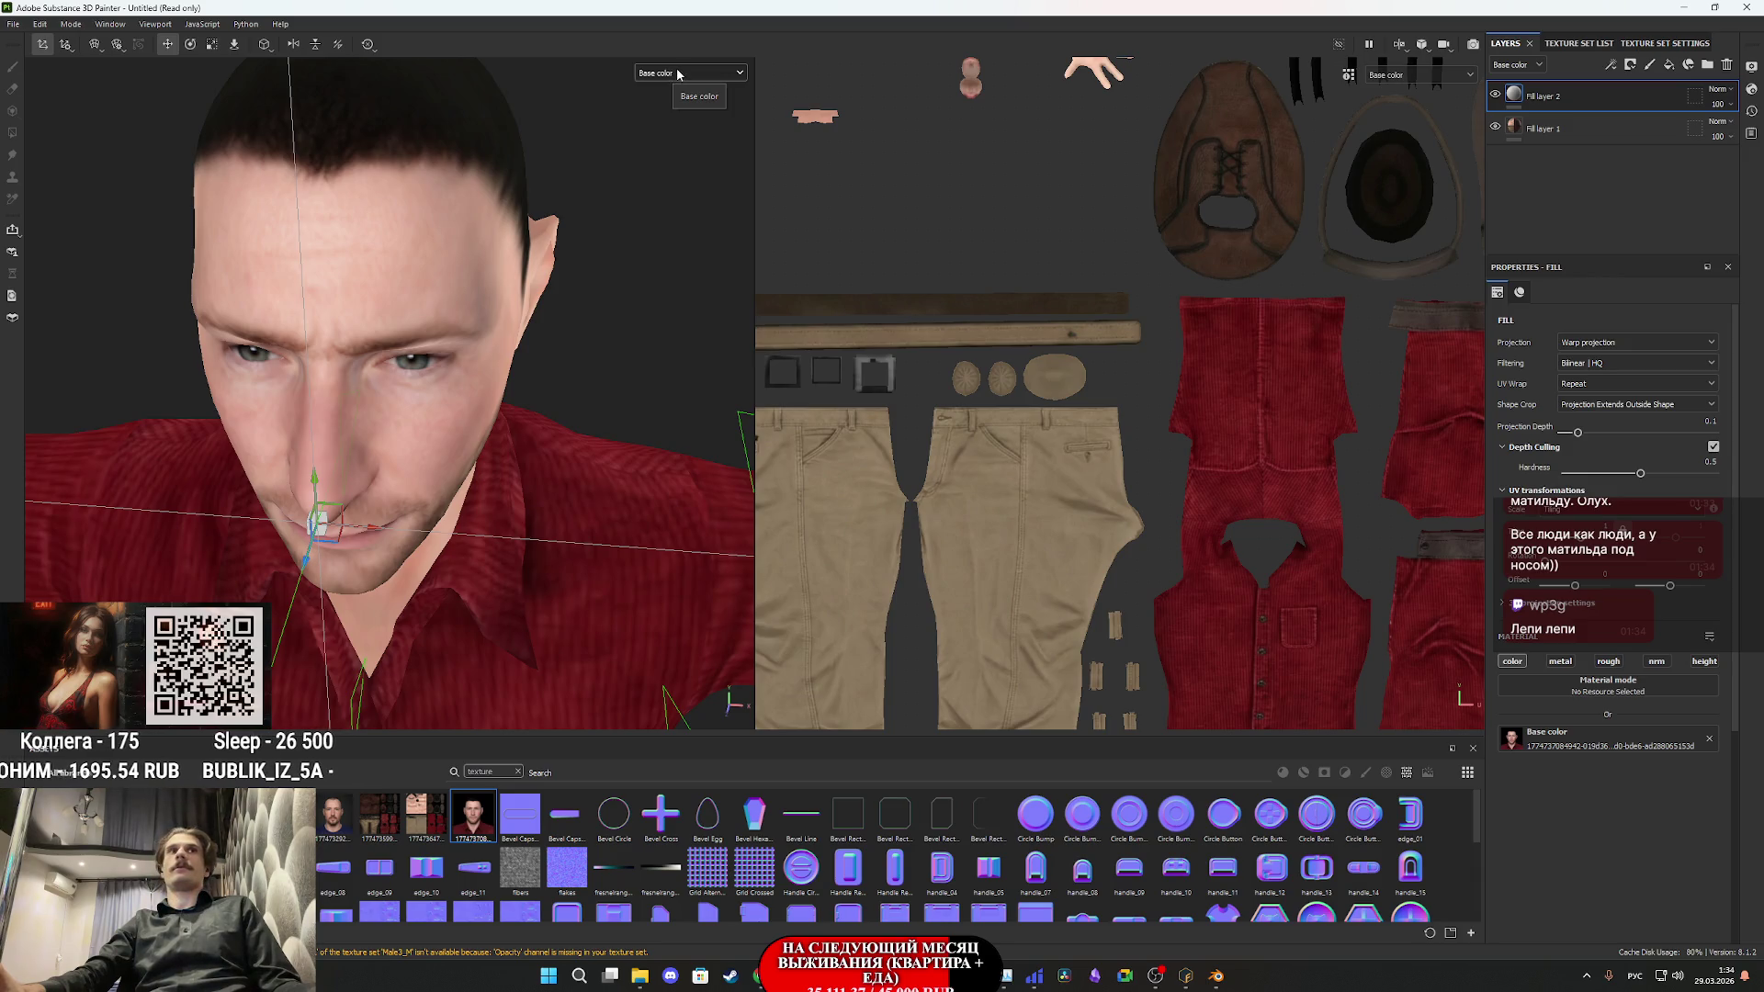
{"action": "mouse_move", "coordinate": [478, 294]}
{"action": "left_mouse_down"}
{"action": "mouse_move", "coordinate": [318, 286]}
{"action": "mouse_move", "coordinate": [735, 318]}
{"action": "mouse_move", "coordinate": [919, 266]}
{"action": "left_mouse_up"}
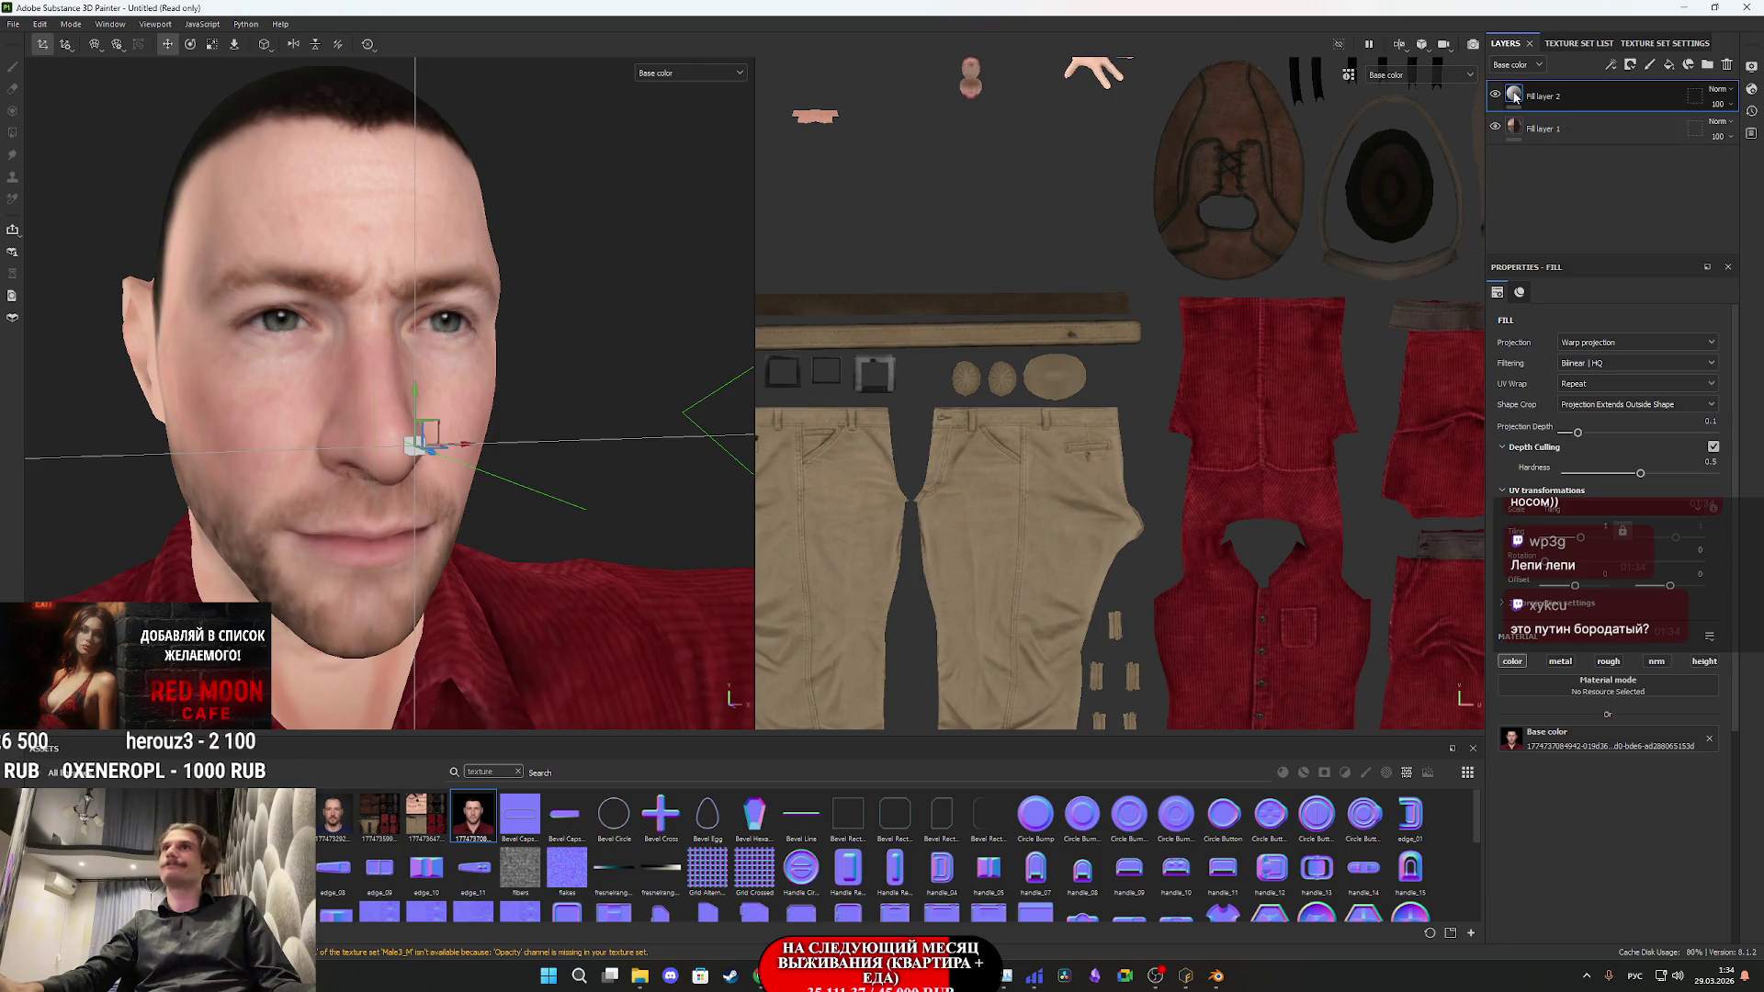
{"action": "mouse_move", "coordinate": [1514, 96]}
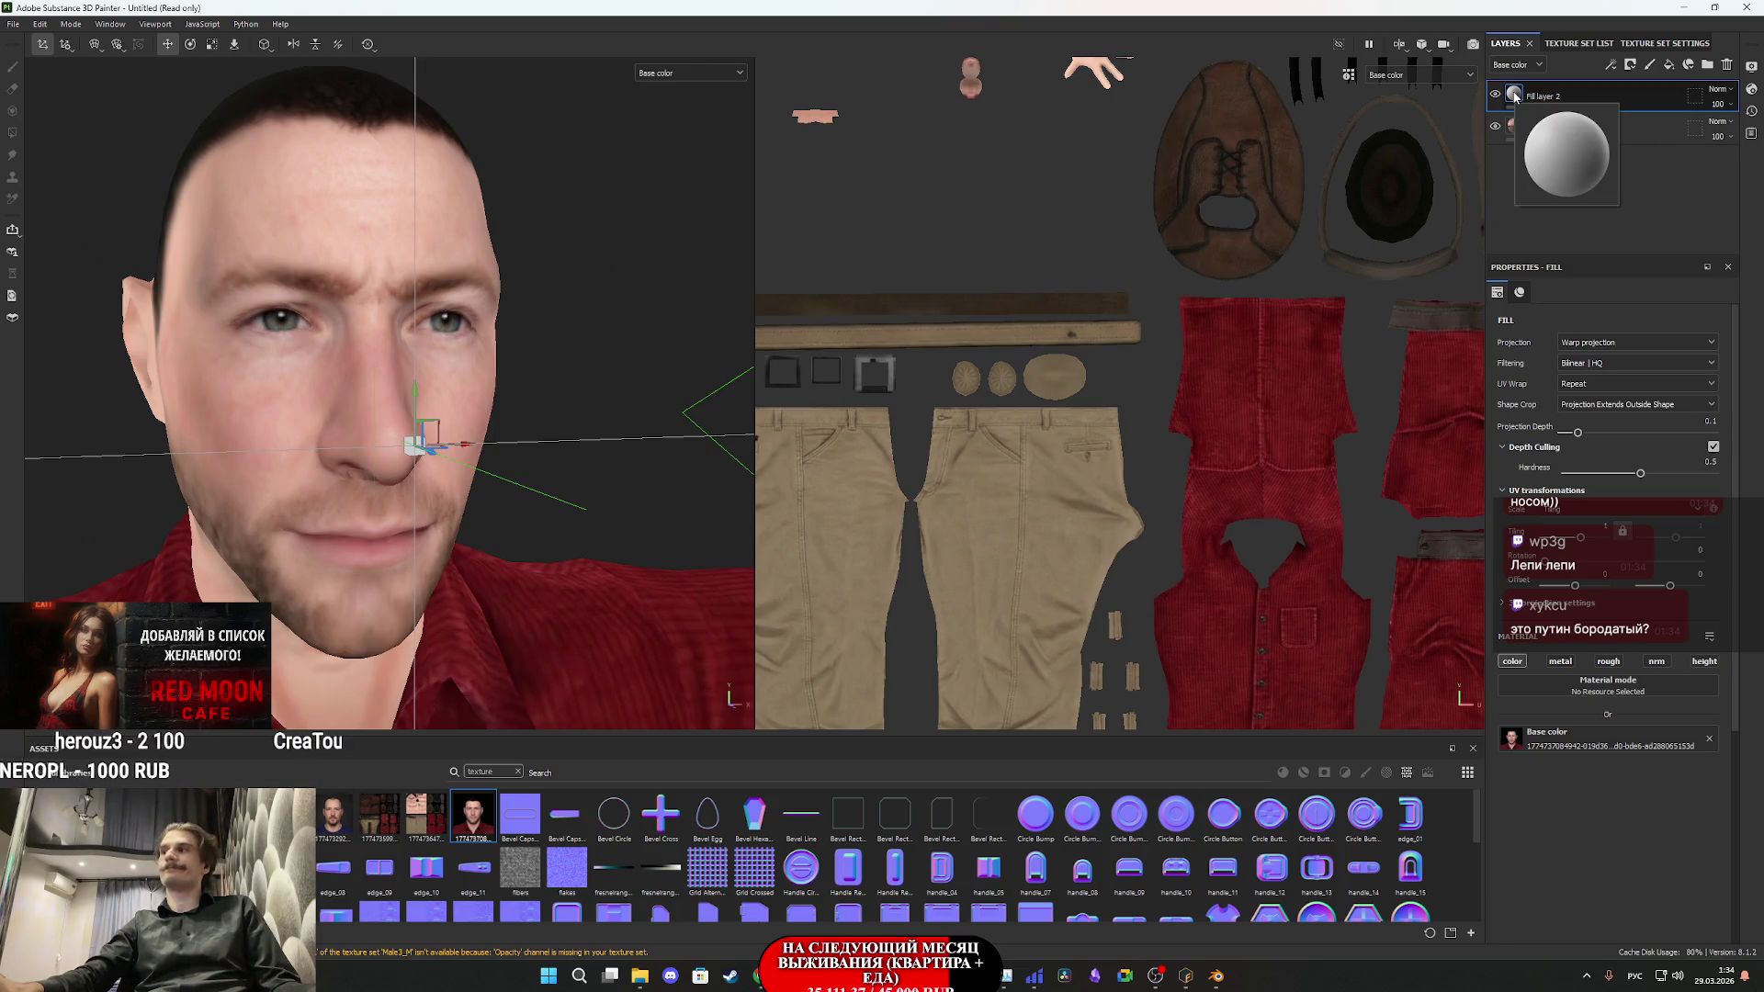
- Add a black mask to Fill layer 2 and polygon-fill the head UV island
{"action": "right_click", "coordinate": [1516, 96]}
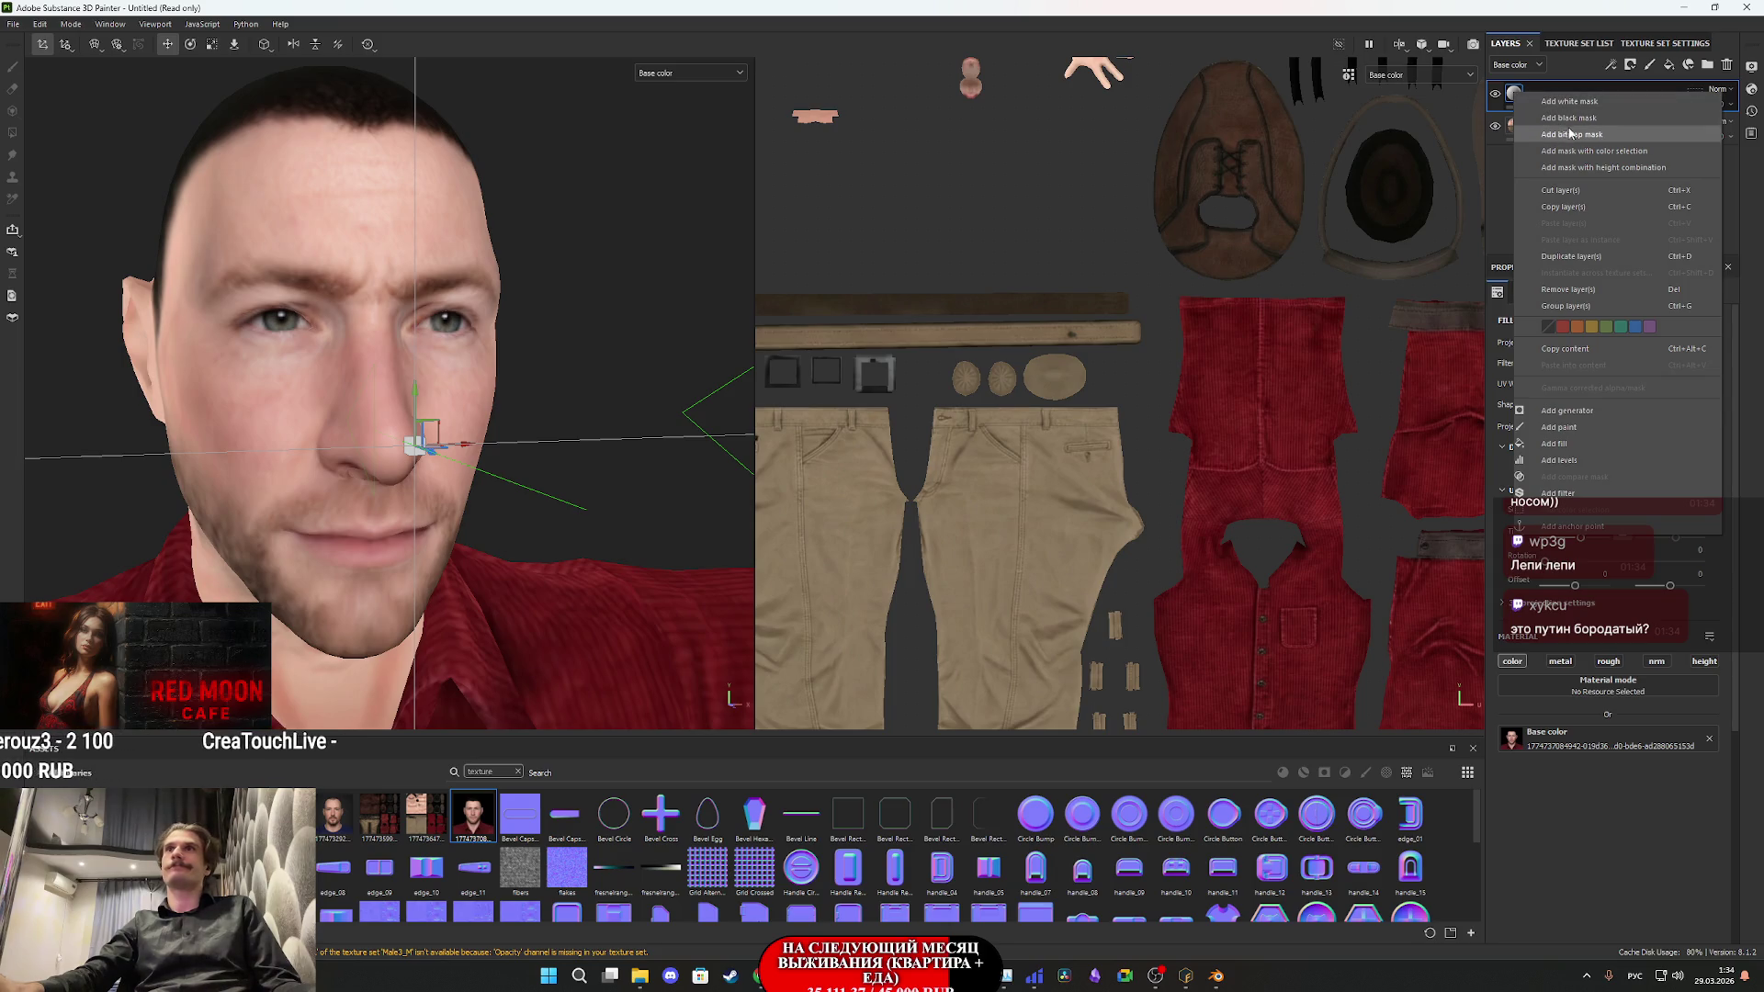
{"action": "left_click", "coordinate": [1541, 114]}
{"action": "key", "text": "4"}
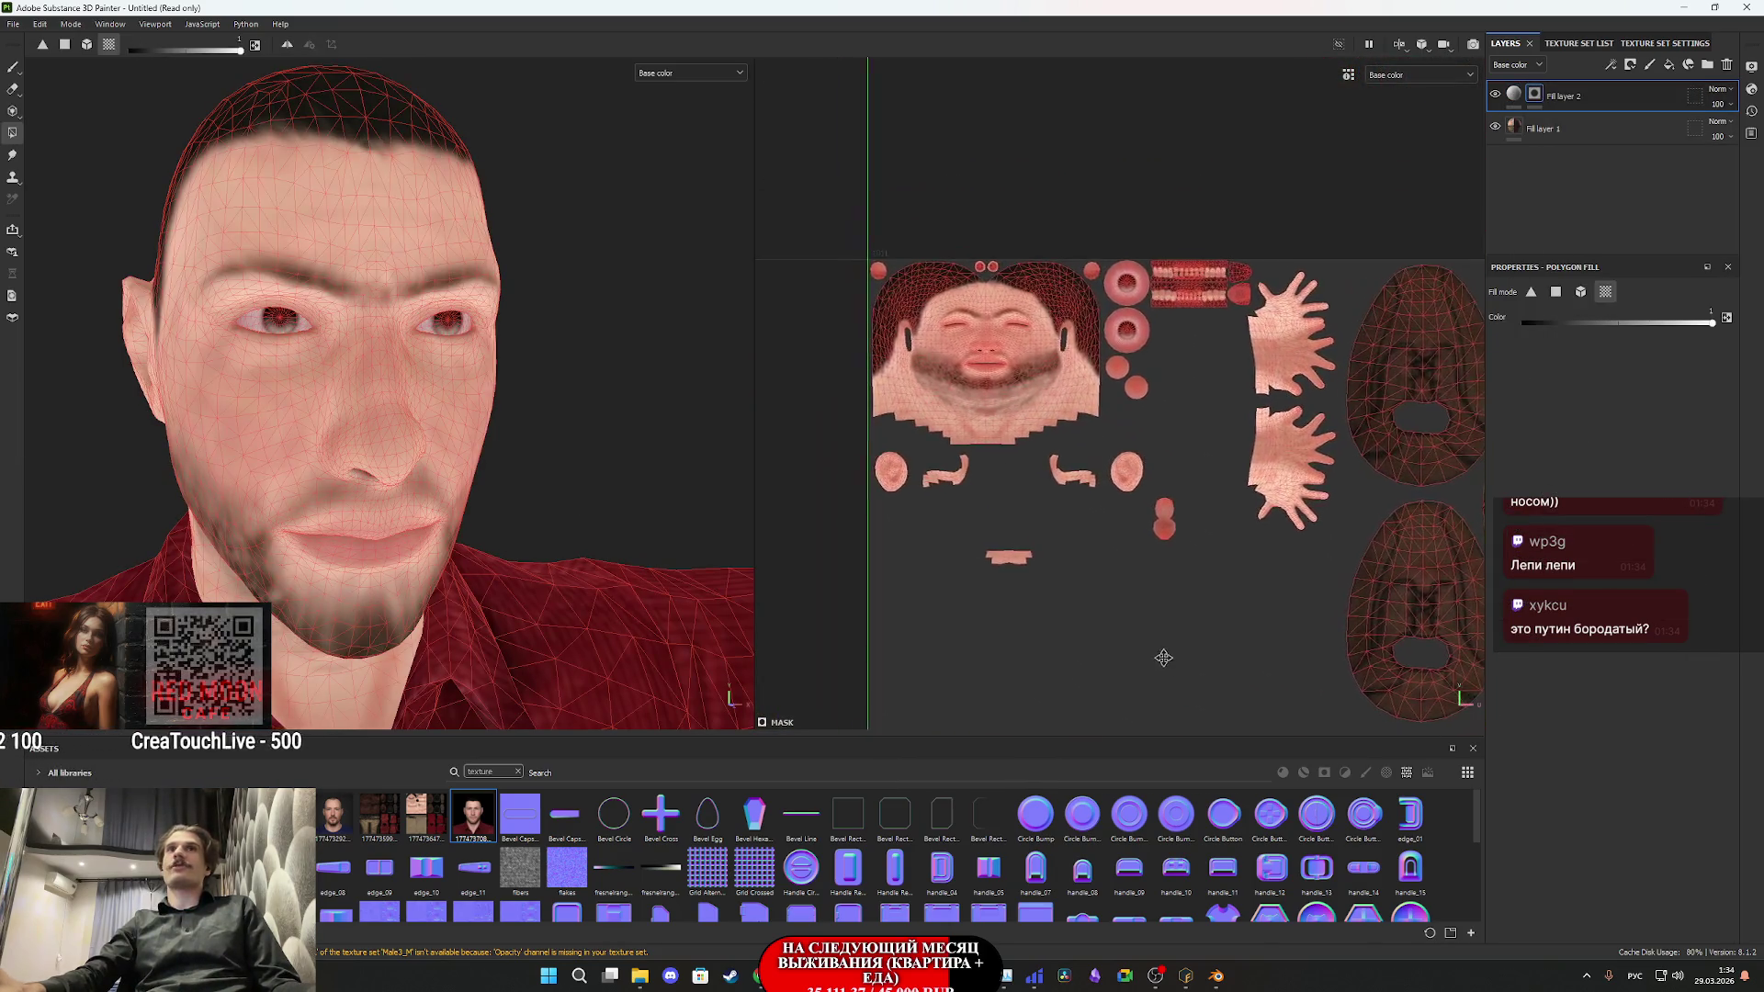
{"action": "left_click", "coordinate": [1004, 338]}
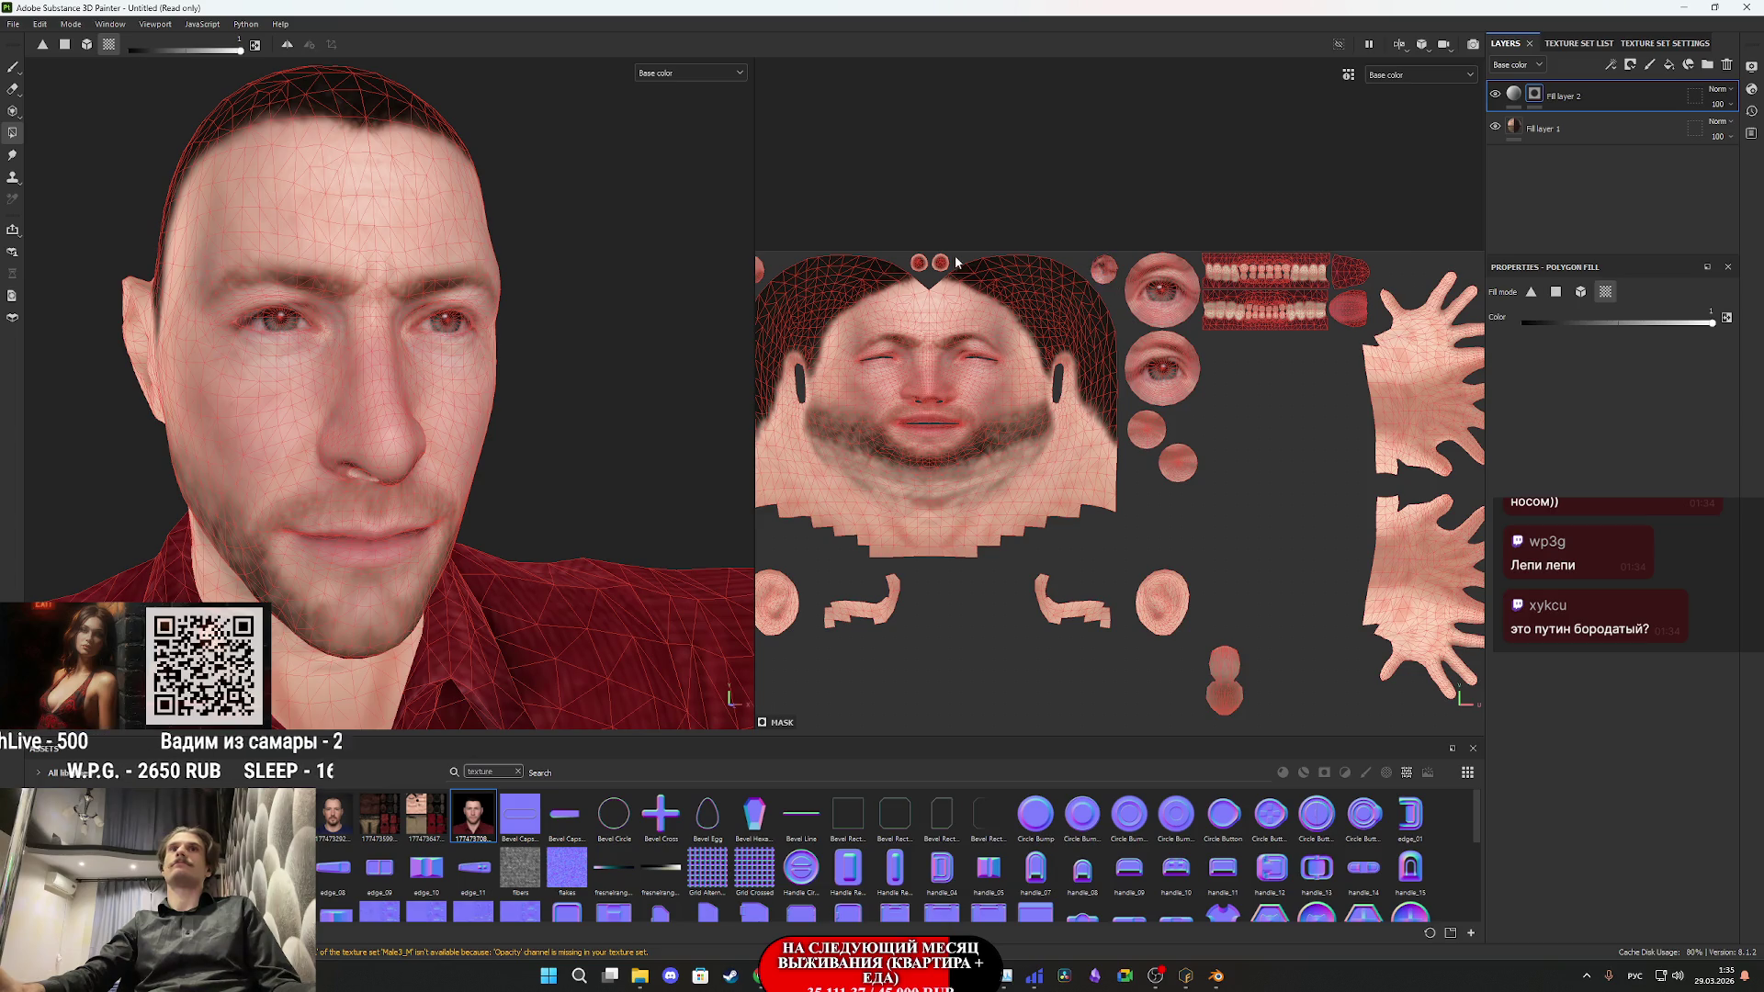
{"action": "key", "text": "f"}
{"action": "key", "text": "f"}
- Reselect Fill layer 2's projection settings and orbit to a frontal view of the head
{"action": "left_click", "coordinate": [1553, 97]}
{"action": "left_click_drag", "start_coordinate": [386, 478], "coordinate": [288, 474]}
{"action": "scroll", "coordinate": [314, 481], "scroll_direction": "down", "scroll_amount": 5}
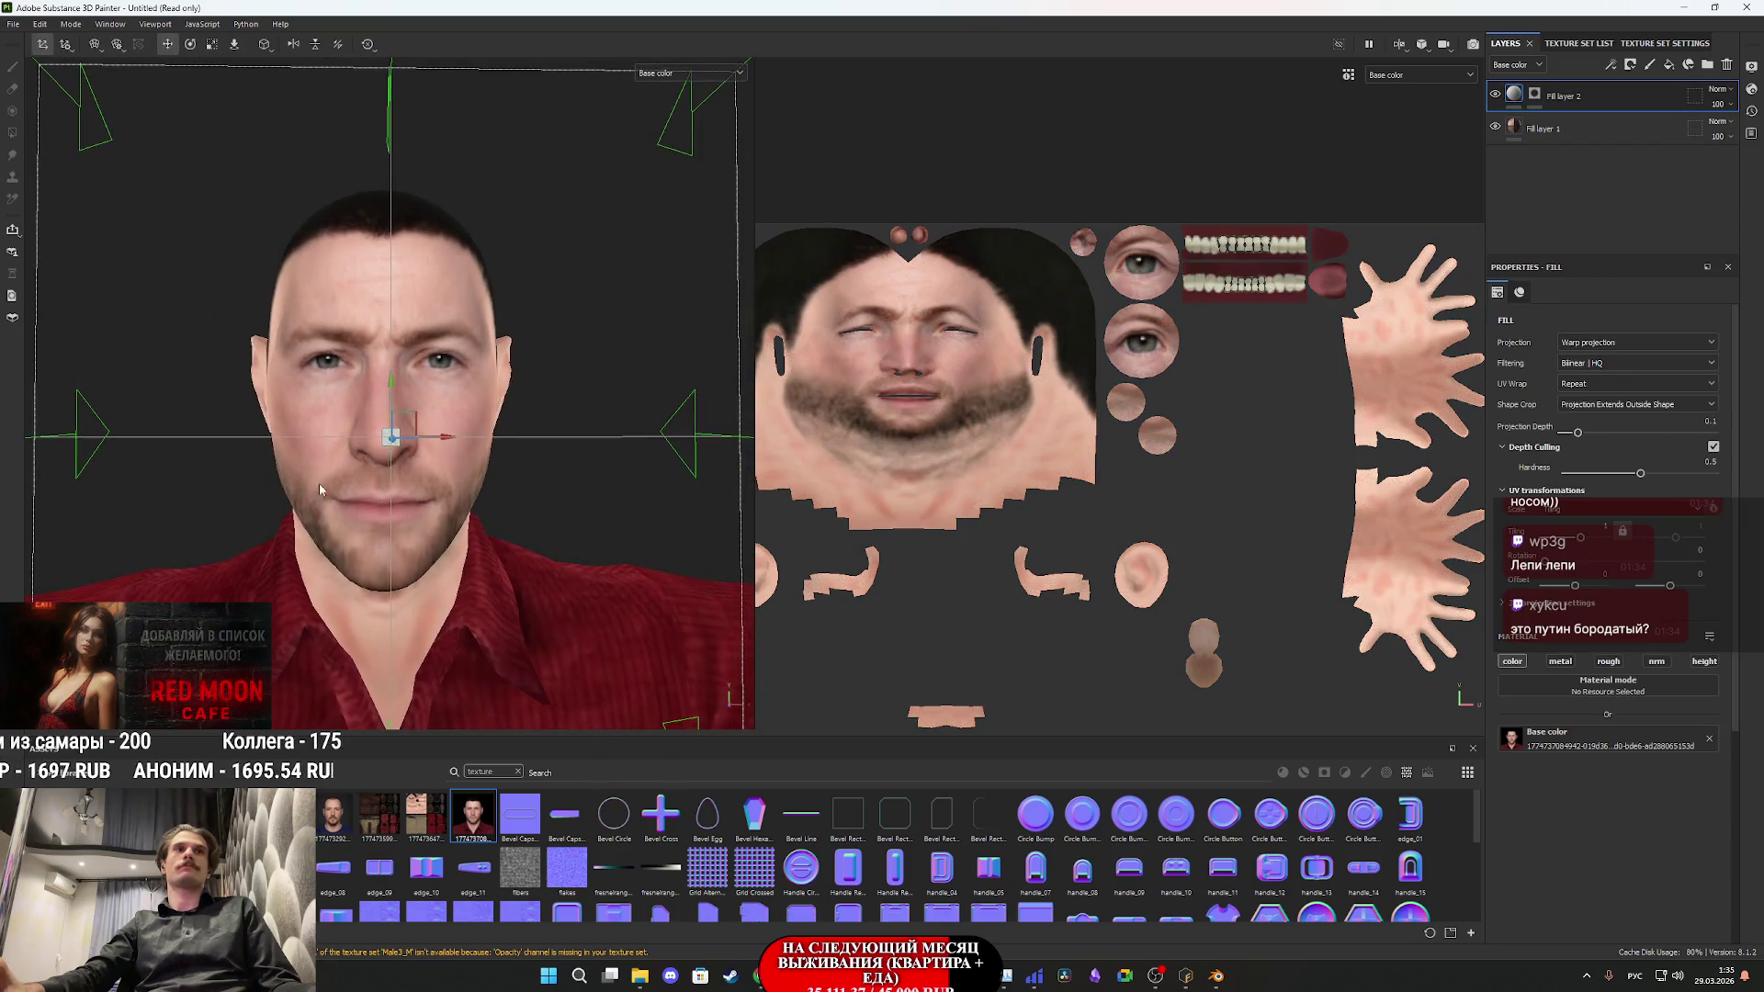
- Switch the viewport back to Material display, look over the body, and open File > Export Textures
{"action": "scroll", "coordinate": [412, 602], "scroll_direction": "down", "scroll_amount": 5}
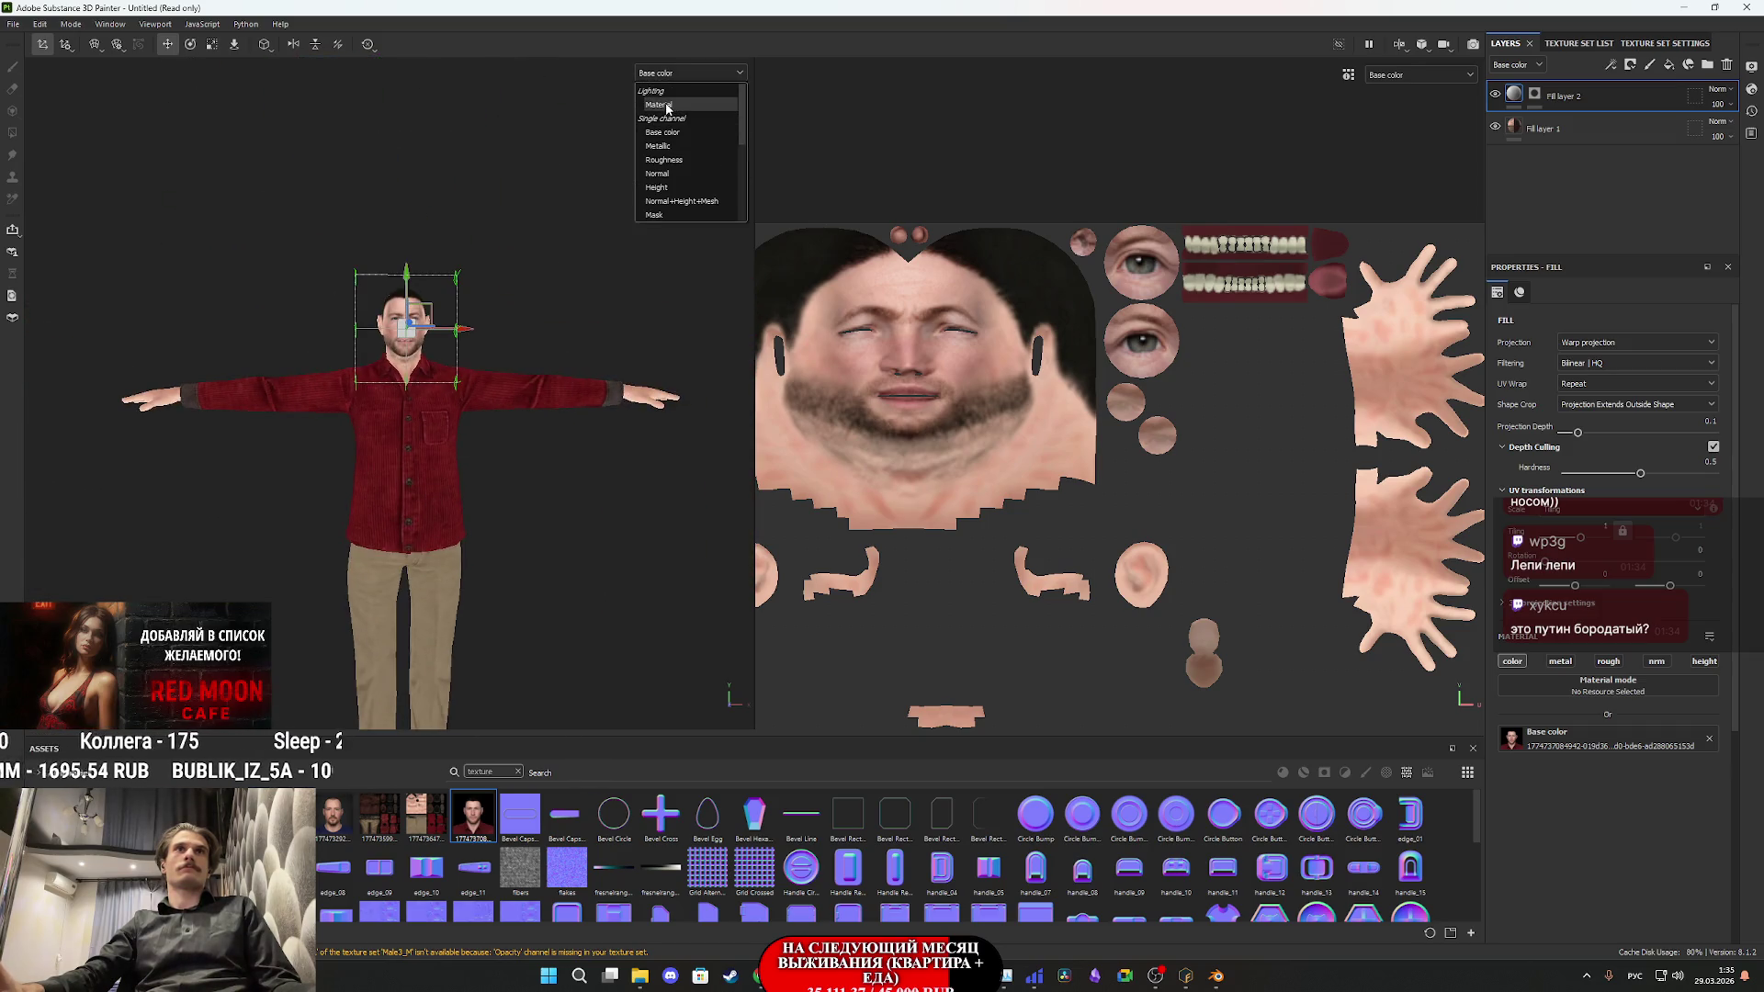
{"action": "left_click", "coordinate": [687, 73]}
{"action": "scroll", "coordinate": [339, 187], "scroll_direction": "up", "scroll_amount": 5}
{"action": "scroll", "coordinate": [339, 187], "scroll_direction": "down", "scroll_amount": 5}
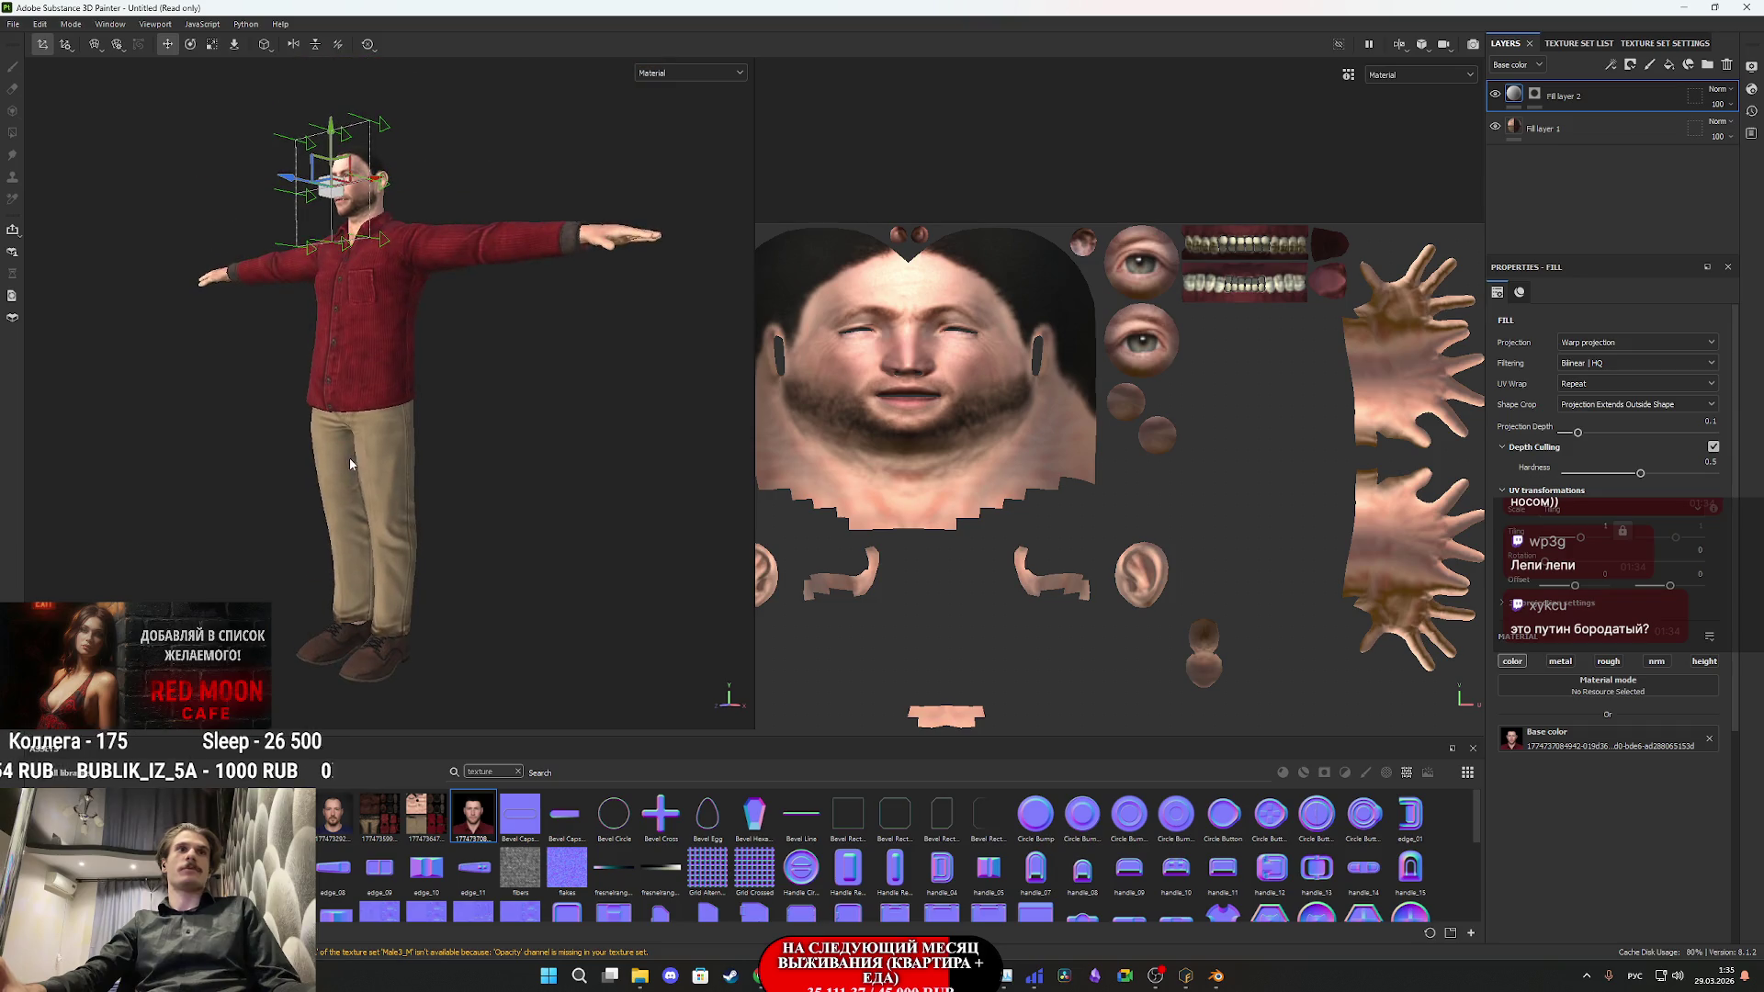
{"action": "scroll", "coordinate": [383, 533], "scroll_direction": "up", "scroll_amount": 5}
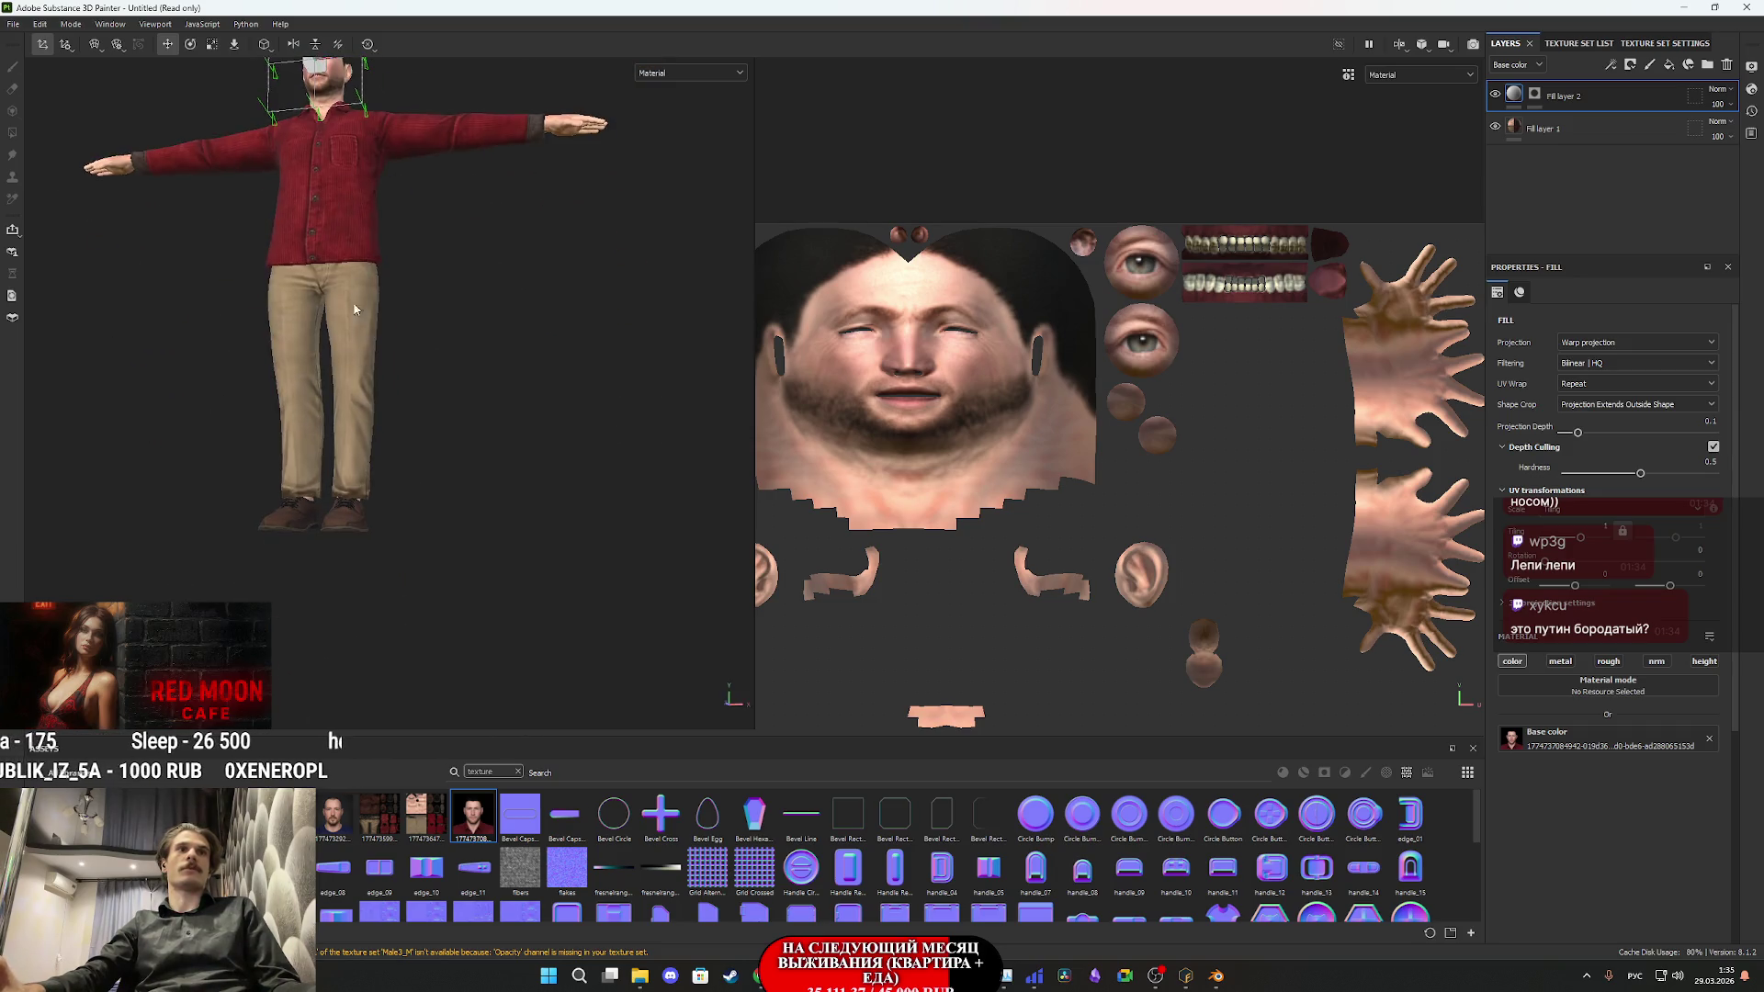
{"action": "scroll", "coordinate": [359, 422], "scroll_direction": "down", "scroll_amount": 2}
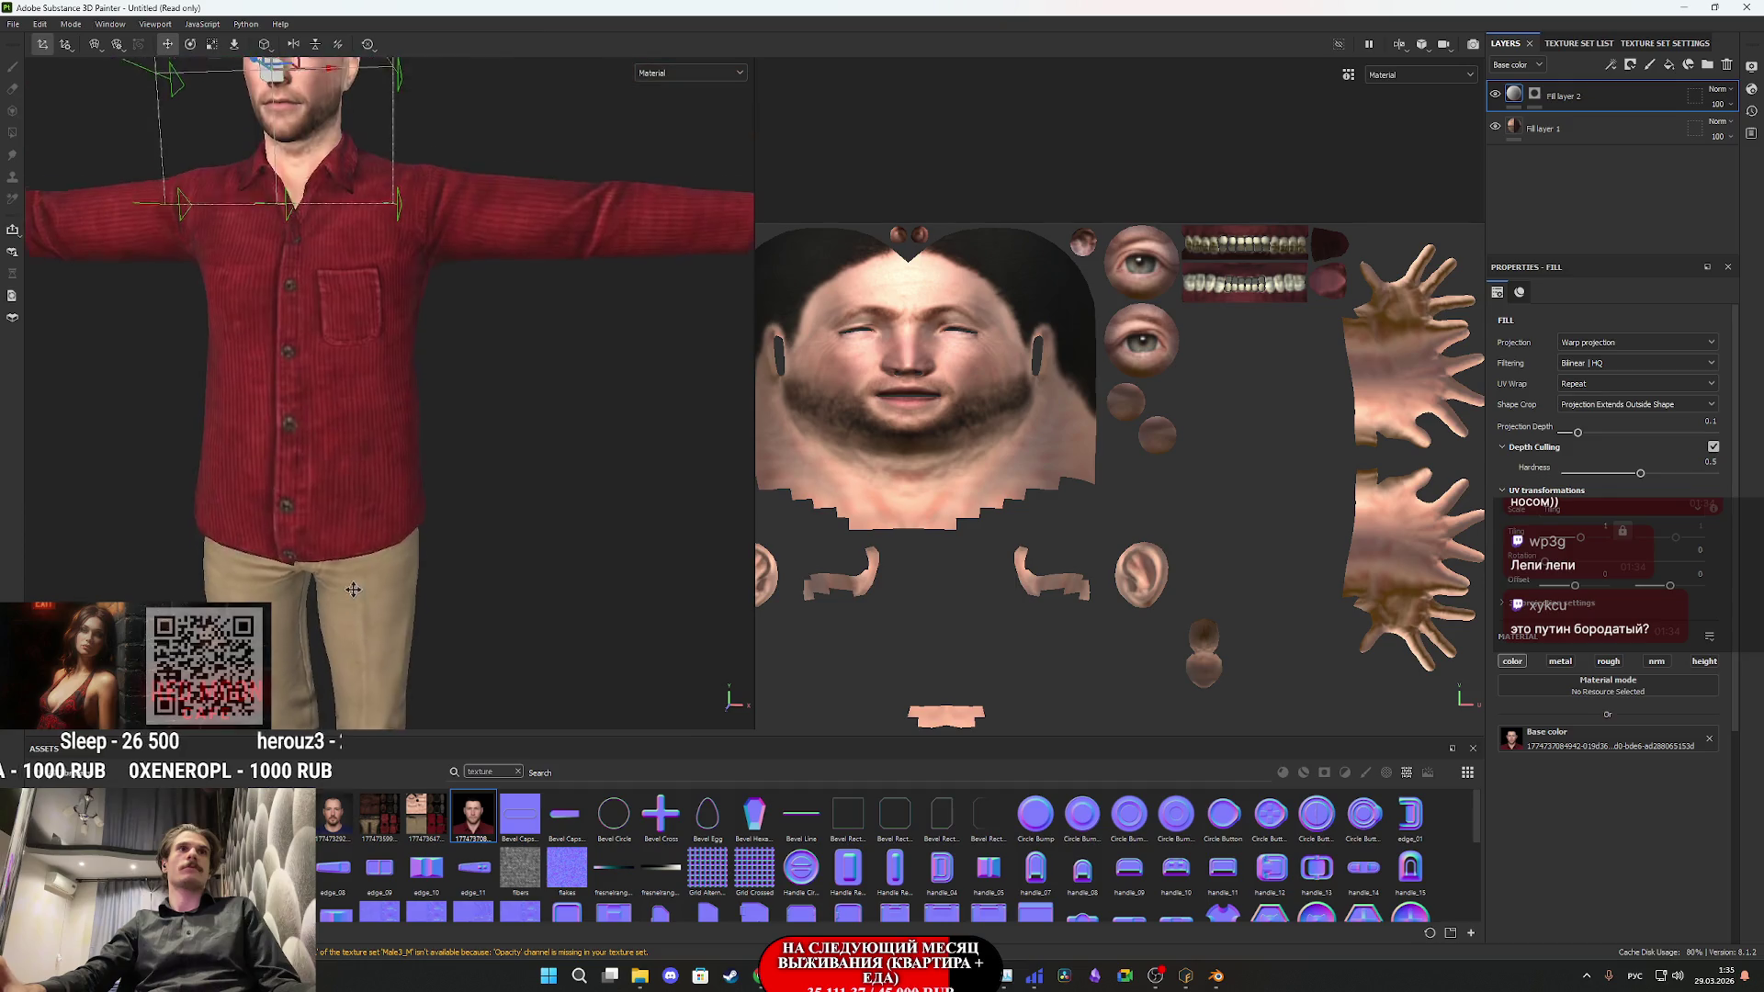
{"action": "scroll", "coordinate": [433, 381], "scroll_direction": "up", "scroll_amount": 5}
{"action": "left_click_drag", "start_coordinate": [467, 375], "coordinate": [568, 360]}
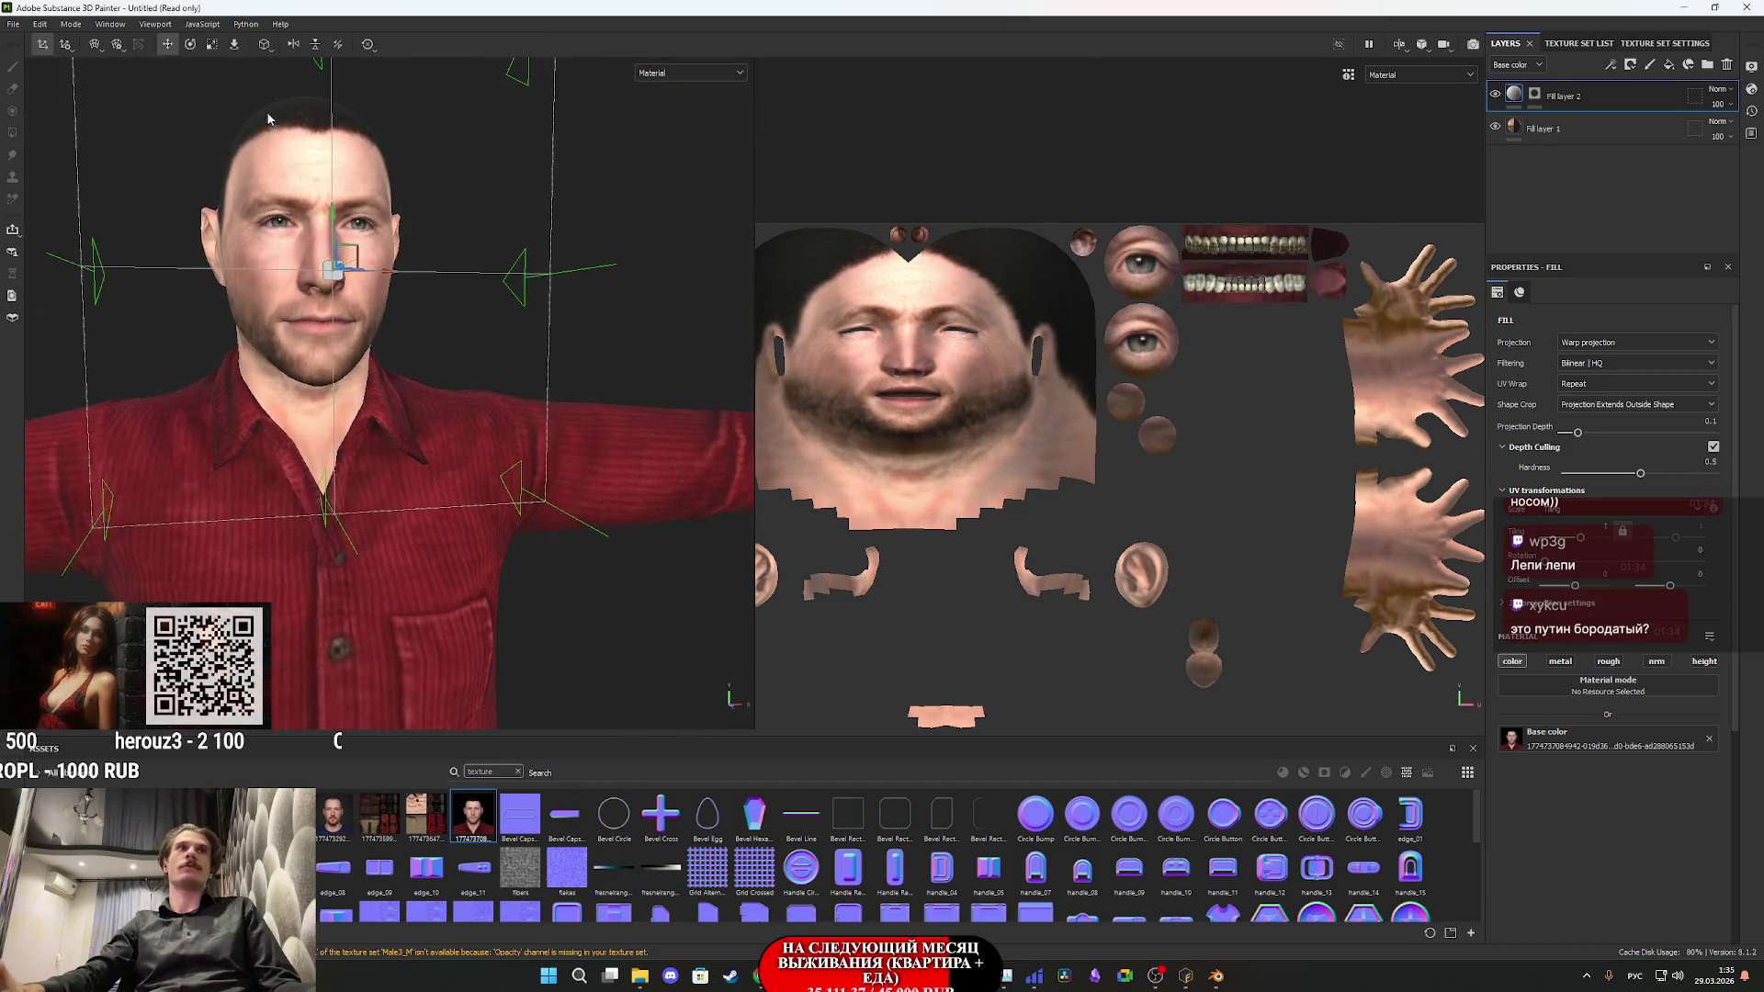
{"action": "left_click", "coordinate": [17, 28]}
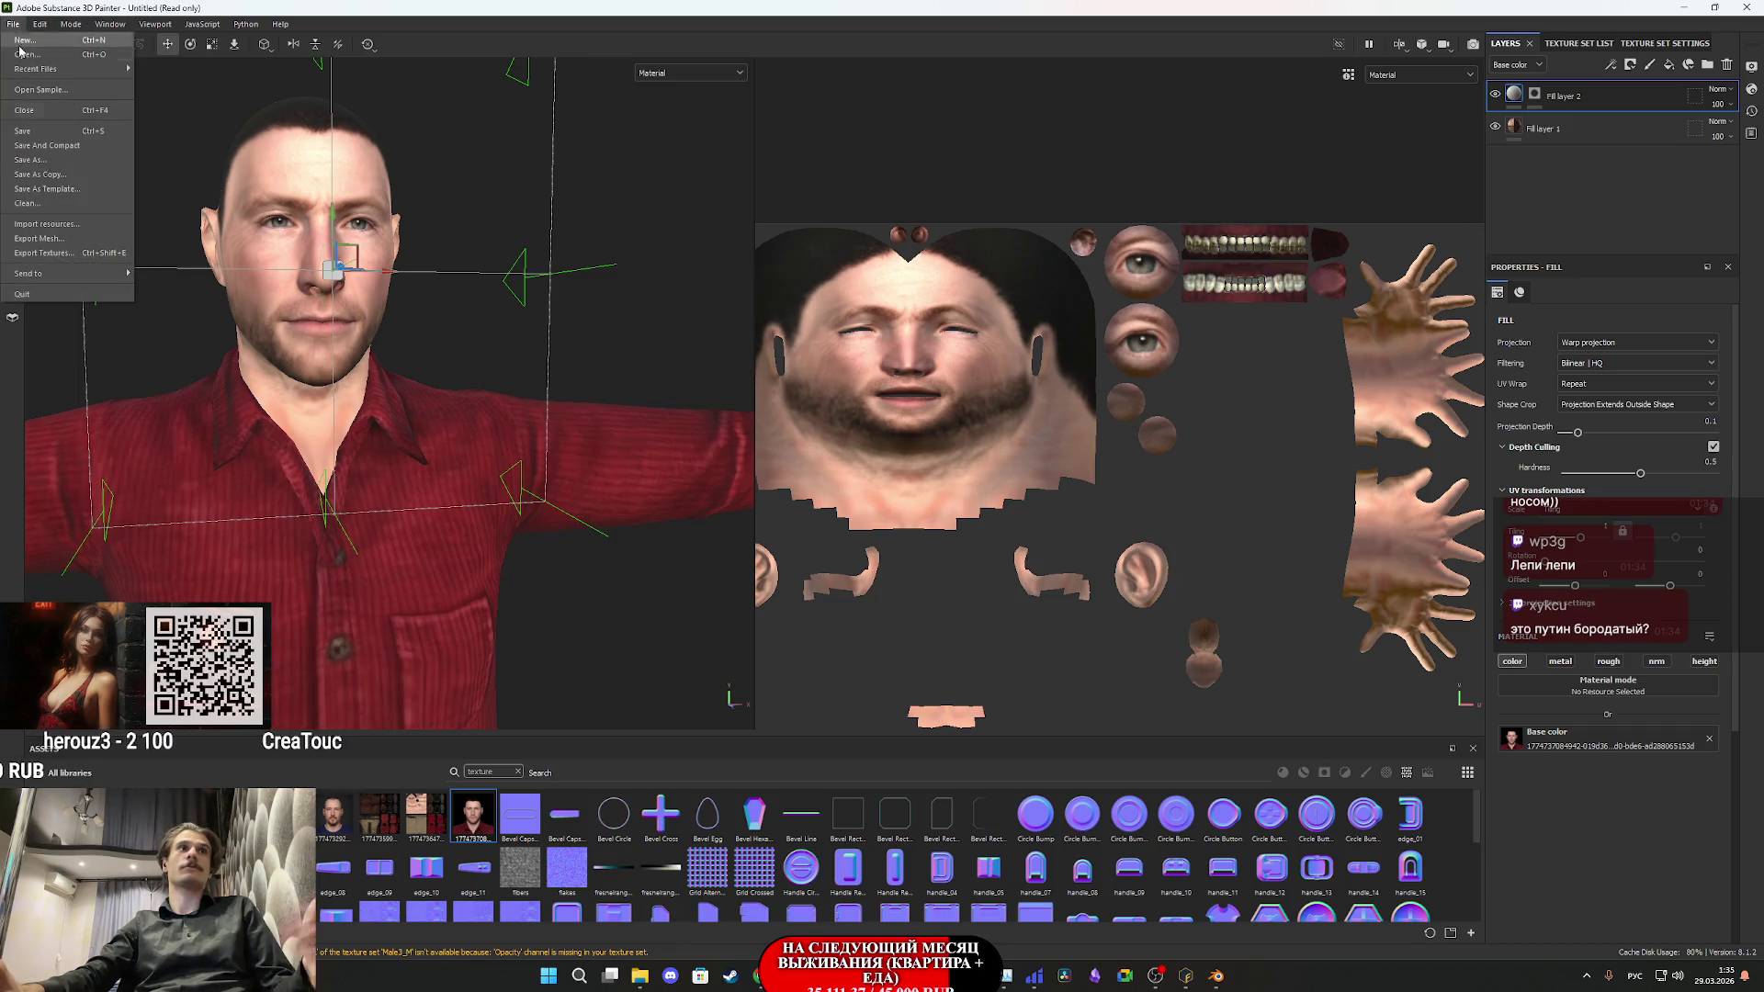
{"action": "left_click", "coordinate": [46, 254]}
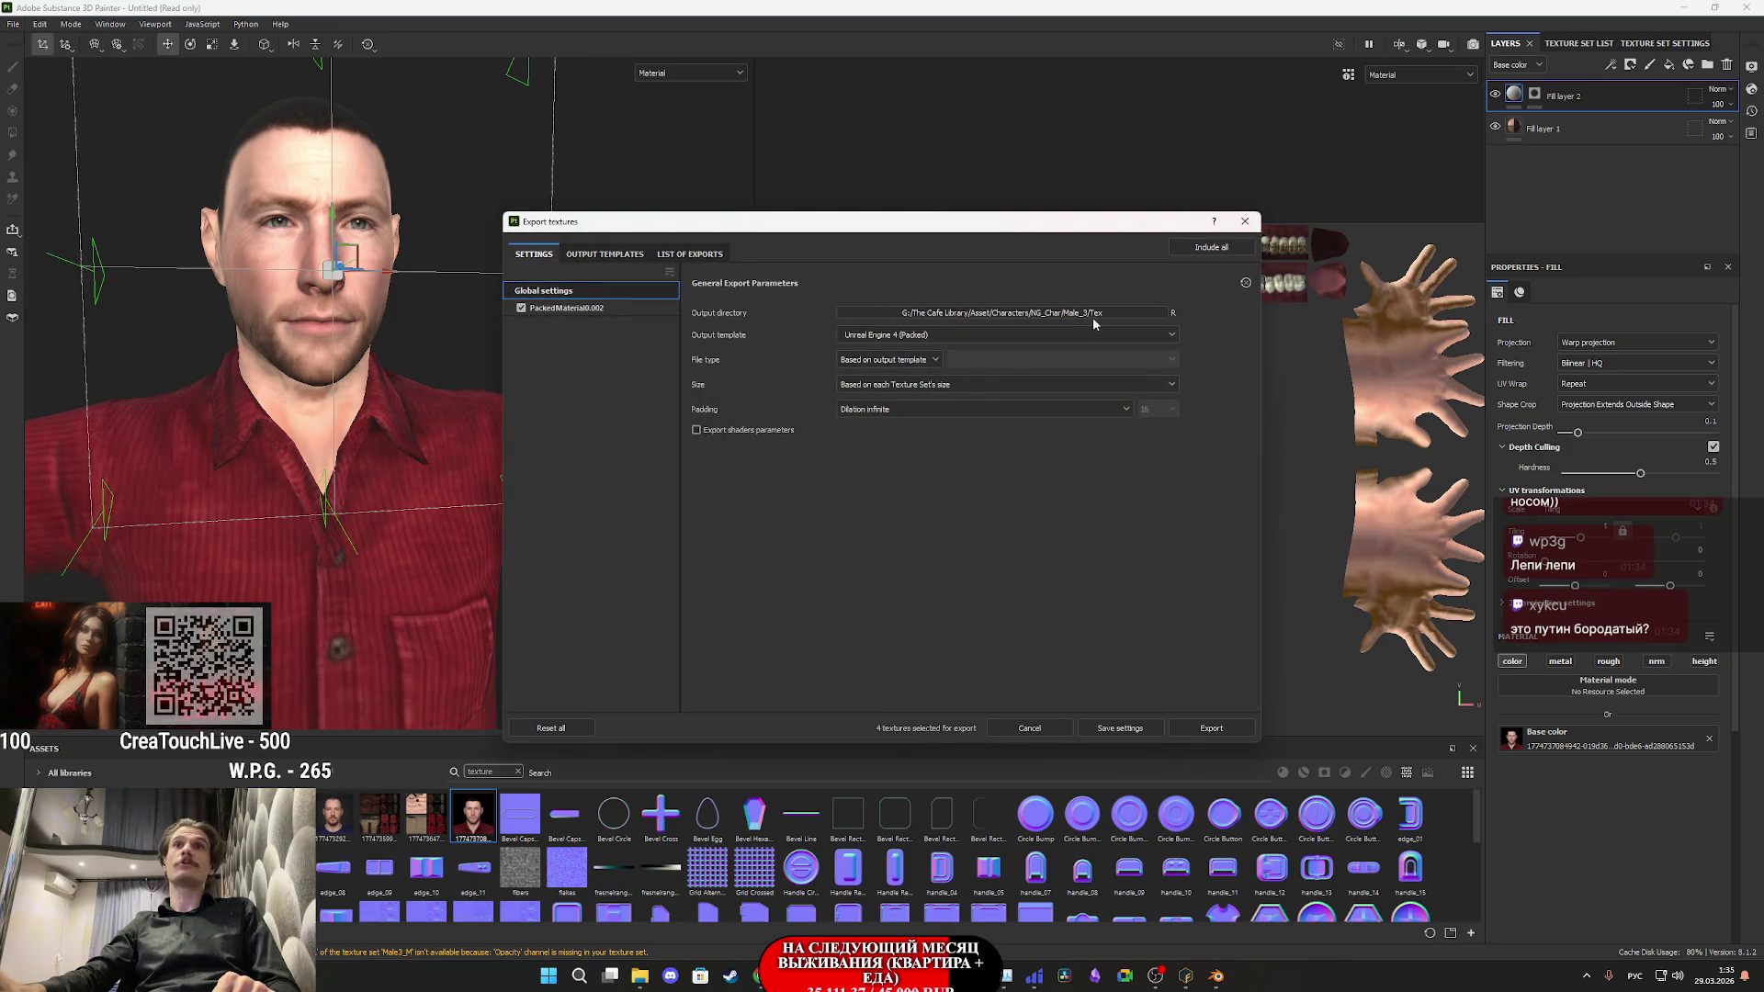
- Create a new folder named Tex inside NG_Char/Male_4 for the texture output
{"action": "left_click", "coordinate": [1093, 314]}
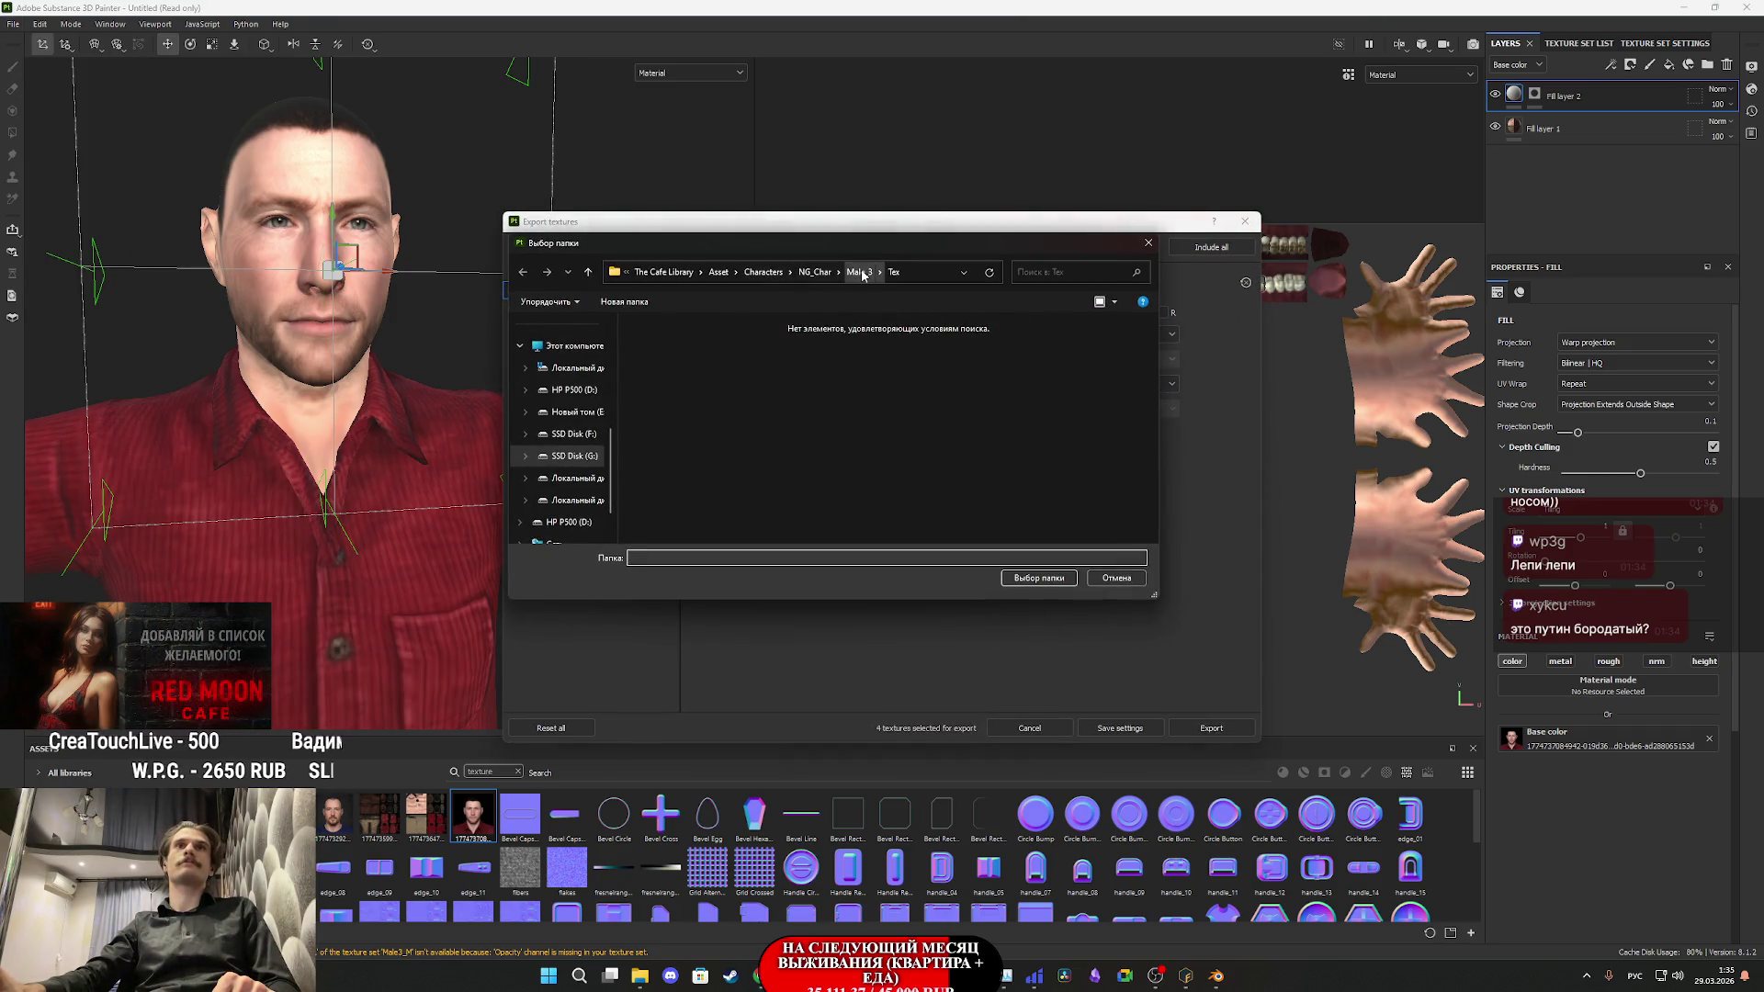
{"action": "left_click", "coordinate": [814, 271]}
{"action": "double_click", "coordinate": [680, 478]}
{"action": "right_click", "coordinate": [713, 489]}
{"action": "mouse_move", "coordinate": [827, 709]}
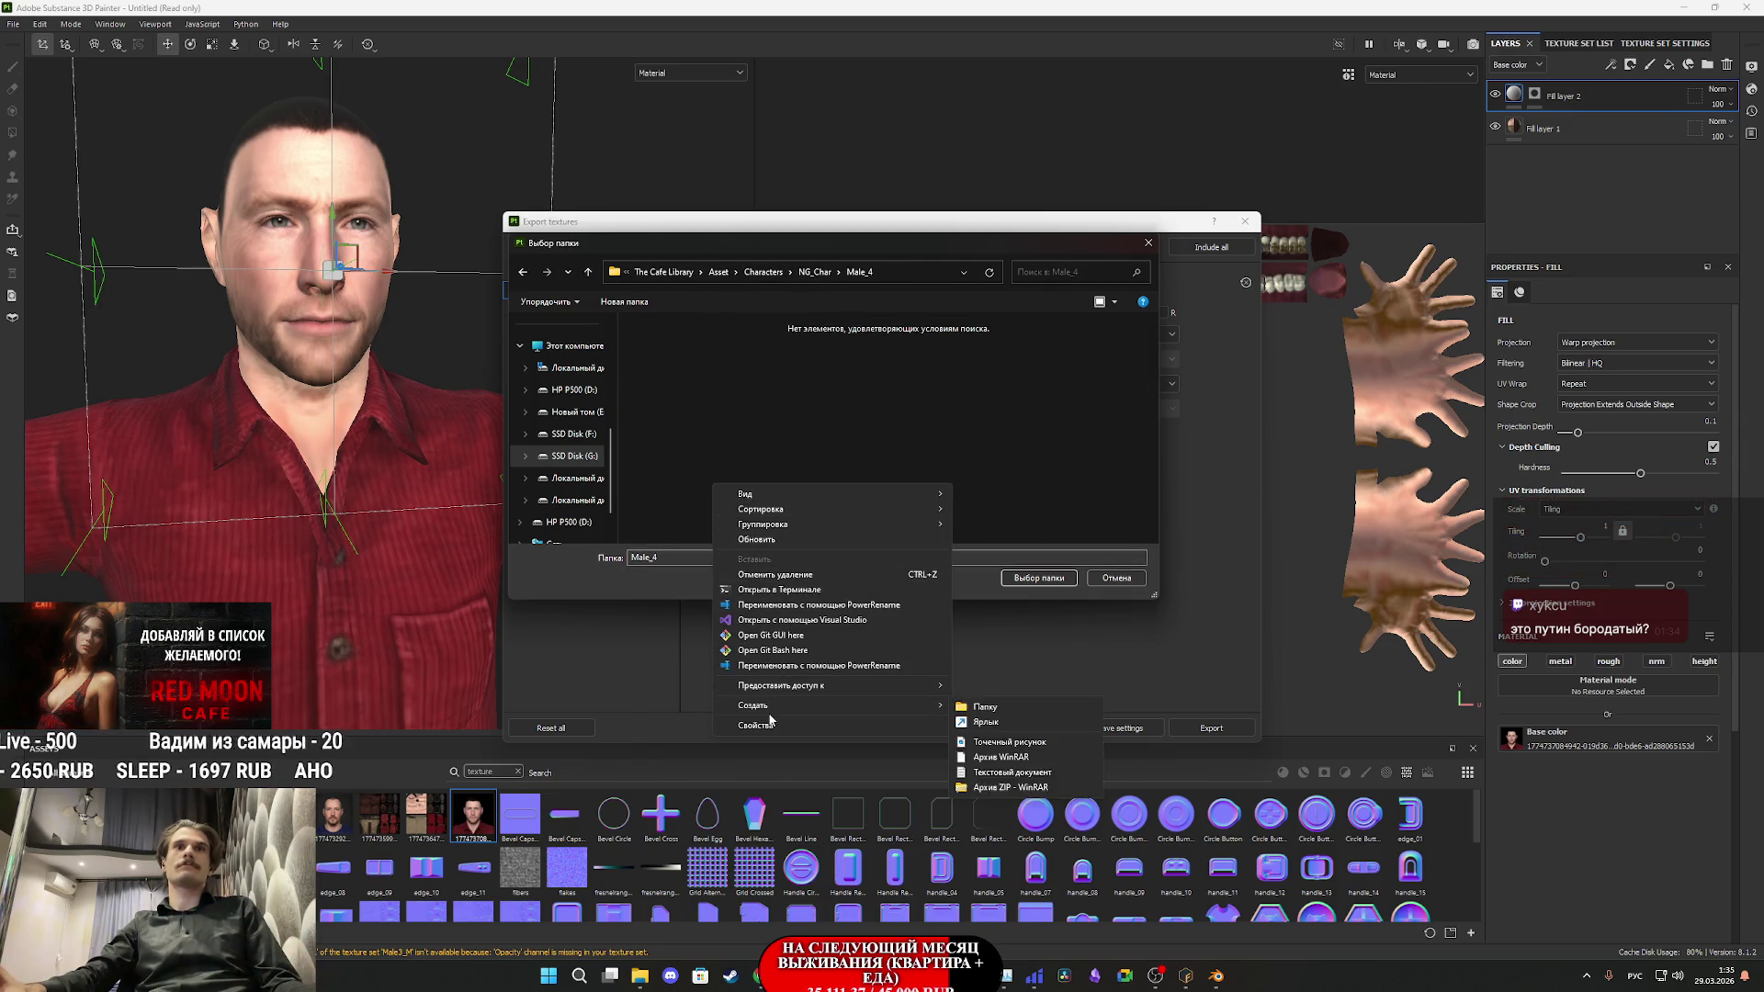
{"action": "left_click", "coordinate": [999, 707]}
{"action": "type", "text": "Буч"}
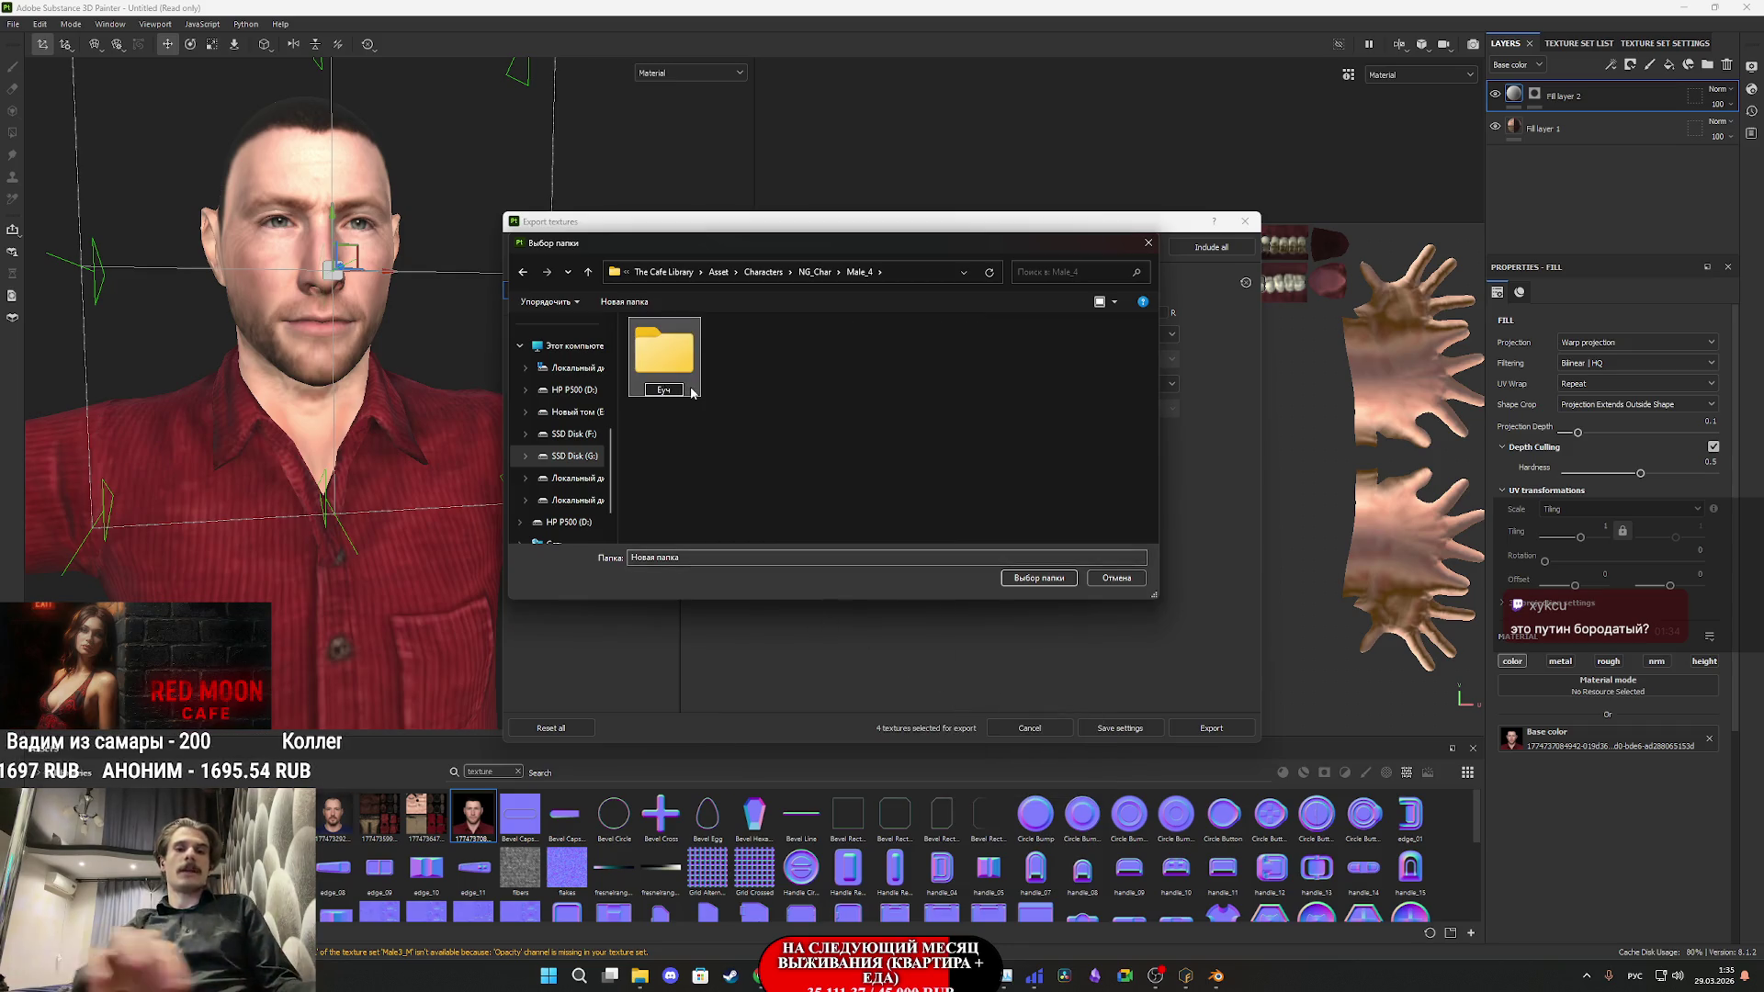
{"action": "key", "text": "BackSpace"}
{"action": "key", "text": "BackSpace"}
{"action": "key", "text": "alt+shift"}
{"action": "type", "text": "Tex"}
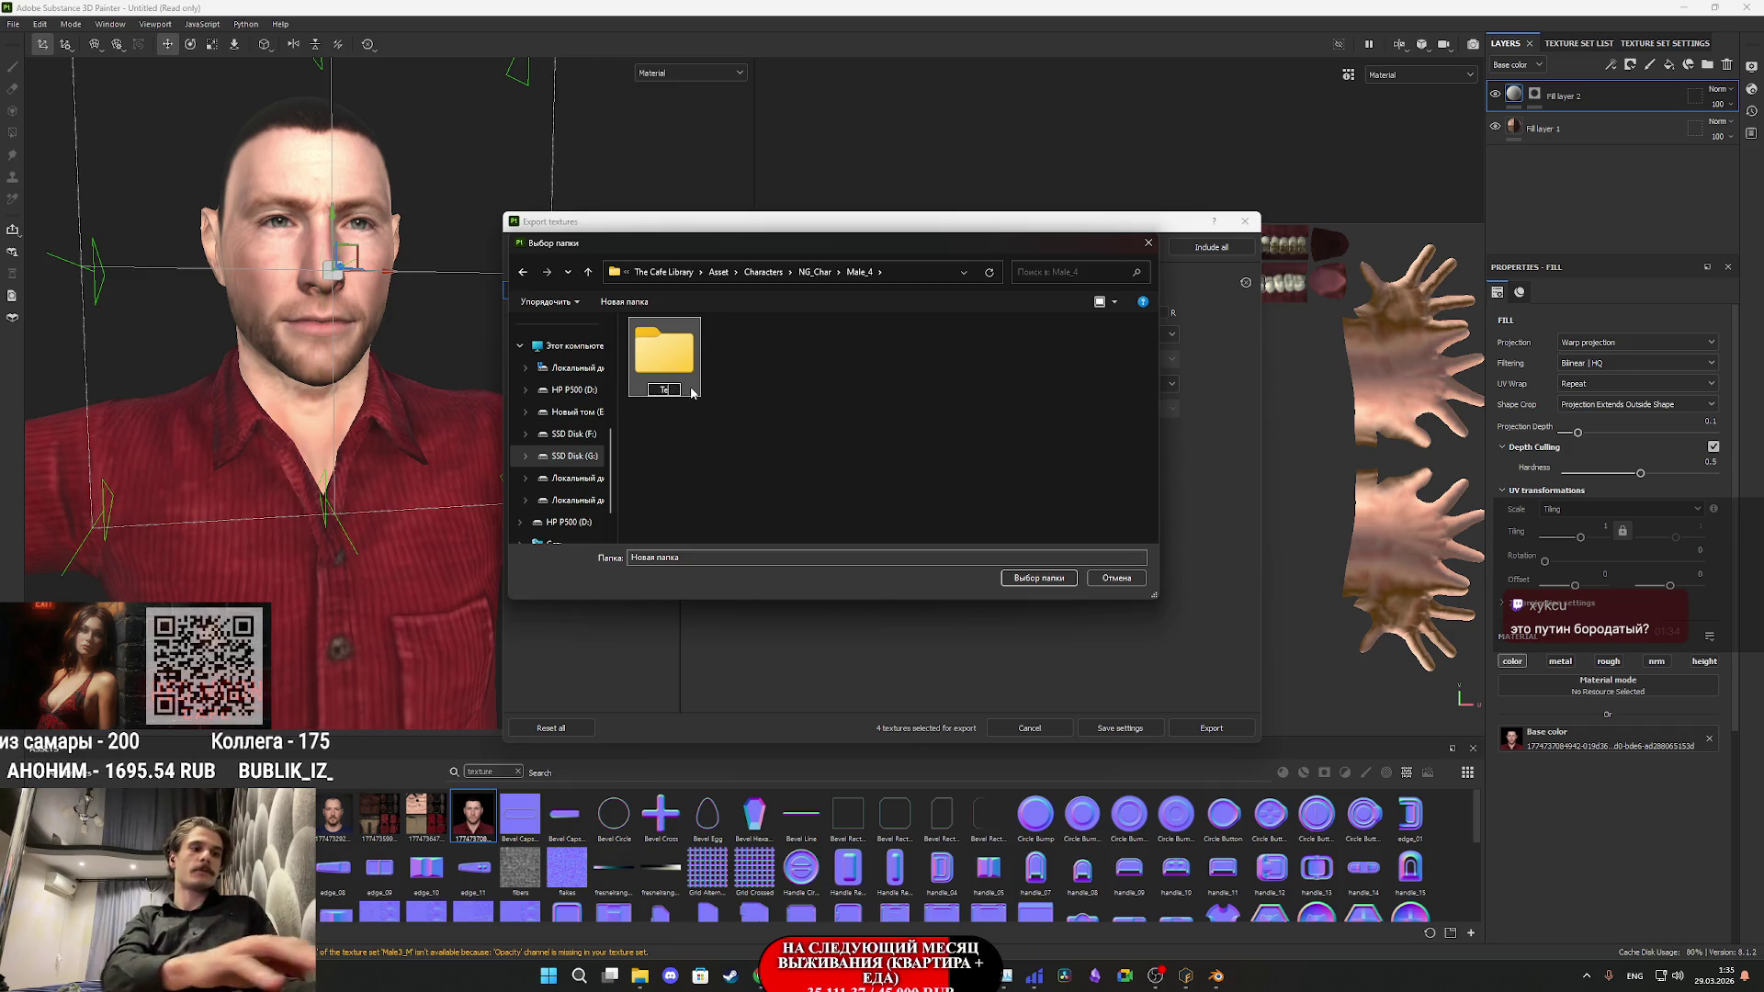
{"action": "key", "text": "Return"}
- Set Tex as the output directory and export the BaseColor and Normal PNG maps
{"action": "double_click", "coordinate": [691, 392]}
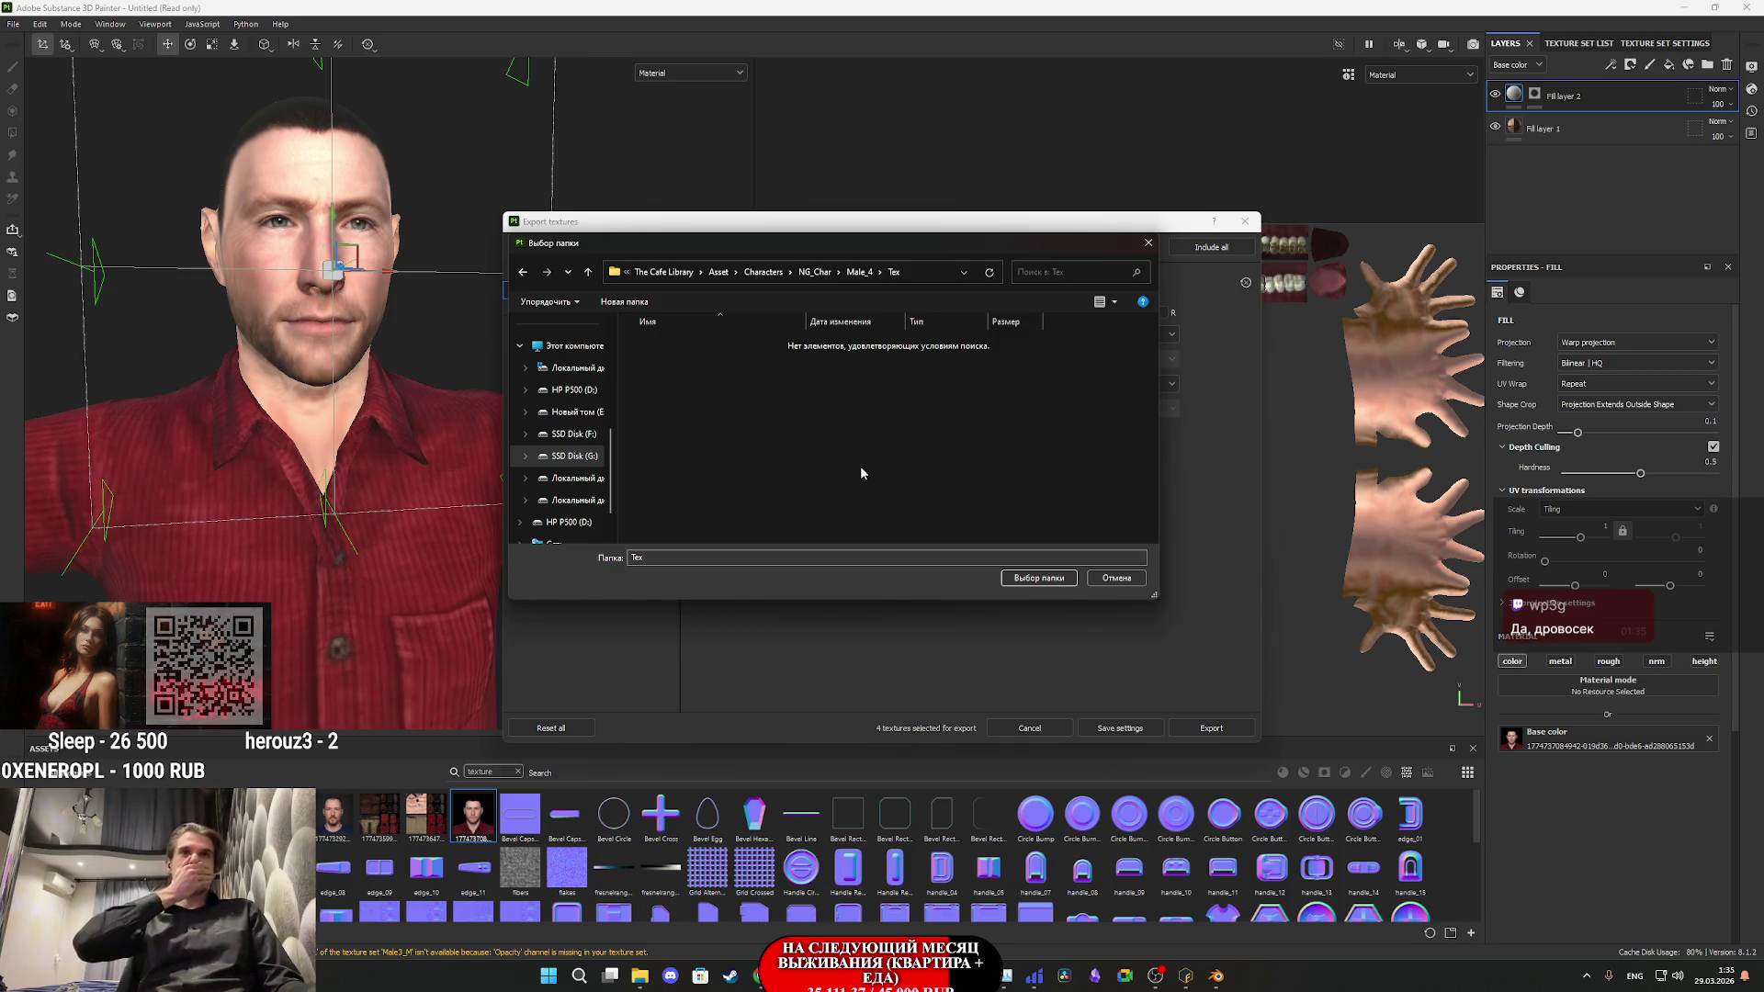
{"action": "left_click", "coordinate": [1039, 578]}
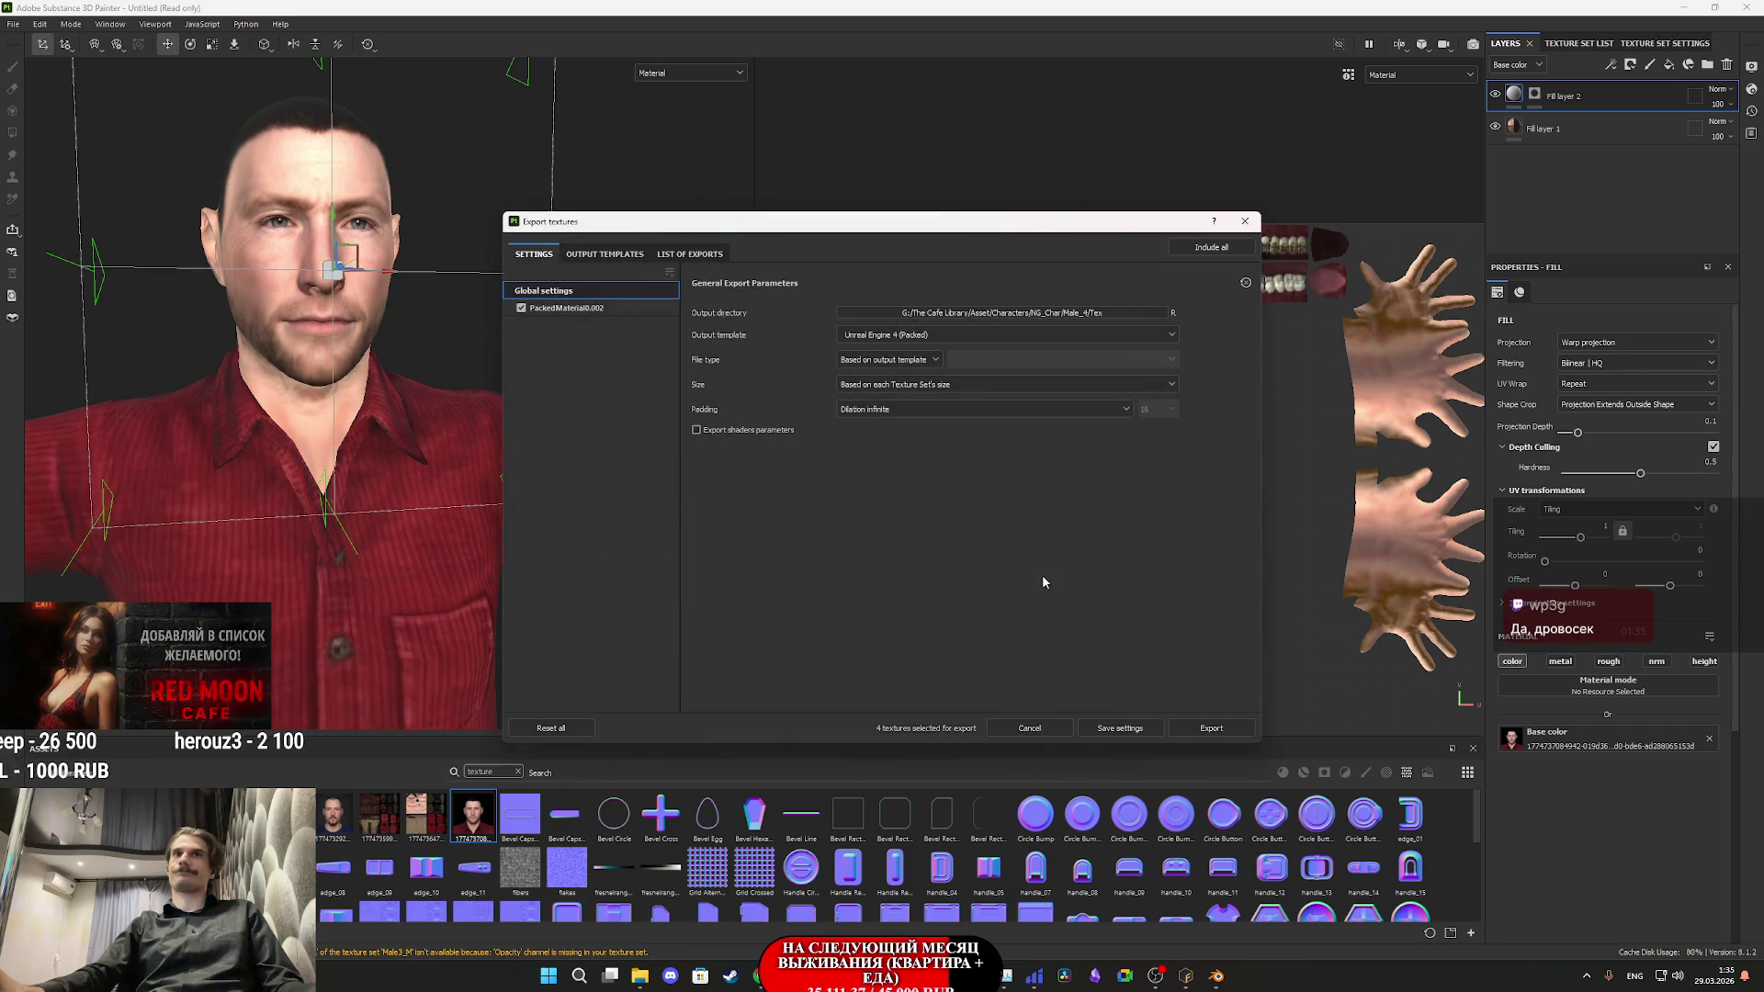
{"action": "left_click", "coordinate": [610, 311]}
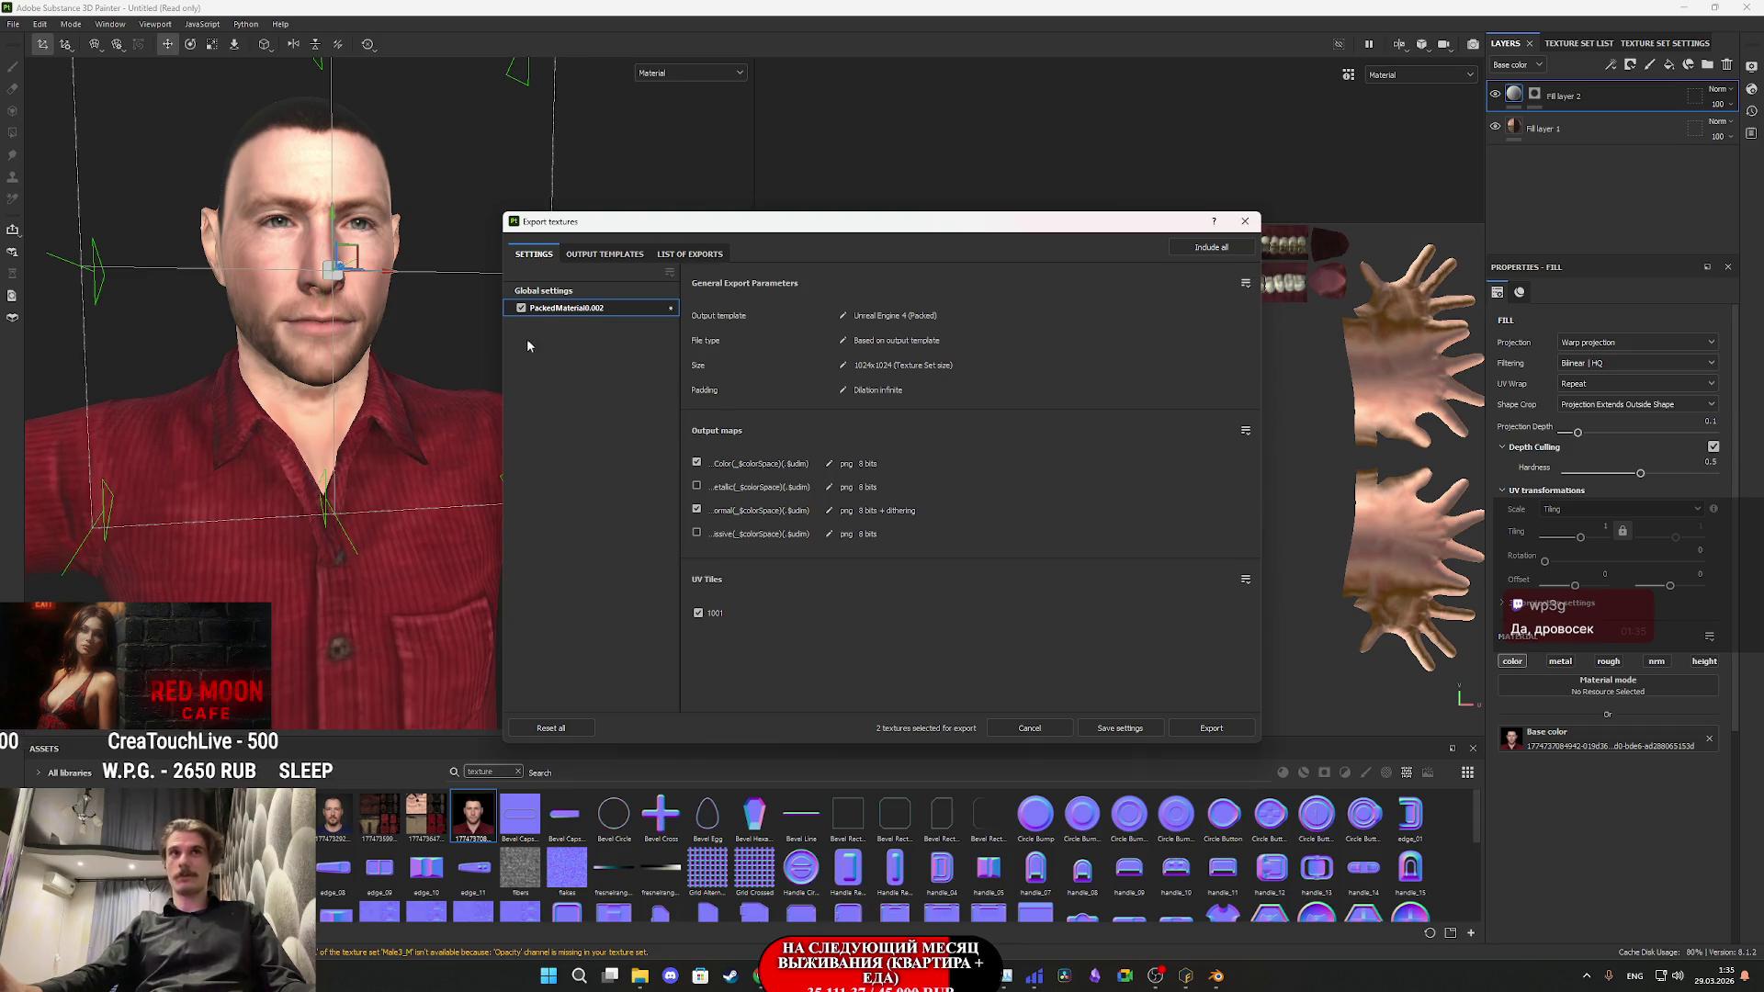
{"action": "left_click", "coordinate": [544, 290]}
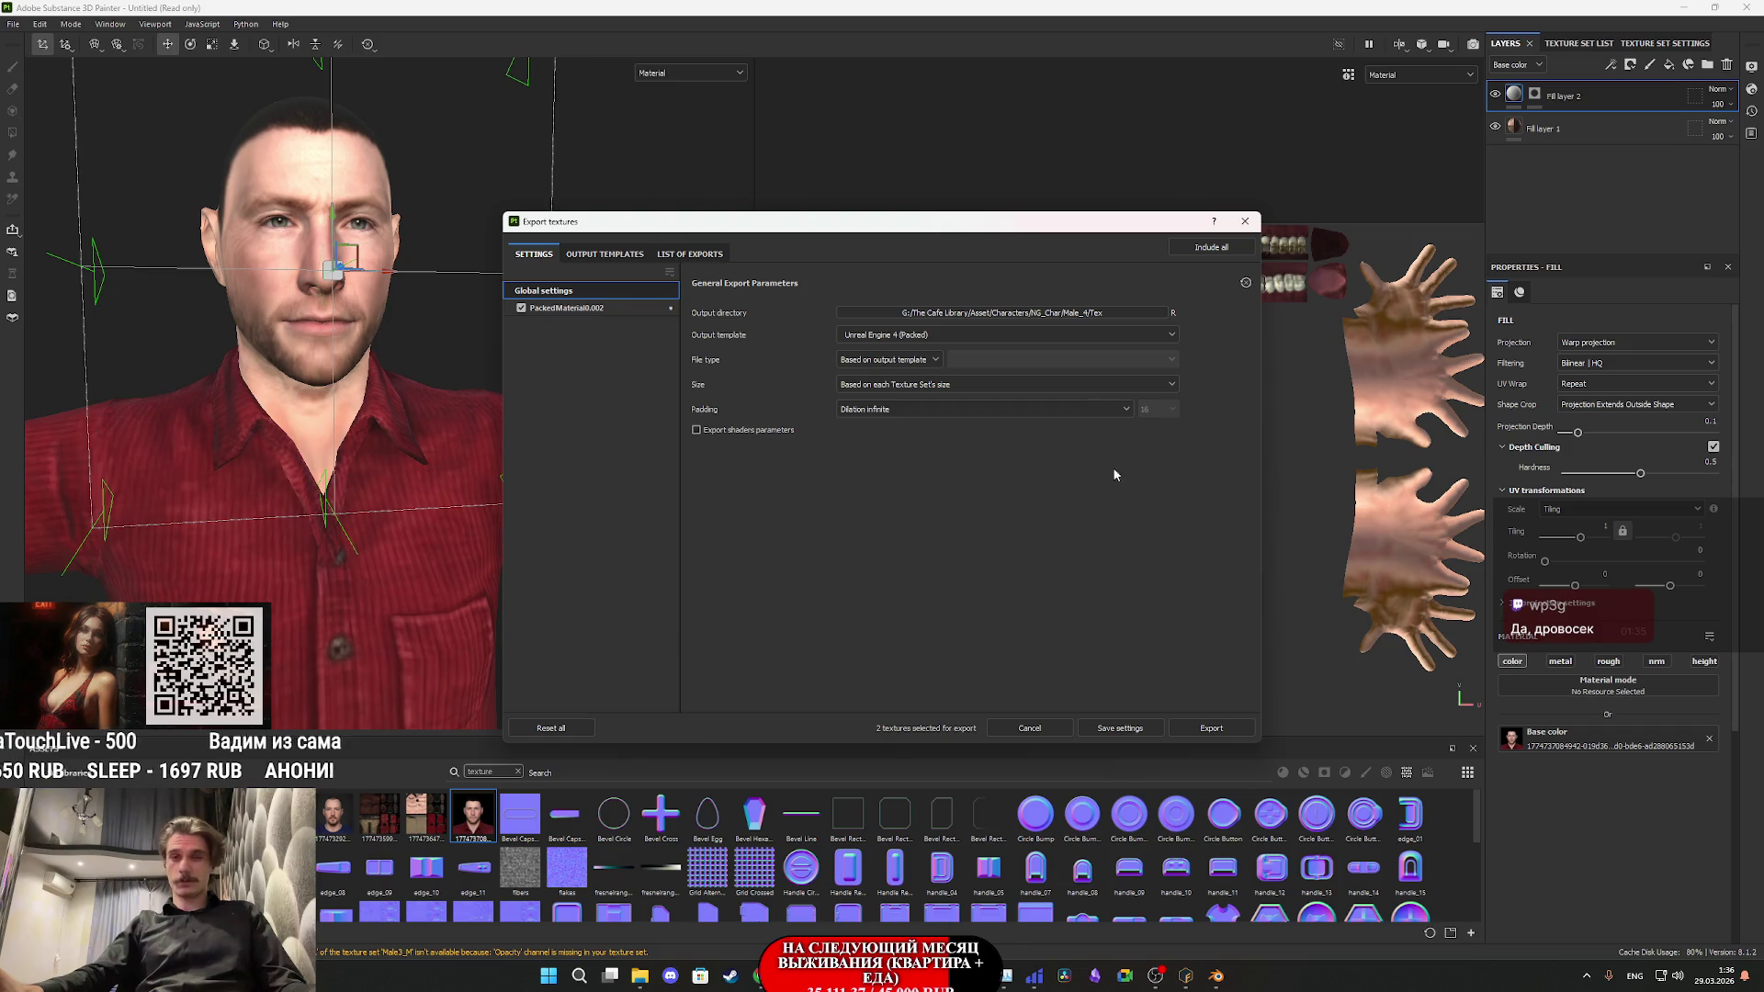
{"action": "left_click", "coordinate": [1211, 729]}
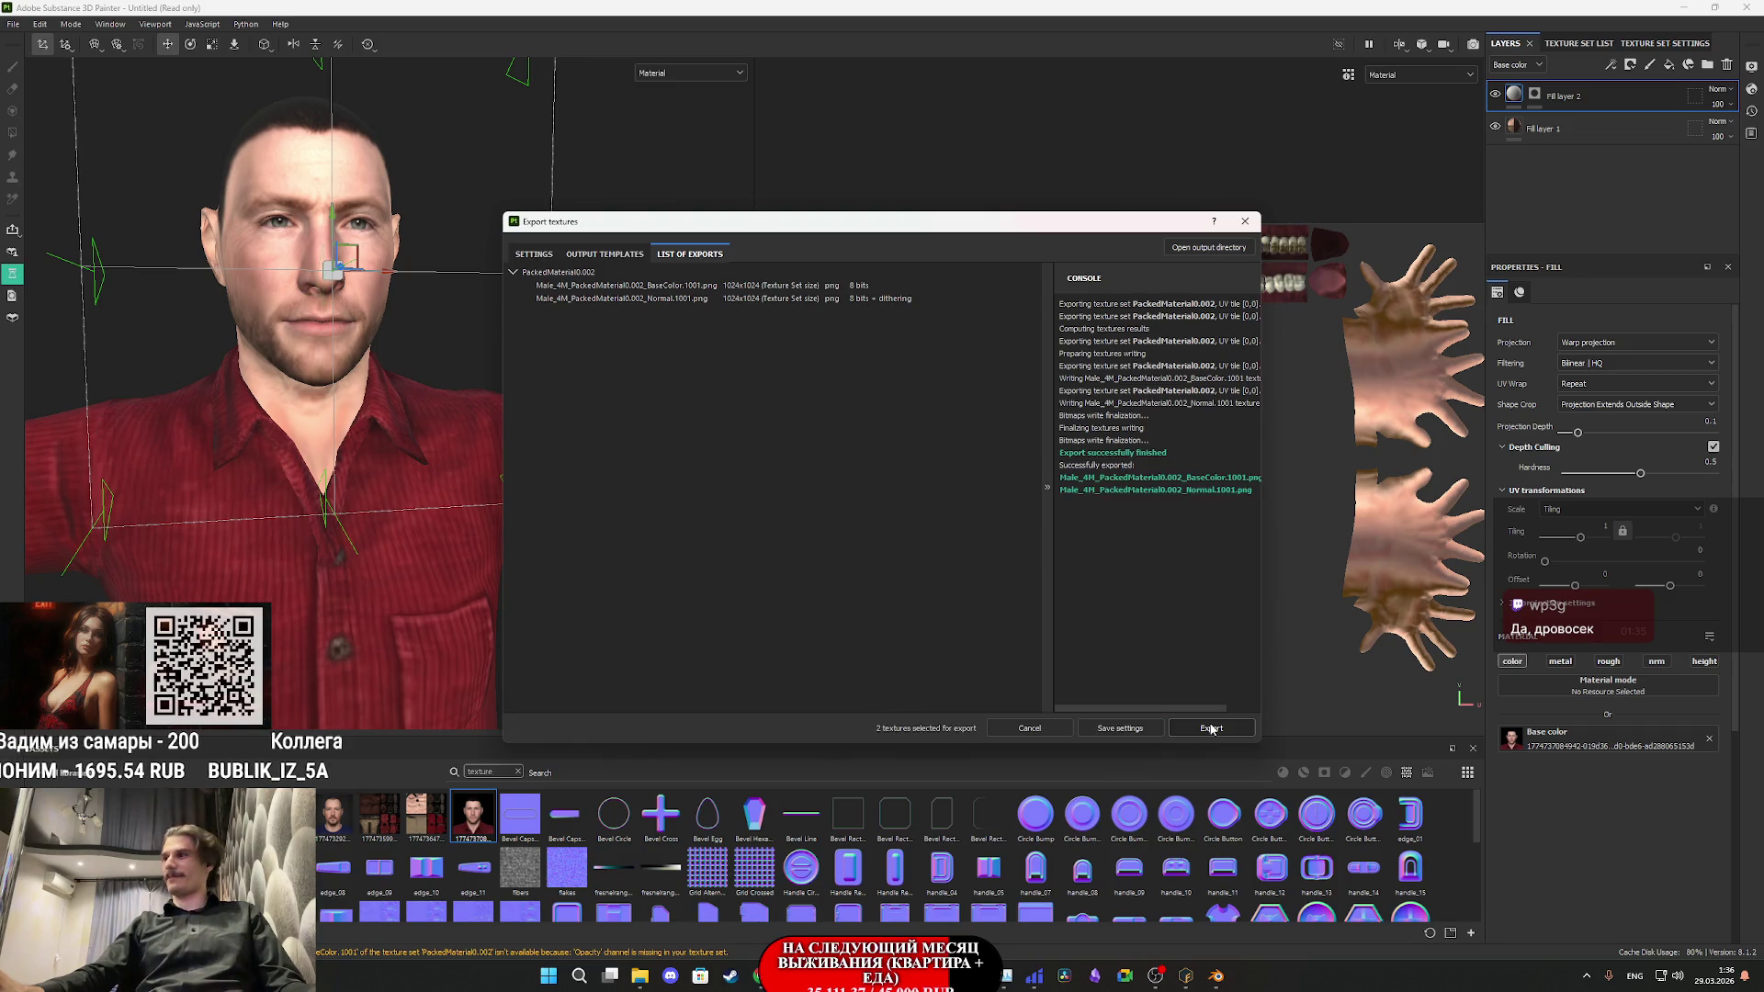
{"action": "left_click", "coordinate": [1245, 222]}
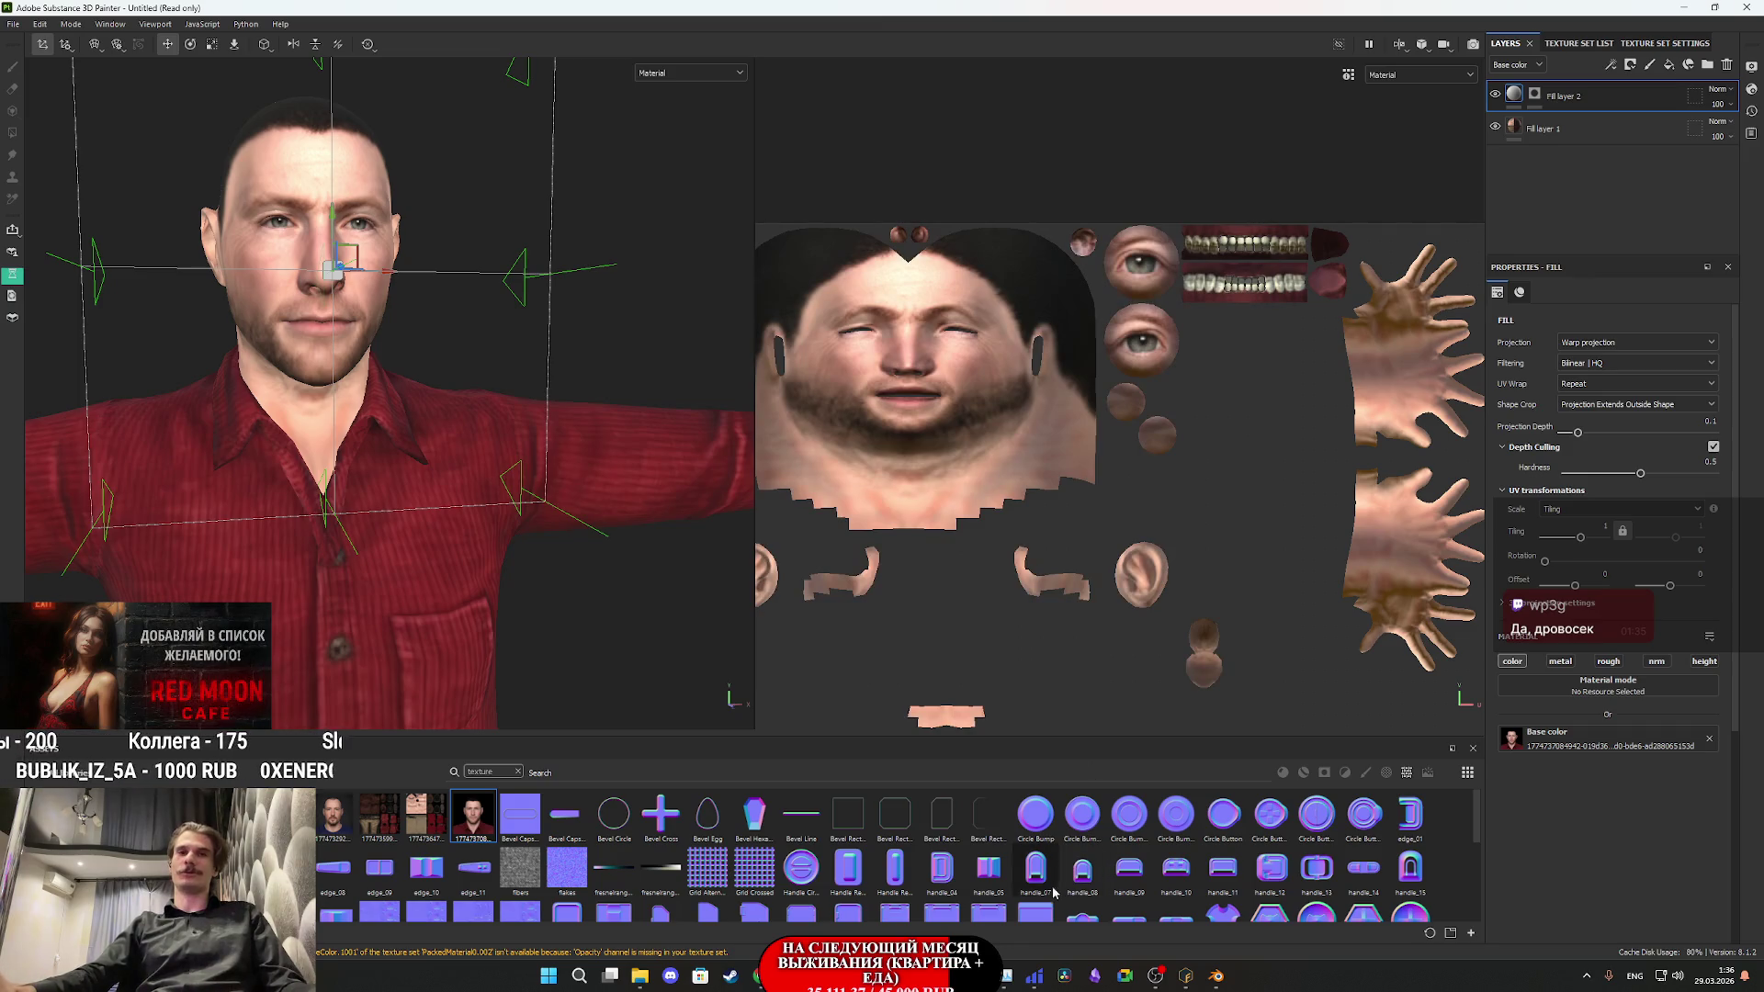
- In Unreal Editor, go up to the Content/Characters/NPC folder to look over the character folders
{"action": "mouse_move", "coordinate": [1008, 975]}
{"action": "mouse_move", "coordinate": [820, 975]}
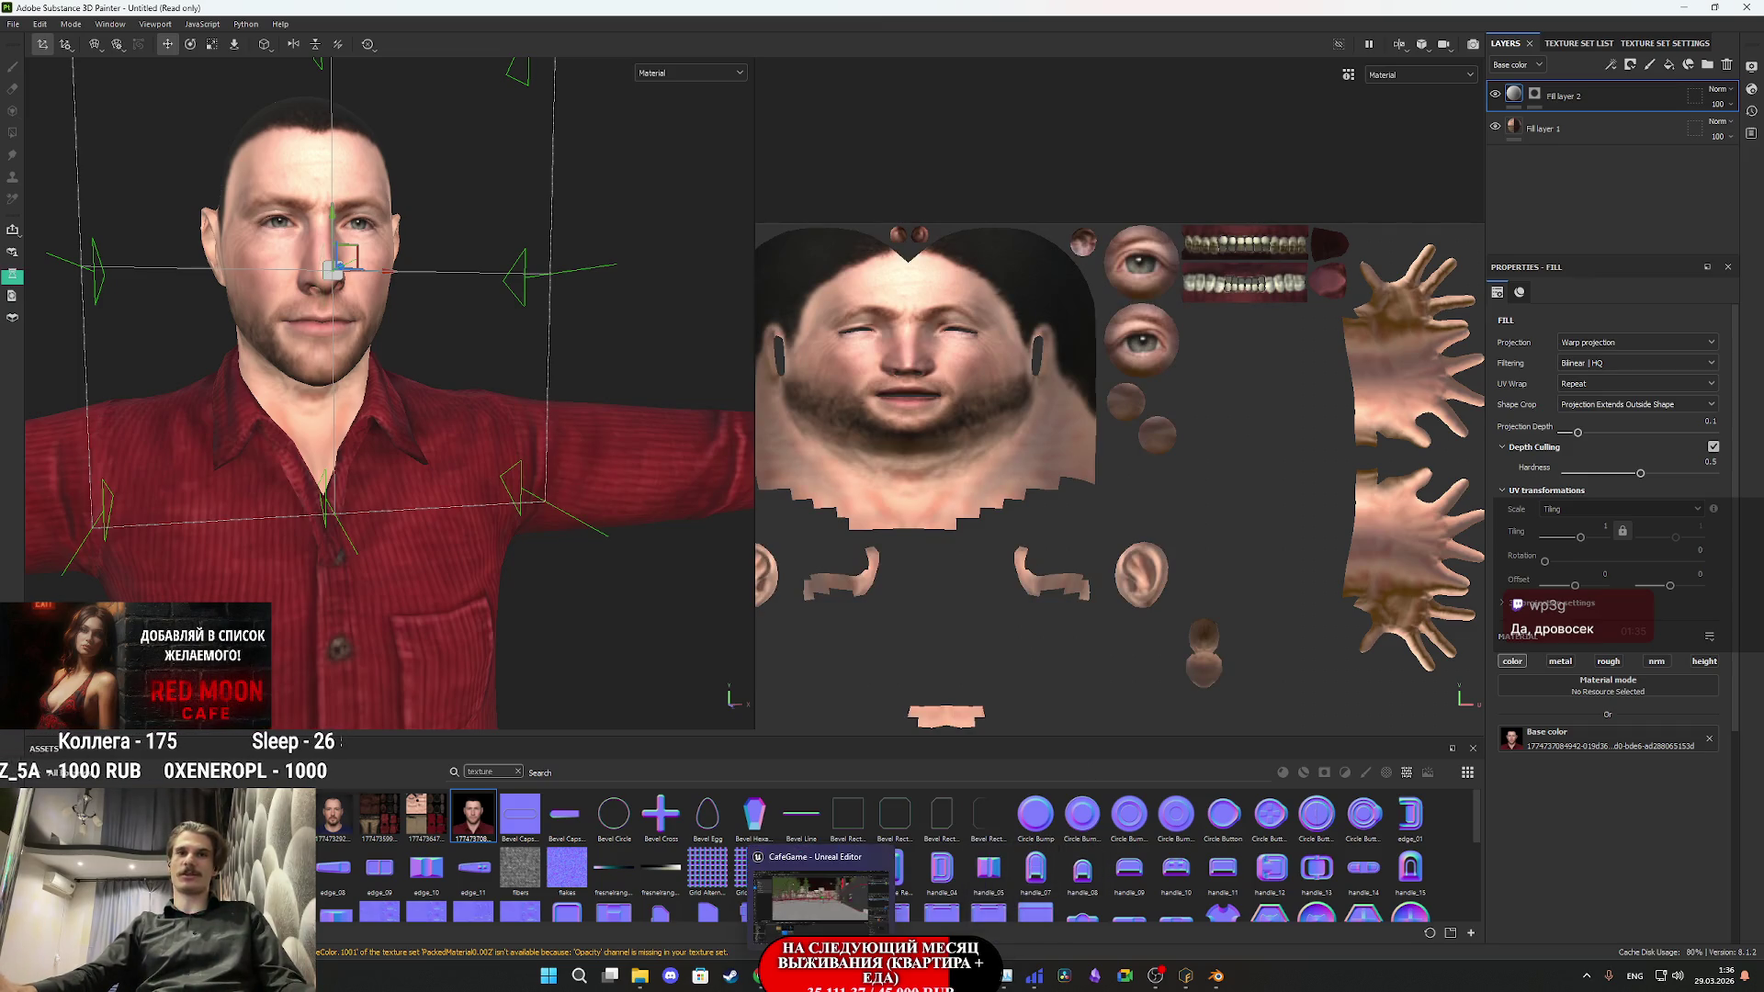
{"action": "left_click", "coordinate": [817, 887]}
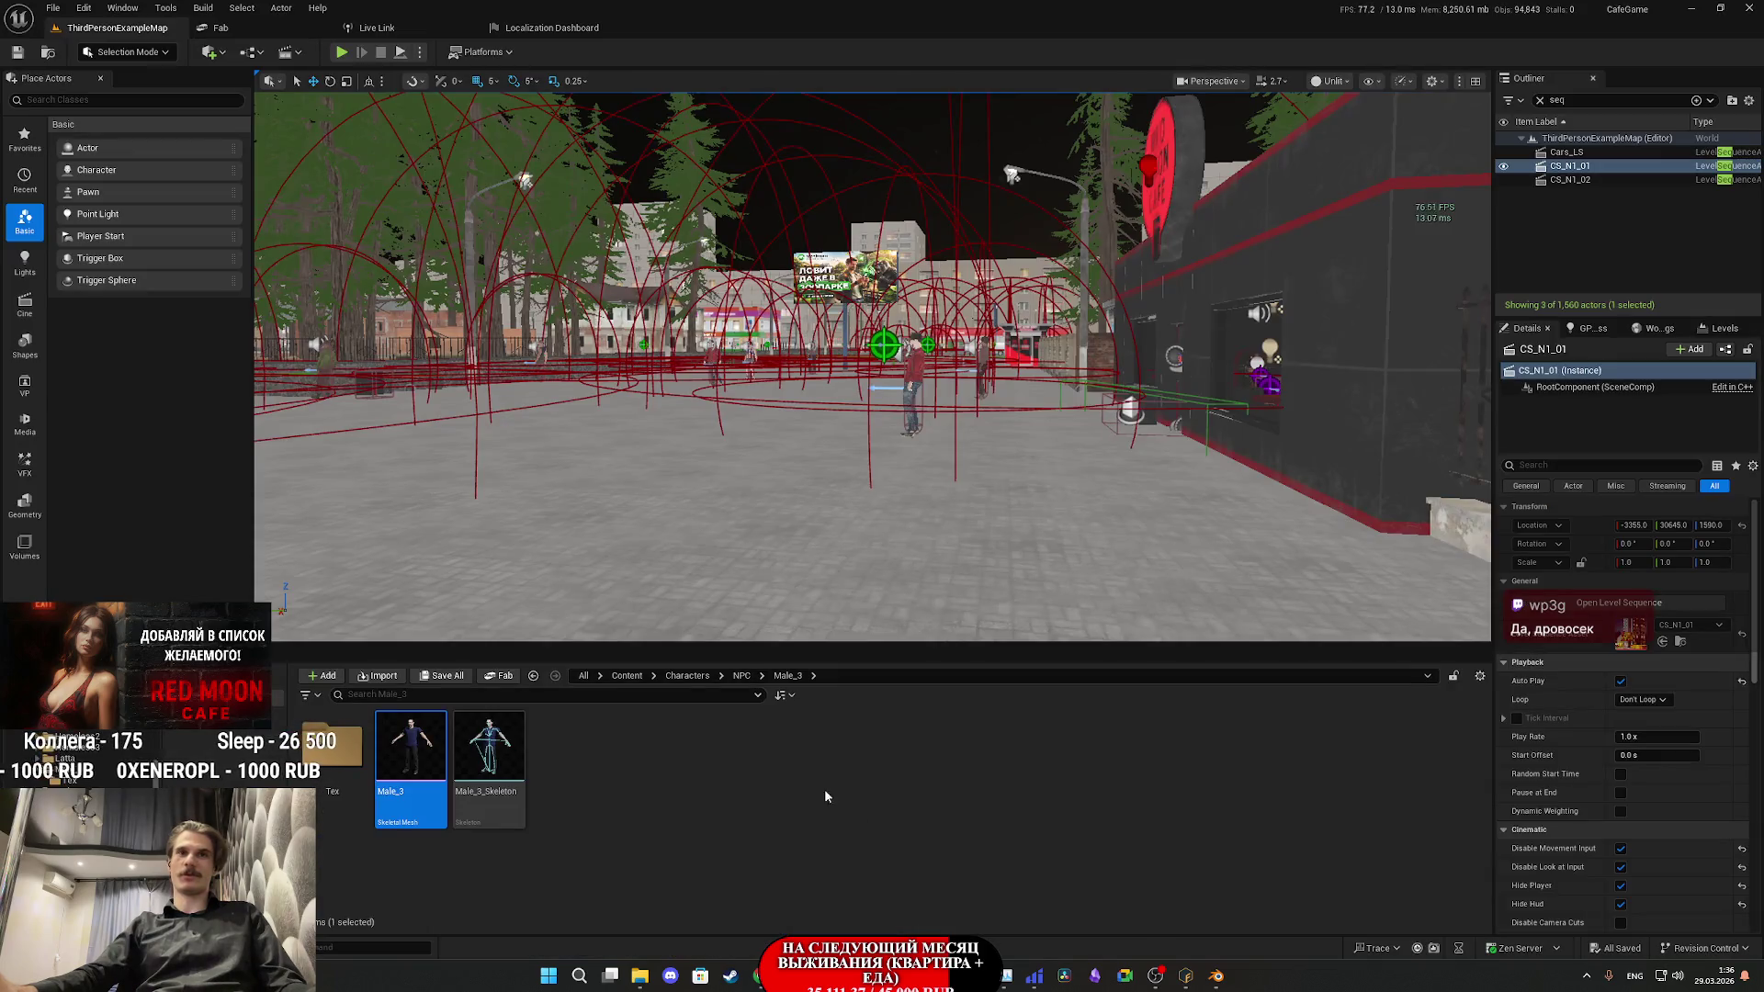
{"action": "left_click", "coordinate": [741, 675]}
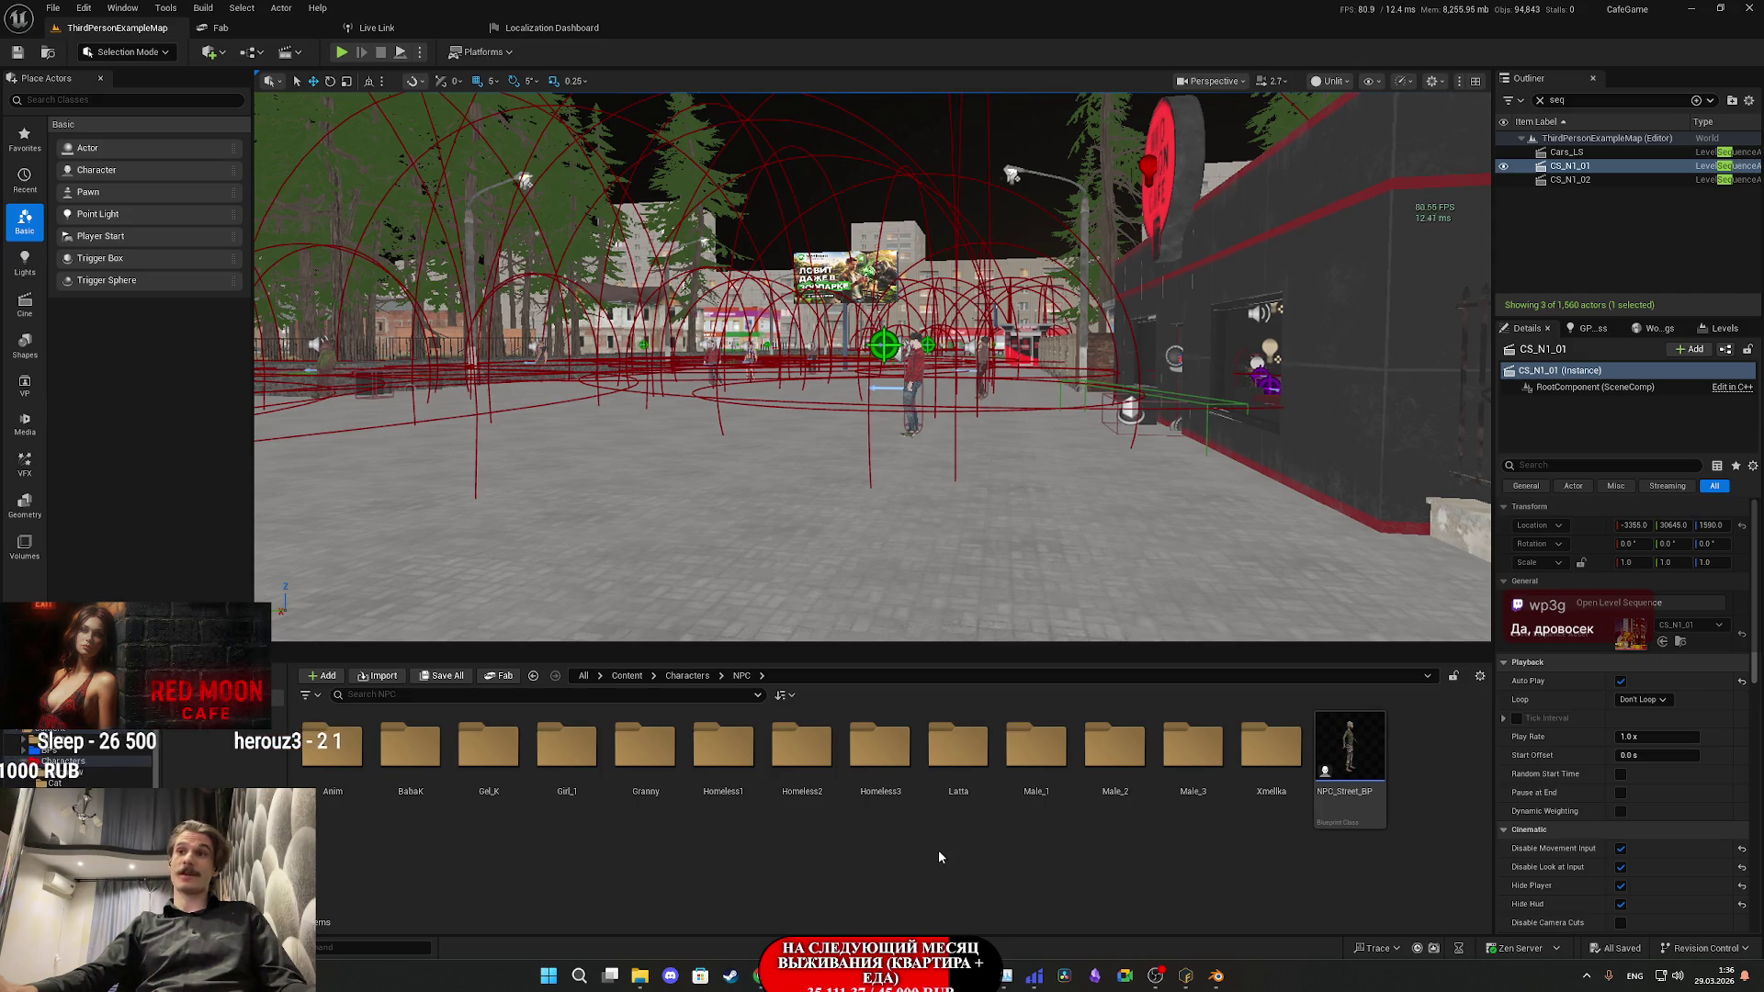
- Minimize Unreal, Substance Painter and Twitch, then close the Arena browser window
{"action": "left_click", "coordinate": [1688, 8]}
{"action": "left_click", "coordinate": [1687, 8]}
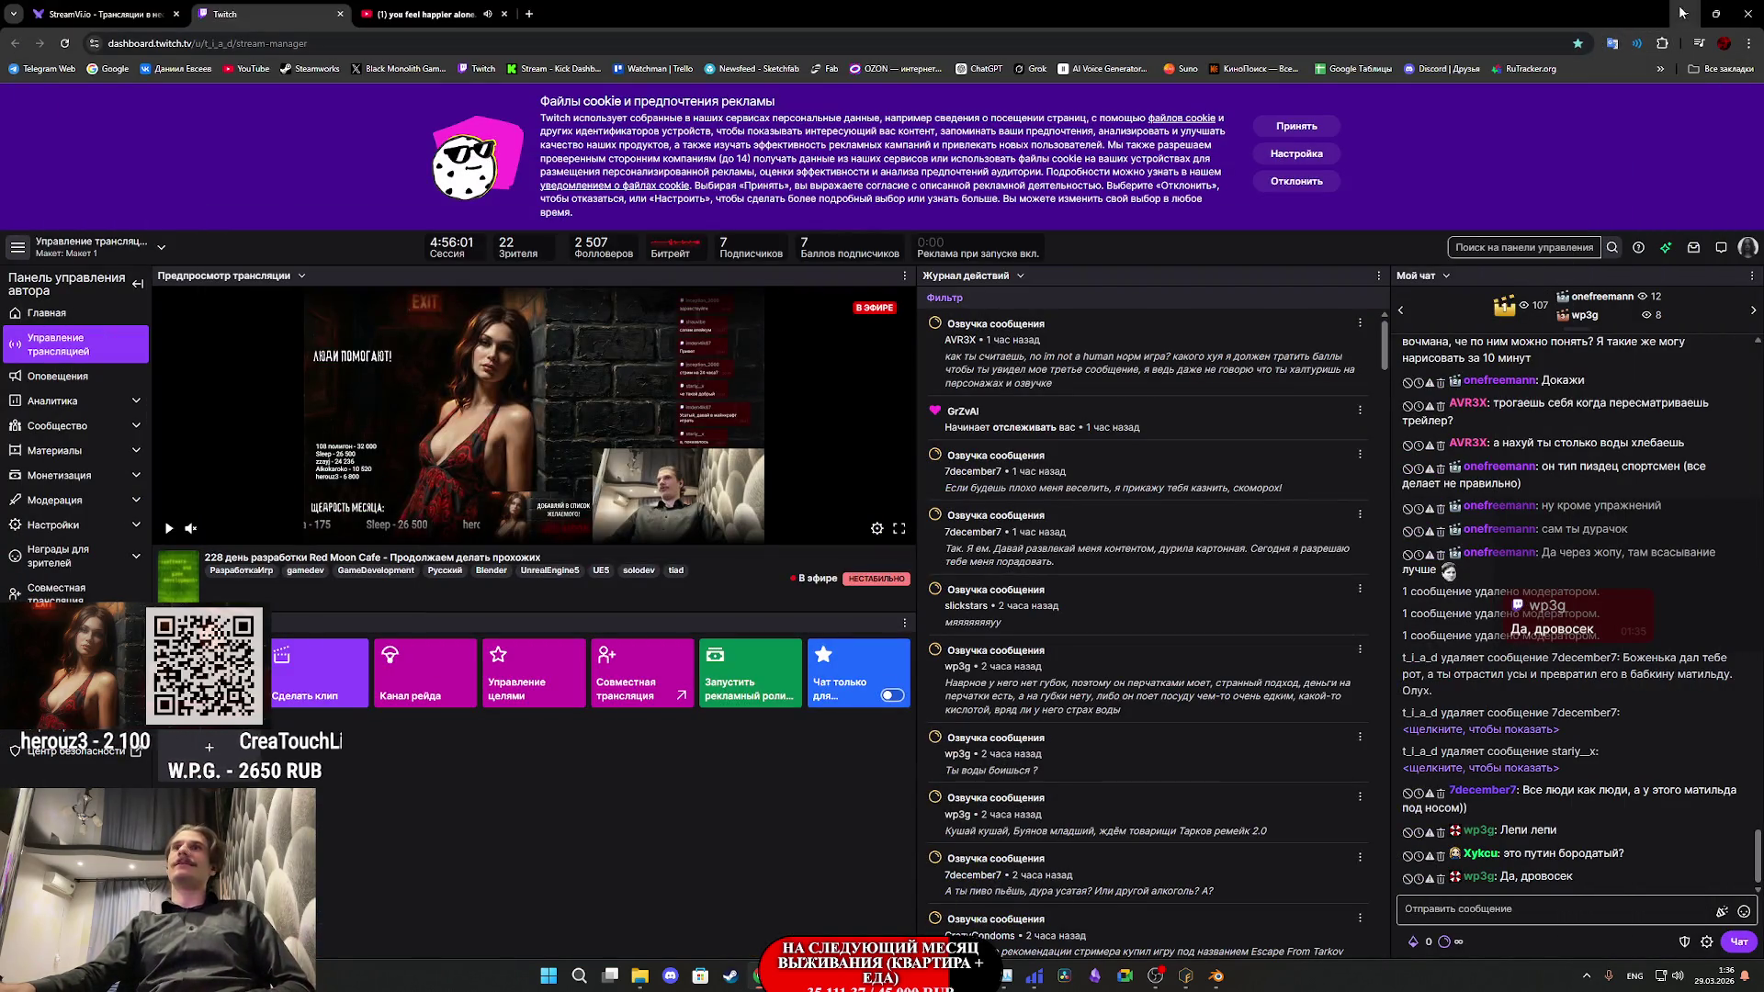
{"action": "left_click", "coordinate": [1683, 12]}
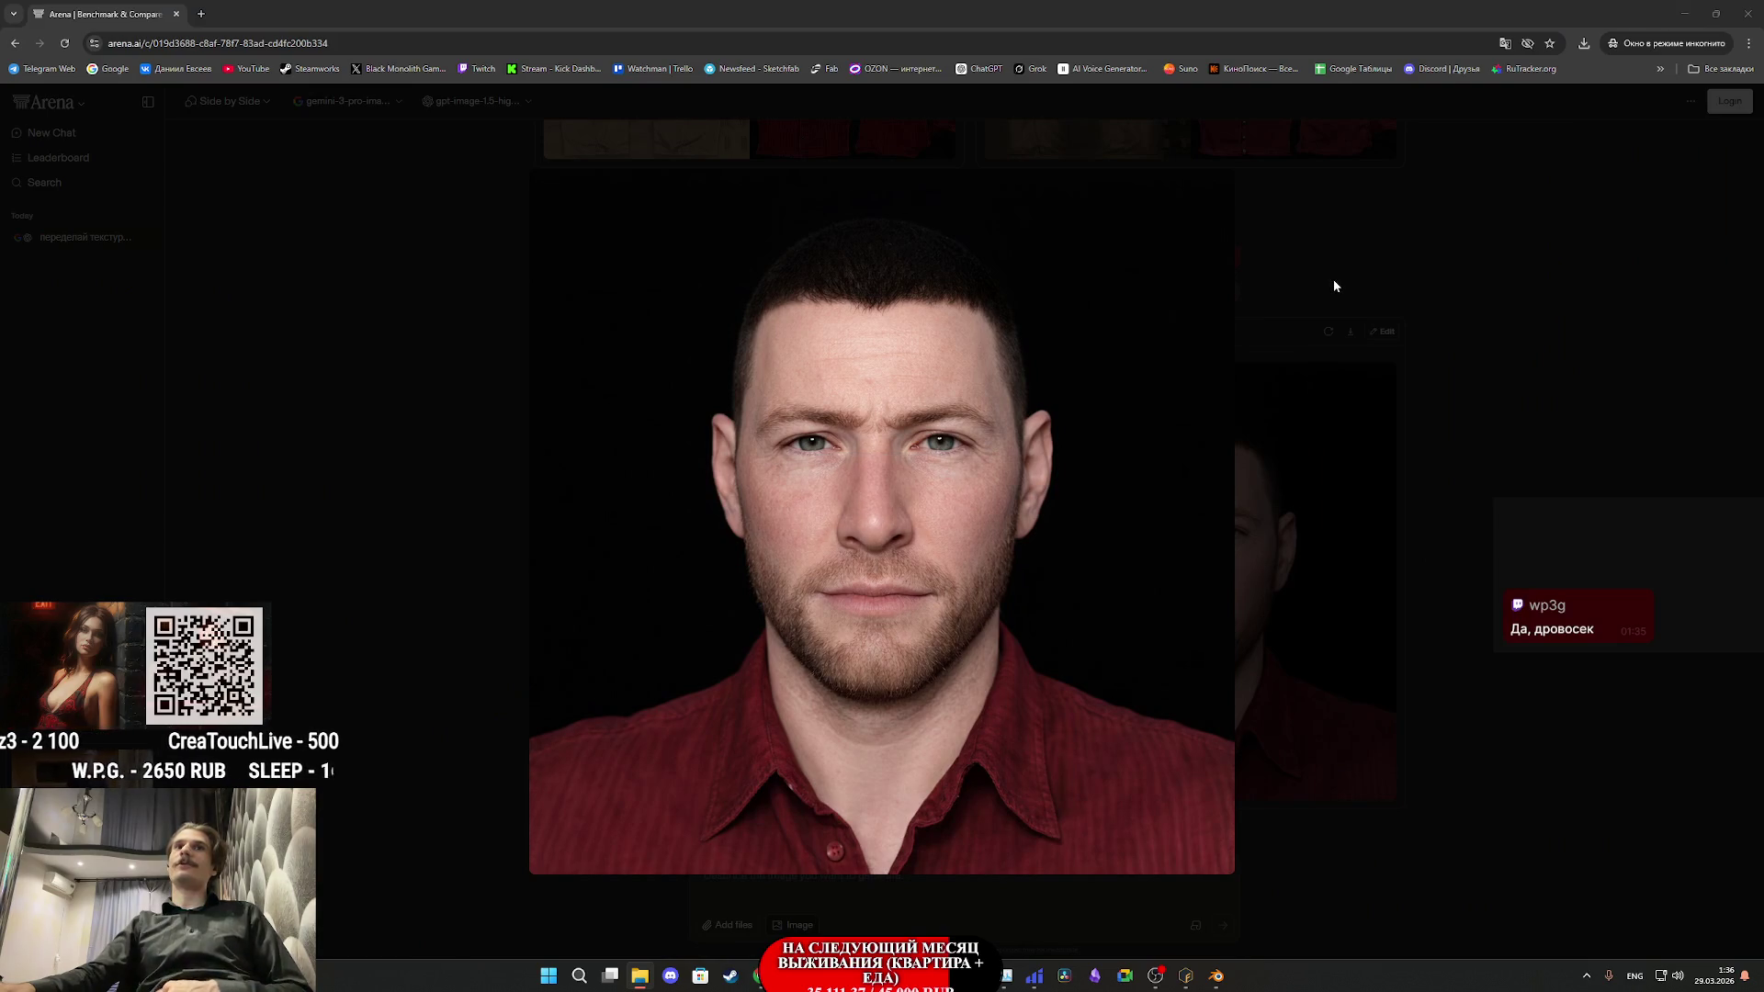
{"action": "left_click", "coordinate": [1332, 279]}
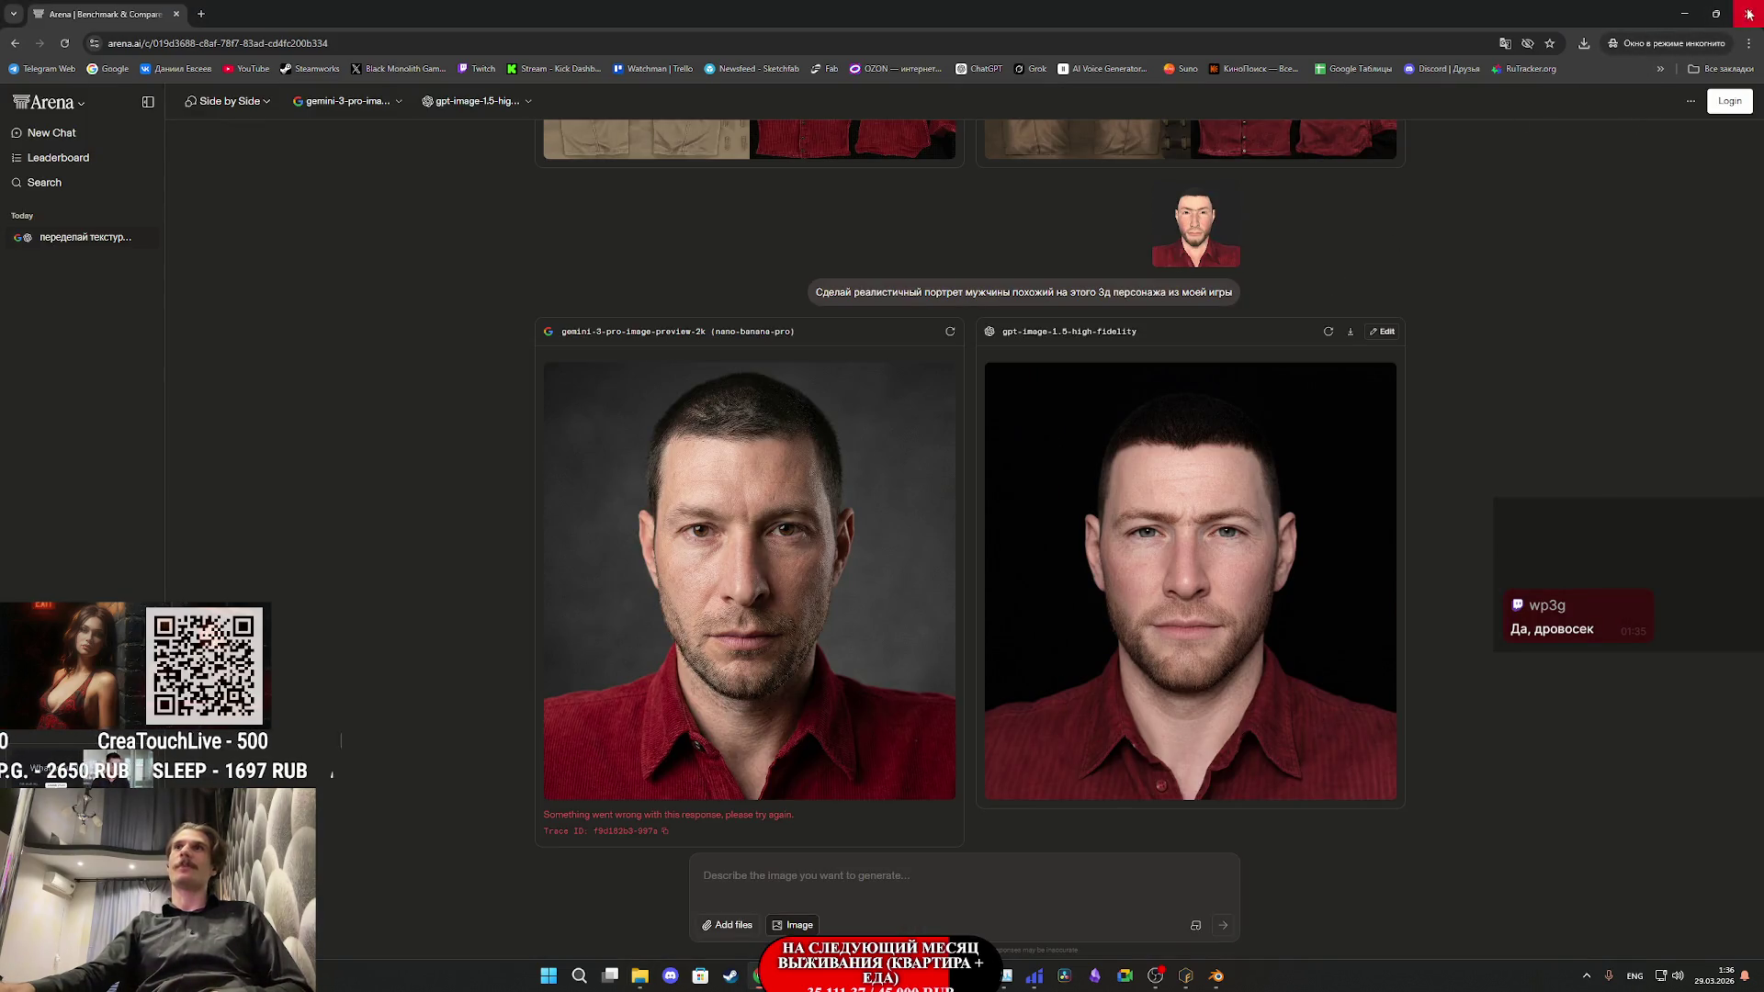
{"action": "left_click", "coordinate": [1745, 13]}
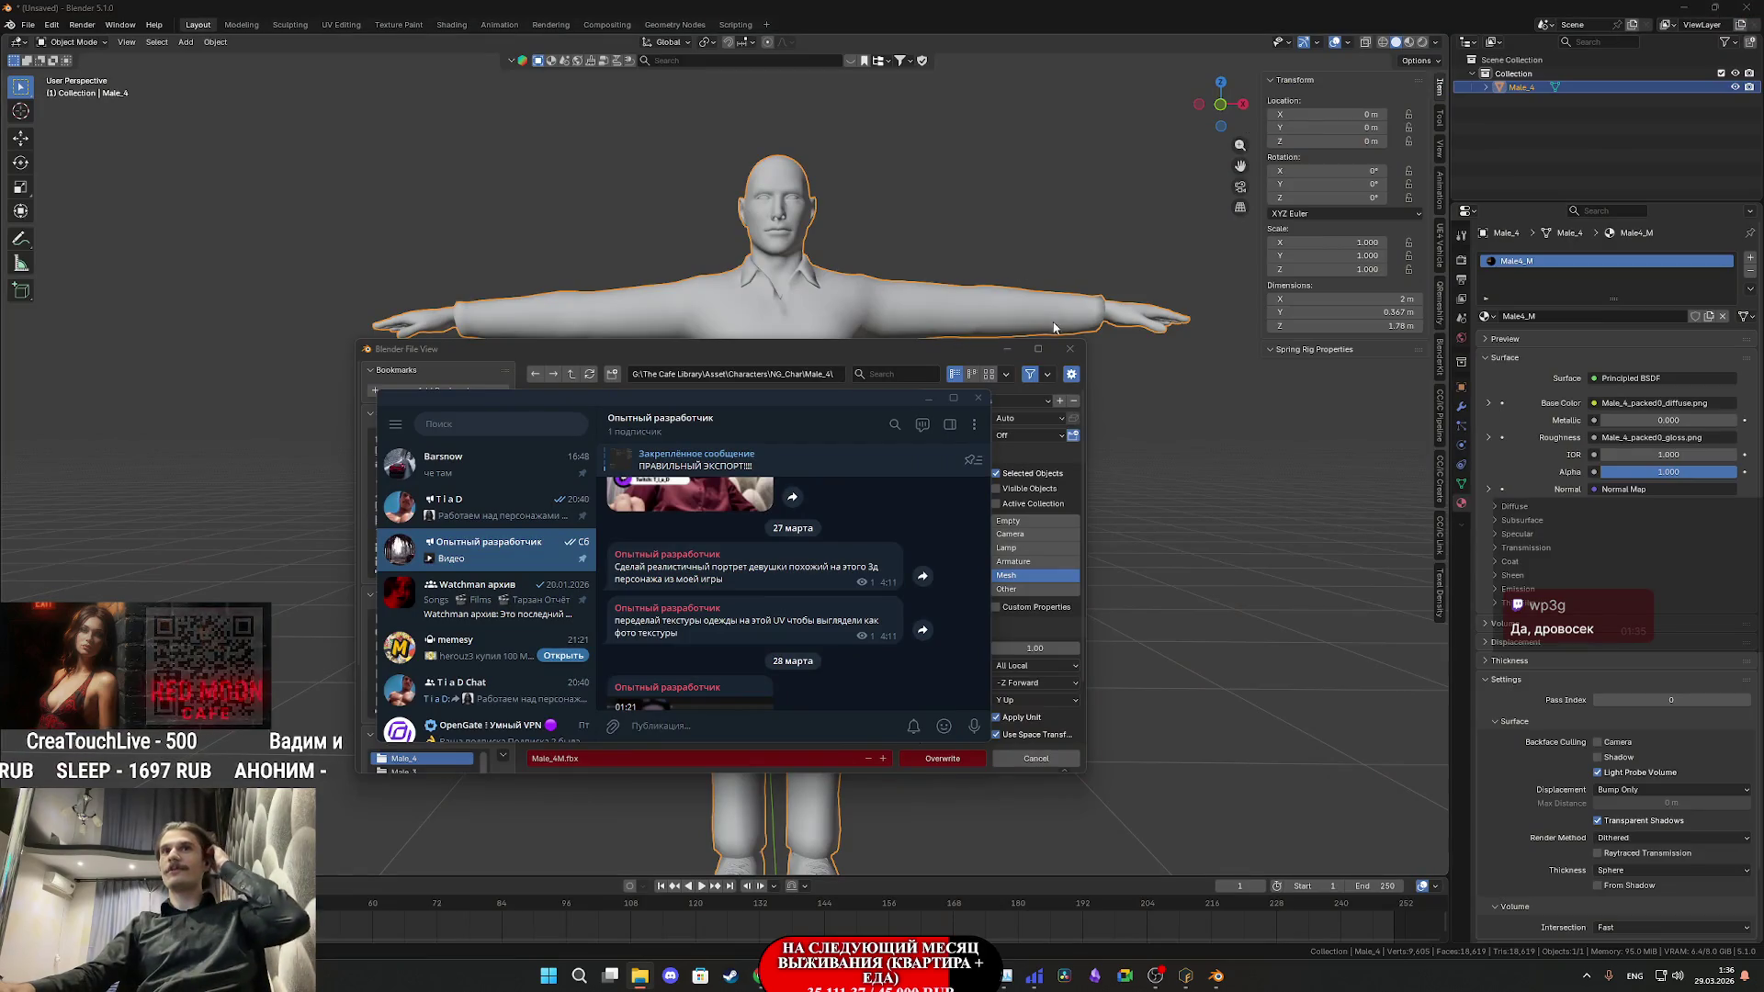
- Cancel Blender's export dialog, minimize Blender and Fuse, and launch AccuRIG from the desktop
{"action": "left_click", "coordinate": [1010, 361]}
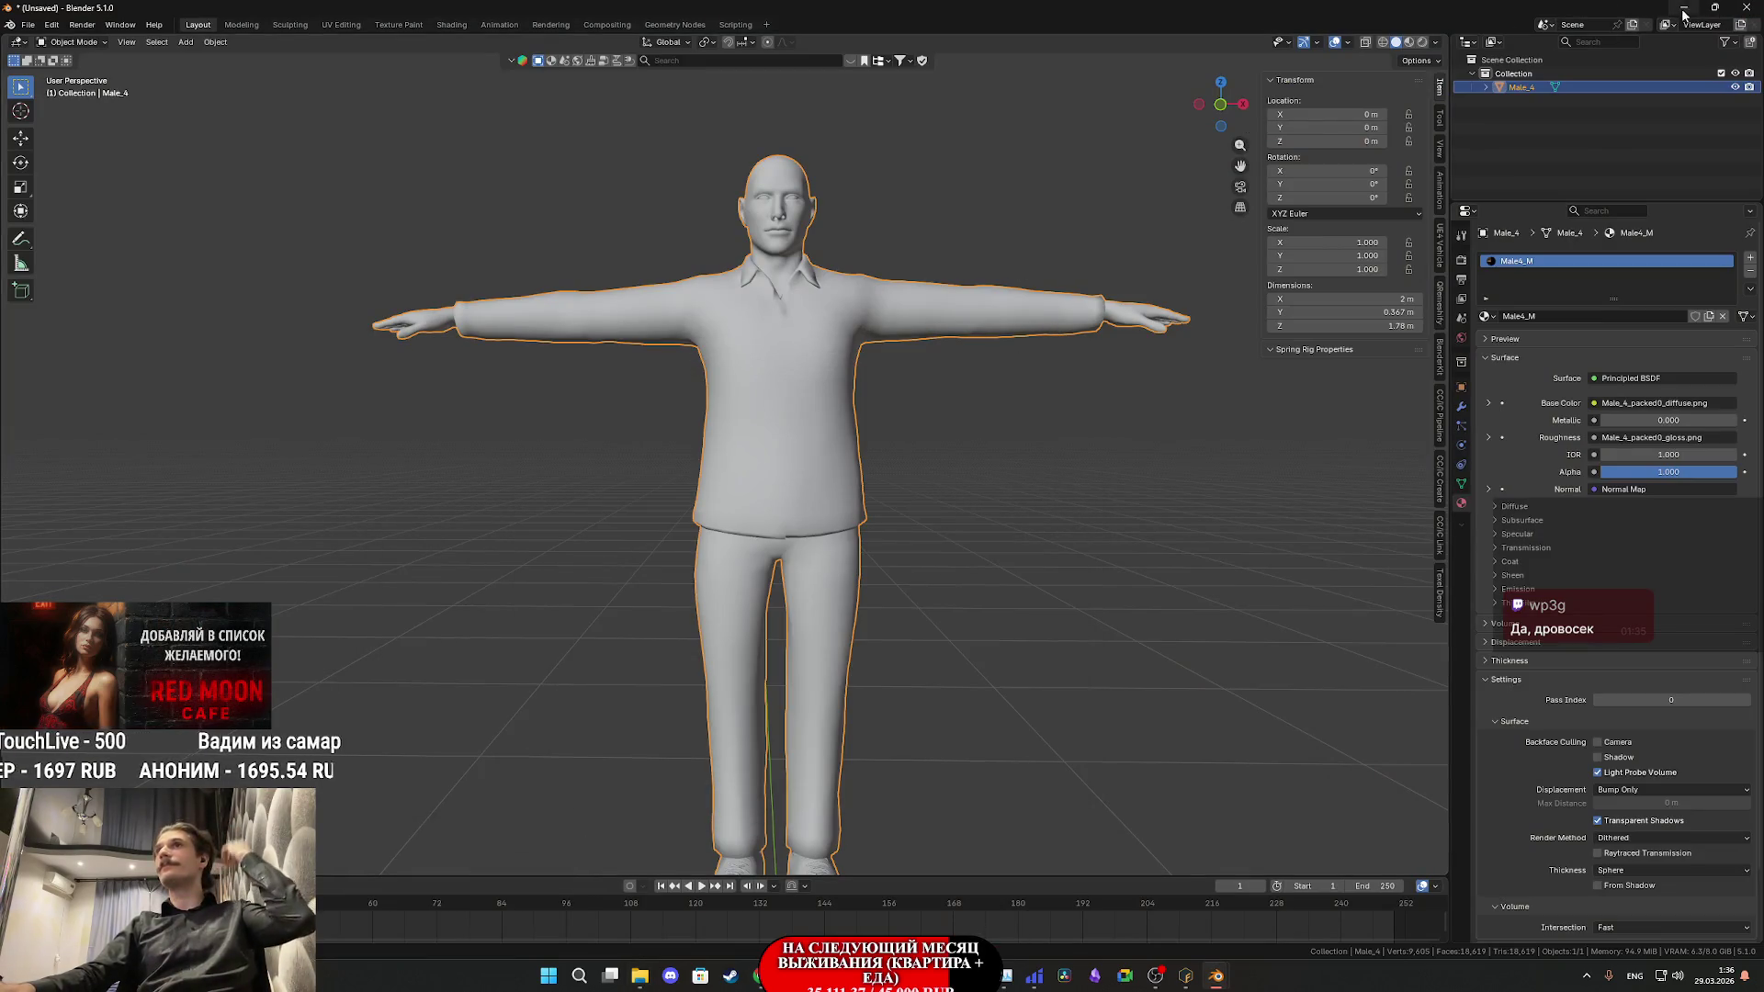
{"action": "left_click", "coordinate": [1684, 10]}
{"action": "left_click", "coordinate": [1685, 8]}
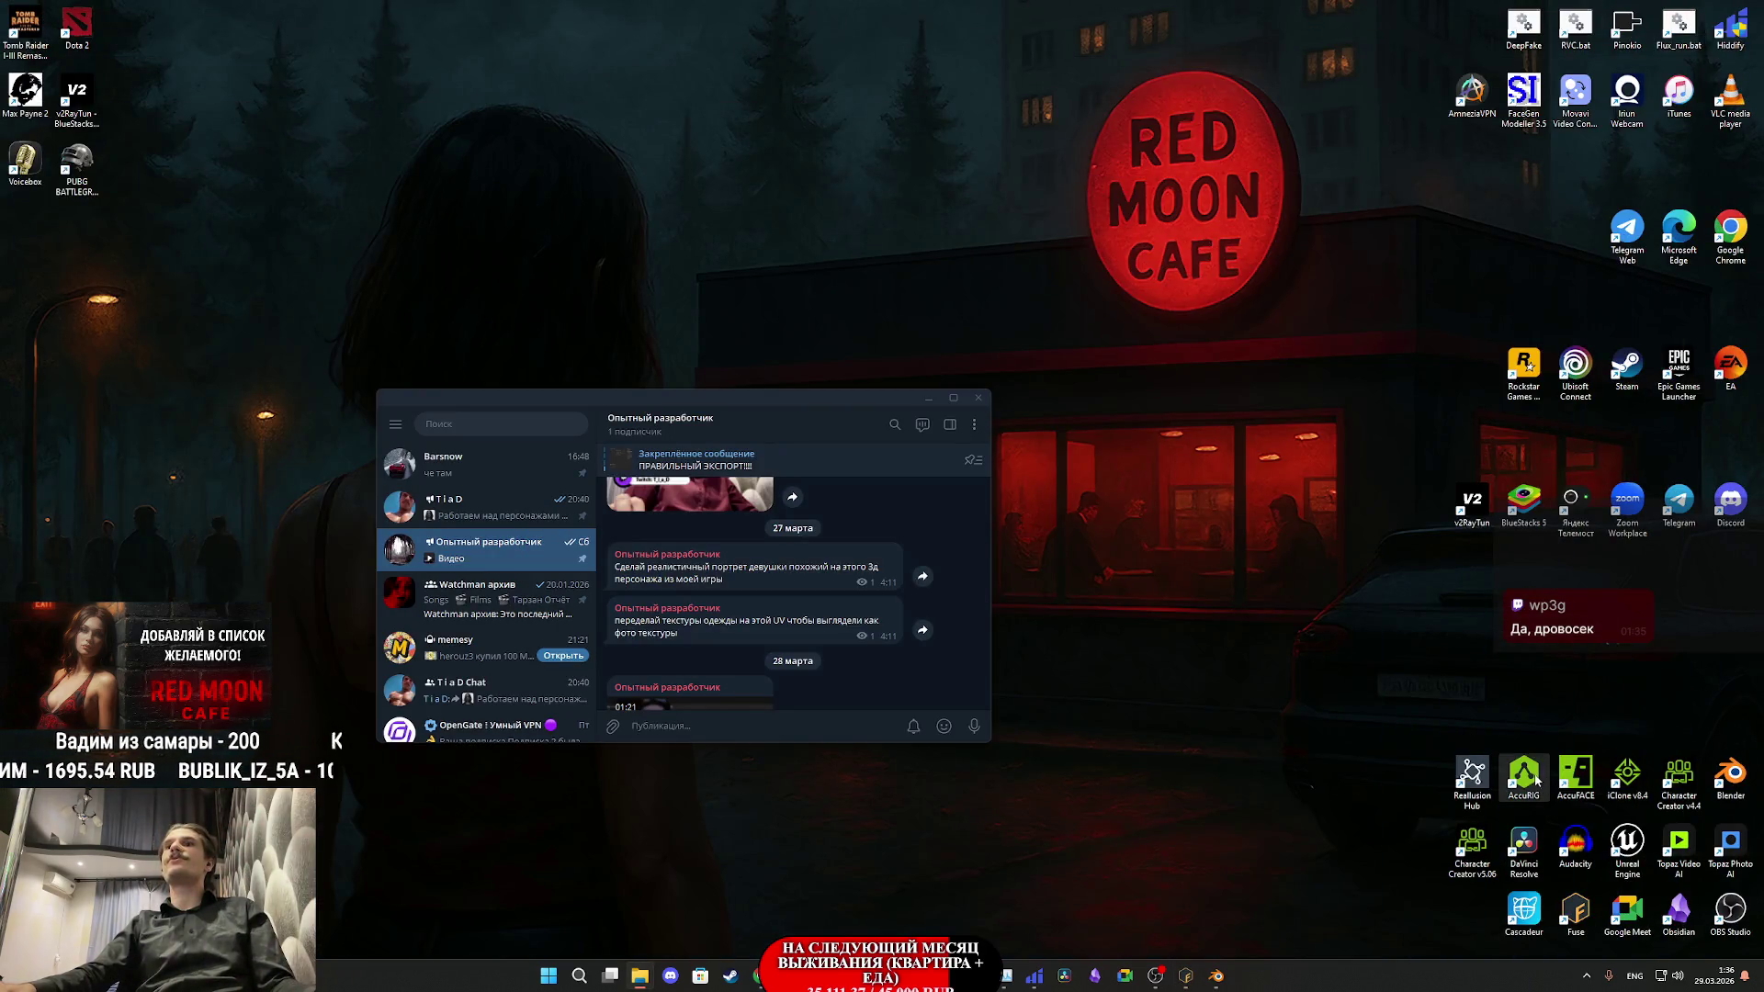
{"action": "double_click", "coordinate": [1530, 777]}
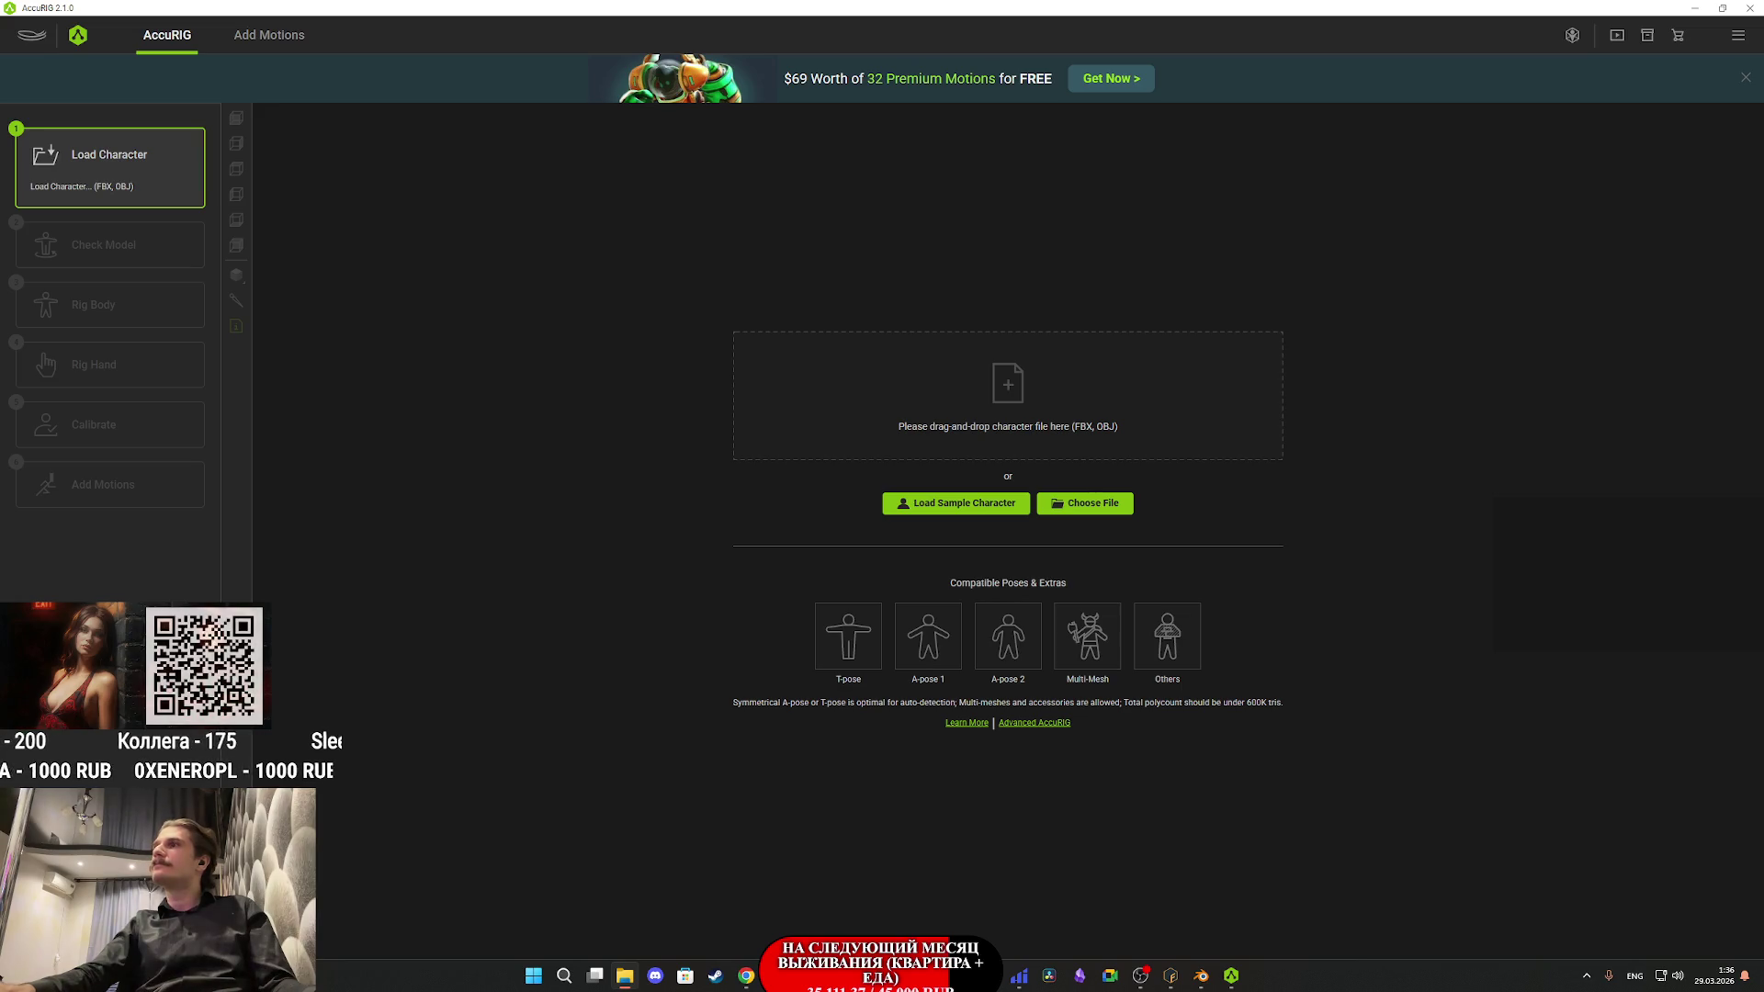
- Load the Male_4 FBX into AccuRIG and proceed to Rig Body joint placement
{"action": "mouse_move", "coordinate": [1763, 413]}
{"action": "left_mouse_down"}
{"action": "mouse_move", "coordinate": [1093, 418]}
{"action": "mouse_move", "coordinate": [950, 371]}
{"action": "left_mouse_up"}
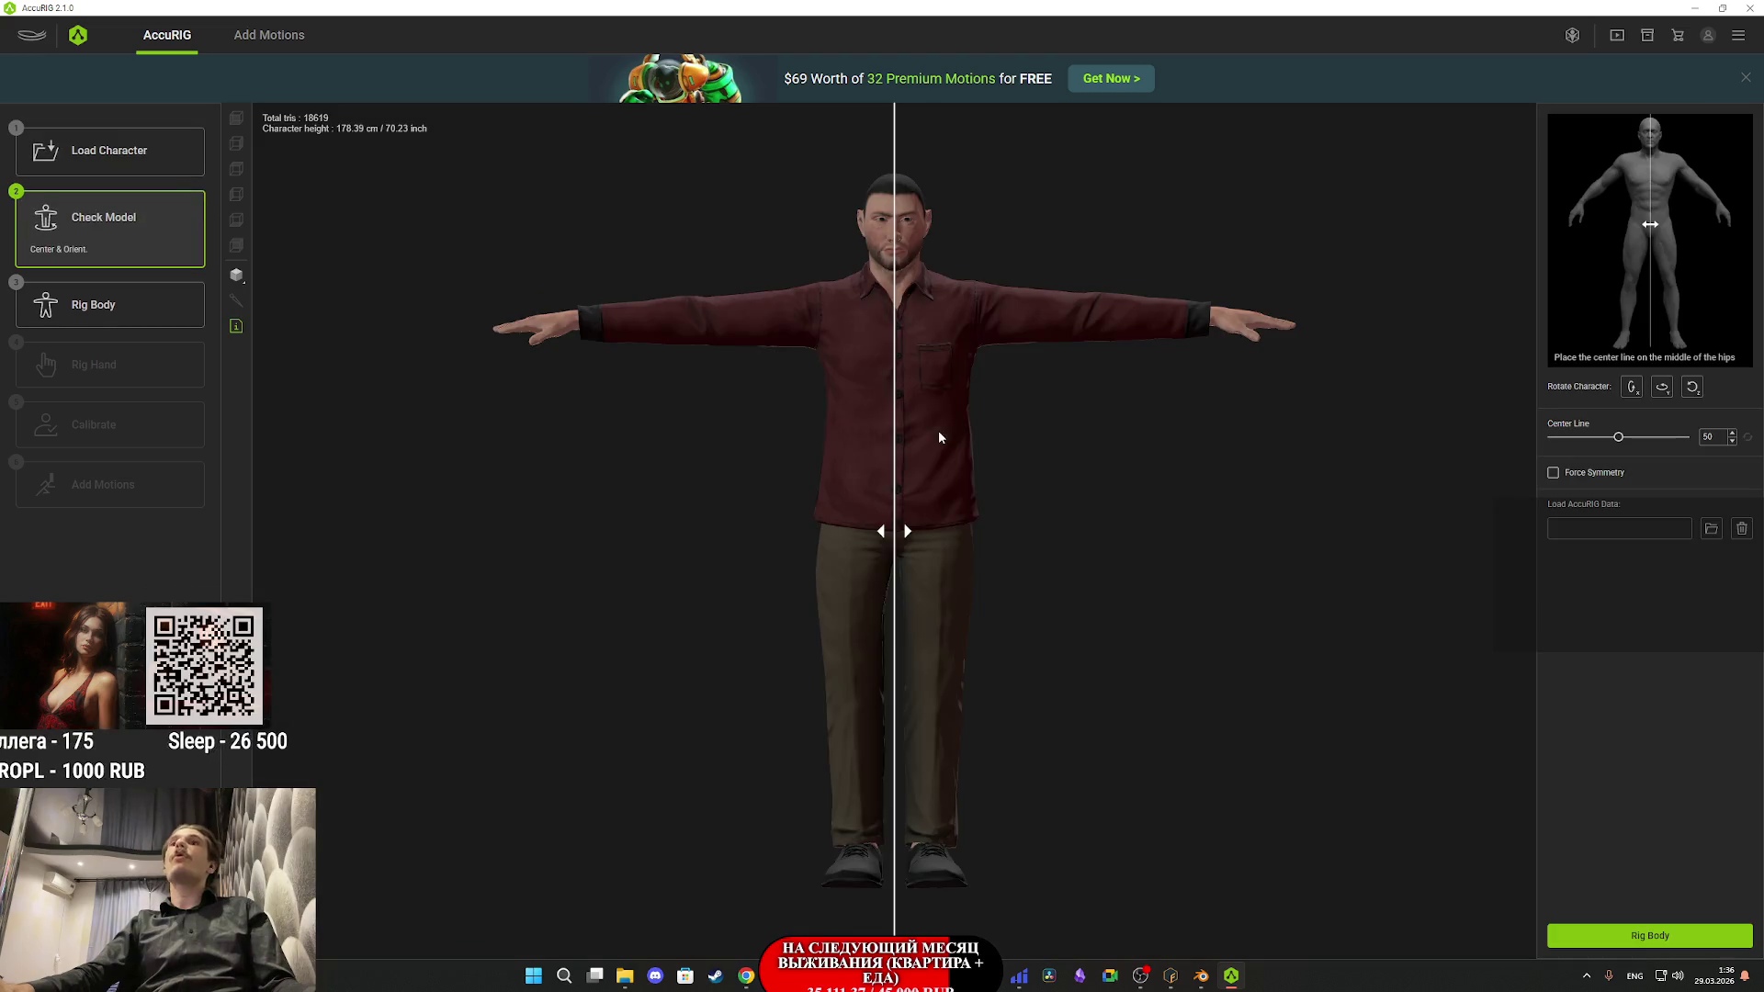
{"action": "left_click", "coordinate": [1641, 937]}
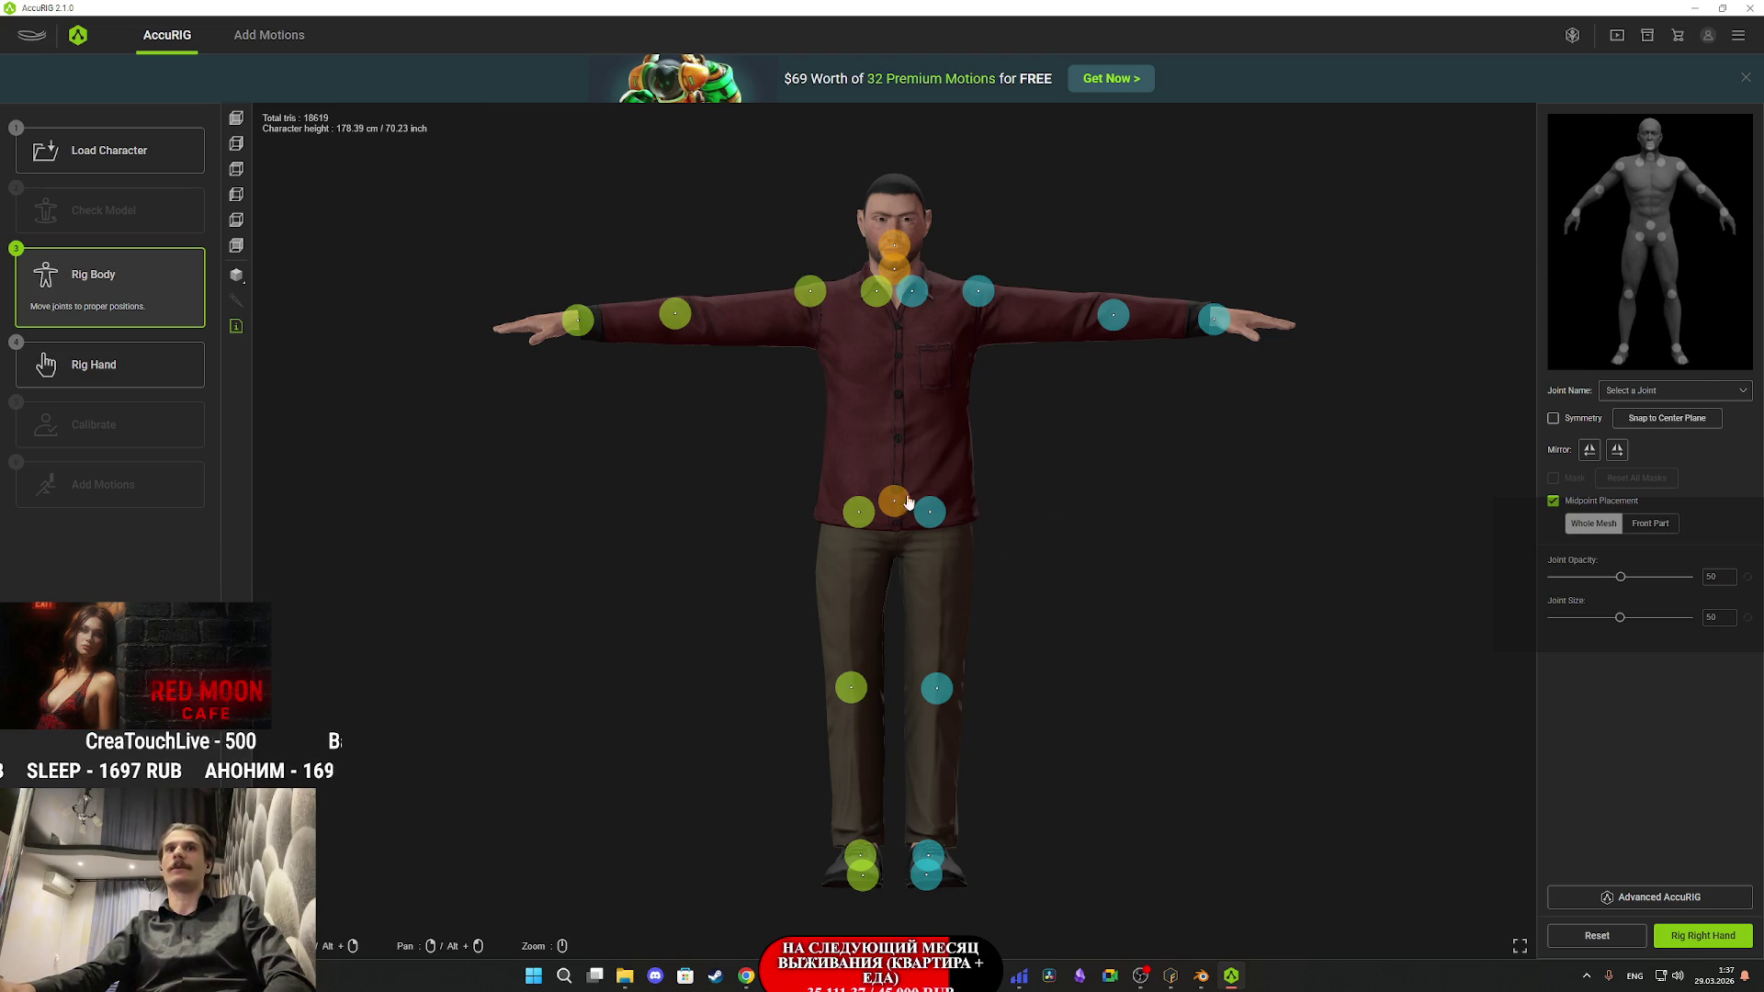
- Lower the hip joints on both thighs and nudge the pelvis joint slightly down
{"action": "scroll", "coordinate": [918, 443], "scroll_direction": "up", "scroll_amount": 5}
{"action": "left_click_drag", "start_coordinate": [972, 444], "coordinate": [930, 599]}
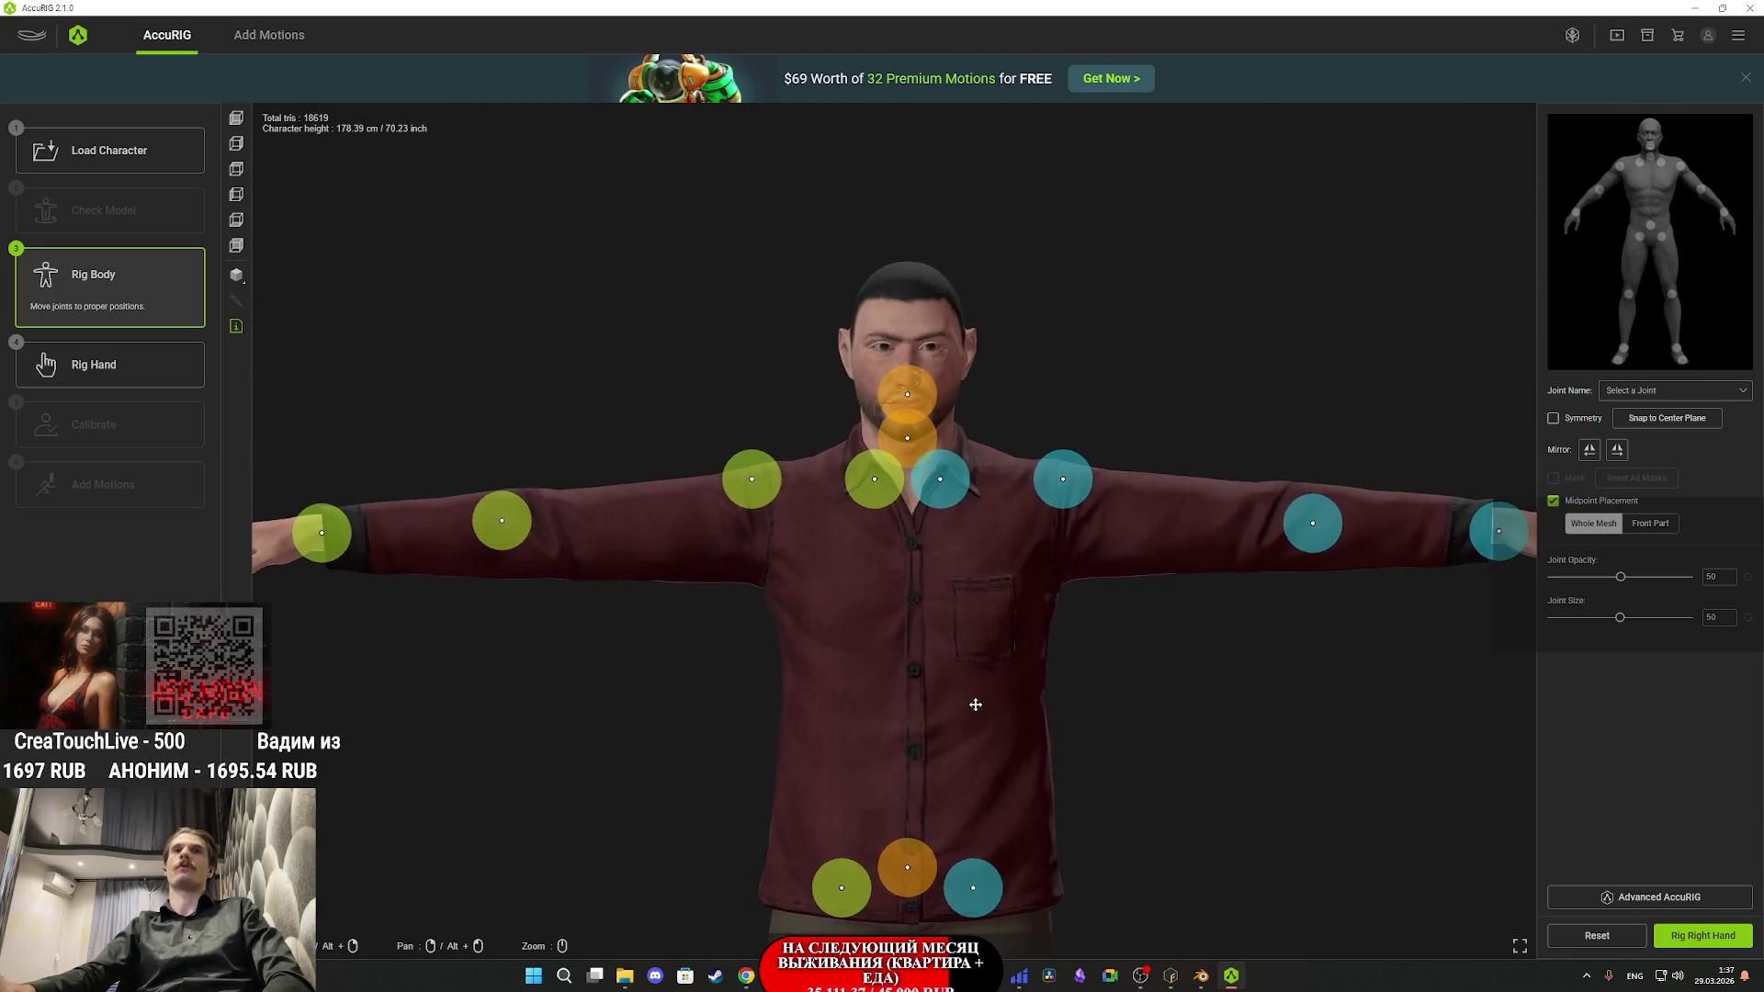
{"action": "scroll", "coordinate": [930, 598], "scroll_direction": "up", "scroll_amount": 5}
{"action": "left_click_drag", "start_coordinate": [1054, 304], "coordinate": [1062, 482]}
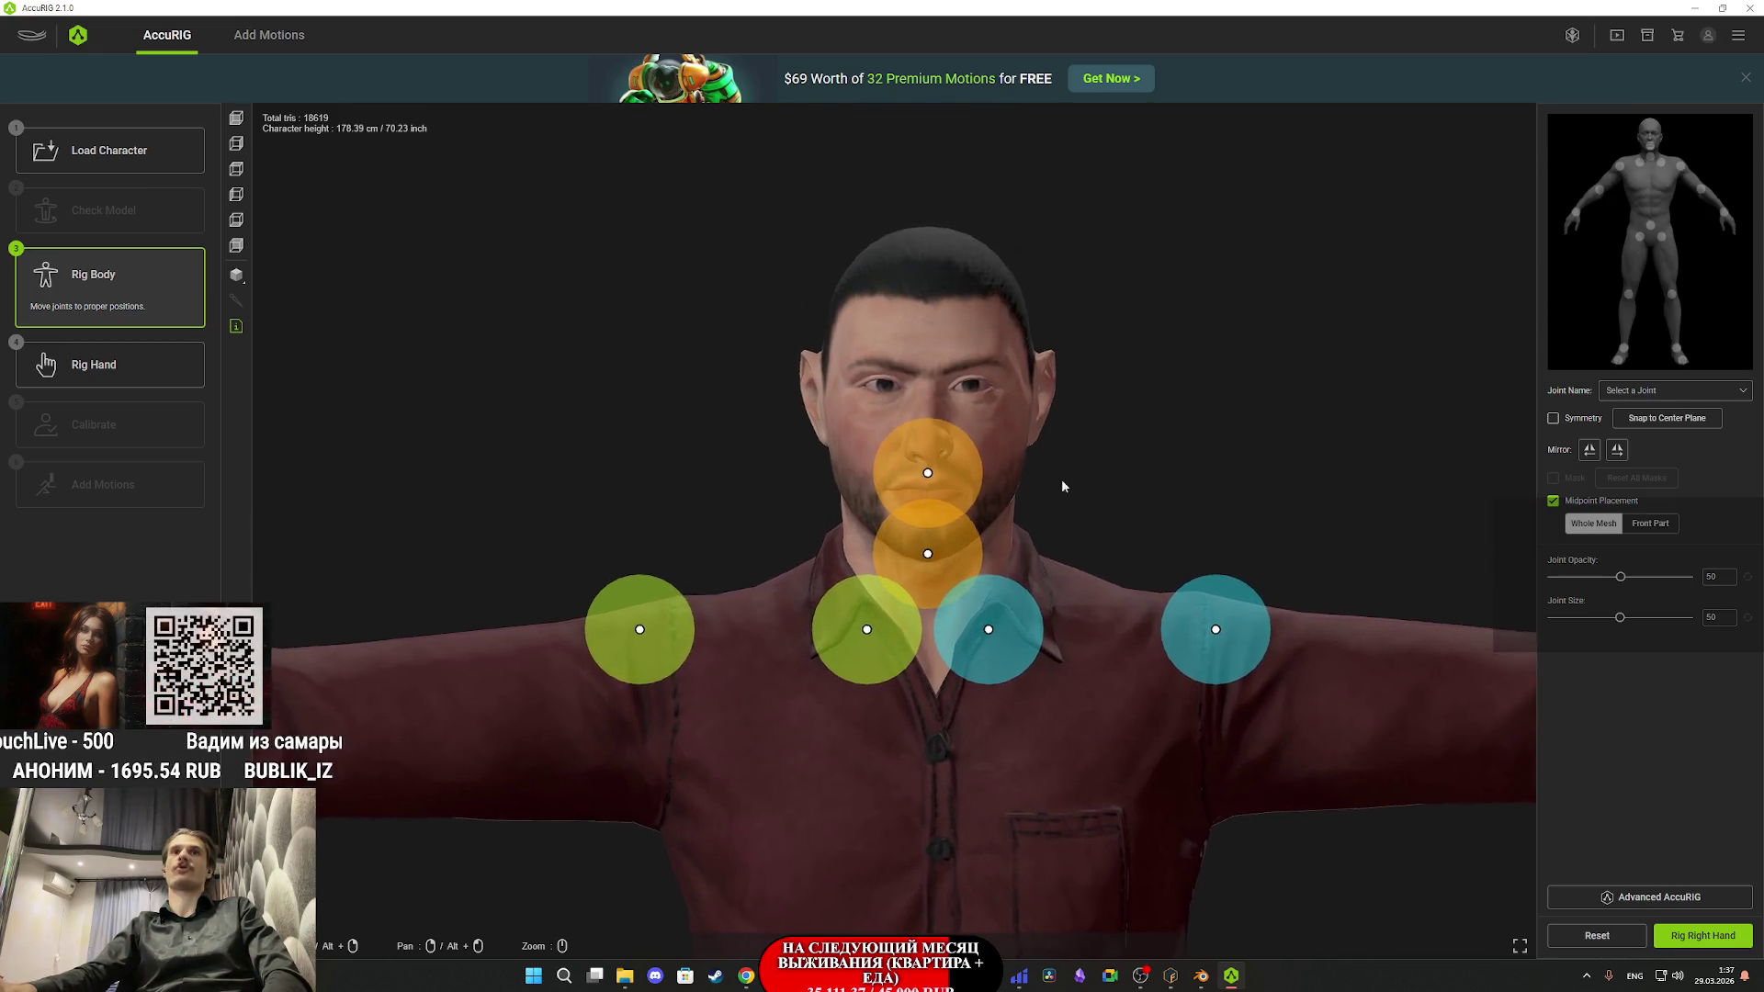
{"action": "scroll", "coordinate": [1062, 482], "scroll_direction": "up", "scroll_amount": 3}
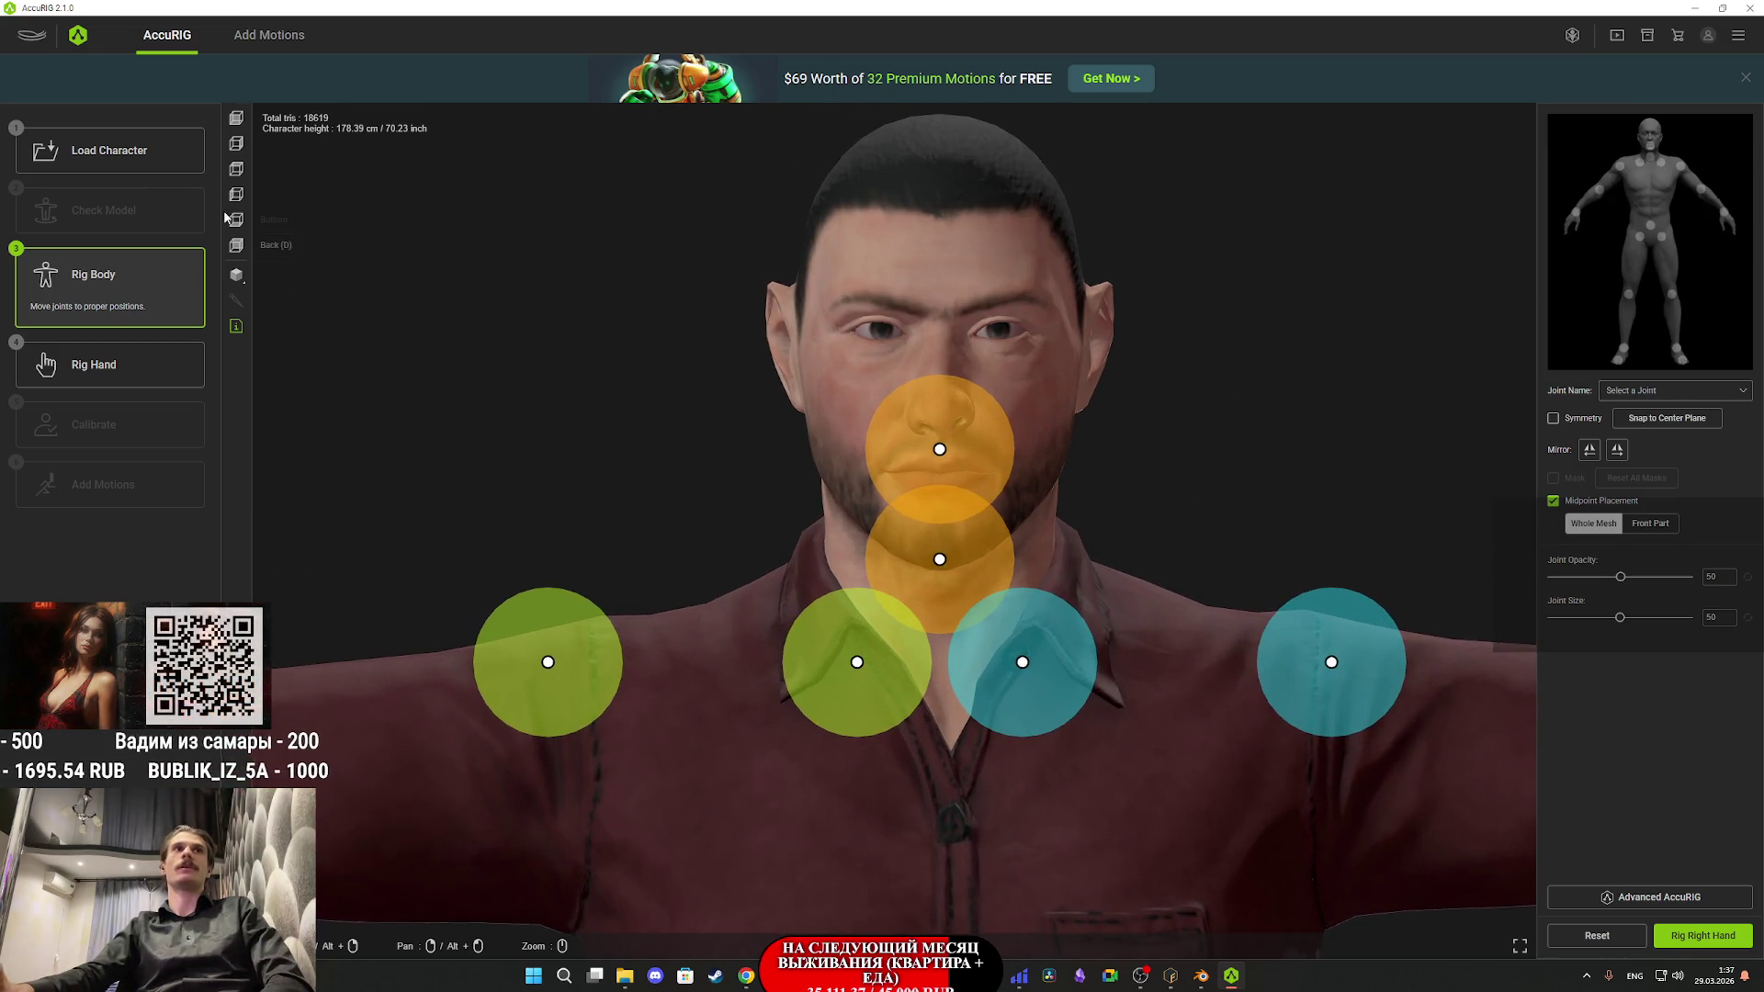
{"action": "left_click", "coordinate": [244, 120]}
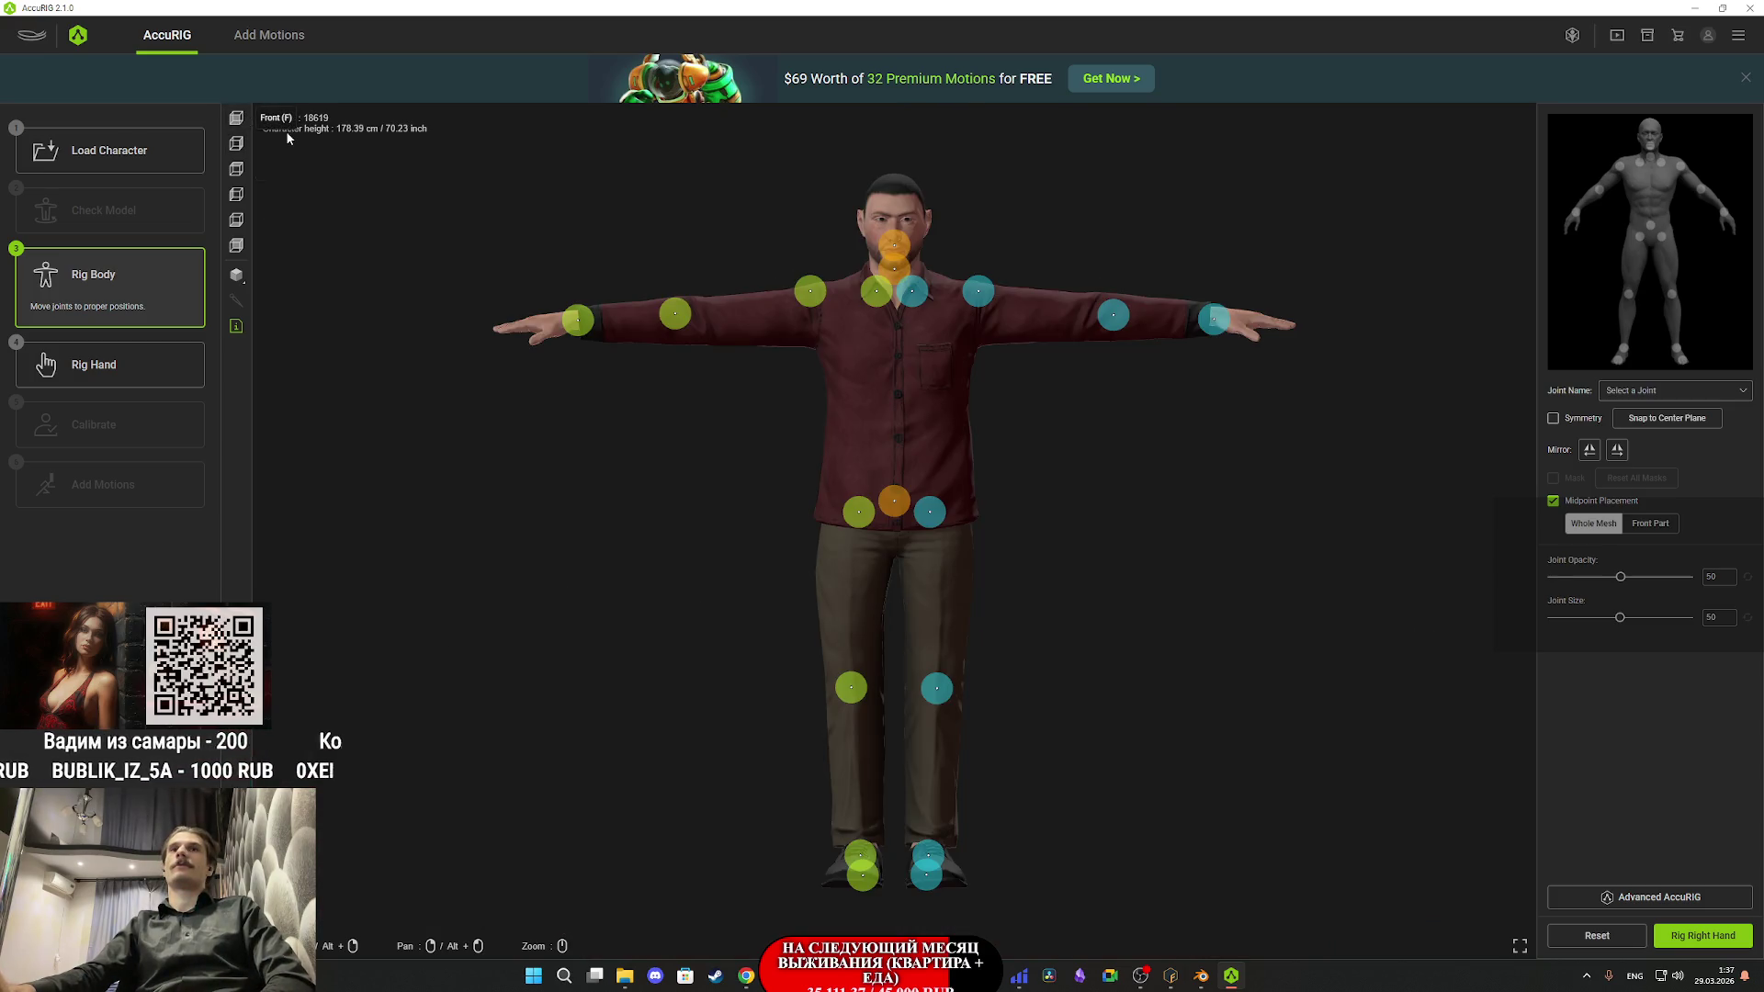
{"action": "scroll", "coordinate": [795, 489], "scroll_direction": "up", "scroll_amount": 4}
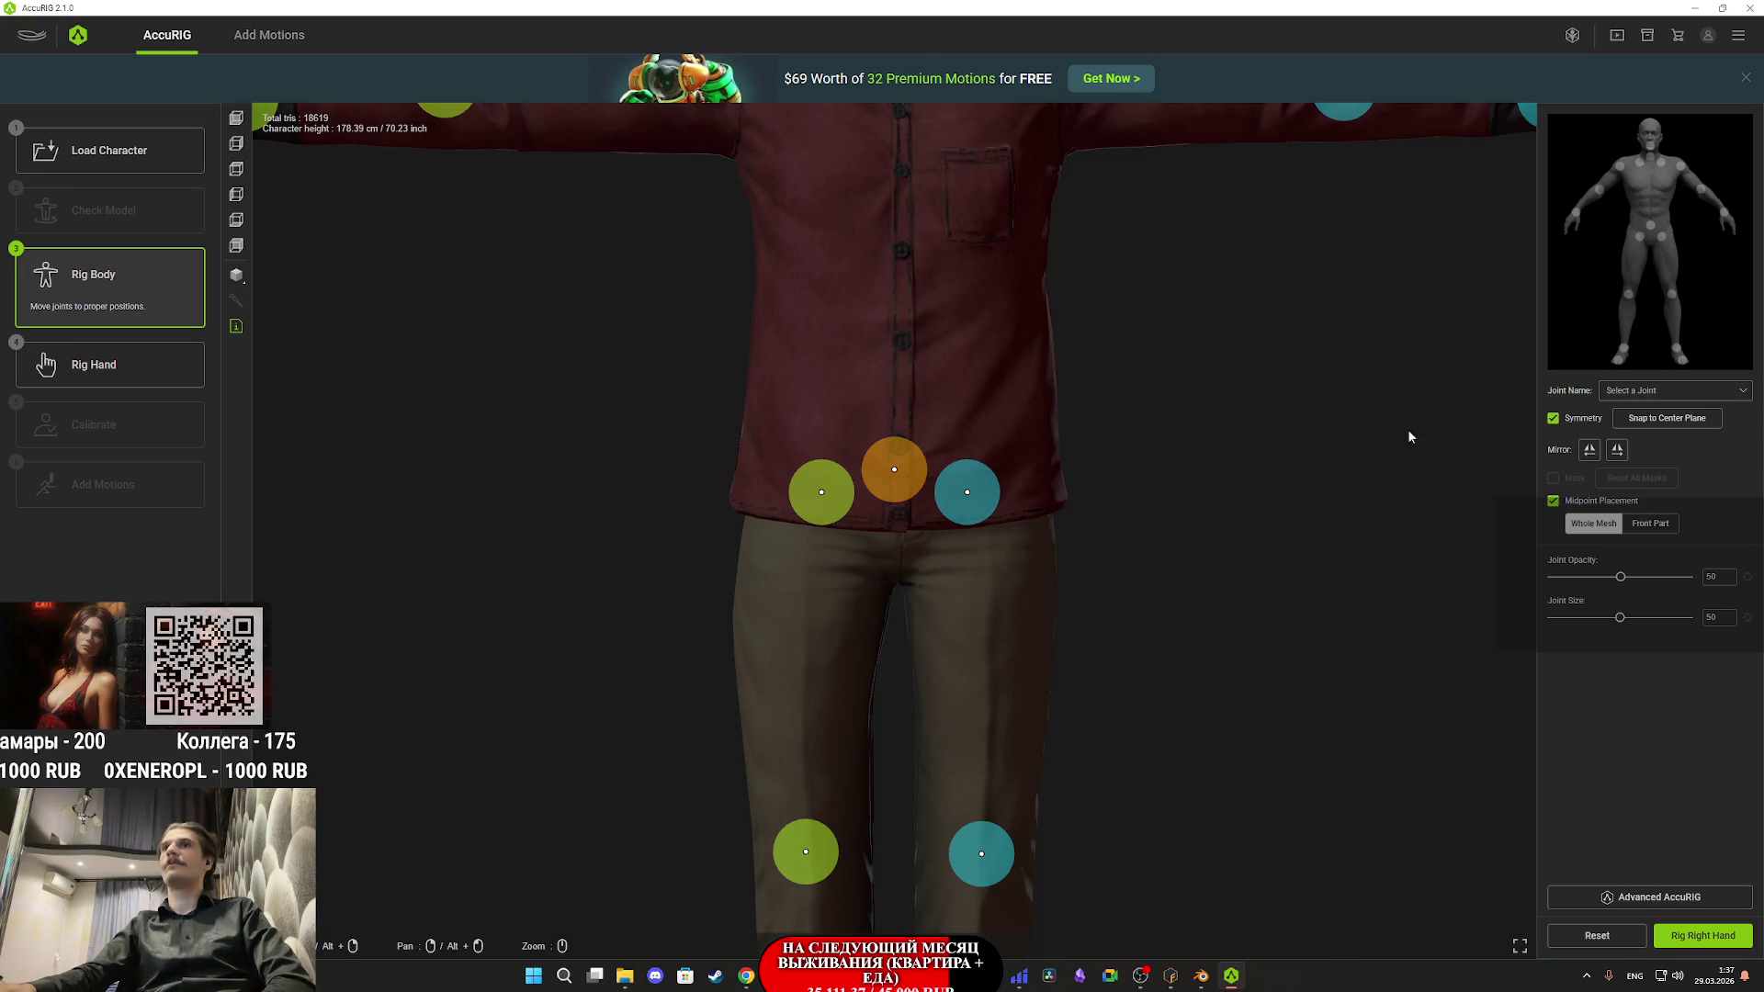
{"action": "left_click_drag", "start_coordinate": [983, 514], "coordinate": [994, 548]}
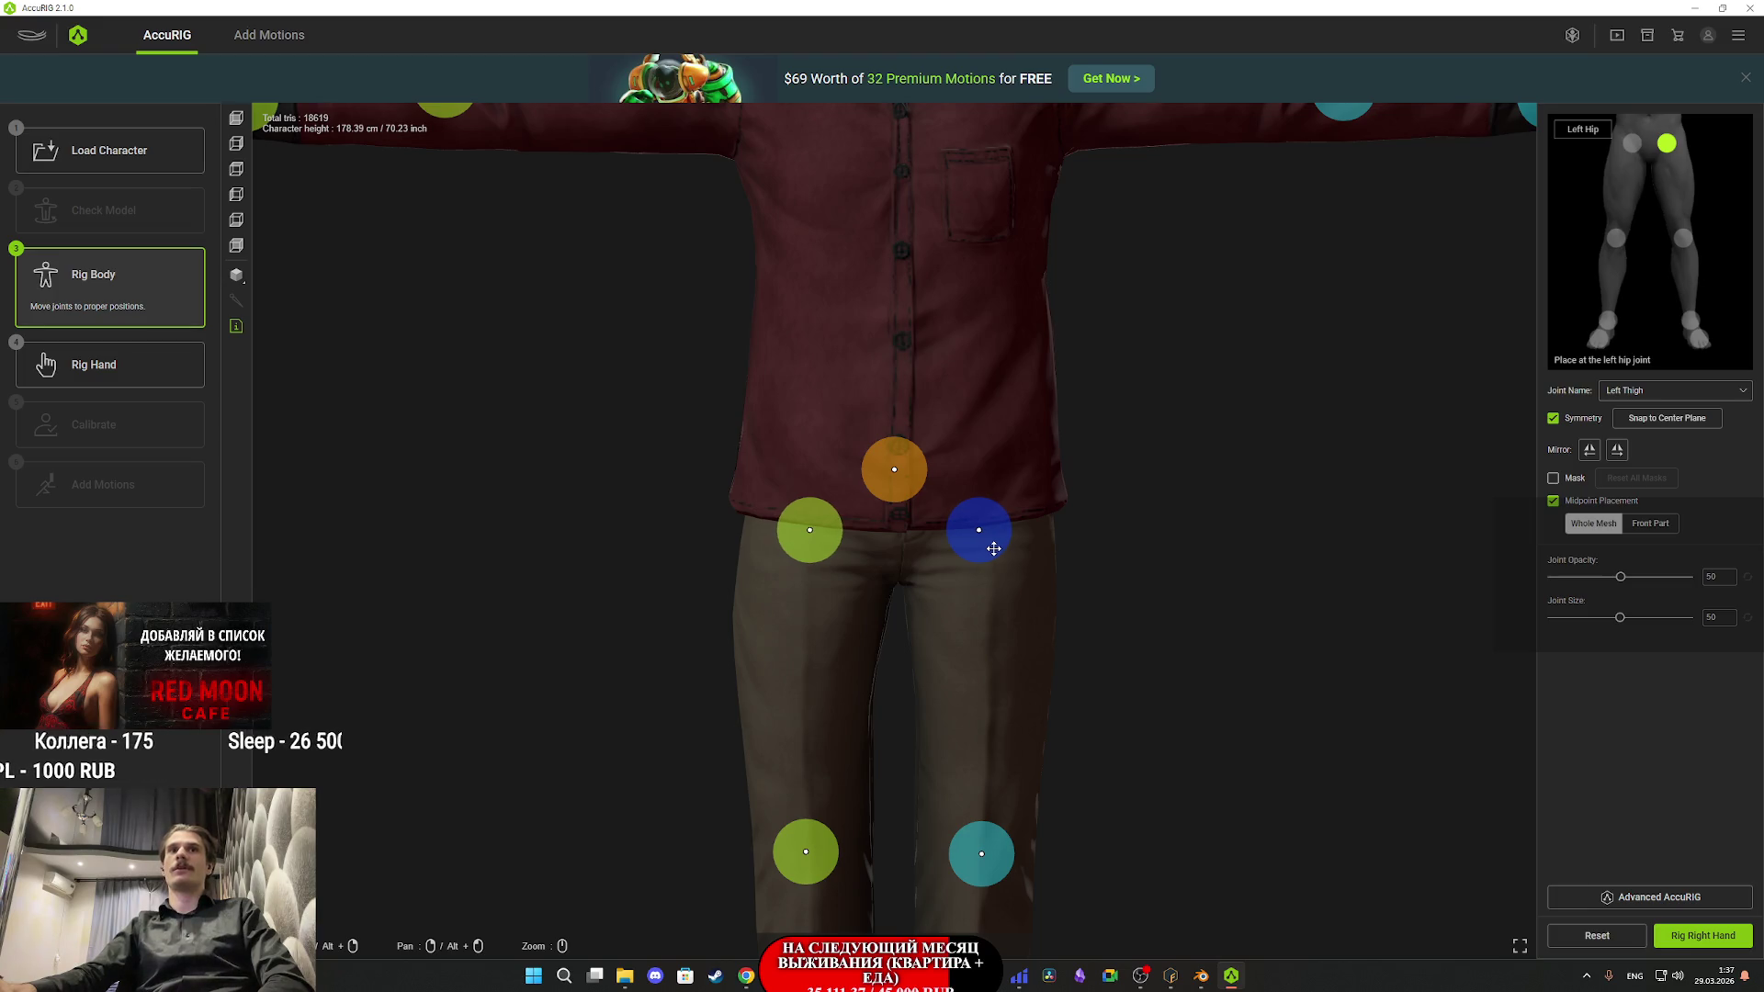
{"action": "left_click", "coordinate": [907, 483]}
{"action": "left_click_drag", "start_coordinate": [907, 483], "coordinate": [910, 489]}
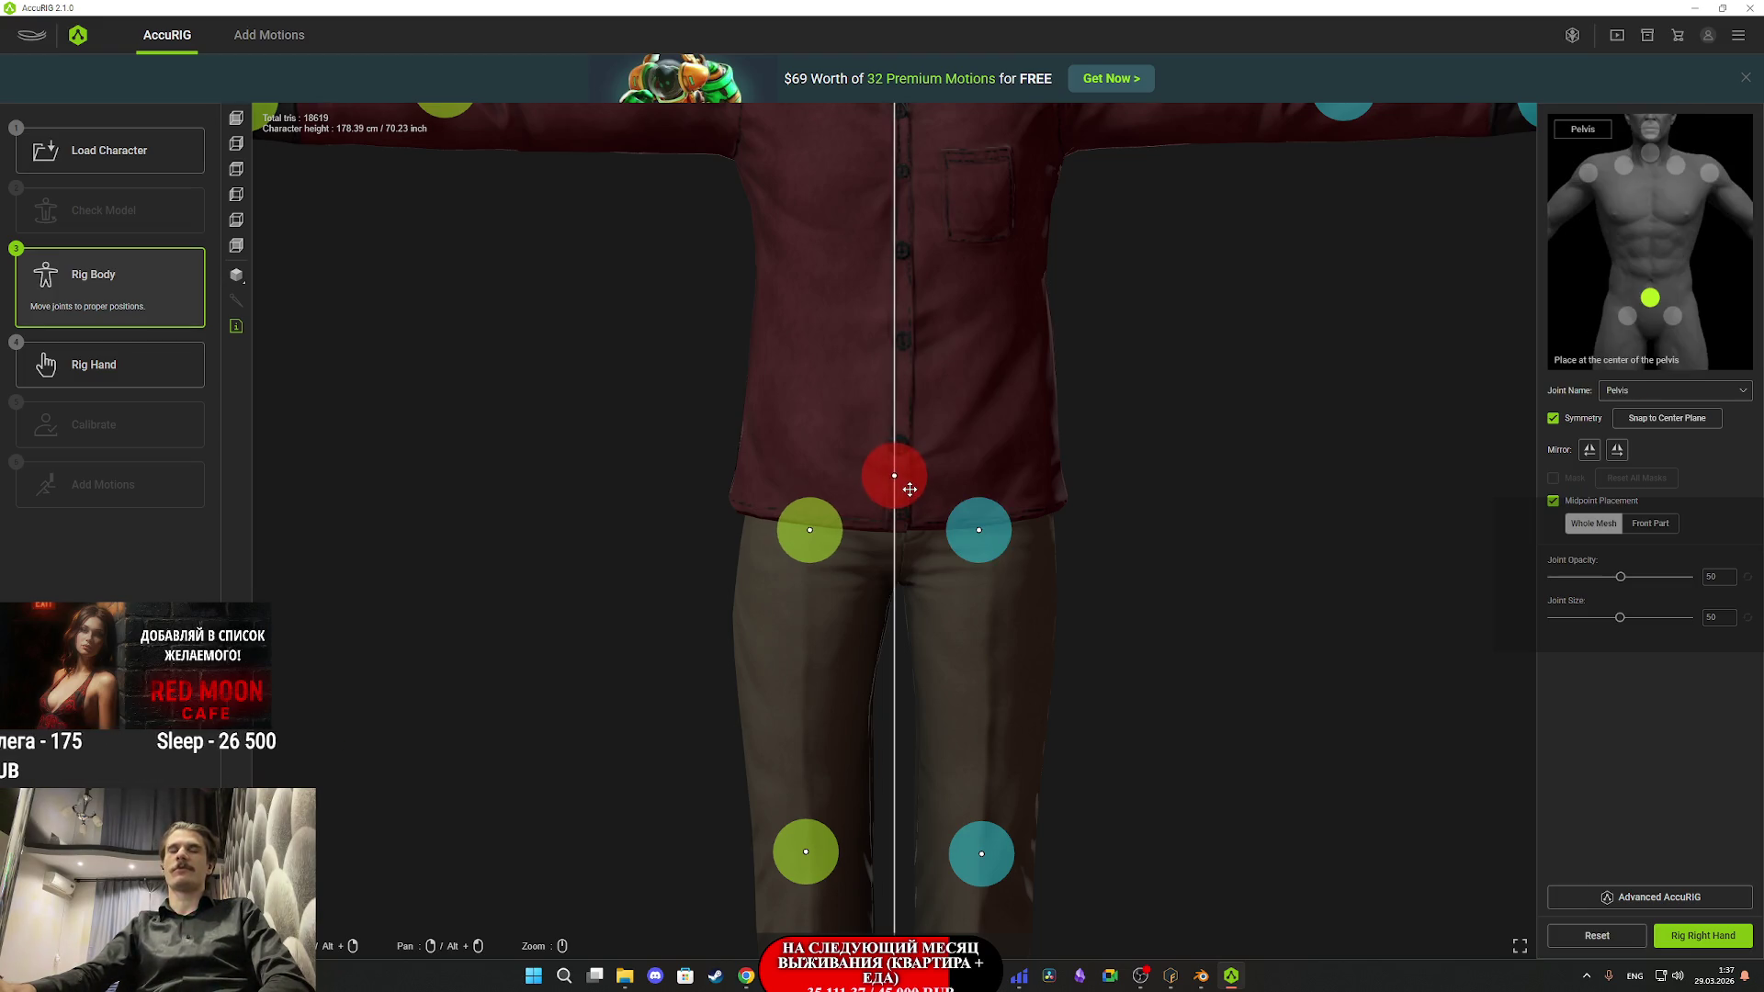
- Align the clavicle, shoulder, head, neck, elbow and wrist joints with the character's body
{"action": "left_click_drag", "start_coordinate": [969, 350], "coordinate": [966, 725]}
{"action": "left_click", "coordinate": [970, 421]}
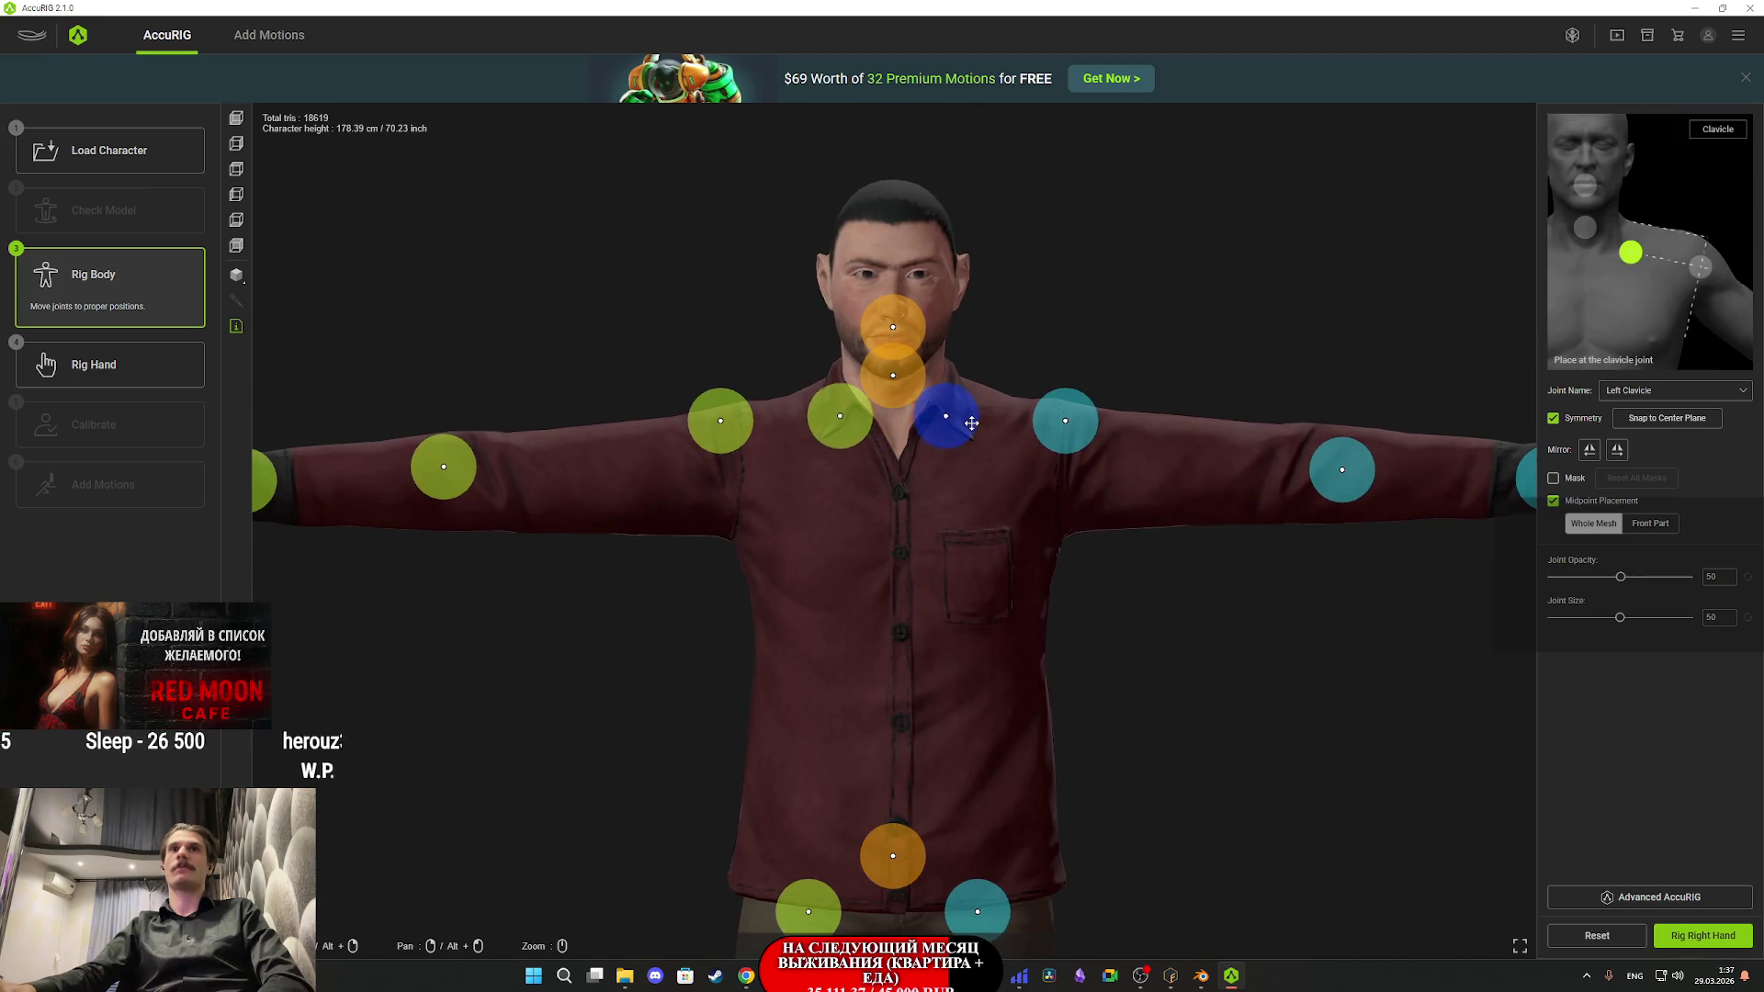
{"action": "left_click_drag", "start_coordinate": [972, 421], "coordinate": [970, 431]}
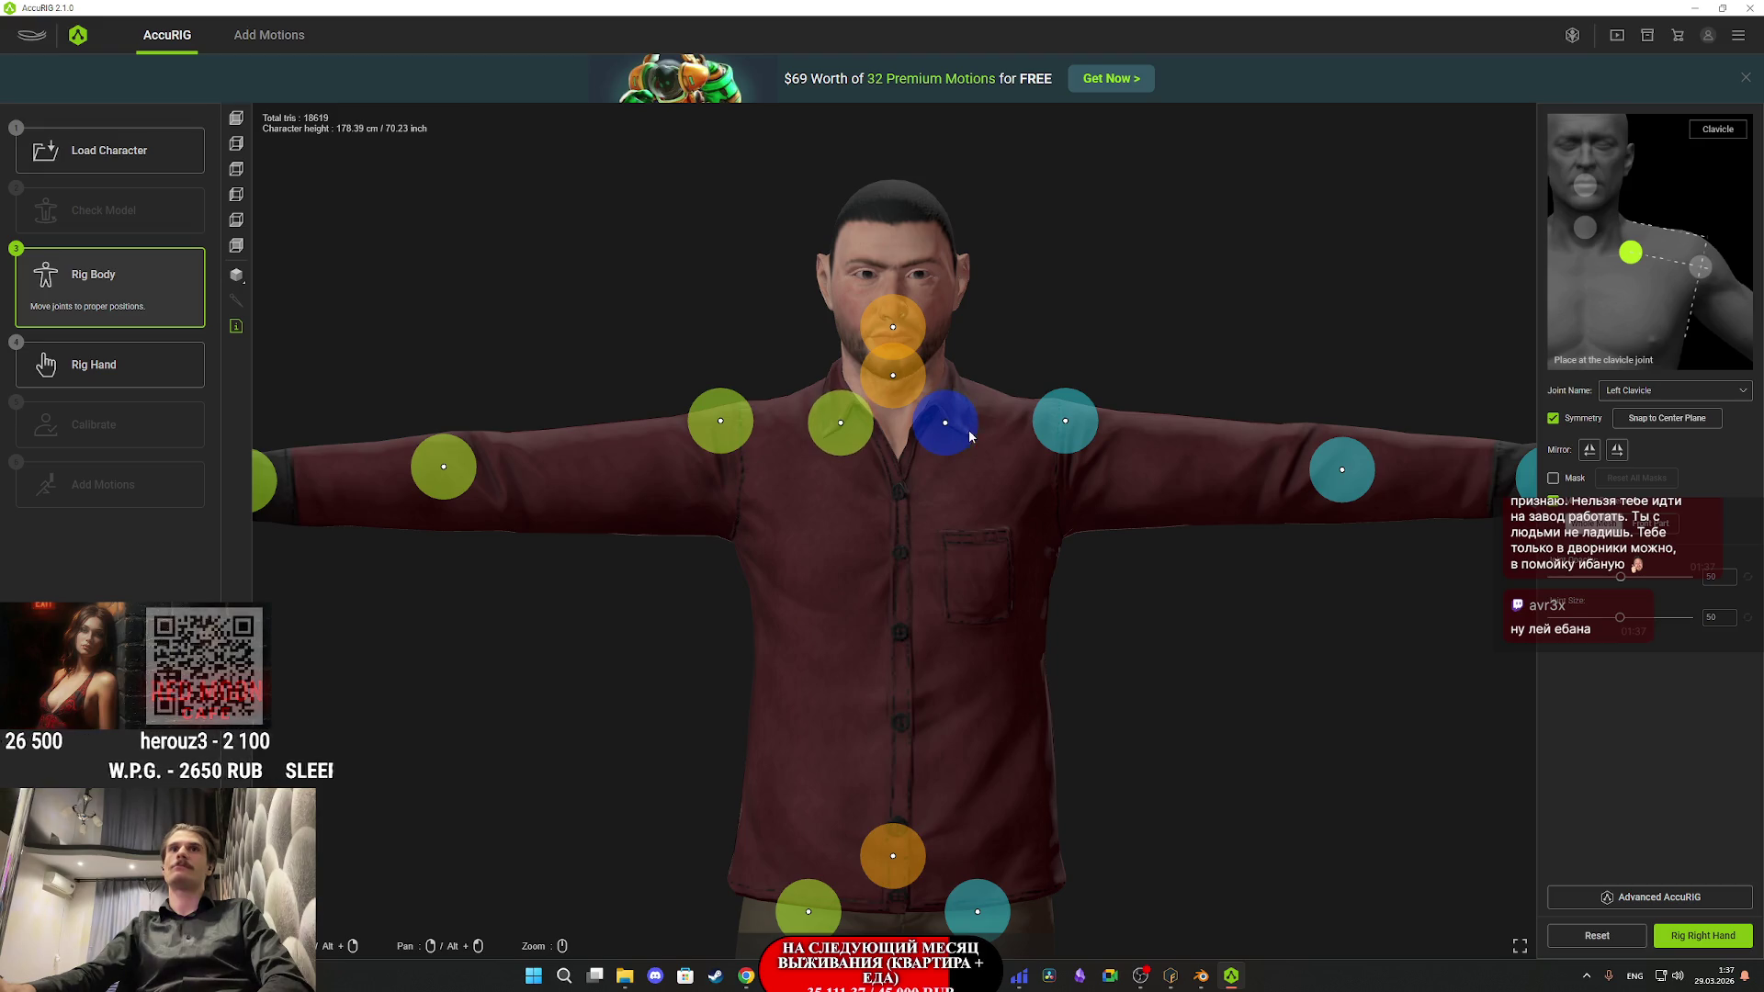
{"action": "left_click", "coordinate": [1085, 436]}
{"action": "left_click_drag", "start_coordinate": [1085, 436], "coordinate": [1083, 471]}
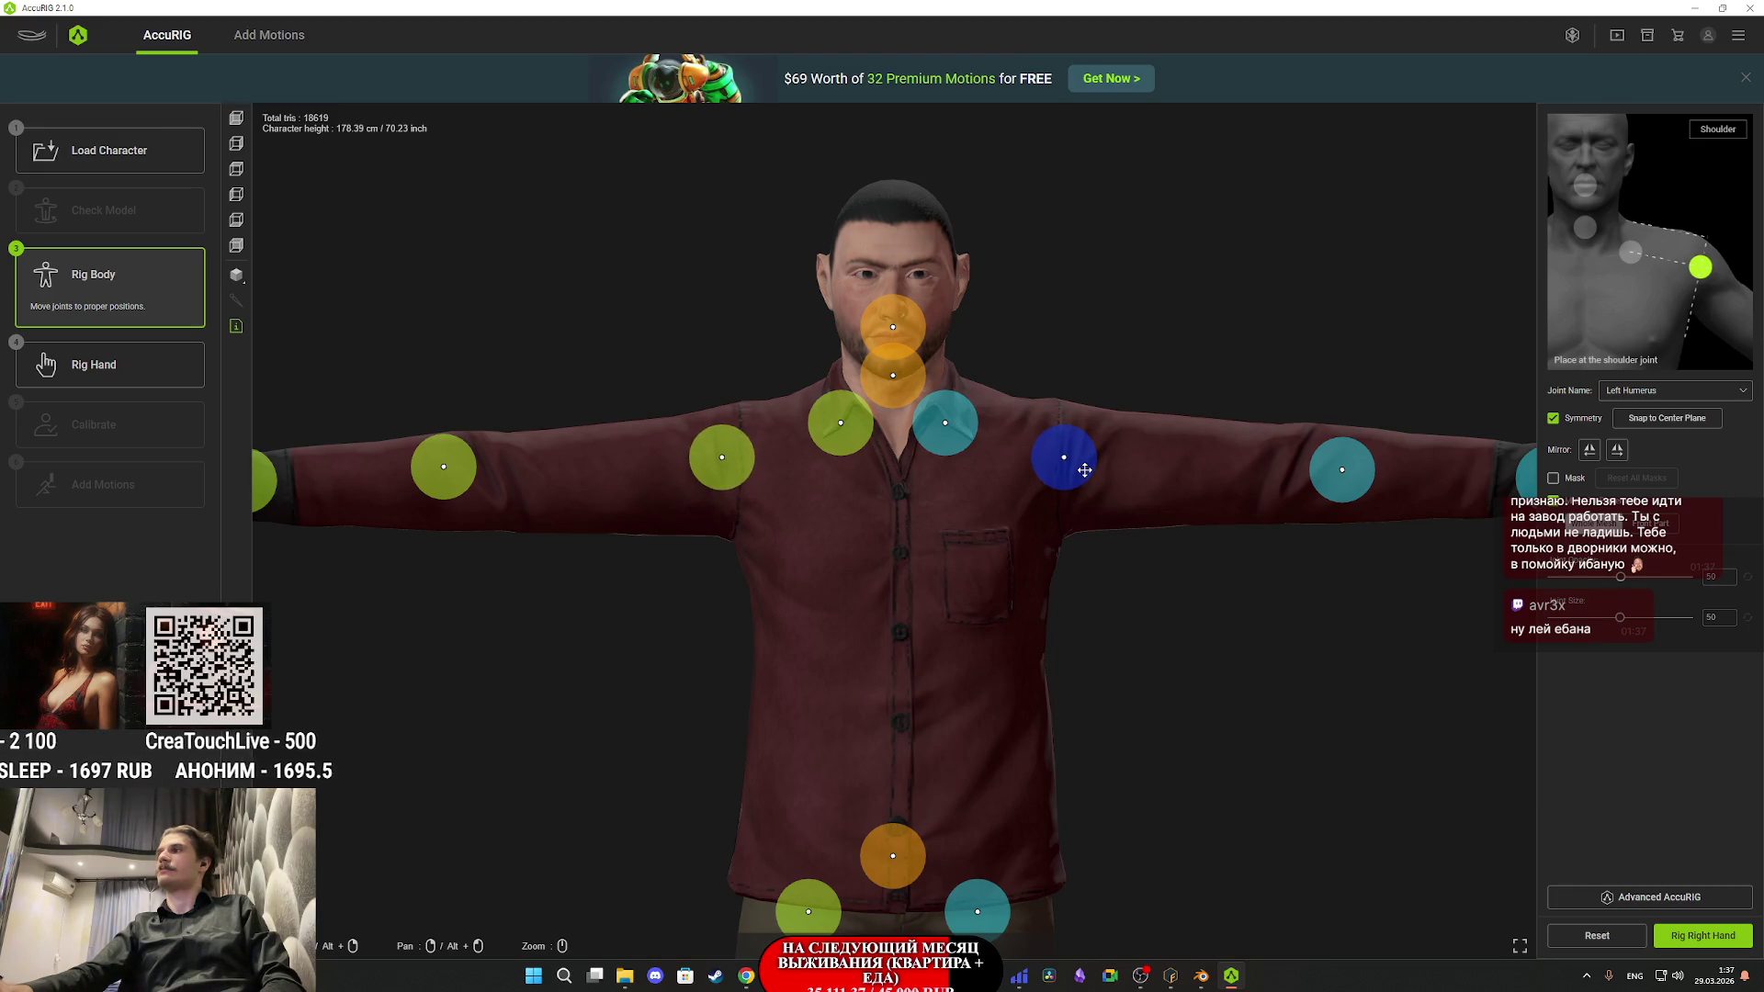
{"action": "left_click_drag", "start_coordinate": [1083, 469], "coordinate": [1080, 470]}
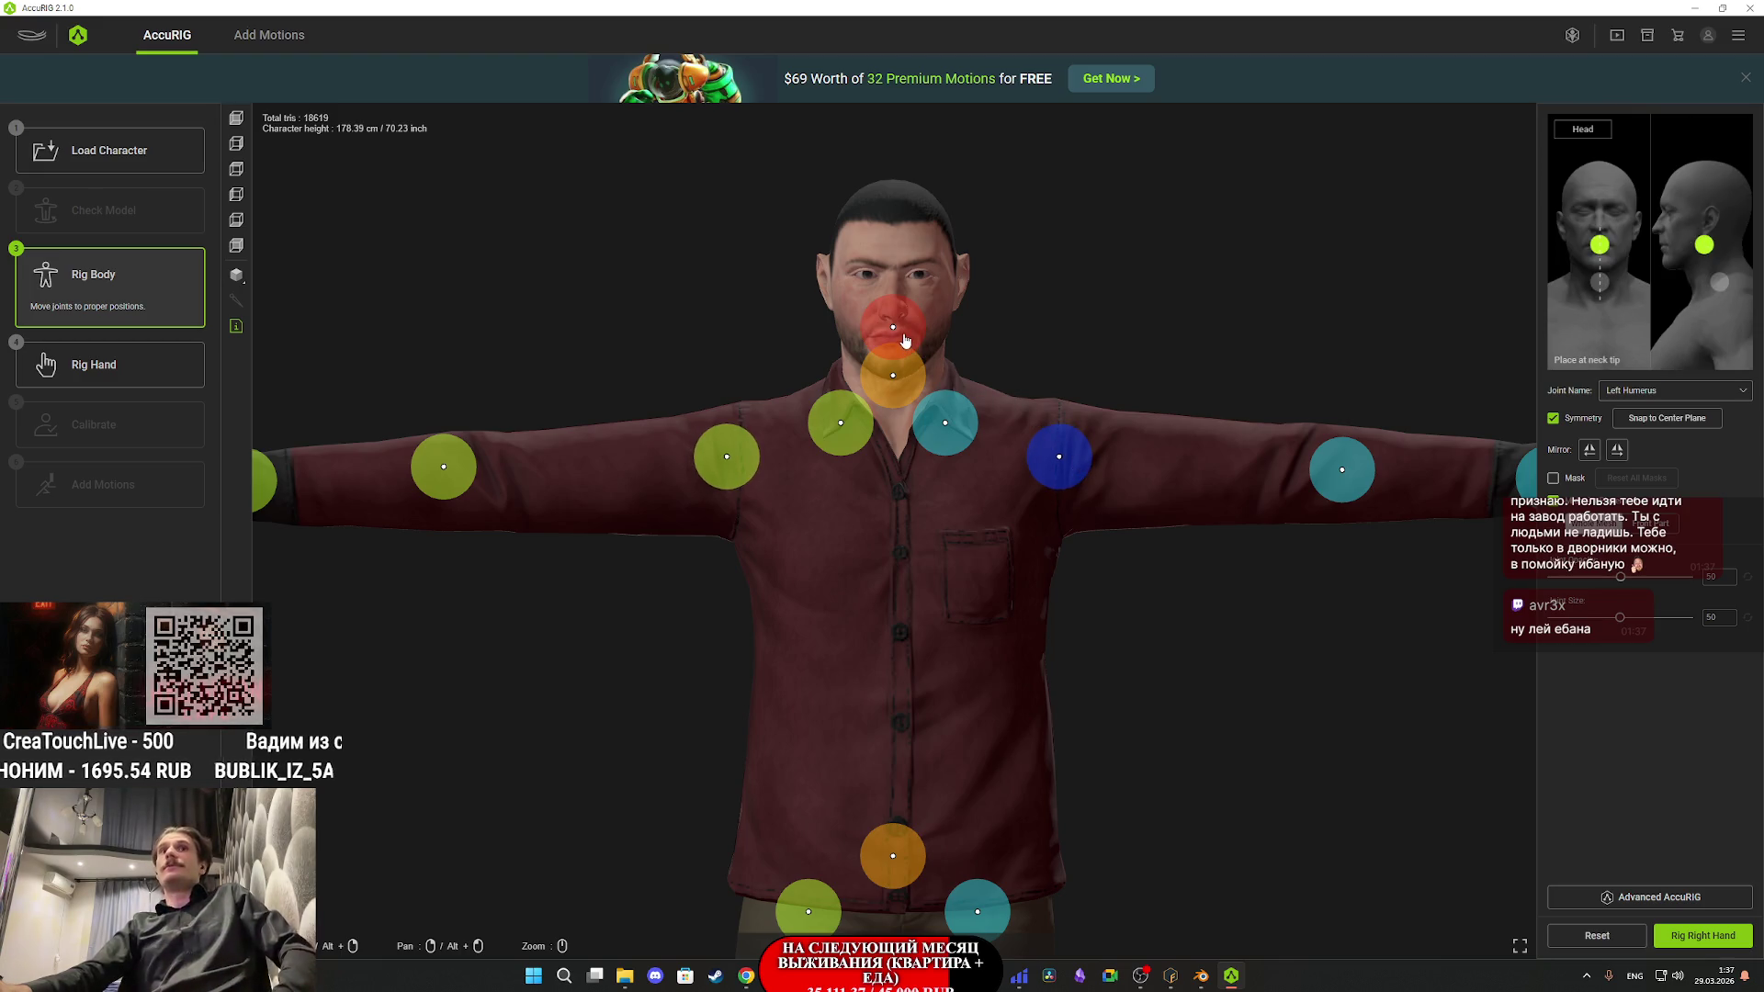
{"action": "left_click_drag", "start_coordinate": [905, 340], "coordinate": [911, 343]}
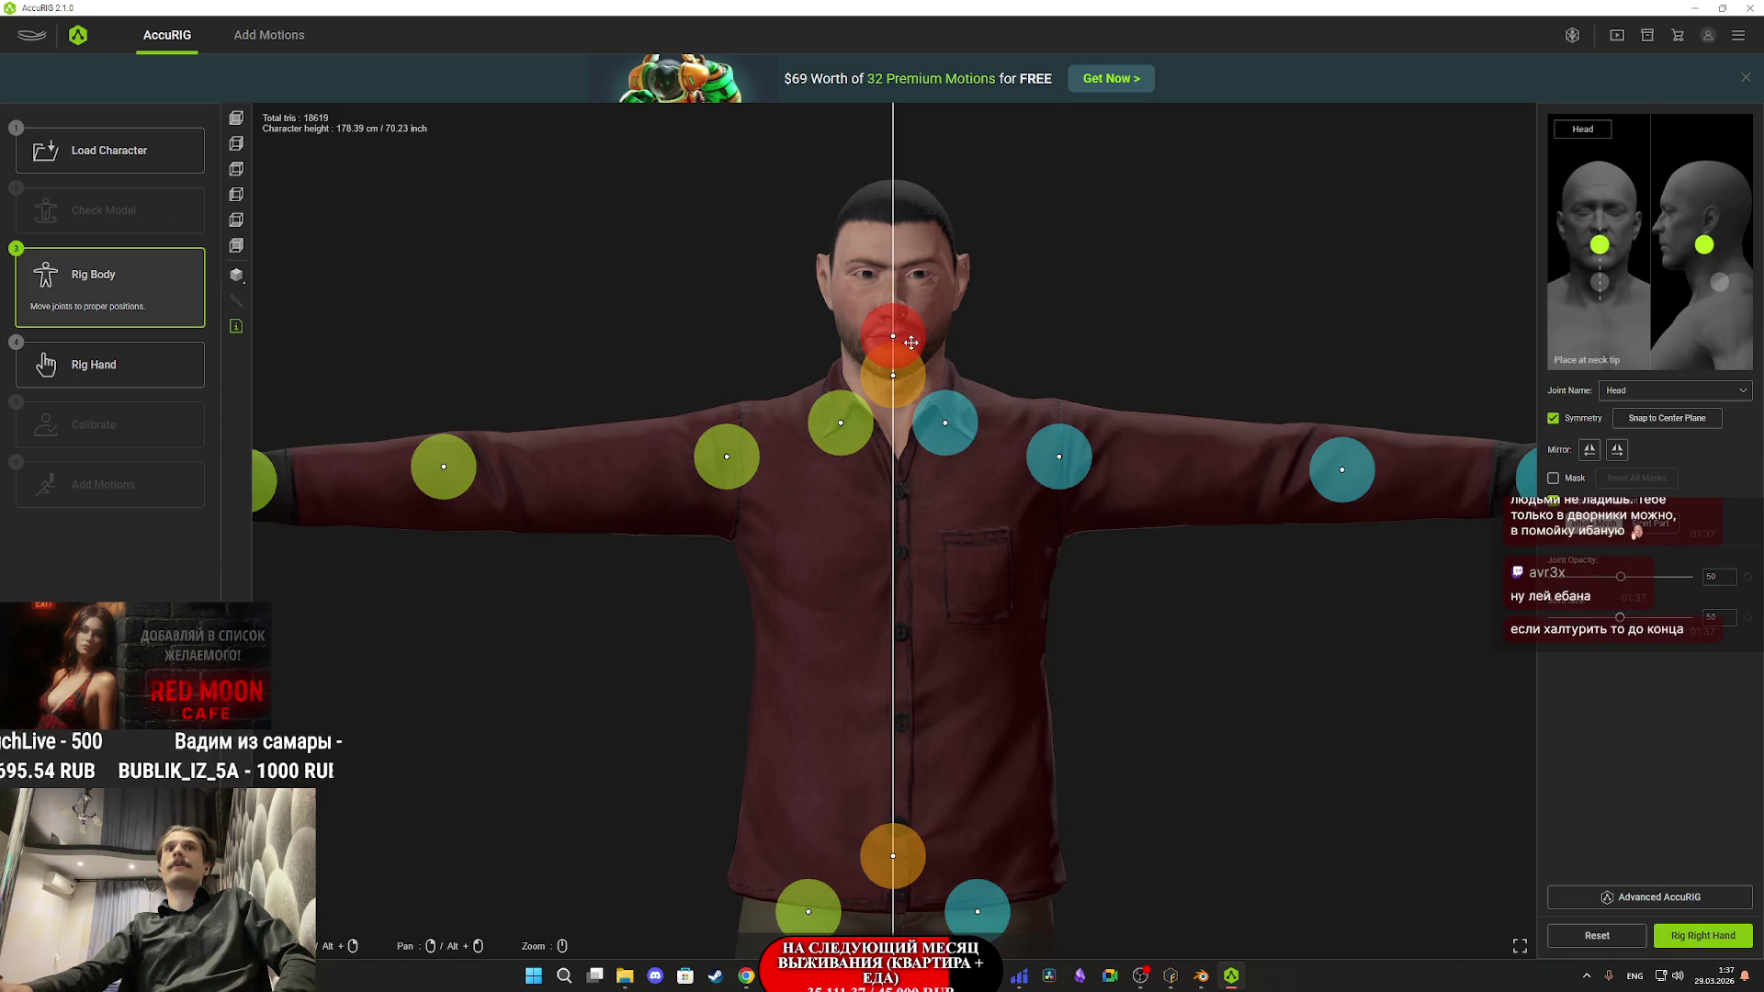
{"action": "left_click_drag", "start_coordinate": [916, 388], "coordinate": [916, 415]}
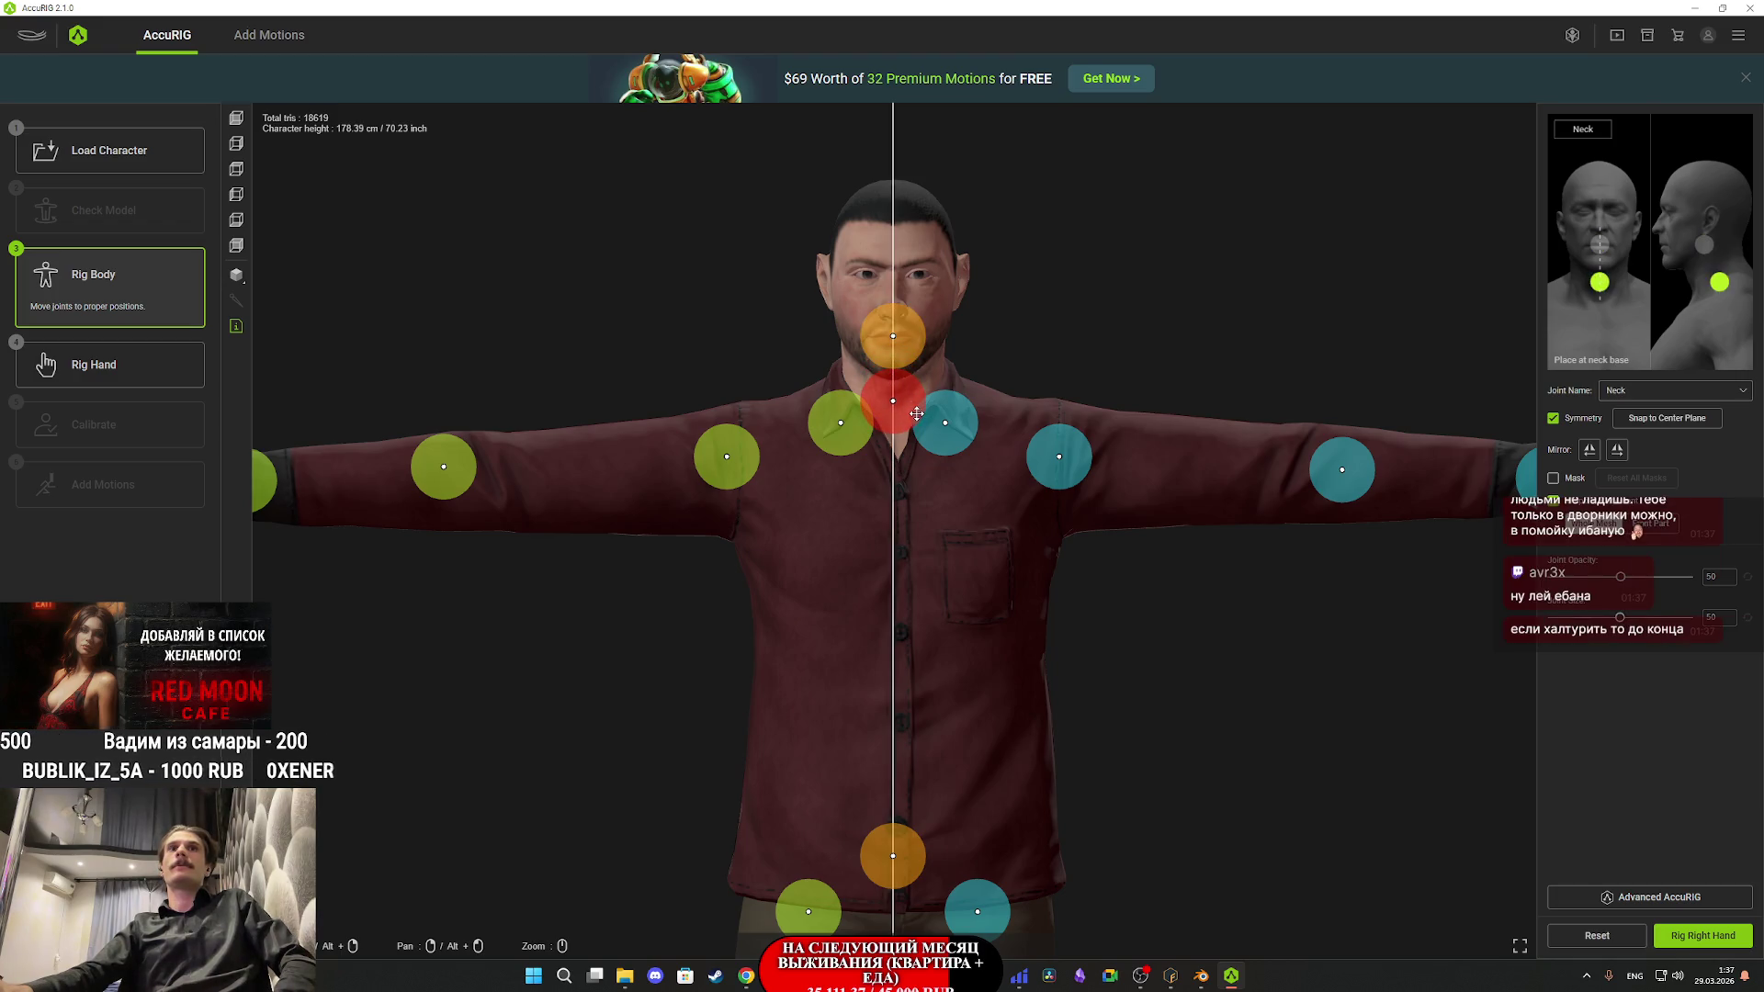
{"action": "left_click_drag", "start_coordinate": [1138, 483], "coordinate": [1088, 472]}
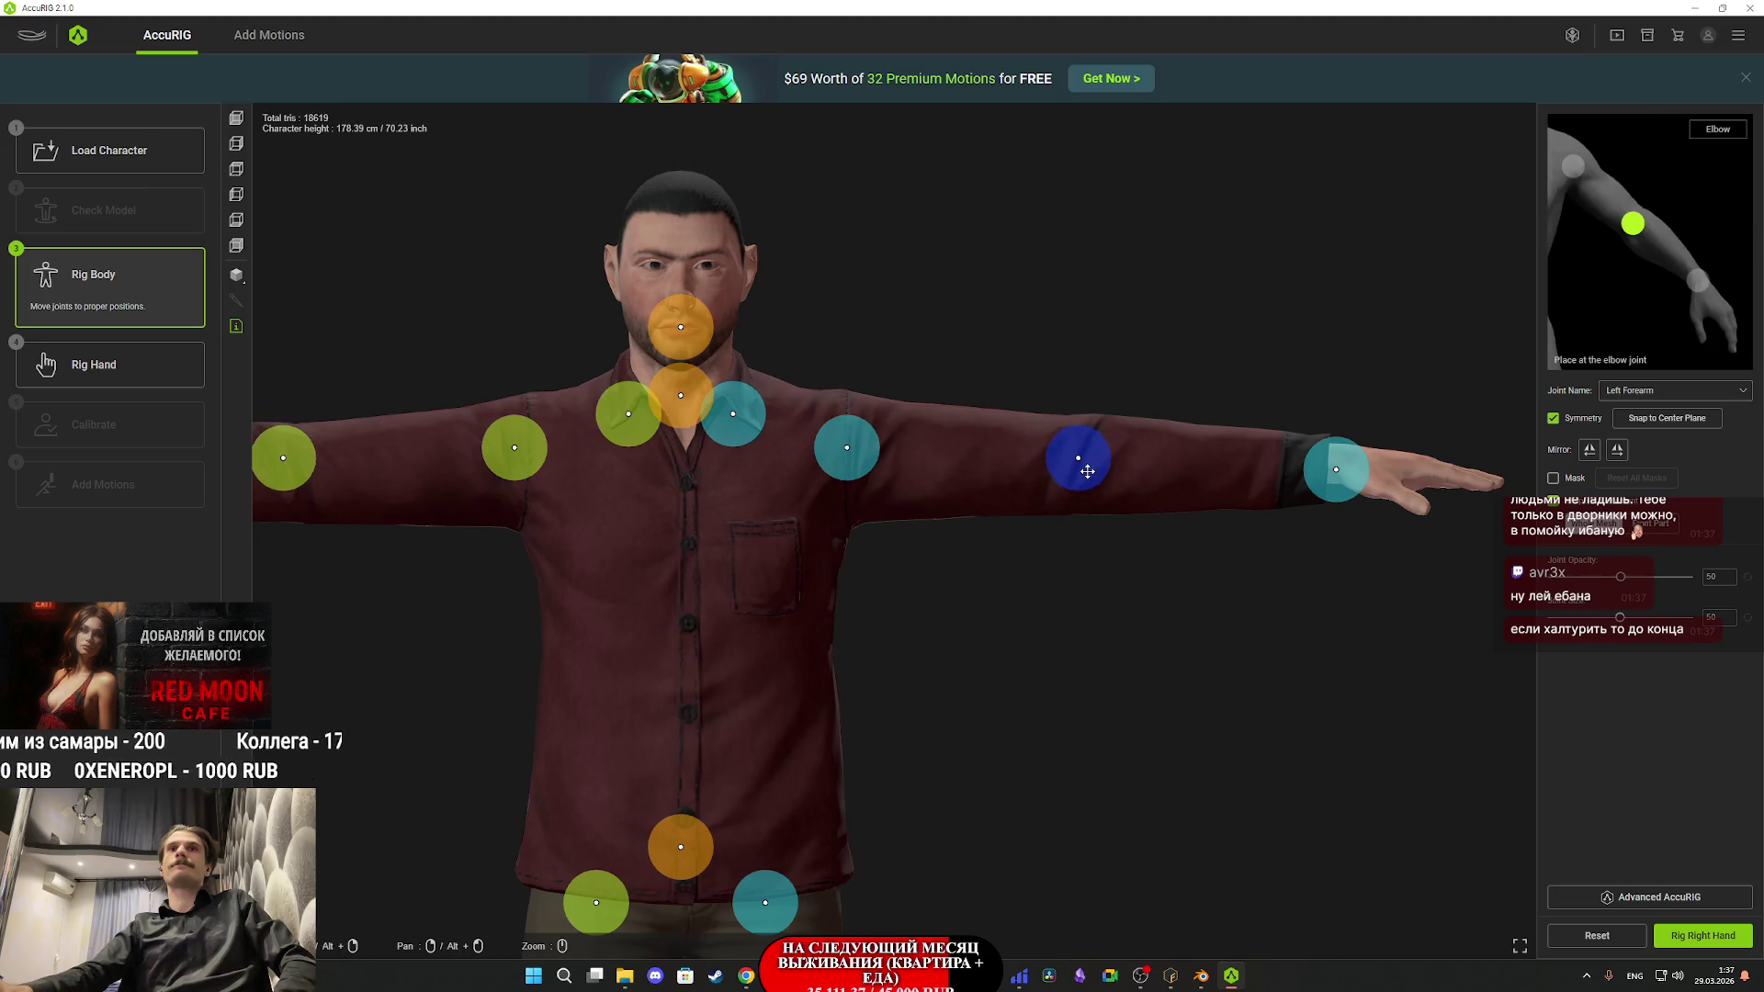
{"action": "left_click_drag", "start_coordinate": [1350, 480], "coordinate": [1350, 473]}
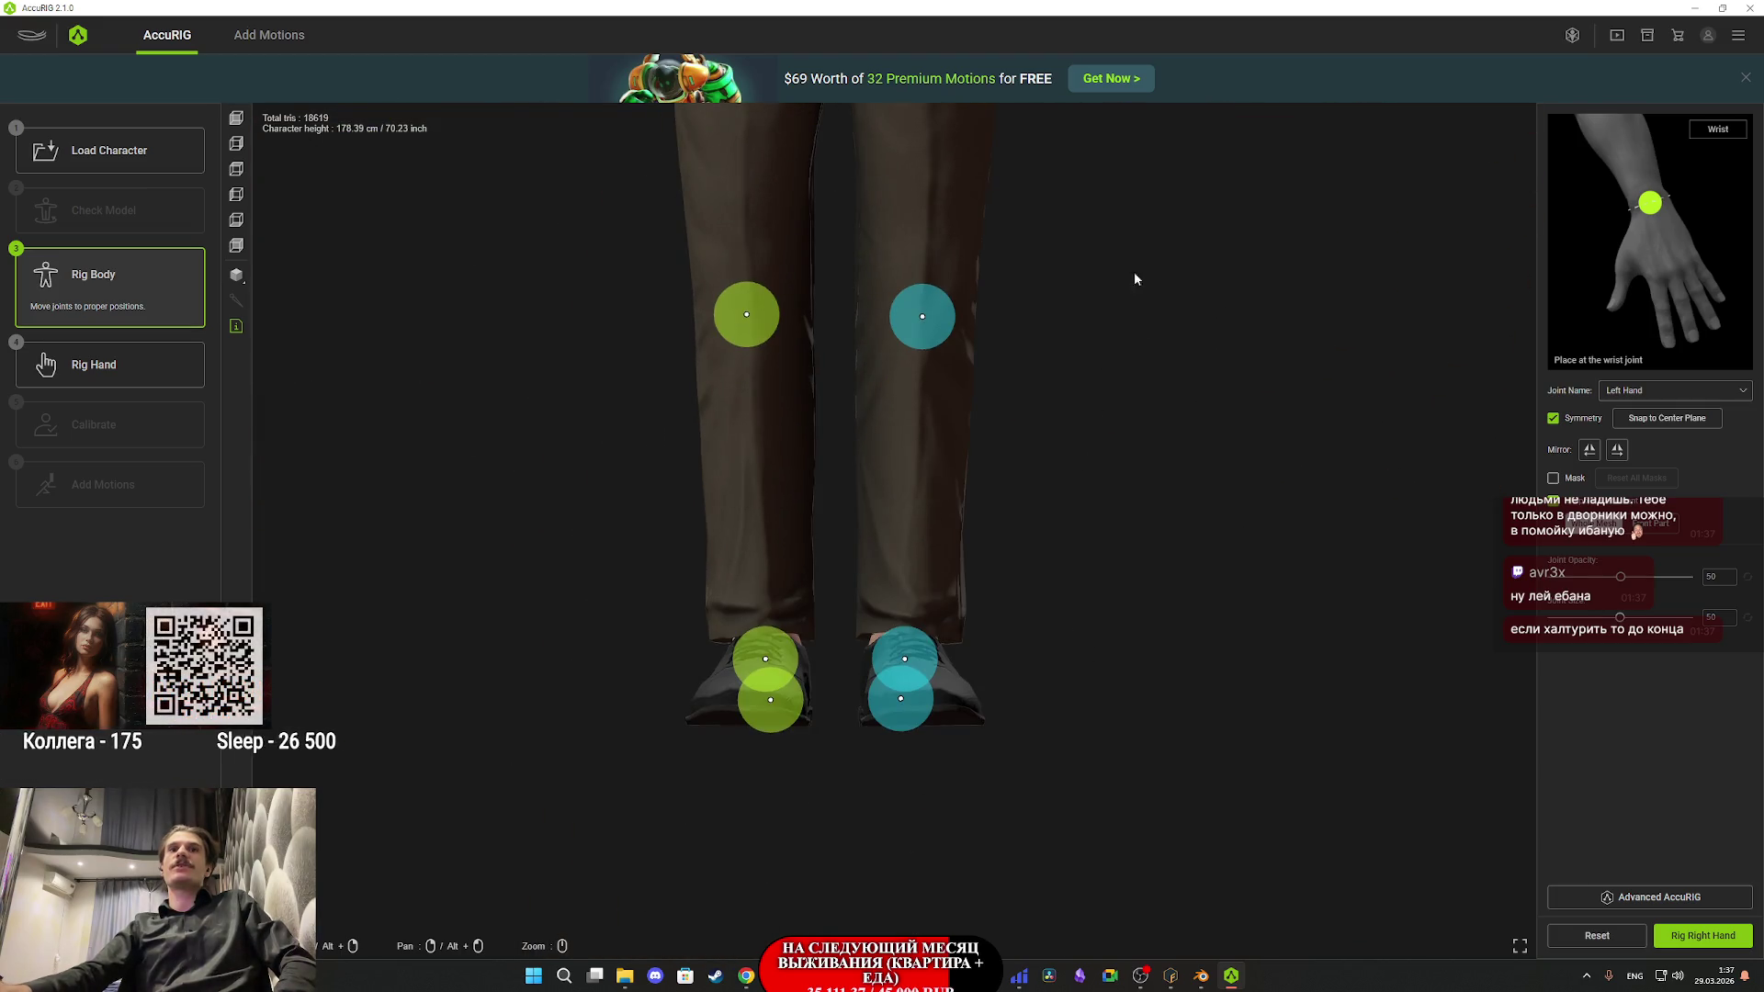
- Position the knee, toe and ankle joints, then begin rigging the right hand
{"action": "left_click", "coordinate": [983, 414]}
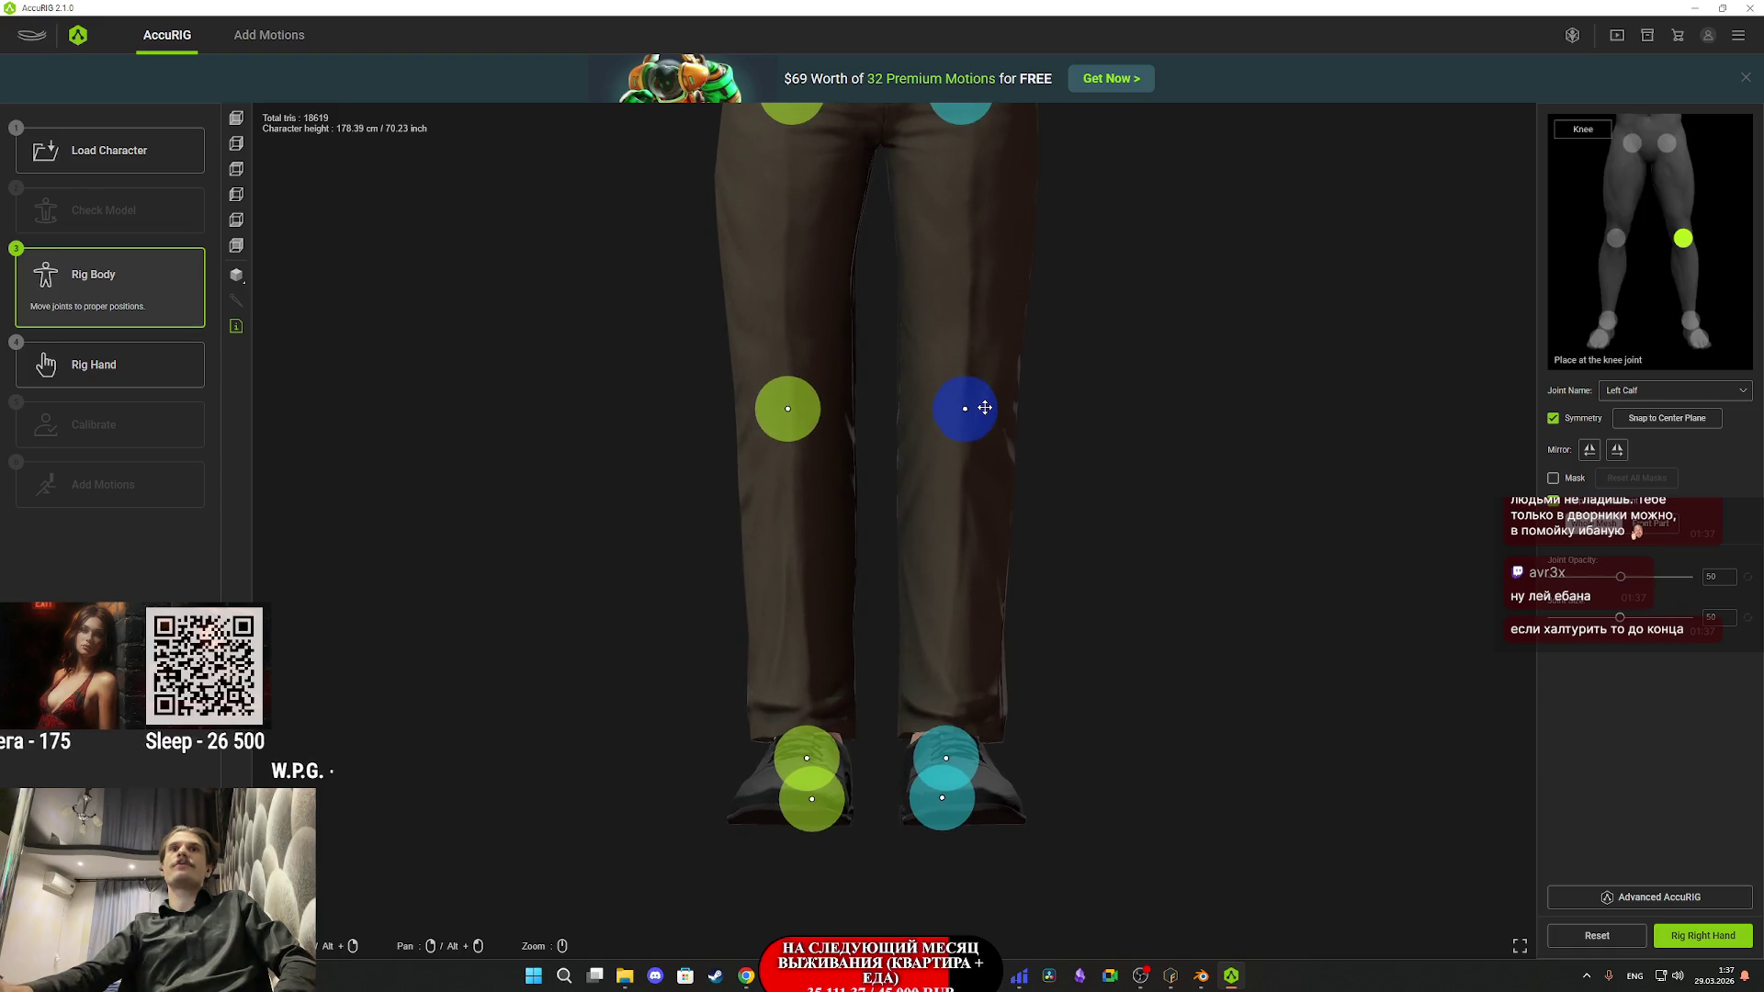
{"action": "mouse_move", "coordinate": [1029, 497]}
{"action": "left_mouse_down"}
{"action": "mouse_move", "coordinate": [1122, 583]}
{"action": "mouse_move", "coordinate": [959, 717]}
{"action": "mouse_move", "coordinate": [1079, 760]}
{"action": "mouse_move", "coordinate": [1056, 750]}
{"action": "left_mouse_up"}
{"action": "left_click_drag", "start_coordinate": [931, 650], "coordinate": [963, 677]}
{"action": "mouse_move", "coordinate": [1128, 698]}
{"action": "left_mouse_down"}
{"action": "mouse_move", "coordinate": [1122, 648]}
{"action": "mouse_move", "coordinate": [1110, 669]}
{"action": "mouse_move", "coordinate": [913, 516]}
{"action": "mouse_move", "coordinate": [873, 539]}
{"action": "mouse_move", "coordinate": [926, 554]}
{"action": "mouse_move", "coordinate": [961, 520]}
{"action": "mouse_move", "coordinate": [973, 551]}
{"action": "mouse_move", "coordinate": [1100, 561]}
{"action": "mouse_move", "coordinate": [1084, 569]}
{"action": "left_mouse_up"}
{"action": "left_click", "coordinate": [983, 677]}
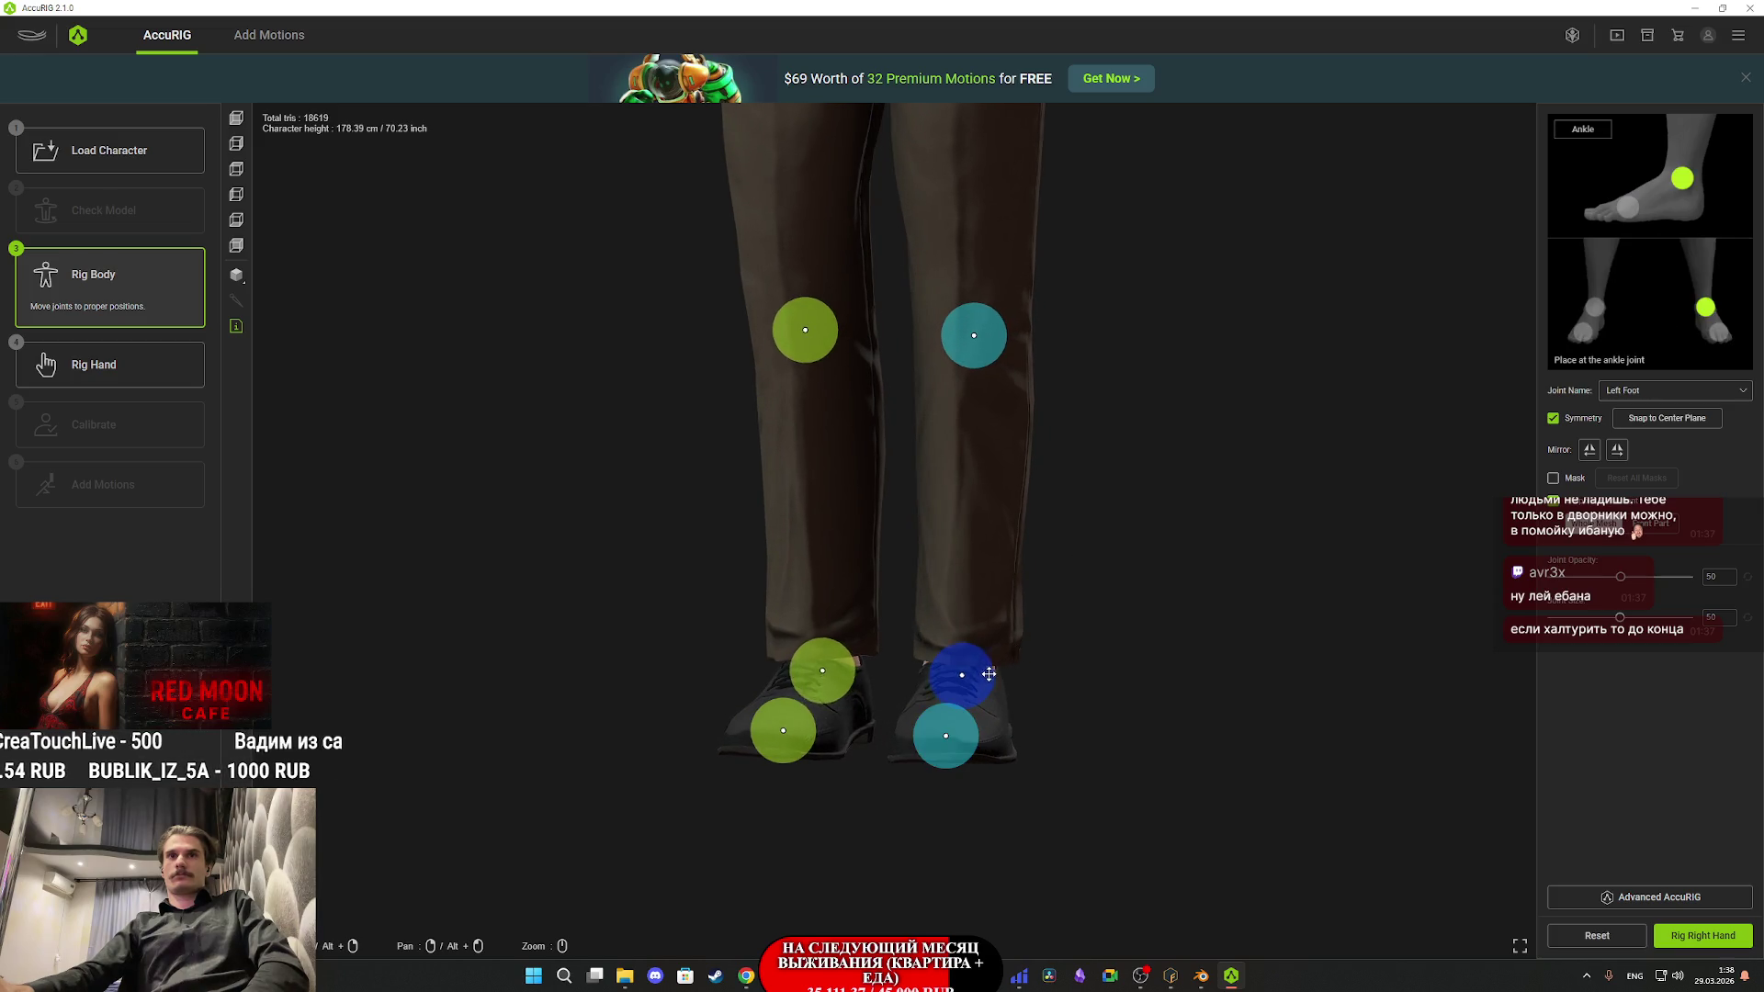
{"action": "left_click_drag", "start_coordinate": [991, 670], "coordinate": [988, 670]}
{"action": "mouse_move", "coordinate": [993, 677]}
{"action": "left_mouse_down"}
{"action": "mouse_move", "coordinate": [1035, 678]}
{"action": "mouse_move", "coordinate": [991, 671]}
{"action": "mouse_move", "coordinate": [1040, 706]}
{"action": "left_mouse_up"}
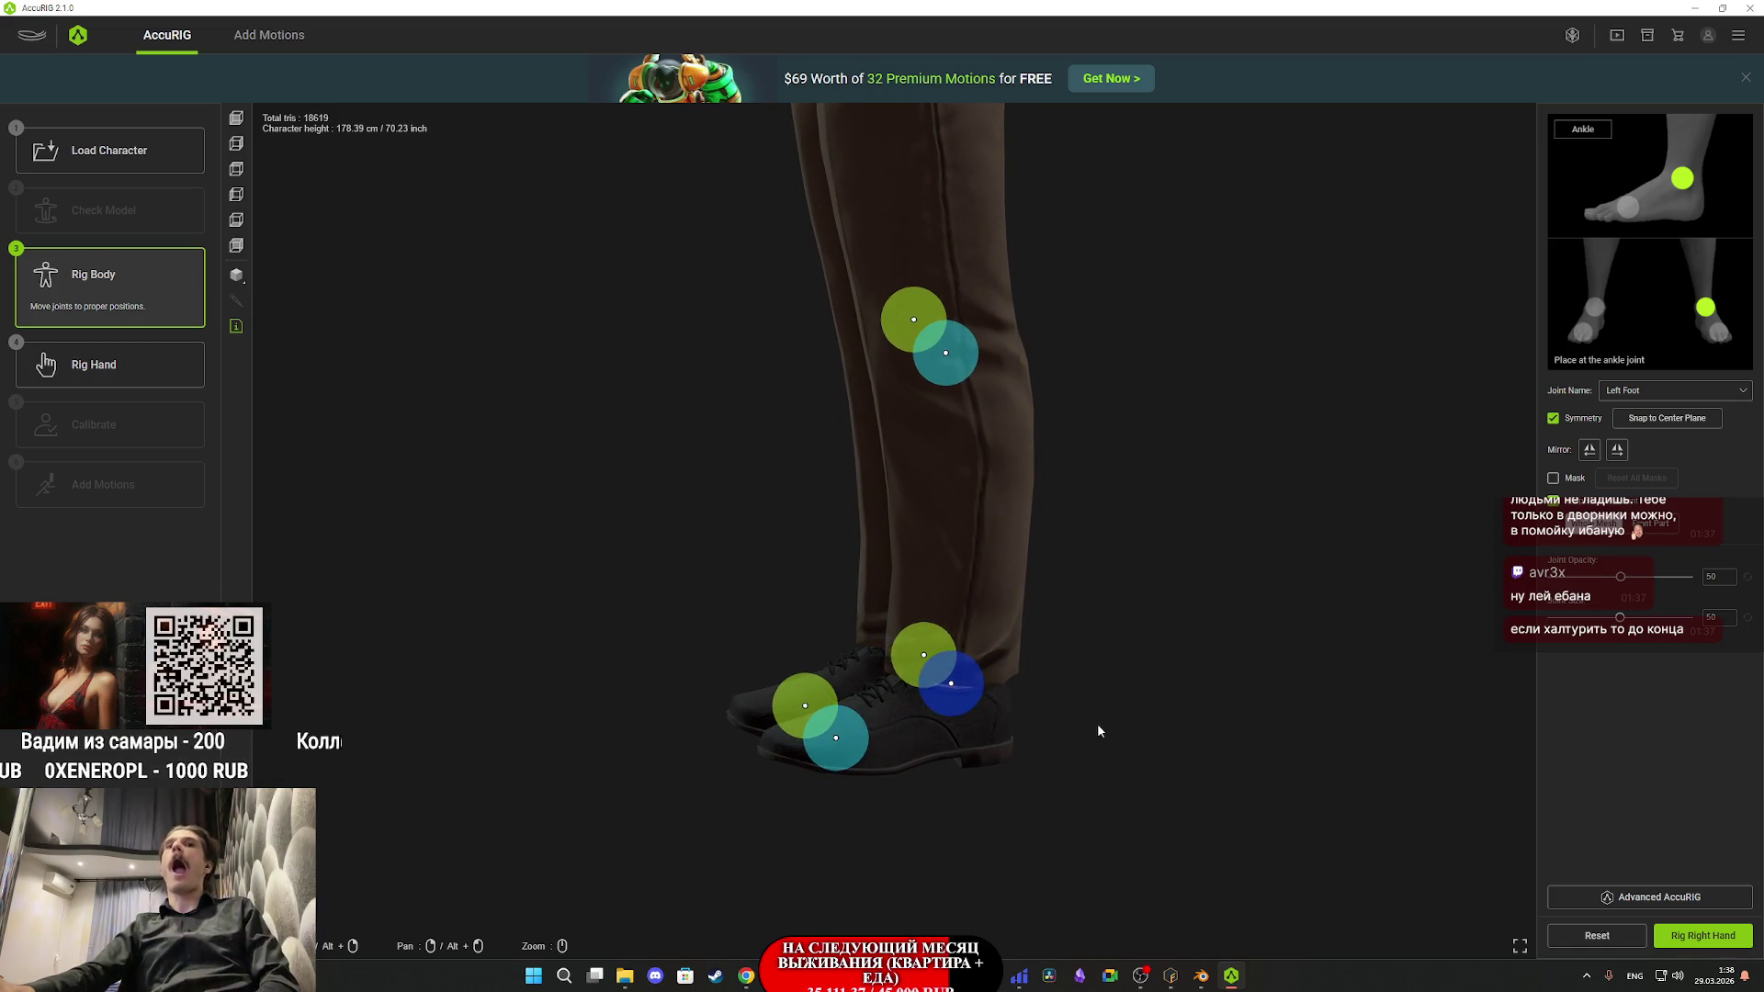
{"action": "left_click", "coordinate": [1714, 942]}
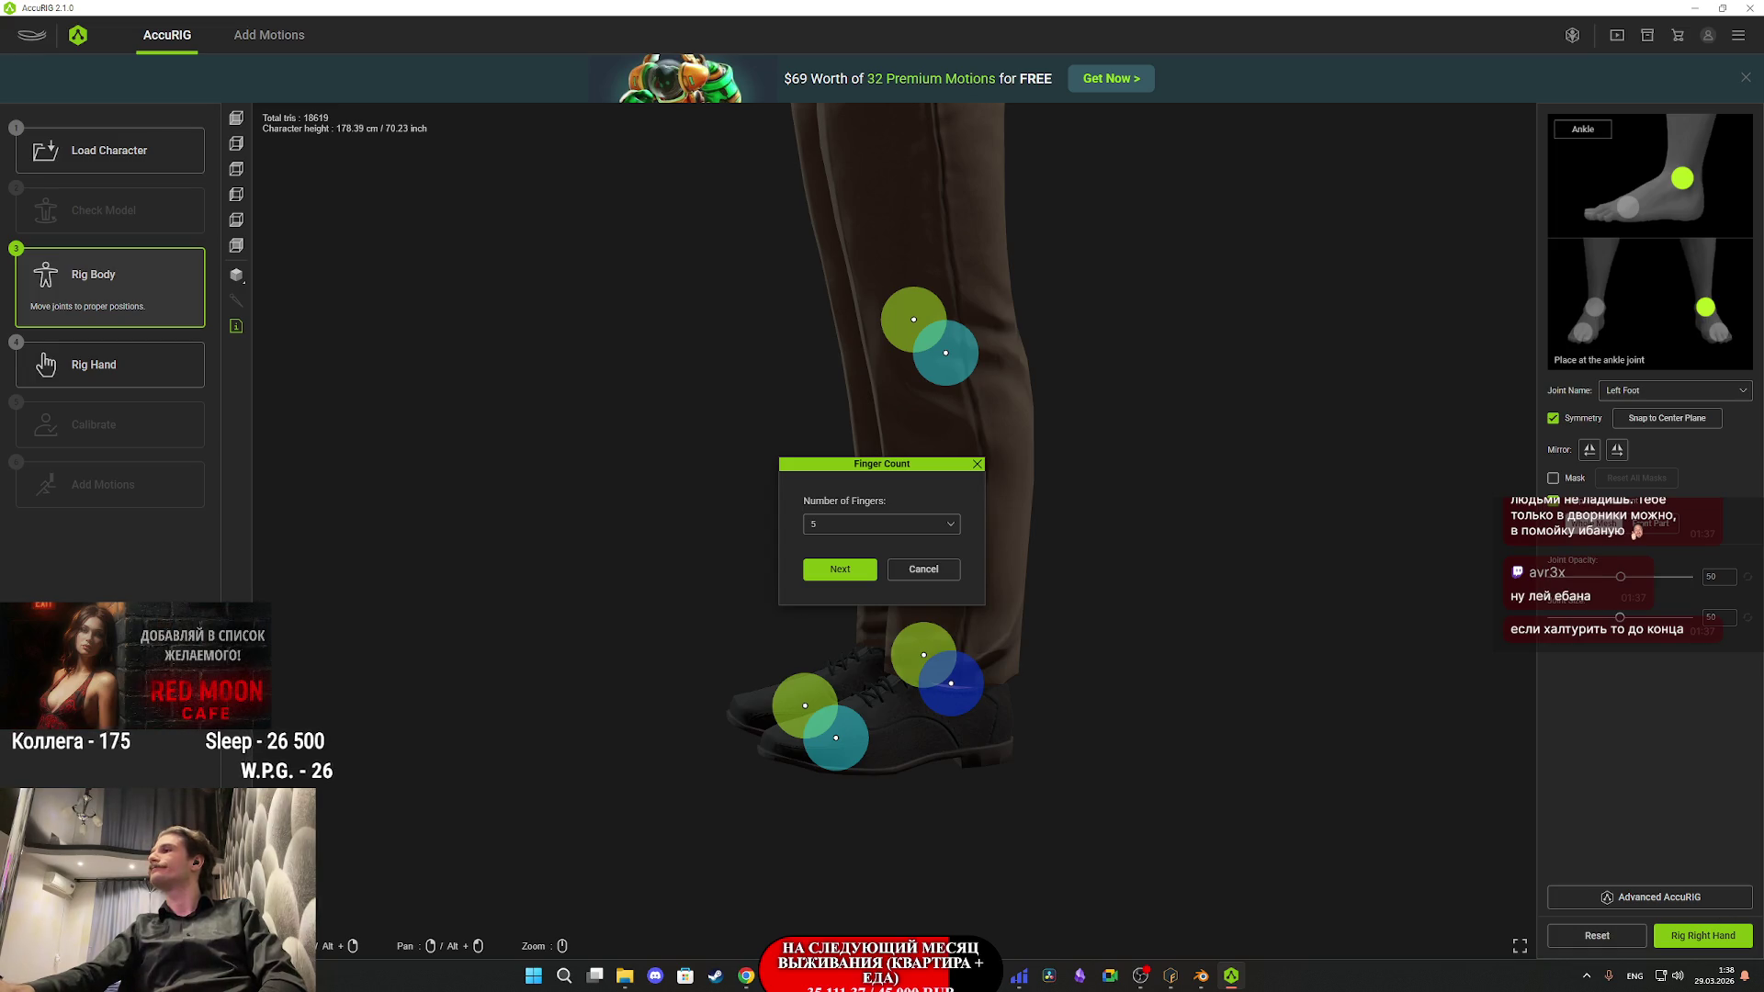
- Confirm five fingers for the right hand, rig the left hand, and proceed to calibration
{"action": "left_click", "coordinate": [834, 570]}
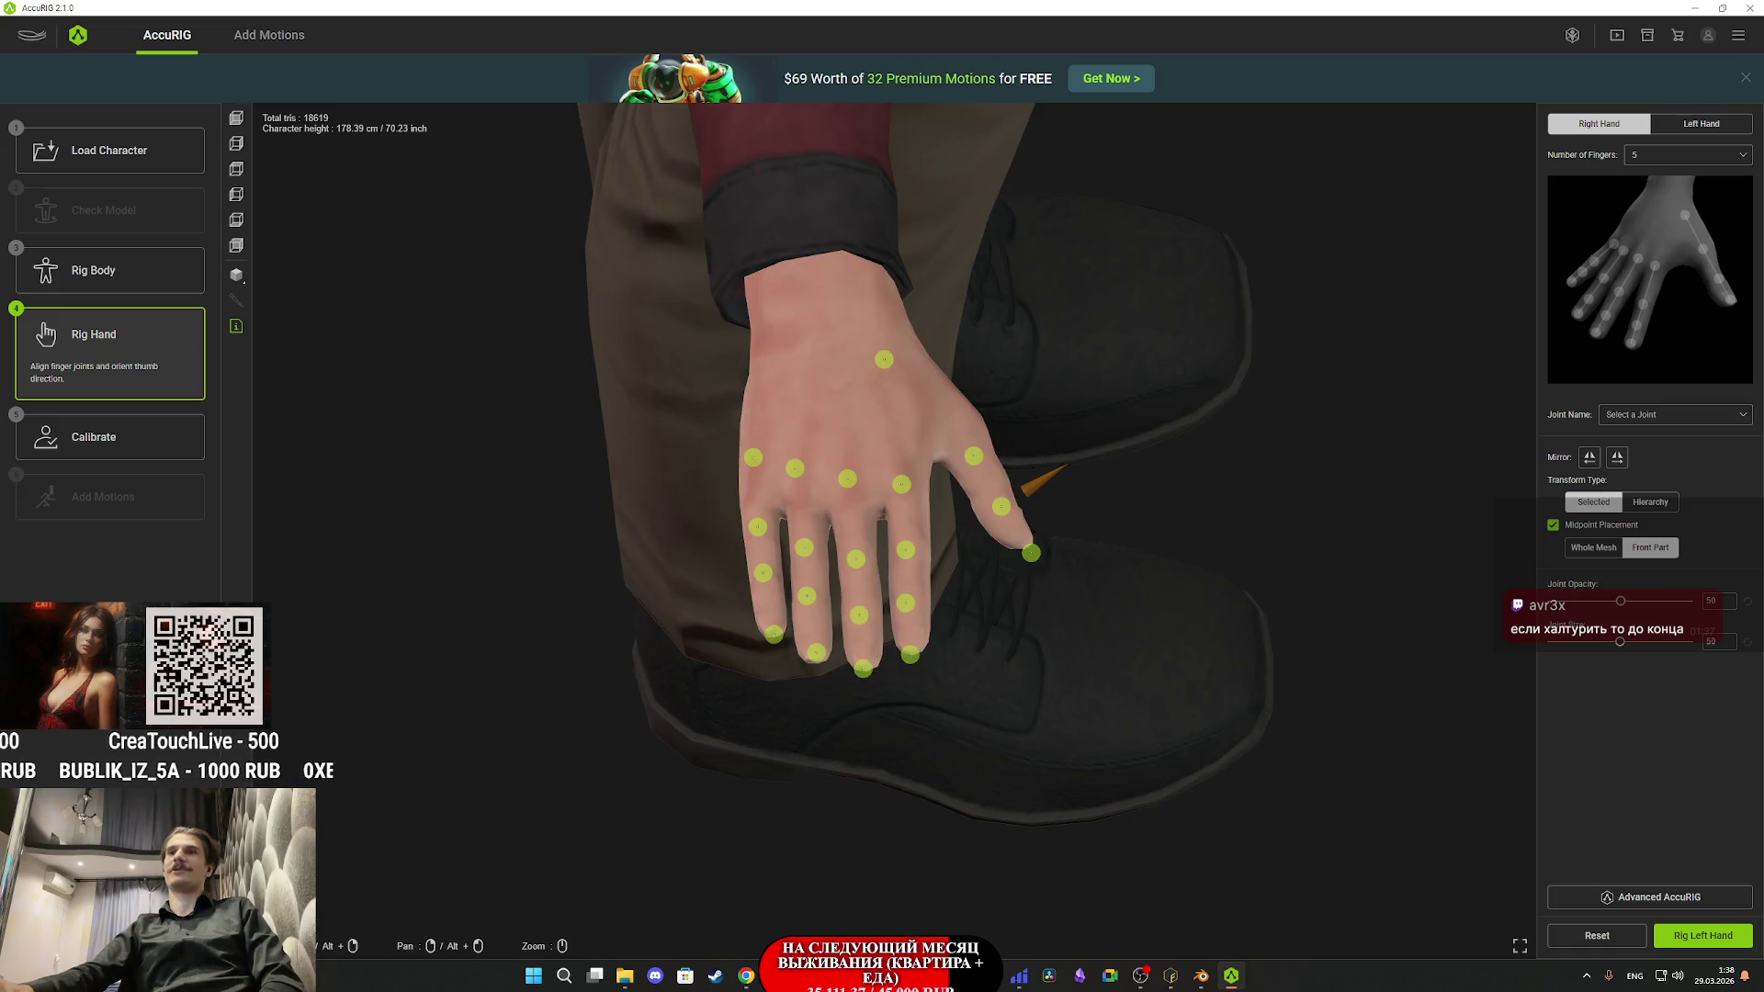
{"action": "left_click", "coordinate": [1701, 947]}
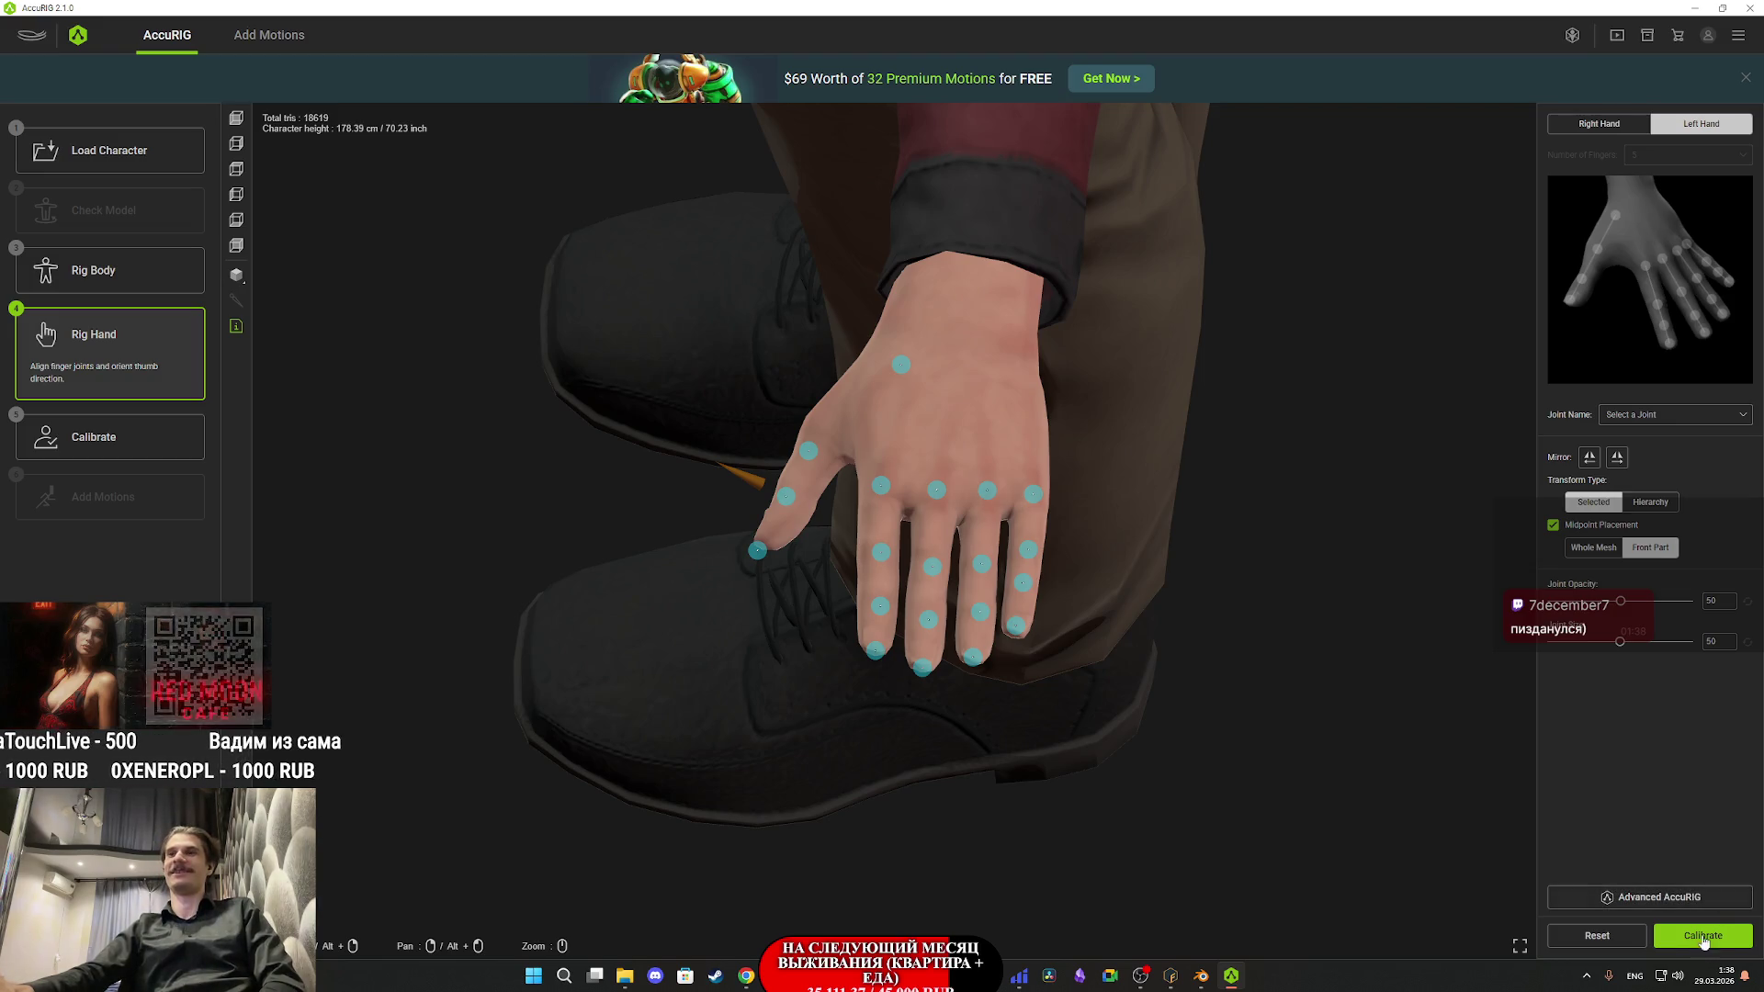
{"action": "left_click", "coordinate": [1702, 939]}
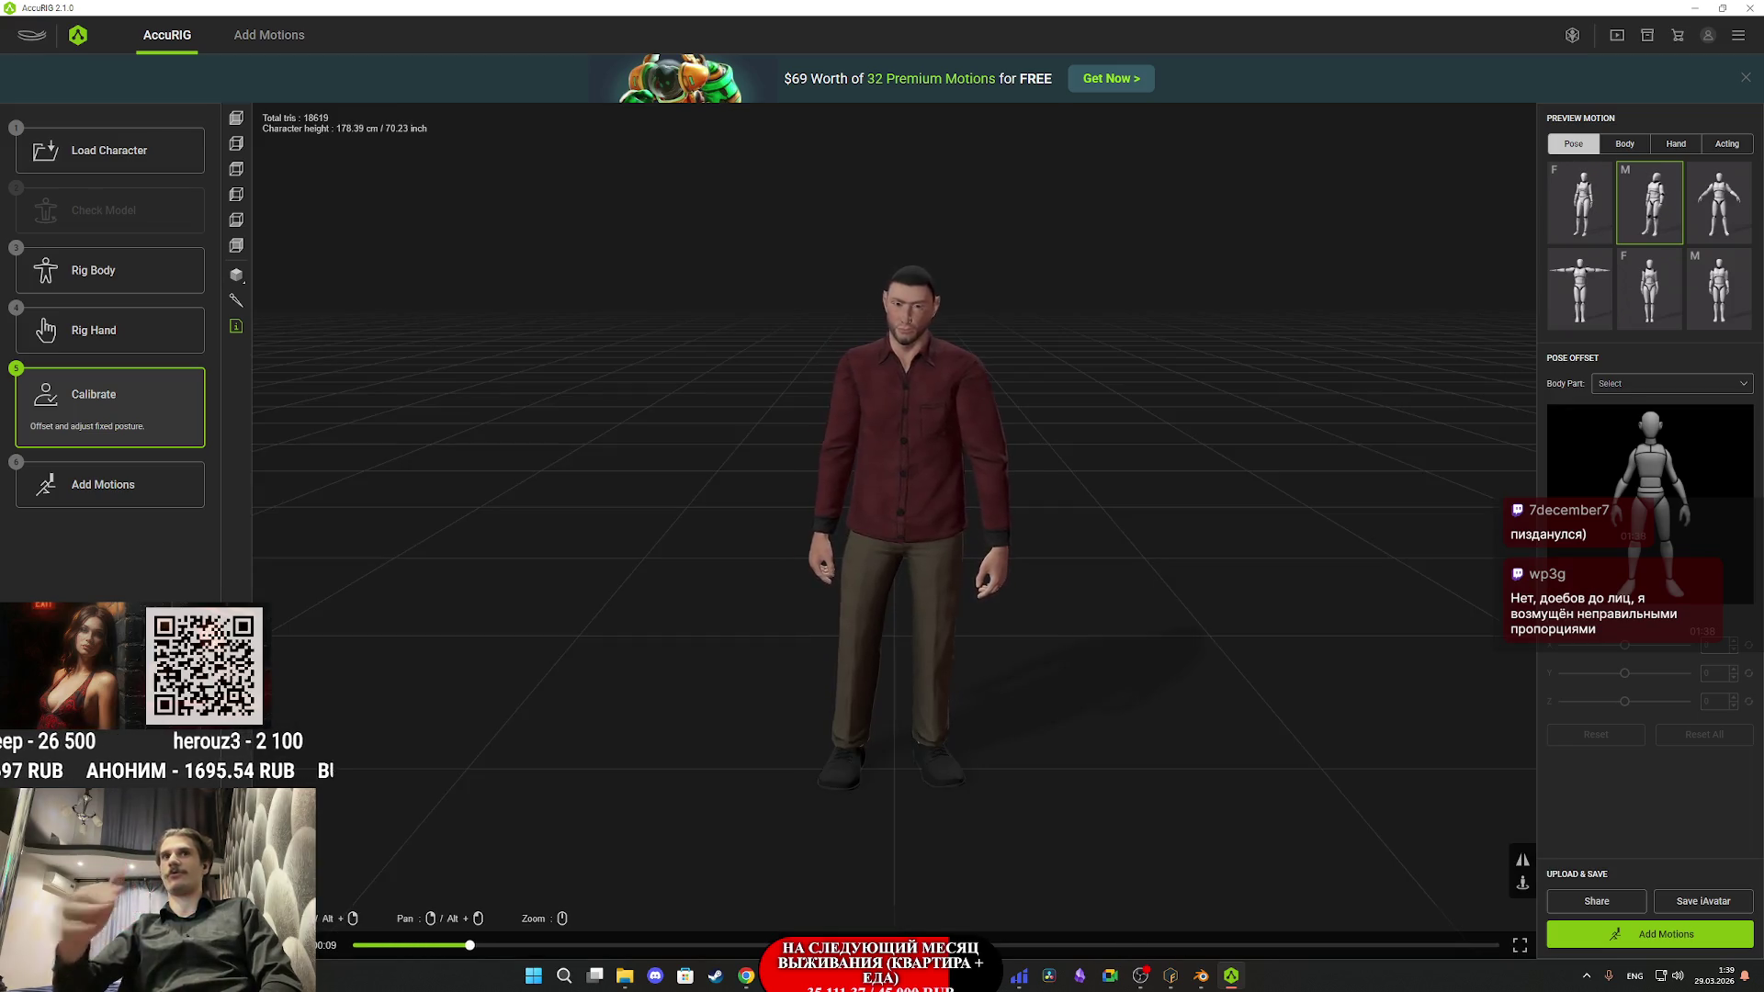
- Orbit the calibrated character, preview motions, check and dismiss export options, then switch to Twitch
{"action": "mouse_move", "coordinate": [1051, 615]}
{"action": "left_mouse_down"}
{"action": "mouse_move", "coordinate": [1121, 609]}
{"action": "mouse_move", "coordinate": [1016, 618]}
{"action": "mouse_move", "coordinate": [1039, 610]}
{"action": "mouse_move", "coordinate": [1001, 602]}
{"action": "mouse_move", "coordinate": [1067, 638]}
{"action": "mouse_move", "coordinate": [1316, 623]}
{"action": "mouse_move", "coordinate": [1457, 638]}
{"action": "mouse_move", "coordinate": [1053, 624]}
{"action": "left_mouse_up"}
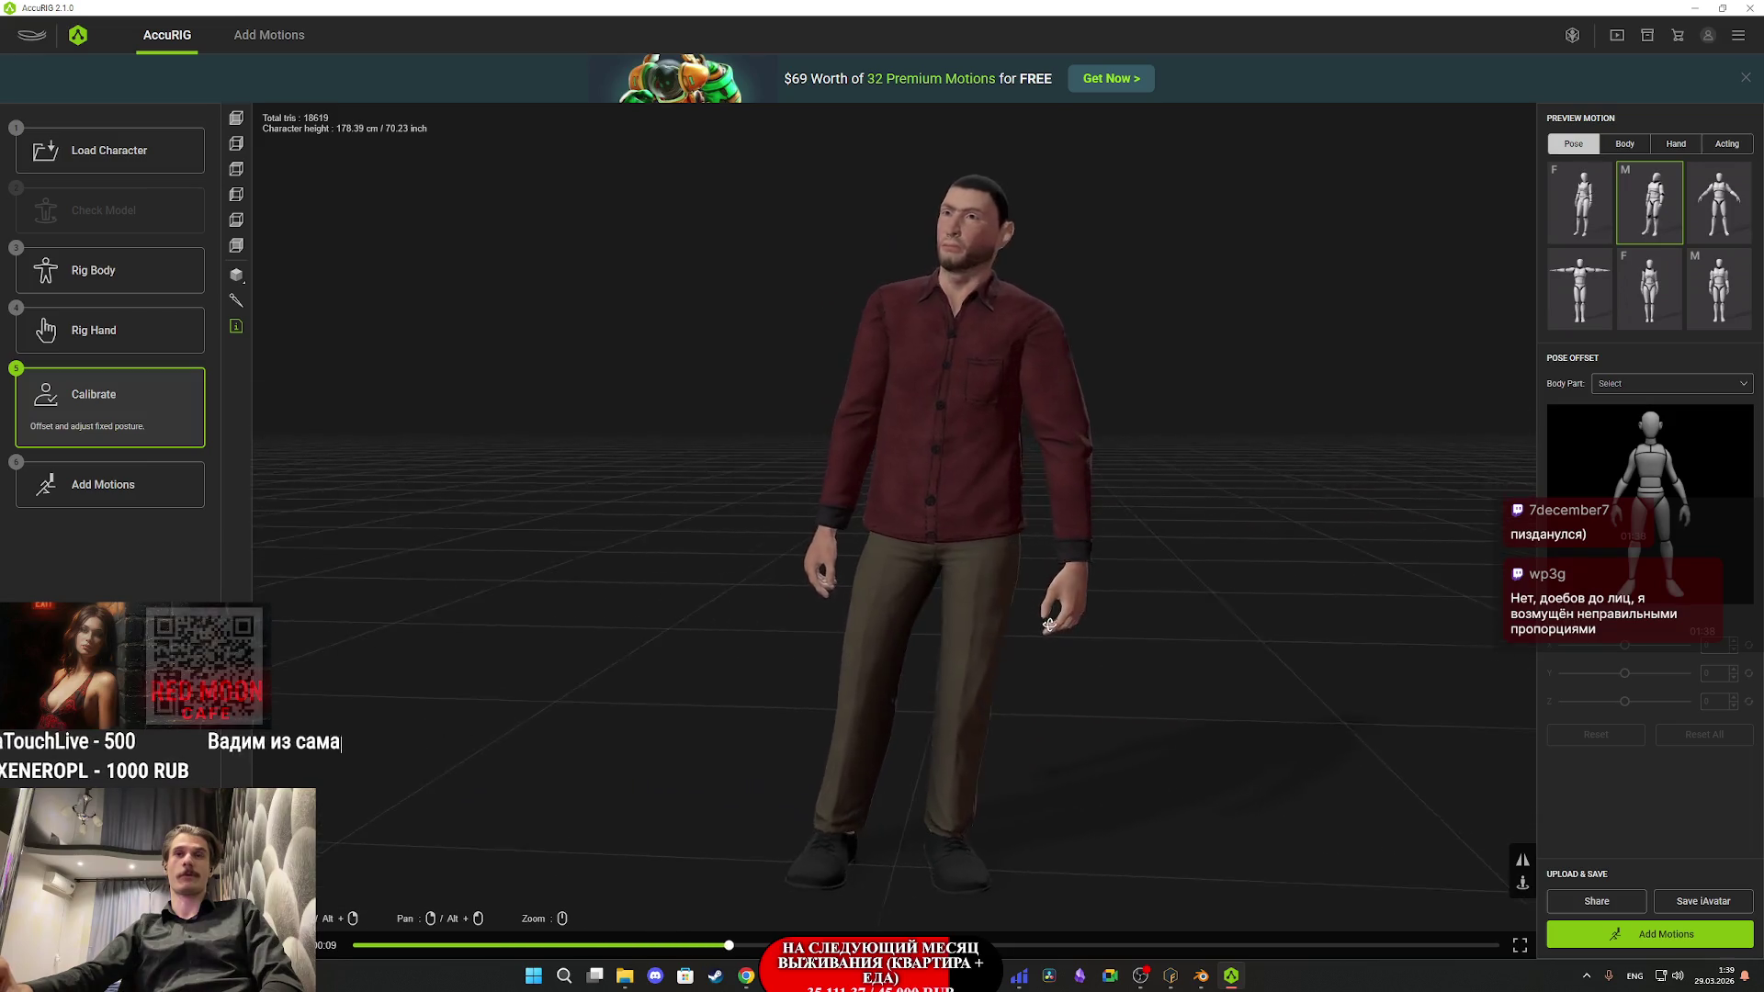
{"action": "left_click", "coordinate": [1648, 937]}
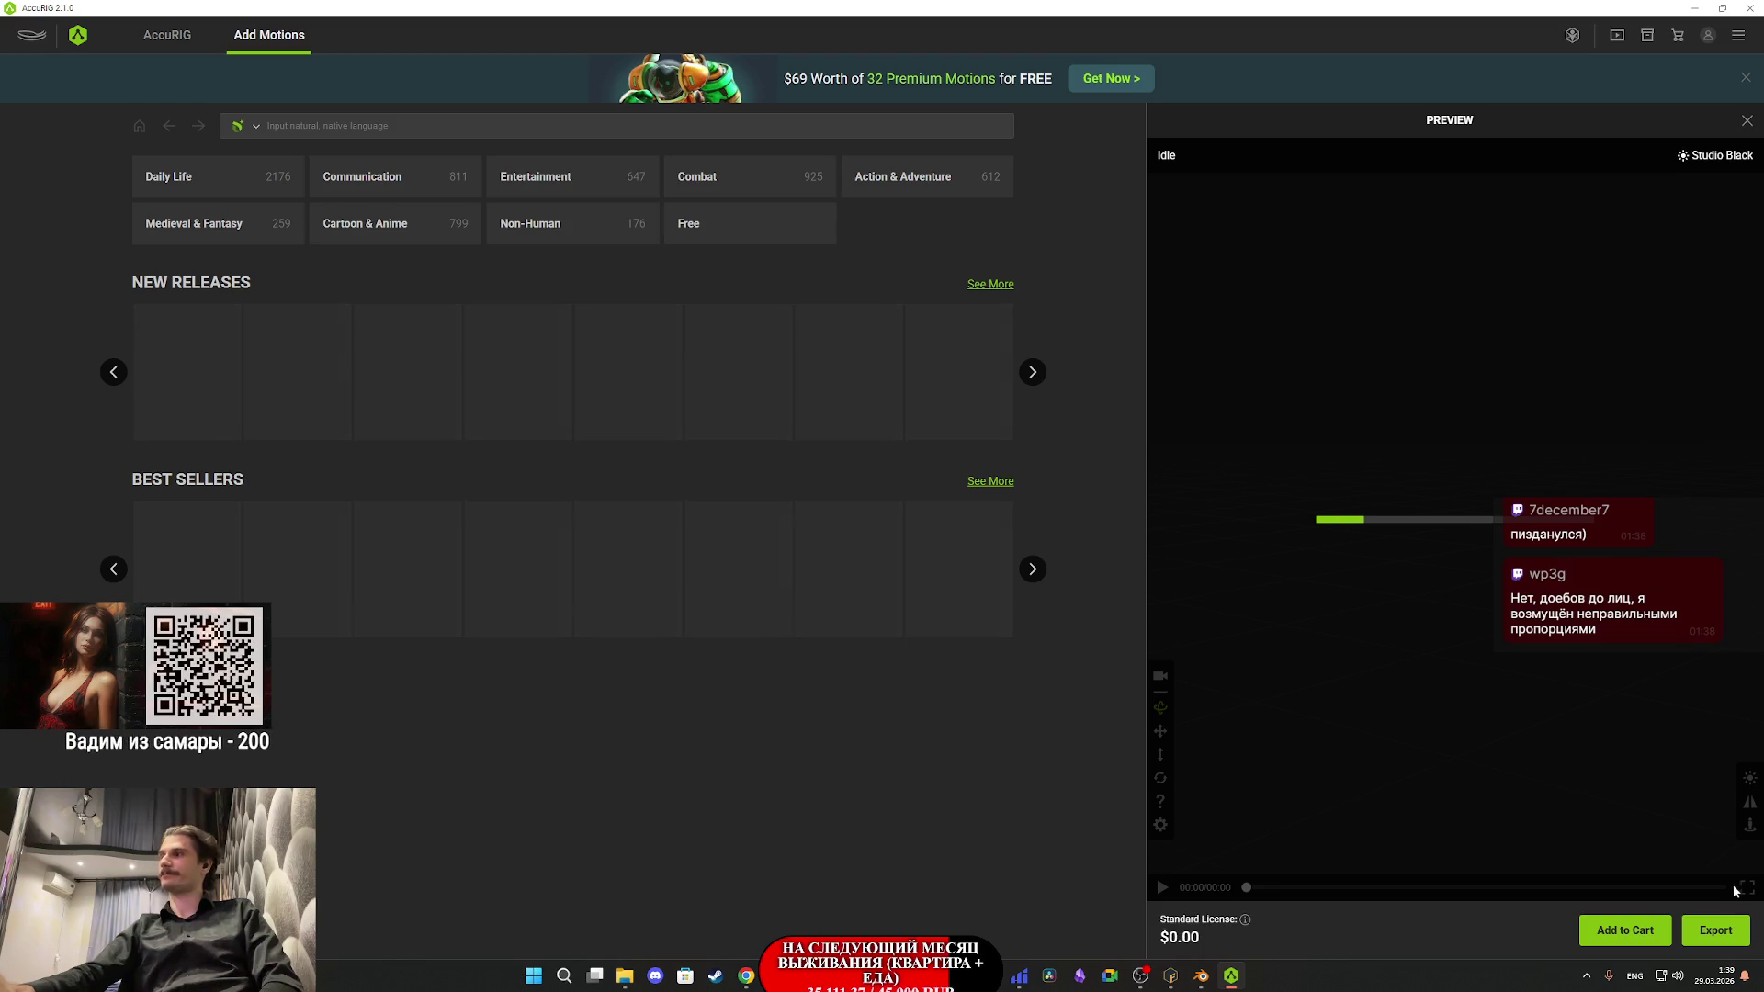
{"action": "left_click", "coordinate": [1724, 933]}
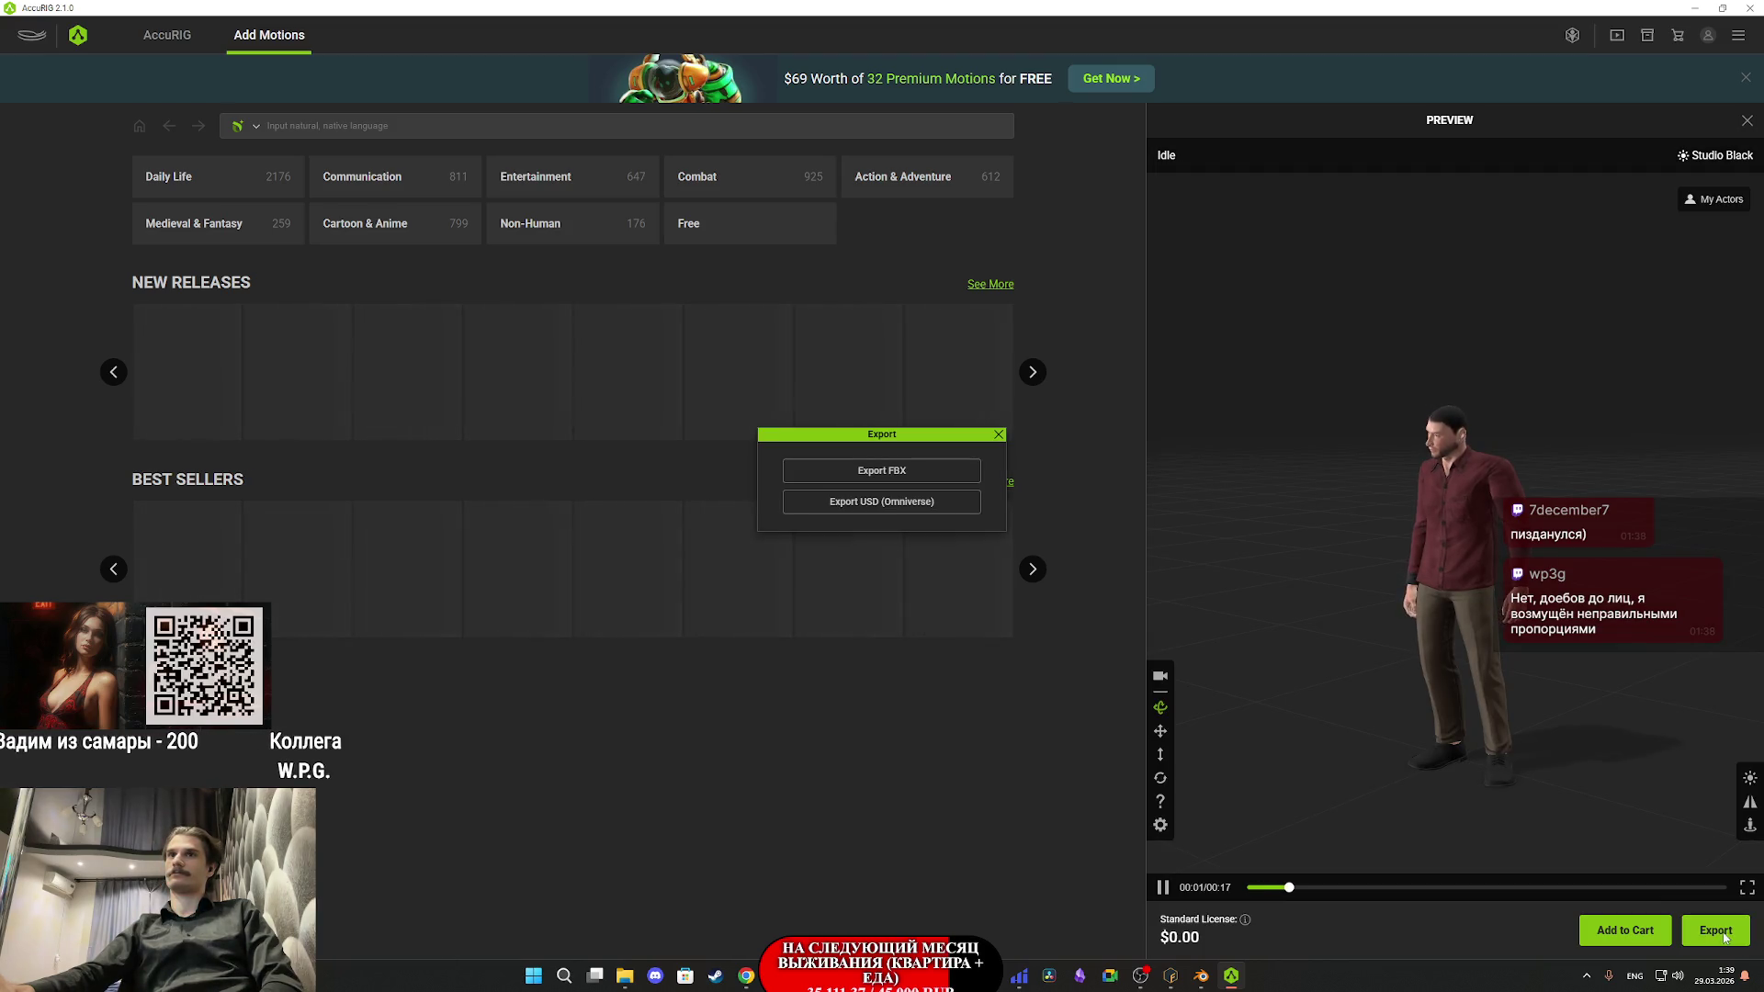
{"action": "left_click", "coordinate": [825, 496]}
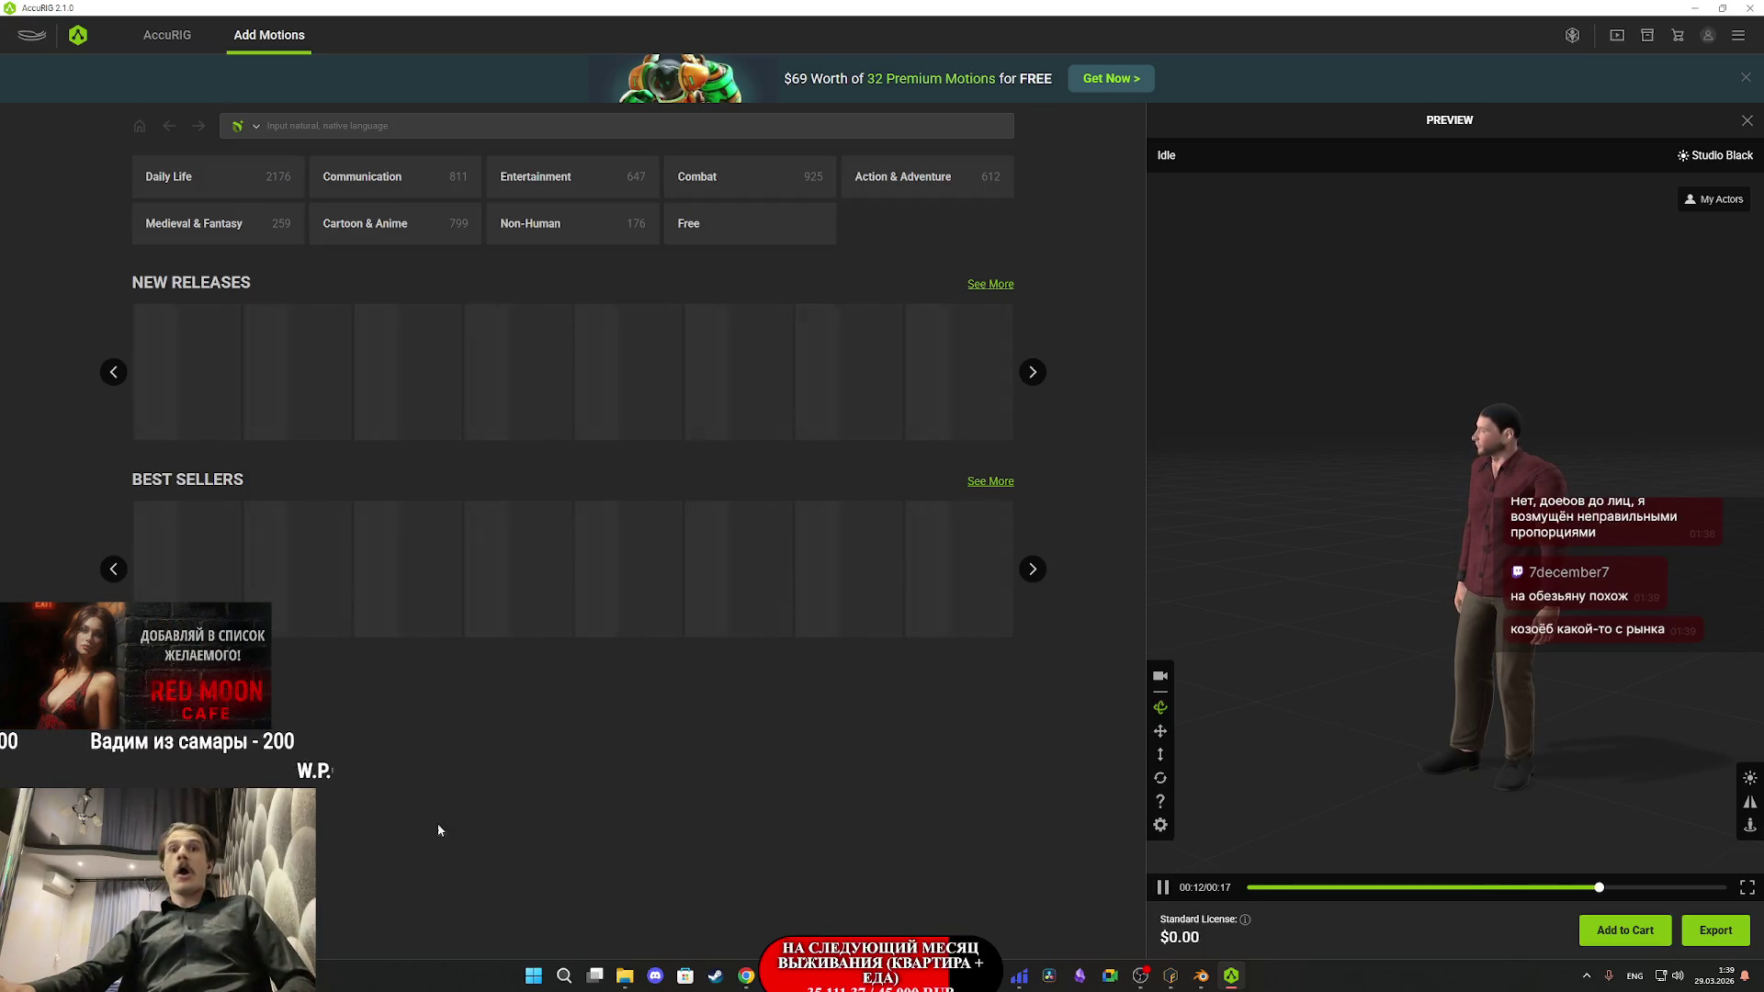
{"action": "left_click", "coordinate": [746, 975]}
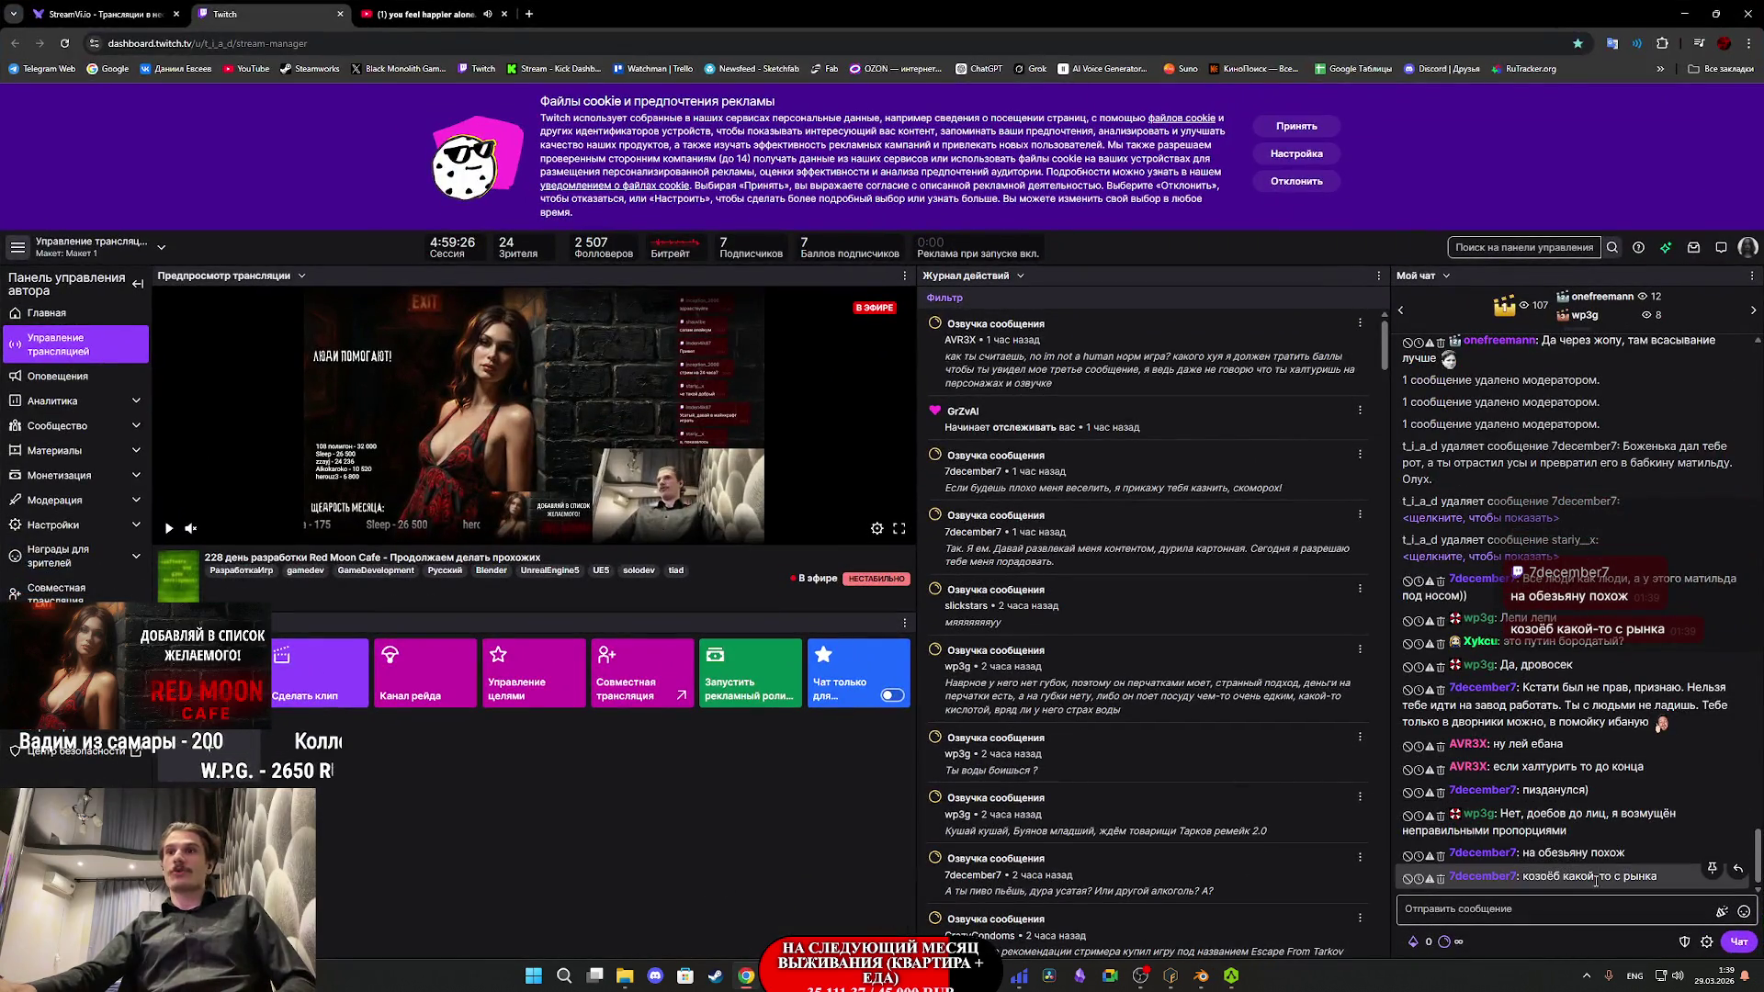
- Give the rude chatter a 600-second timeout, then return to the Unreal Engine editor
{"action": "left_click", "coordinate": [1419, 879]}
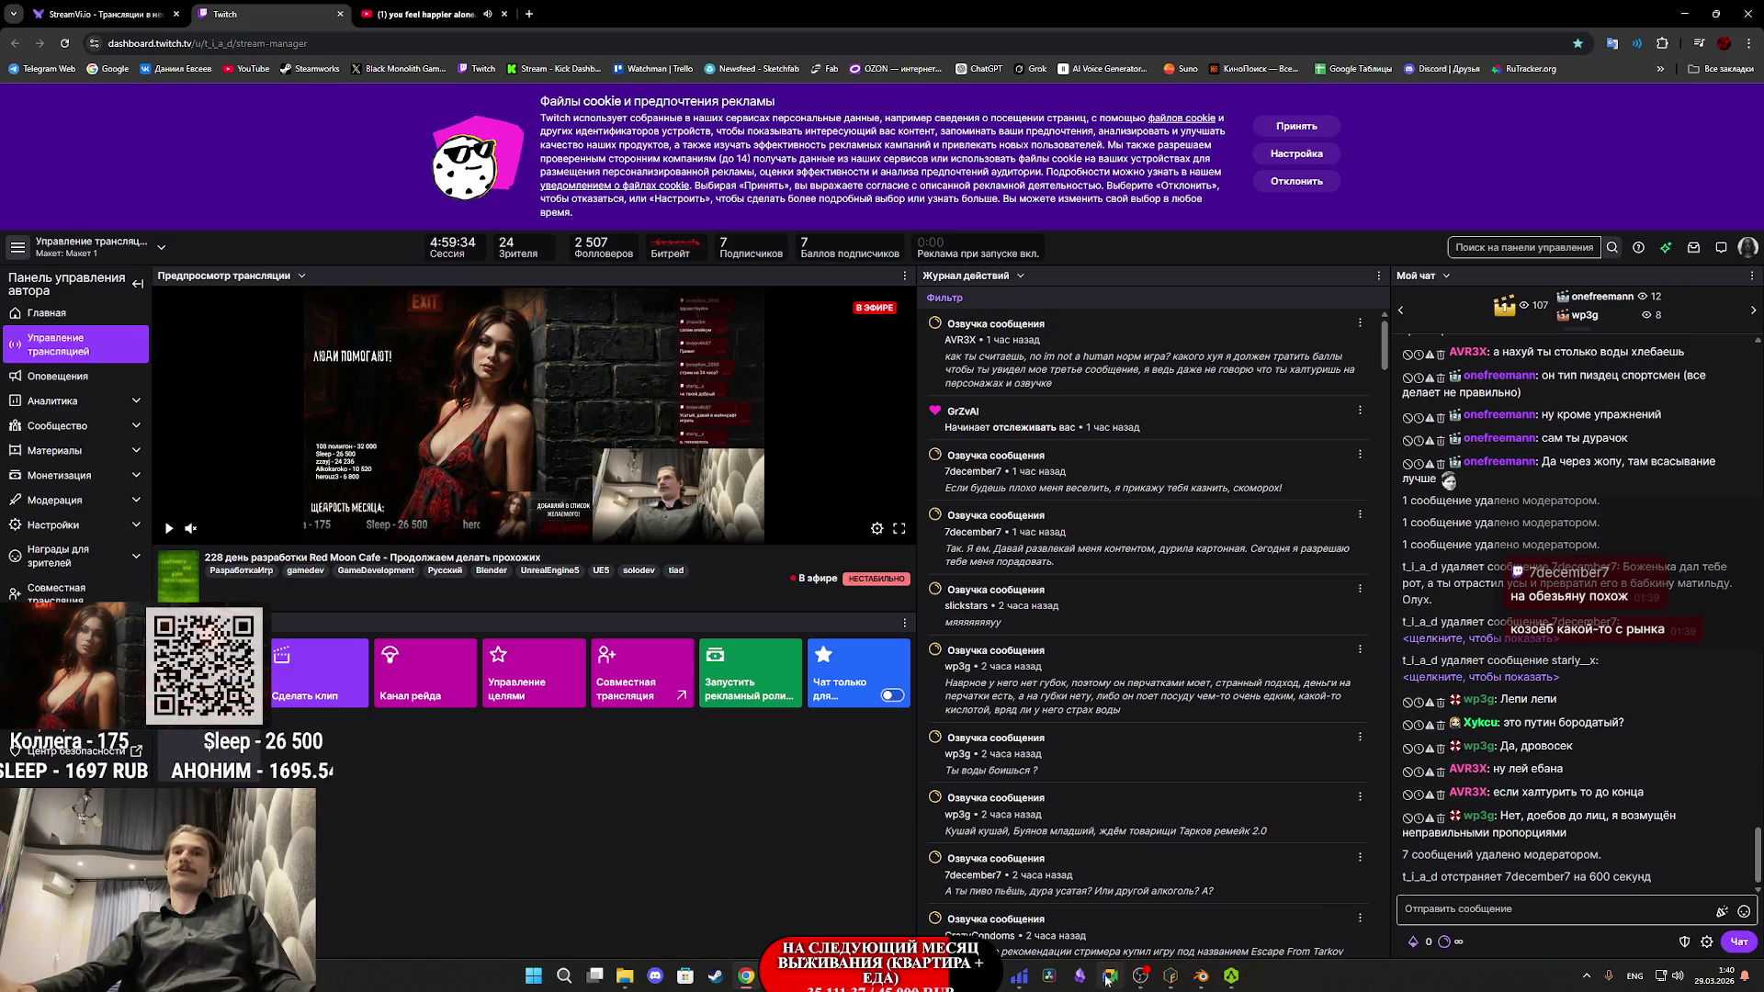
{"action": "mouse_move", "coordinate": [1136, 984]}
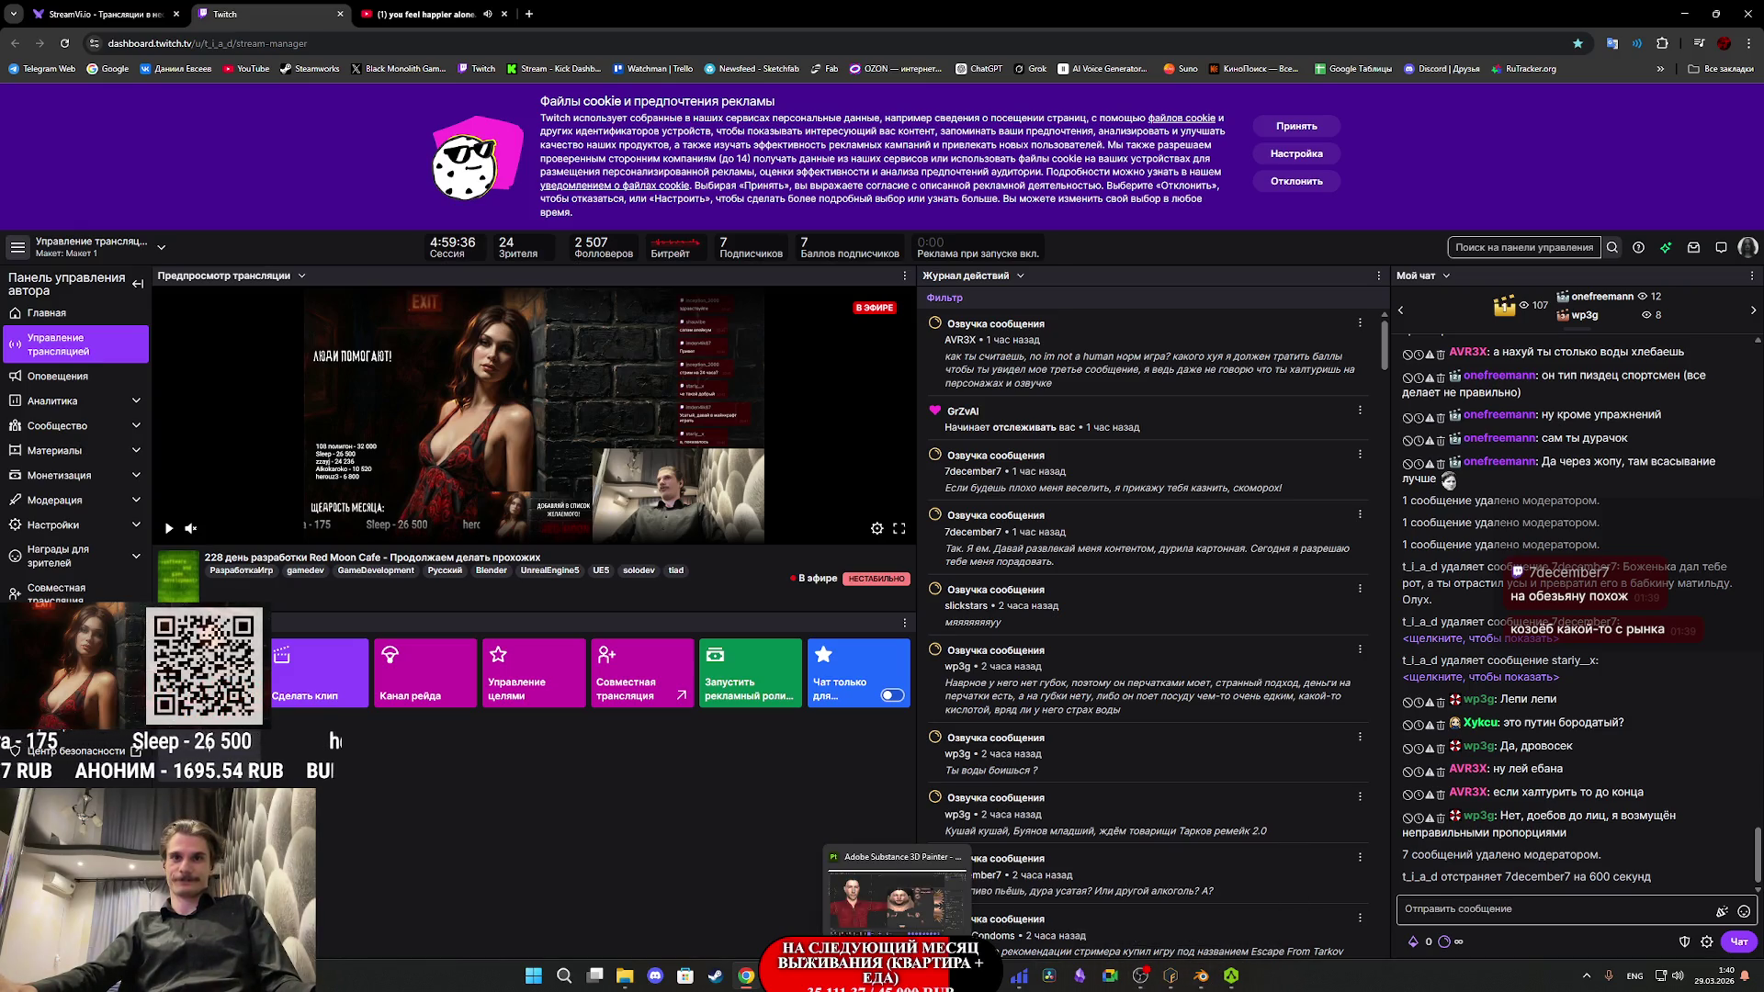
{"action": "left_click", "coordinate": [927, 975]}
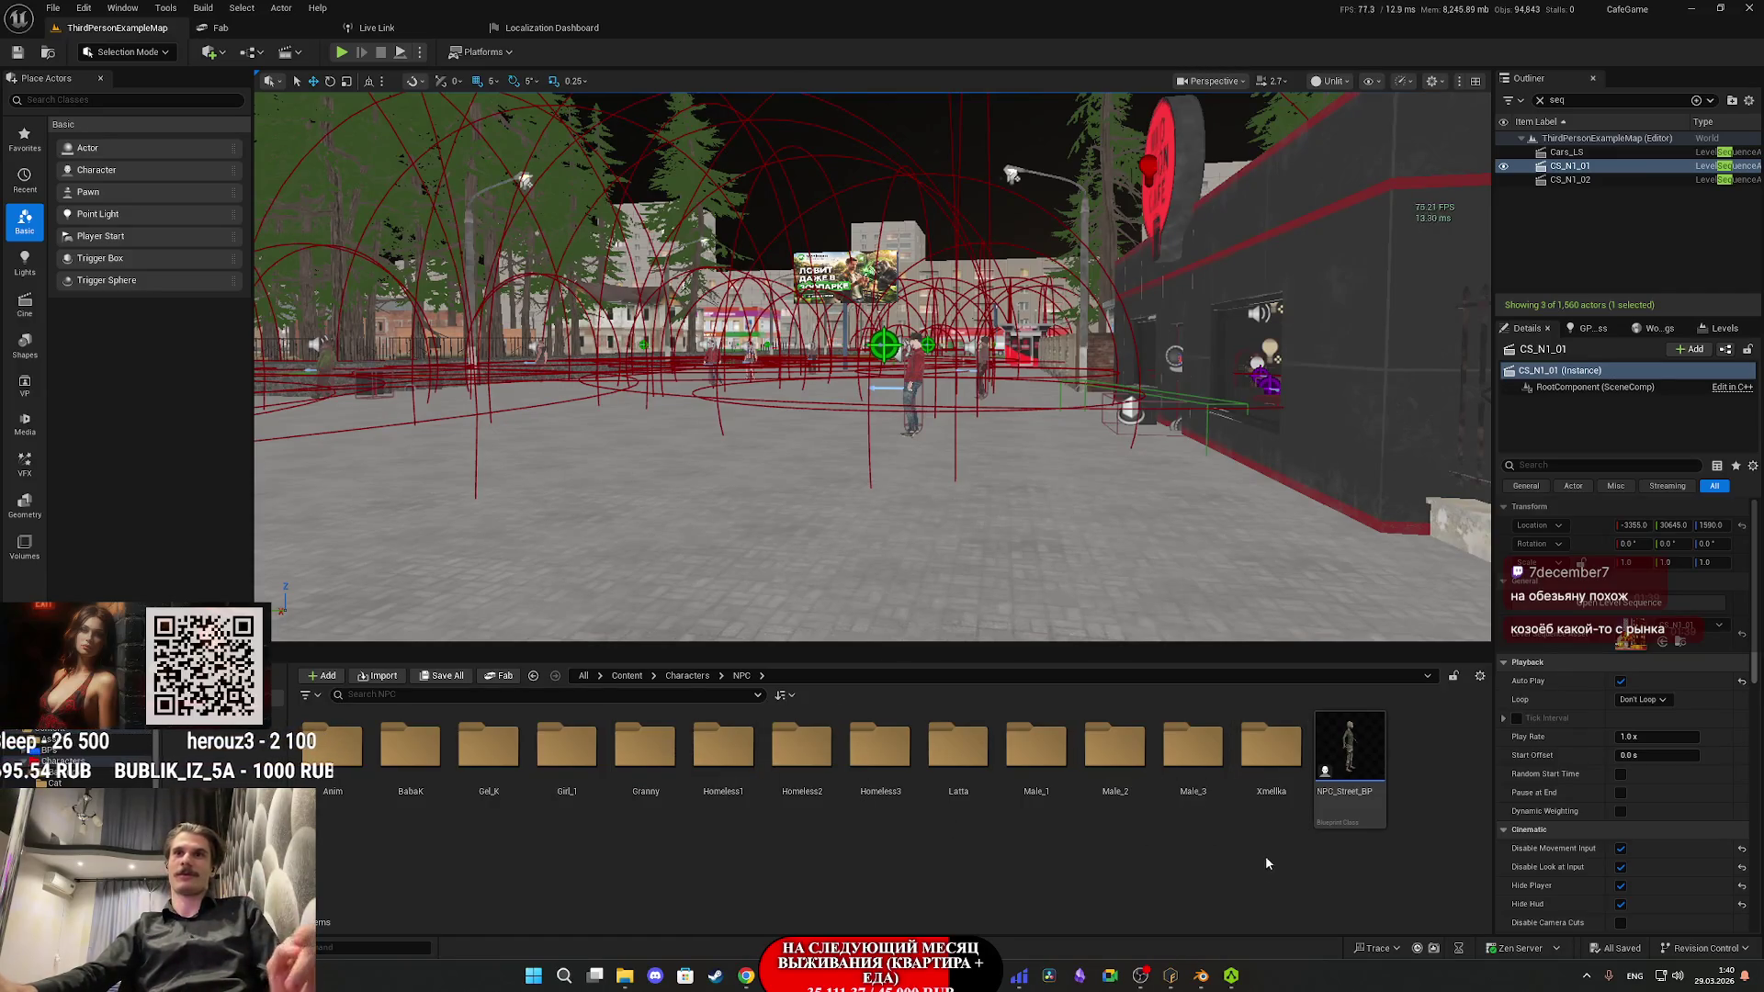
- Create a Male_4 folder in NPC and drag the Male_4 FBX into it
{"action": "right_click", "coordinate": [1231, 864]}
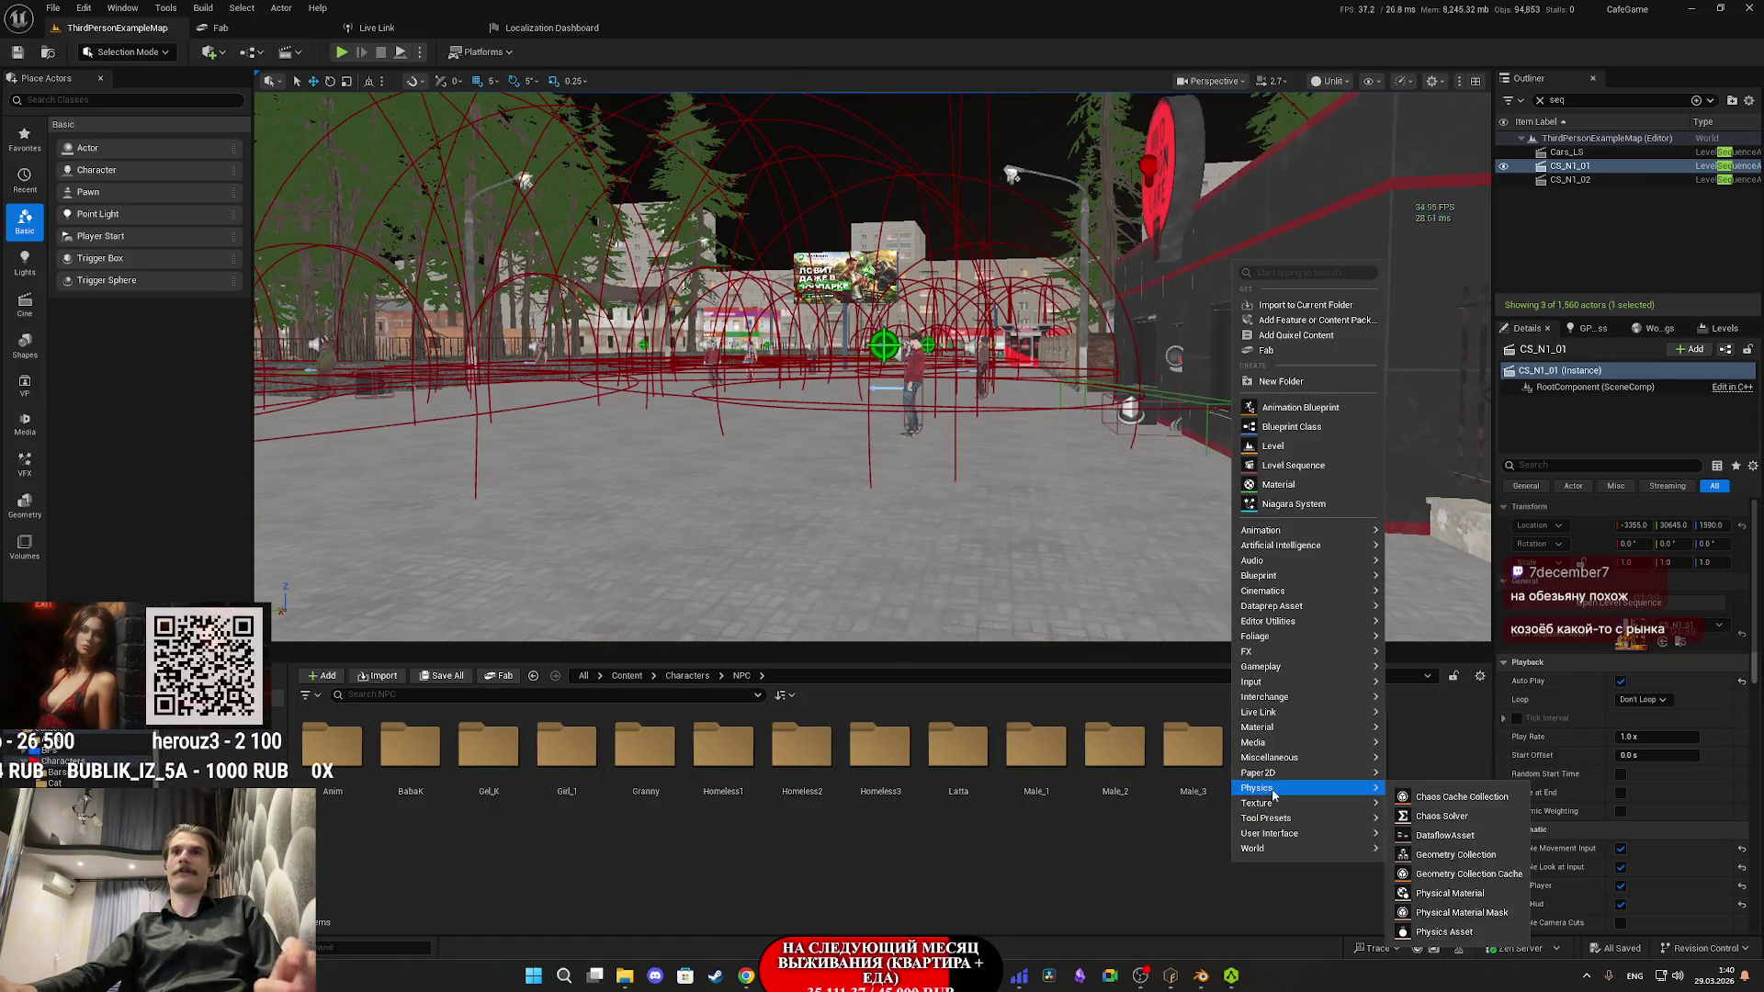
{"action": "left_click", "coordinate": [1281, 382]}
{"action": "type", "text": "Male"}
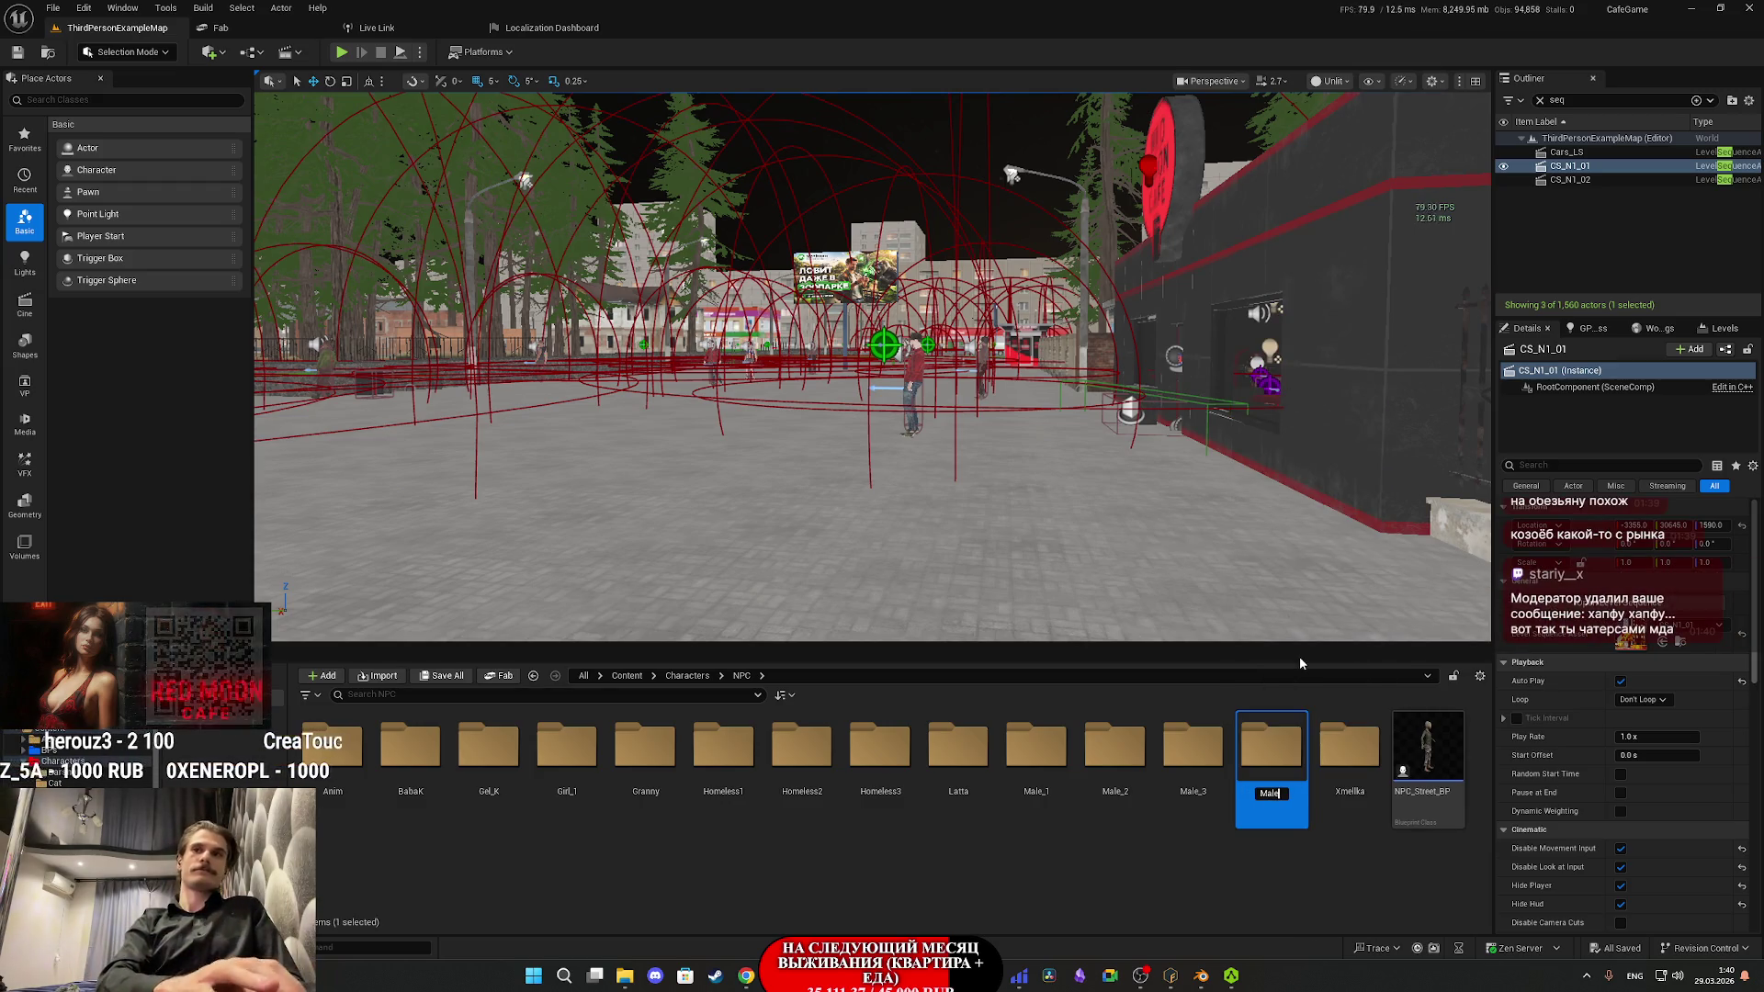
{"action": "type", "text": "_4"}
{"action": "key", "text": "Return"}
{"action": "key", "text": "Return"}
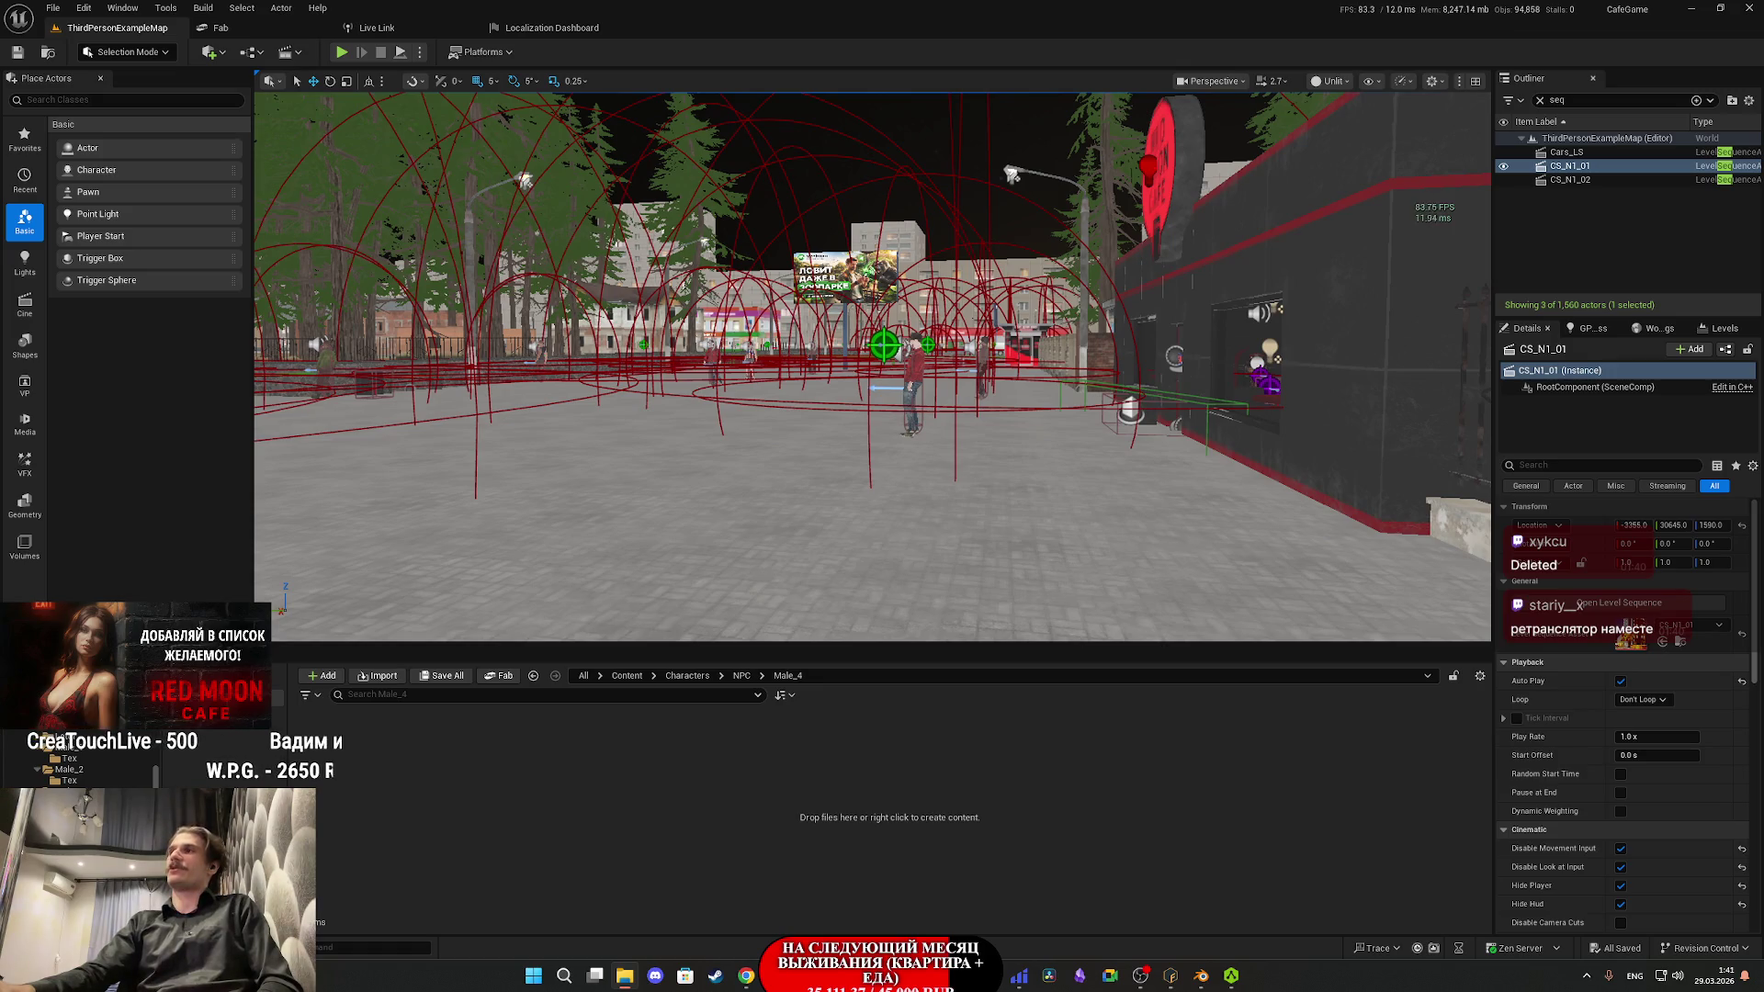
{"action": "left_click_drag", "start_coordinate": [992, 838], "coordinate": [1011, 813]}
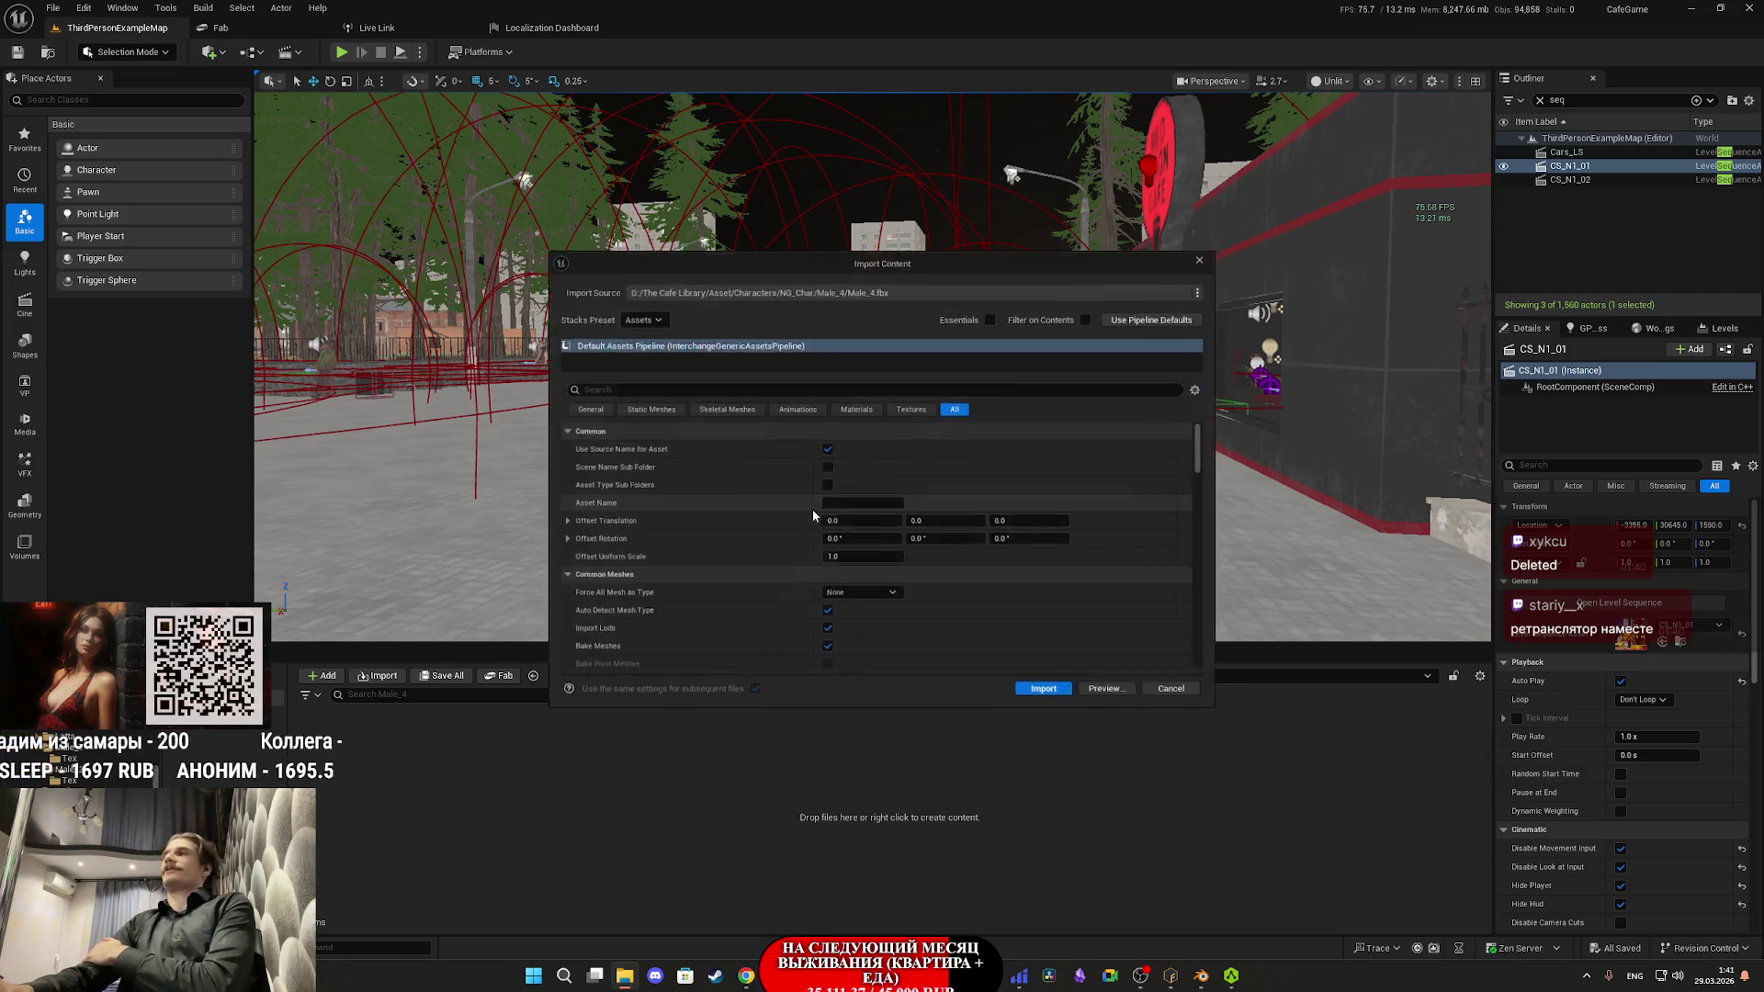
- Import Male_4 with default settings, force-delete its two animation sequences, and close the BaseColor preview
{"action": "left_click", "coordinate": [1050, 698]}
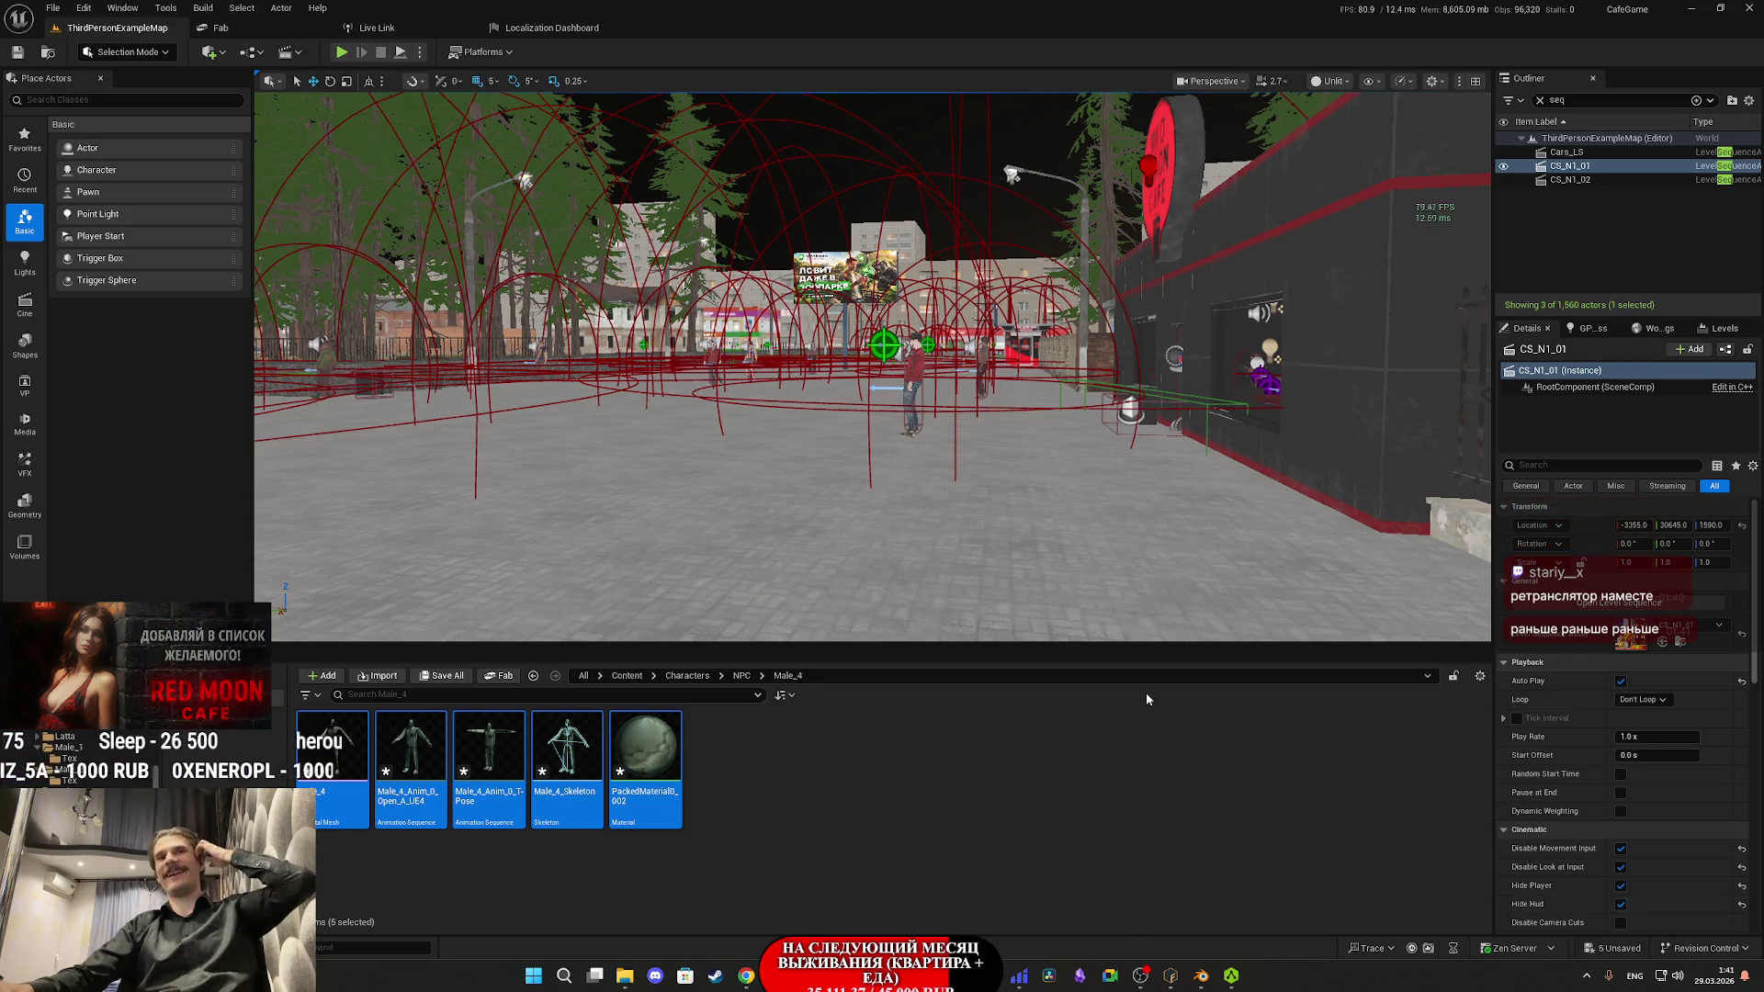
{"action": "left_click", "coordinate": [424, 765]}
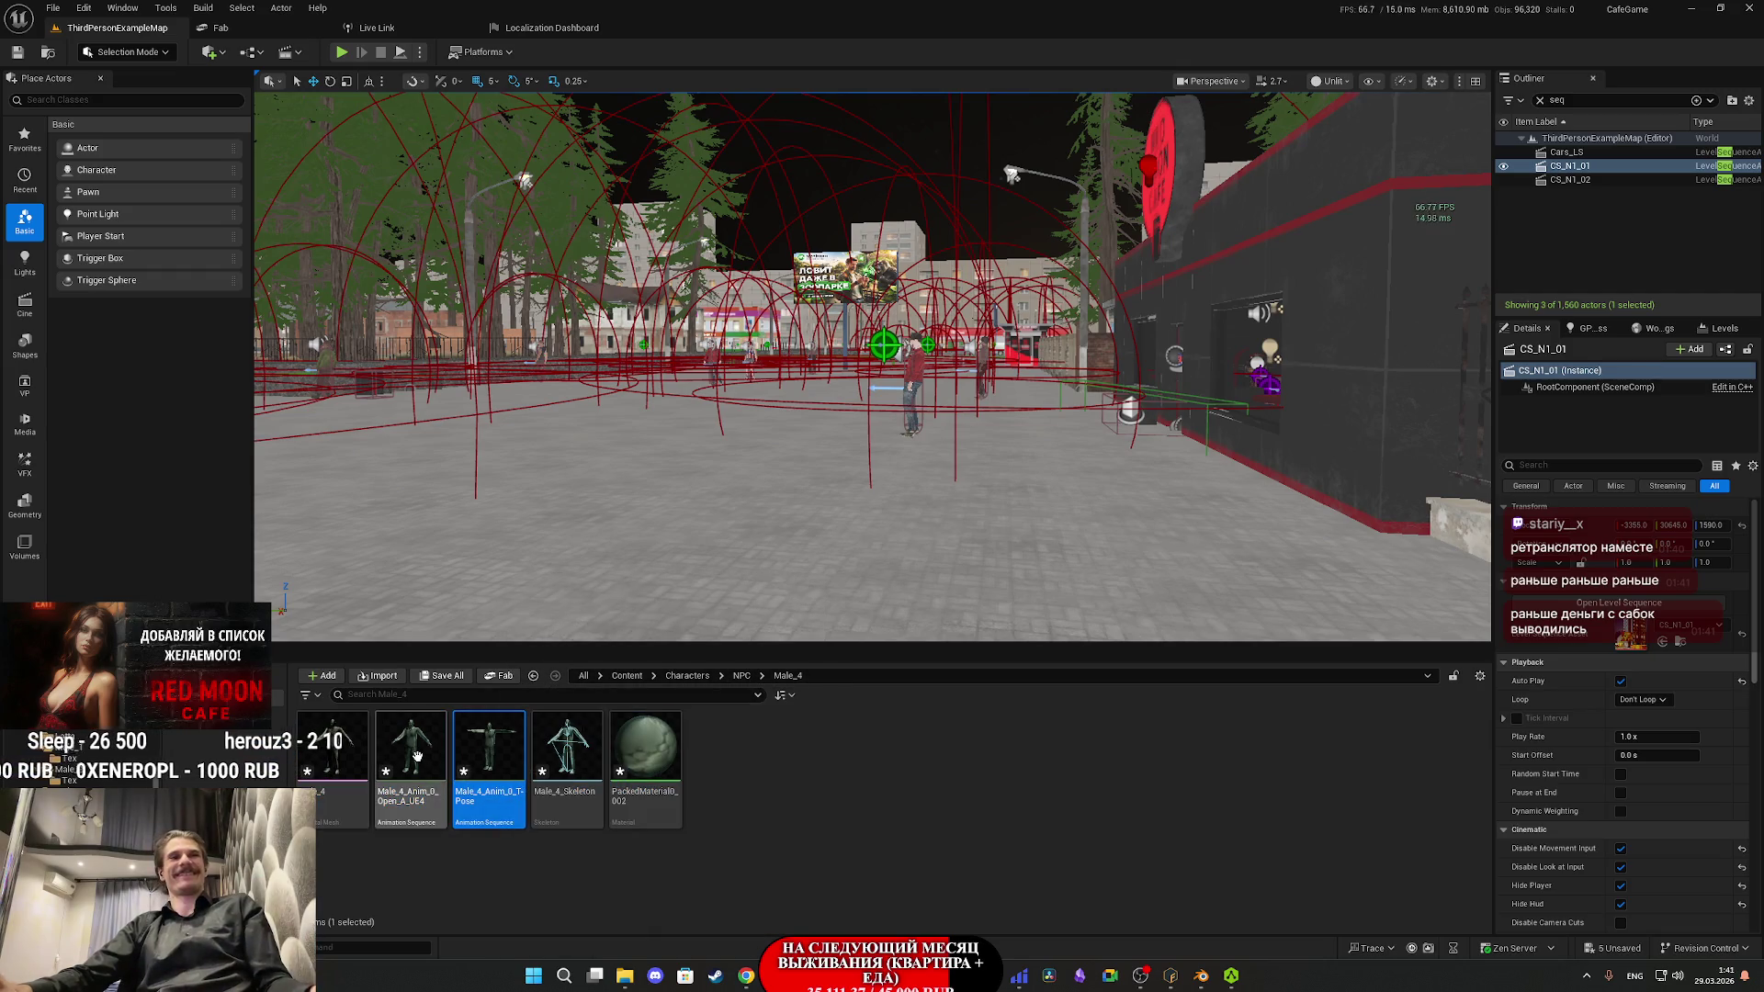
{"action": "key", "text": "Delete"}
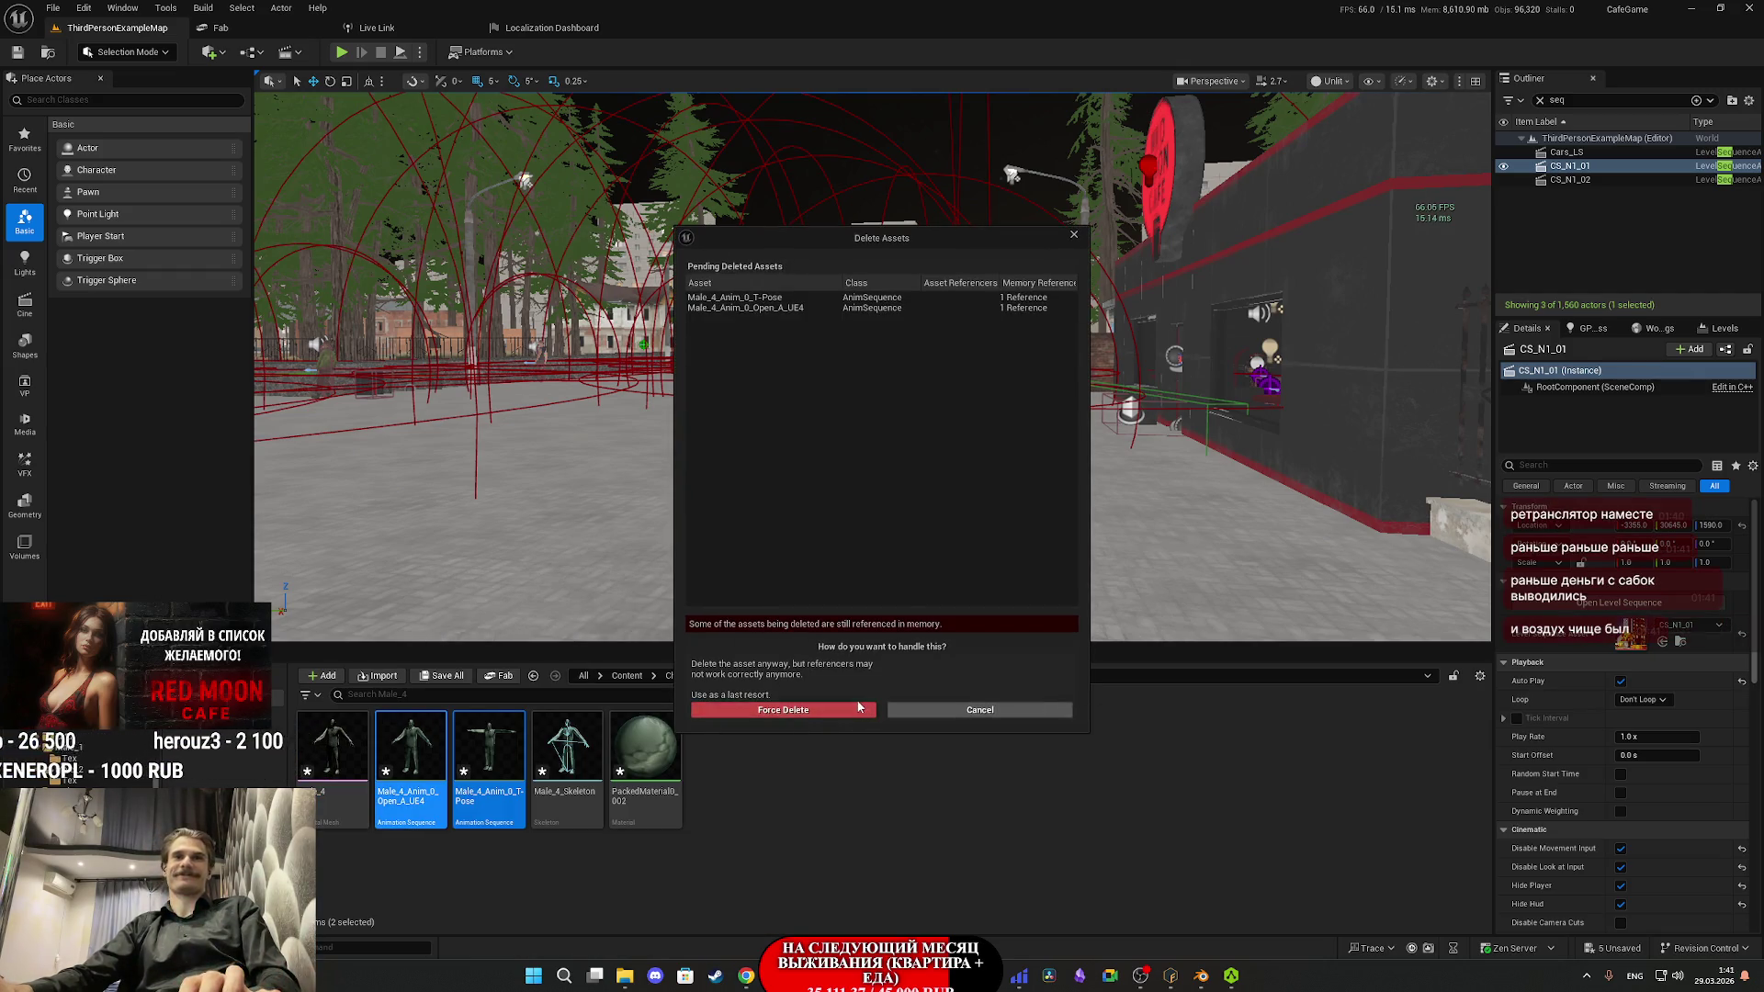
{"action": "left_click", "coordinate": [853, 708]}
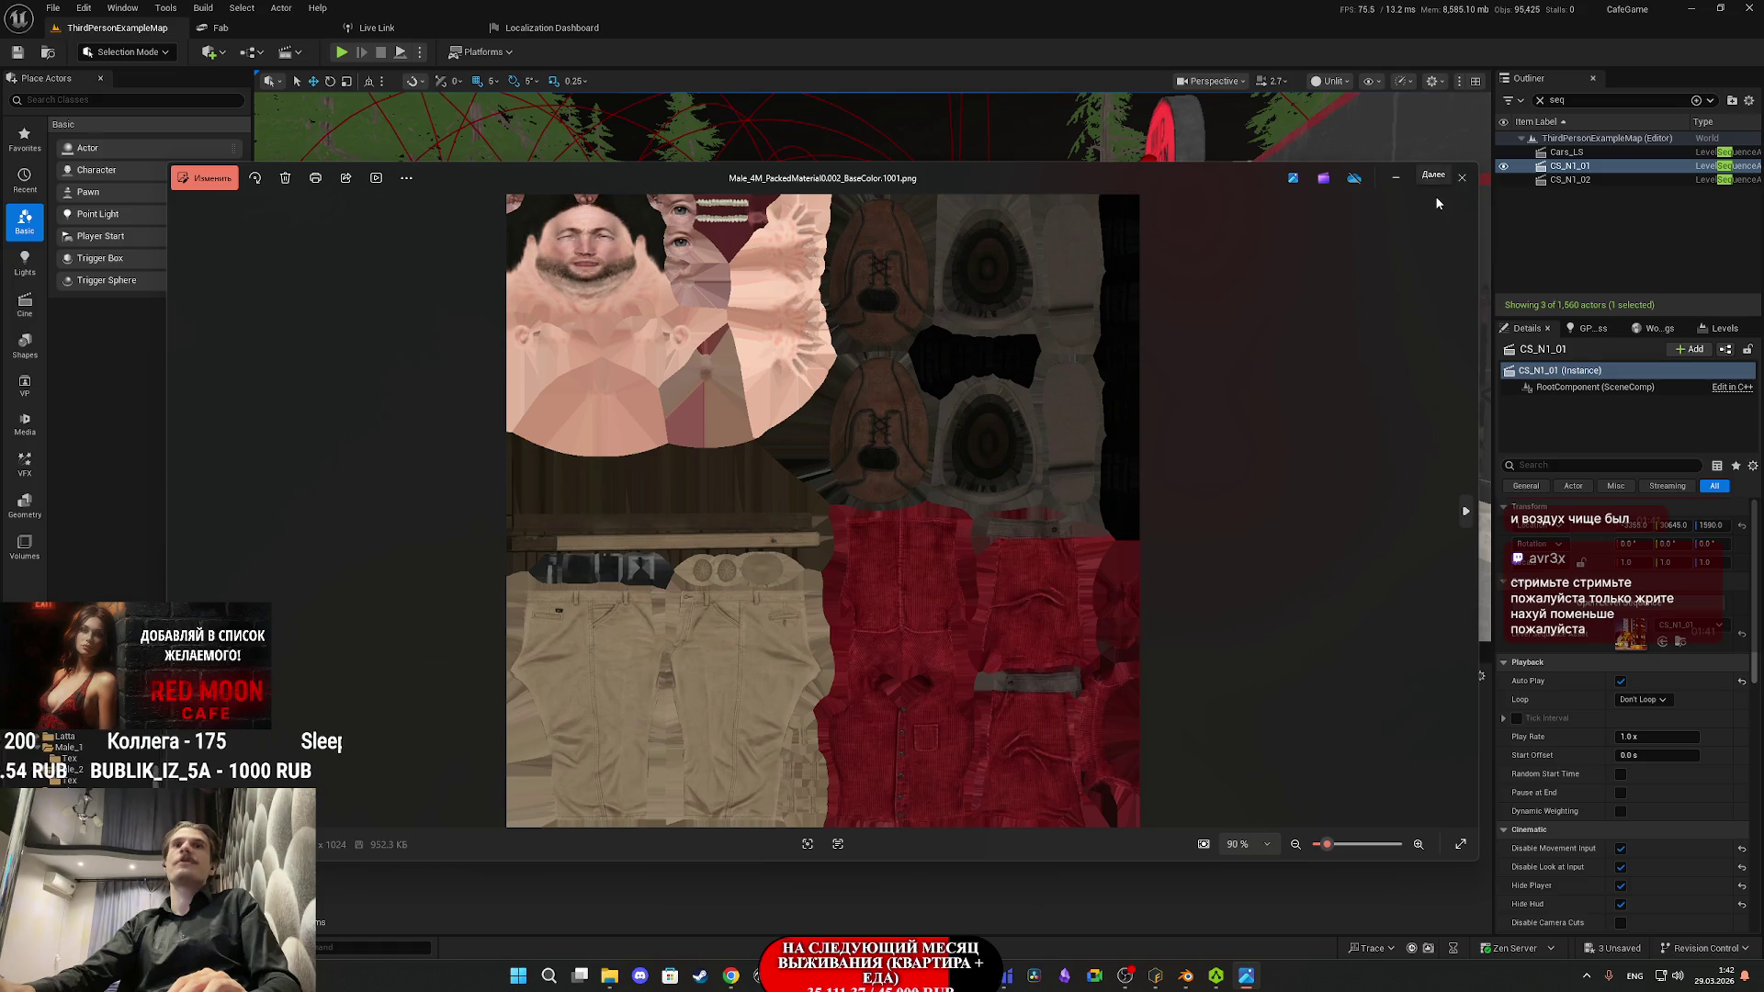
{"action": "left_click", "coordinate": [1461, 187]}
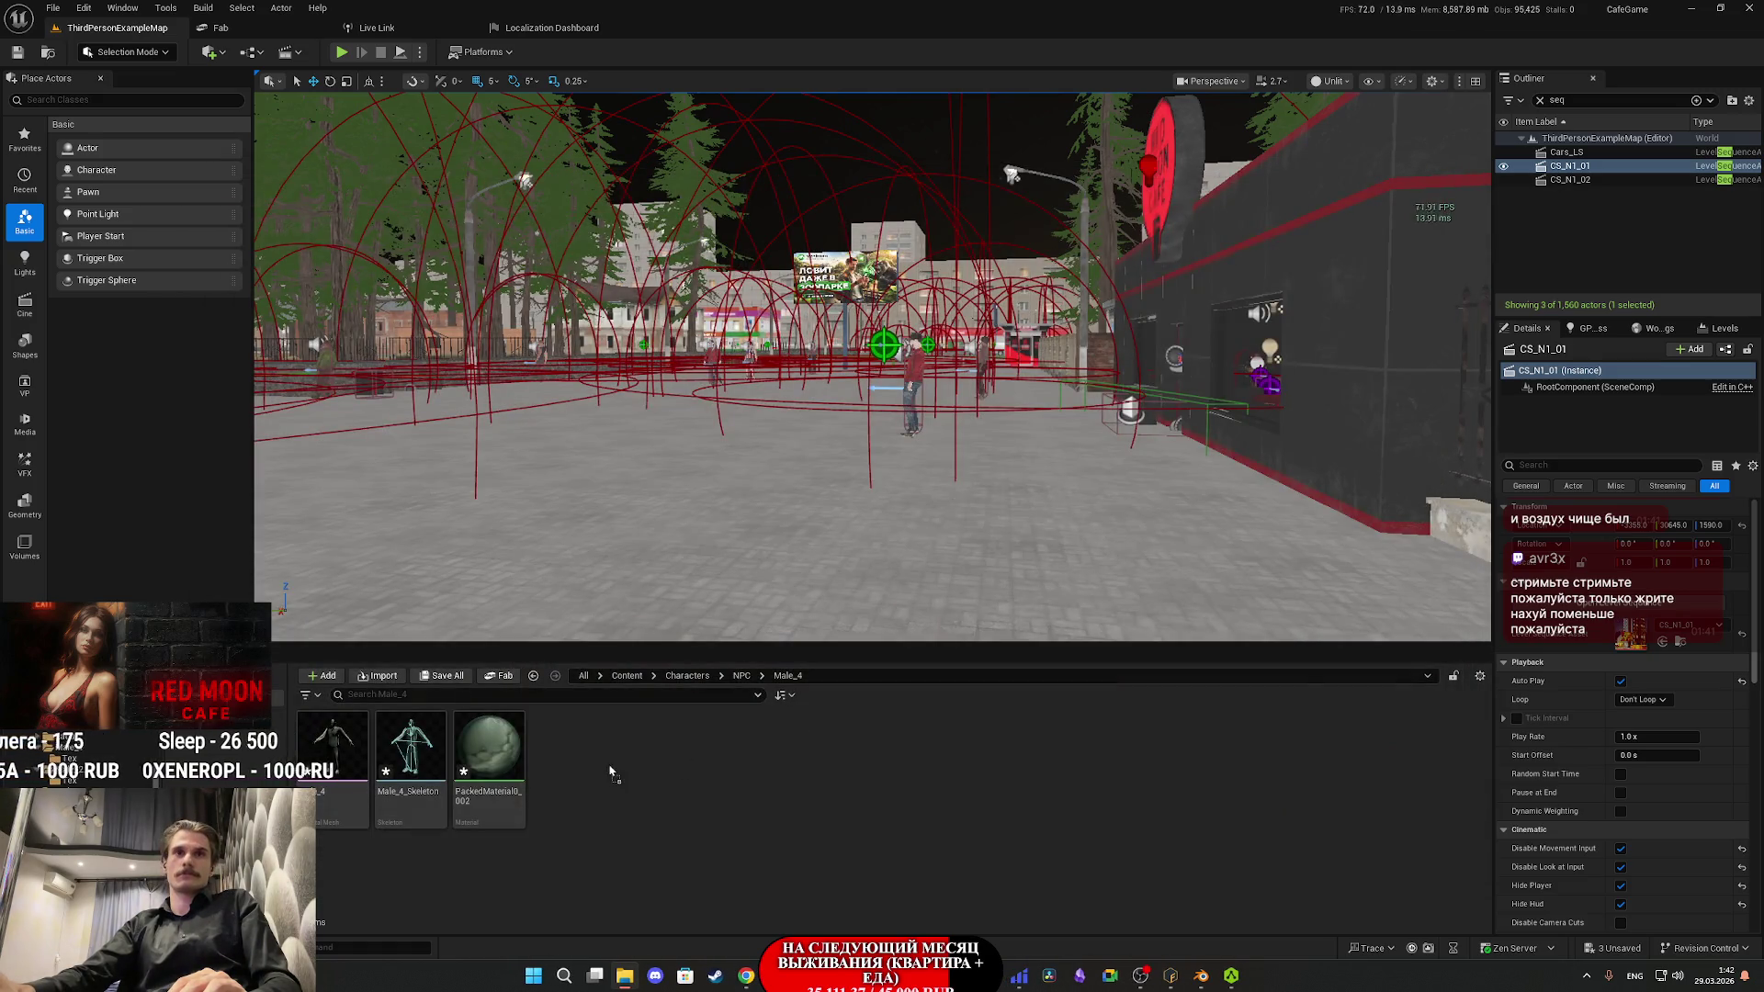
- Create a new folder inside Male_4 and name it Tex
{"action": "right_click", "coordinate": [765, 784]}
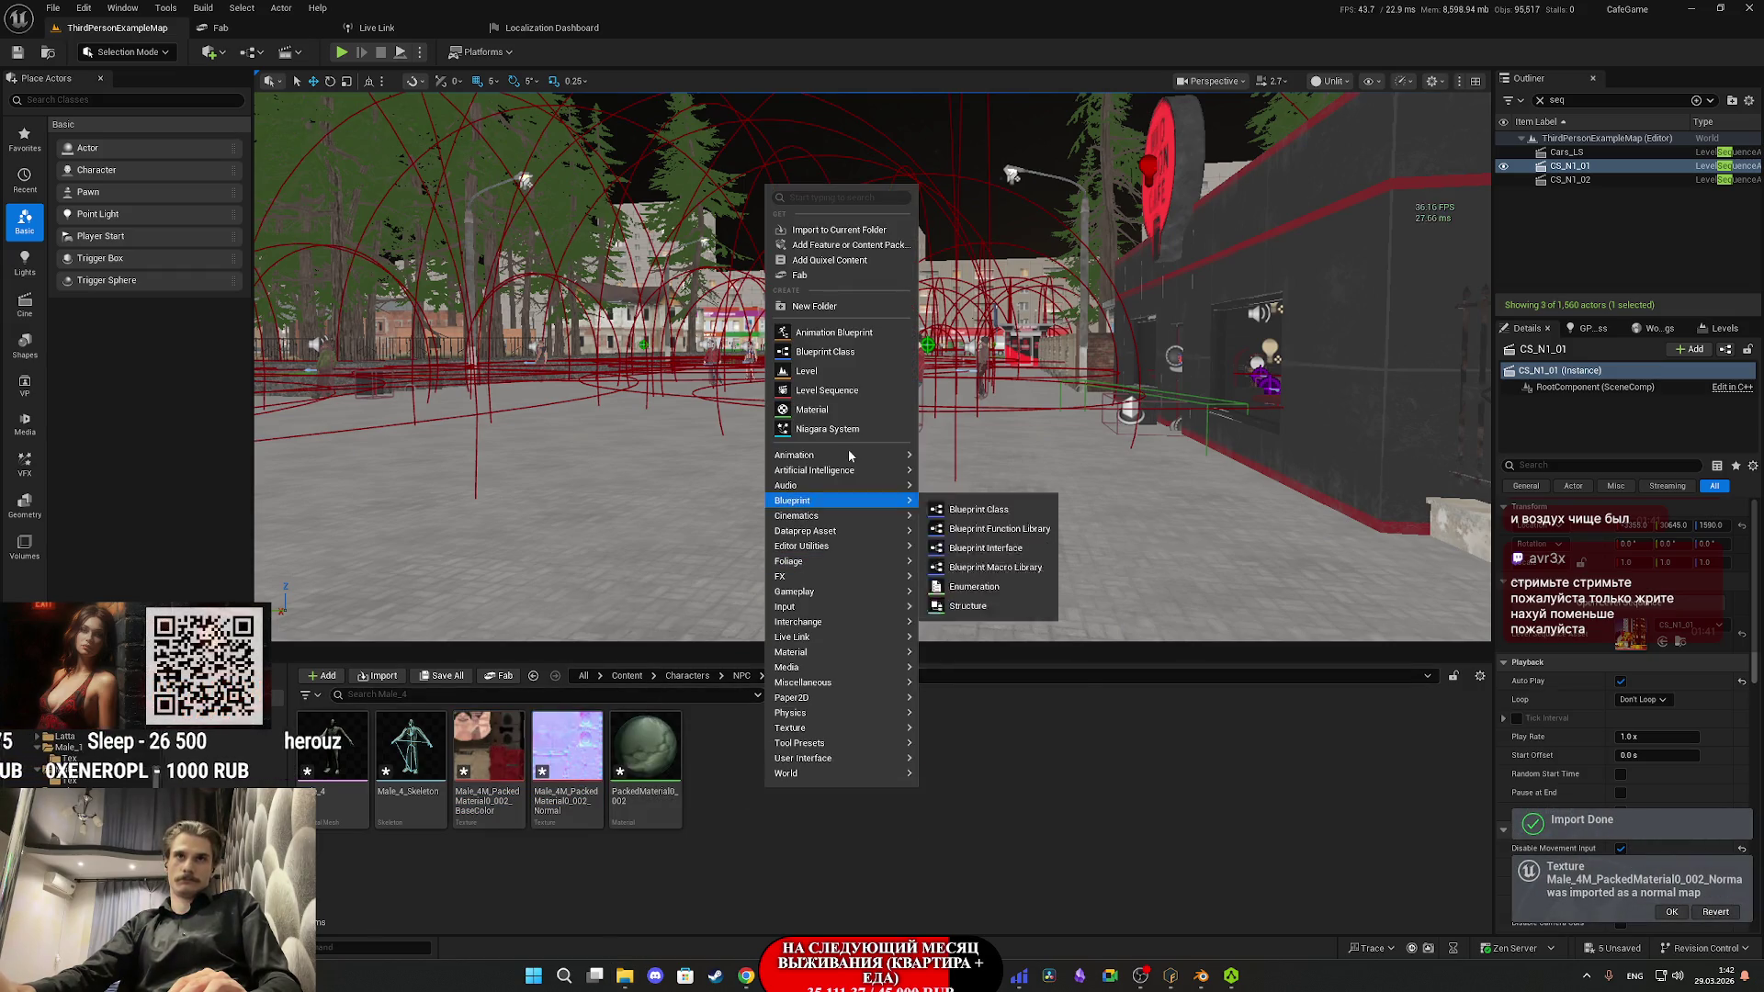
{"action": "left_click", "coordinate": [817, 309]}
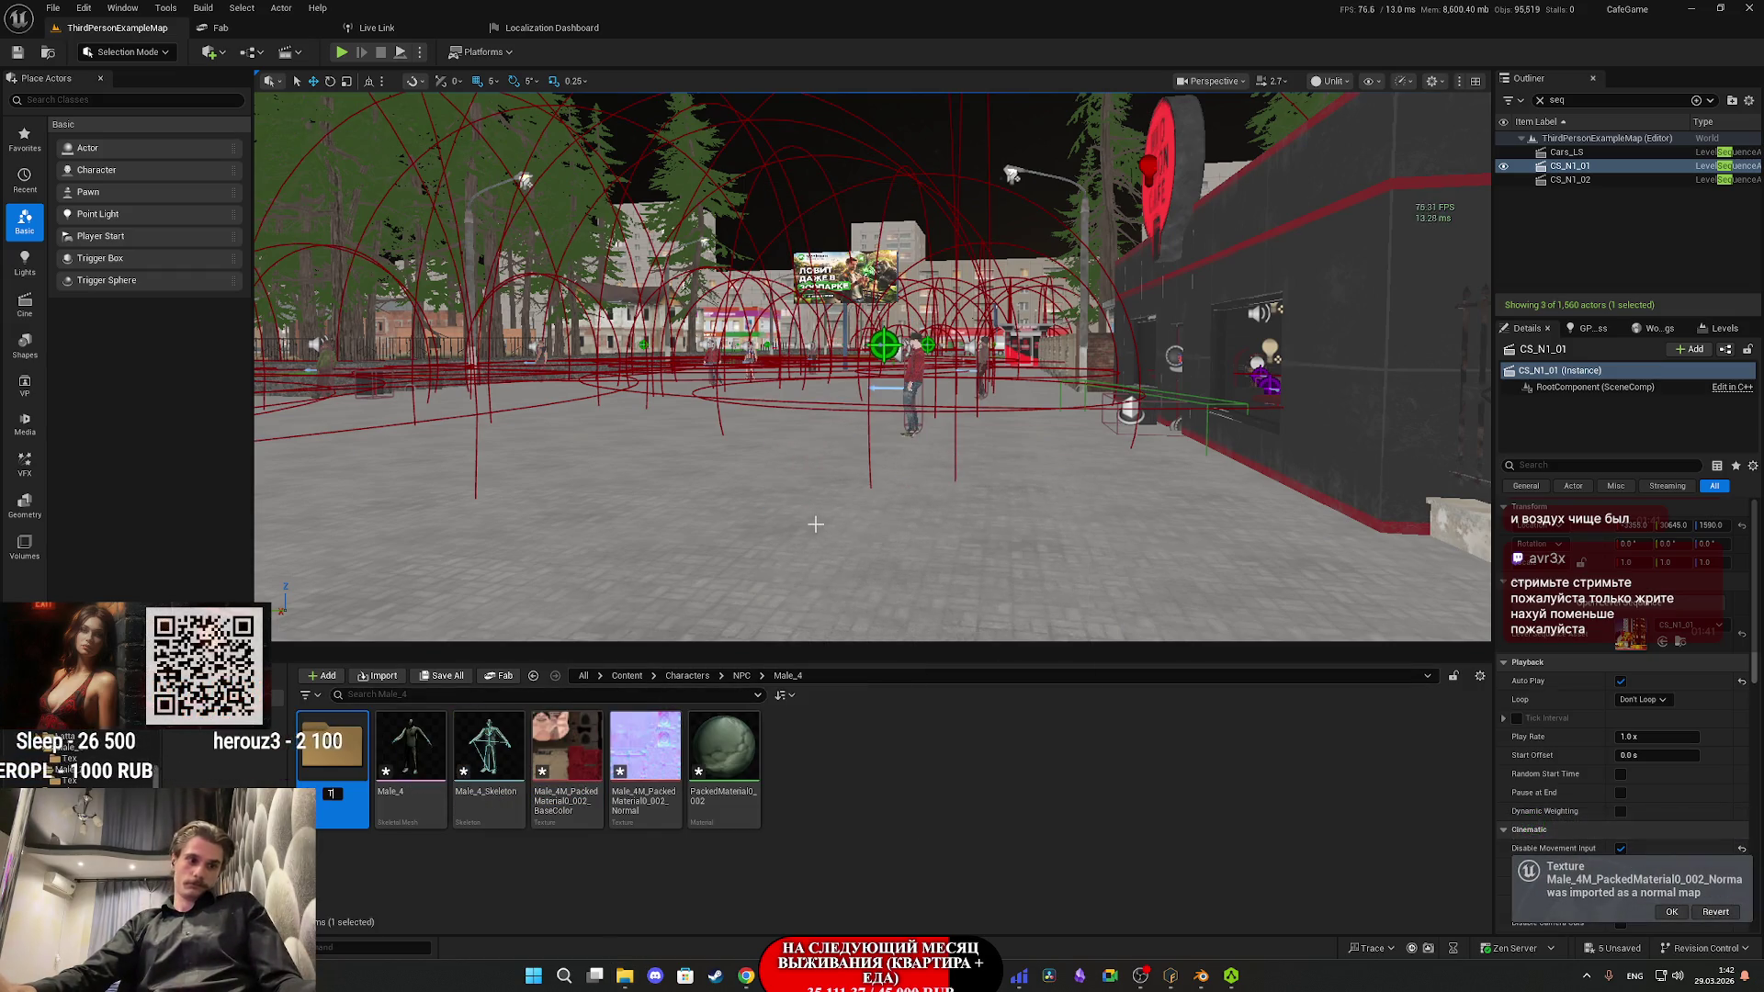
{"action": "type", "text": "\\"}
{"action": "key", "text": "BackSpace"}
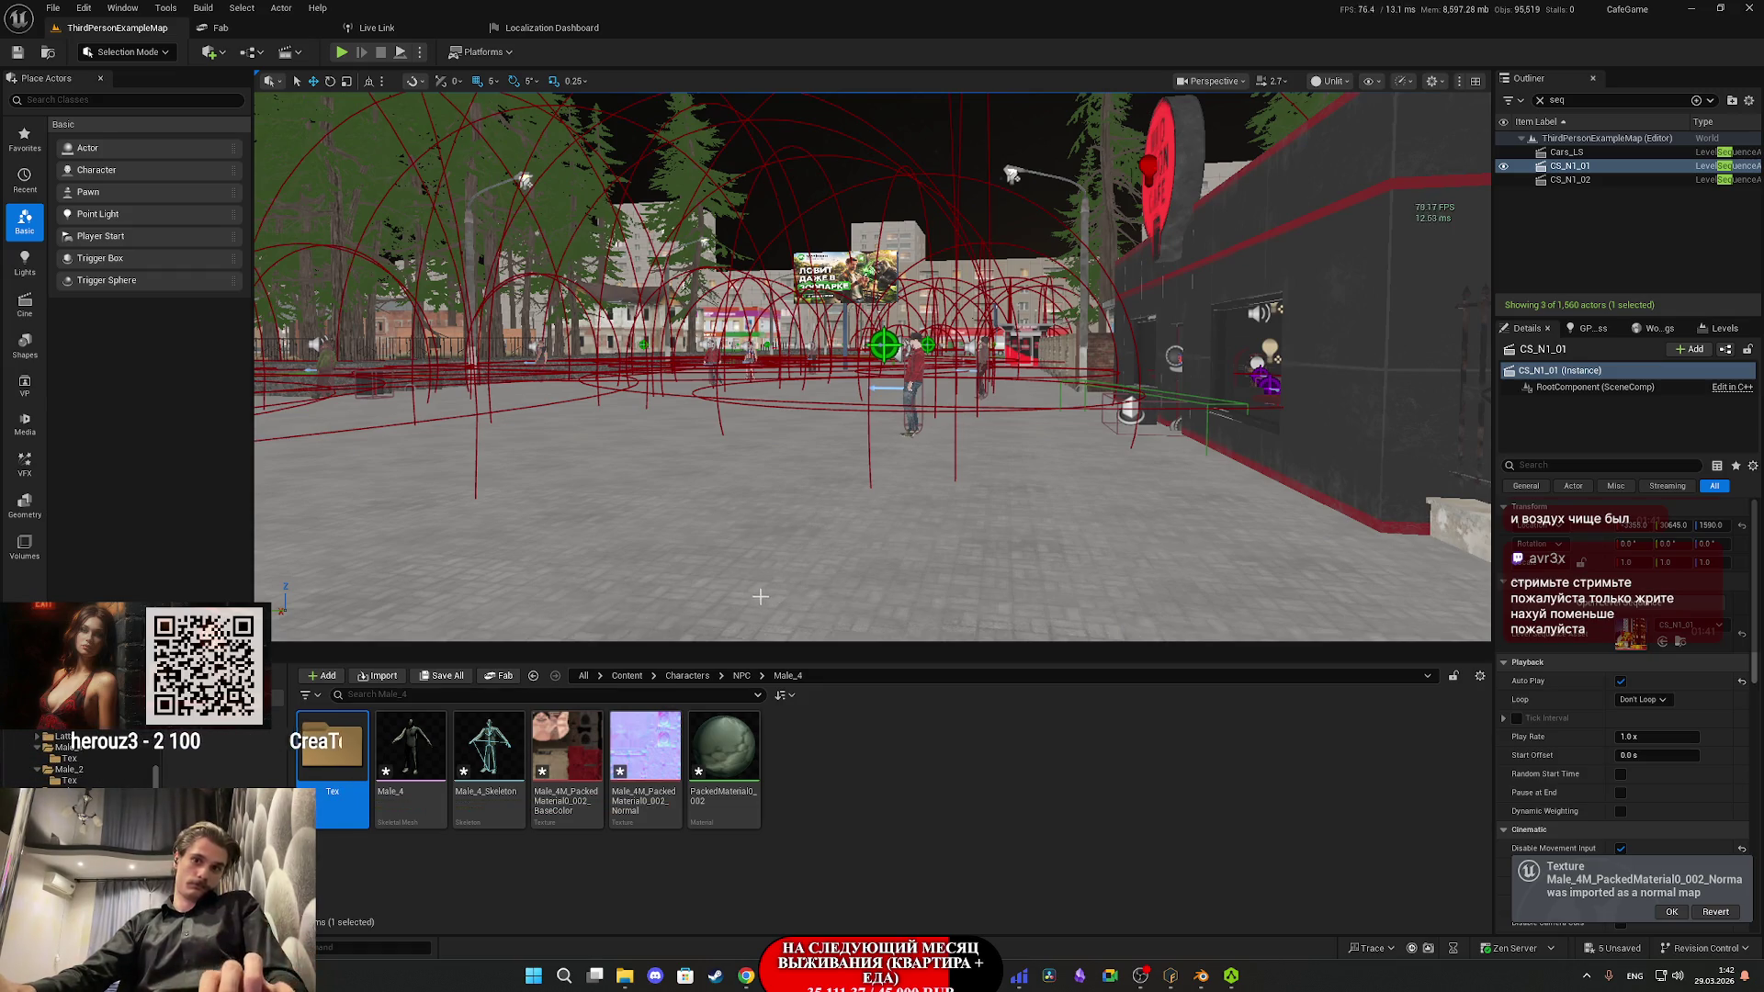
- Set the Male_4 base colour texture's group to 8 Bit Data with sRGB enabled
{"action": "double_click", "coordinate": [567, 746]}
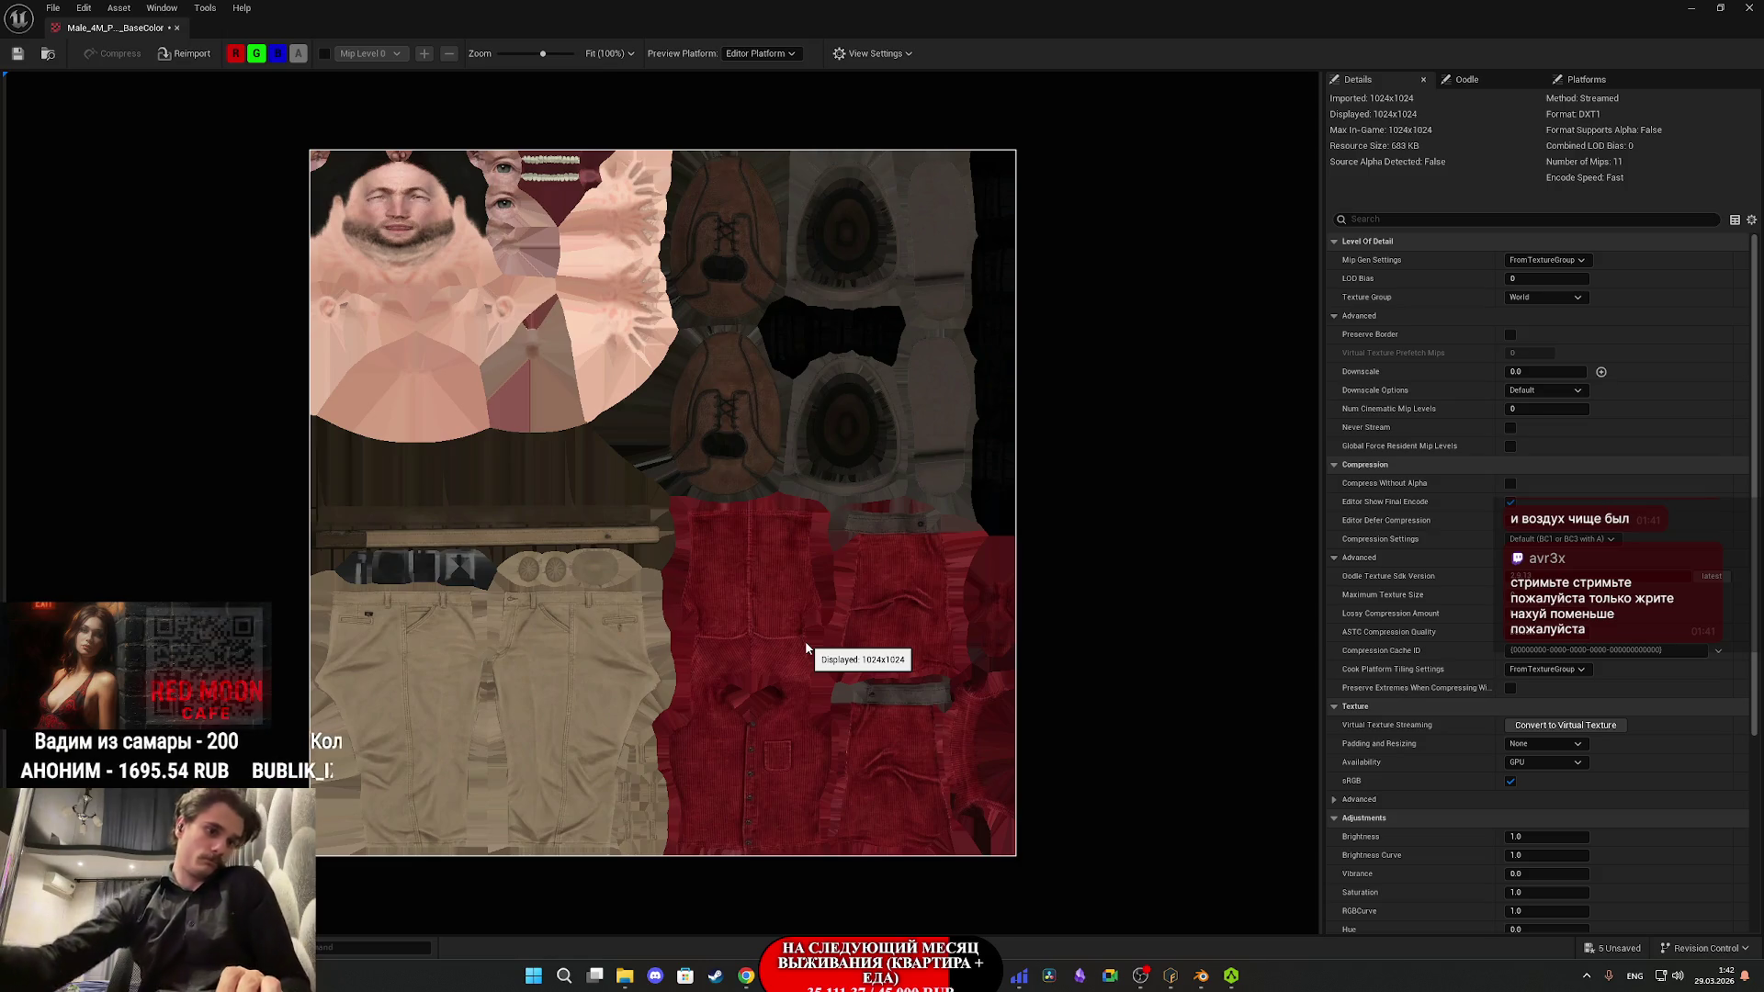
{"action": "left_click", "coordinate": [1543, 297]}
{"action": "scroll", "coordinate": [1573, 501], "scroll_direction": "down", "scroll_amount": 3}
{"action": "scroll", "coordinate": [1574, 501], "scroll_direction": "down", "scroll_amount": 3}
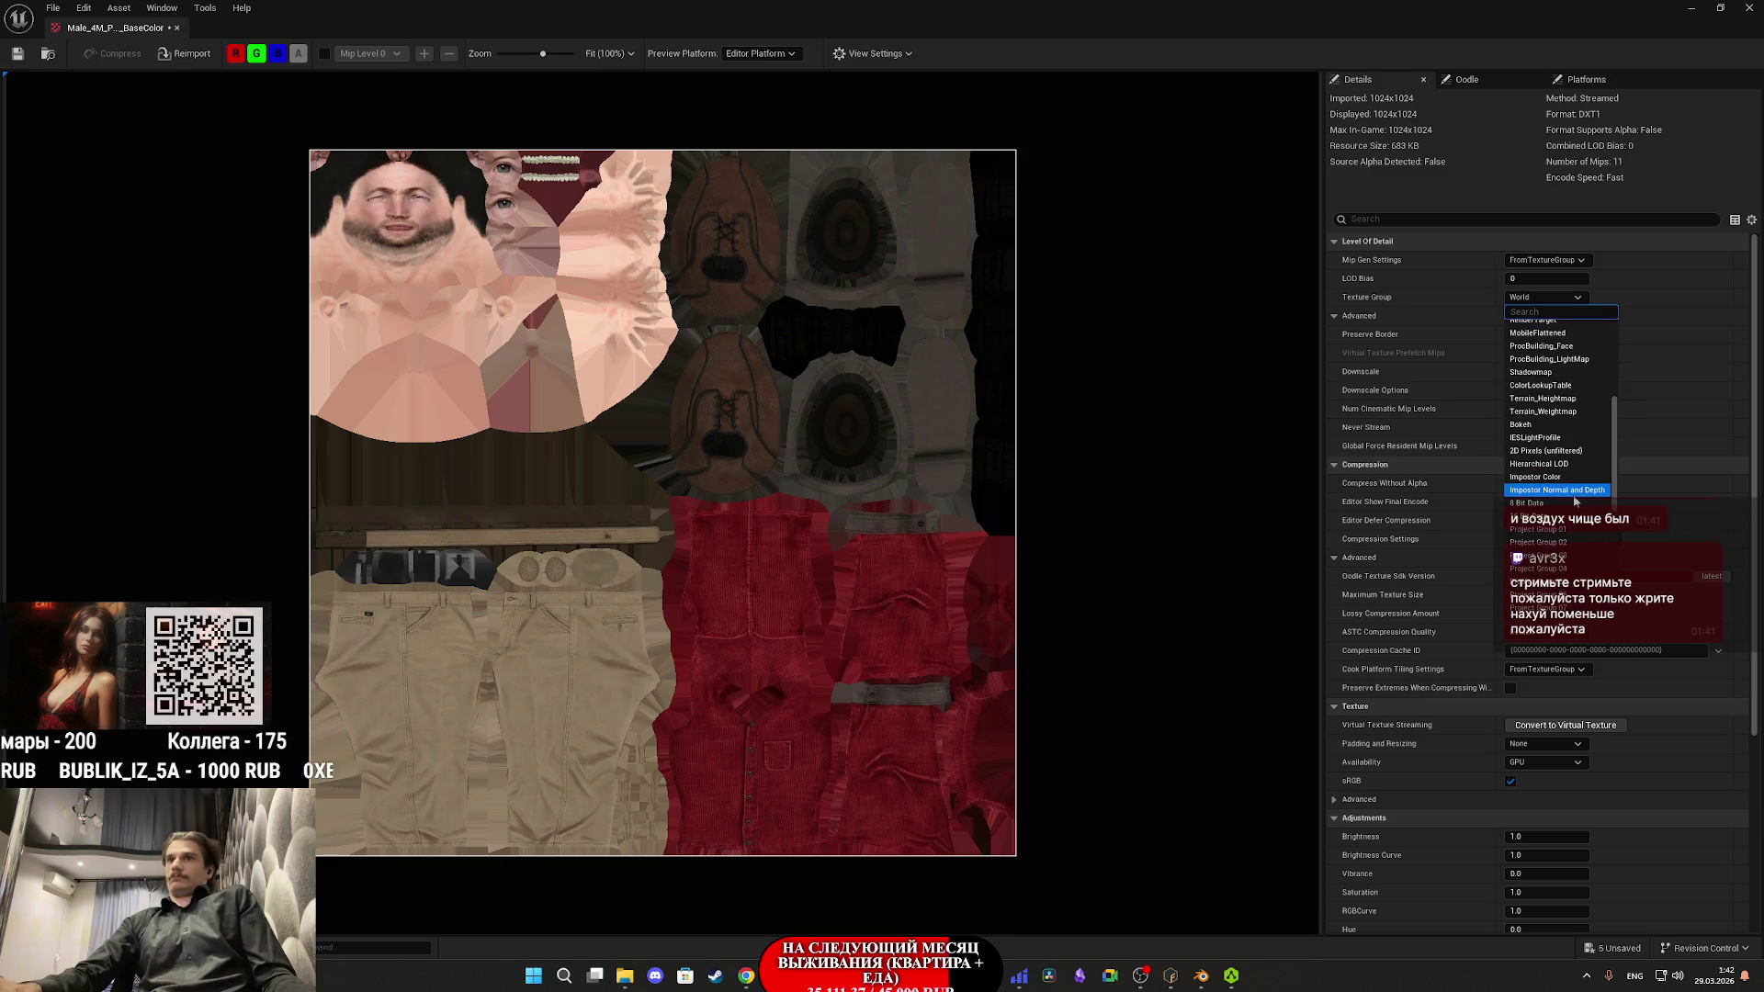
{"action": "left_click", "coordinate": [1561, 505]}
{"action": "scroll", "coordinate": [1437, 582], "scroll_direction": "down", "scroll_amount": 3}
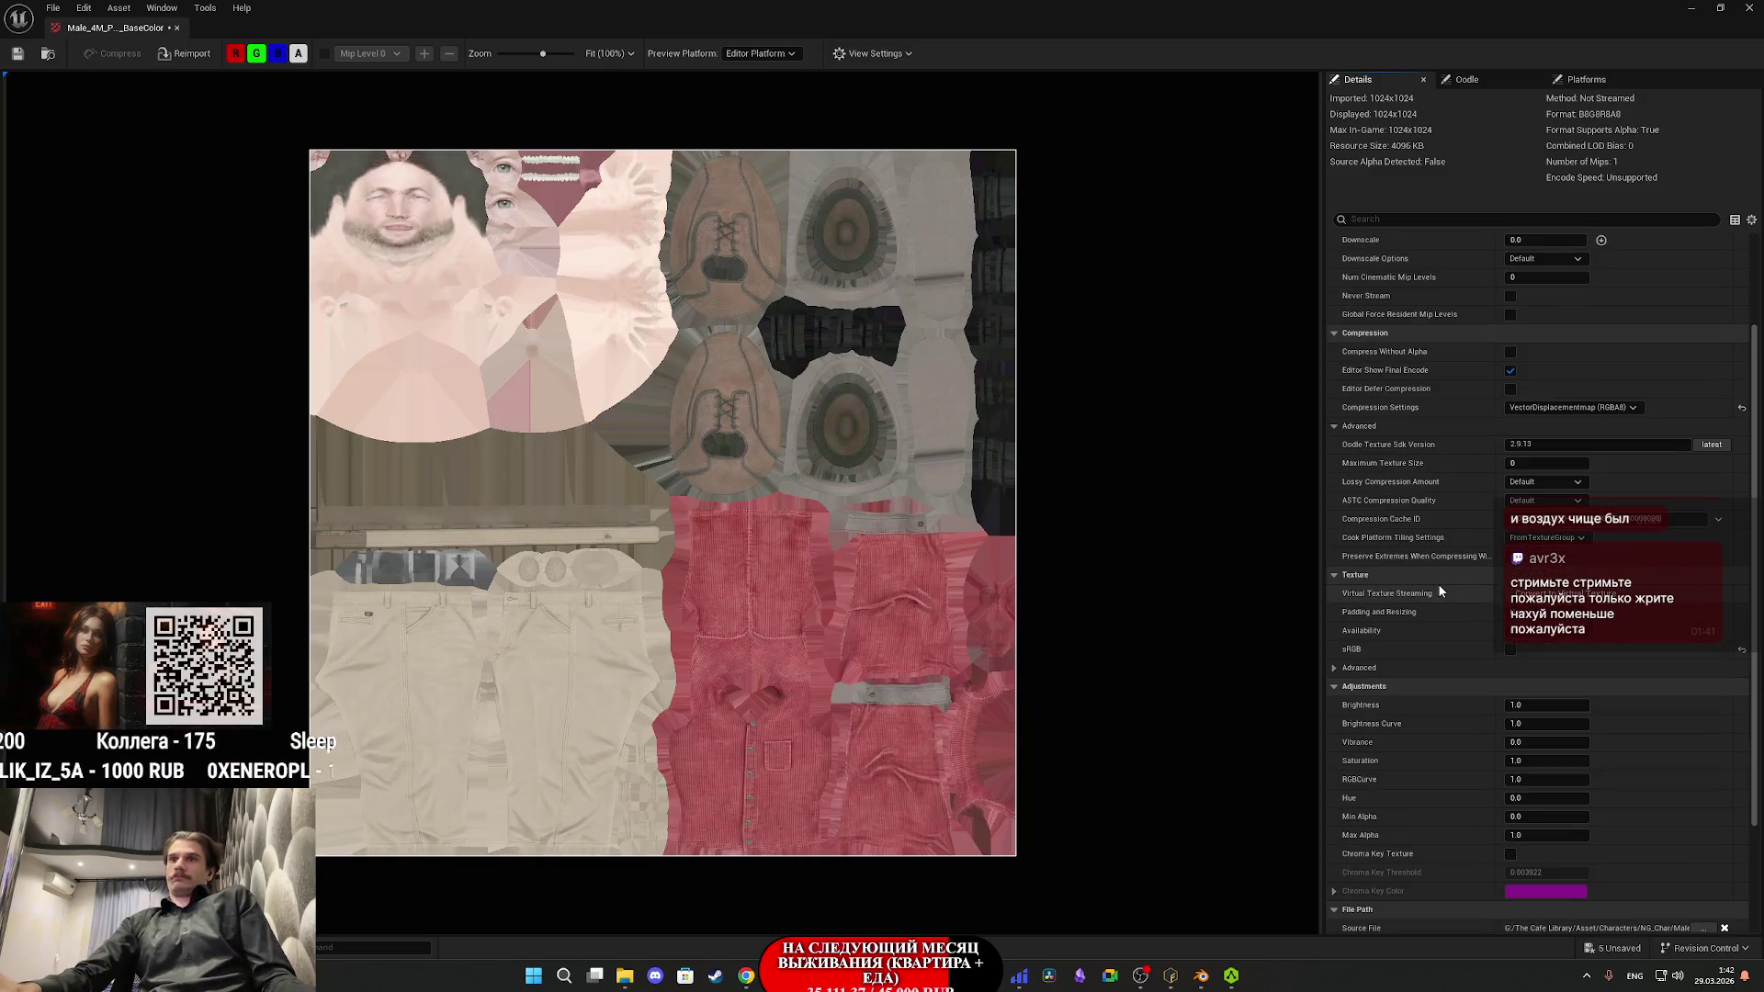
{"action": "left_click", "coordinate": [1510, 651]}
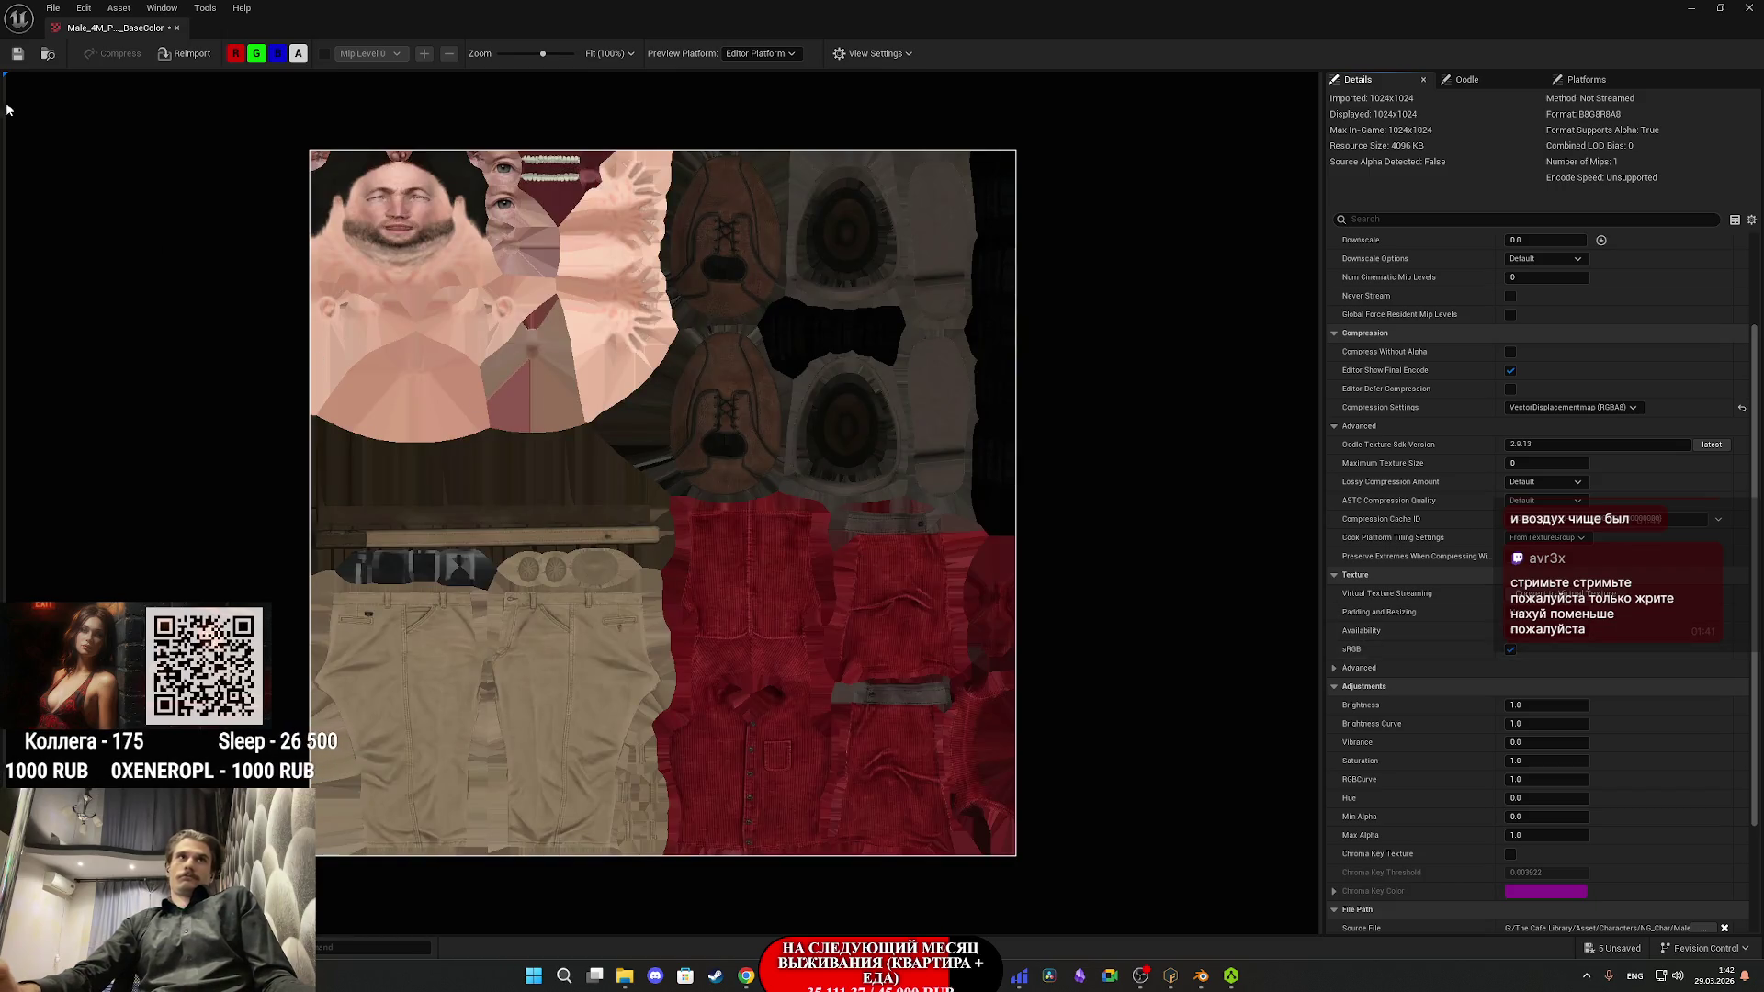
{"action": "left_click", "coordinate": [1749, 7]}
- Delete the old node network from PackedMaterial0_002, leaving only the output node
{"action": "left_click", "coordinate": [1749, 6]}
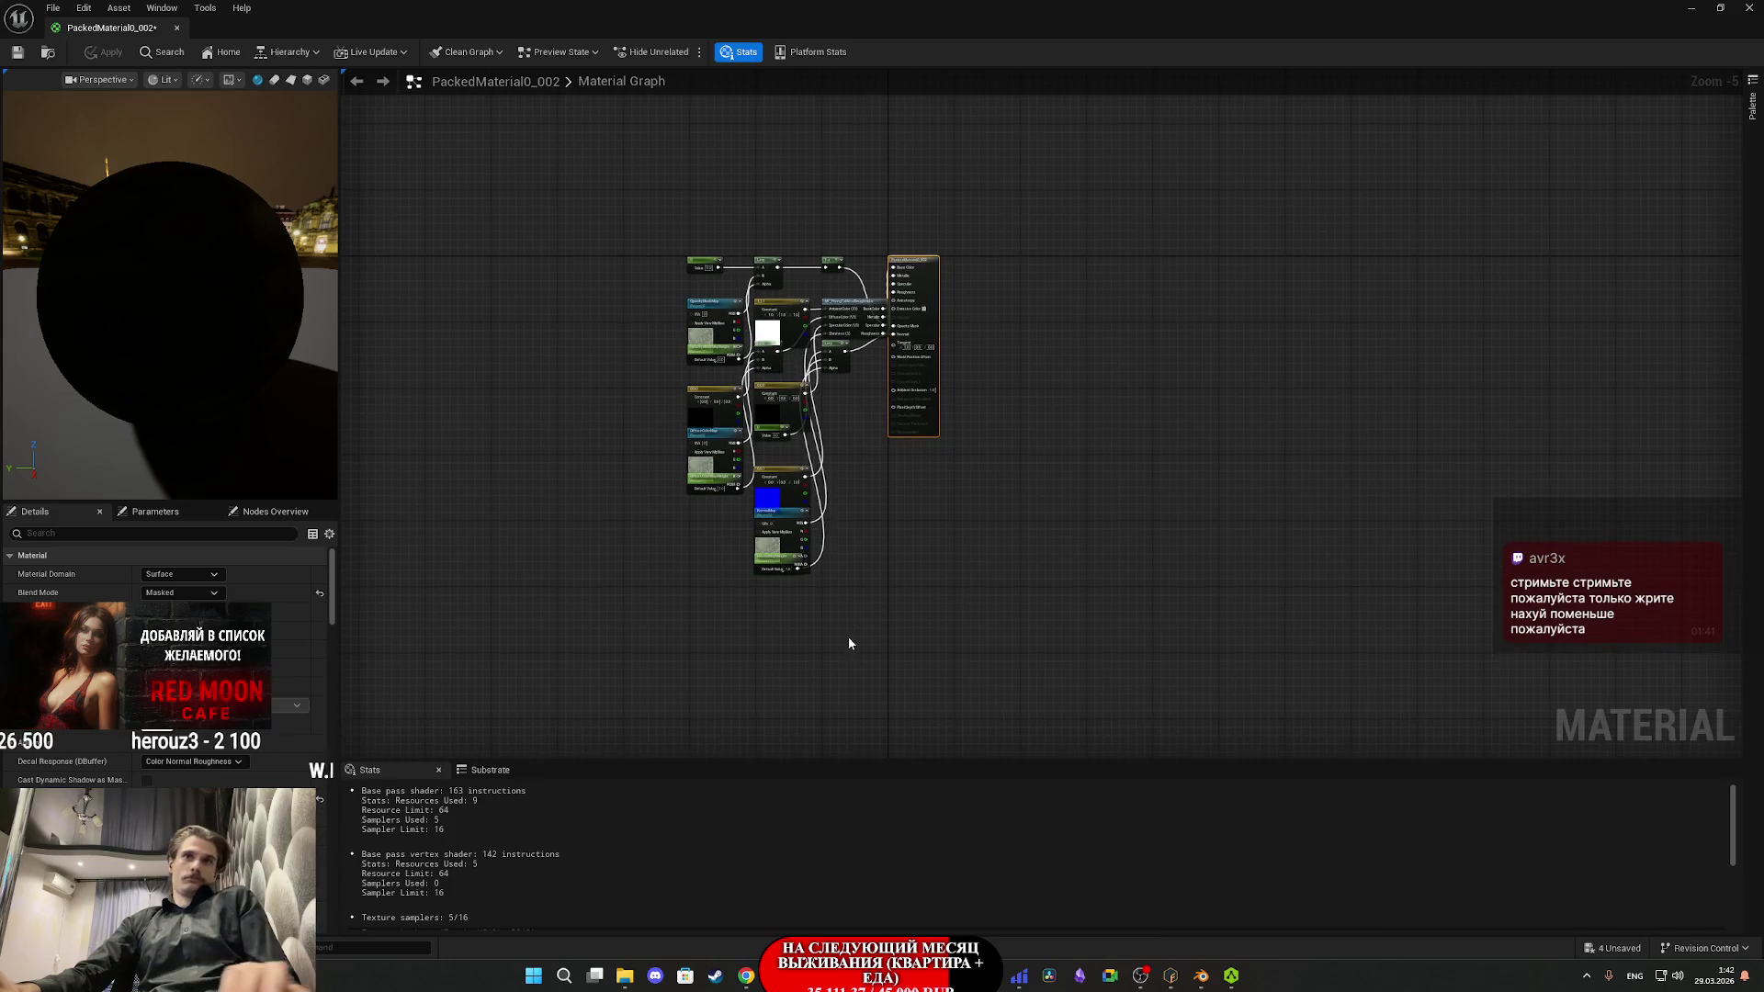
{"action": "left_click_drag", "start_coordinate": [849, 643], "coordinate": [643, 152]}
{"action": "key", "text": "Delete"}
{"action": "scroll", "coordinate": [919, 312], "scroll_direction": "up", "scroll_amount": 6}
{"action": "left_click", "coordinate": [903, 298]}
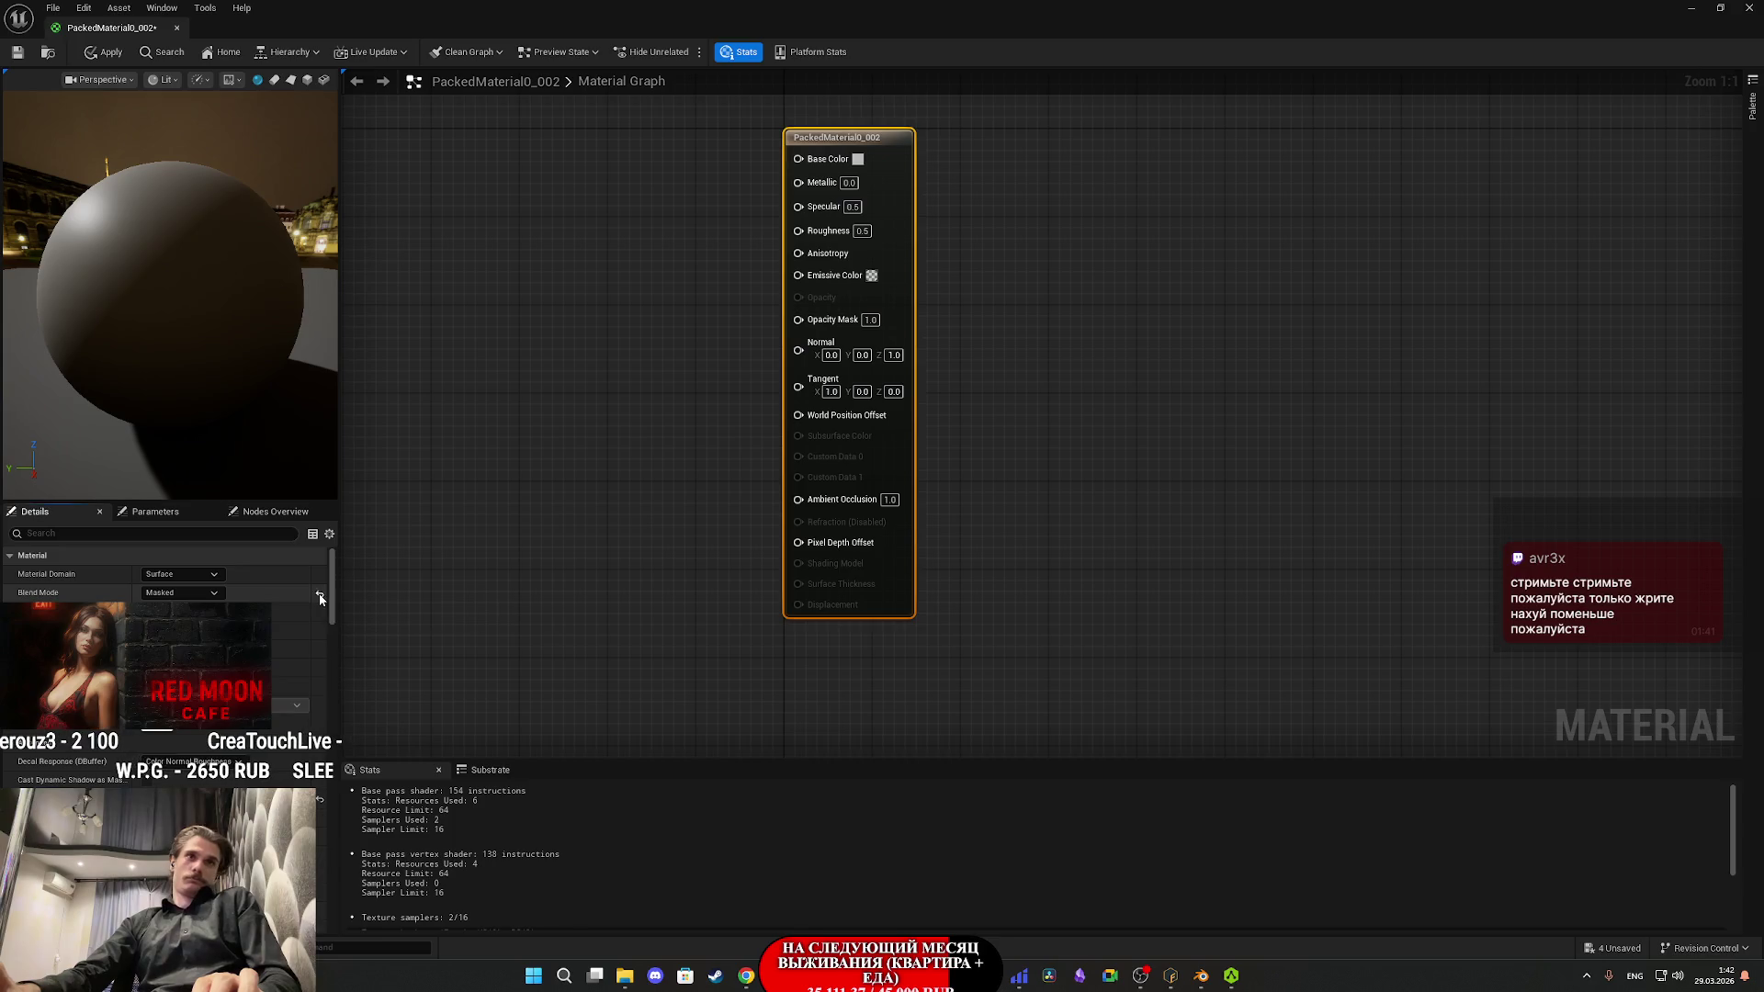
{"action": "left_click", "coordinate": [569, 449]}
{"action": "double_click", "coordinate": [1286, 12]}
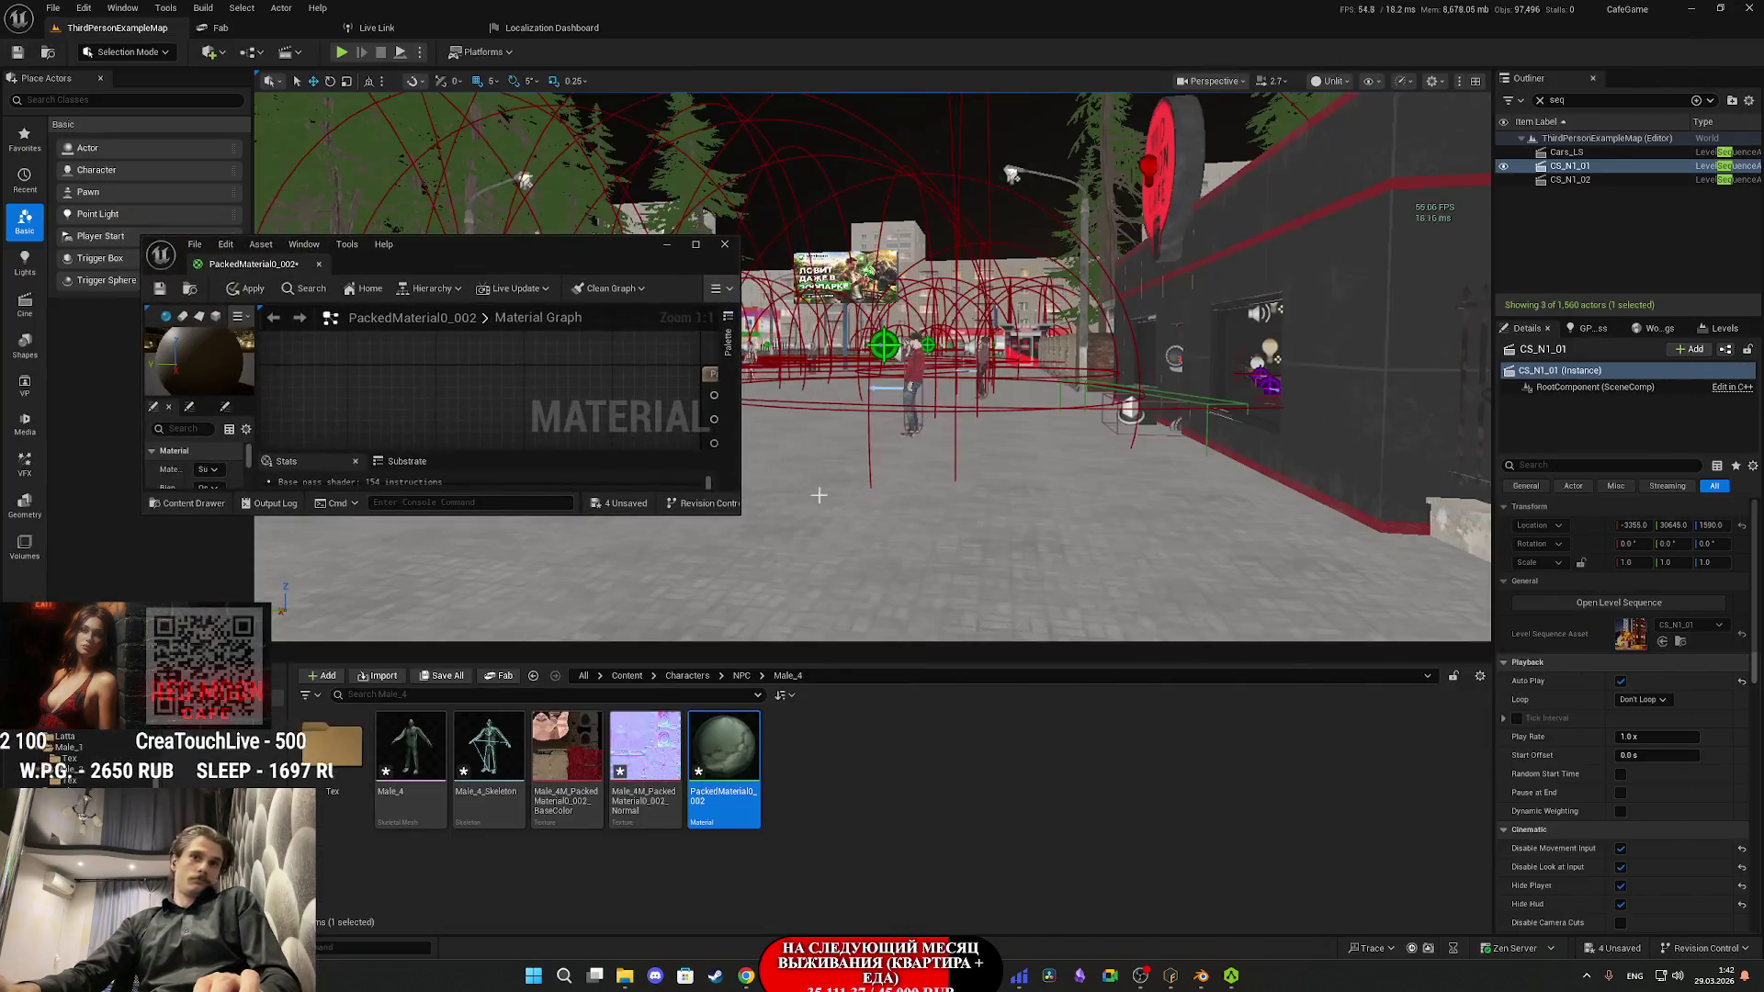
- Wire the Normal and base colour textures into the material, set Roughness 1.0, and save
{"action": "left_click_drag", "start_coordinate": [645, 744], "coordinate": [404, 395]}
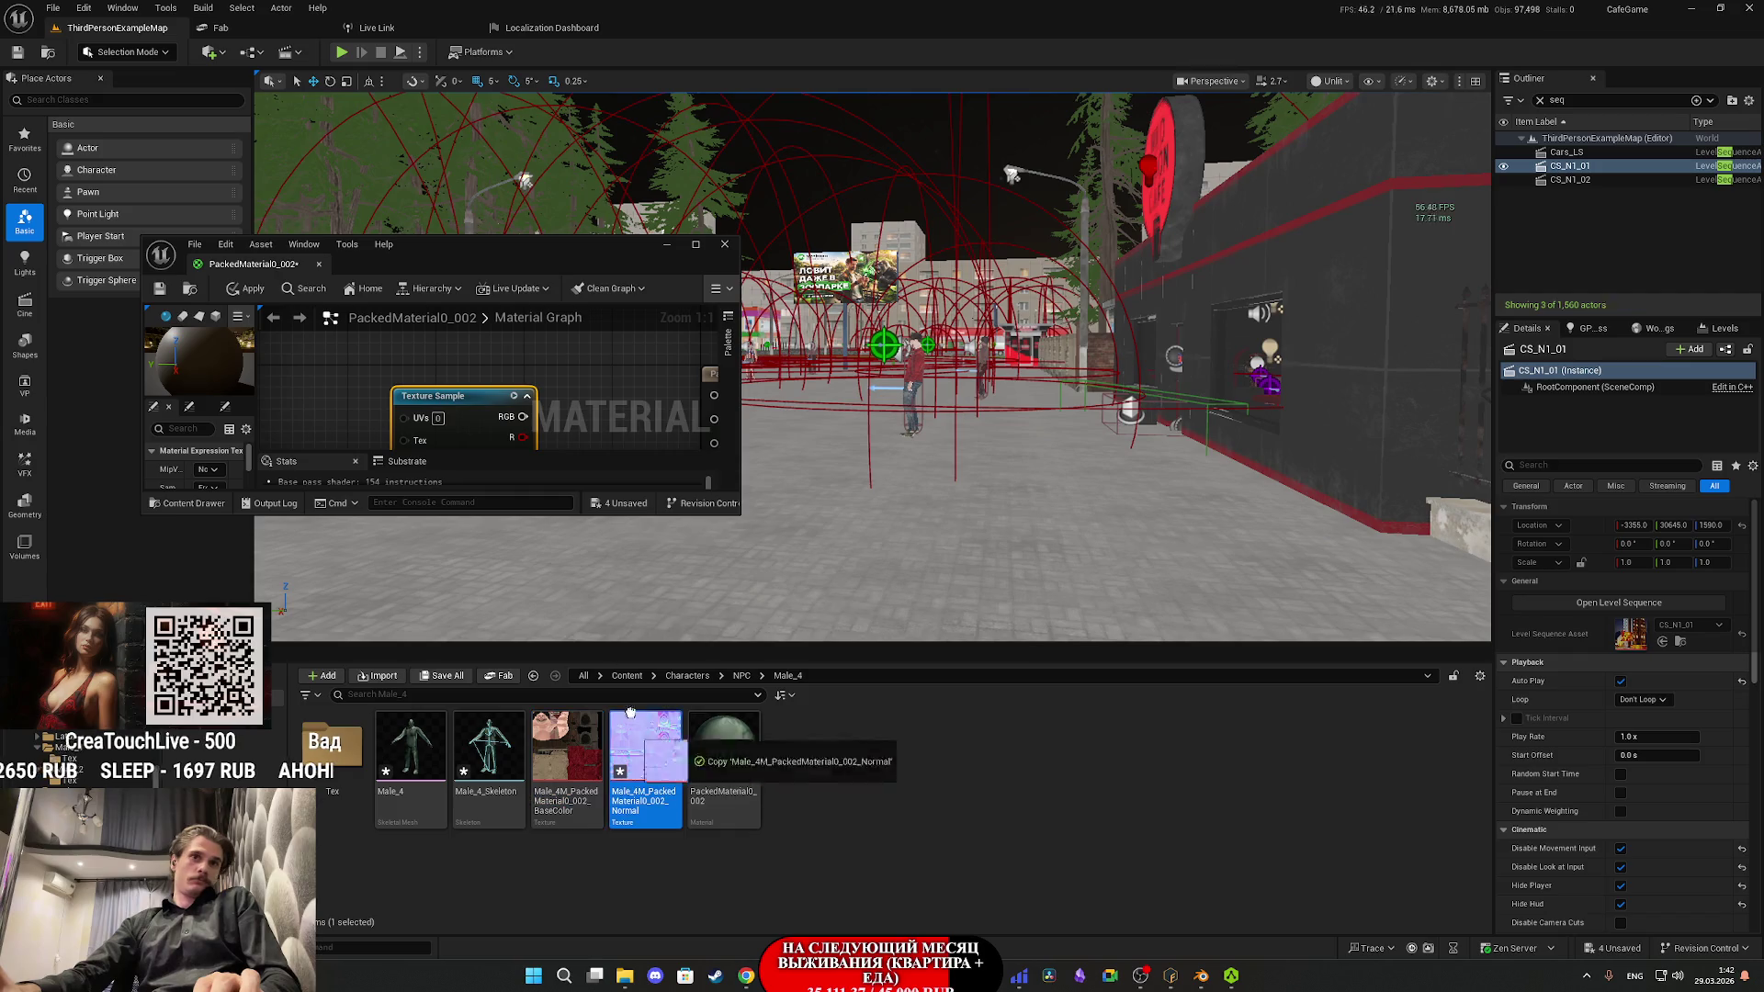
{"action": "double_click", "coordinate": [507, 262]}
{"action": "left_click_drag", "start_coordinate": [694, 296], "coordinate": [629, 549]}
{"action": "left_click_drag", "start_coordinate": [712, 413], "coordinate": [798, 345]}
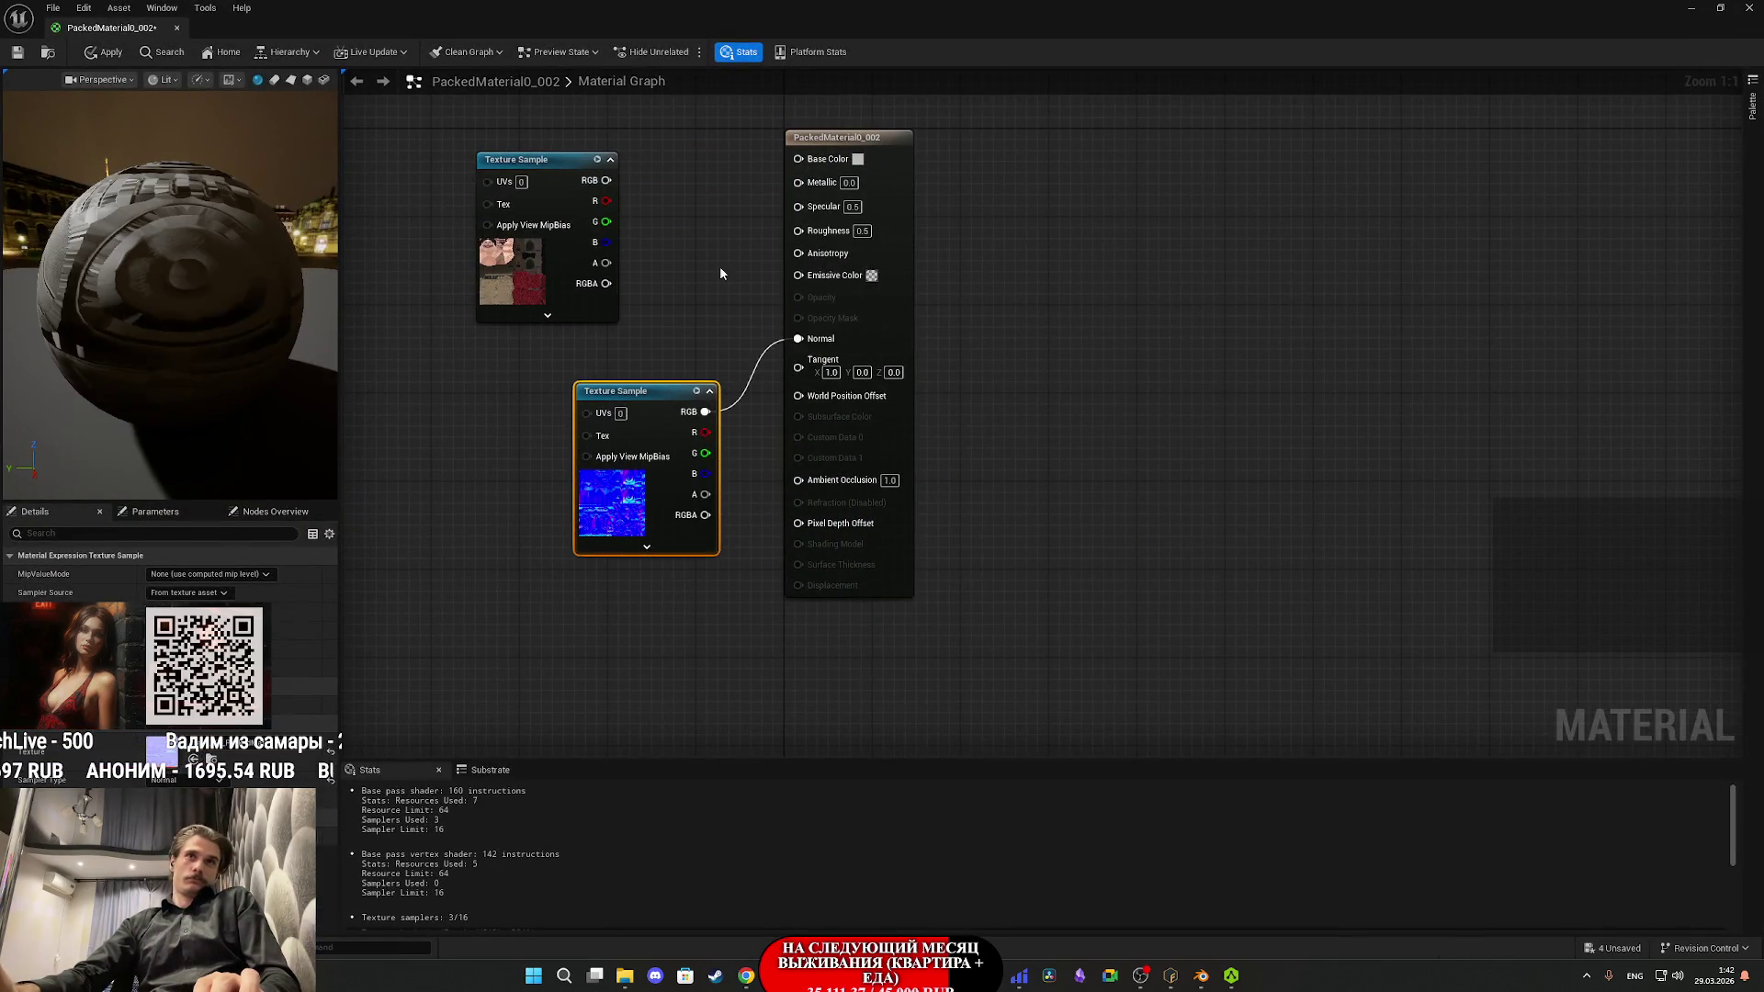
{"action": "left_click_drag", "start_coordinate": [610, 180], "coordinate": [798, 158]}
{"action": "left_click", "coordinate": [862, 228]}
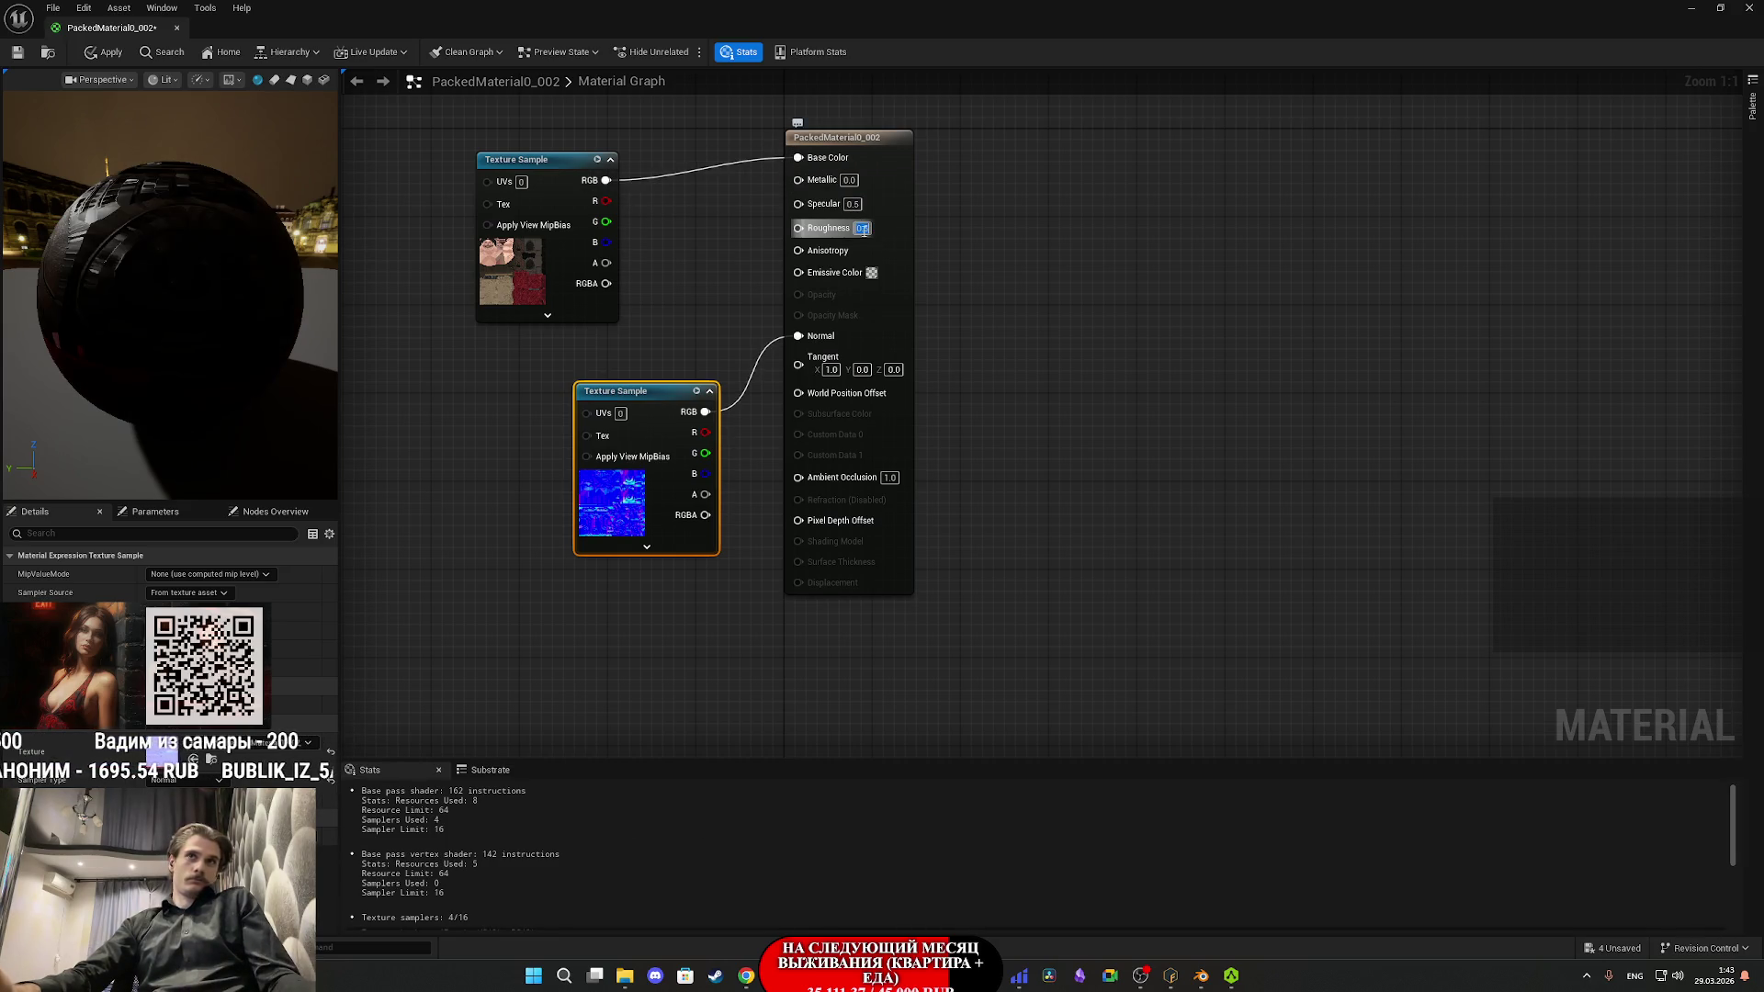
{"action": "type", "text": "1"}
{"action": "key", "text": "Return"}
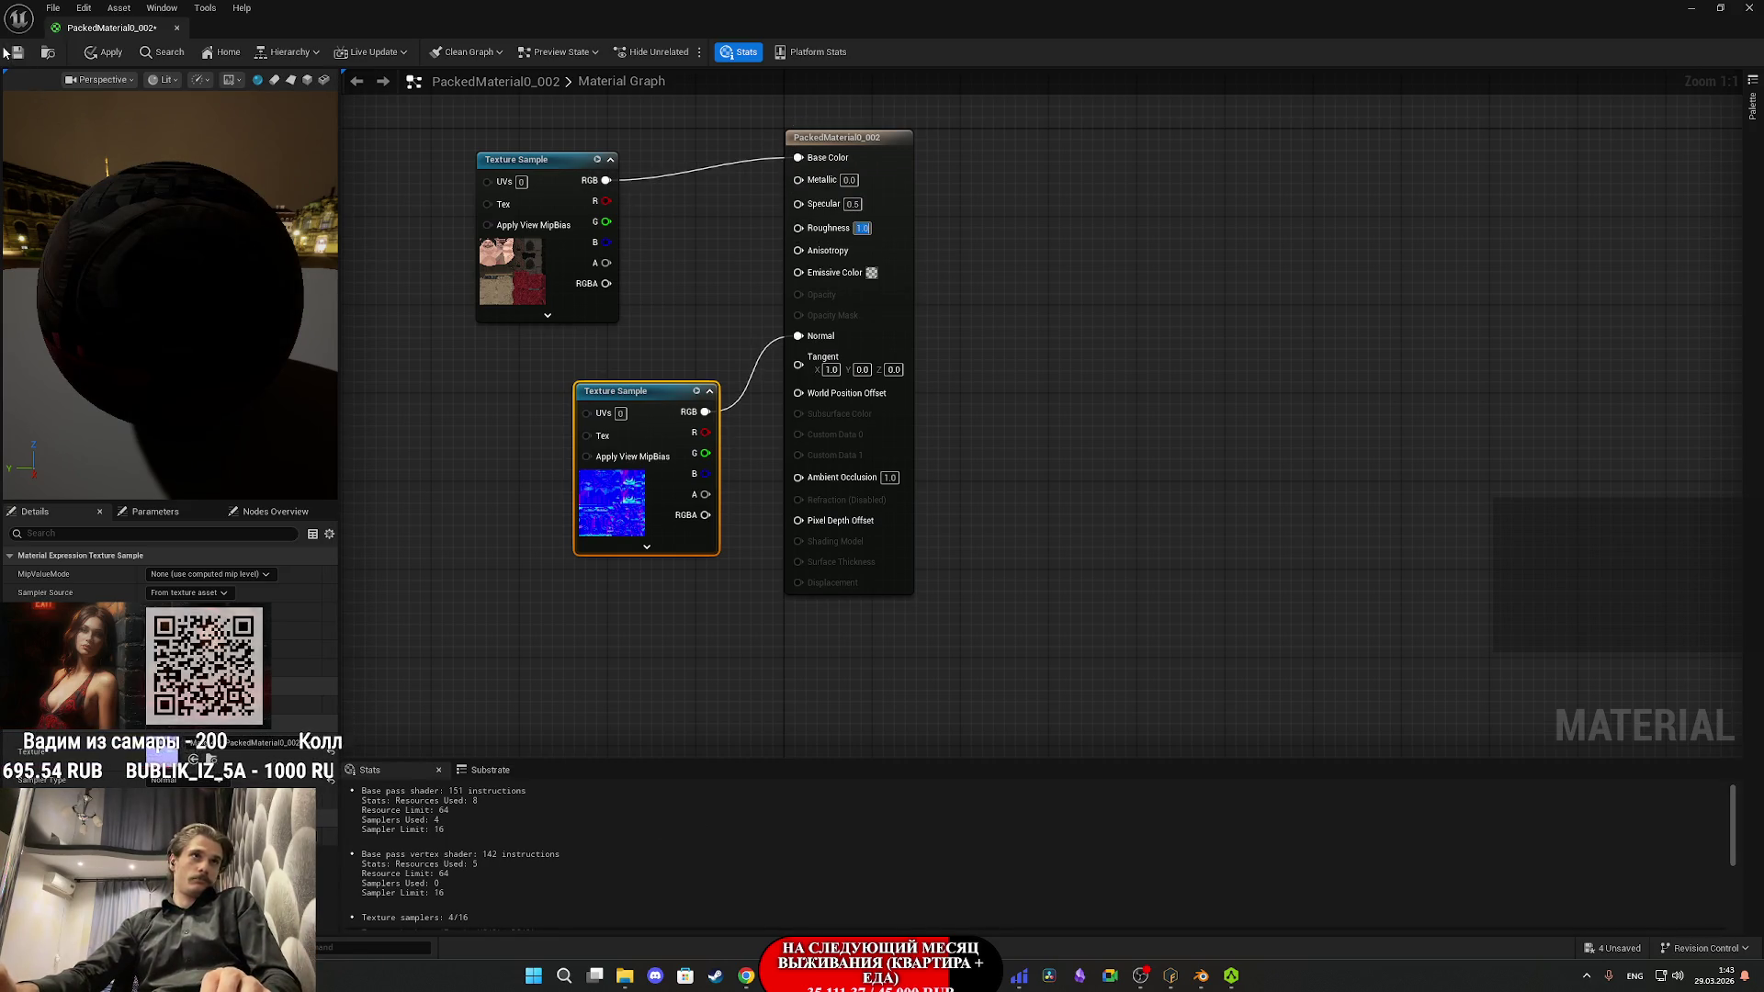
{"action": "left_click", "coordinate": [17, 53]}
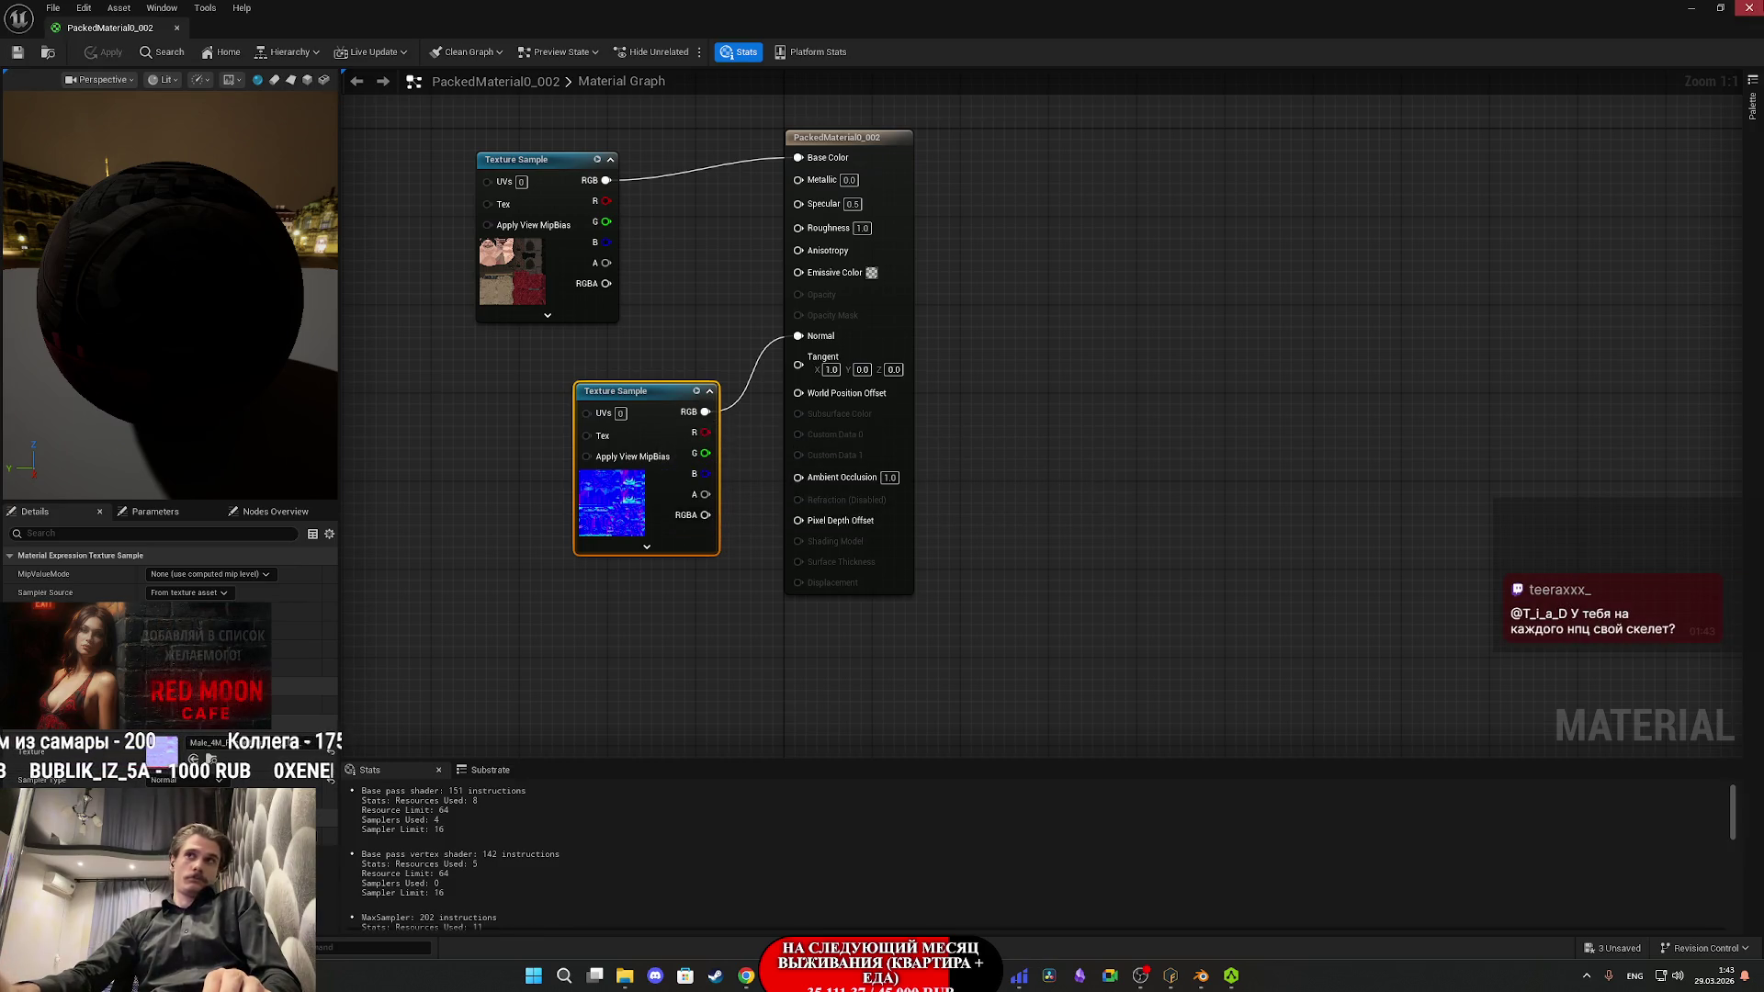
{"action": "left_click", "coordinate": [1748, 8]}
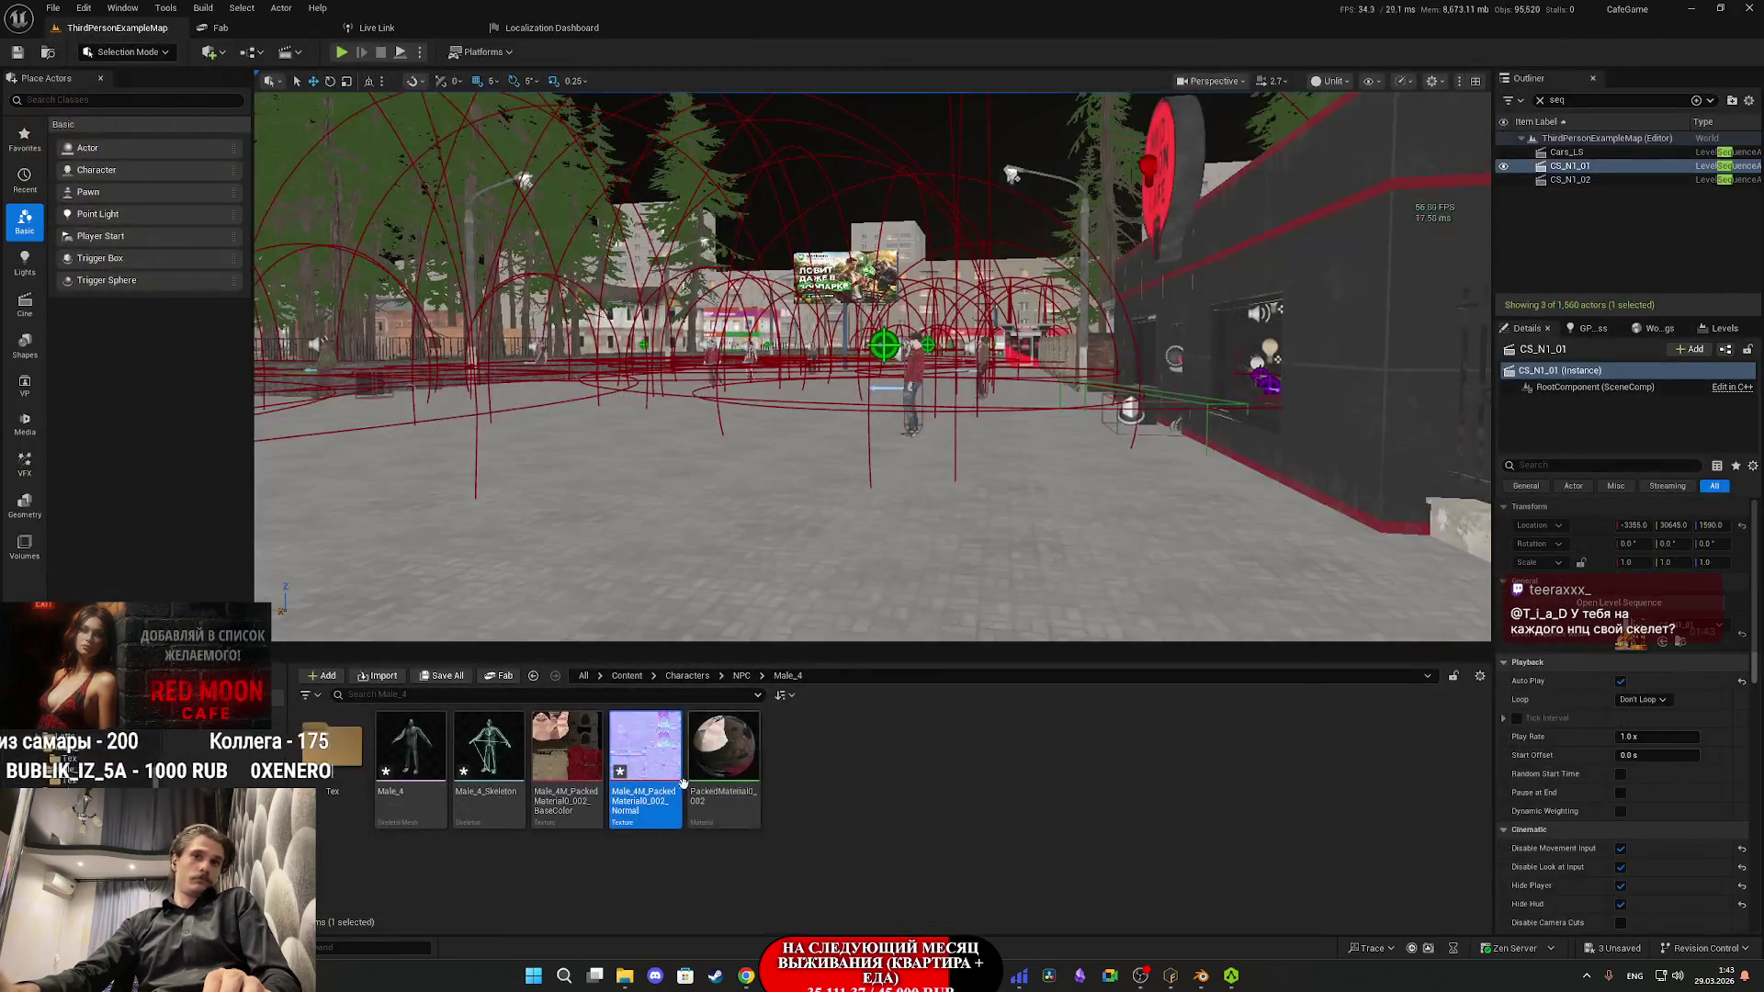
{"action": "left_click", "coordinate": [397, 794]}
{"action": "left_click", "coordinate": [398, 794]}
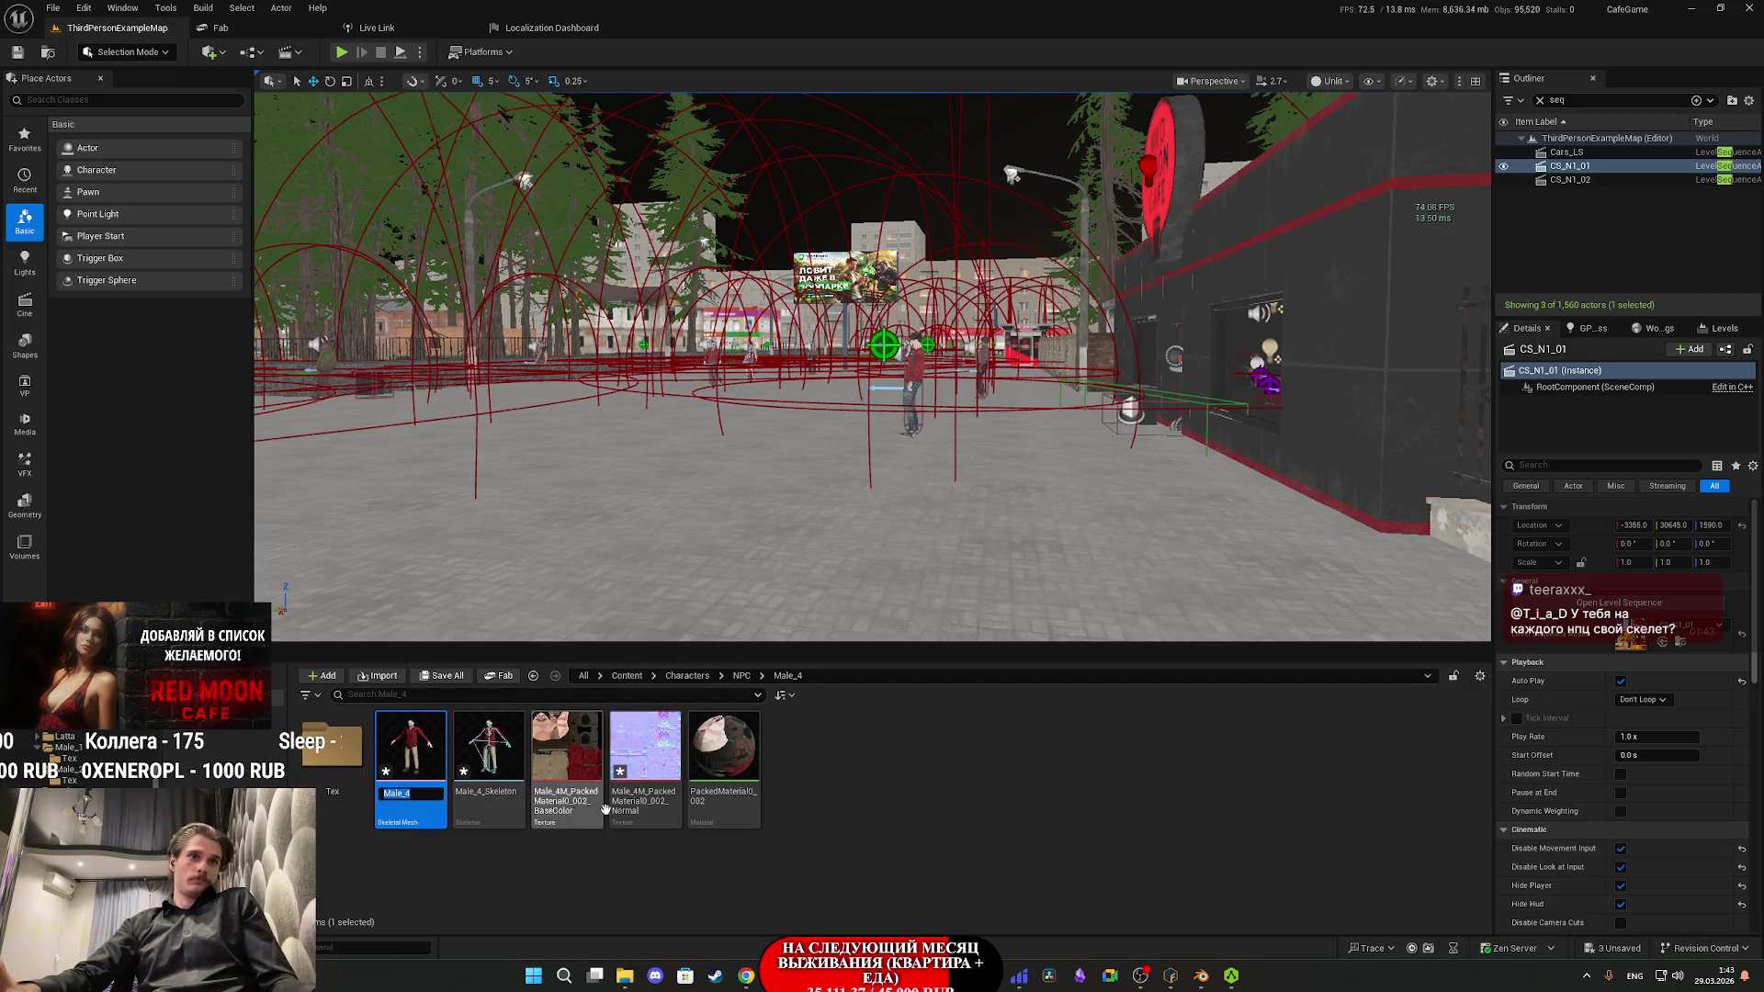
- Rename PackedMaterial0_002 to Male_4_M and save the selected assets
{"action": "left_click", "coordinate": [722, 792]}
{"action": "left_click", "coordinate": [722, 792]}
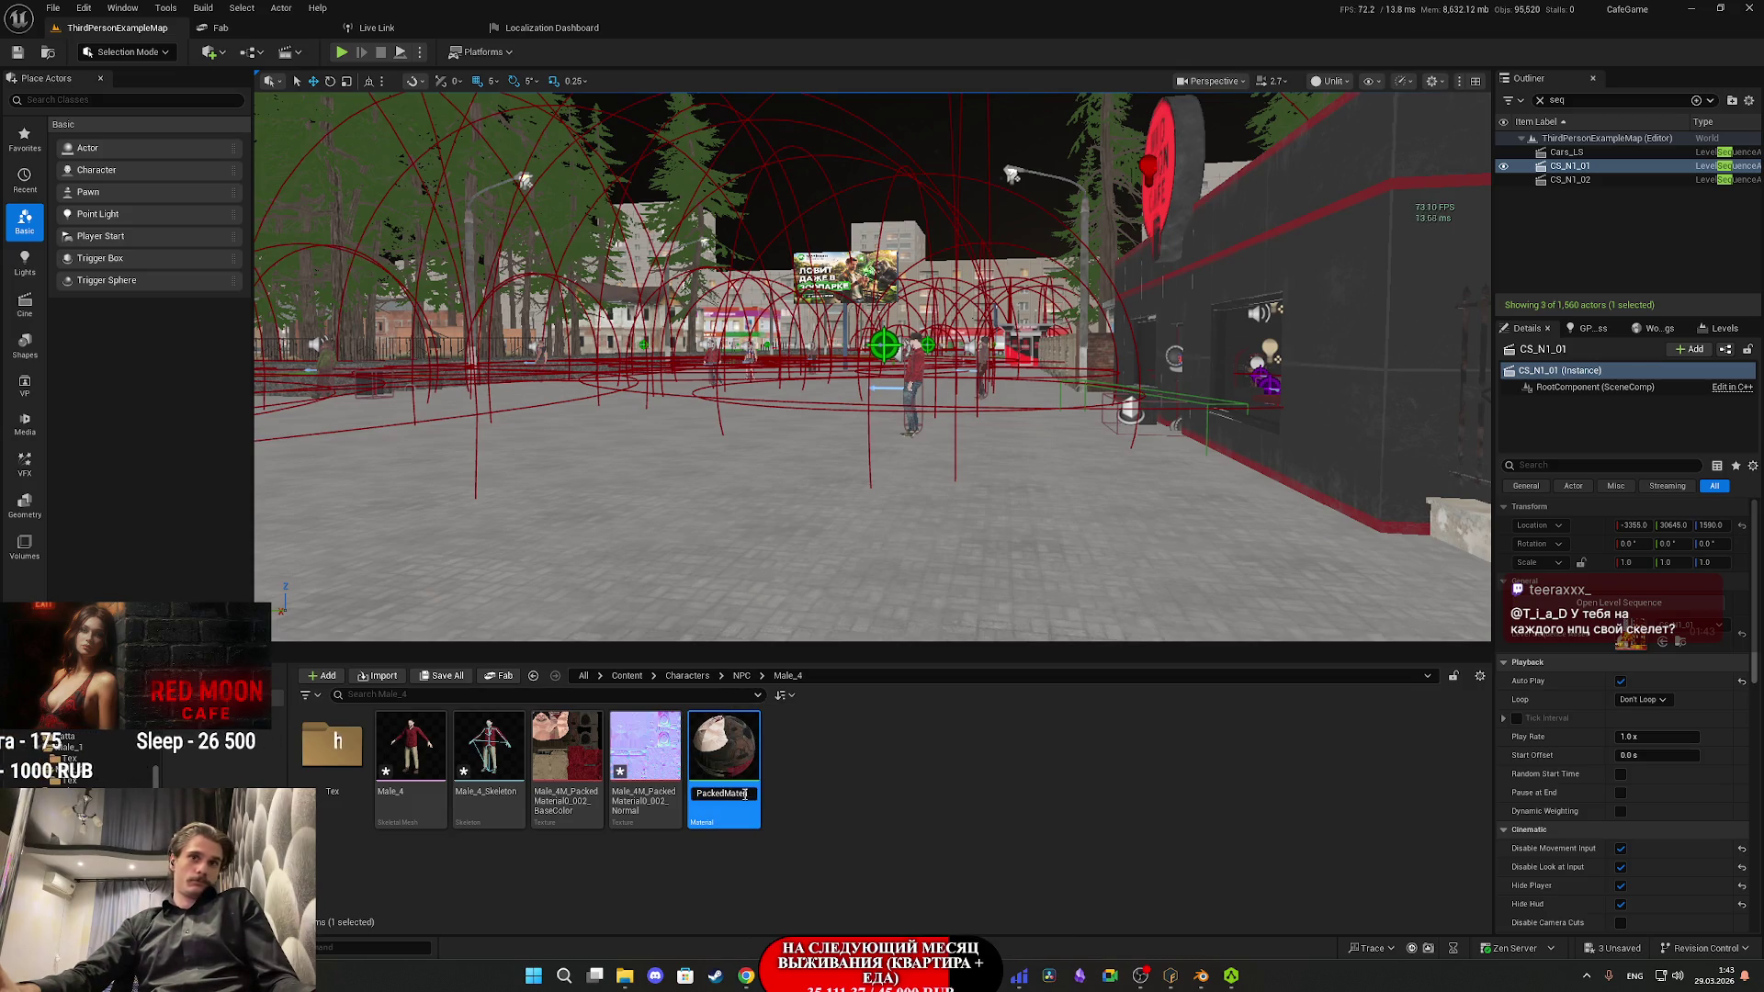
{"action": "key", "text": "End"}
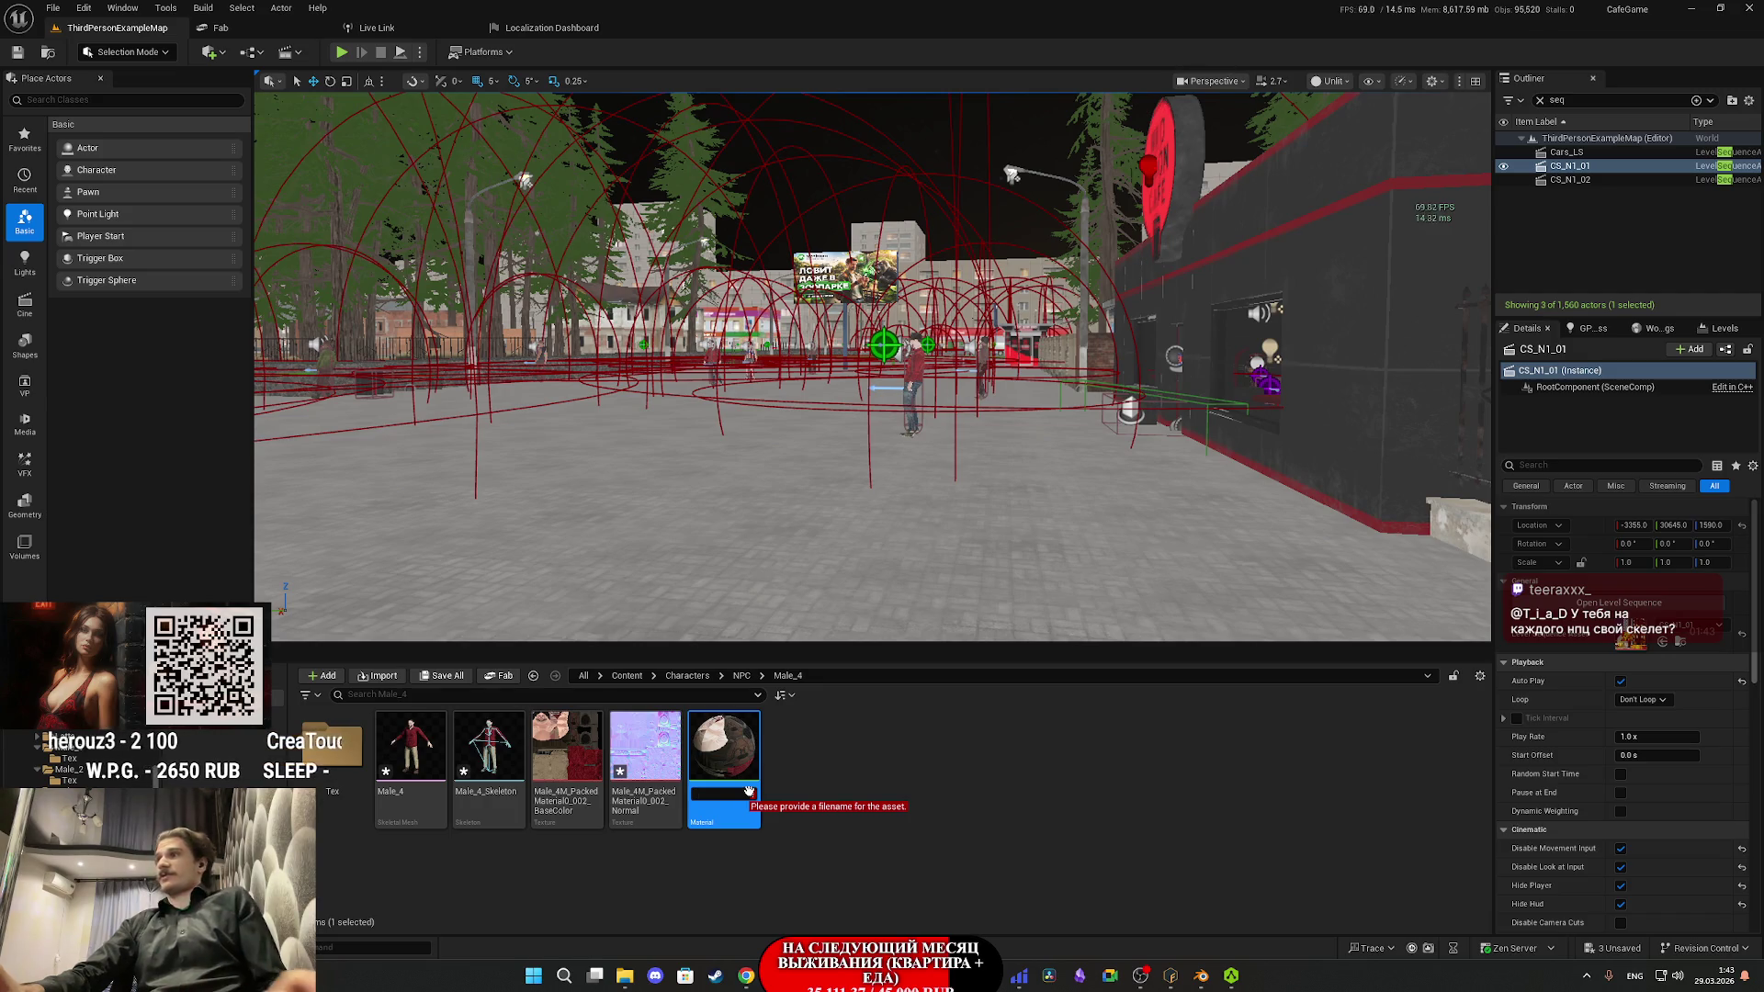
{"action": "type", "text": "Male_4"}
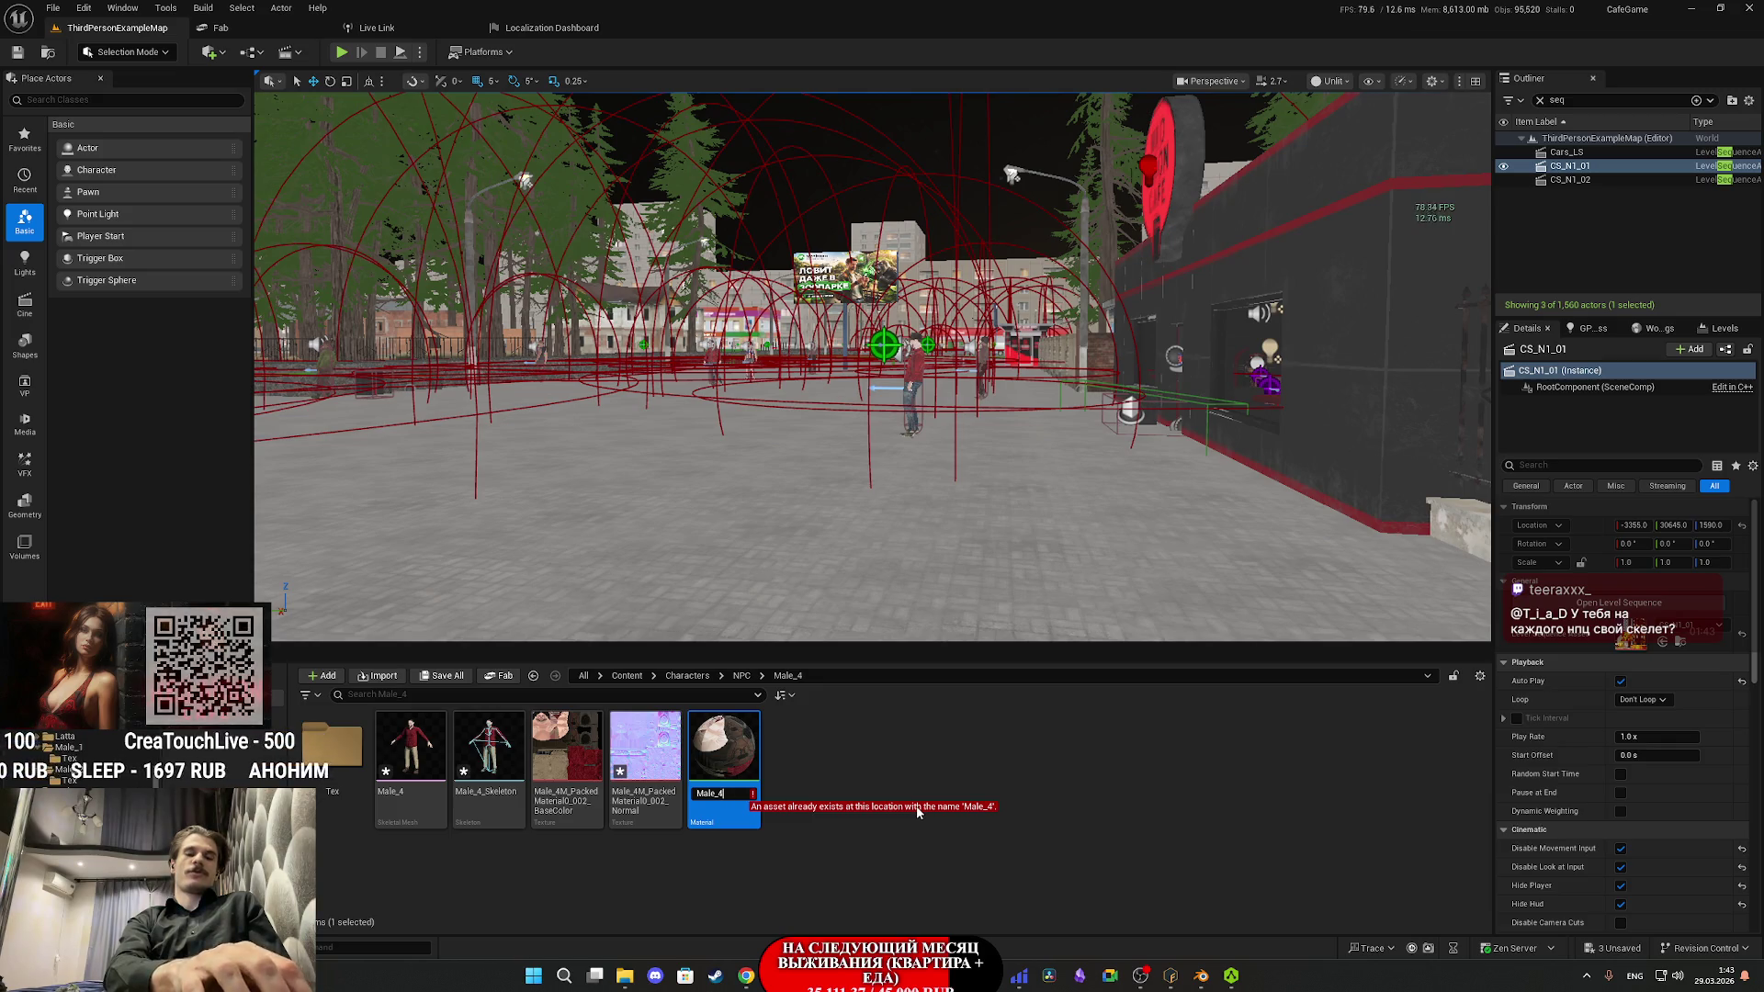
{"action": "type", "text": "_"}
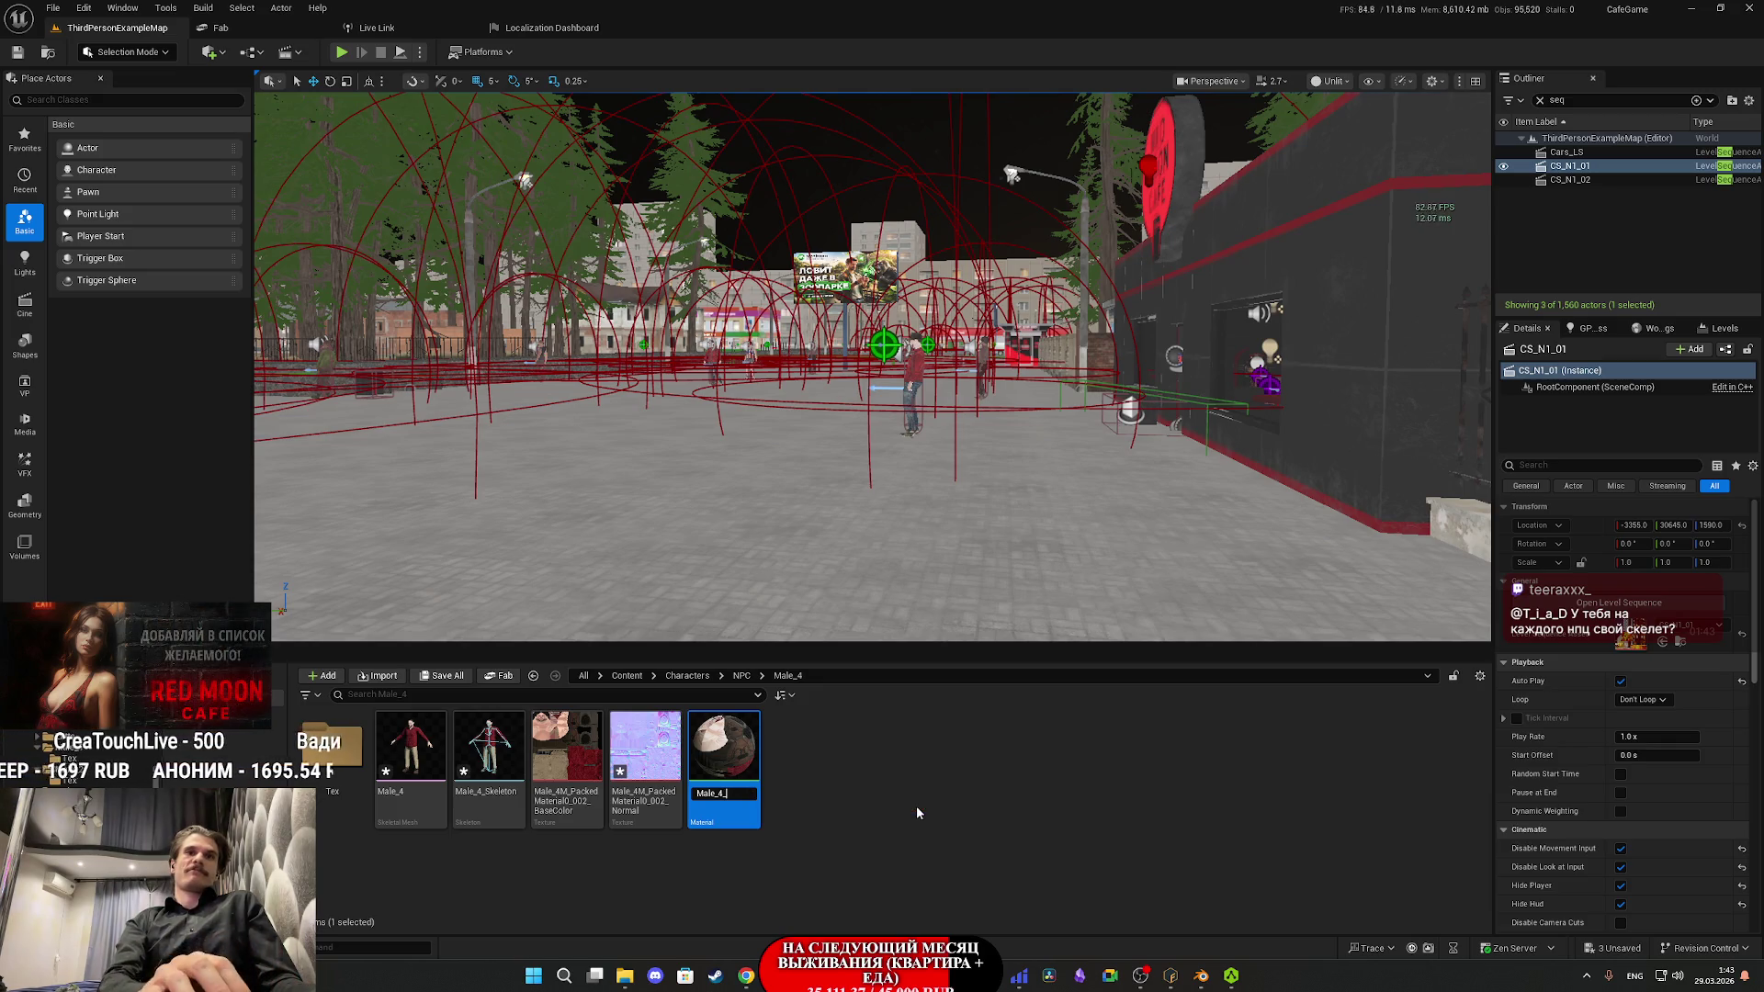
{"action": "type", "text": "M"}
{"action": "key", "text": "Return"}
{"action": "key", "text": "ctrl+shift+s"}
{"action": "left_click", "coordinate": [997, 641]}
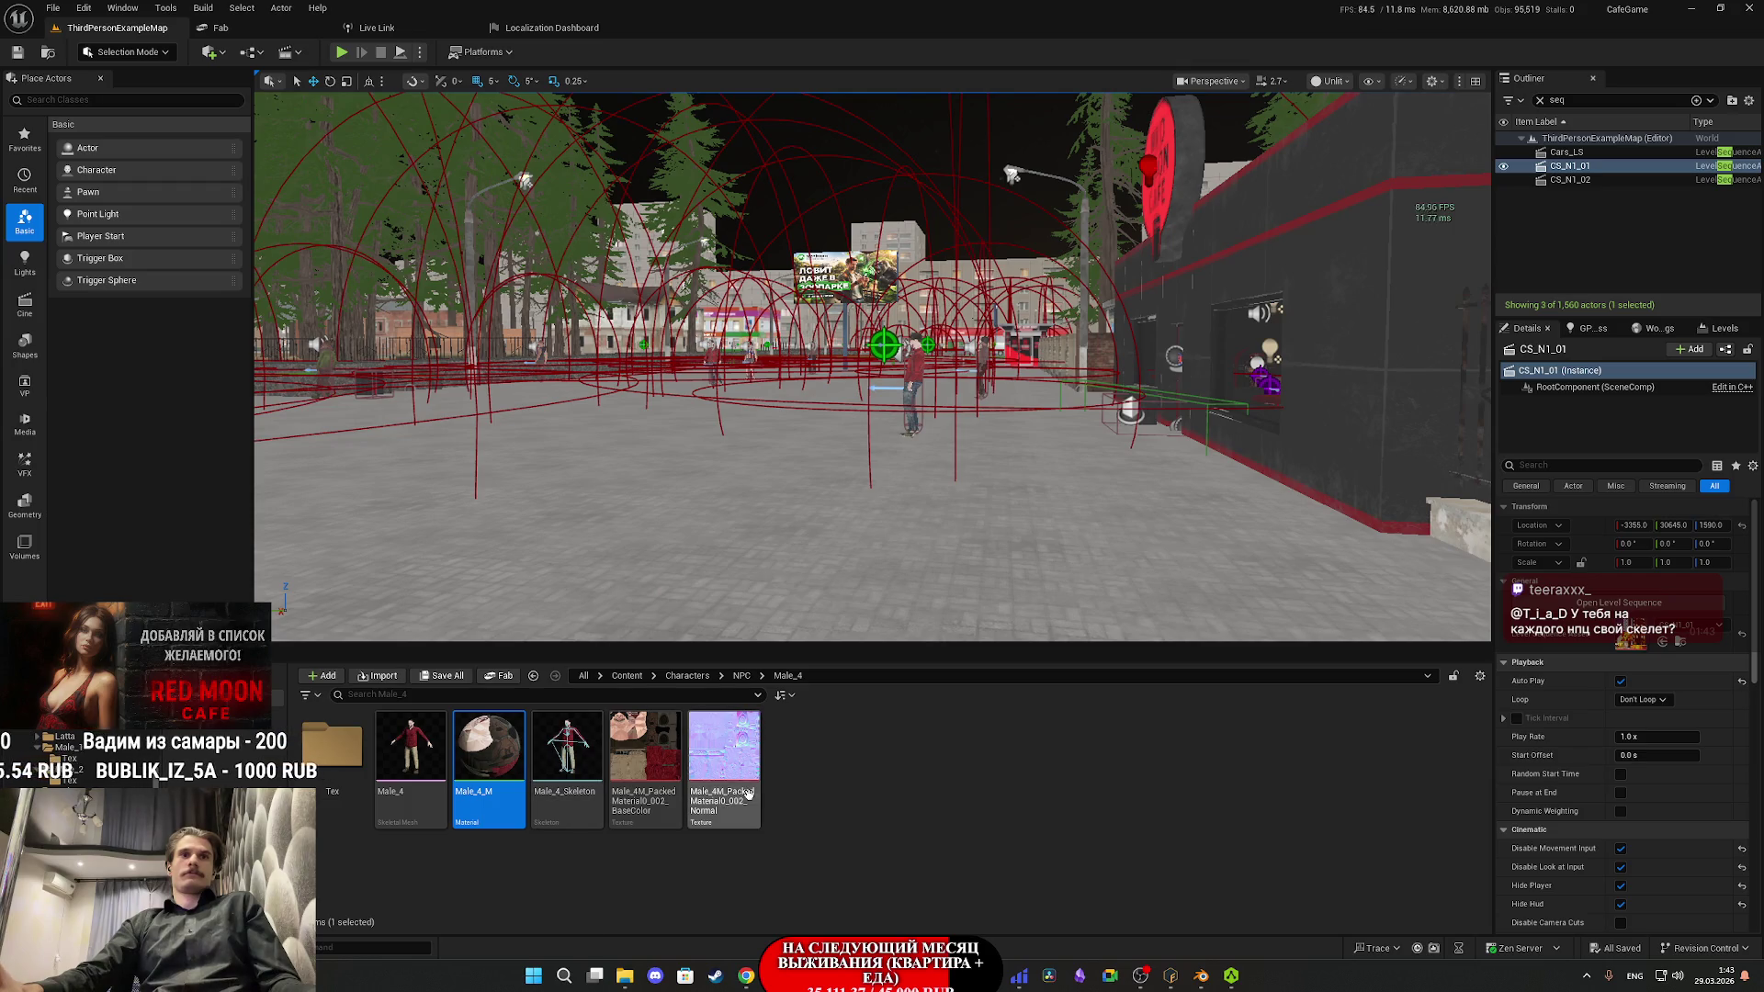
- Move Male_4_M and both textures into the Tex folder, then open the Male_4 character
{"action": "left_click", "coordinate": [731, 750]}
{"action": "left_click", "coordinate": [645, 749], "text": "ctrl"}
{"action": "left_click", "coordinate": [488, 749], "text": "ctrl"}
{"action": "mouse_move", "coordinate": [487, 749]}
{"action": "left_mouse_down"}
{"action": "mouse_move", "coordinate": [496, 734]}
{"action": "mouse_move", "coordinate": [317, 767]}
{"action": "left_mouse_up"}
{"action": "left_click", "coordinate": [384, 791]}
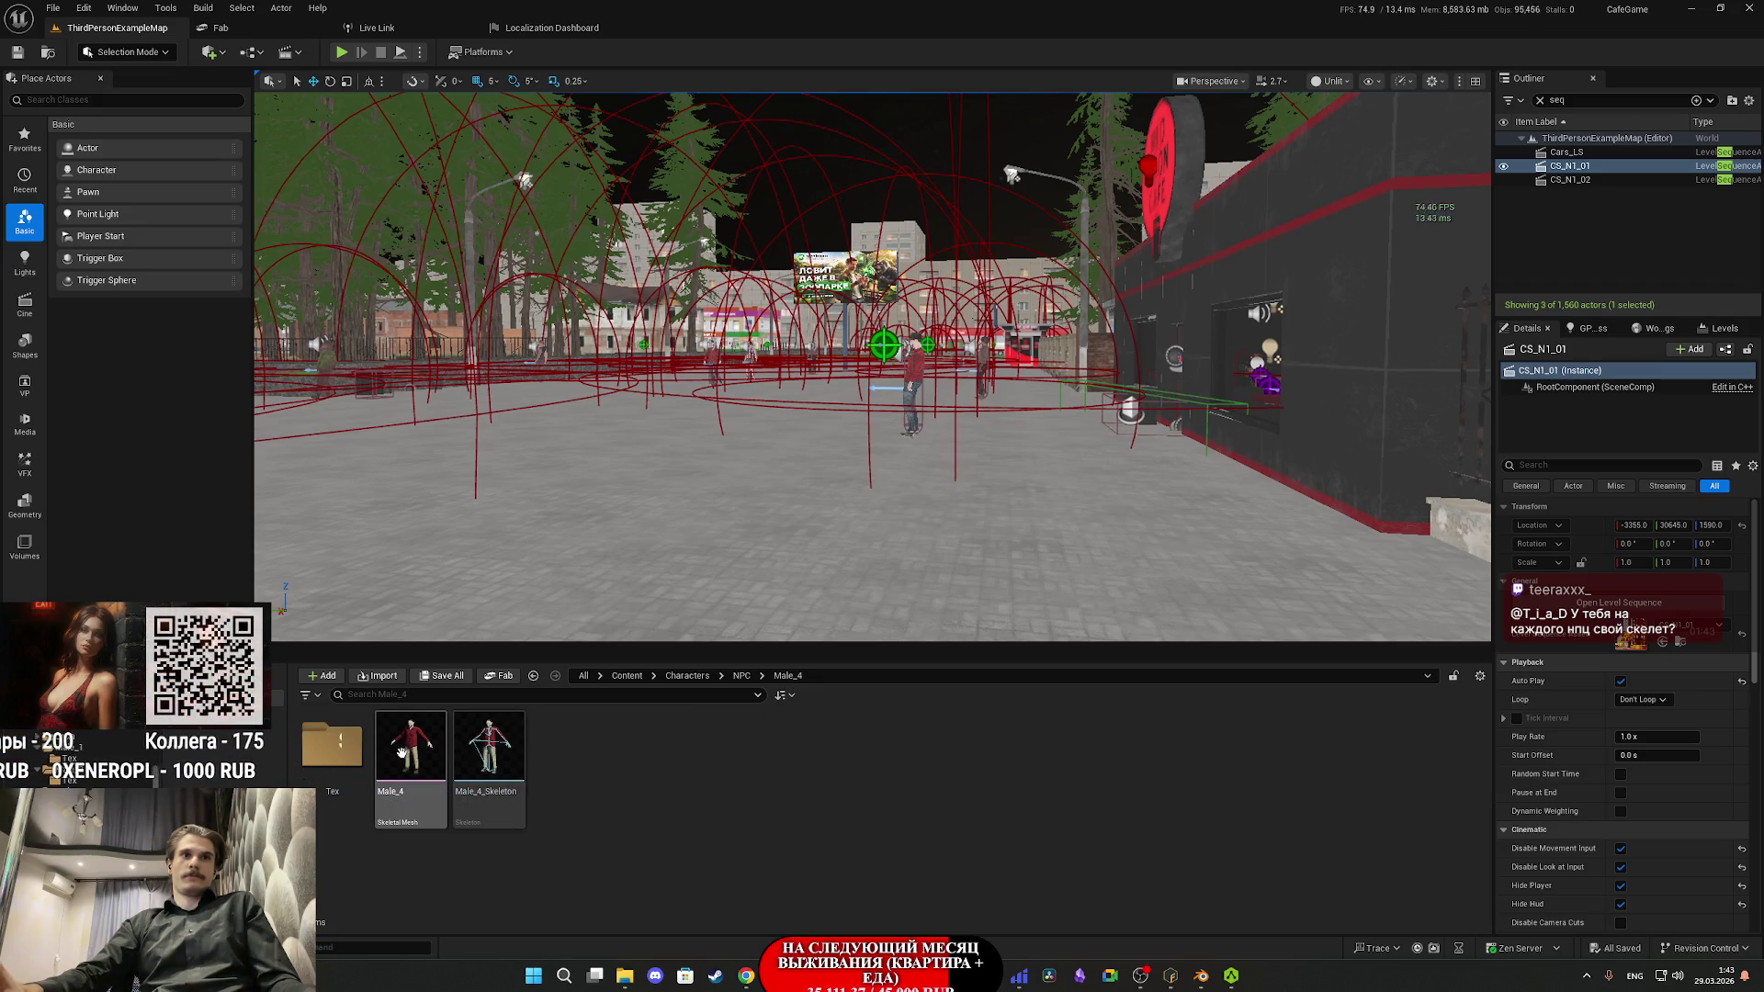
{"action": "double_click", "coordinate": [401, 754]}
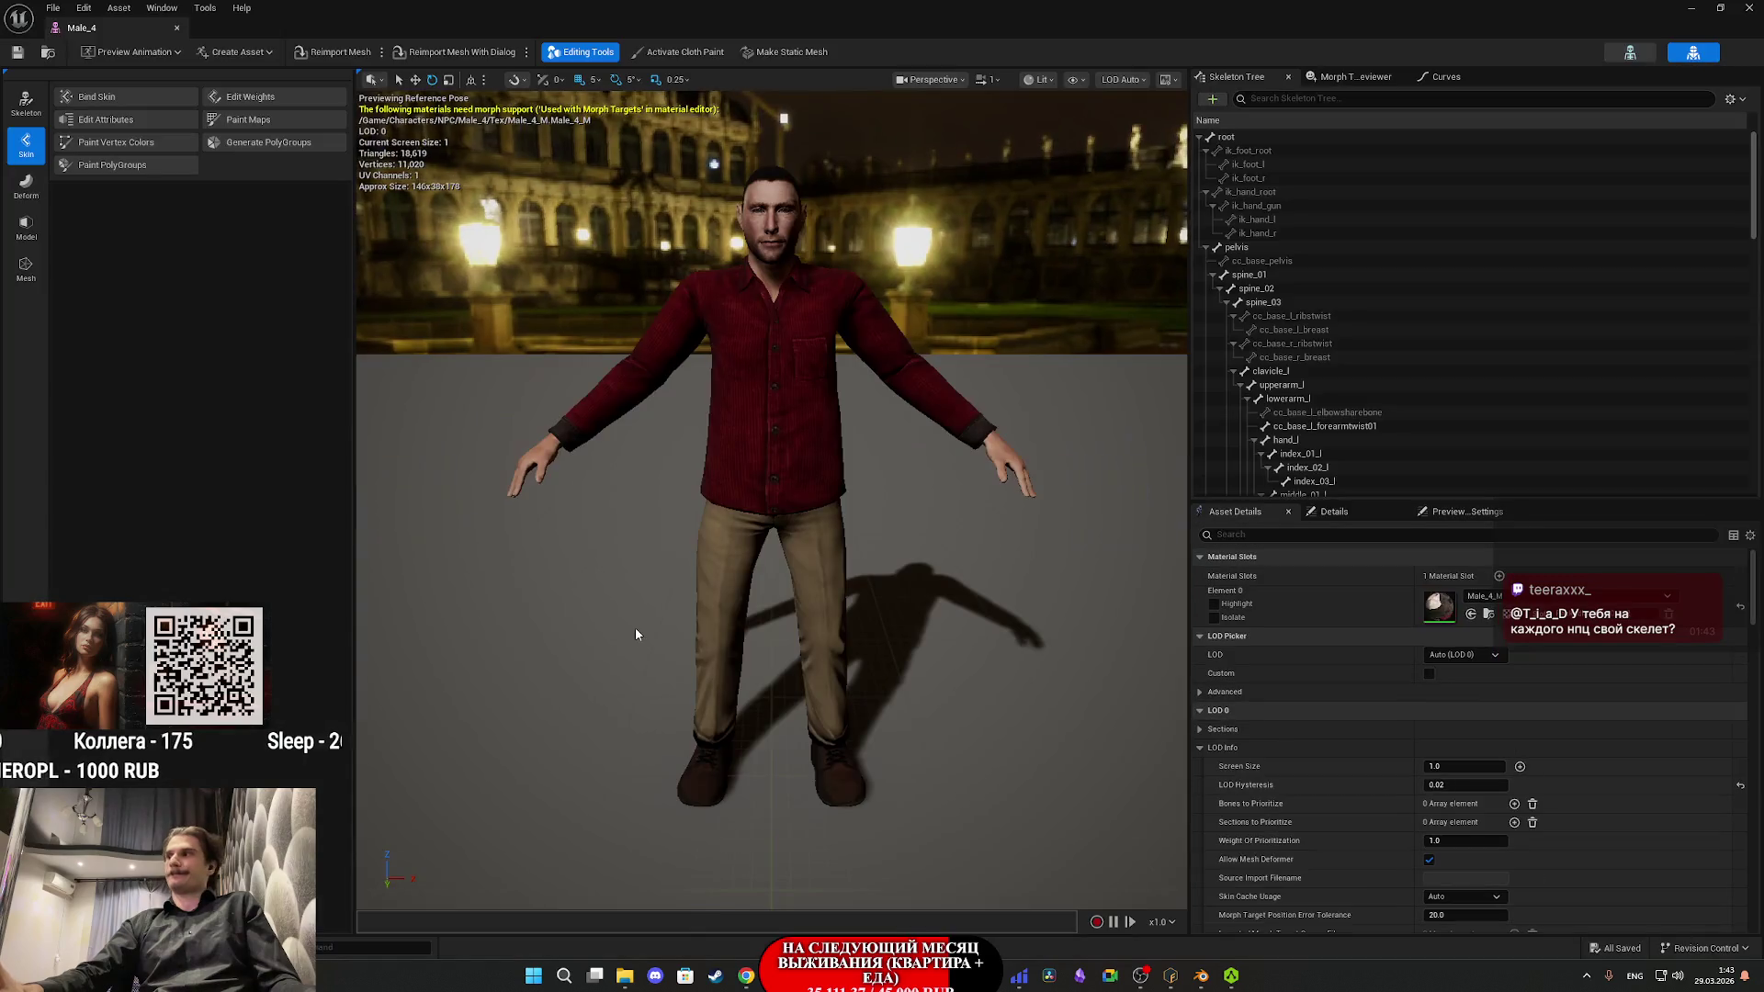
{"action": "left_click_drag", "start_coordinate": [728, 481], "coordinate": [712, 307]}
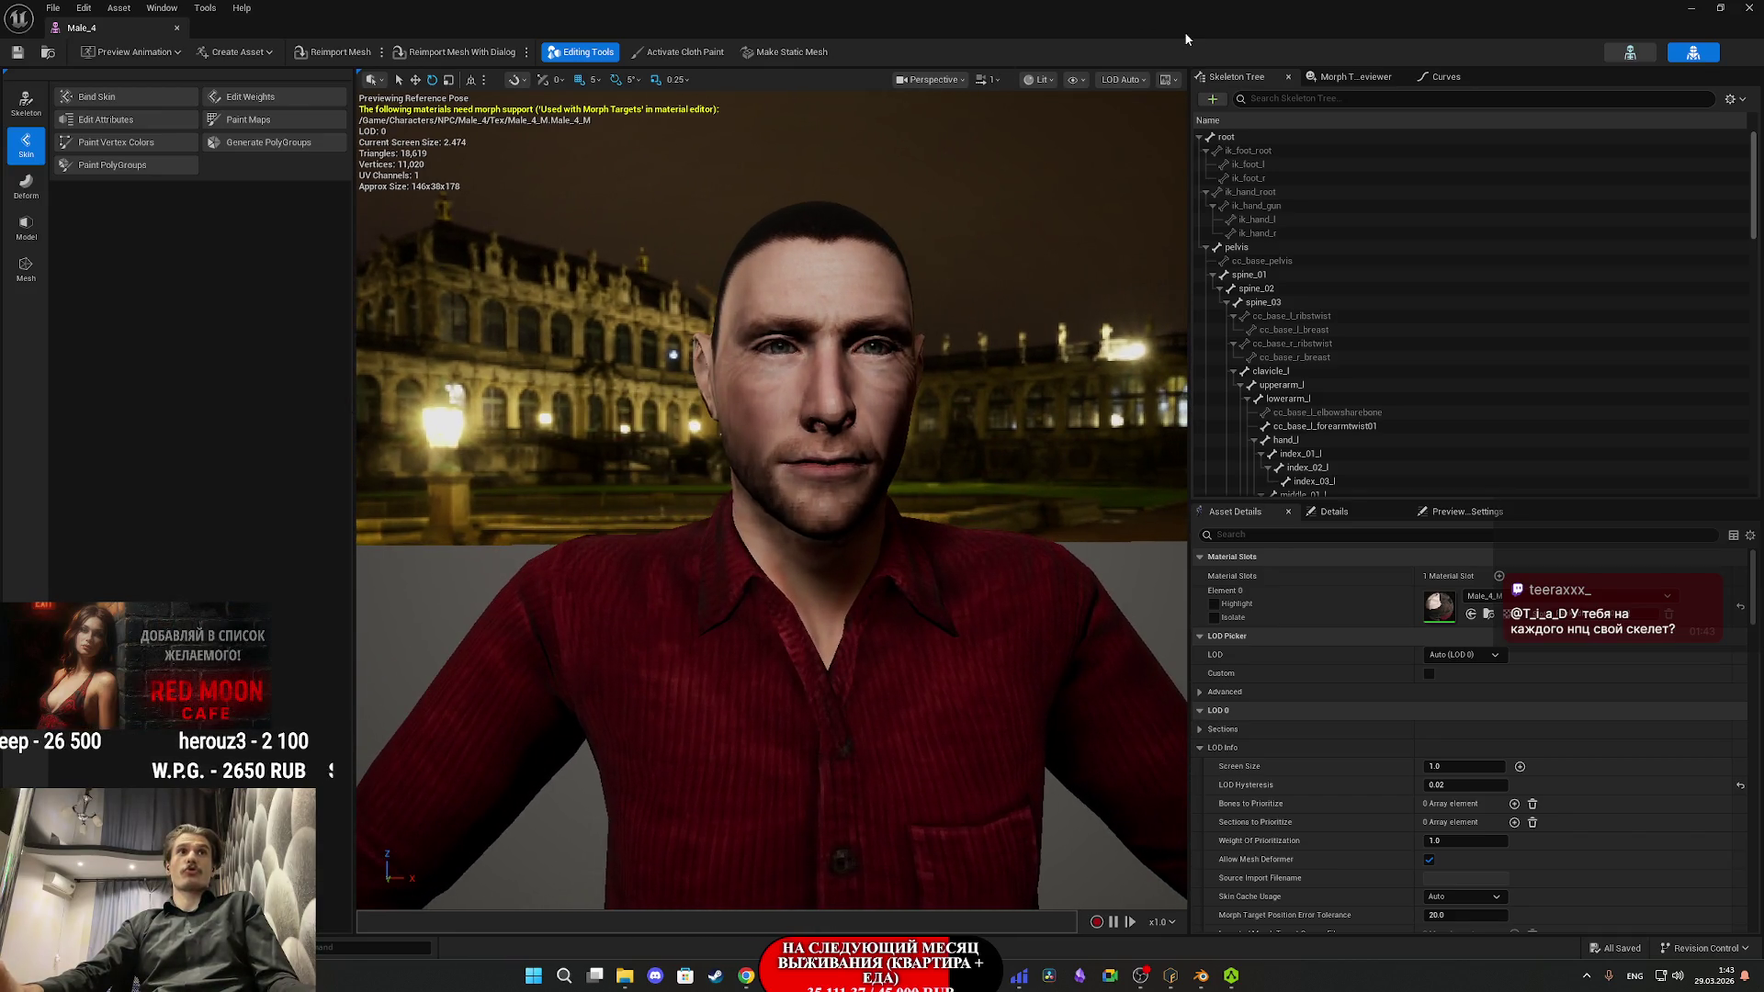
{"action": "left_click", "coordinate": [1750, 7]}
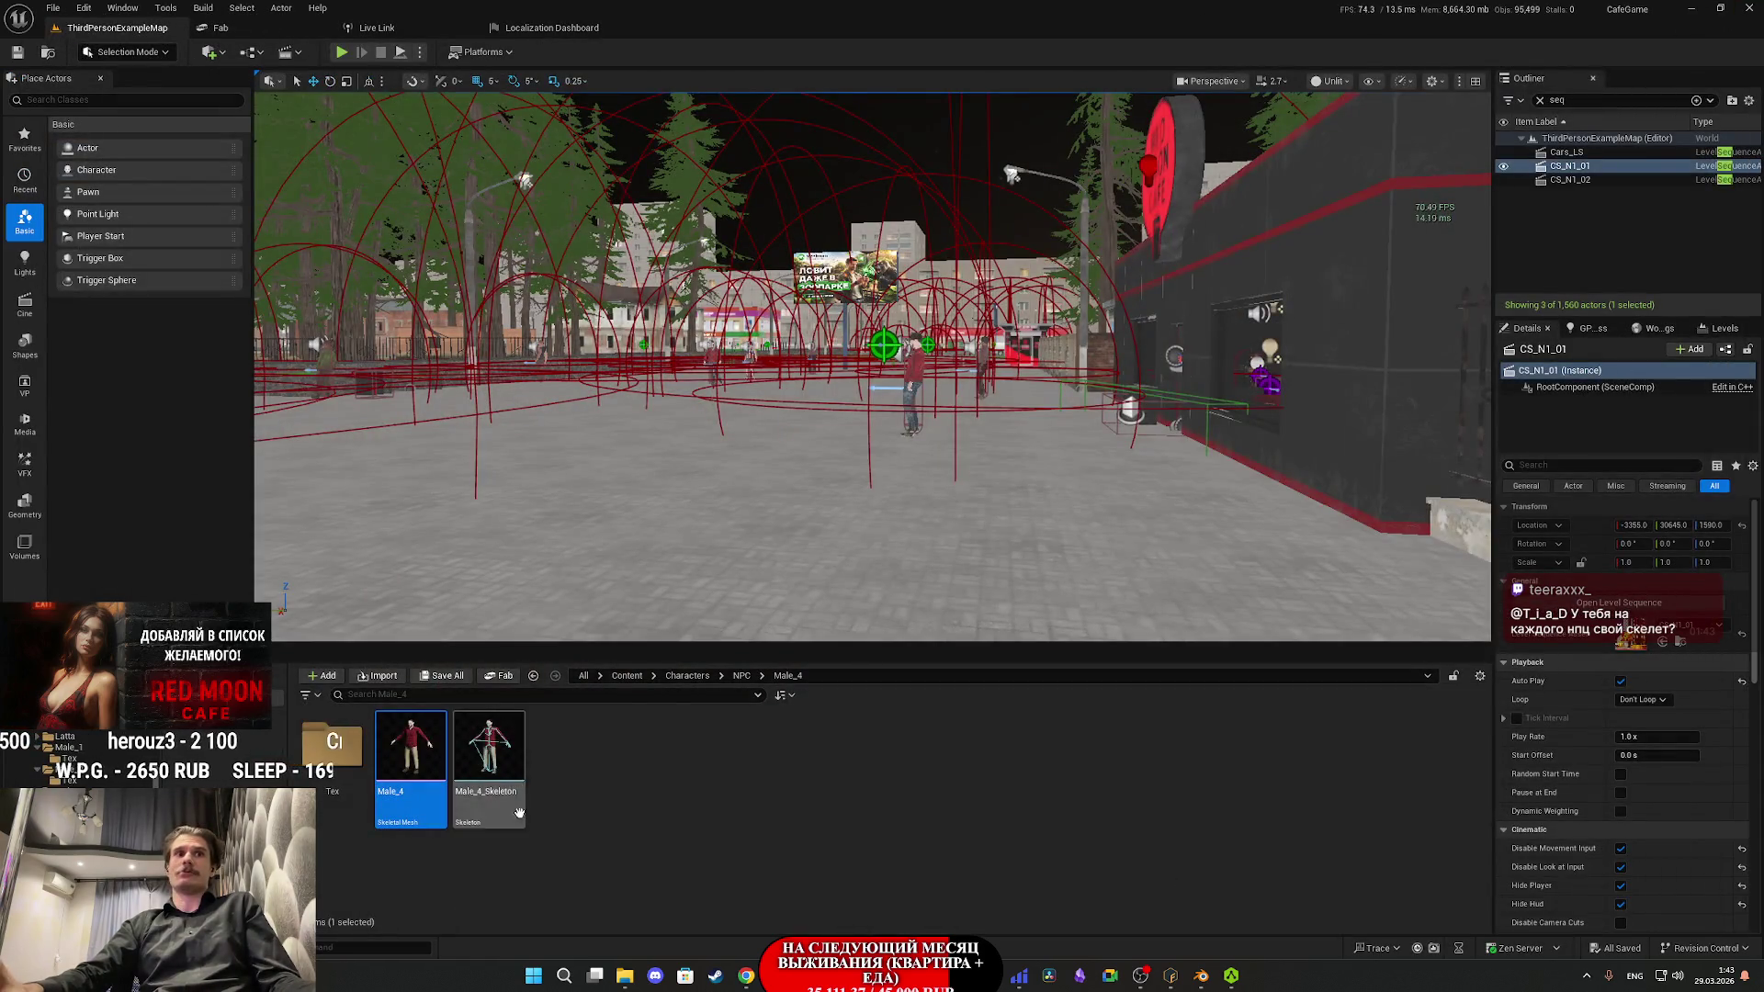
- Browse from Content to Custom_Variables > NPC and open Random_NPC_DT
{"action": "left_click", "coordinate": [735, 676]}
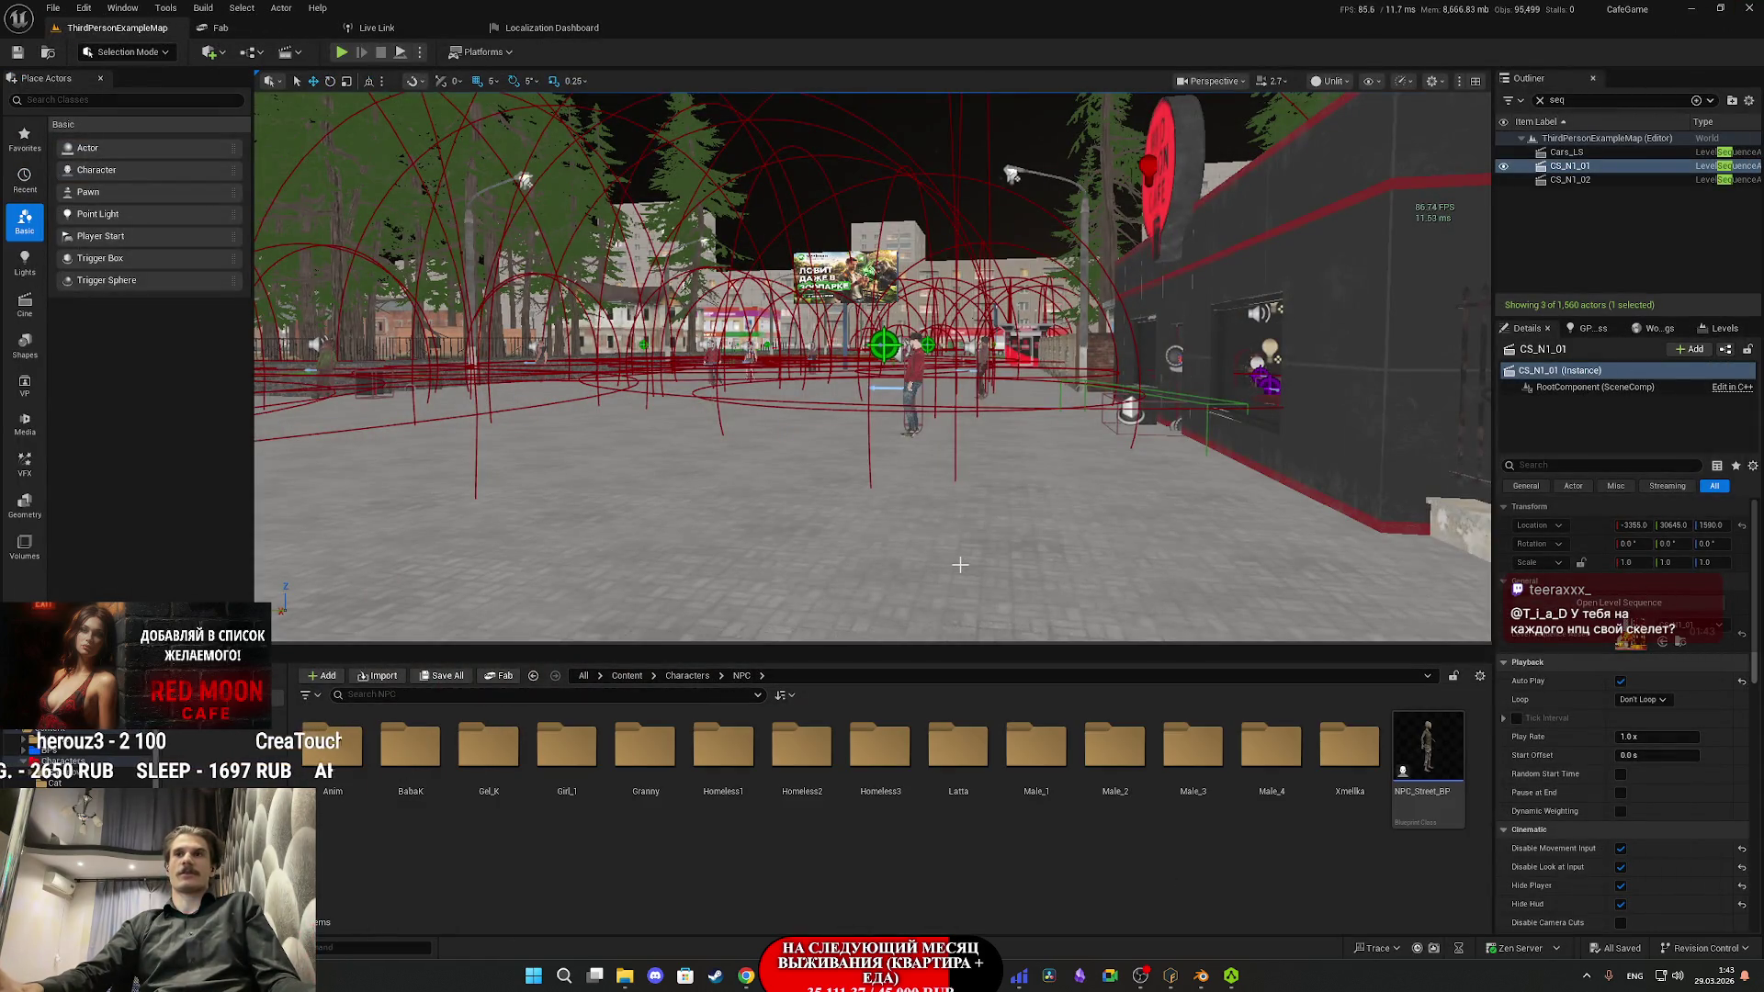
{"action": "left_click_drag", "start_coordinate": [995, 486], "coordinate": [996, 486]}
{"action": "left_click", "coordinate": [628, 677]}
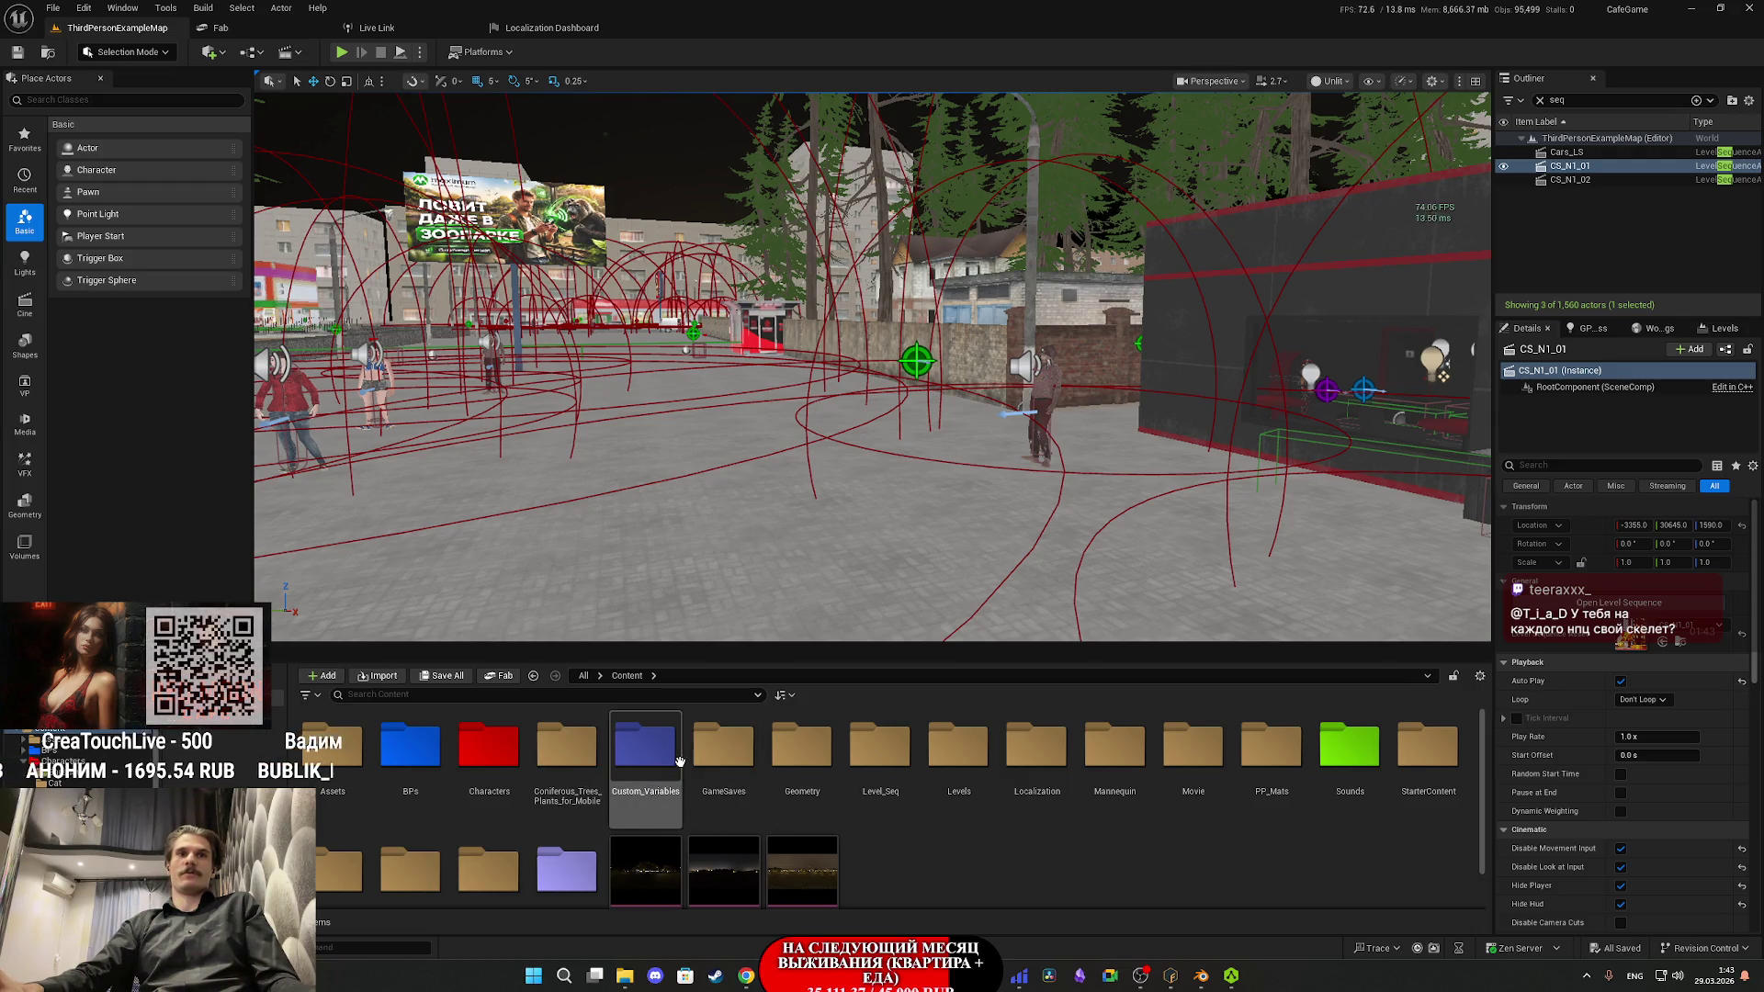
{"action": "double_click", "coordinate": [655, 746]}
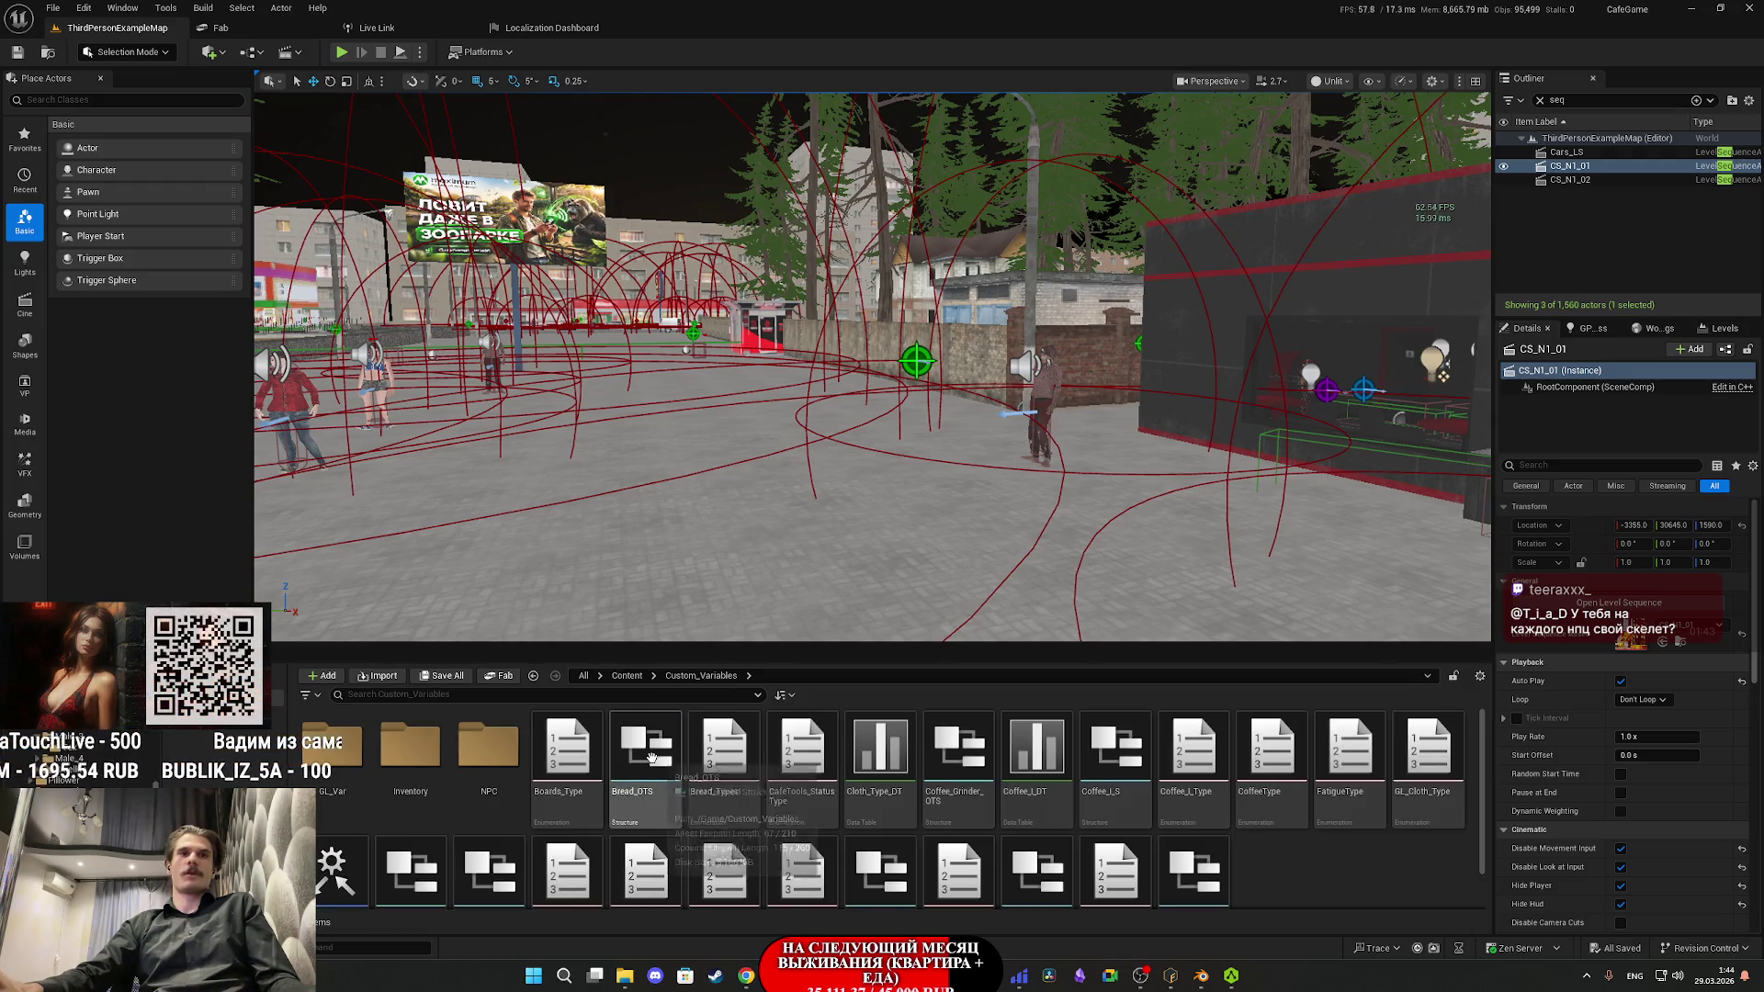
{"action": "double_click", "coordinate": [489, 746]}
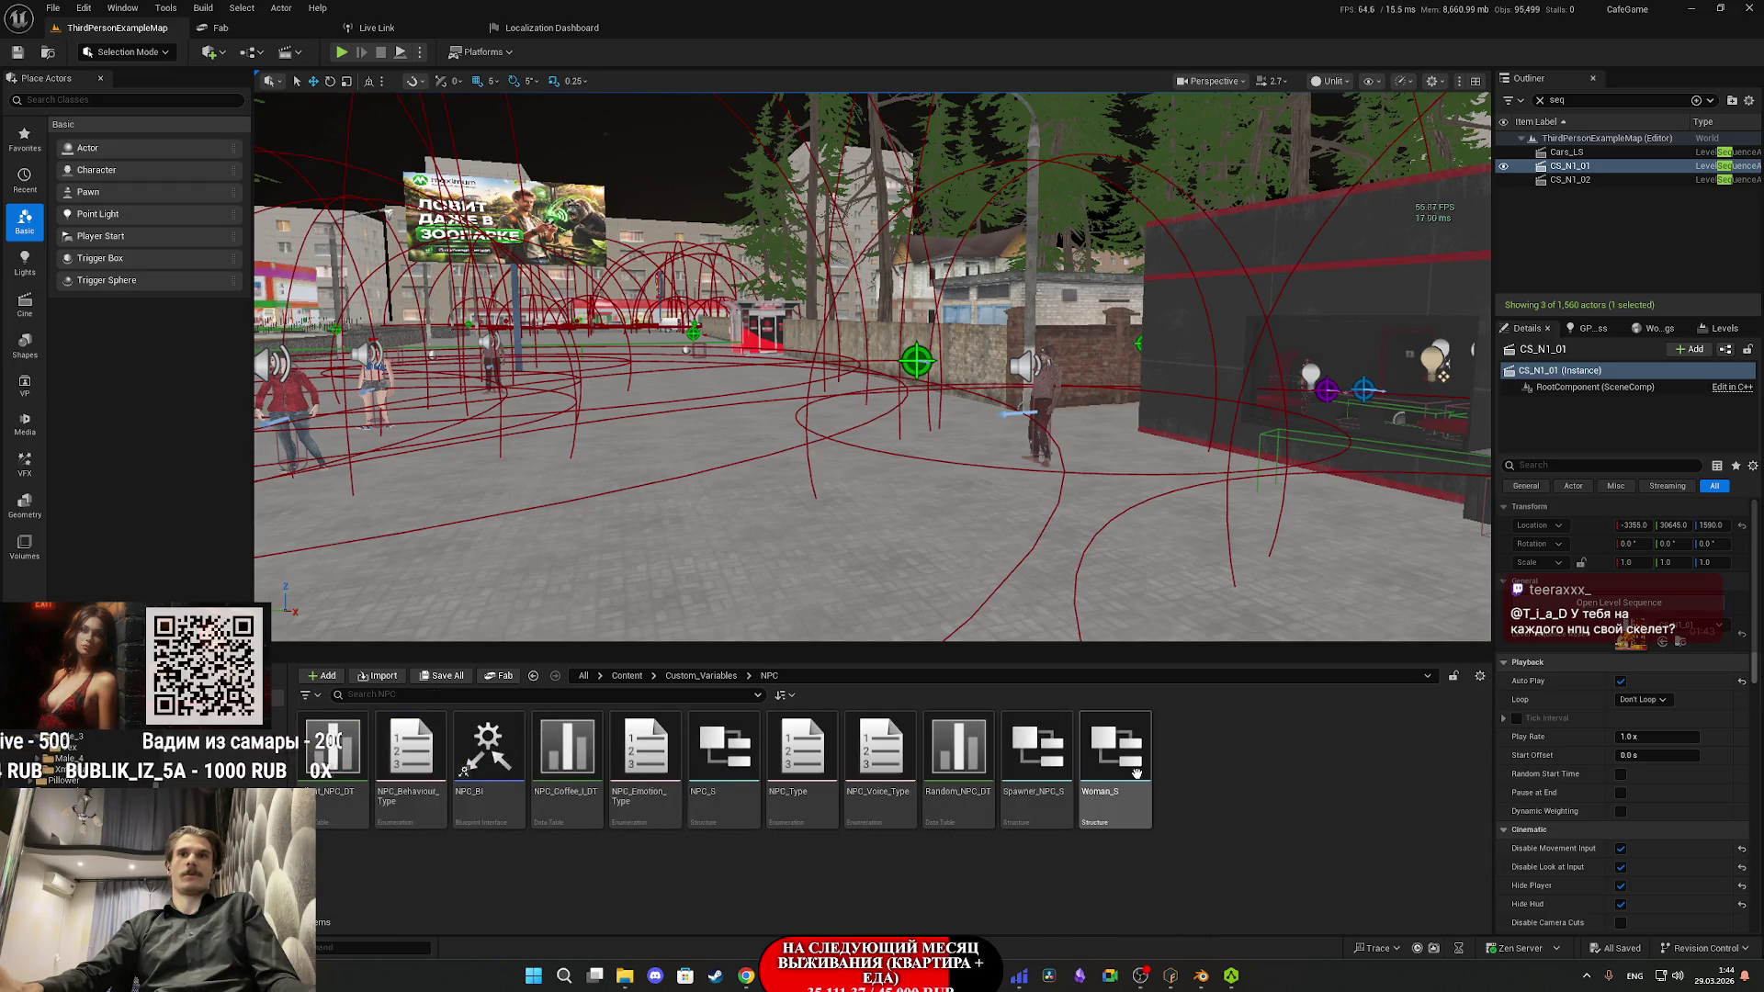
{"action": "left_click", "coordinate": [962, 764]}
{"action": "double_click", "coordinate": [962, 765]}
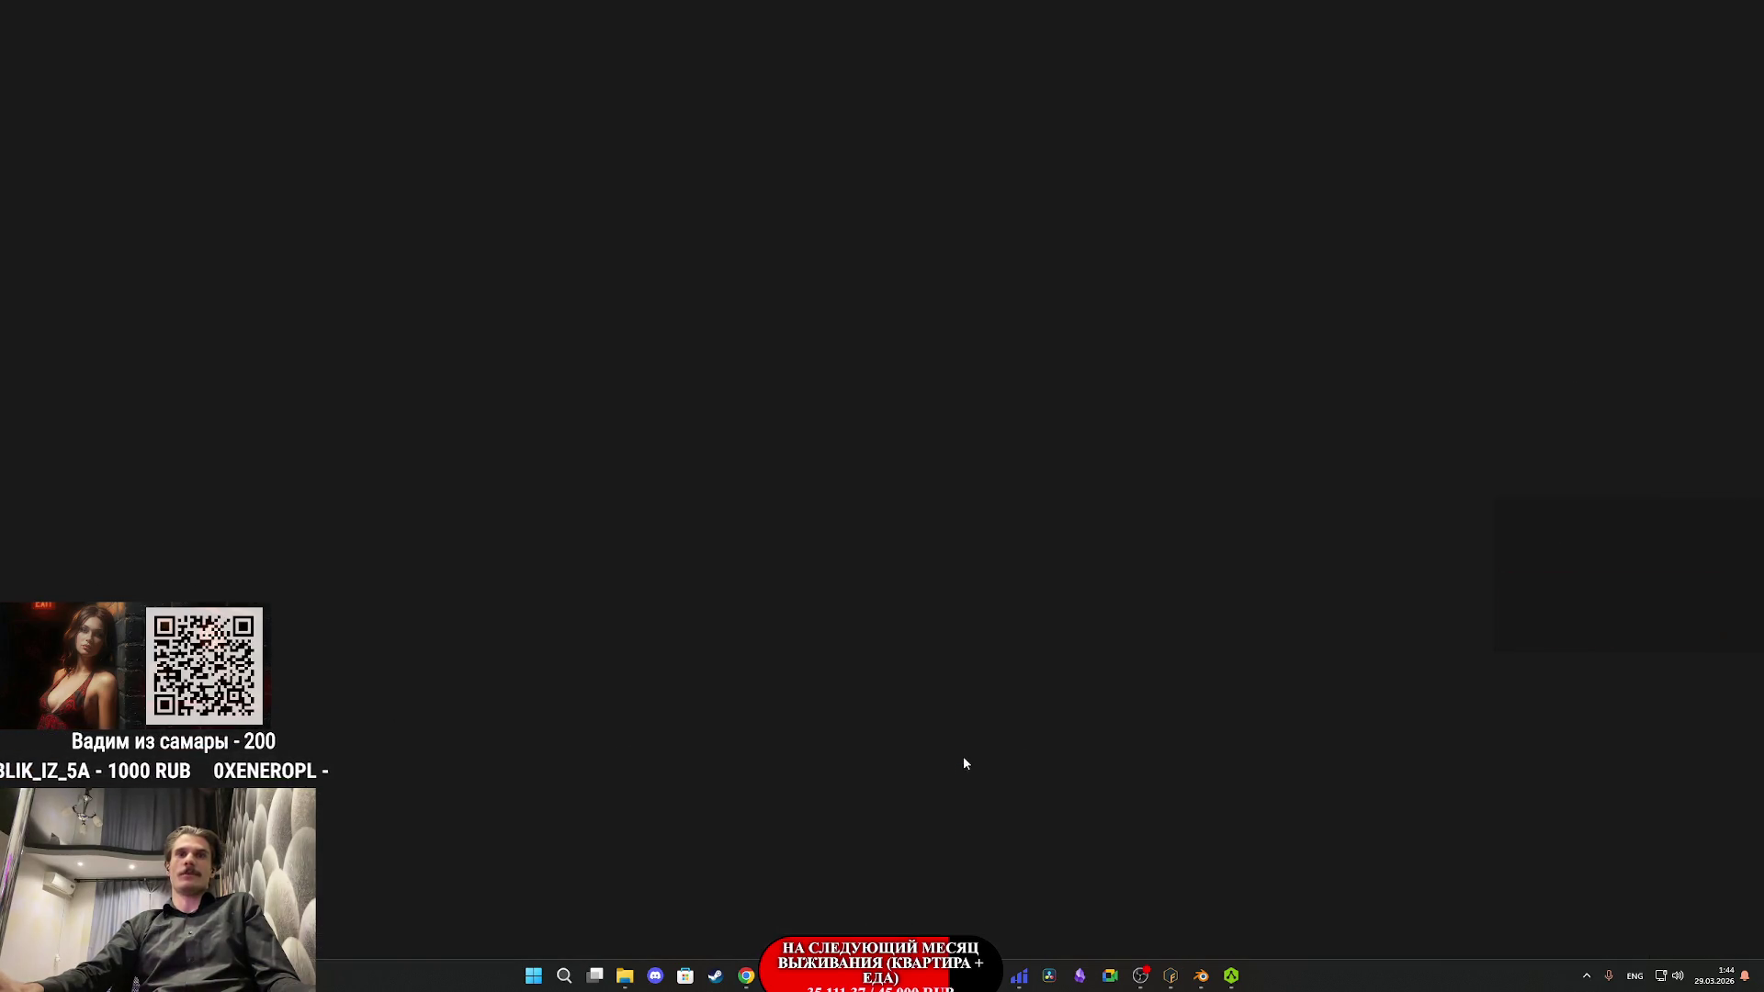
- Duplicate the Male3 row and rename the copy Male4
{"action": "left_click", "coordinate": [53, 259]}
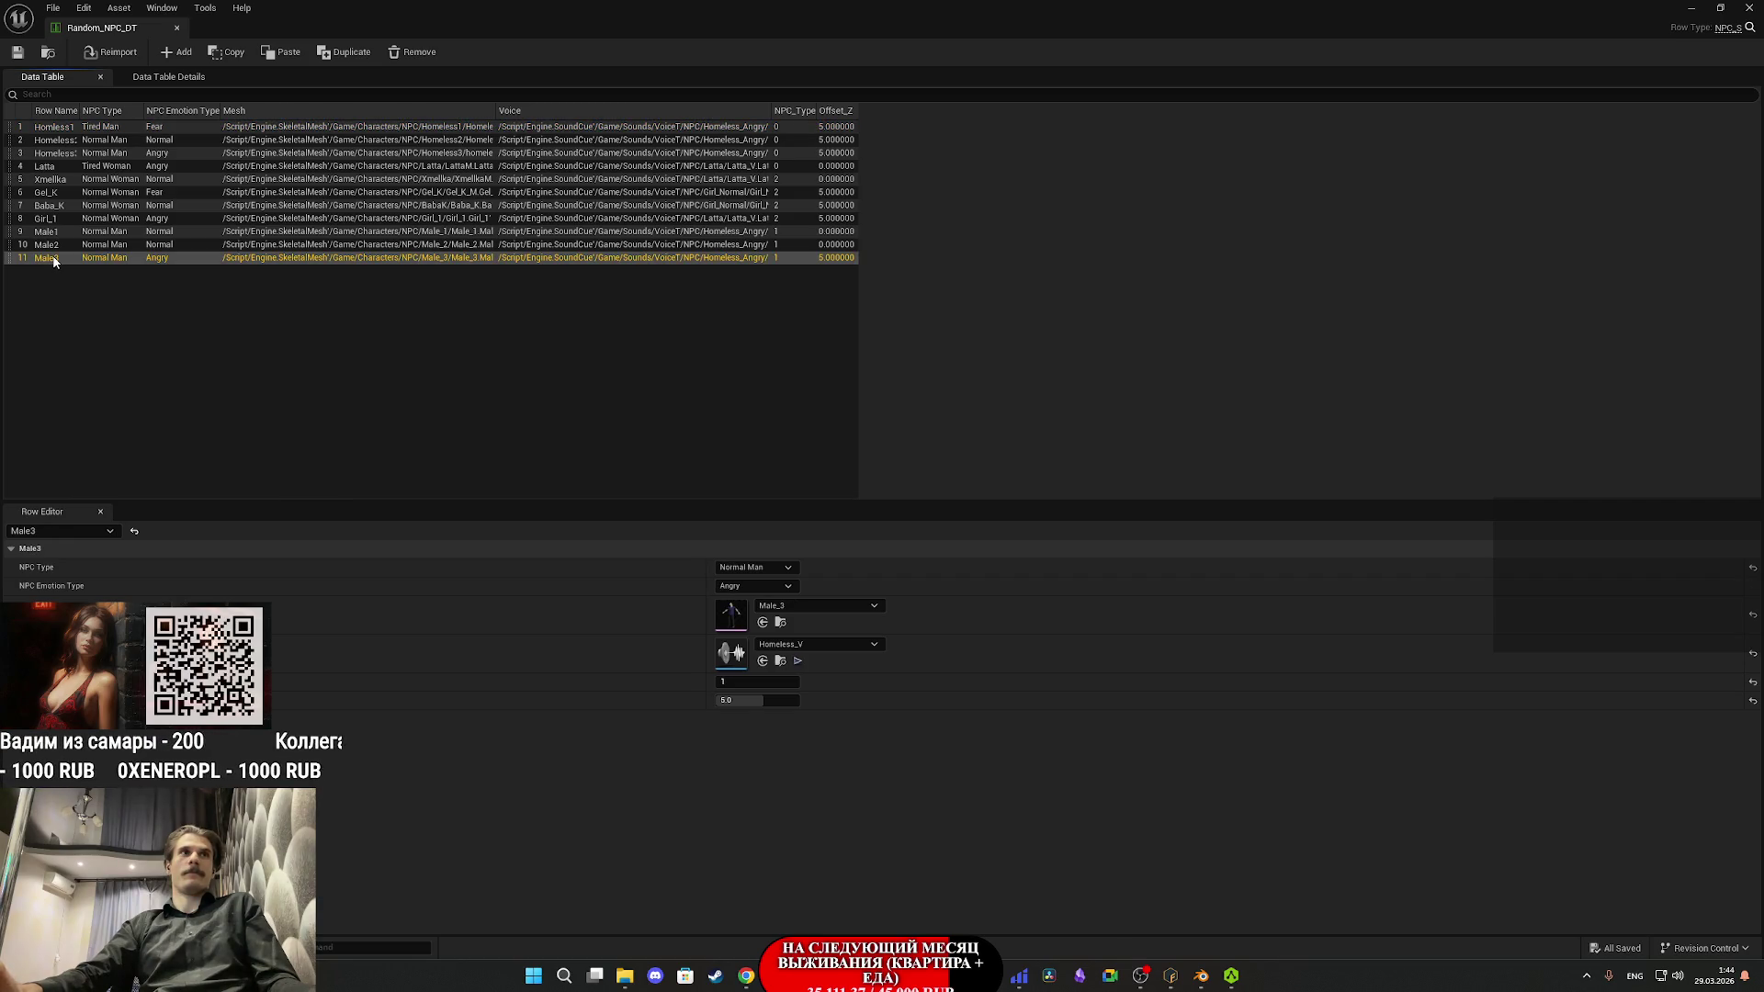
{"action": "right_click", "coordinate": [53, 261]}
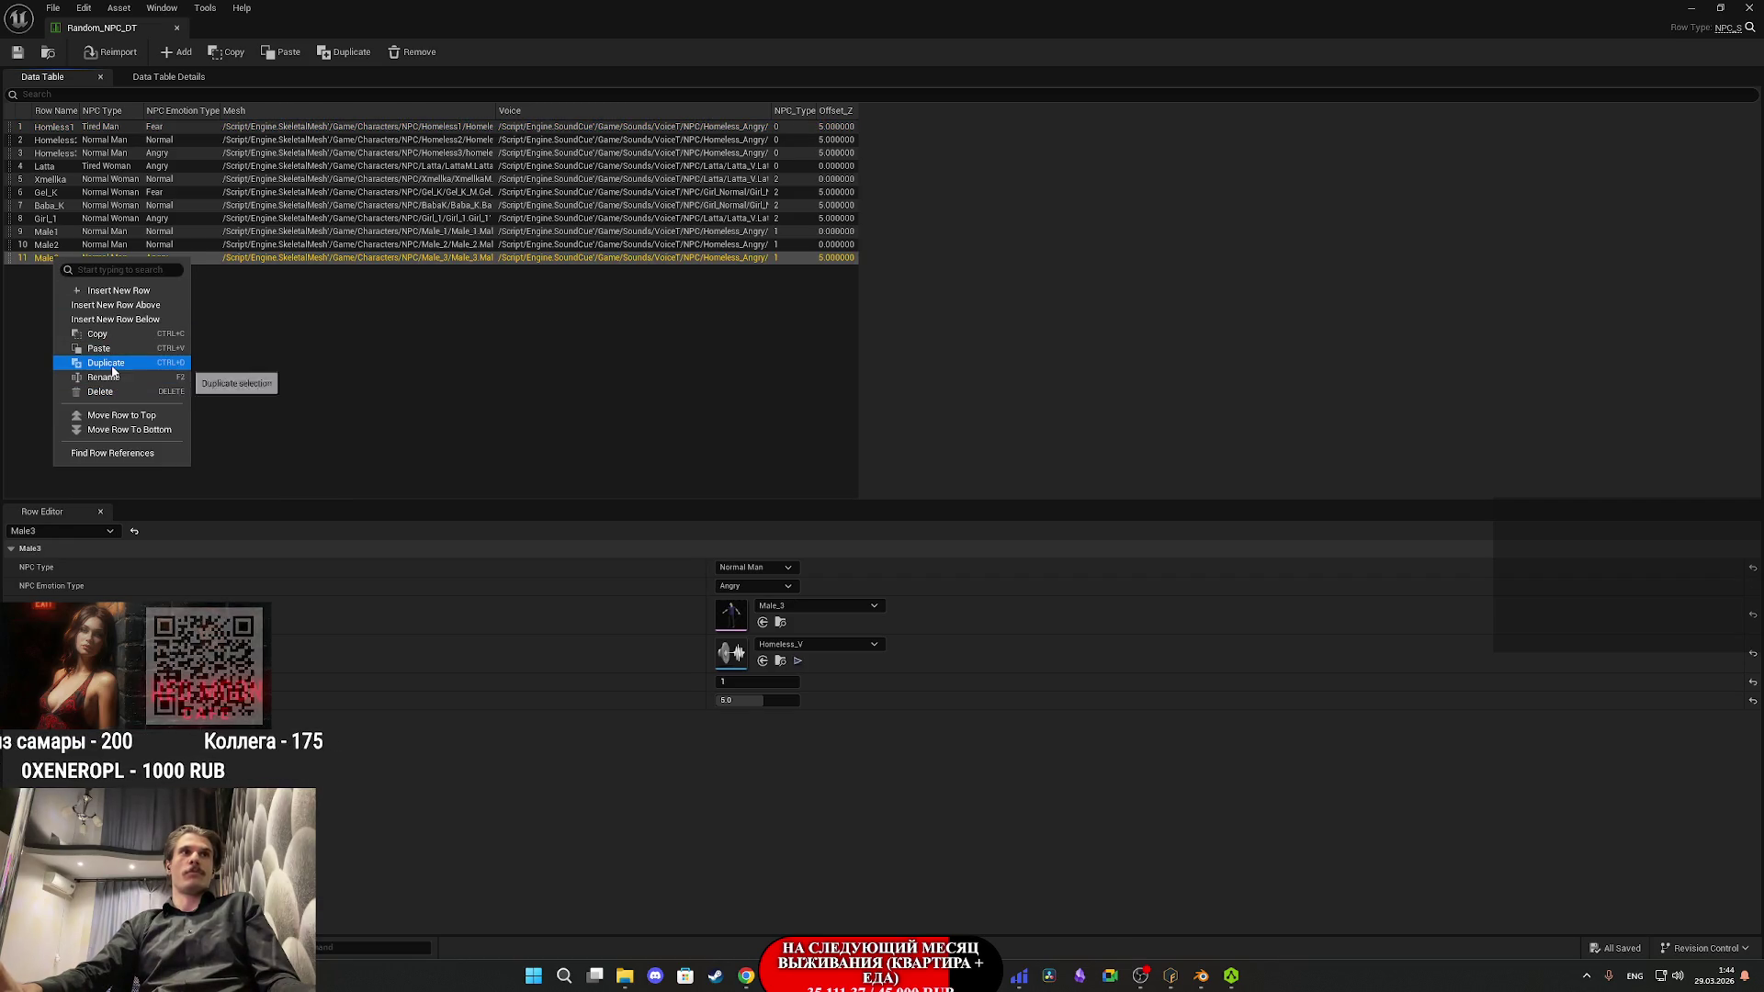
{"action": "left_click", "coordinate": [112, 371]}
{"action": "double_click", "coordinate": [50, 271]}
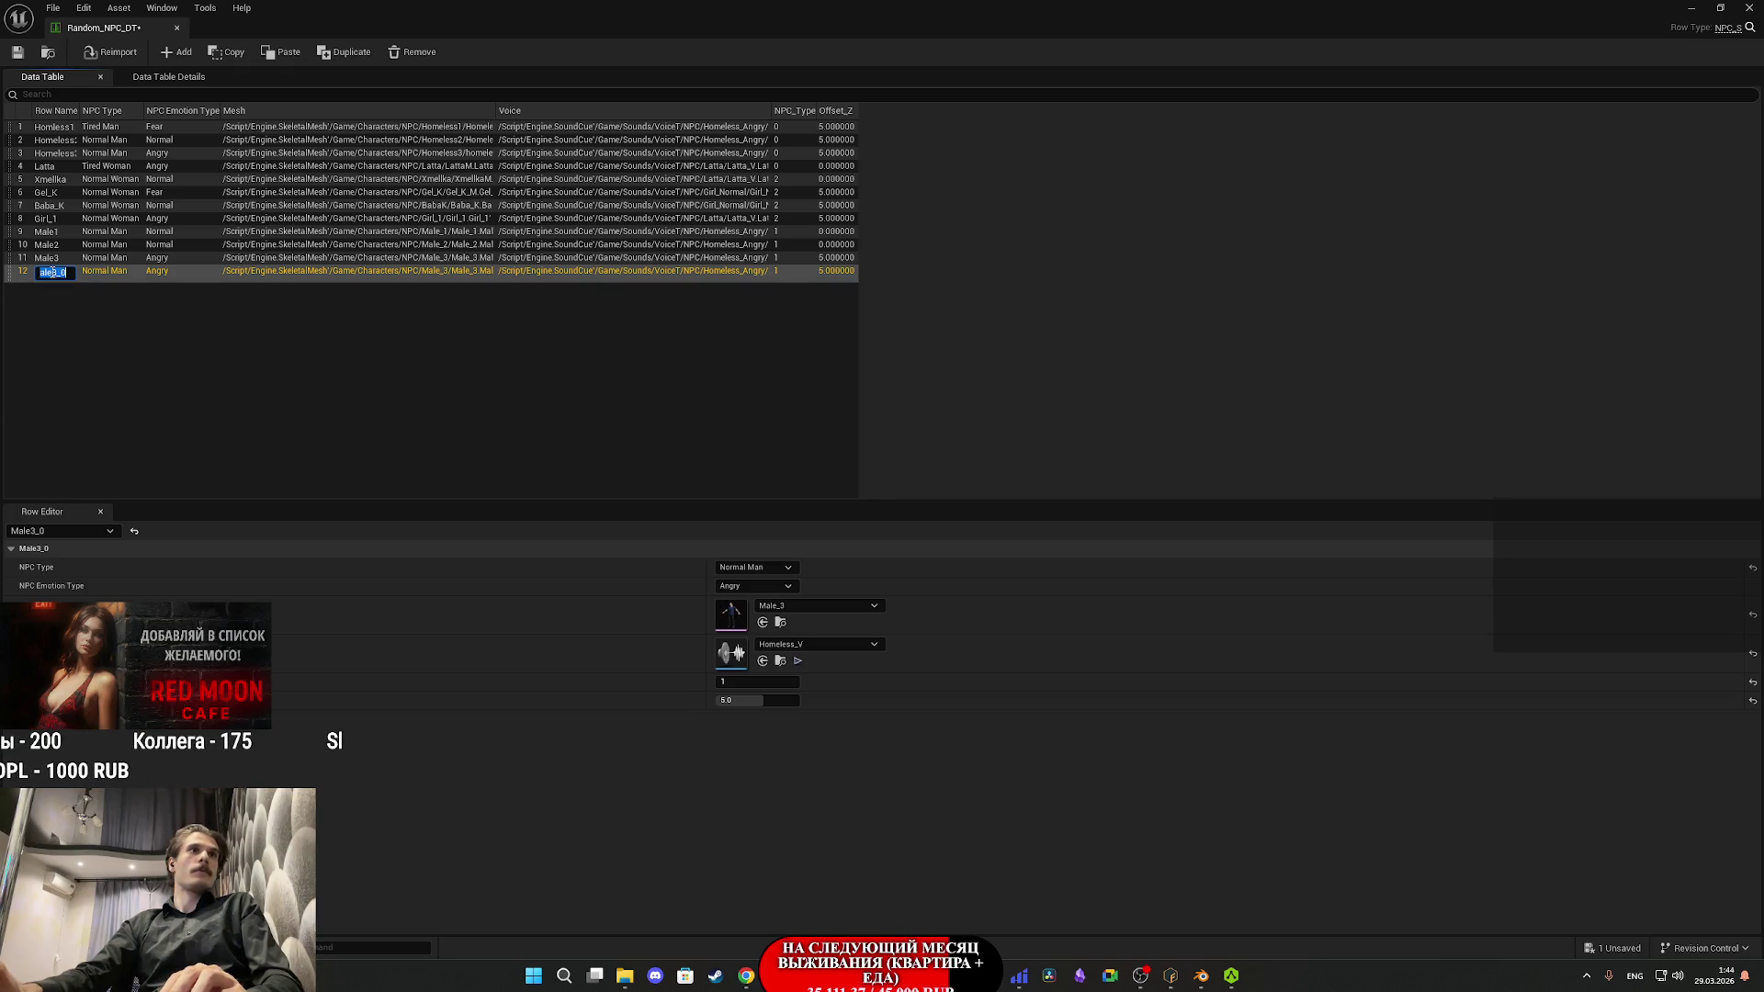
{"action": "key", "text": "BackSpace"}
{"action": "key", "text": "BackSpace"}
{"action": "key", "text": "BackSpace"}
{"action": "type", "text": "4"}
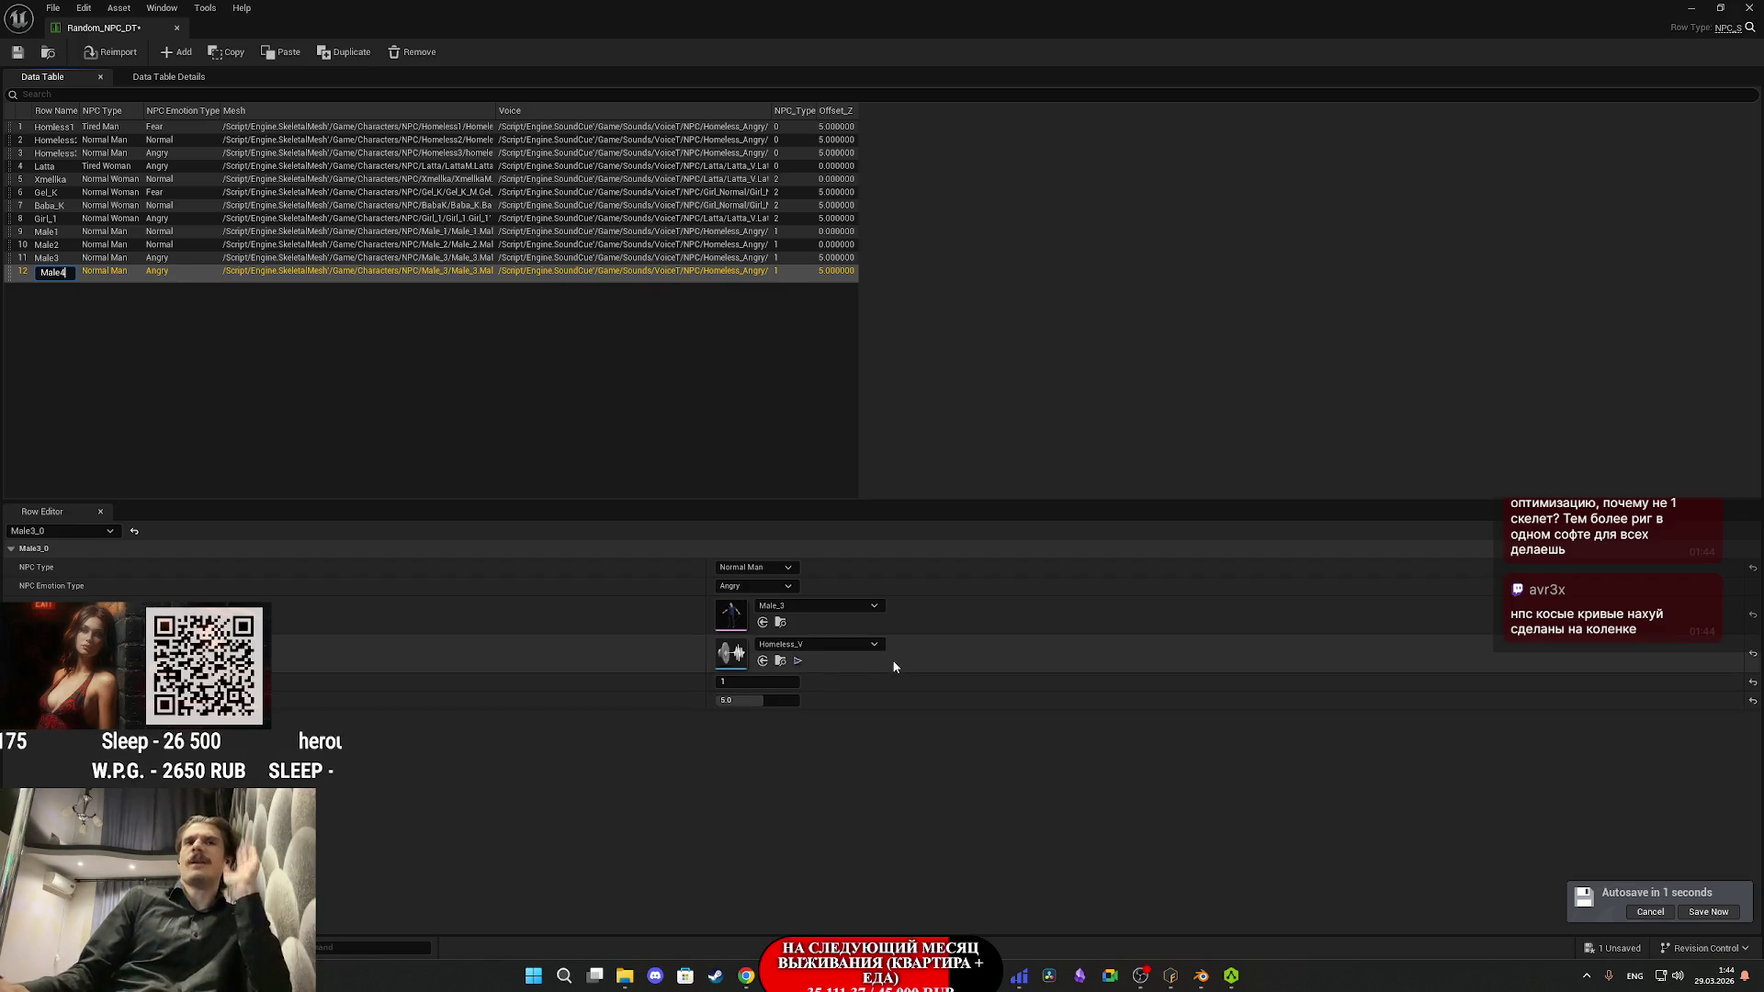
- Set the Male4 row's mesh to Male_4 and its NPC Emotion Type to Normal
{"action": "left_click", "coordinate": [790, 606]}
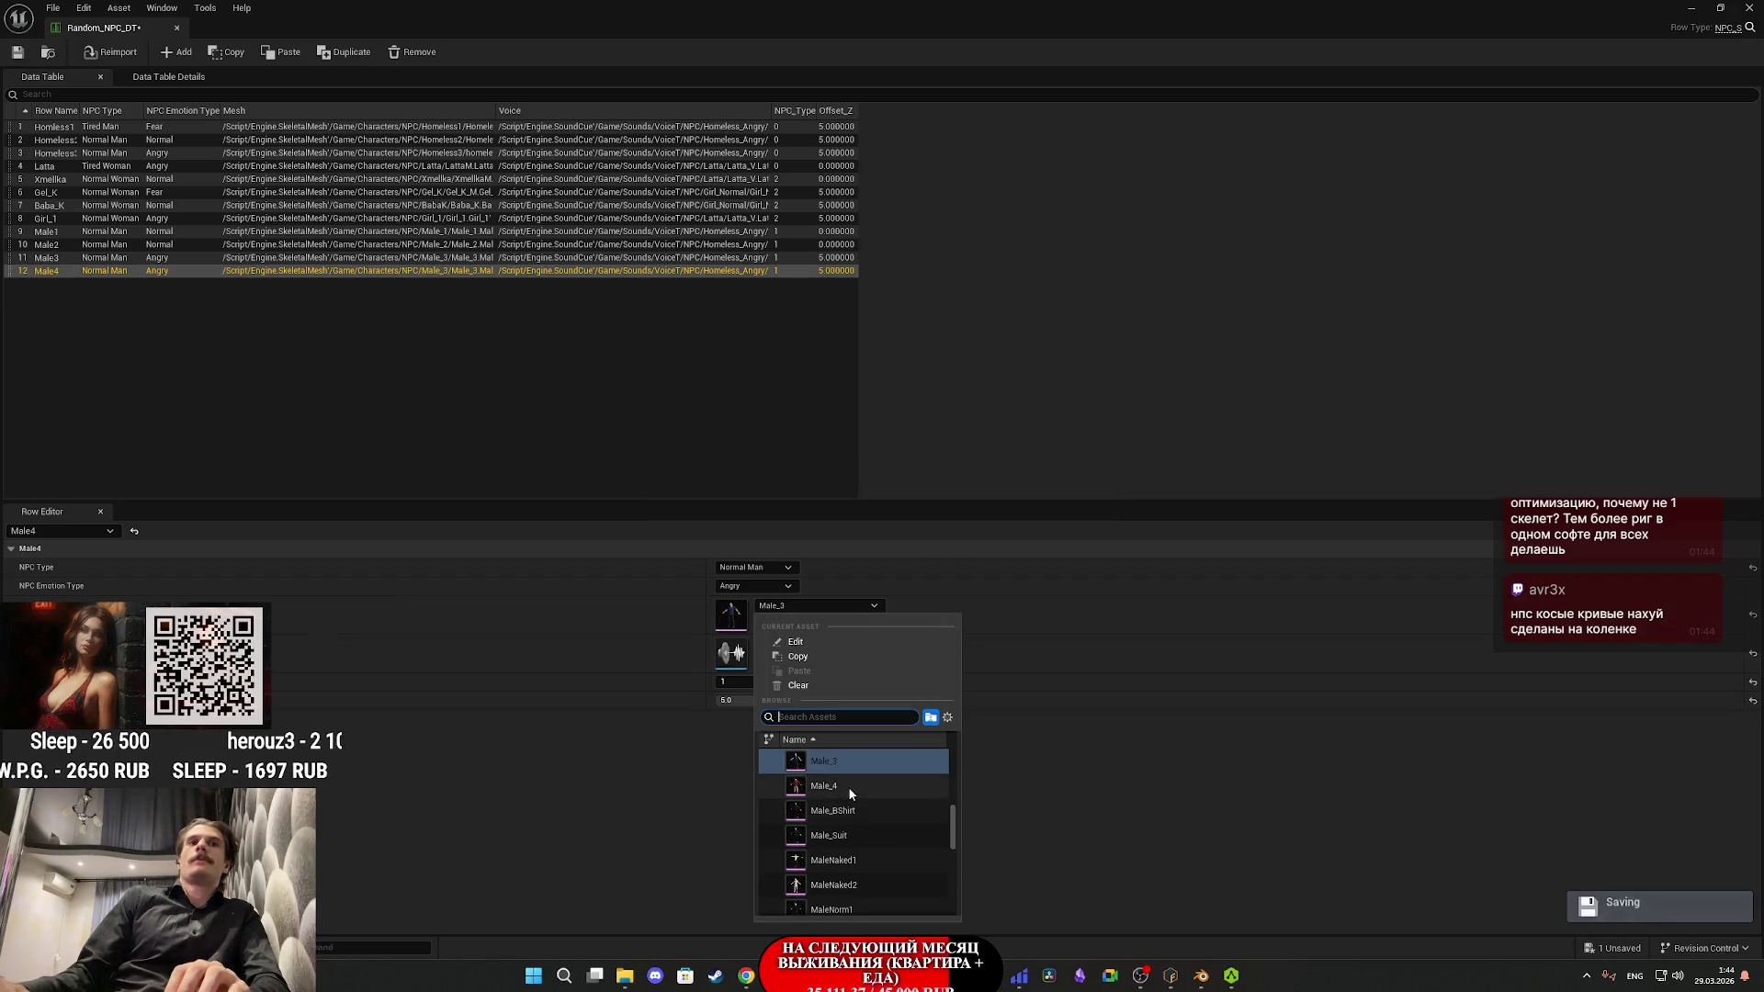
{"action": "left_click", "coordinate": [847, 786]}
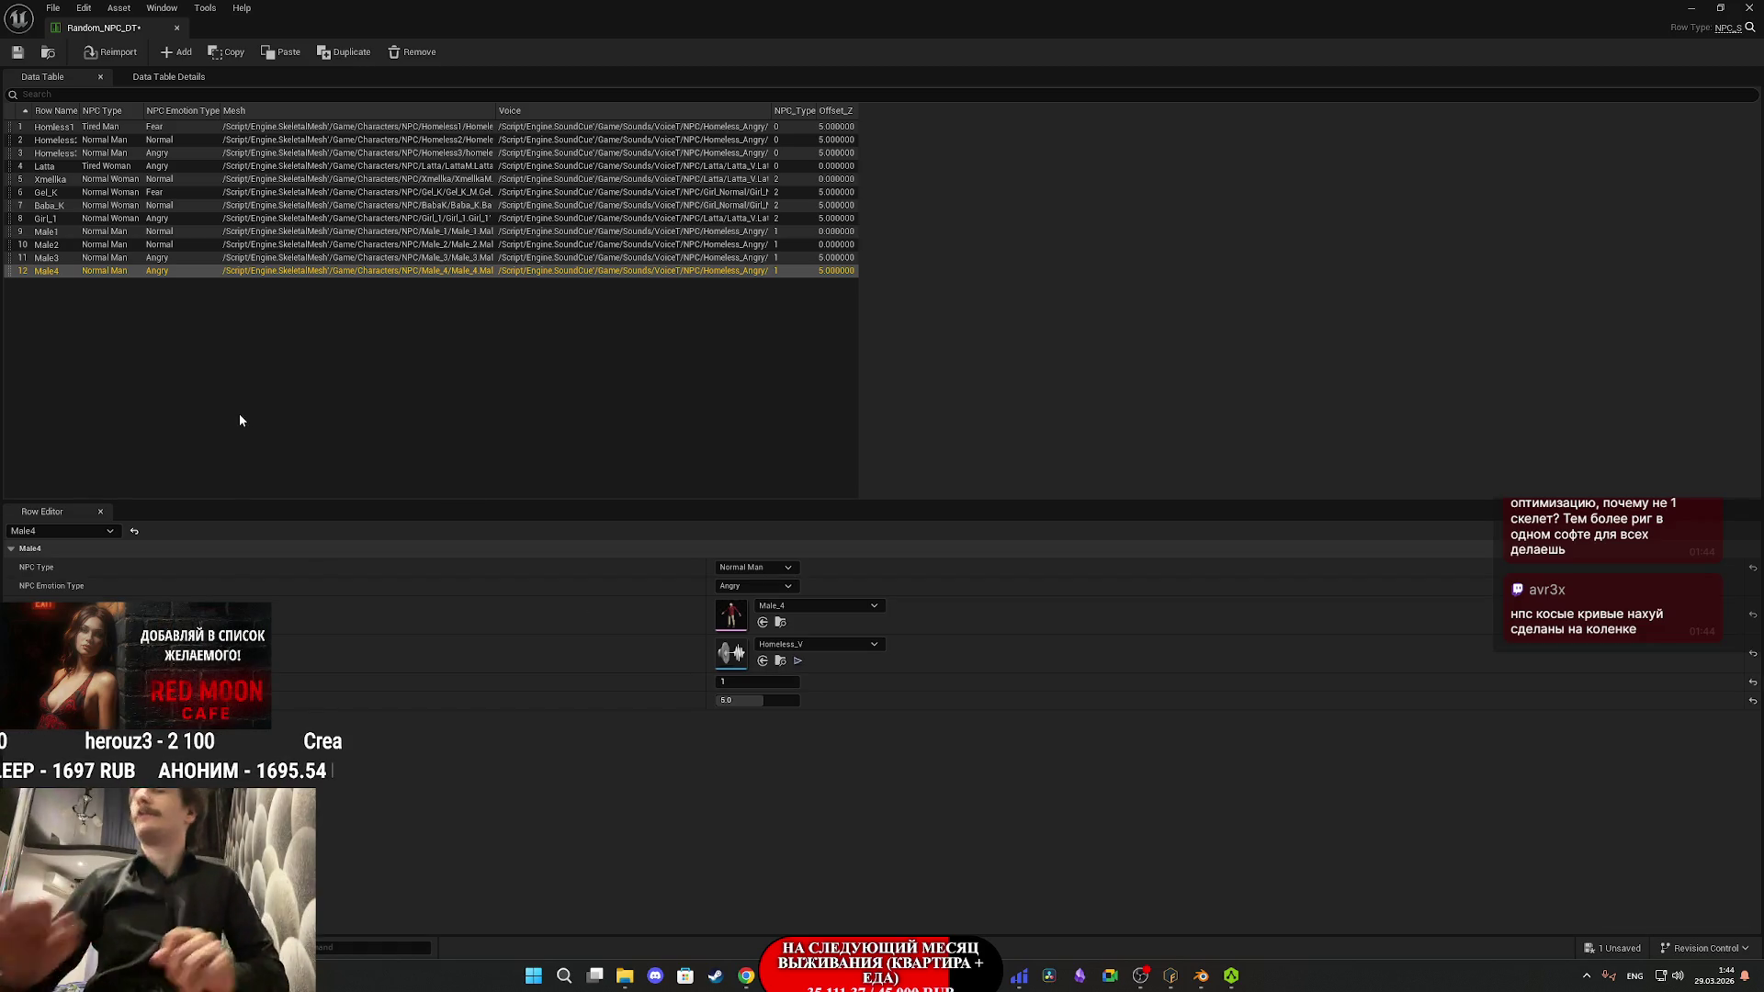
{"action": "left_click", "coordinate": [756, 586]}
{"action": "left_click", "coordinate": [754, 611]}
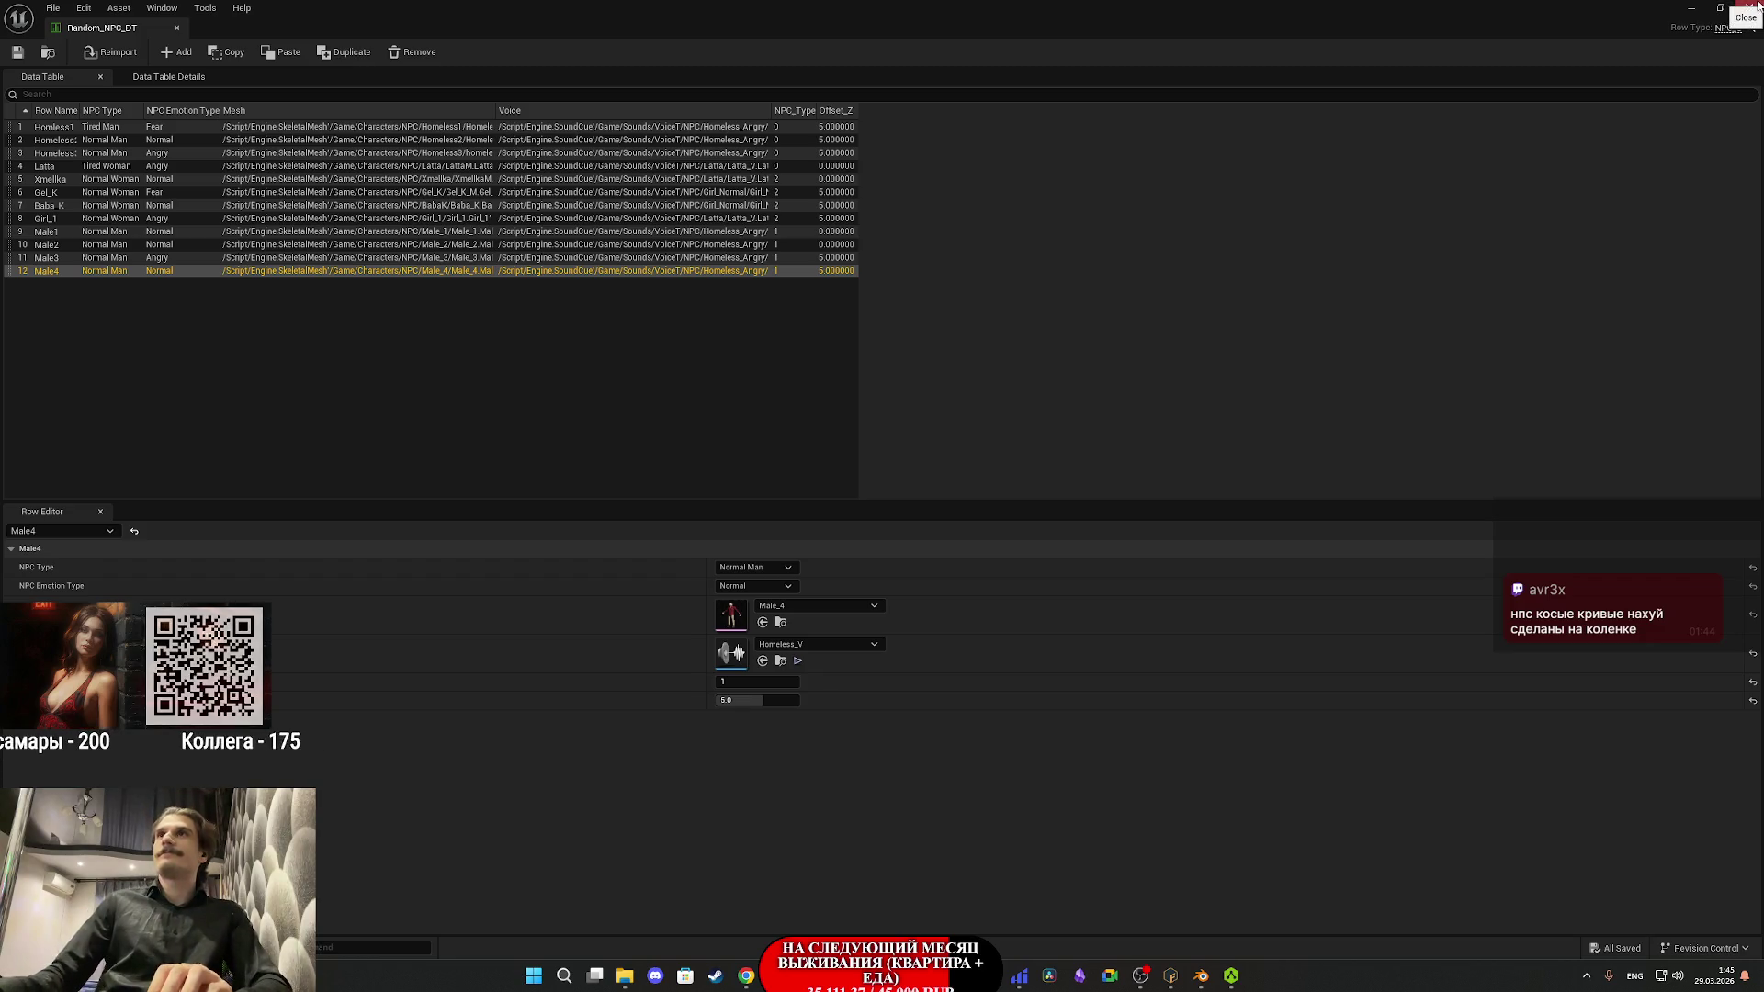
- Close Random_NPC_DT, test-play briefly, save all content including the map, then play fullscreen
{"action": "left_click", "coordinate": [1749, 7]}
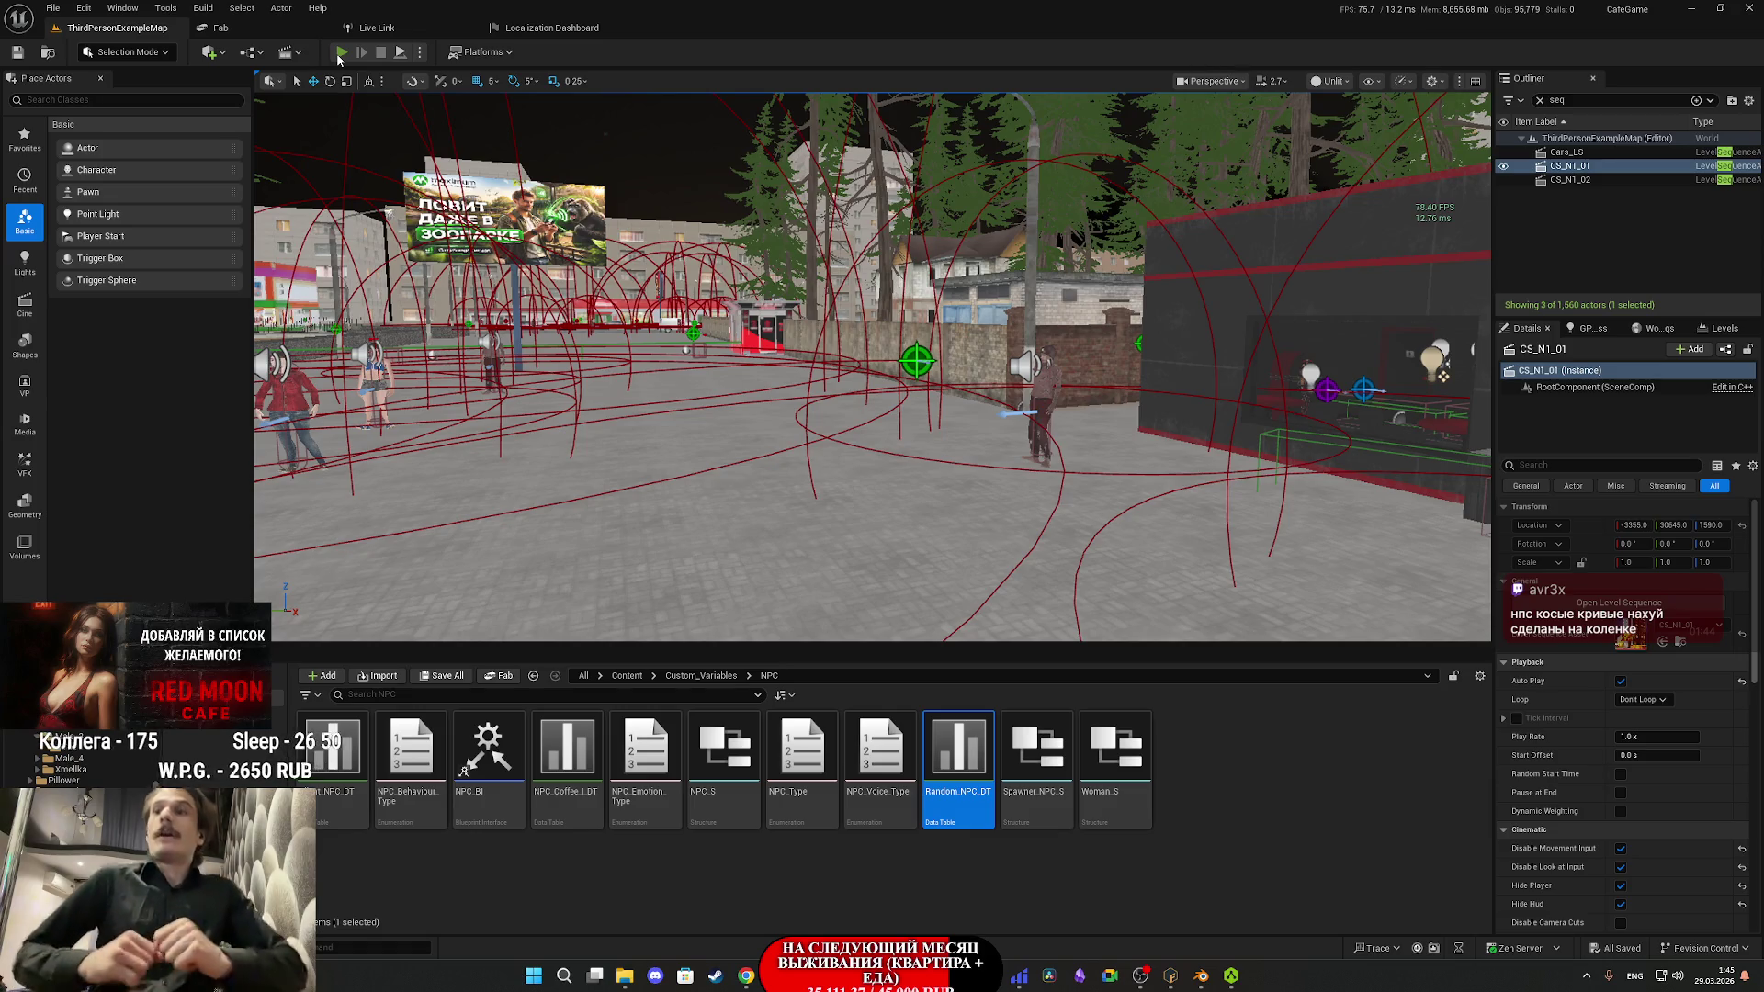
{"action": "key", "text": "alt+p"}
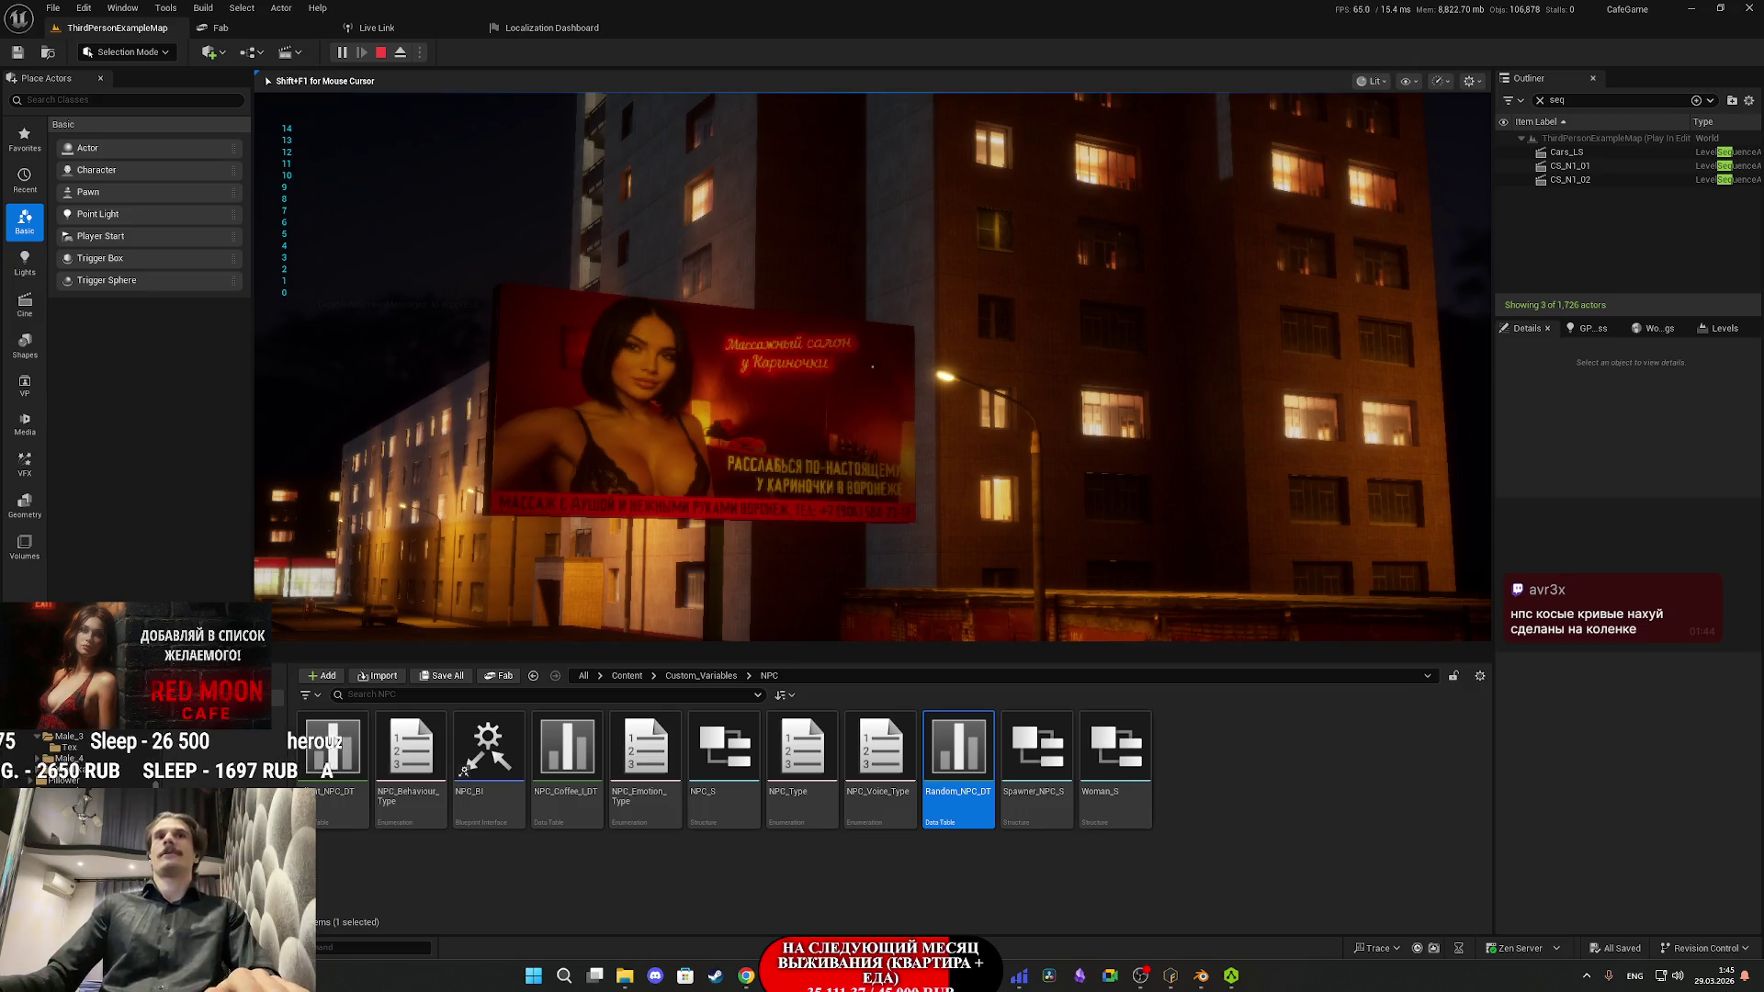
{"action": "key", "text": "Escape"}
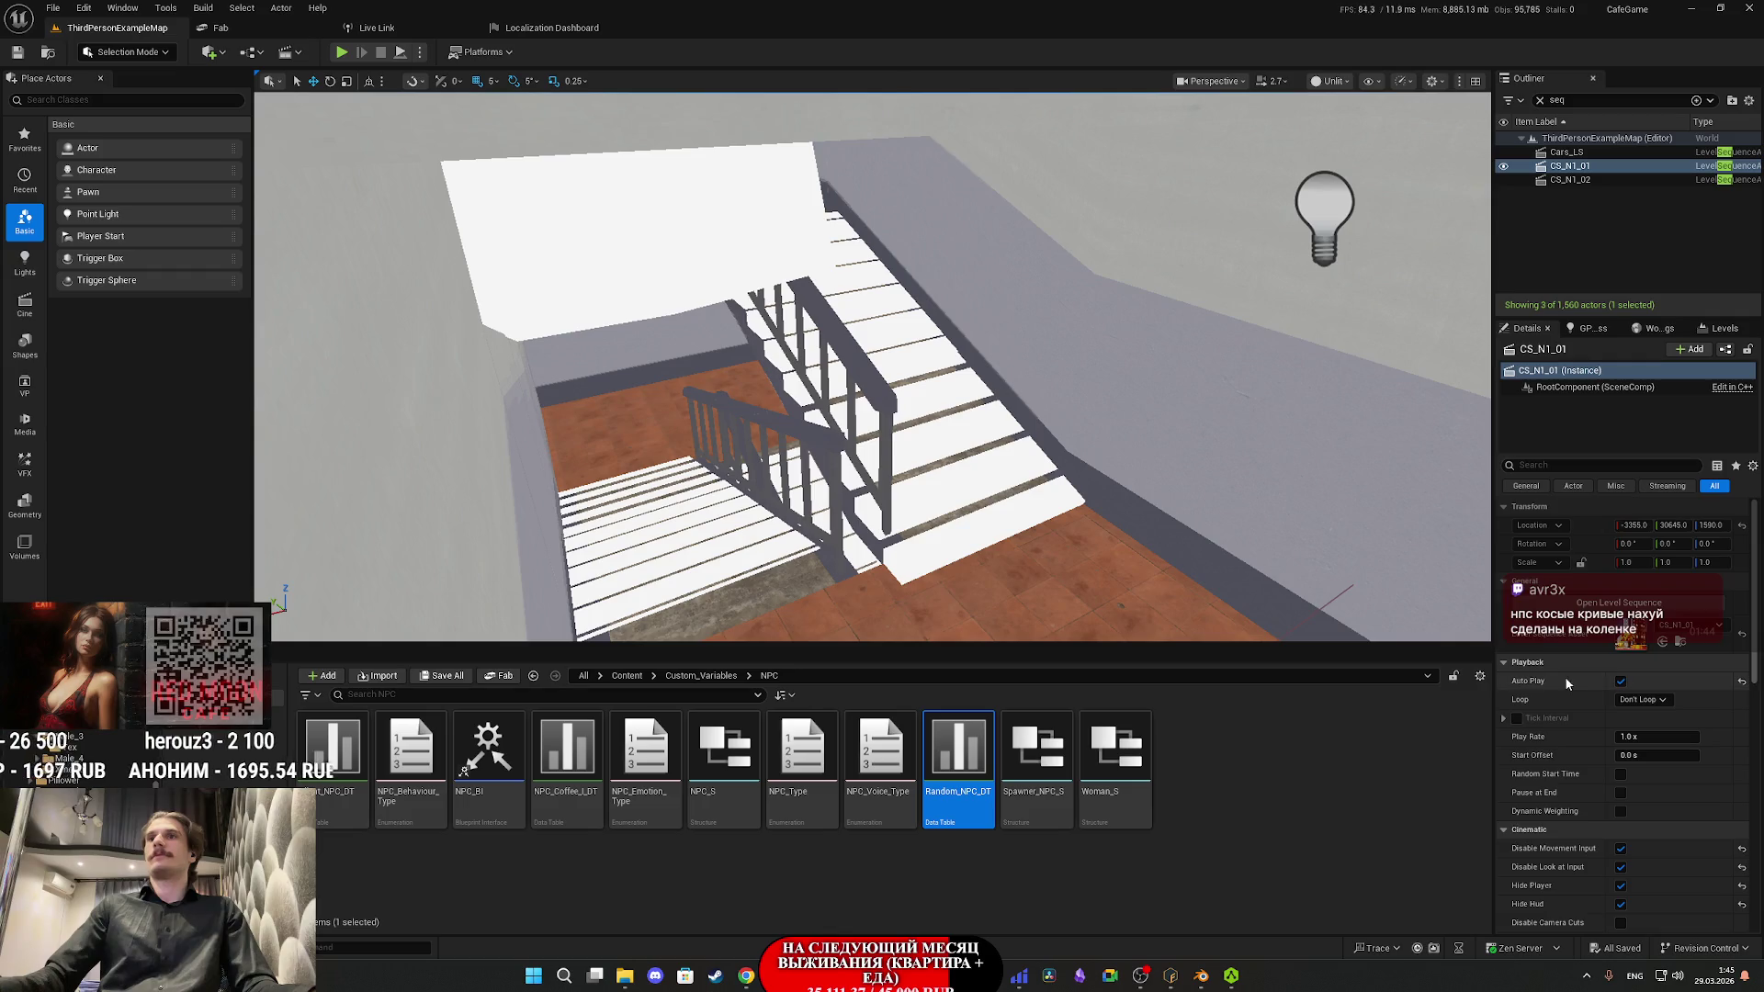
{"action": "left_click", "coordinate": [444, 680]}
{"action": "left_click", "coordinate": [1000, 643]}
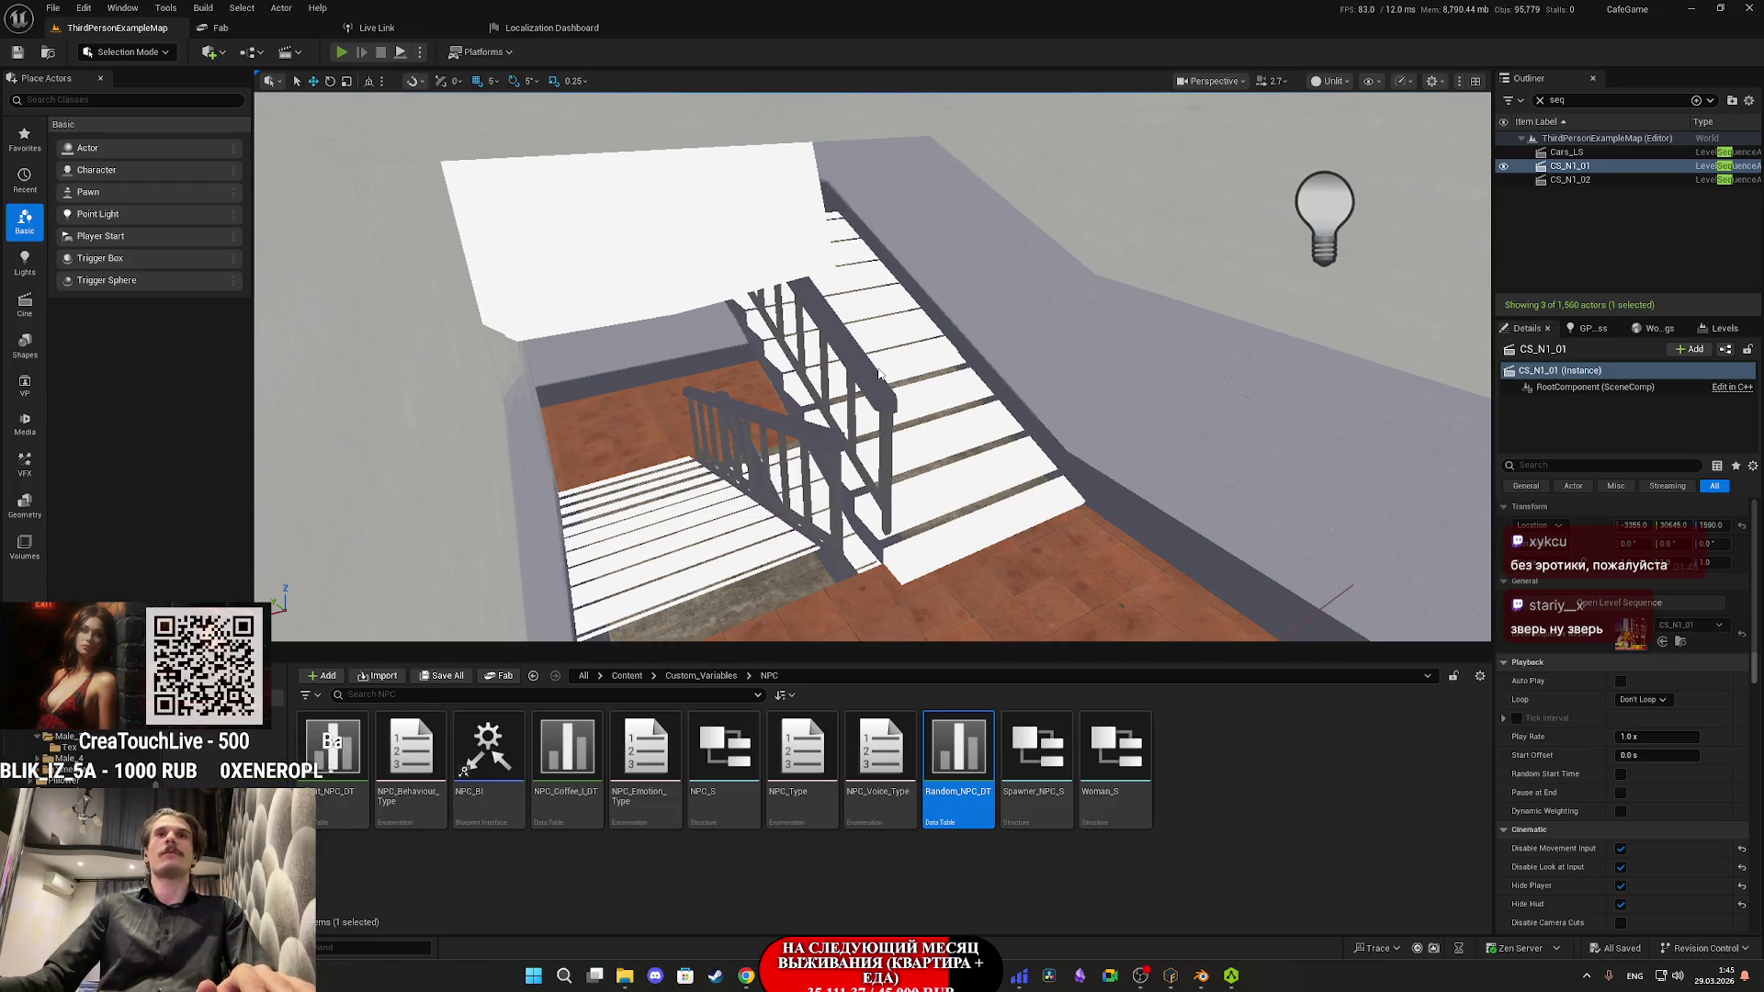
{"action": "key", "text": "alt+p"}
{"action": "key", "text": "F11"}
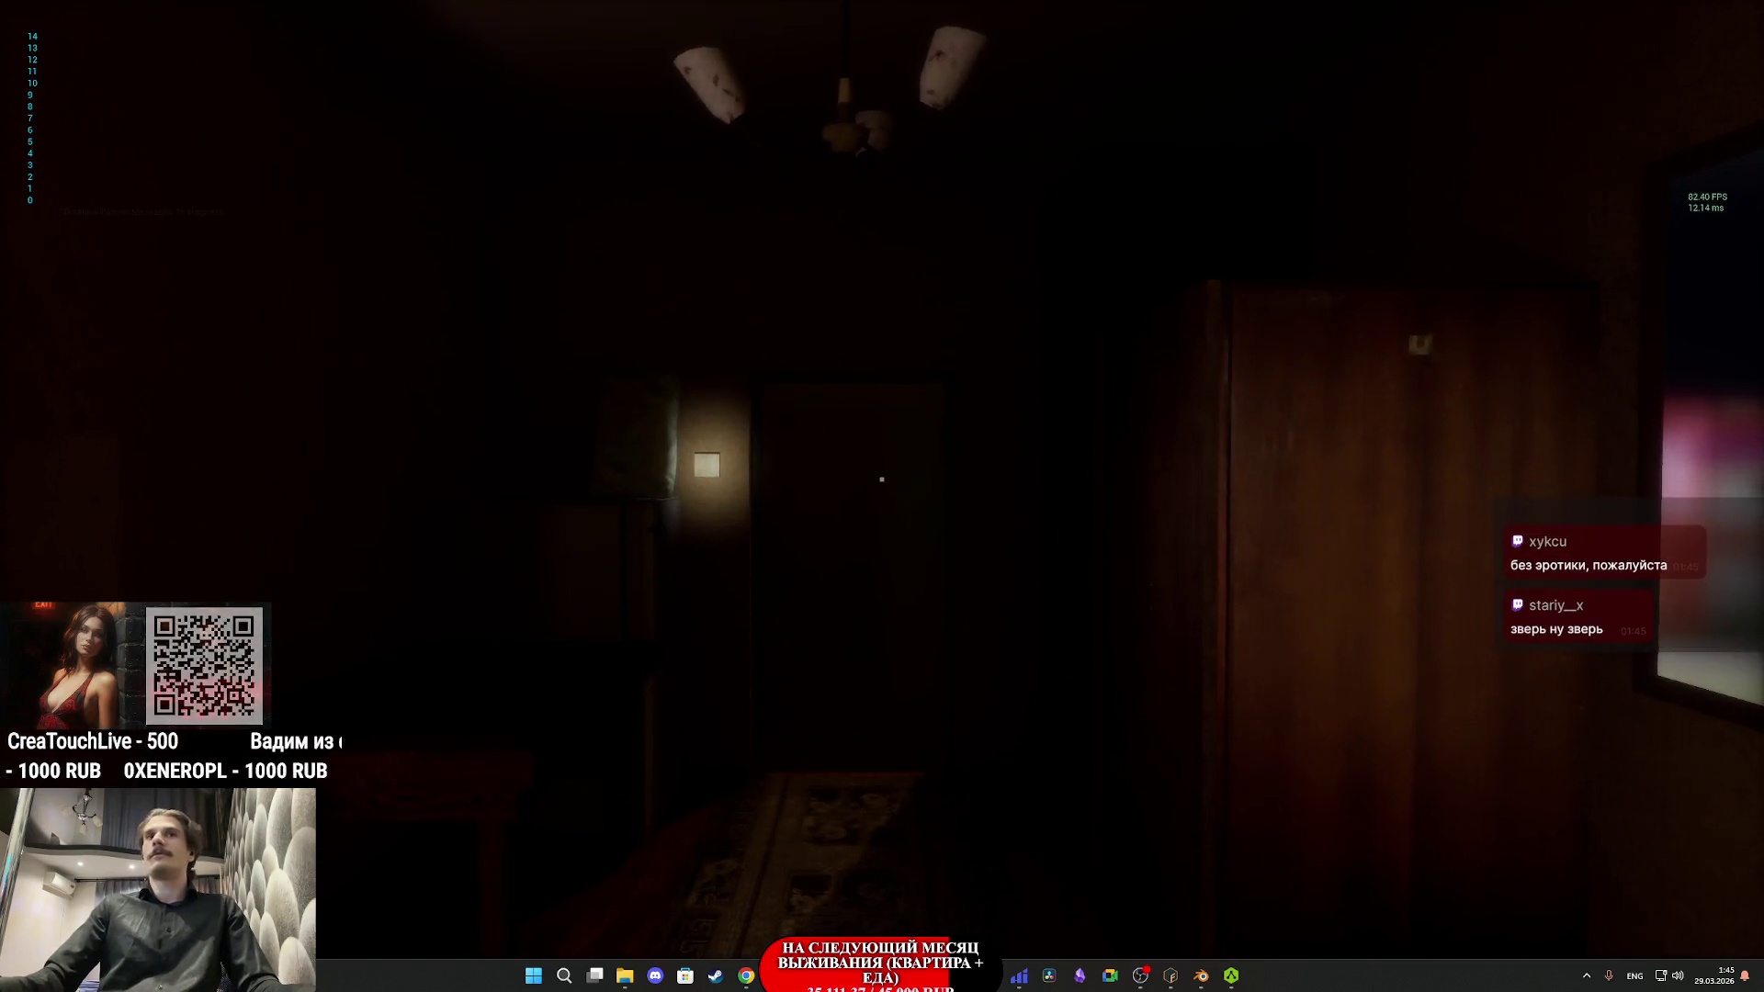
- Walk through the apartment, take the red shirt from the closet, and exit the front door
{"action": "key", "text": "w"}
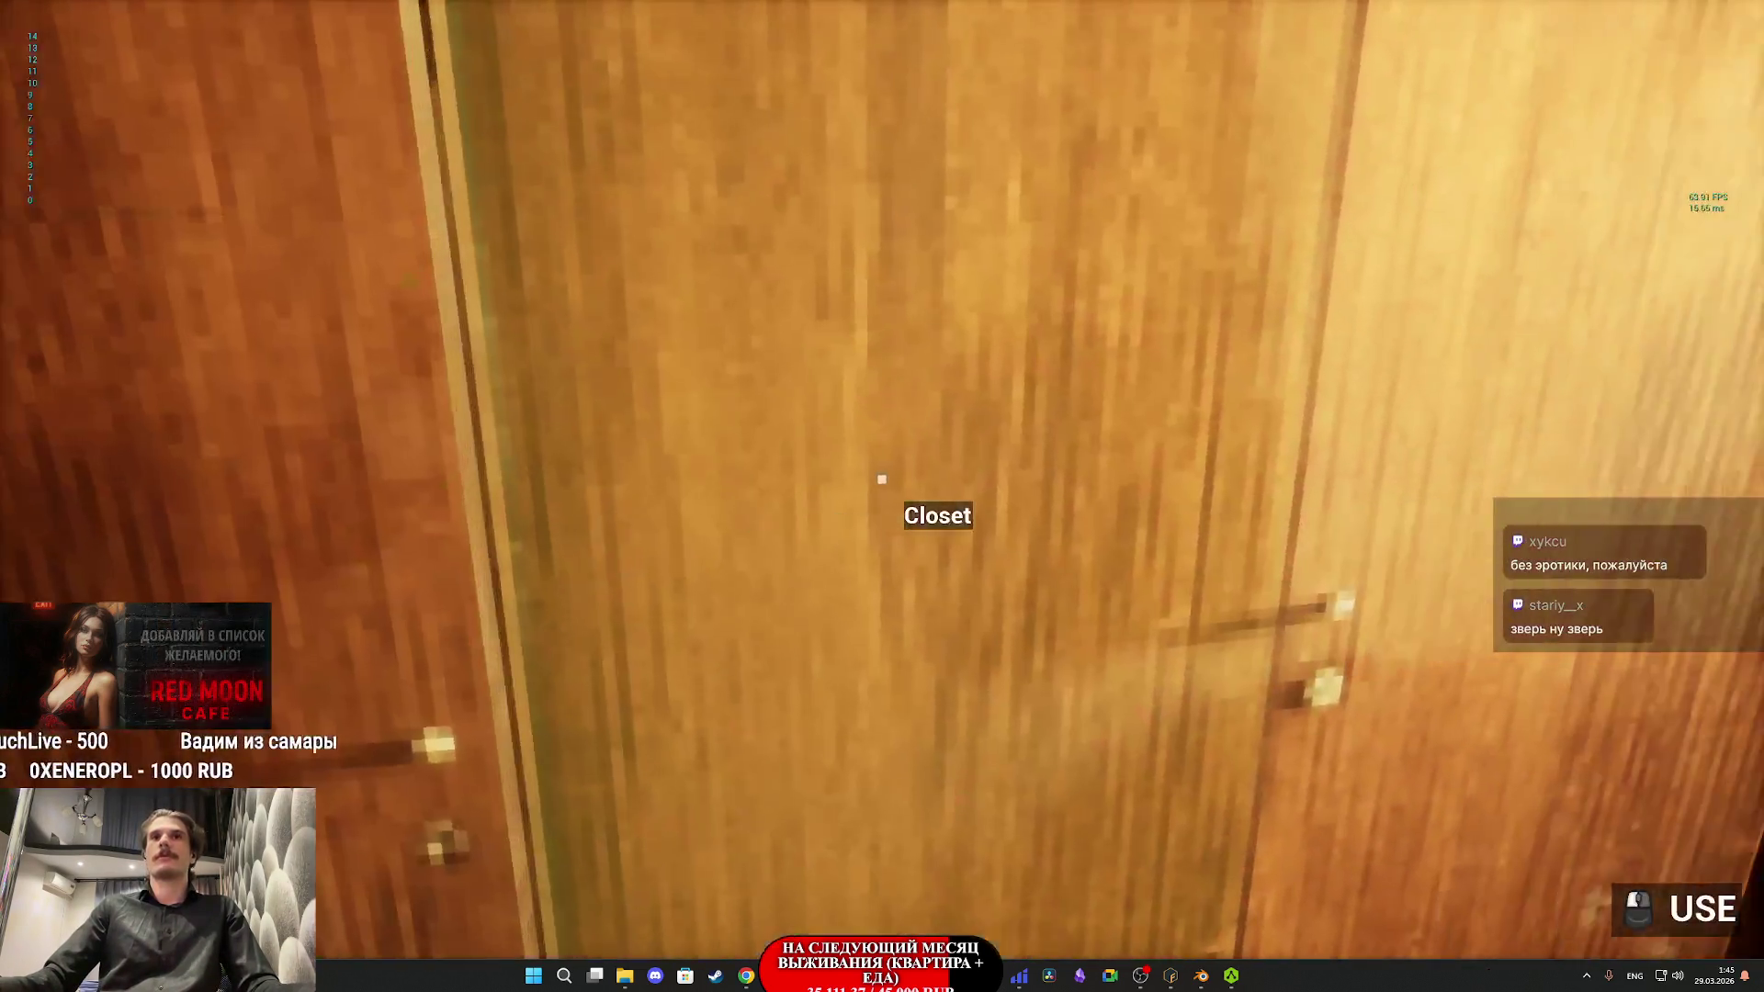
{"action": "left_click", "coordinate": [881, 479]}
{"action": "left_click", "coordinate": [881, 479]}
{"action": "key", "text": "w"}
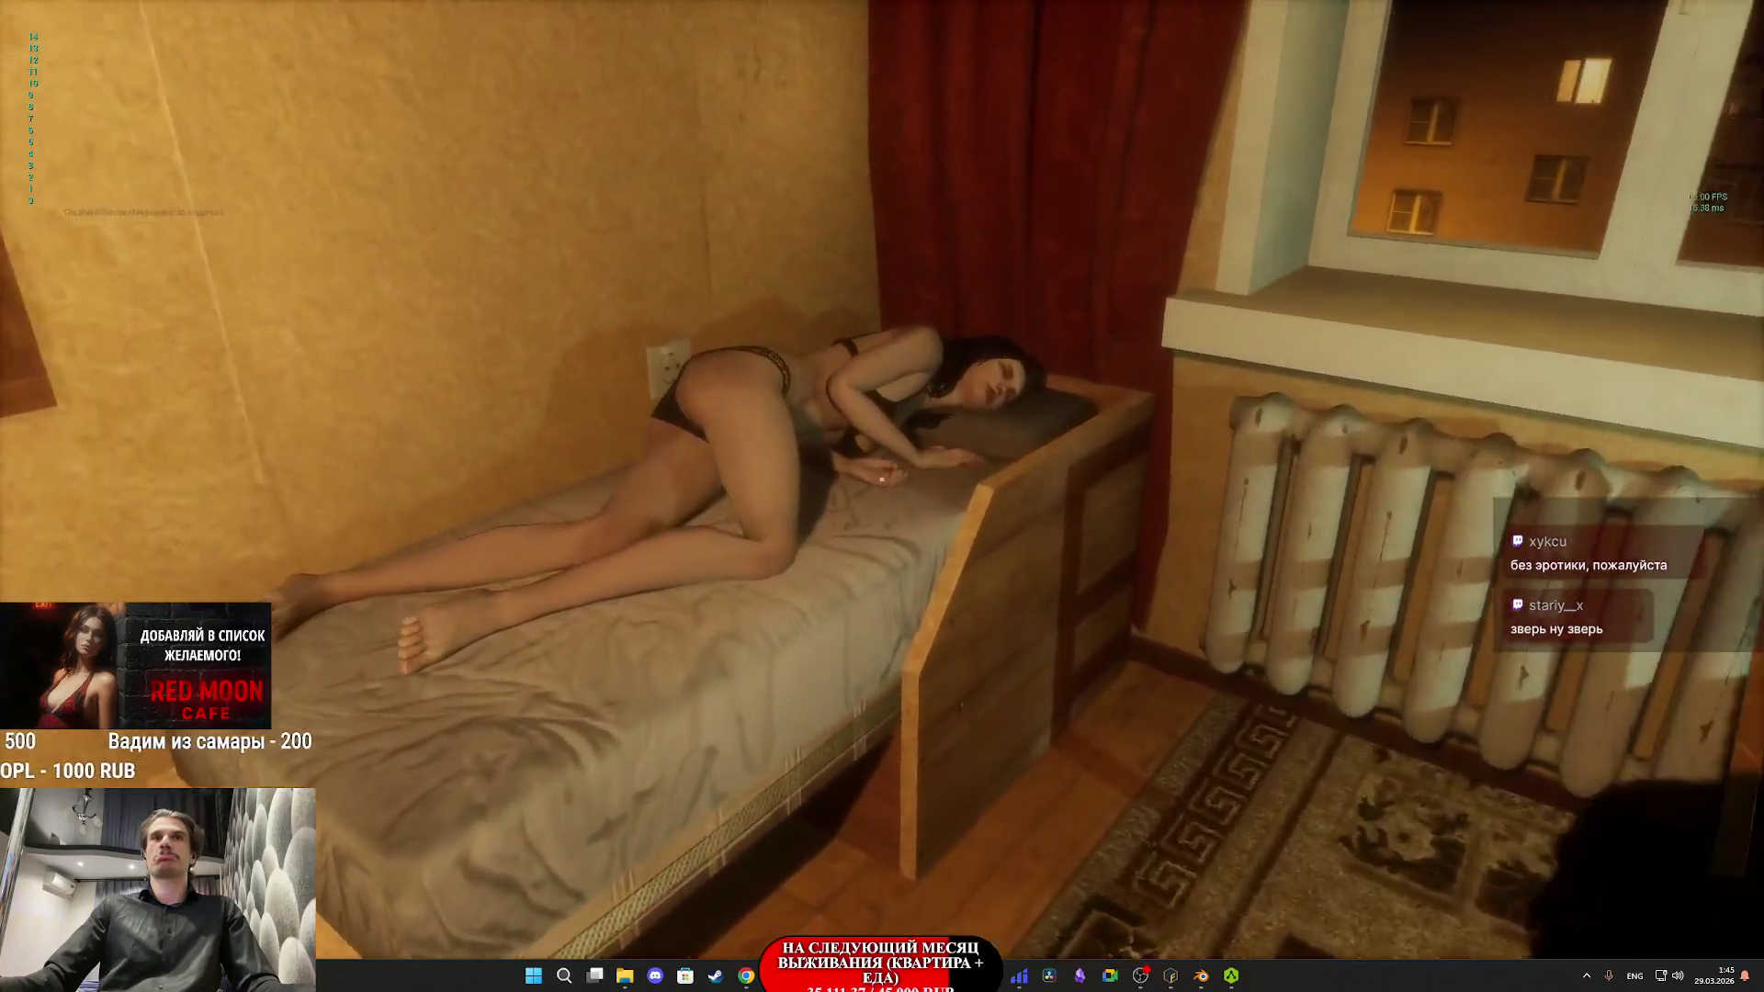
{"action": "key", "text": "s"}
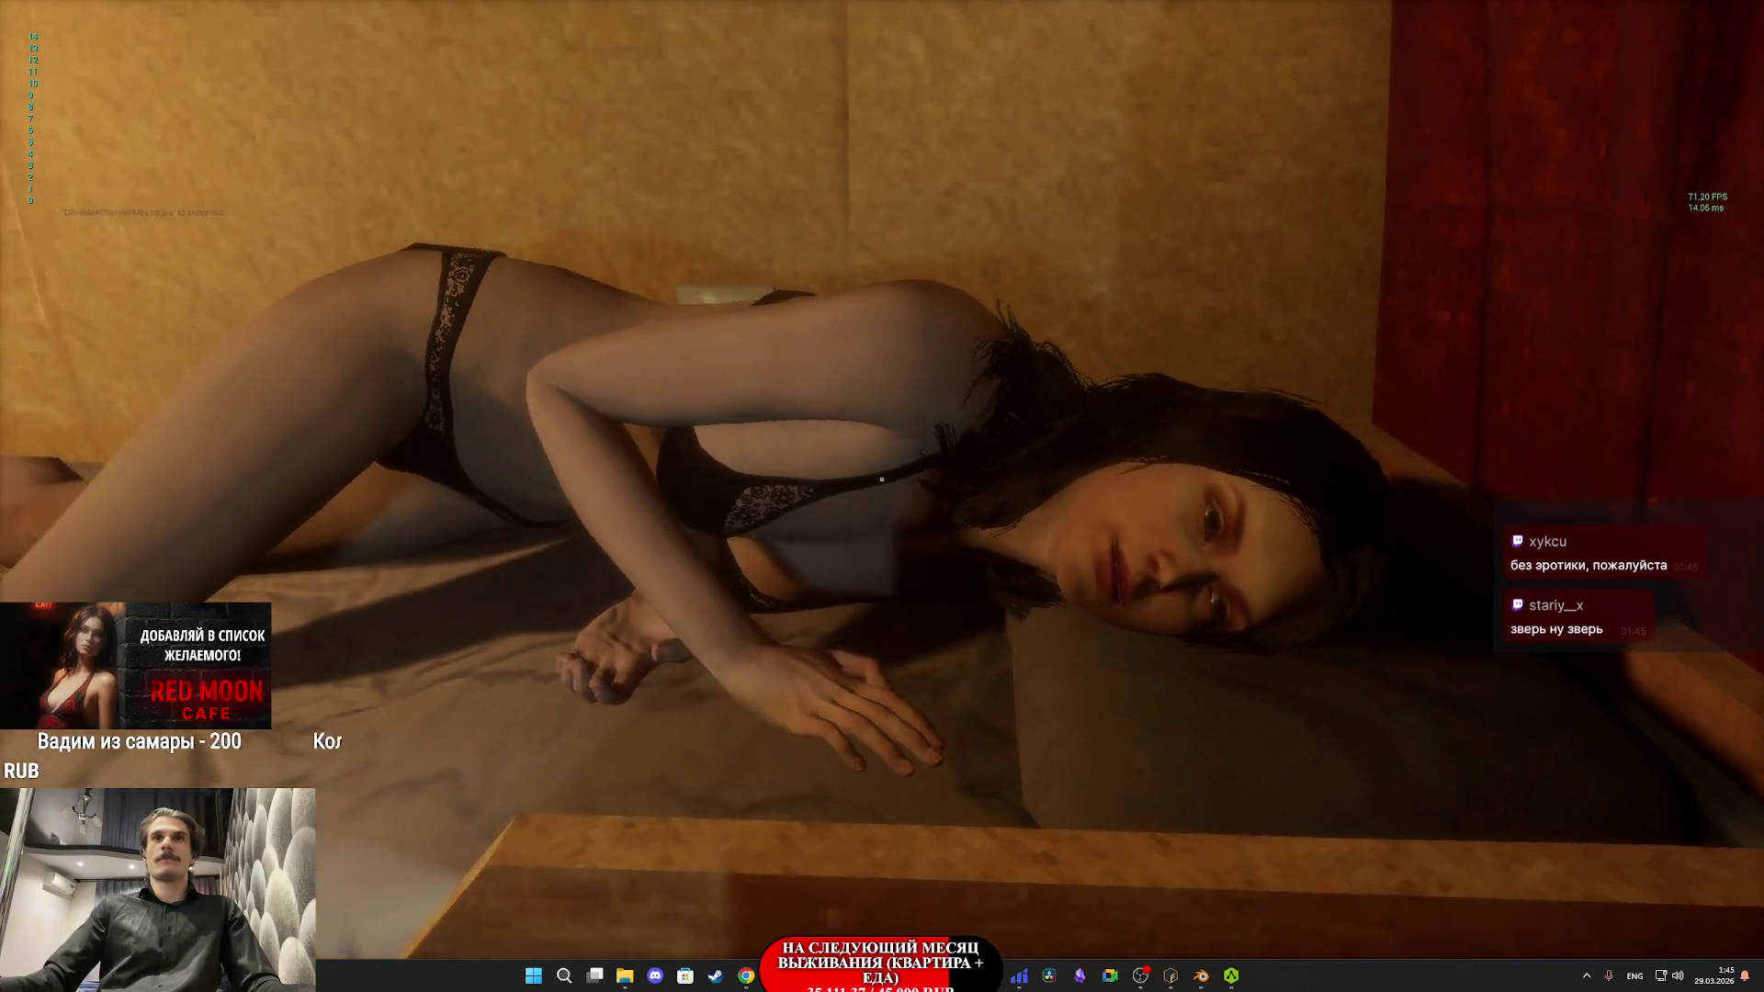
{"action": "key", "text": "w"}
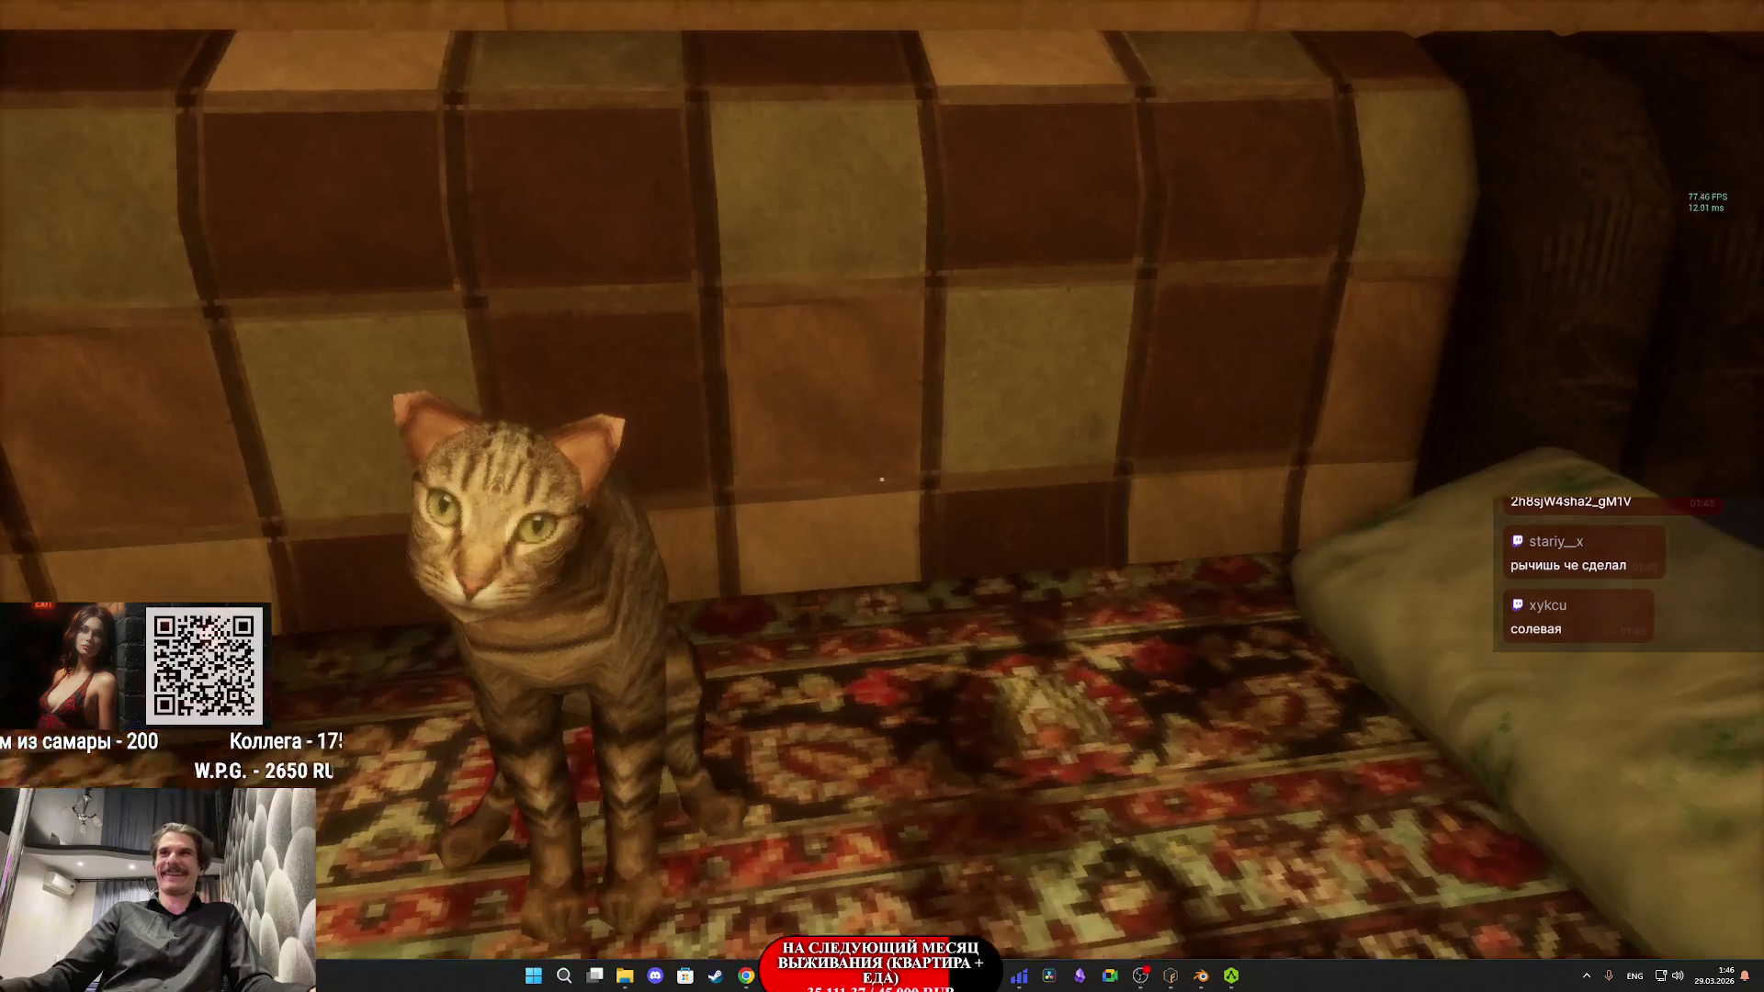
{"action": "key", "text": "w"}
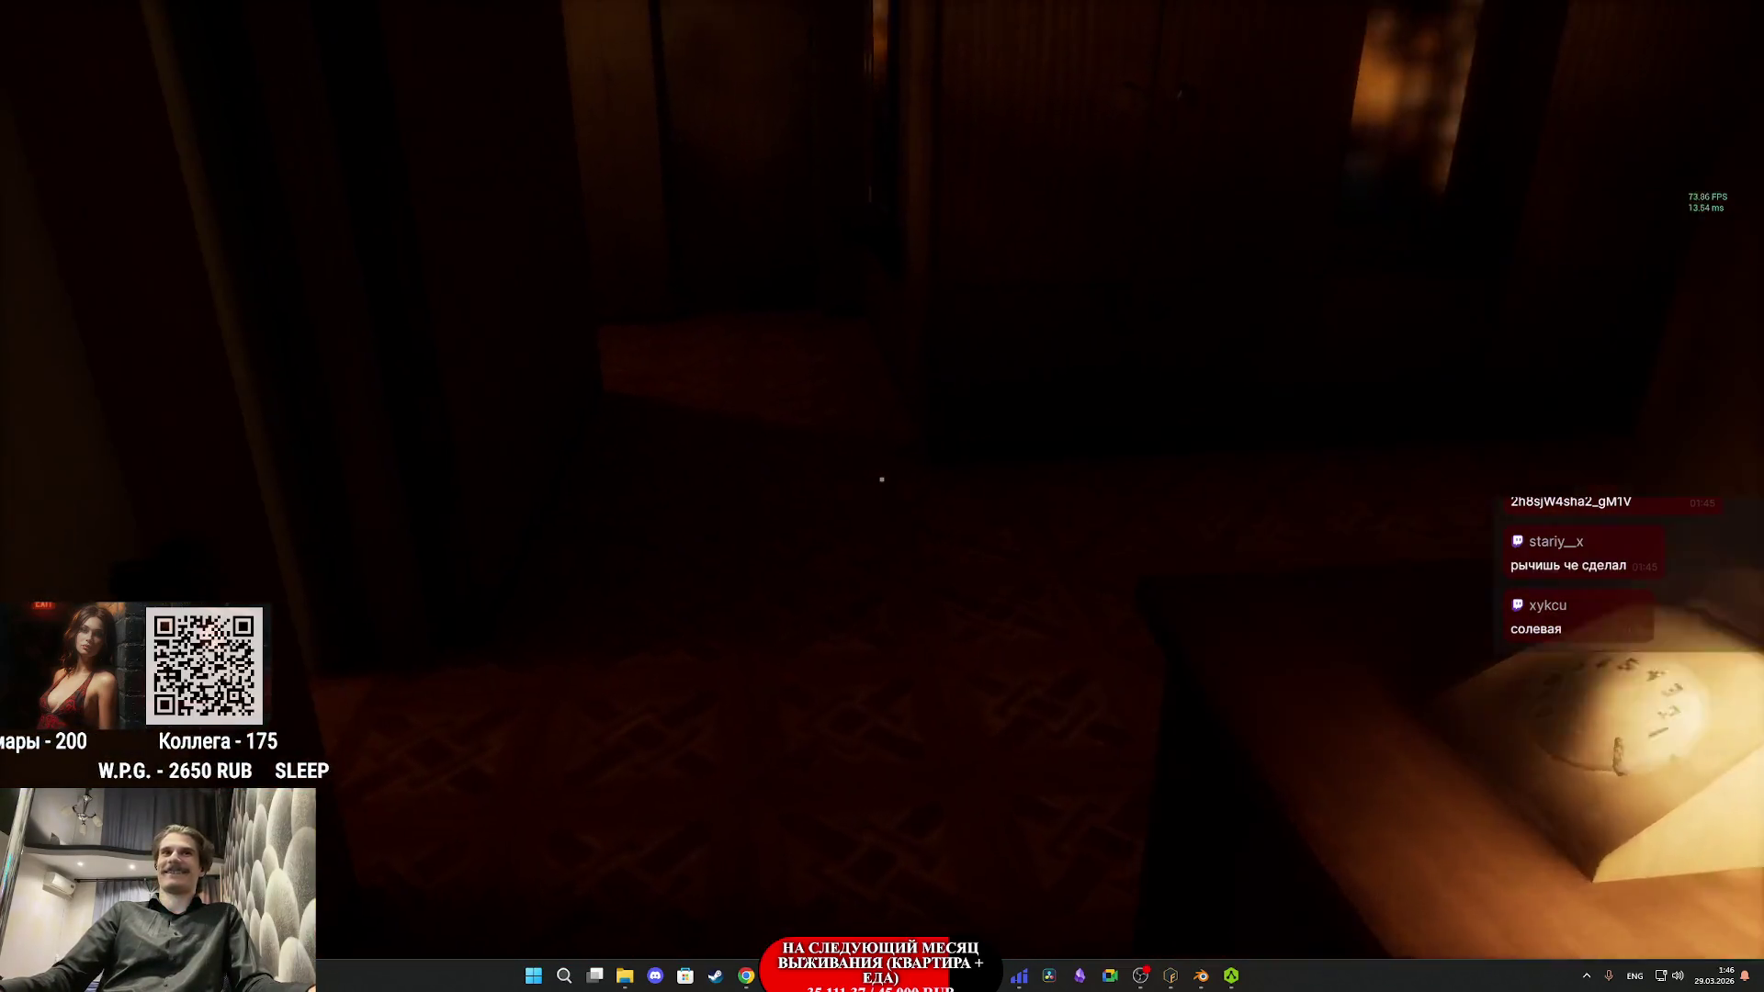
{"action": "key", "text": "w"}
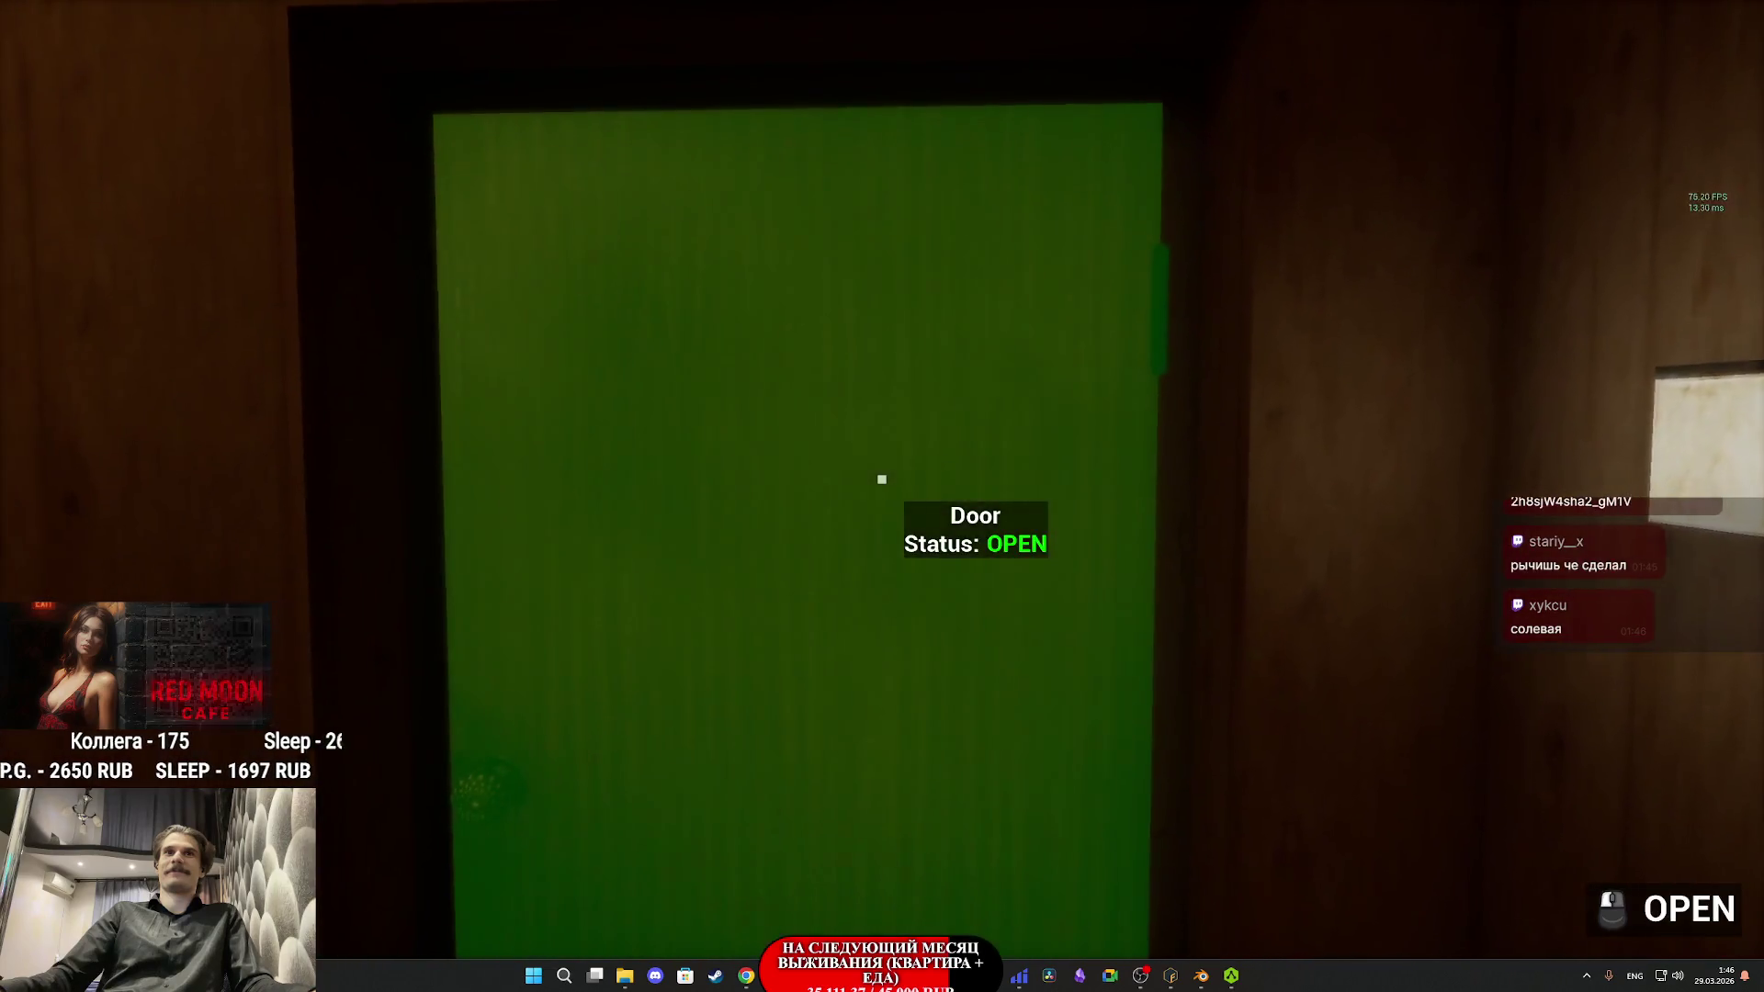
{"action": "left_click", "coordinate": [881, 478]}
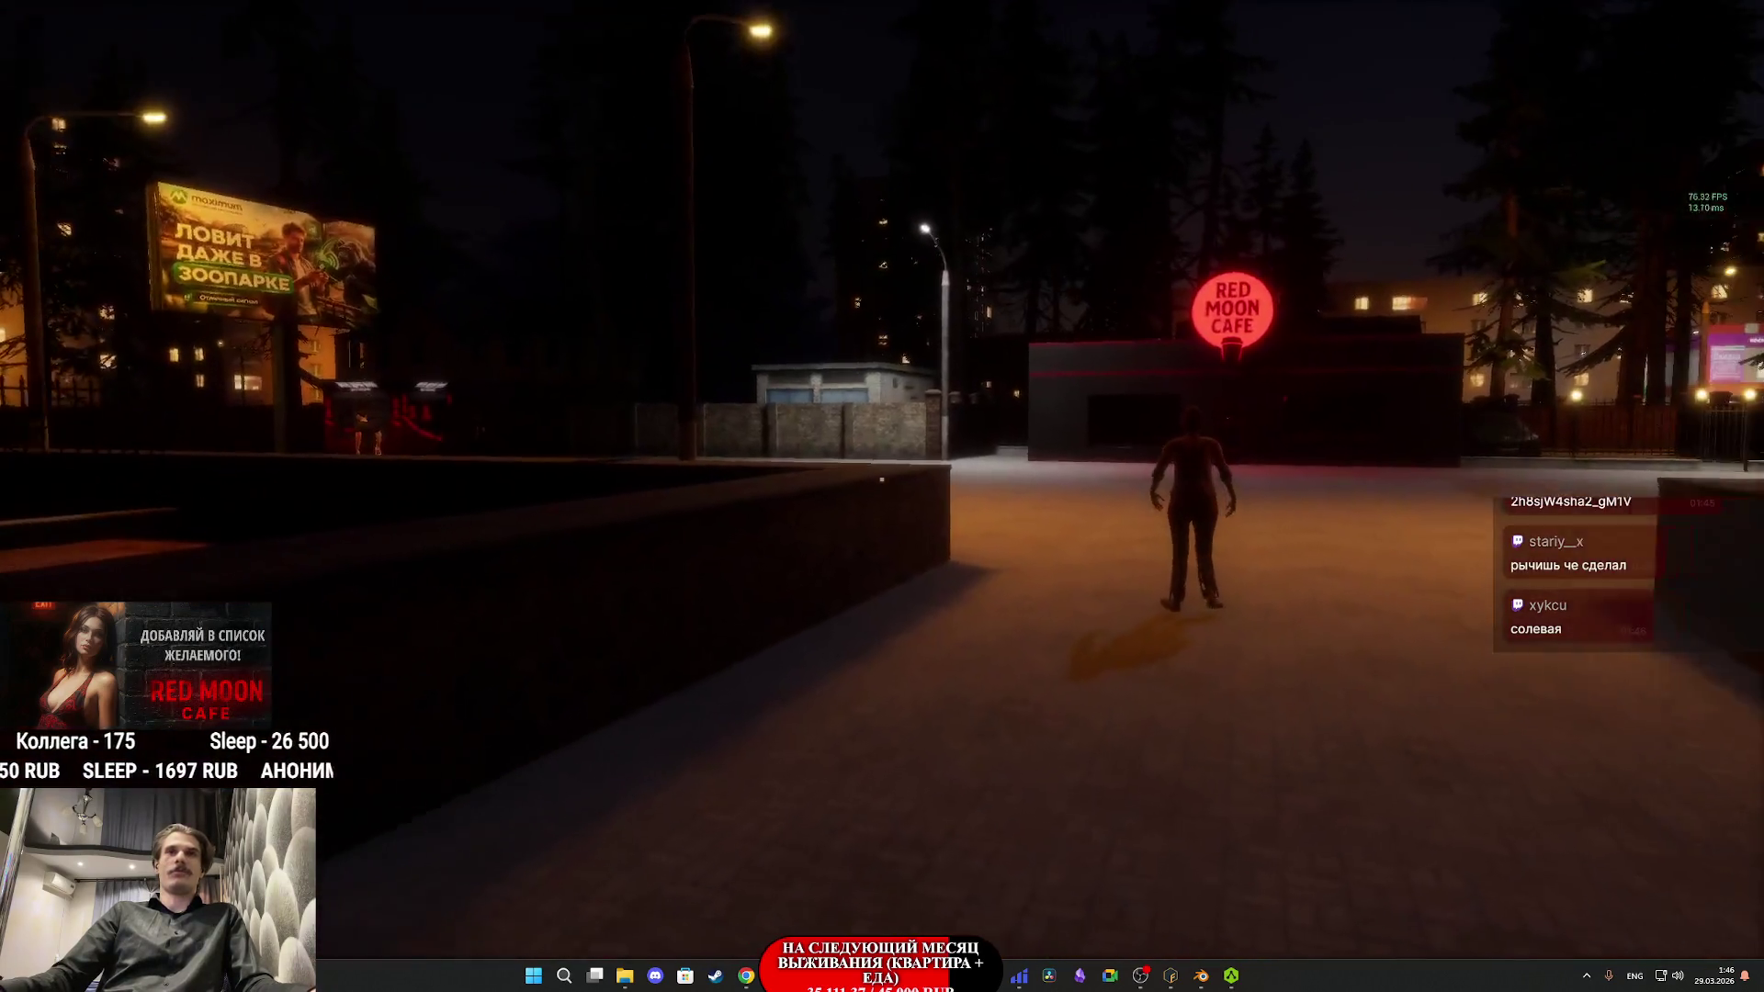
- Walk along the park path behind the NPC in the red shirt
{"action": "key", "text": "w"}
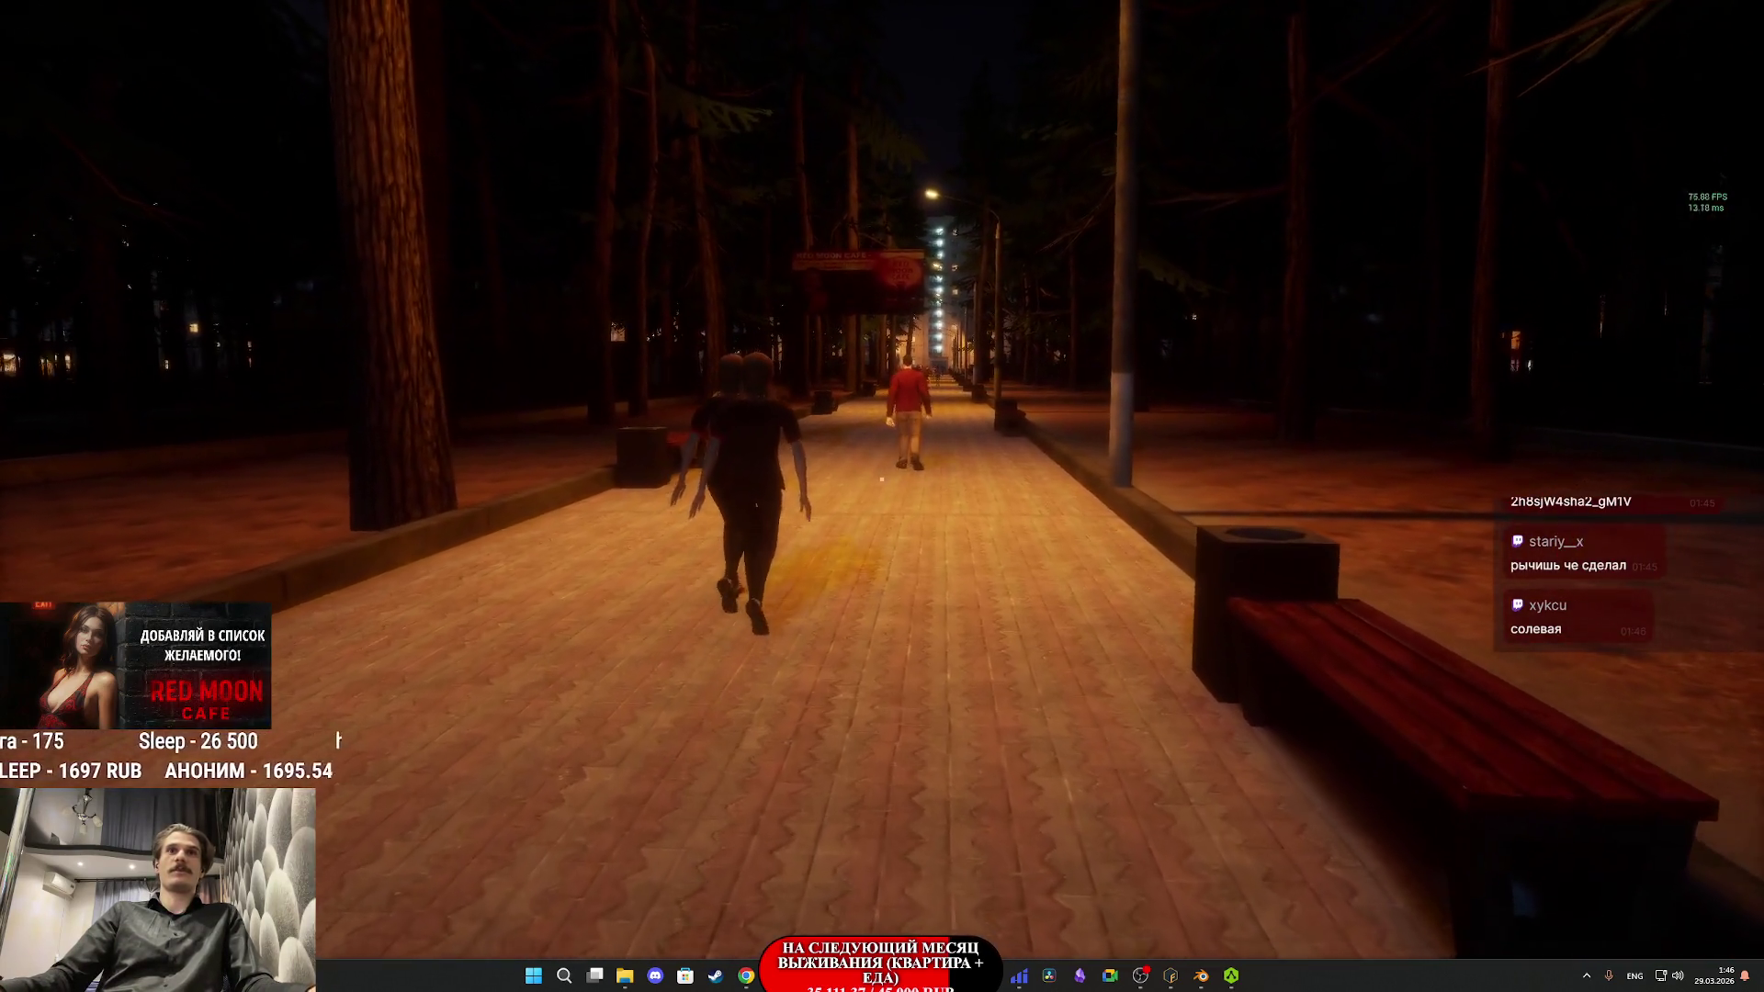
{"action": "key", "text": "w"}
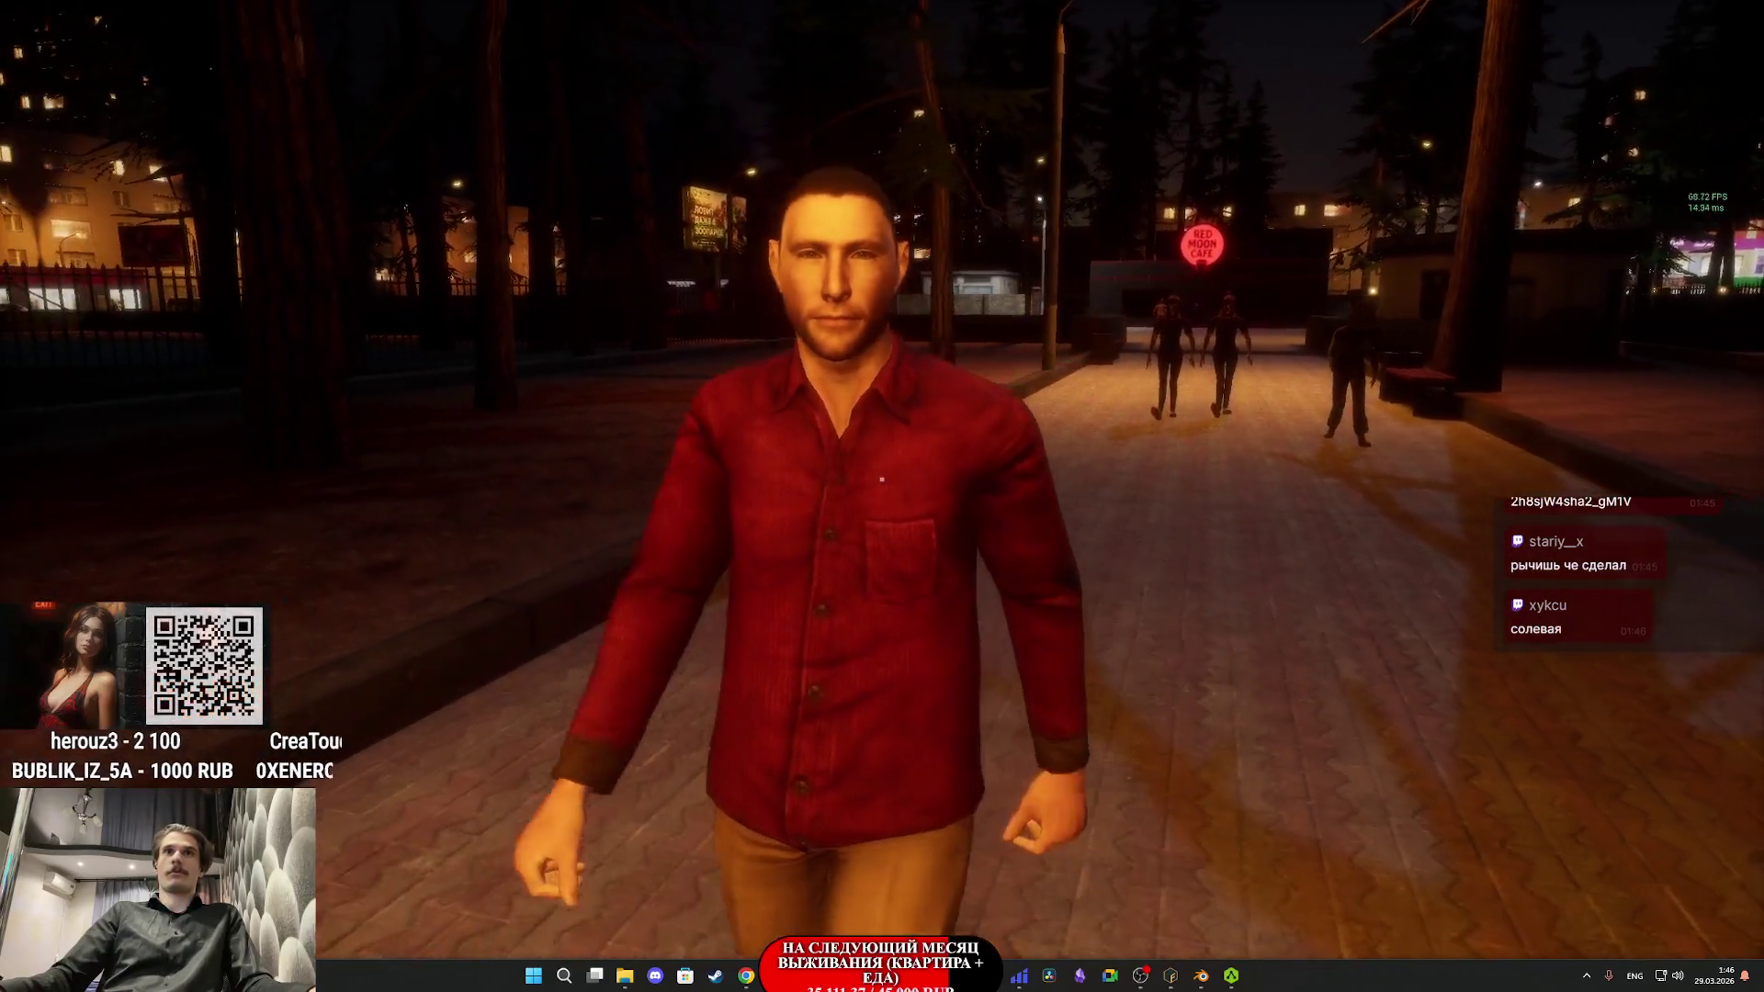
{"action": "key", "text": "w"}
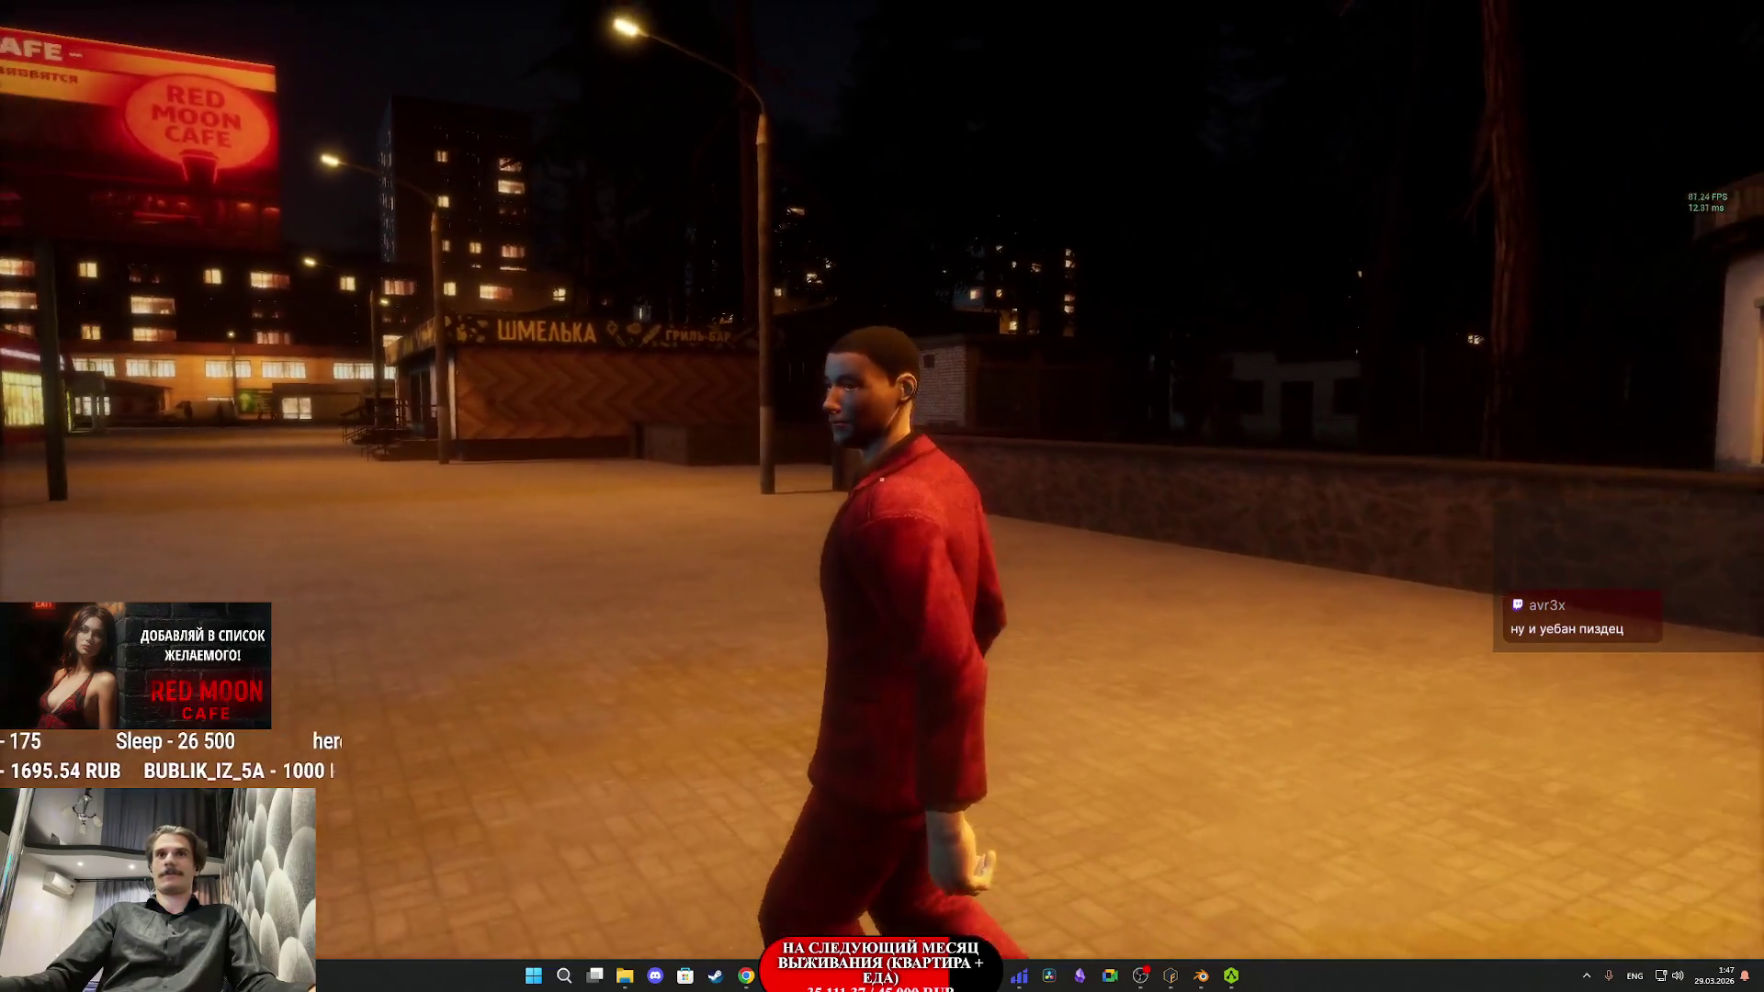
- Eject from the game with F8, then stop Play In Editor to restore the editor
{"action": "key", "text": "f"}
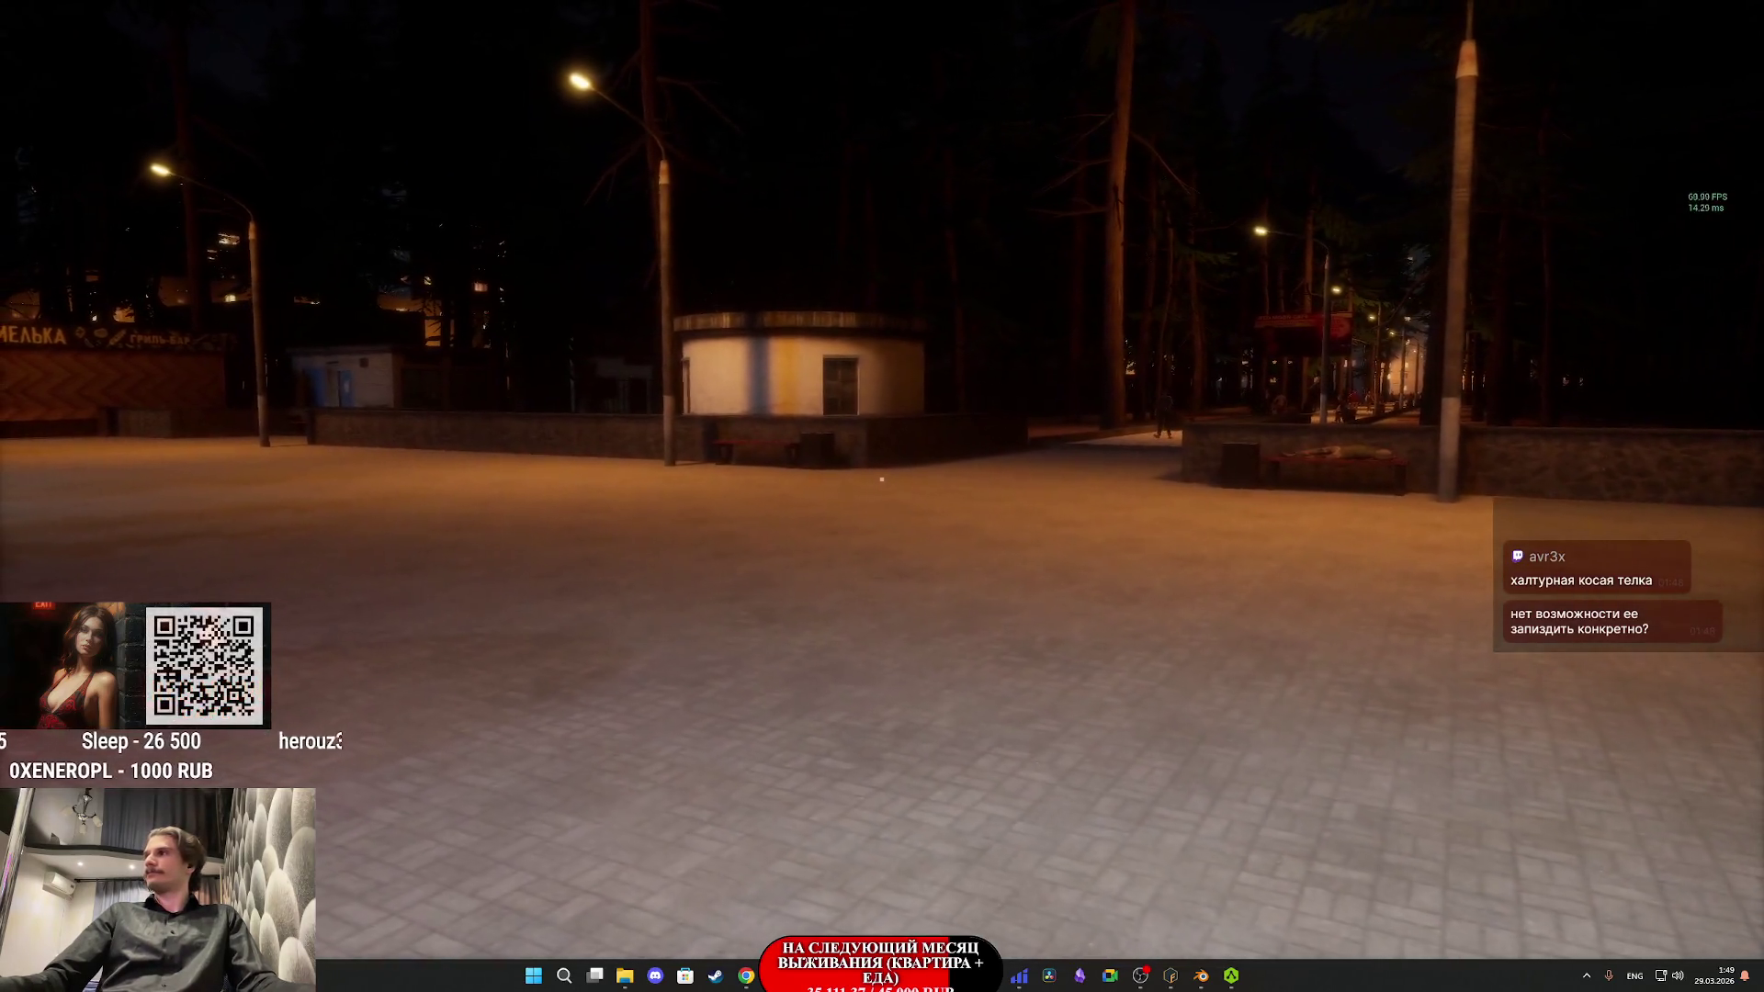
{"action": "key", "text": "F8"}
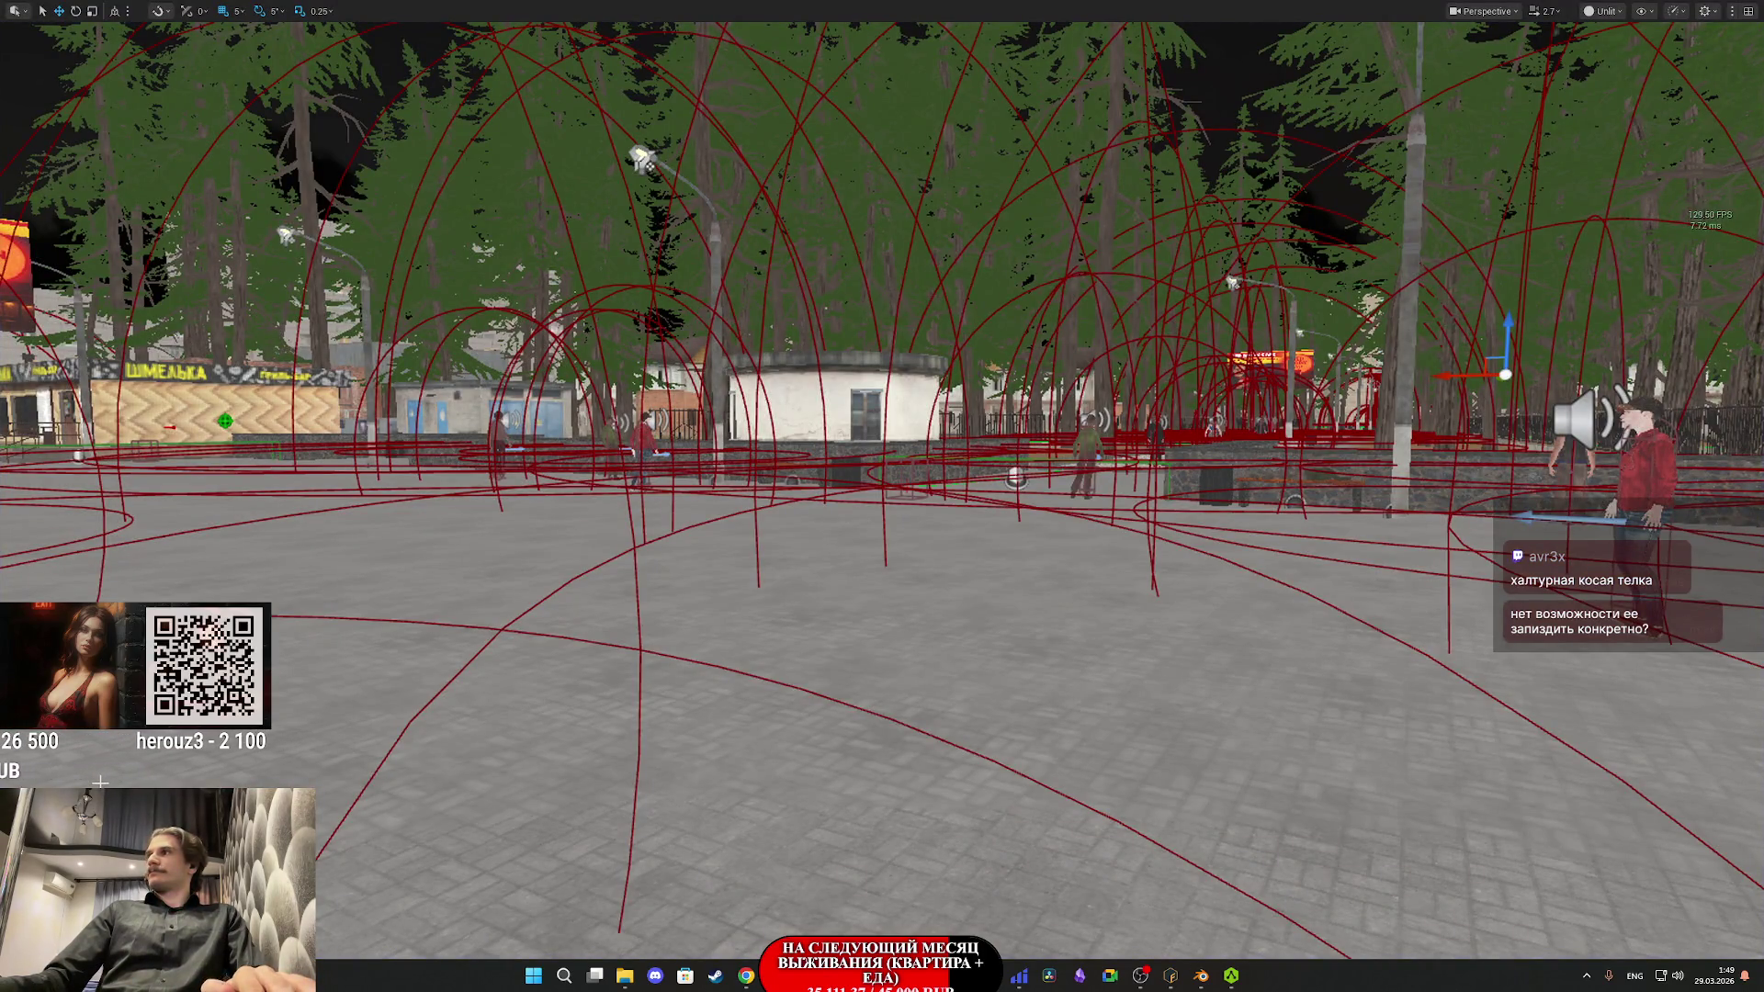
{"action": "key", "text": "Escape"}
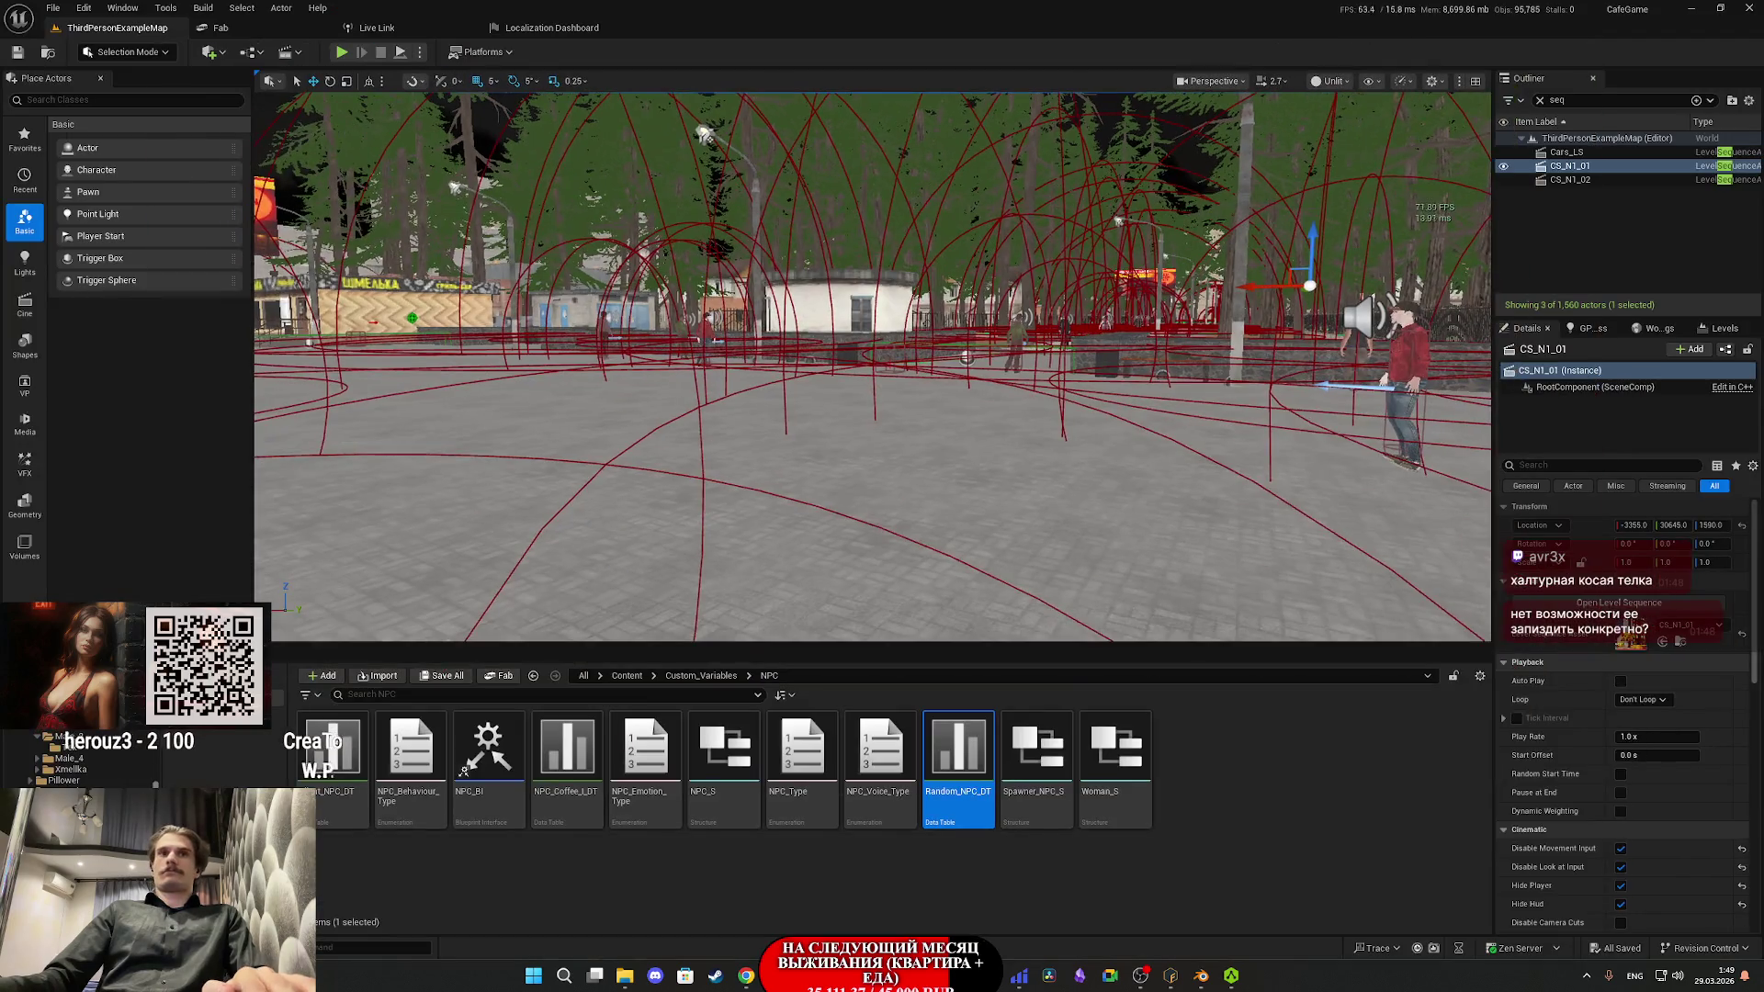